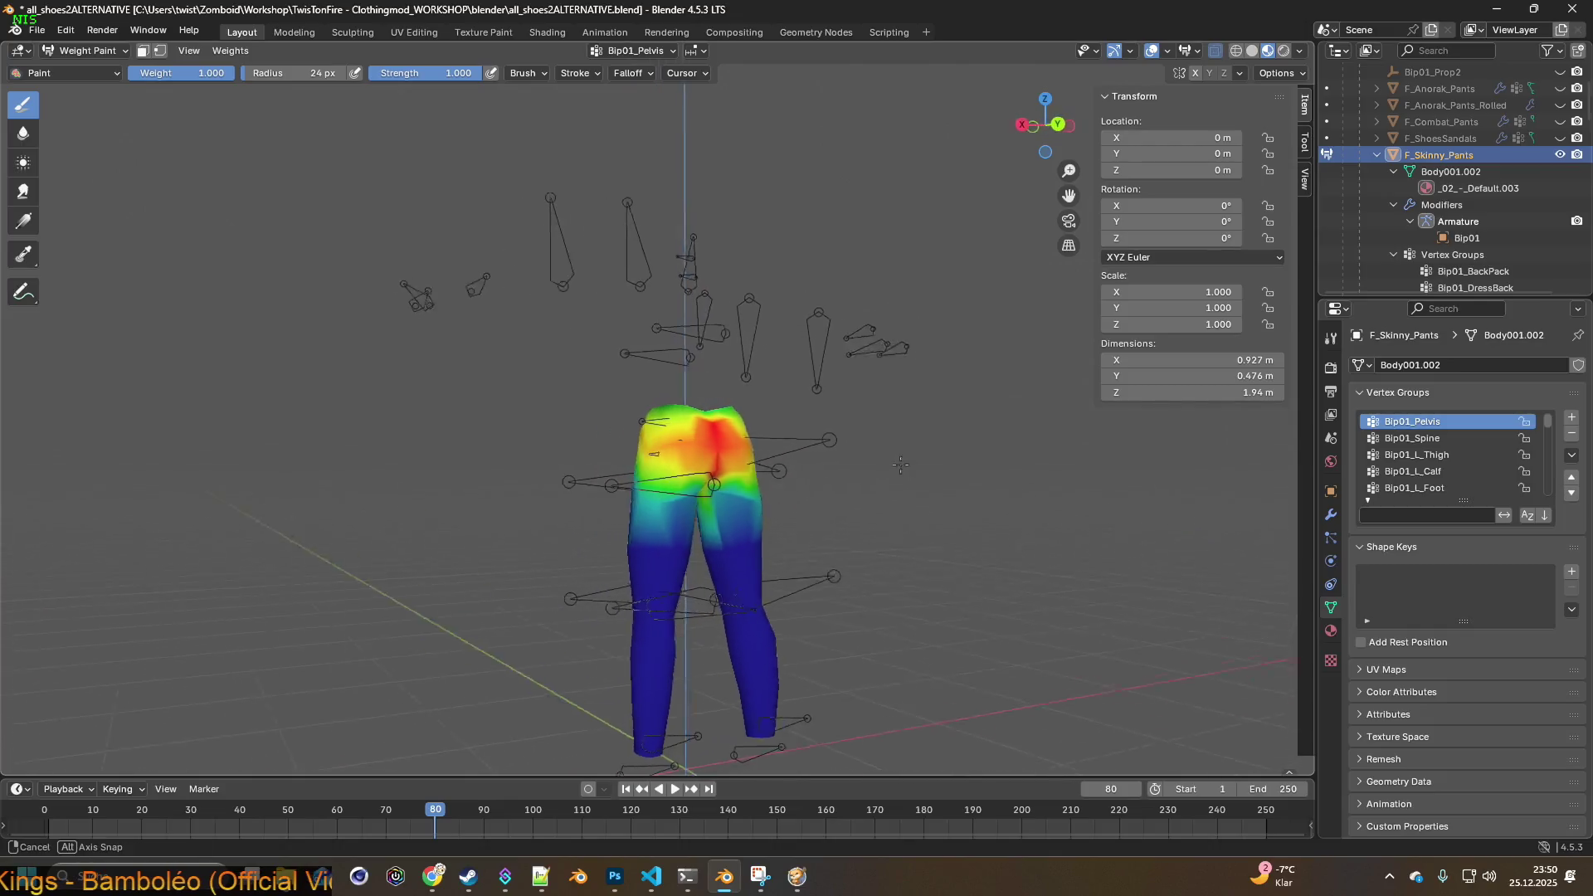
- Check the Spine, left thigh, left calf and left foot group weights on the pants
left_click(1411, 438)
left_click(1419, 454)
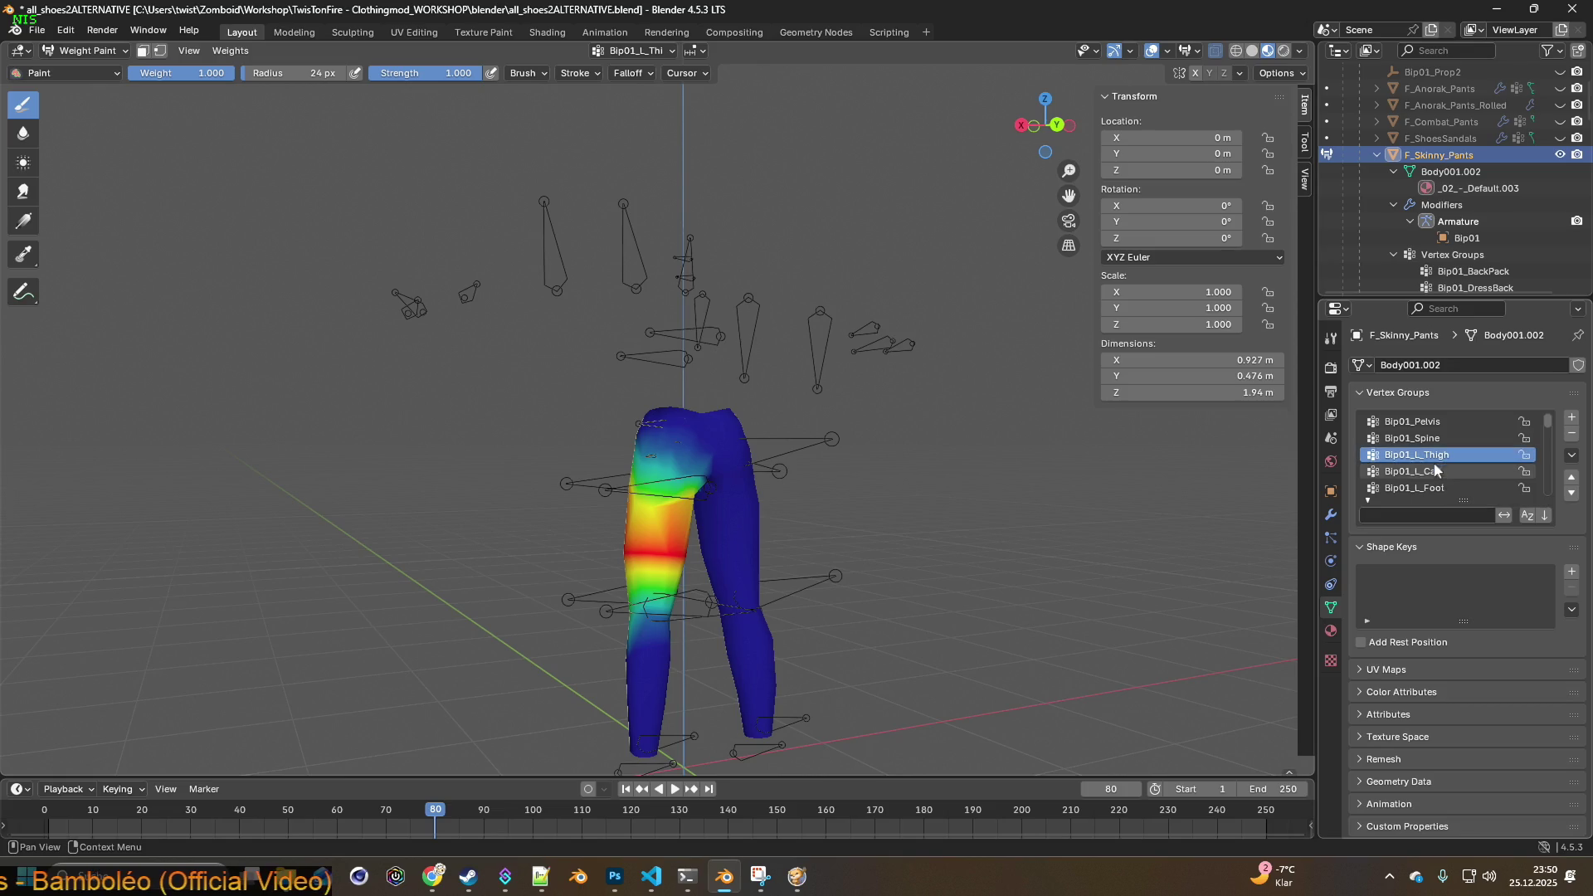
left_click(1432, 471)
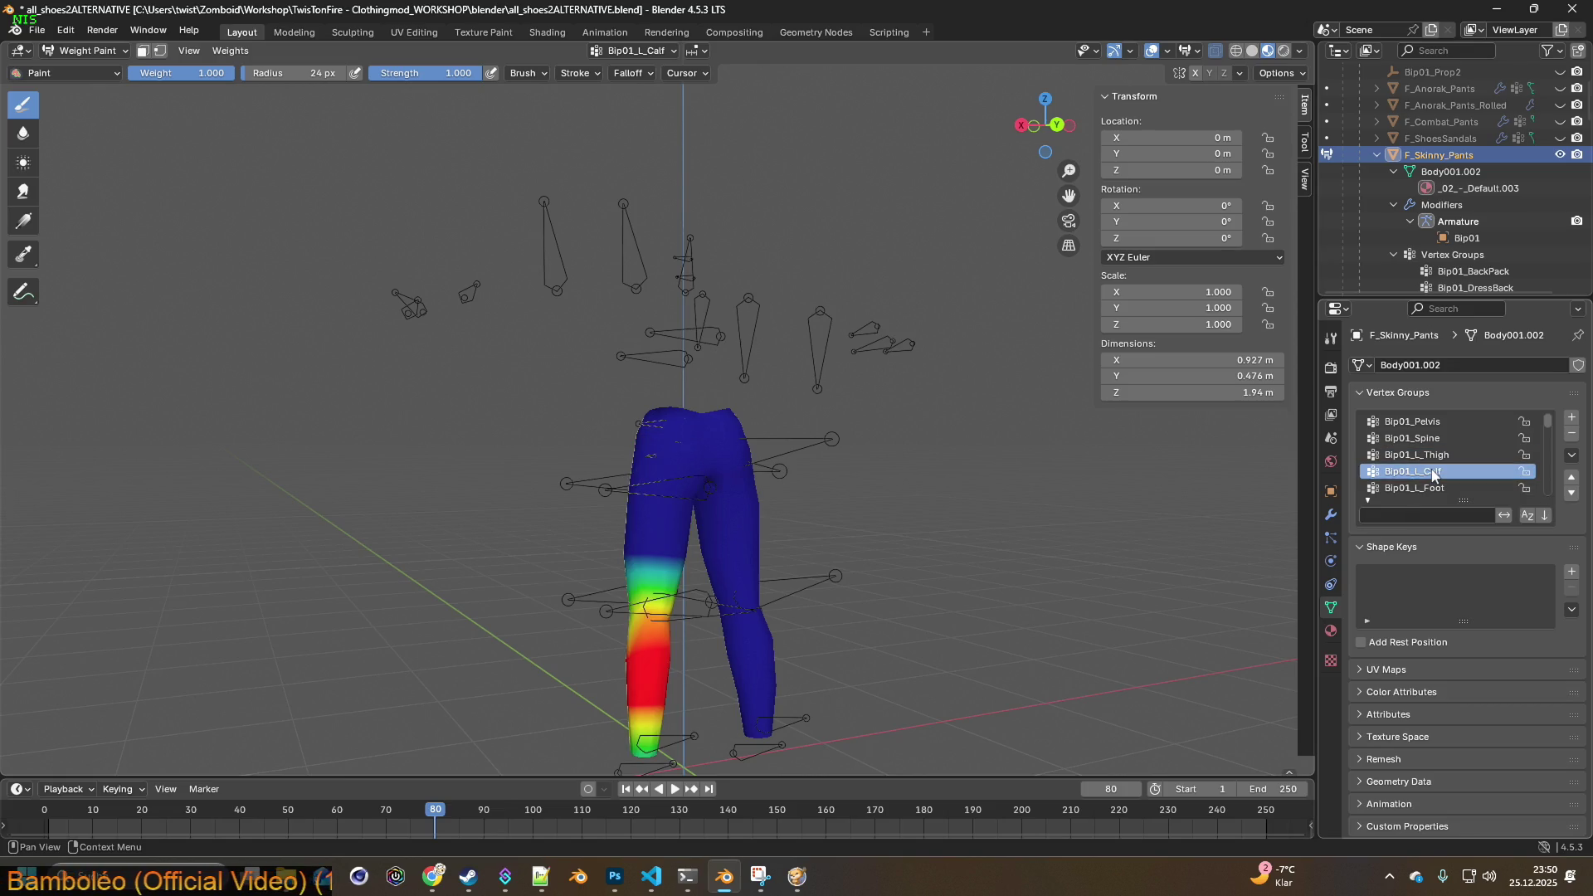
left_click(1435, 487)
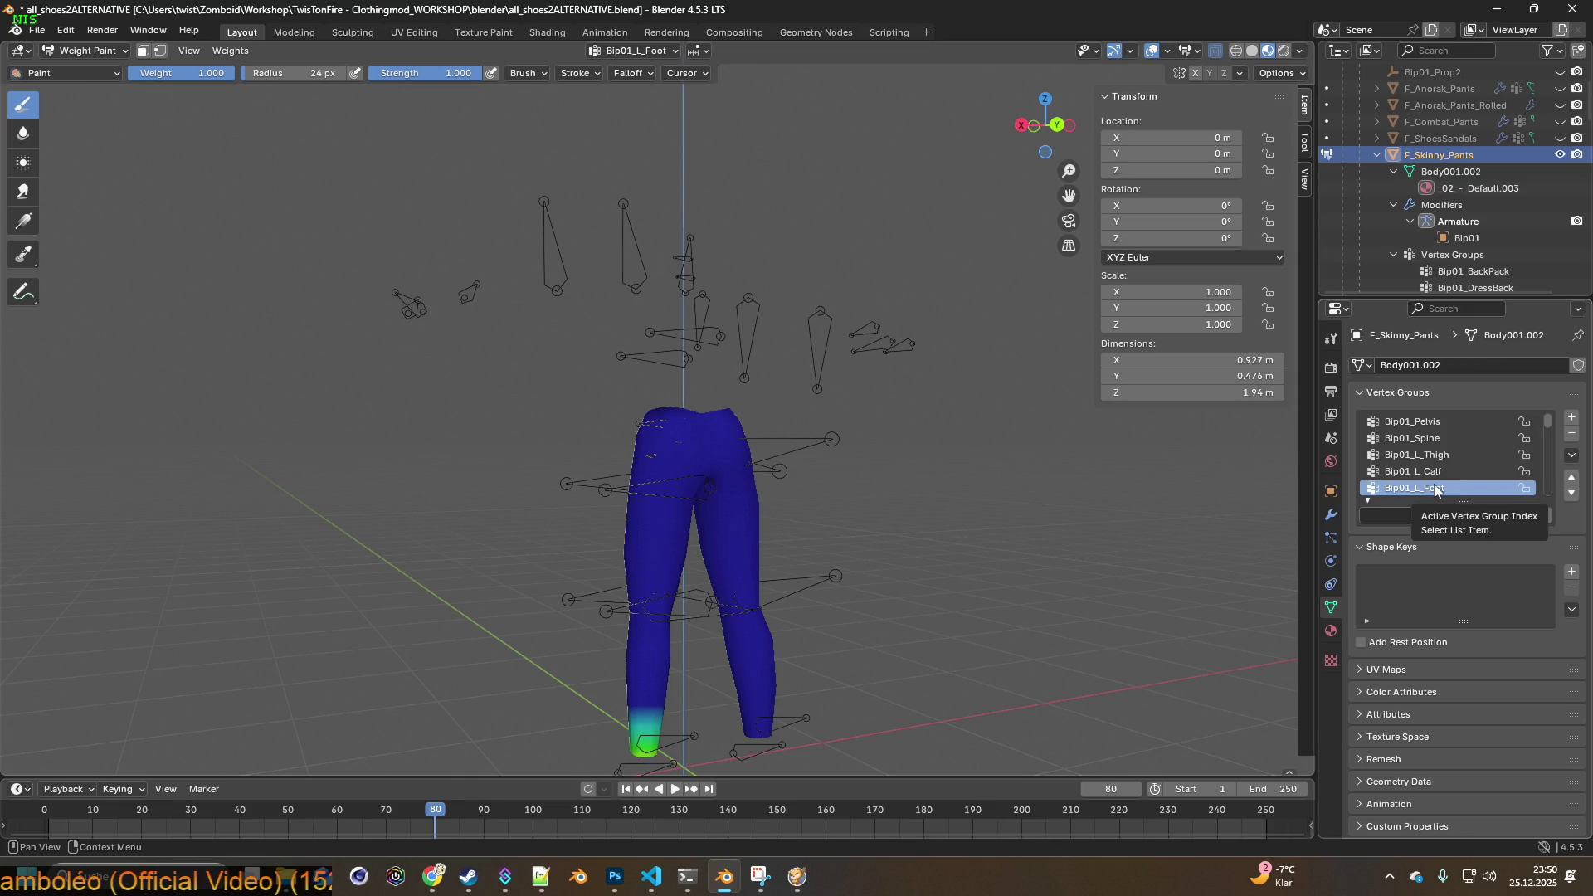
- Delete the Bip01_BackPack, Neck, Head, L_Clavicle and L_UpperArm vertex groups
scroll(1433, 481, "down", 3, "ctrl")
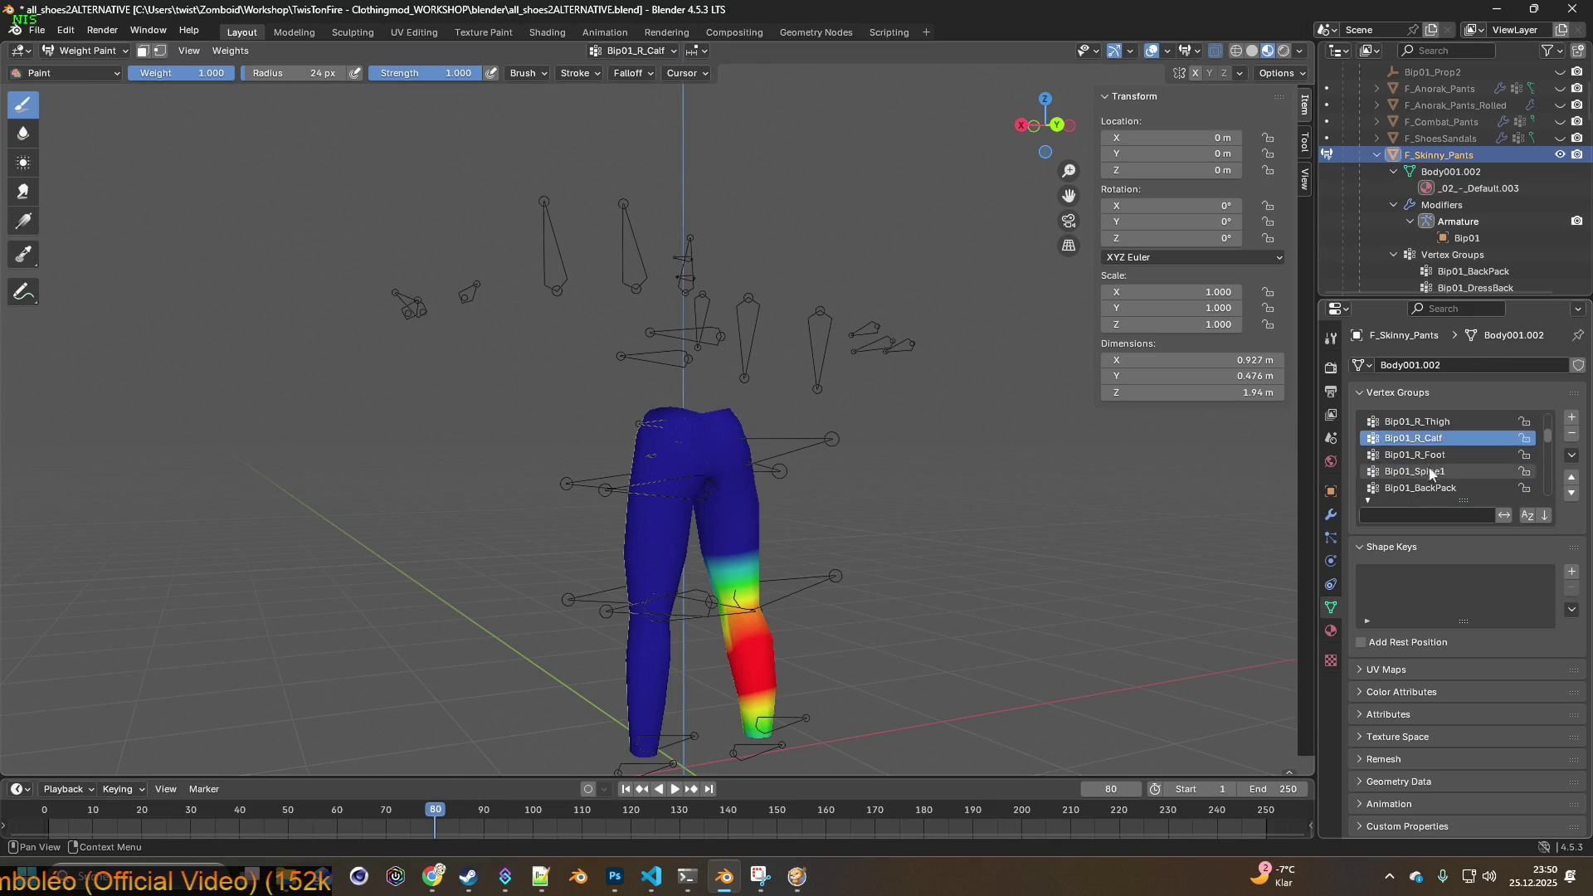
scroll(1431, 473, "down", 2, "ctrl")
scroll(1440, 481, "down", 1, "ctrl")
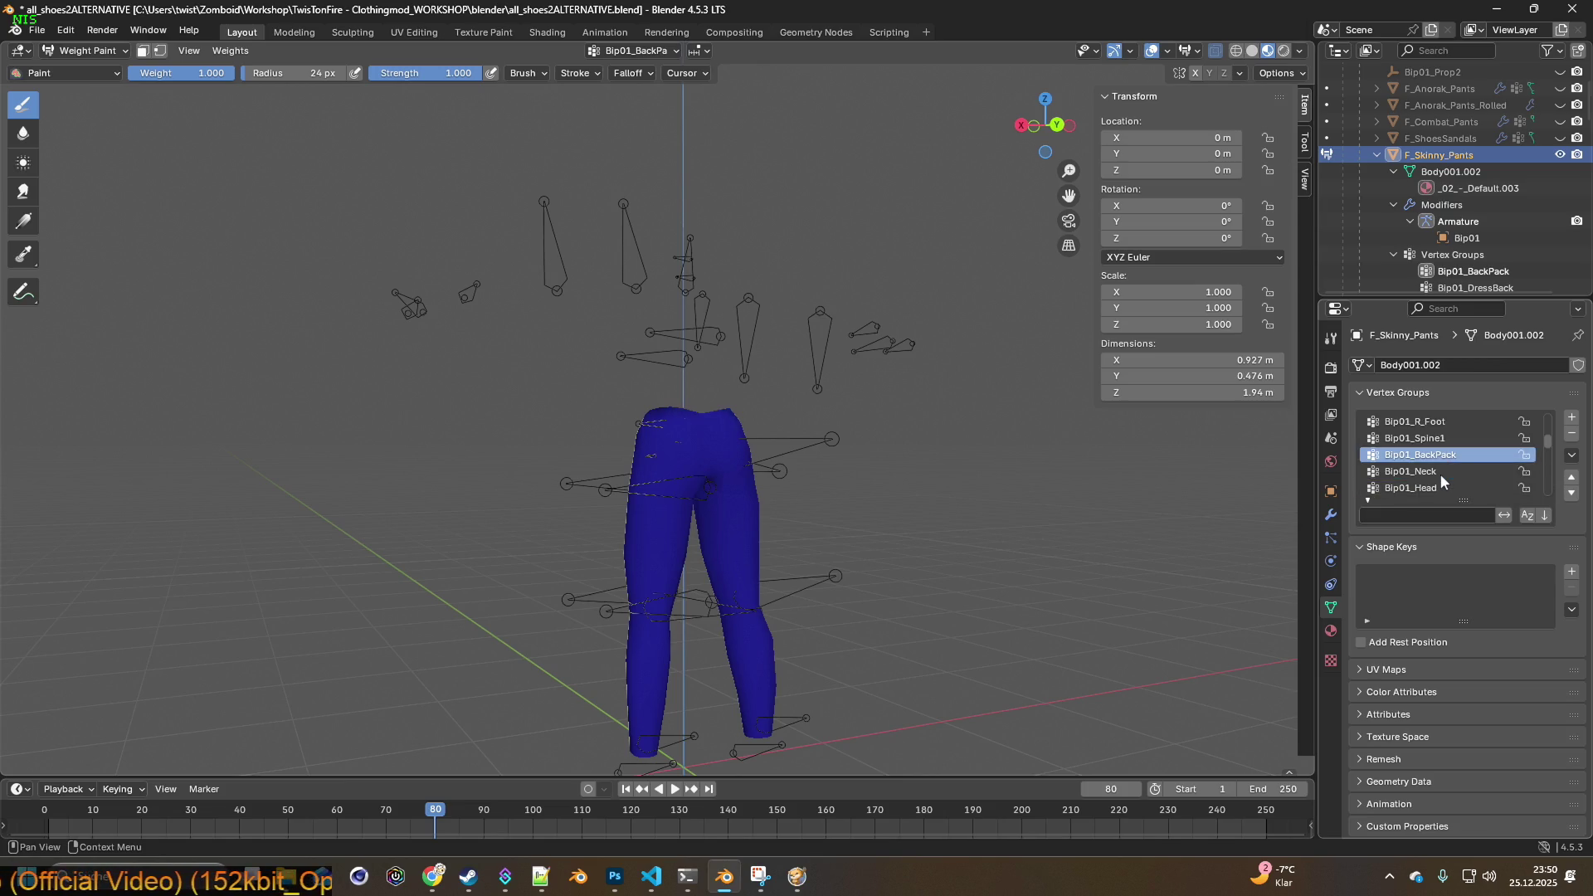
scroll(1440, 469, "down", 1)
left_click(1572, 434)
left_click(1482, 455)
left_click(1571, 434)
left_click(1452, 454)
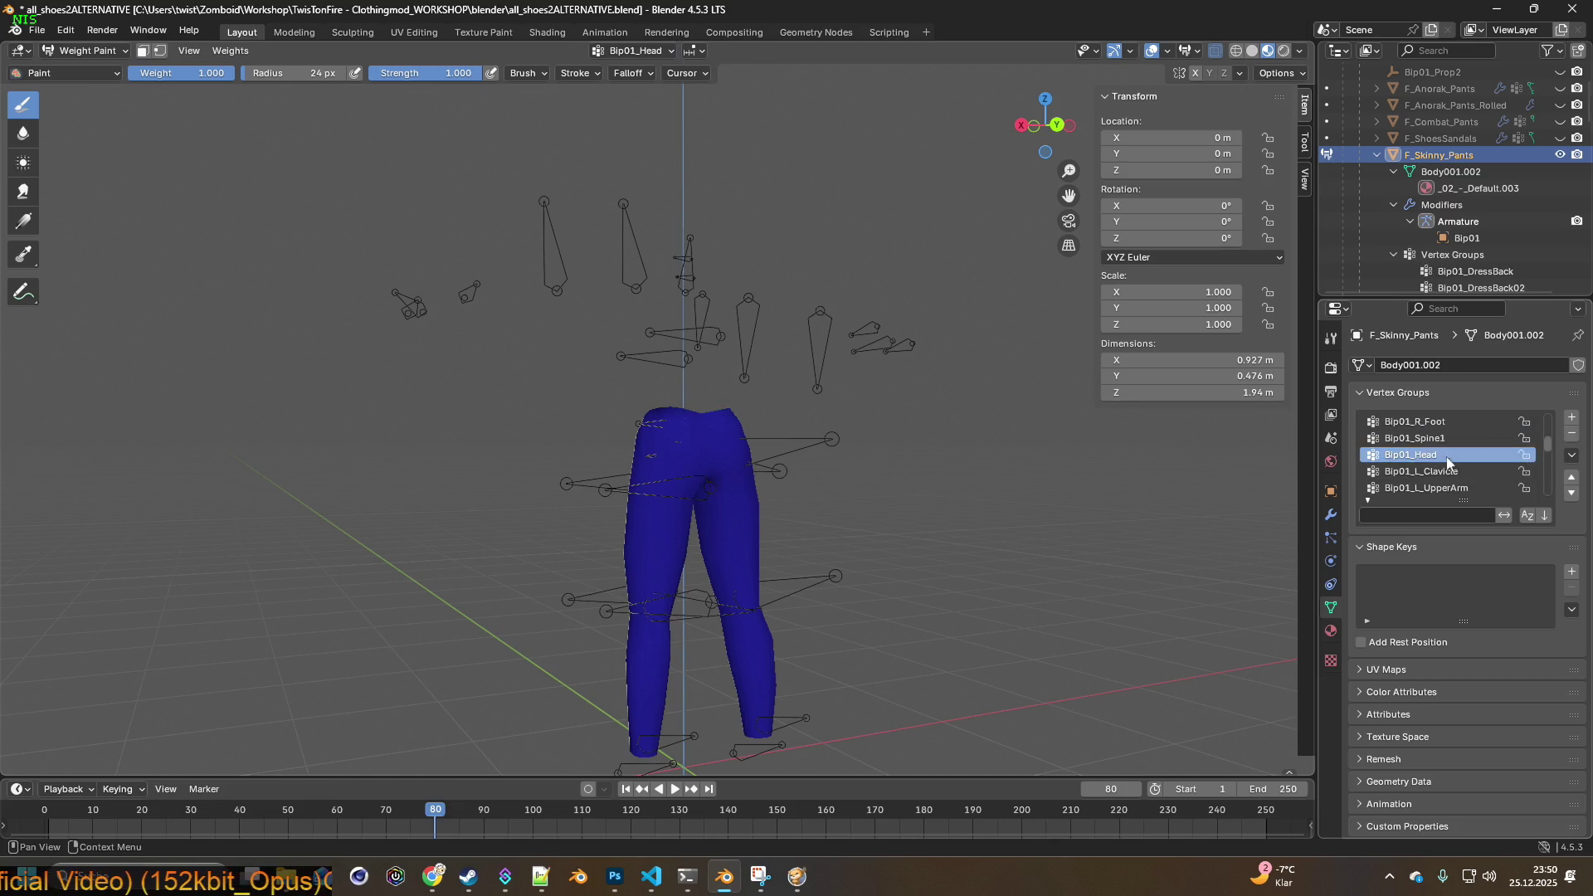
left_click(1571, 433)
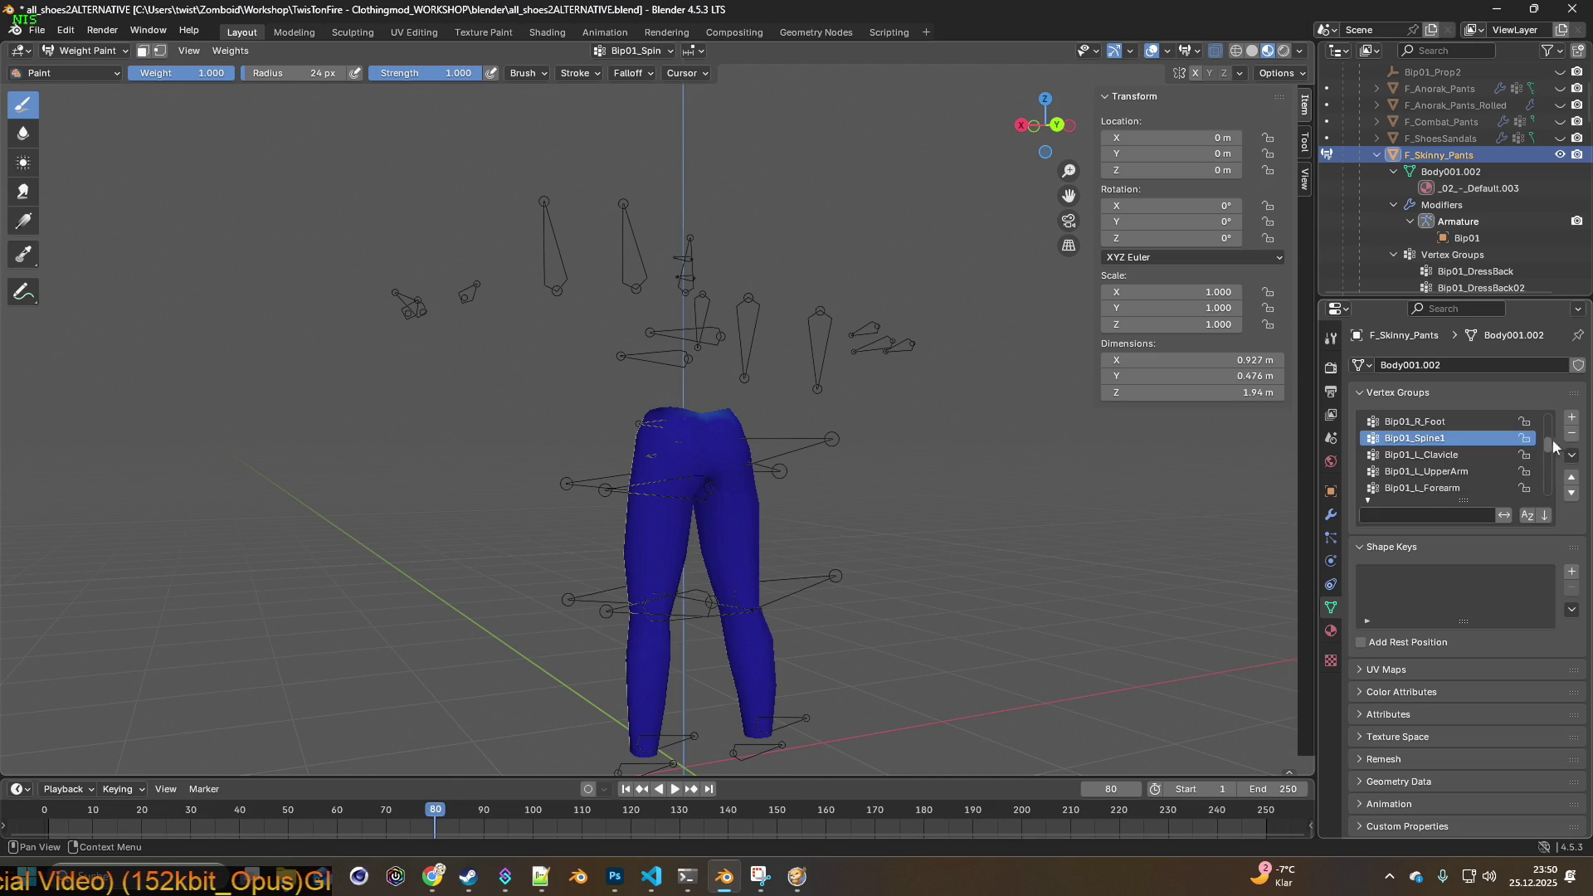
left_click(1443, 454)
mouse_move(783, 458)
middle_mouse_down()
mouse_move(798, 460)
mouse_move(535, 459)
mouse_move(782, 462)
middle_mouse_up()
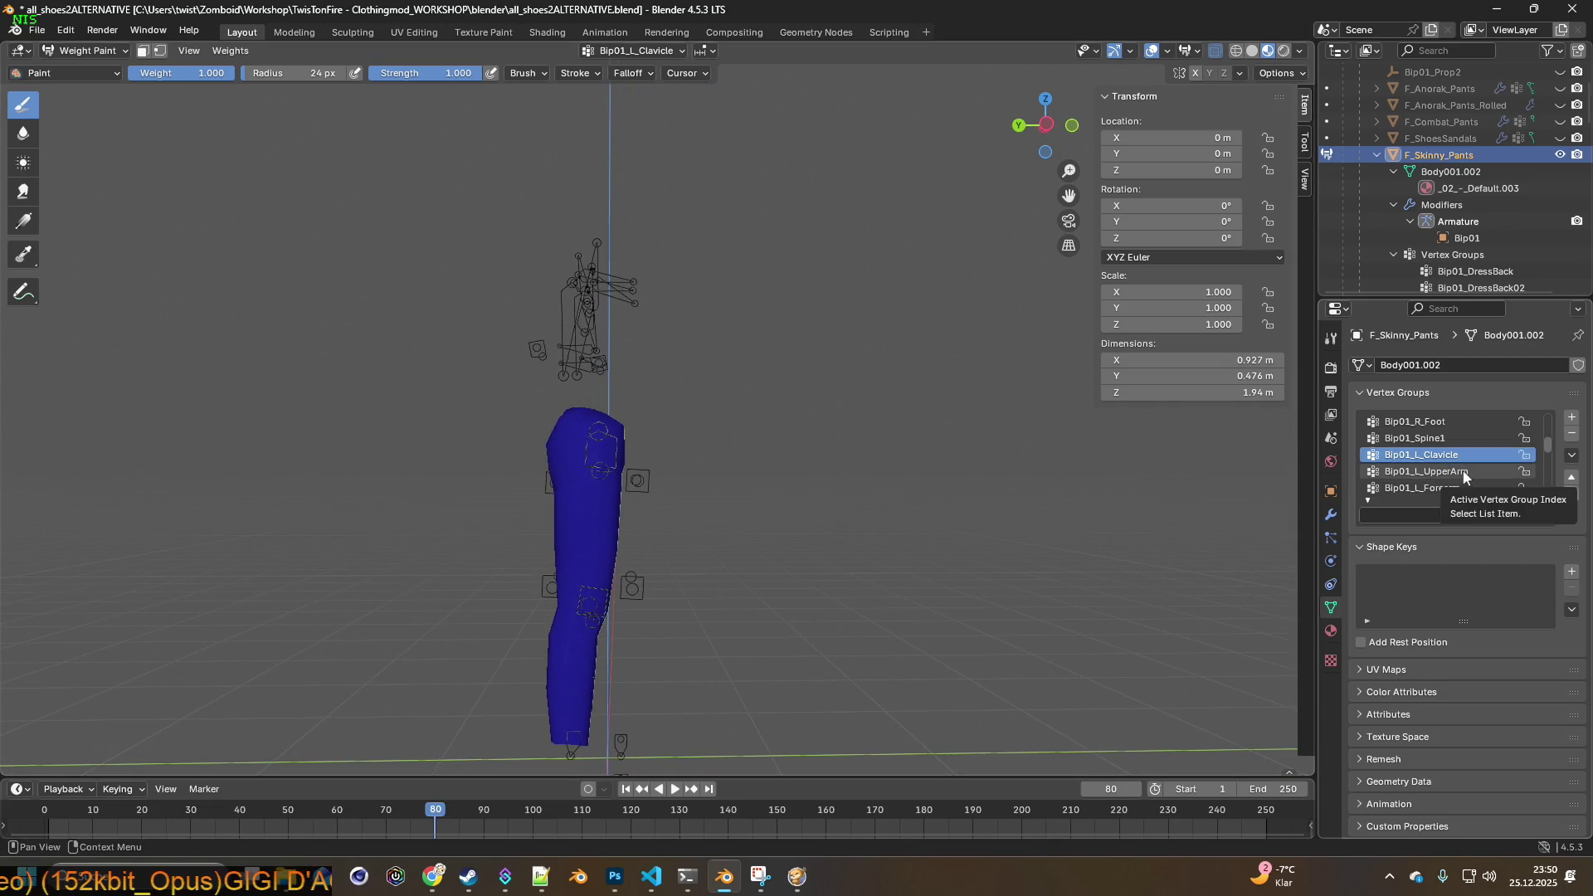
left_click(1572, 436)
left_click(1572, 435)
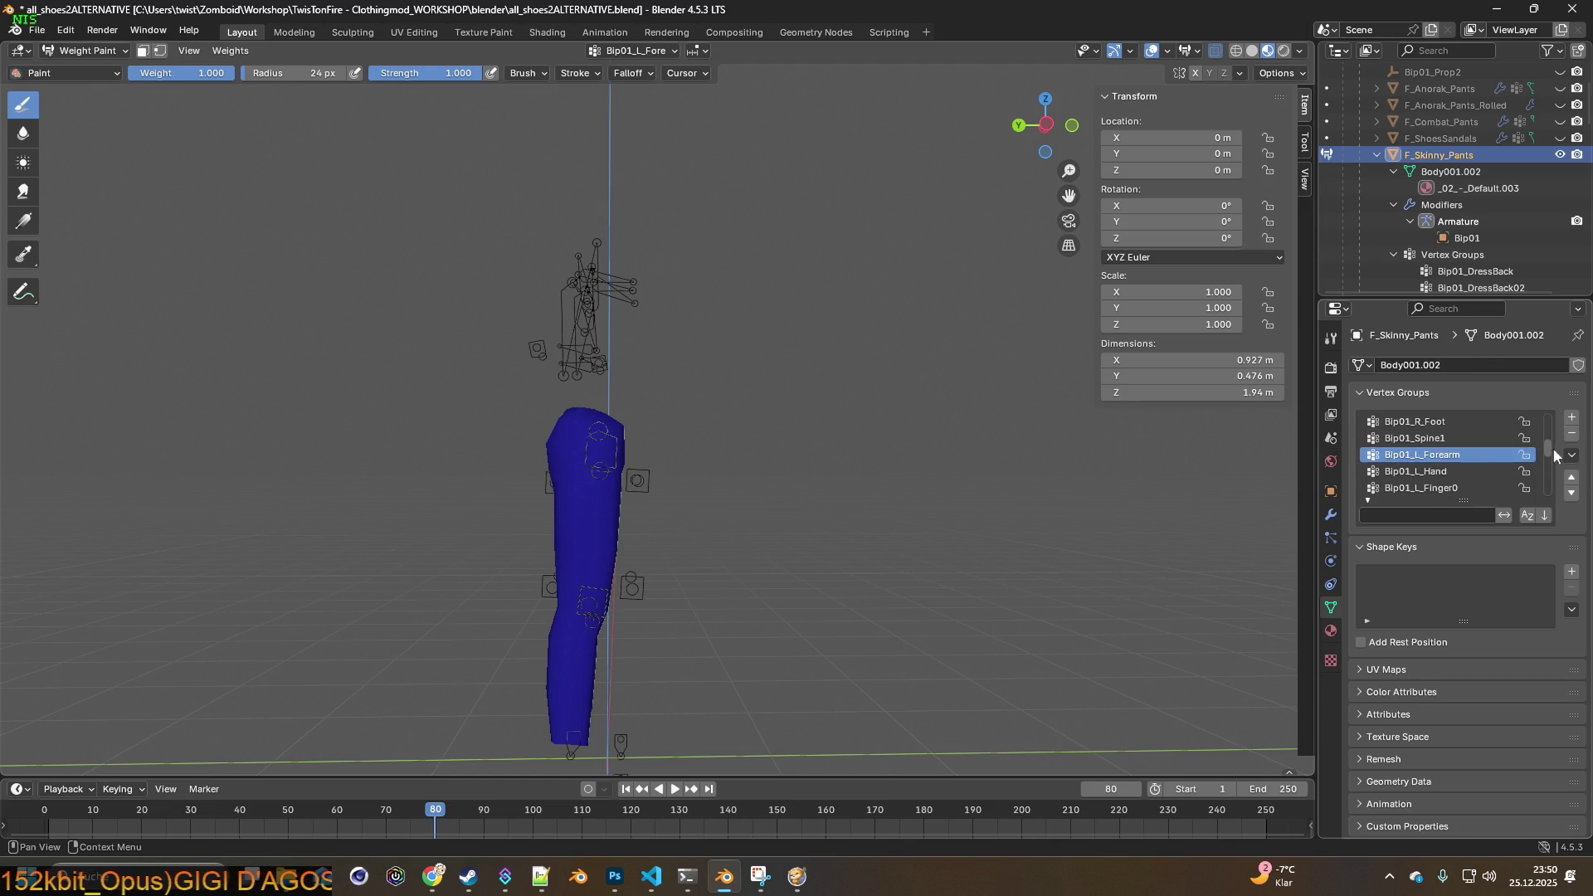
- Delete the three dress groups, all right-arm and finger groups, and Bip01_L_Finger0/1 and L_Hand
scroll(1444, 487, "down", 5)
left_click(1442, 488)
left_click(1572, 435)
left_click(1572, 436)
left_click(1572, 435)
left_click(1572, 435)
left_click(1572, 435)
left_click(1572, 435)
left_click(1572, 435)
left_click(1572, 435)
left_click(1572, 435)
left_click(1572, 435)
left_click(1572, 436)
left_click(1572, 436)
middle_click_drag(1024, 462, 751, 467)
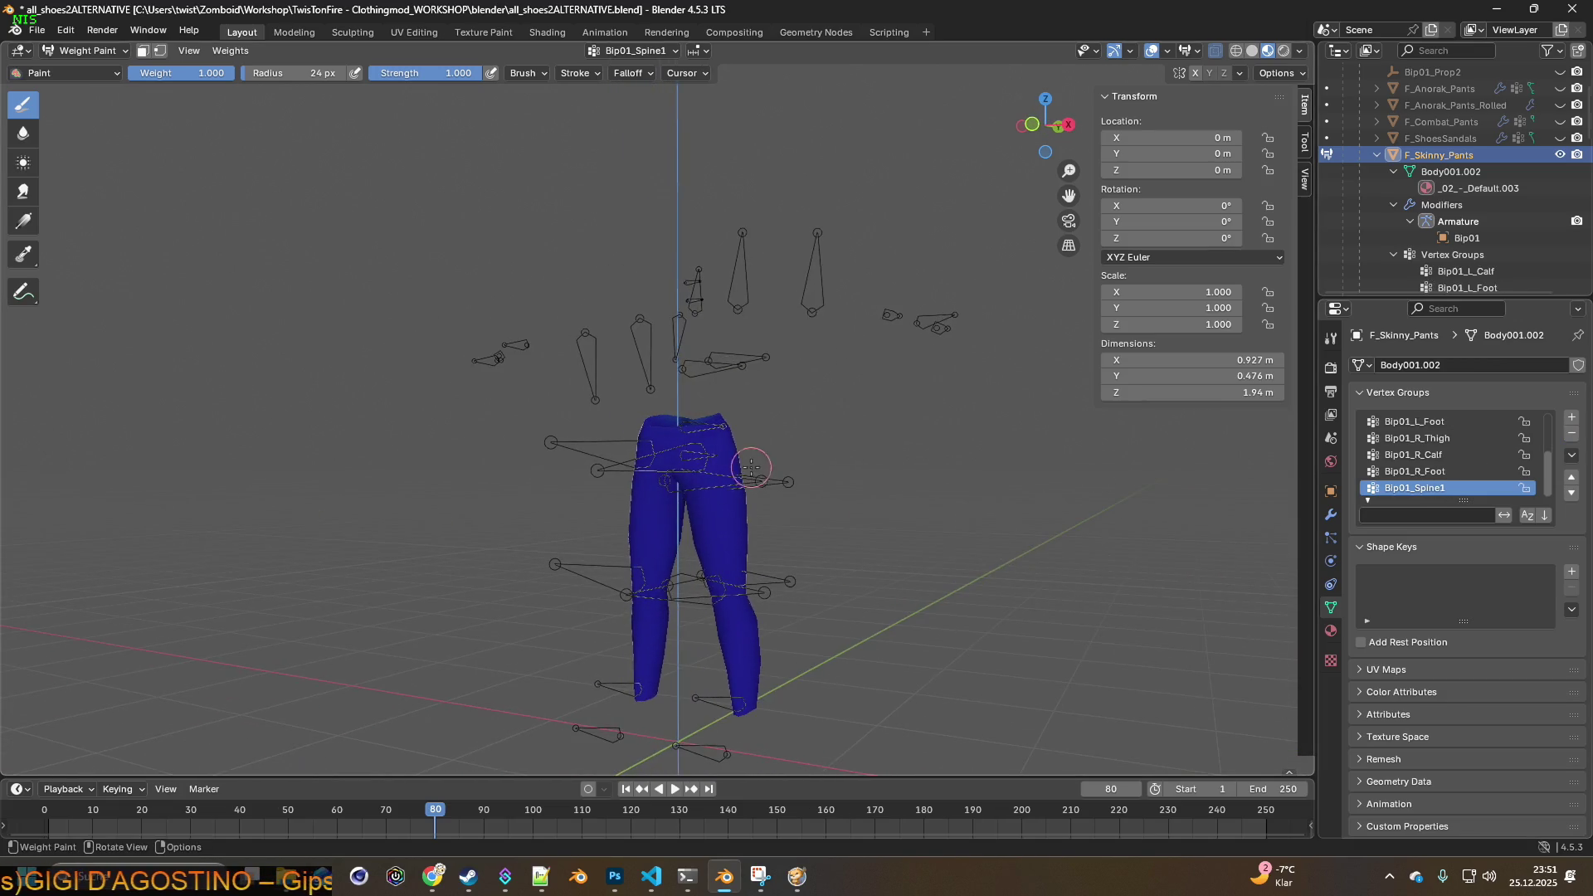
- Switch the pants to Object Mode and check their Armature modifier settings
left_click(83, 51)
left_click(75, 73)
scroll(657, 392, "down", 2)
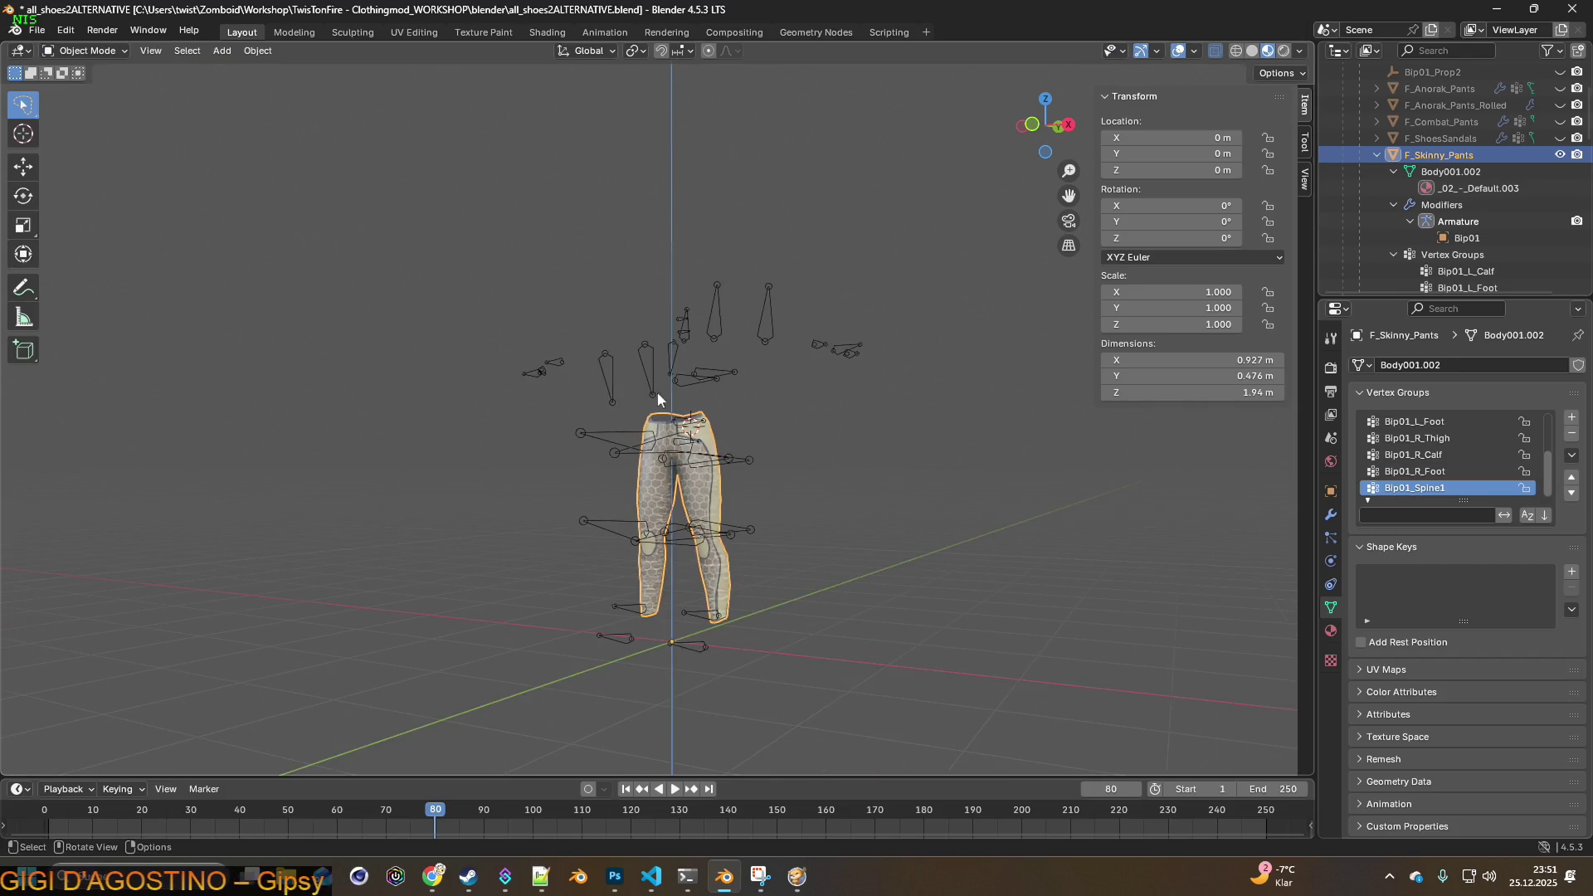
middle_click_drag(658, 393, 732, 398)
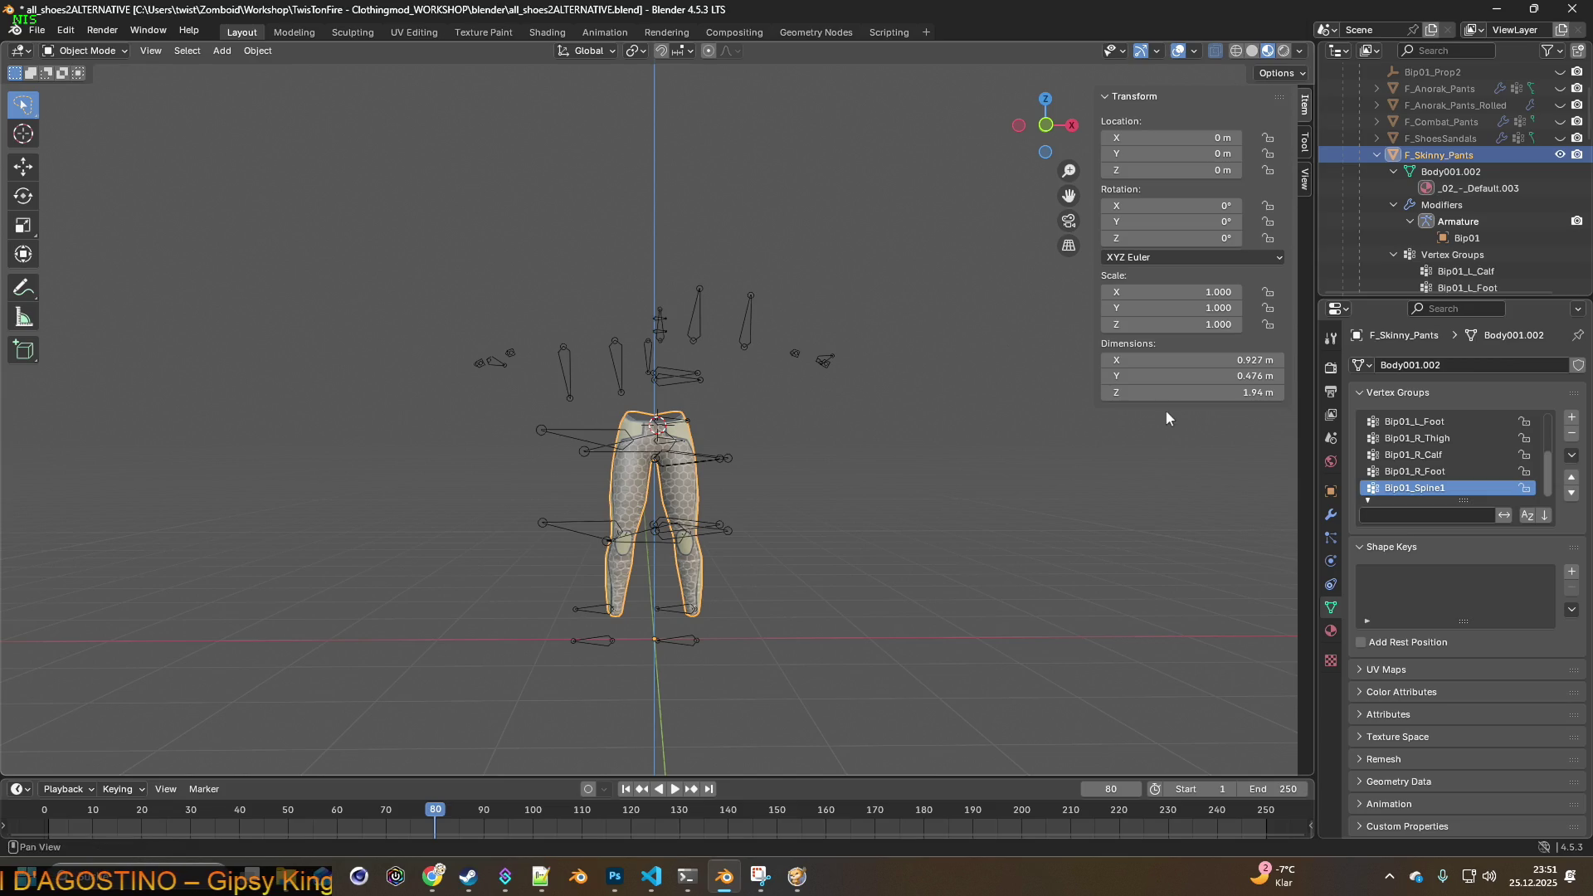
left_click(1330, 514)
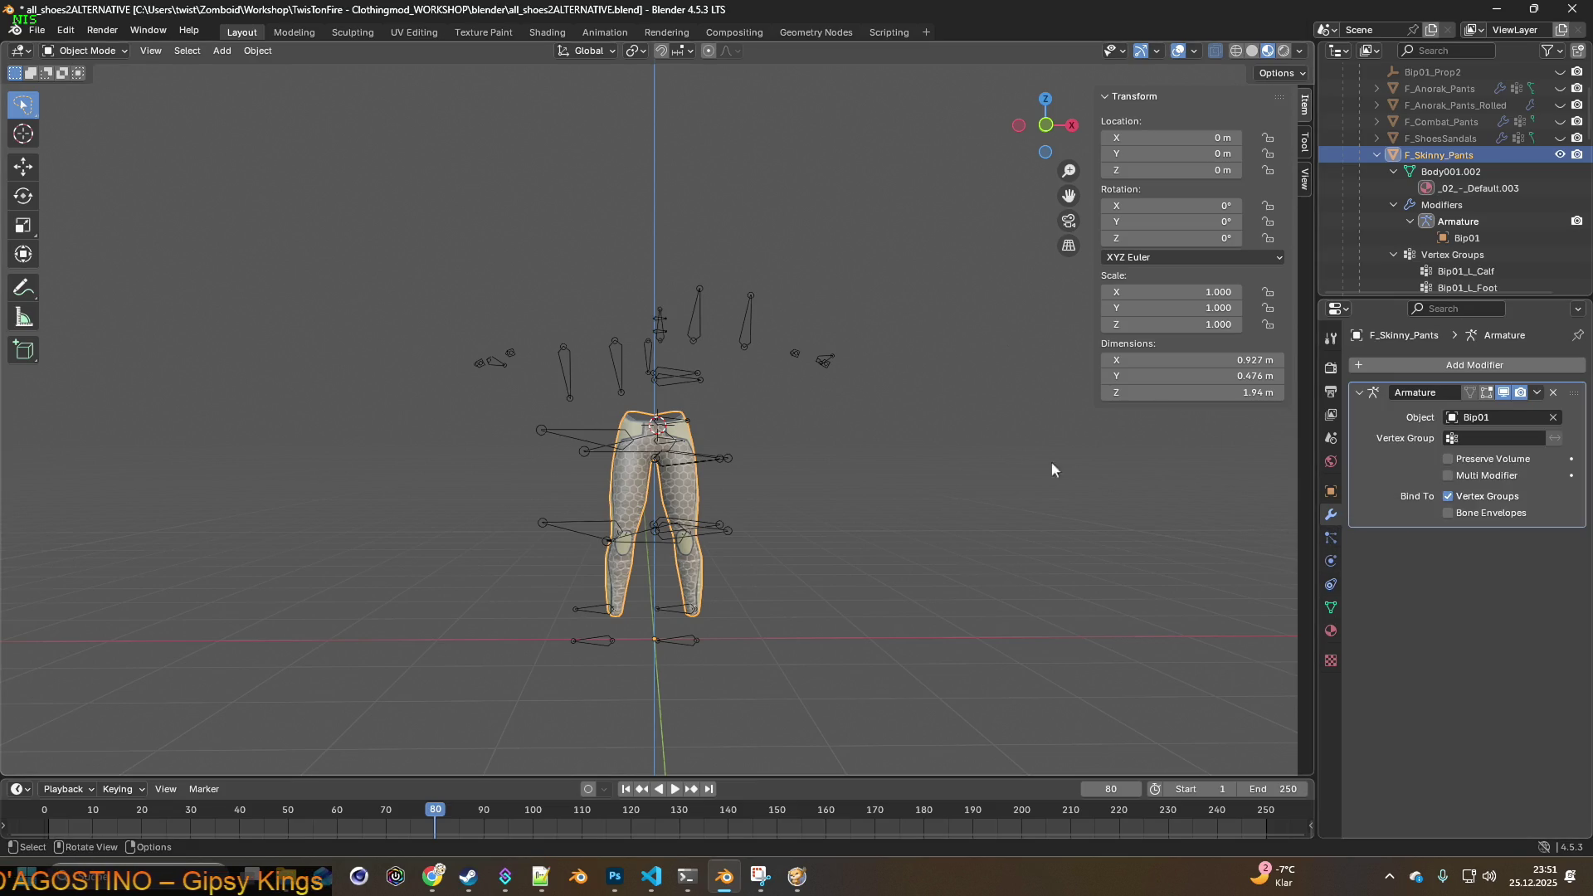
- Export the pants via File > Export > FBX as F_Skinny_Pants.fbx
left_click(36, 30)
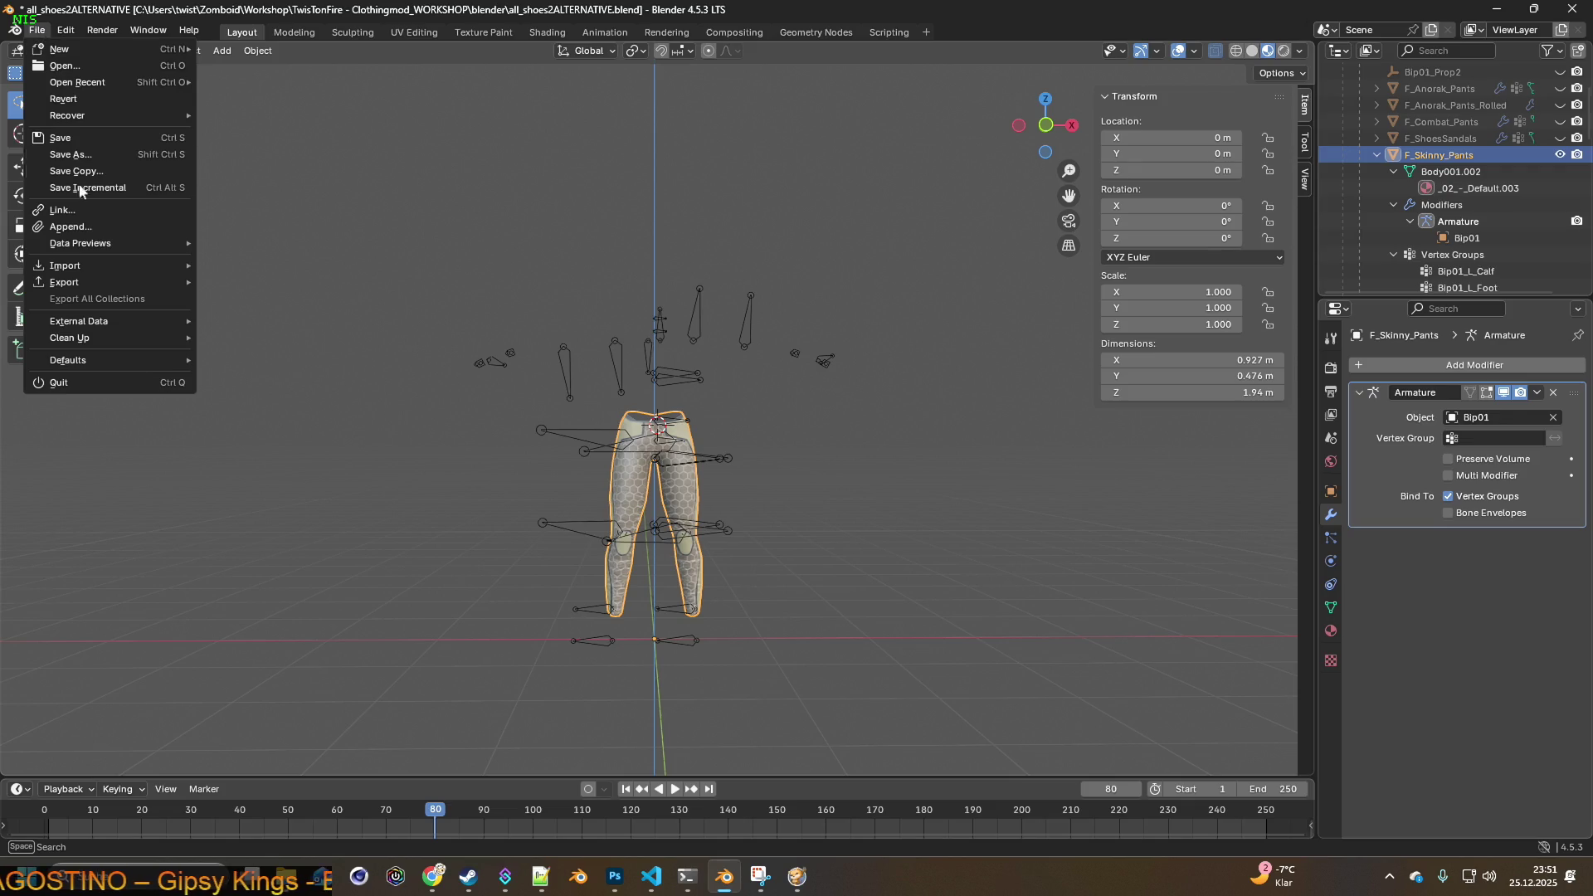
mouse_move(76, 281)
left_click(291, 429)
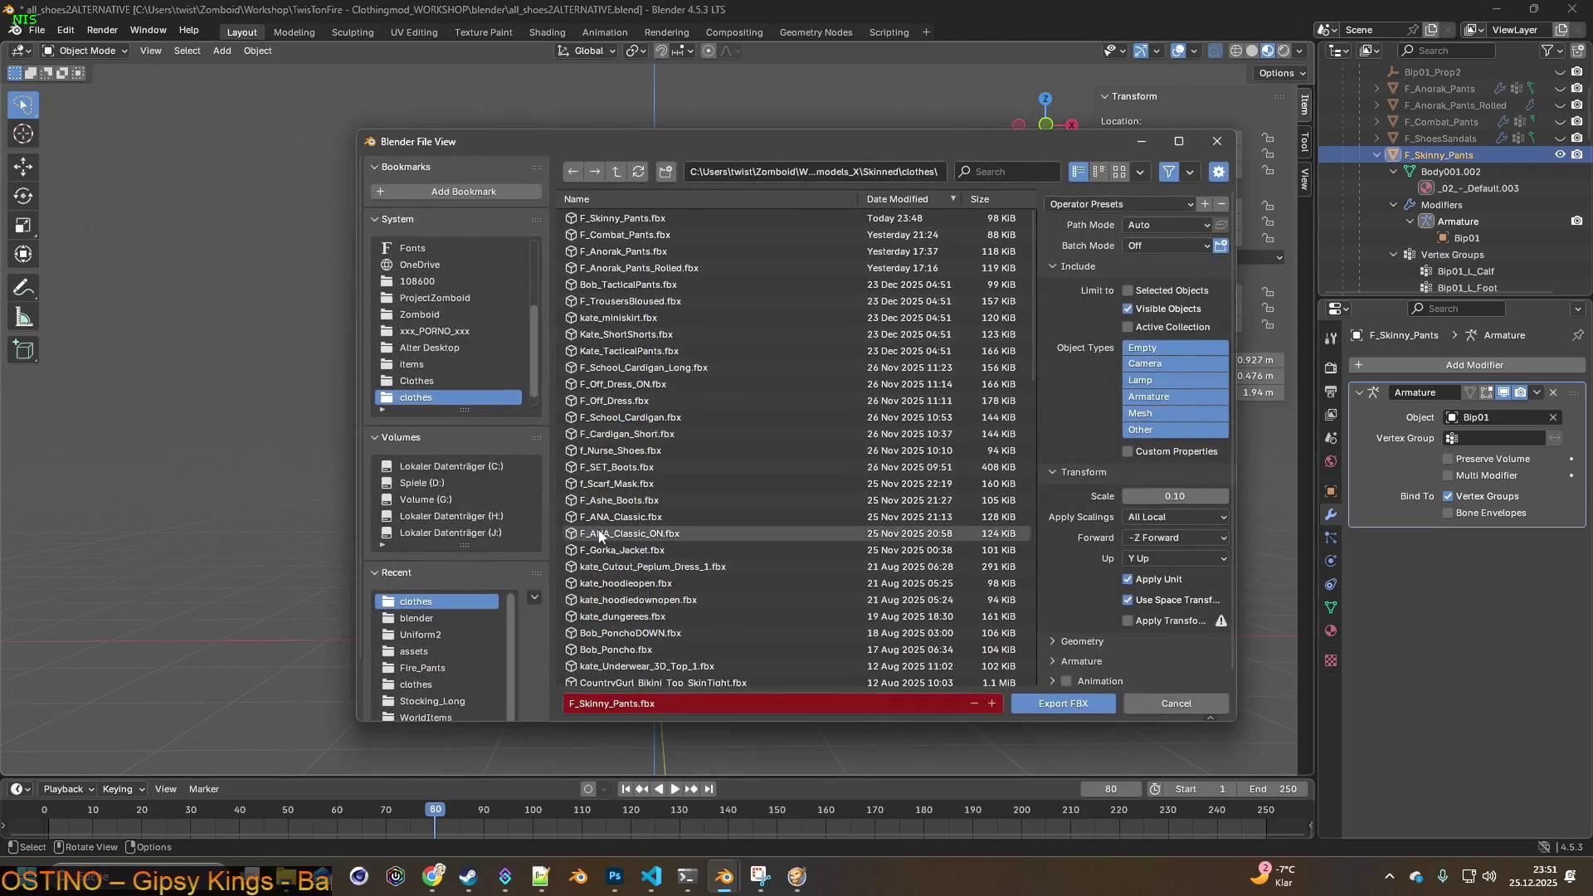
left_click(1055, 710)
left_click(797, 876)
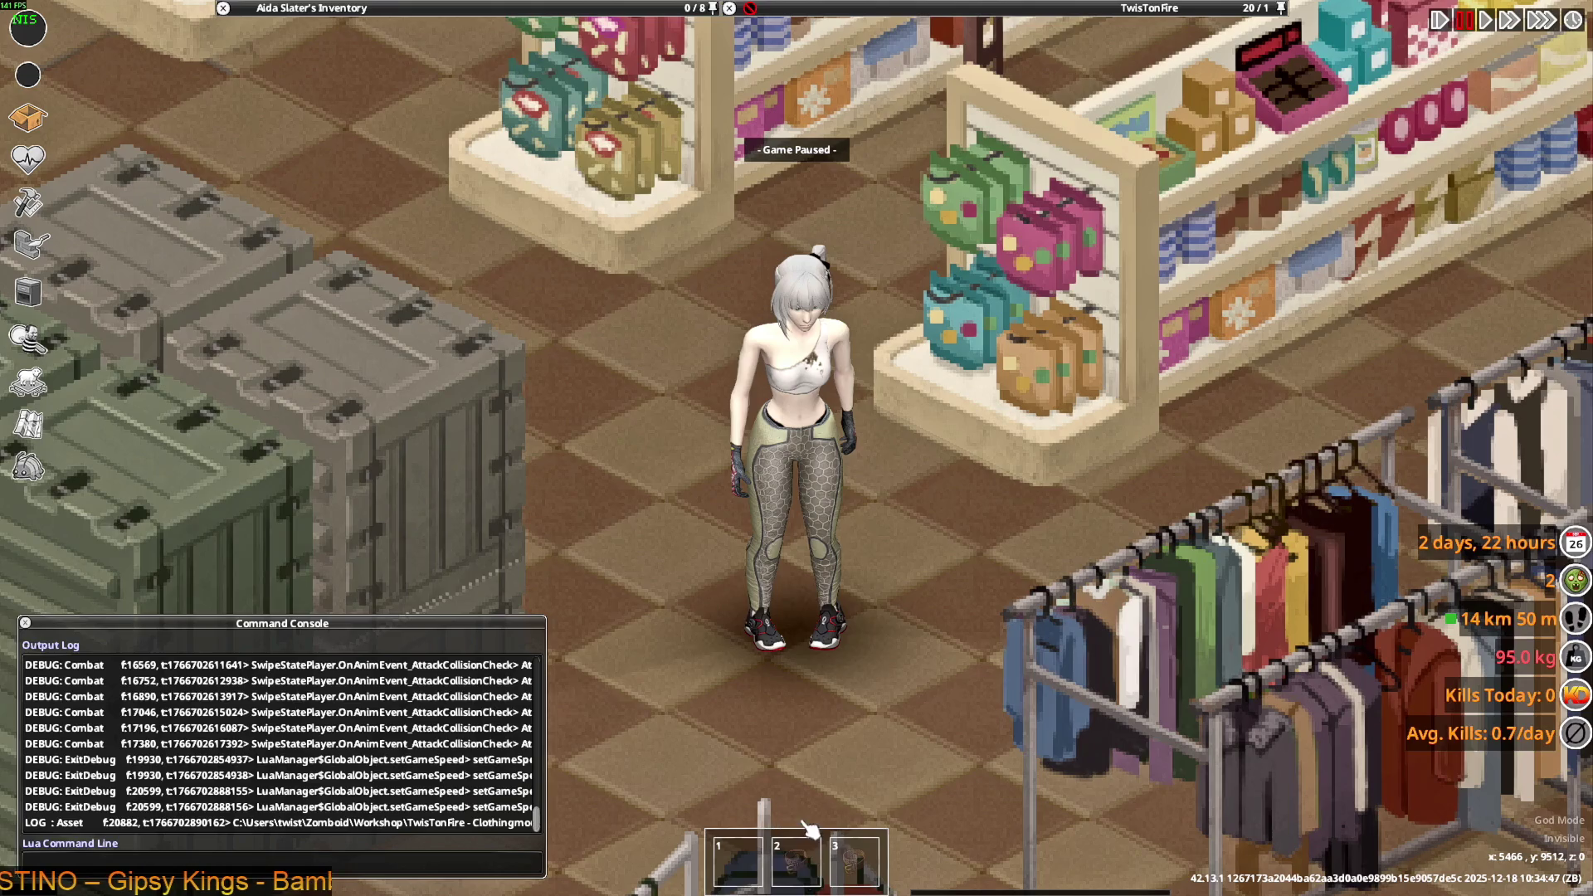
- Unpause the game and walk the character past the floor clothing, crates and wall racks
key("space")
key("s")
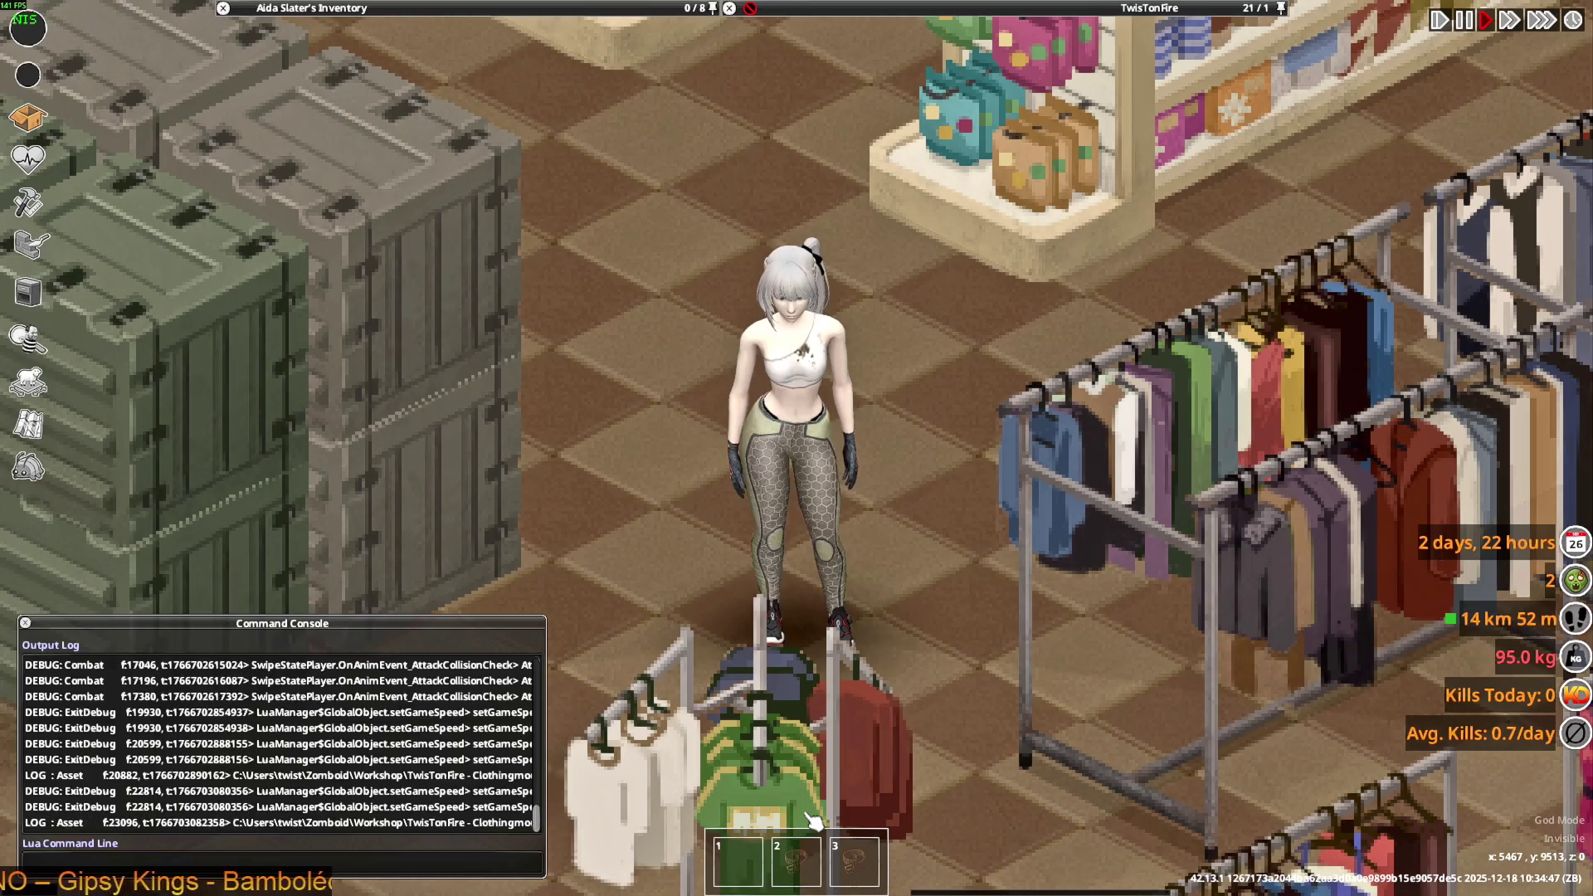
key("w")
key("w")
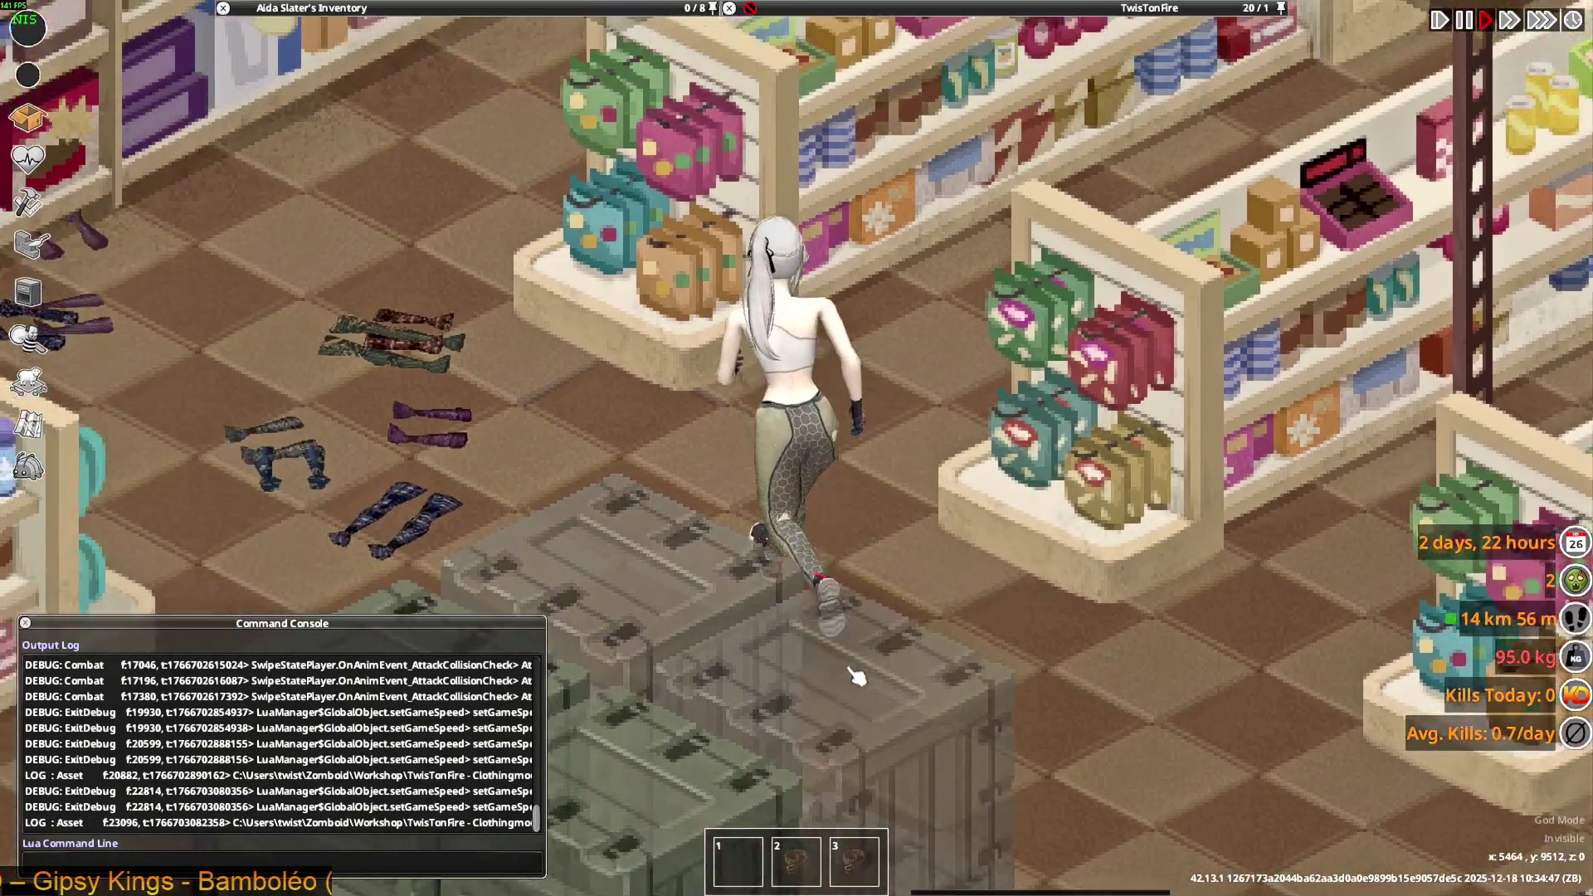
key("s")
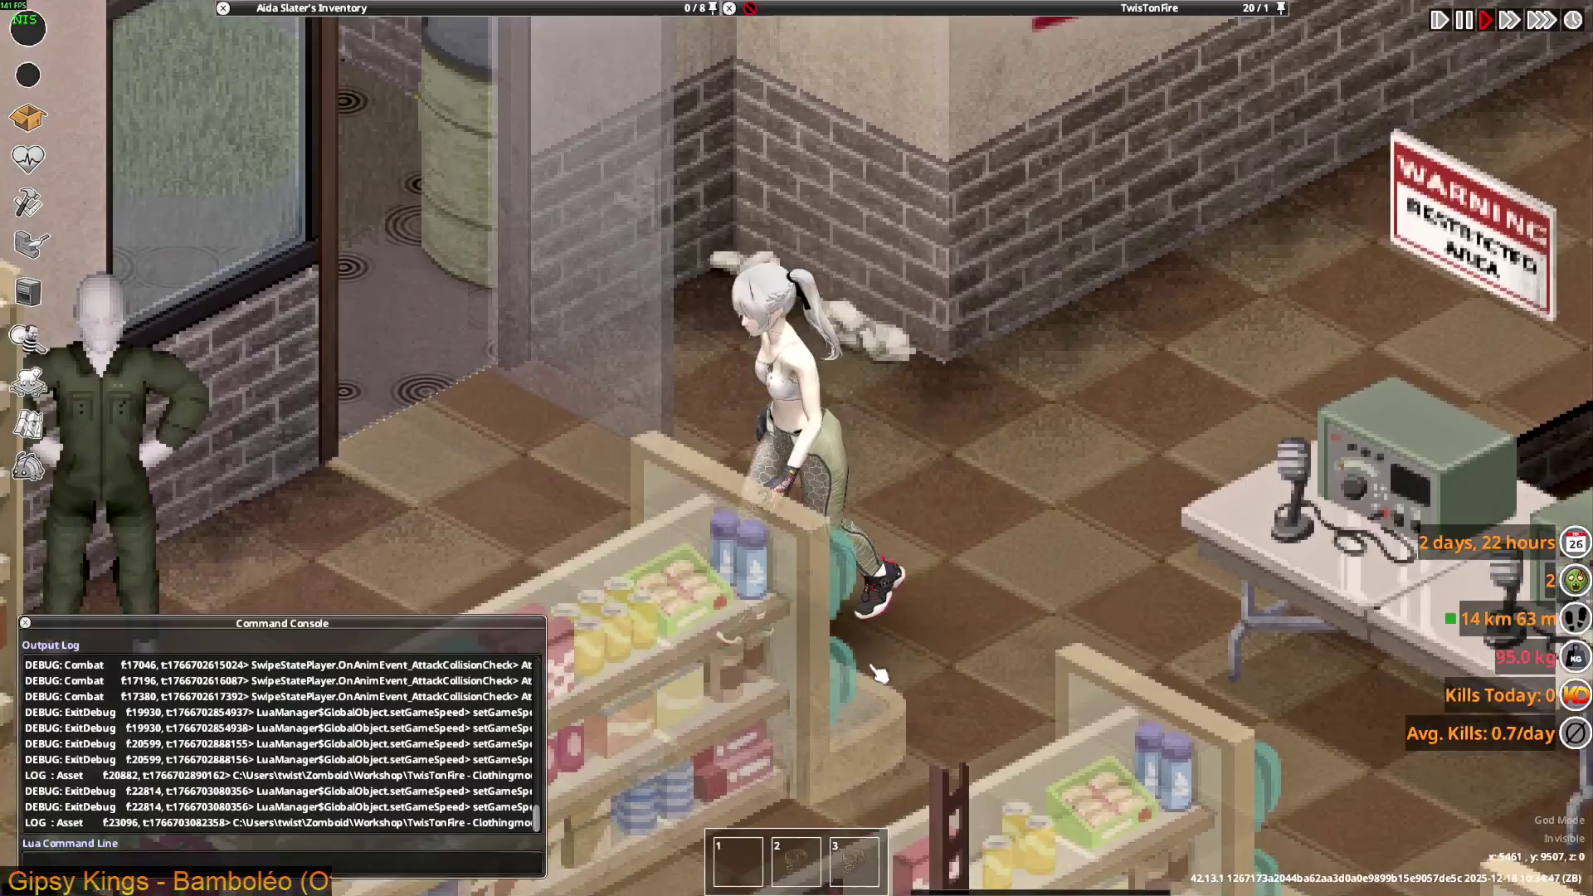
key("s")
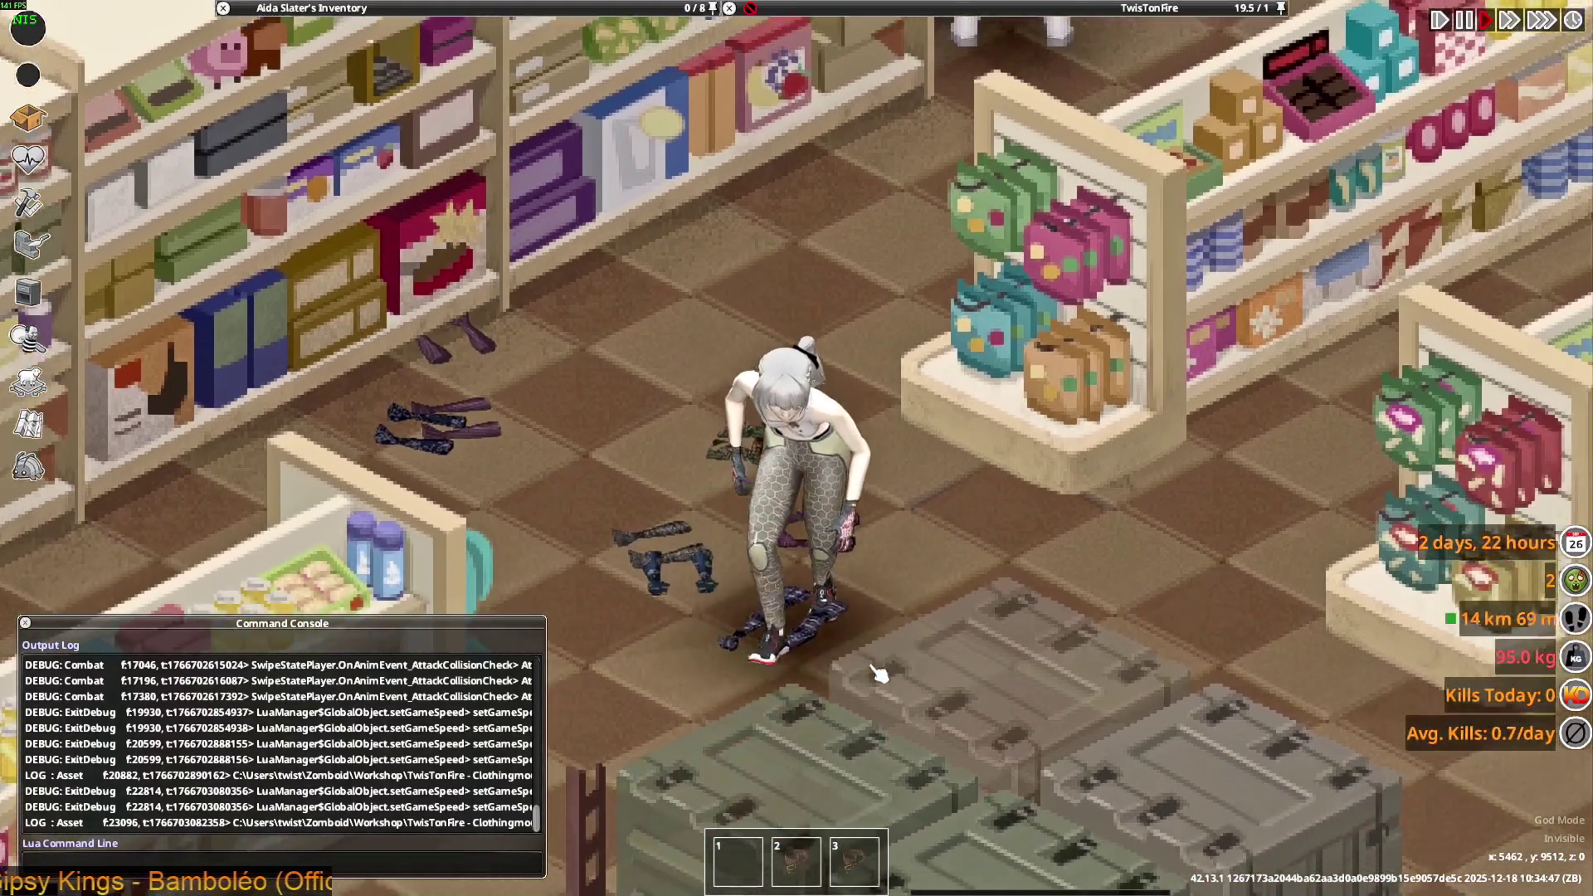
key("s")
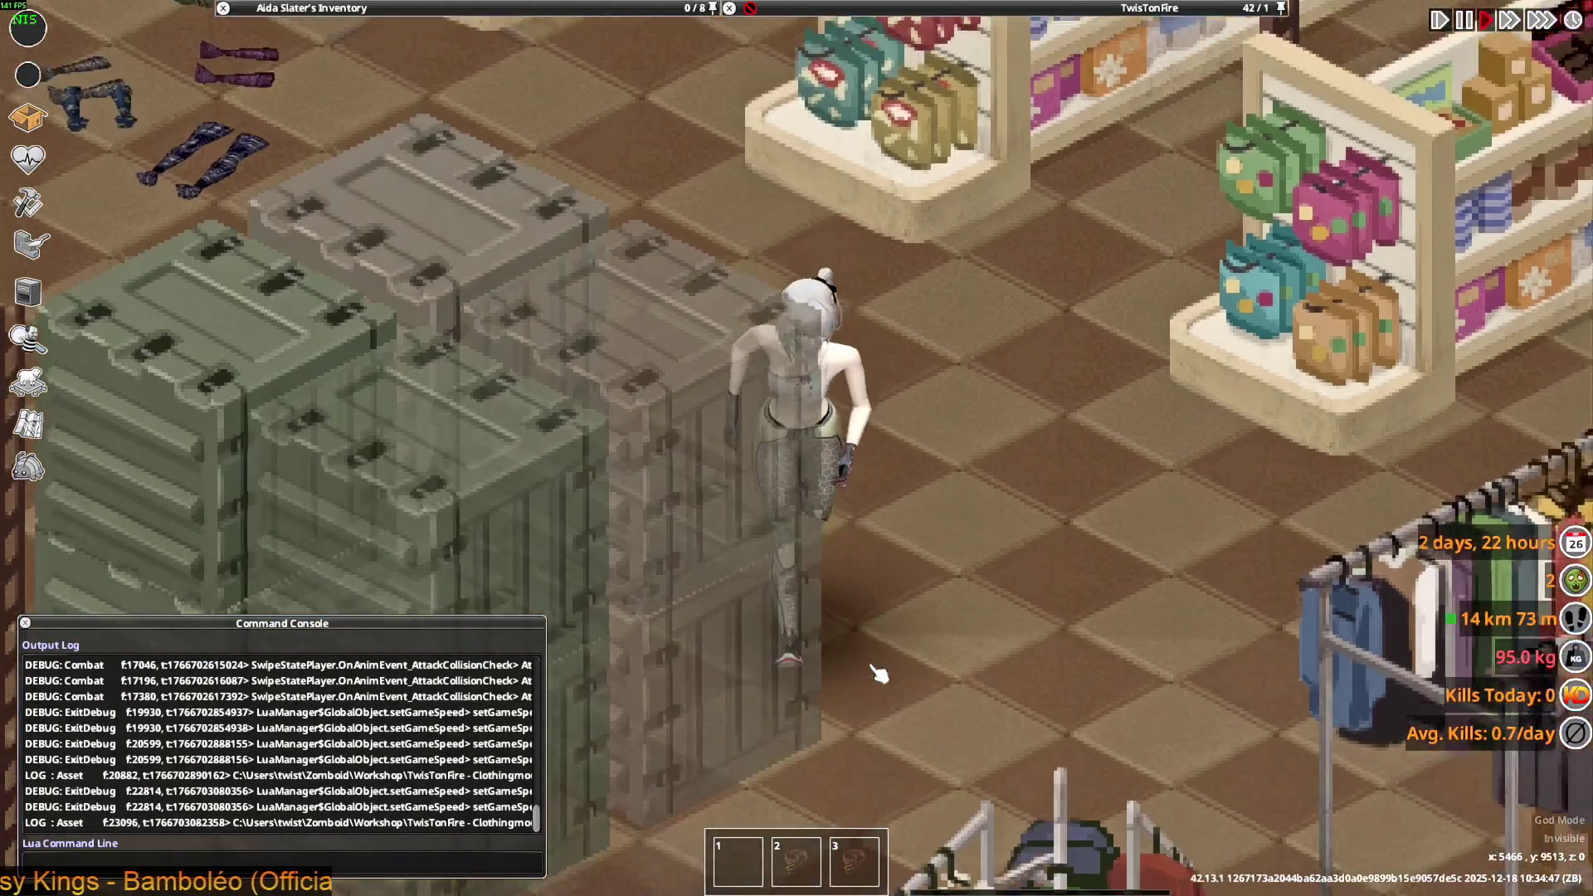
key("s")
key("a")
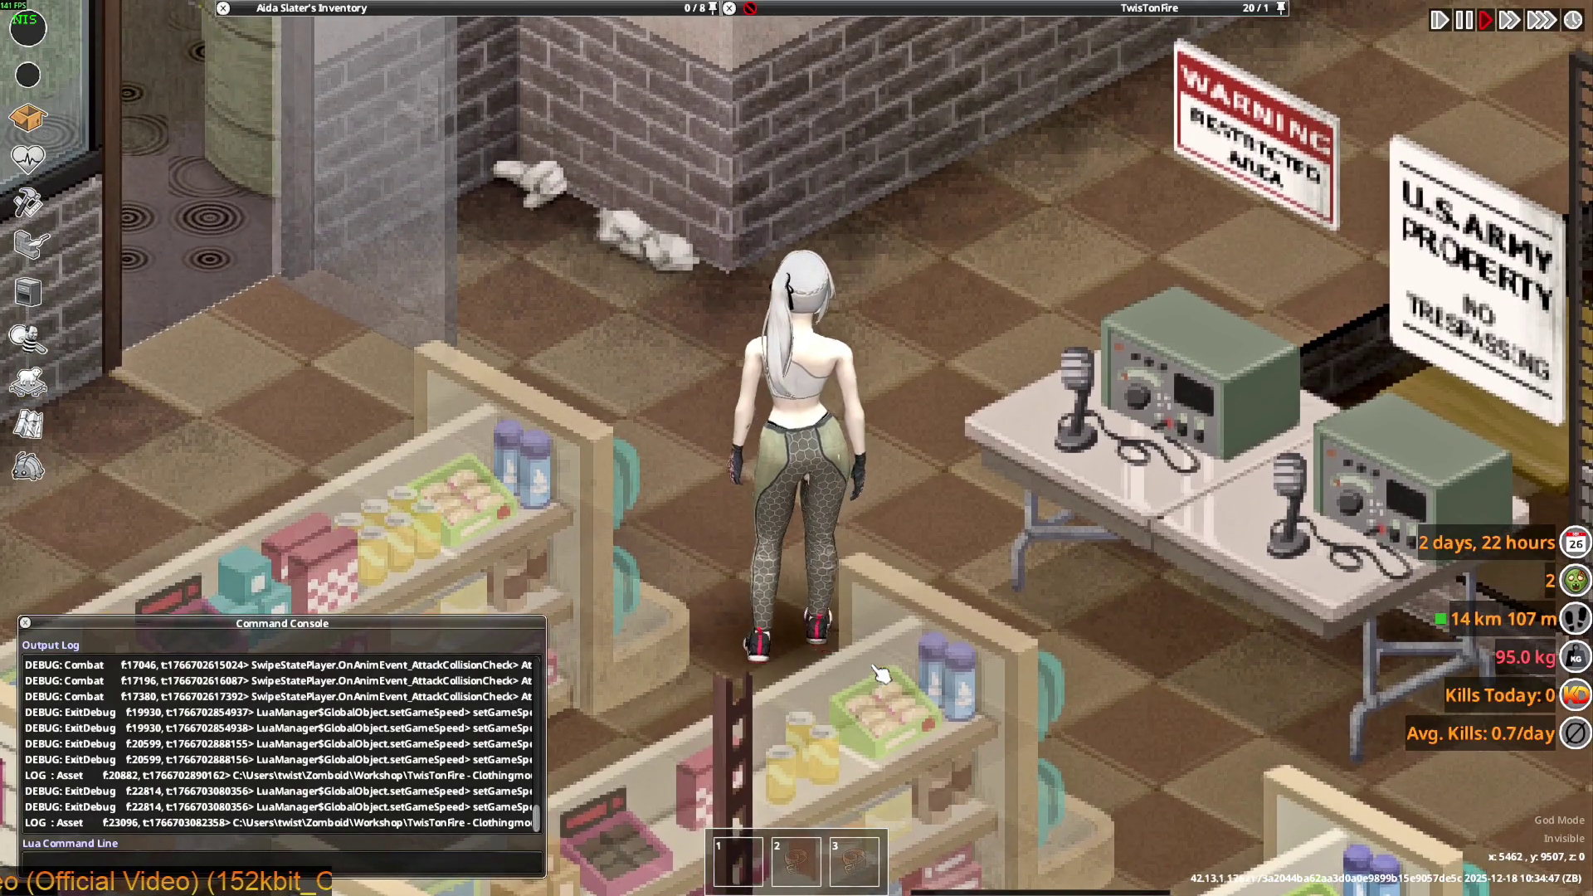
key("w")
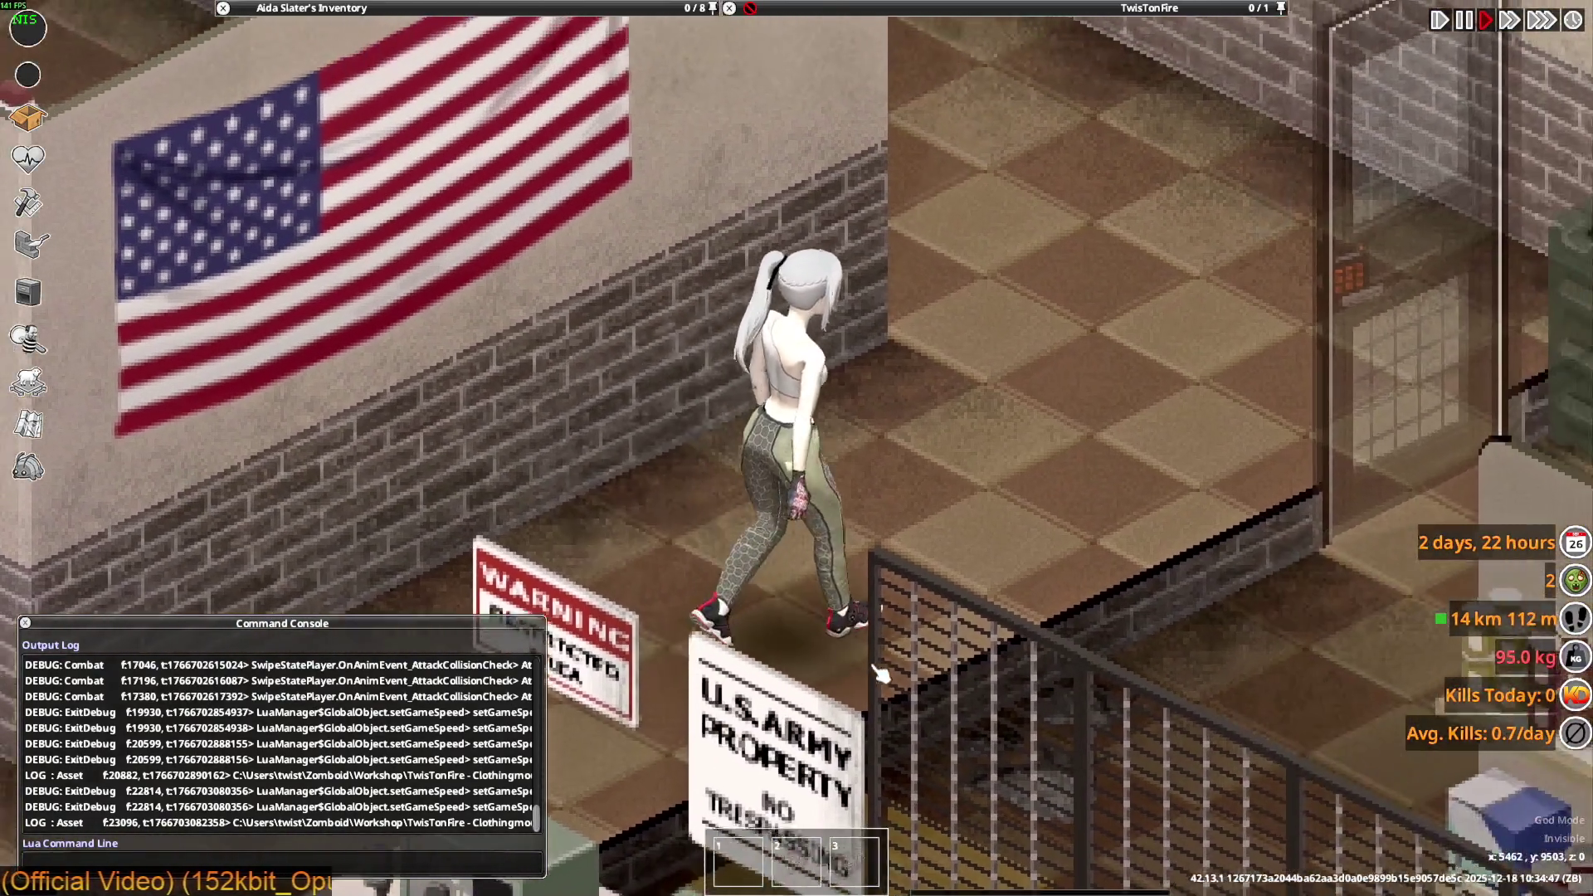
key("s")
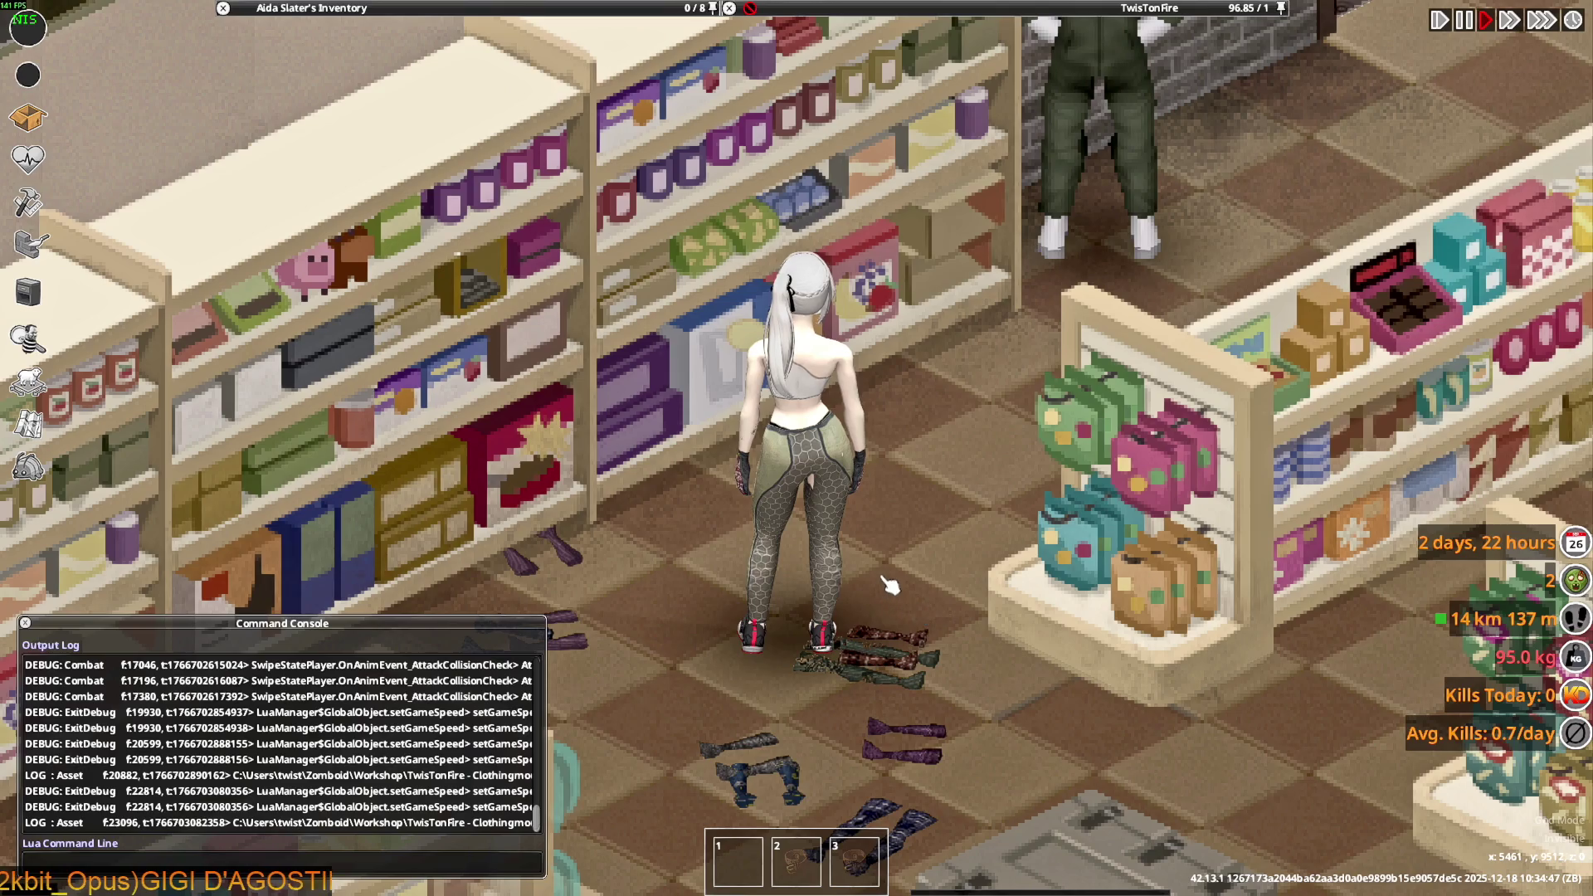
key("w")
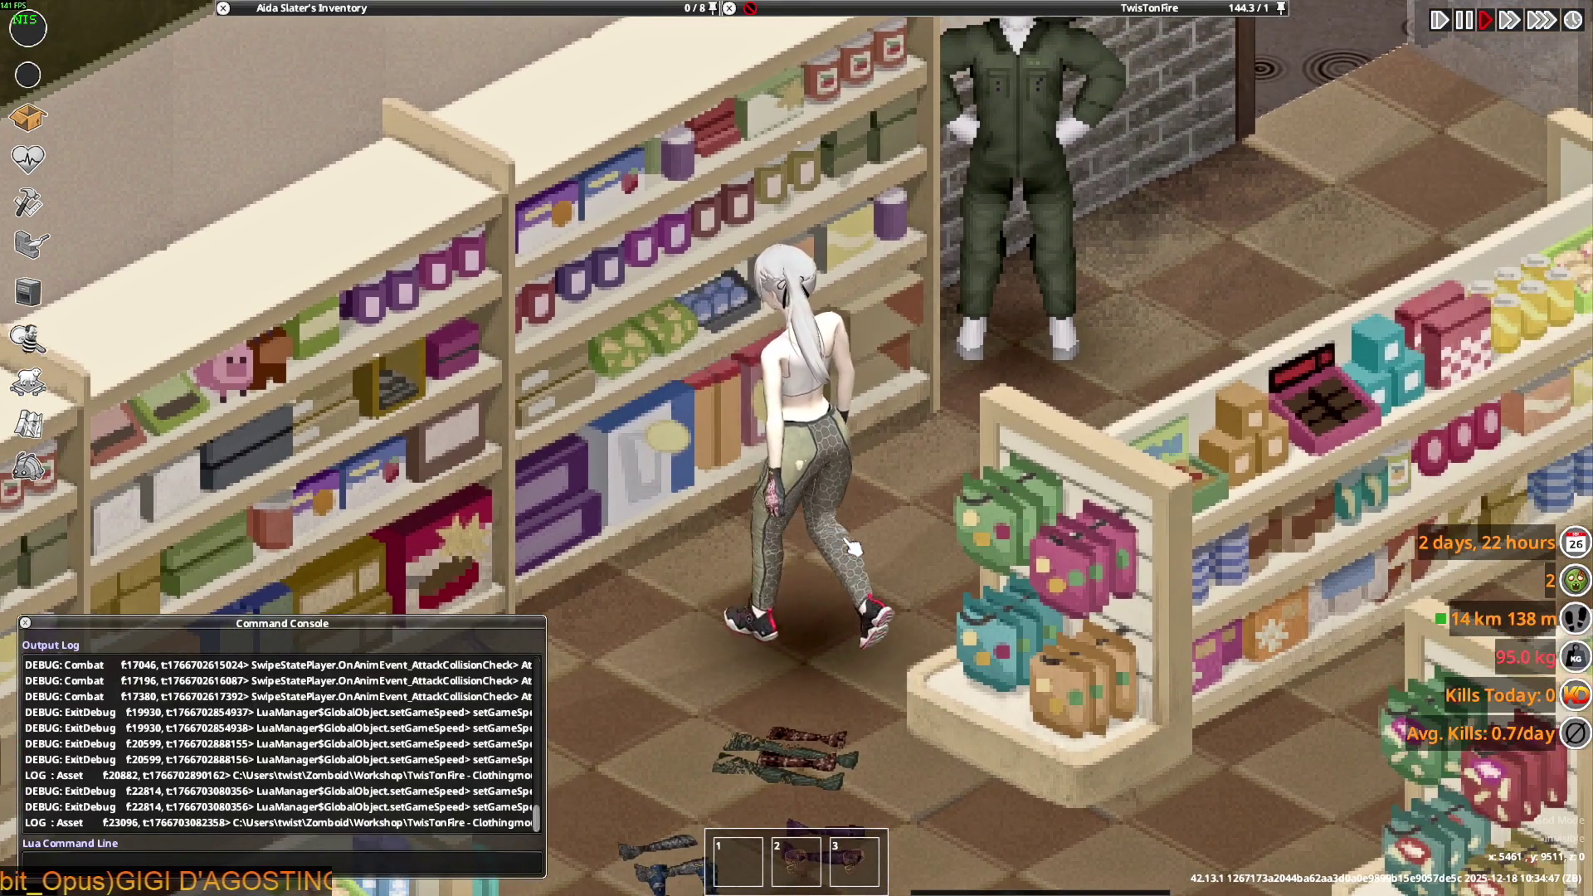
- Walk the character to the back exit door and along the brick wall into the corner
key("w")
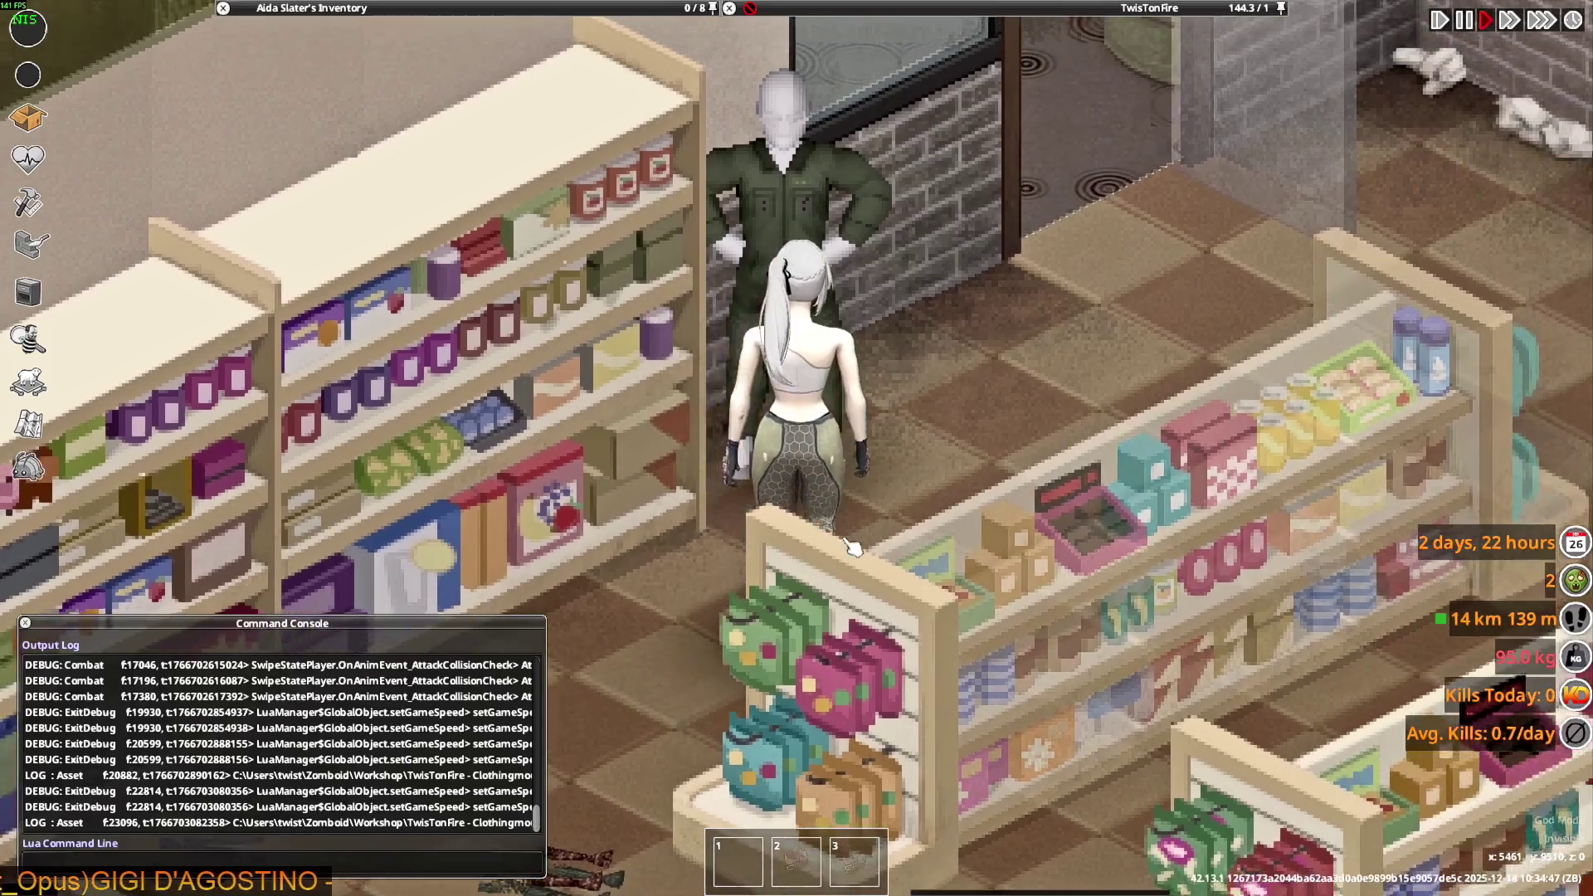
key("w")
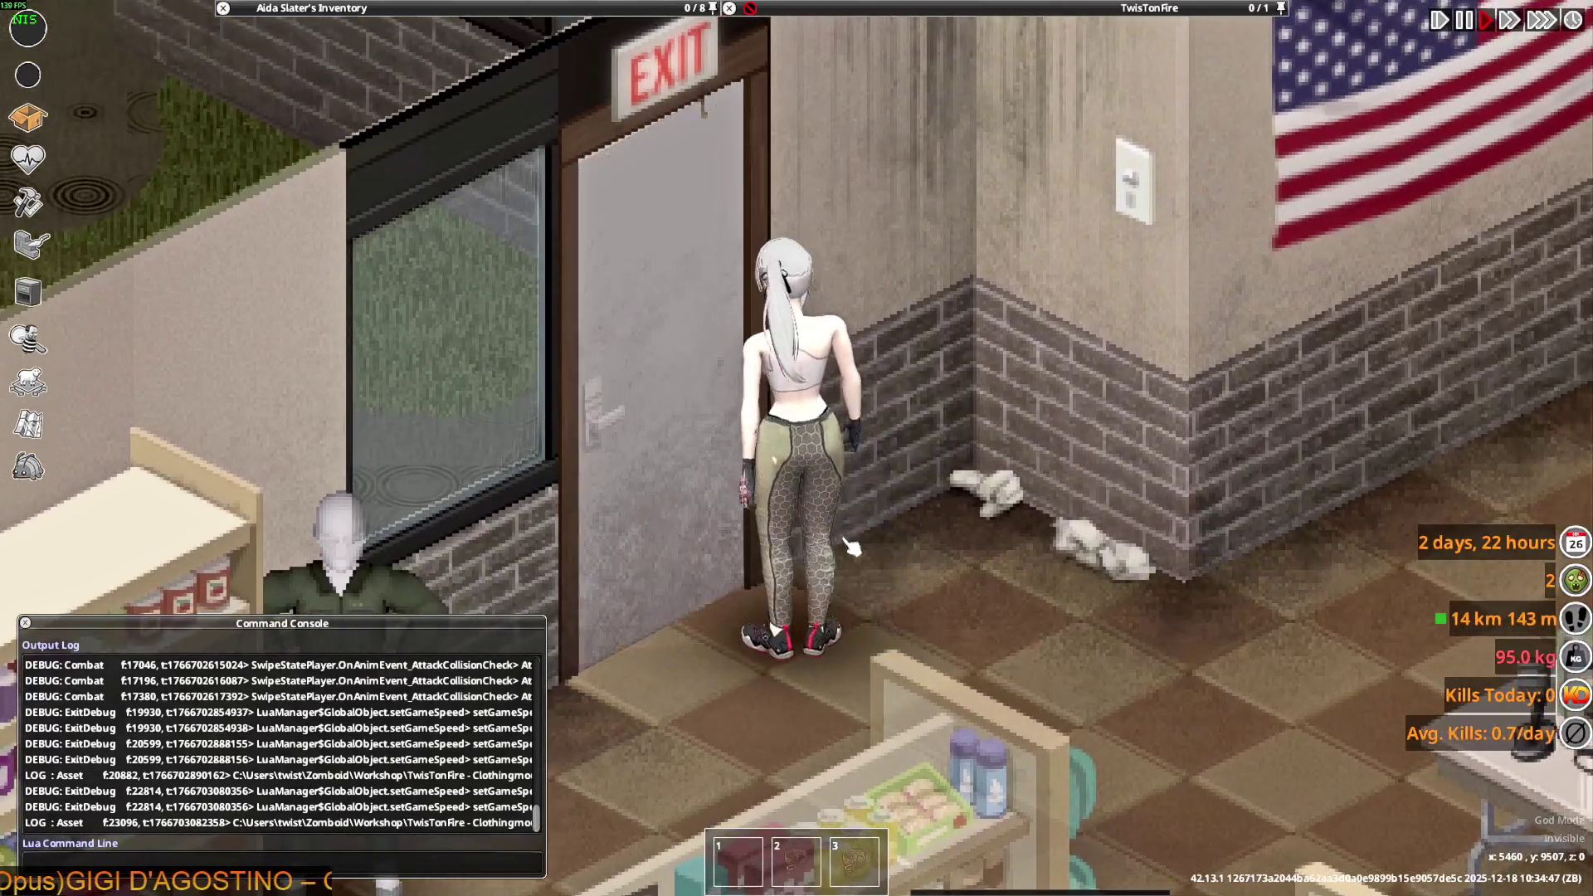
key("w")
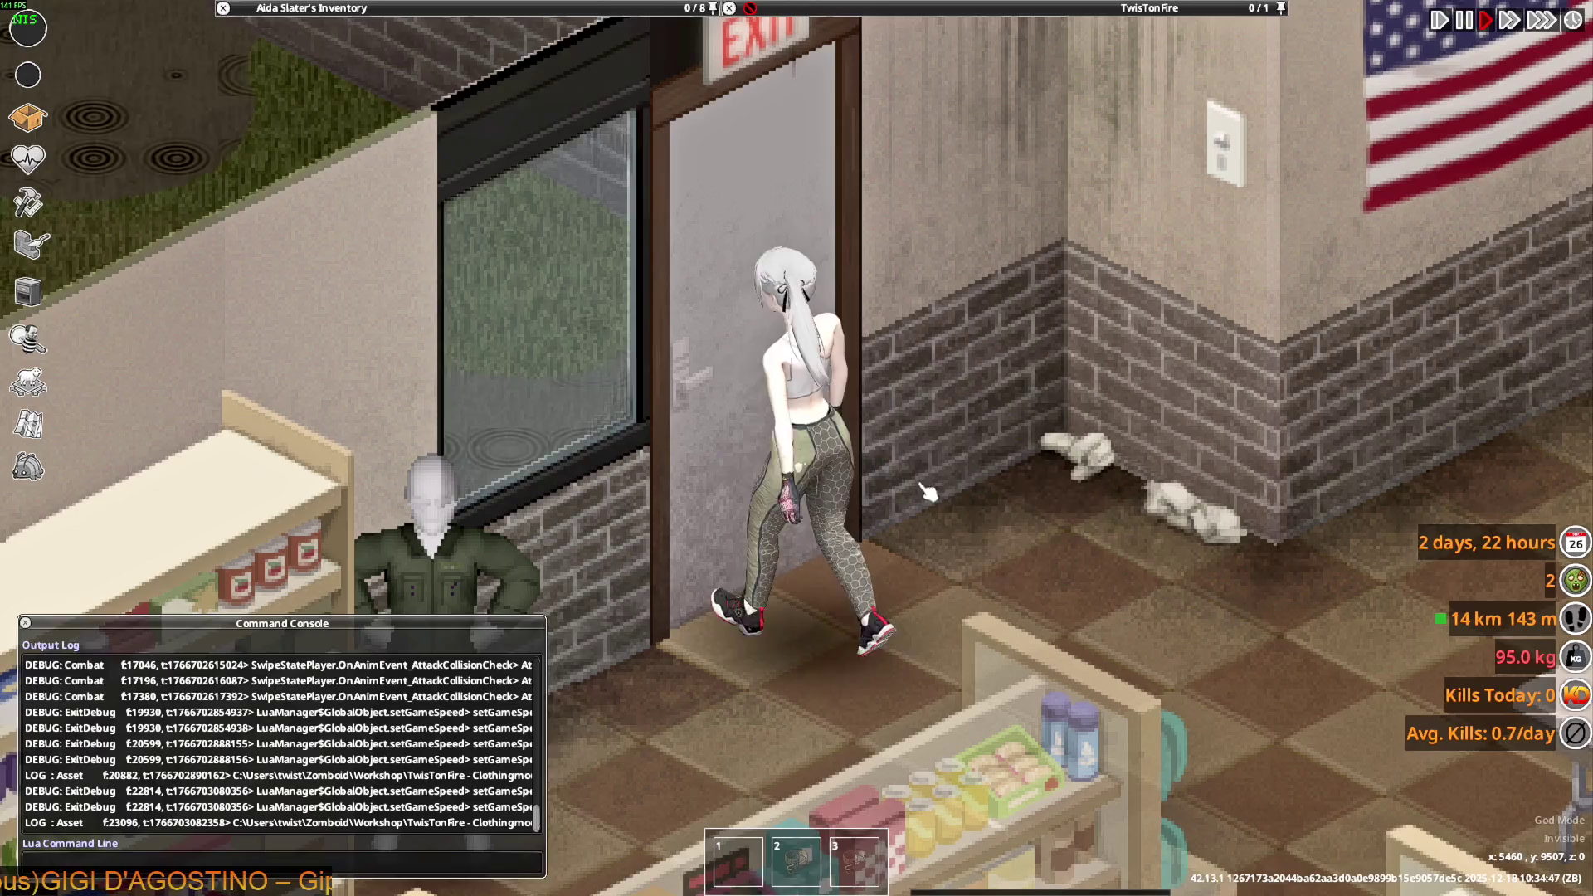
key("d")
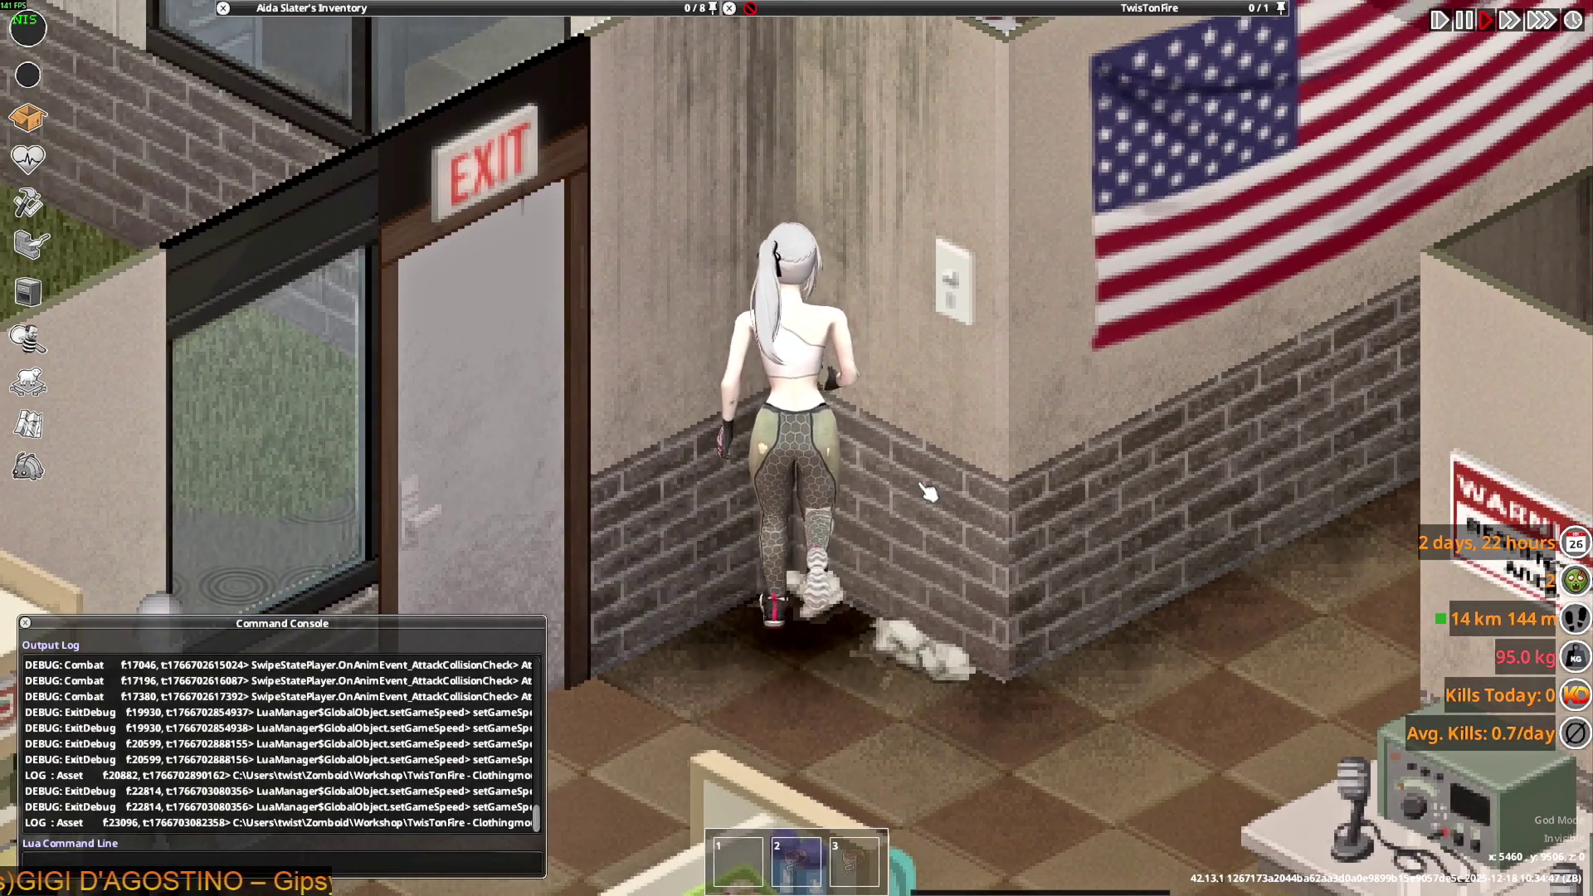
key("w")
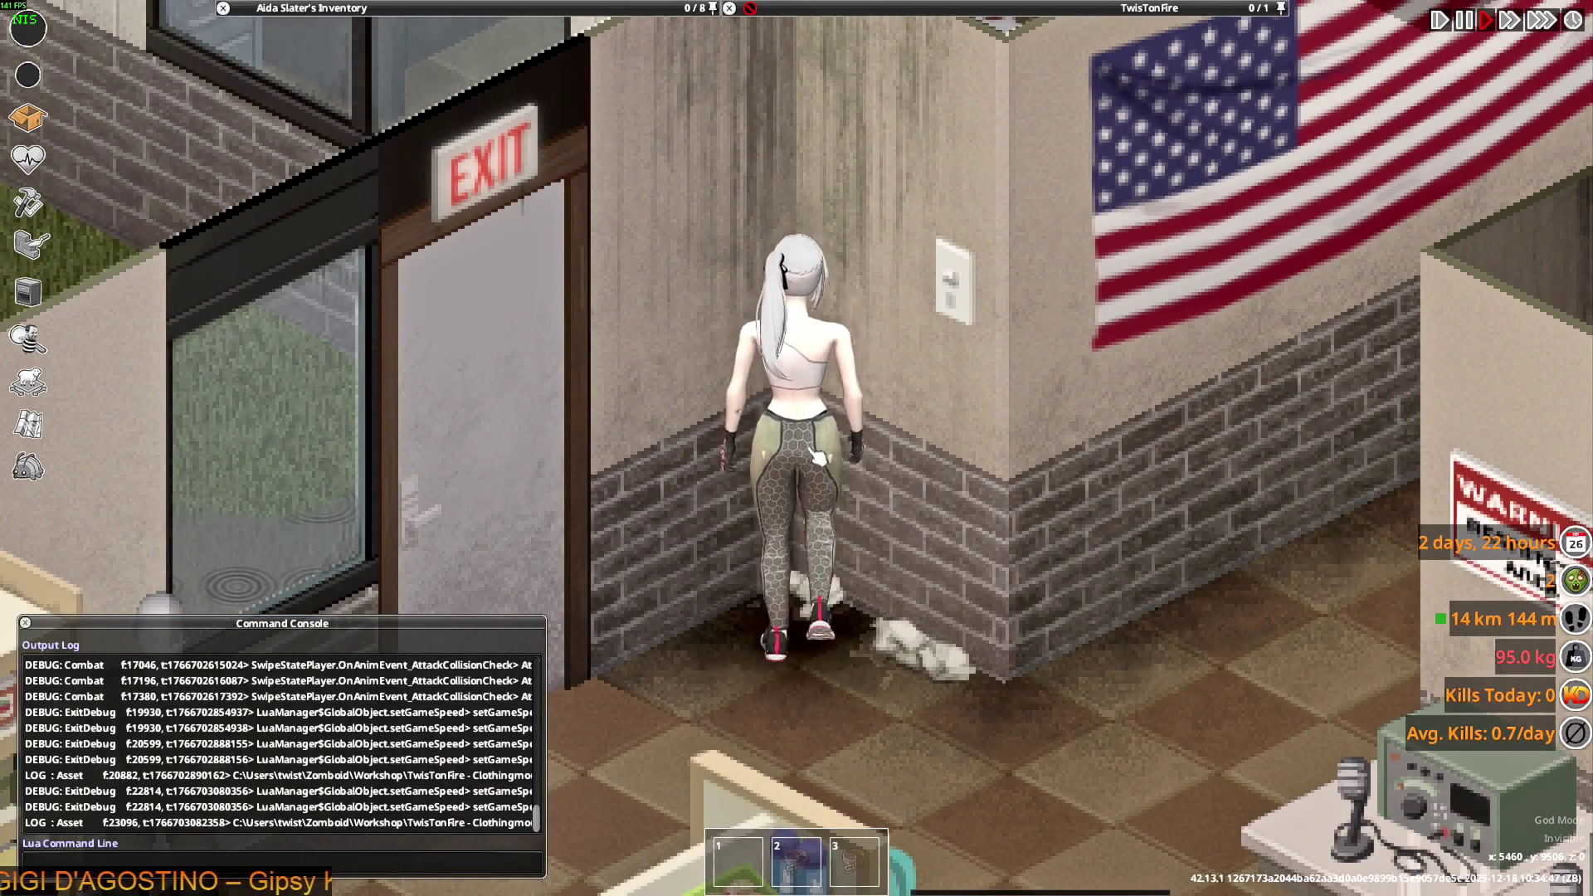
key("s")
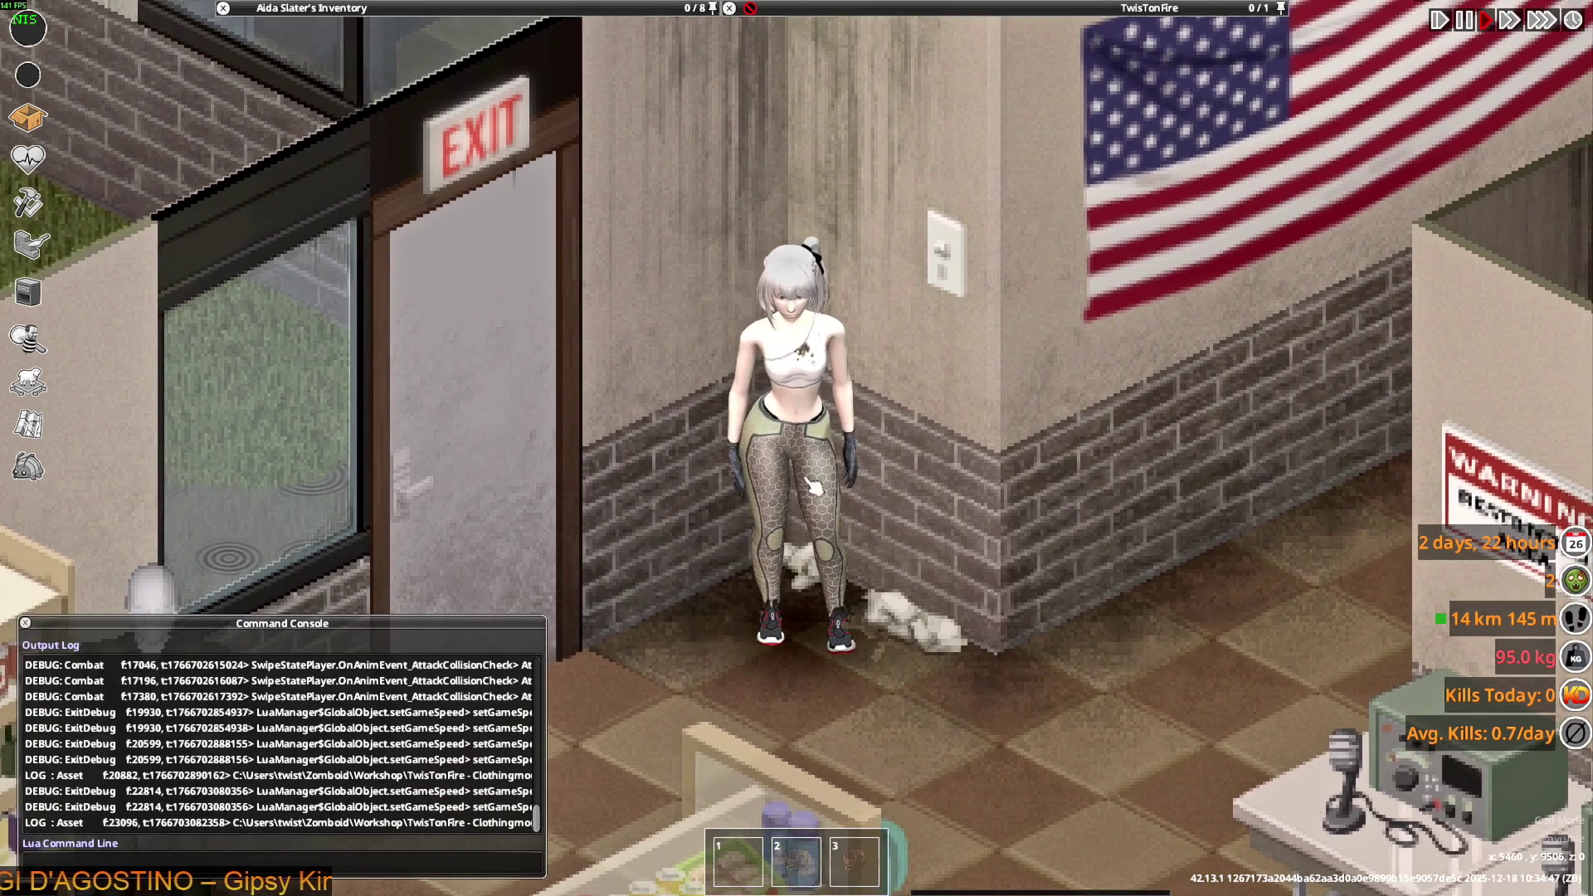
key("w")
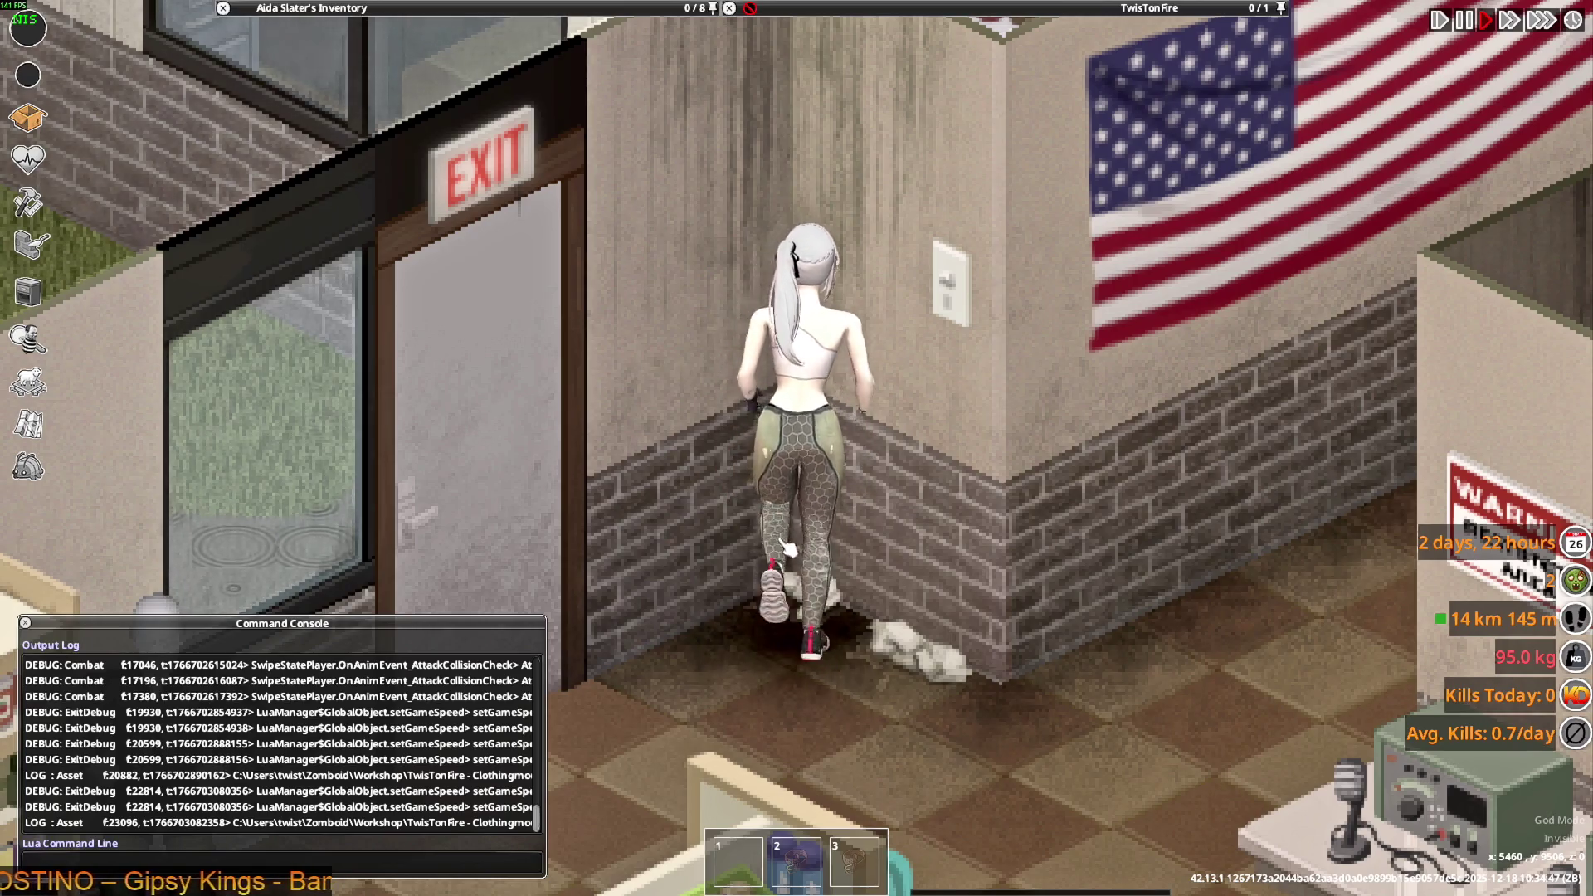
key("w")
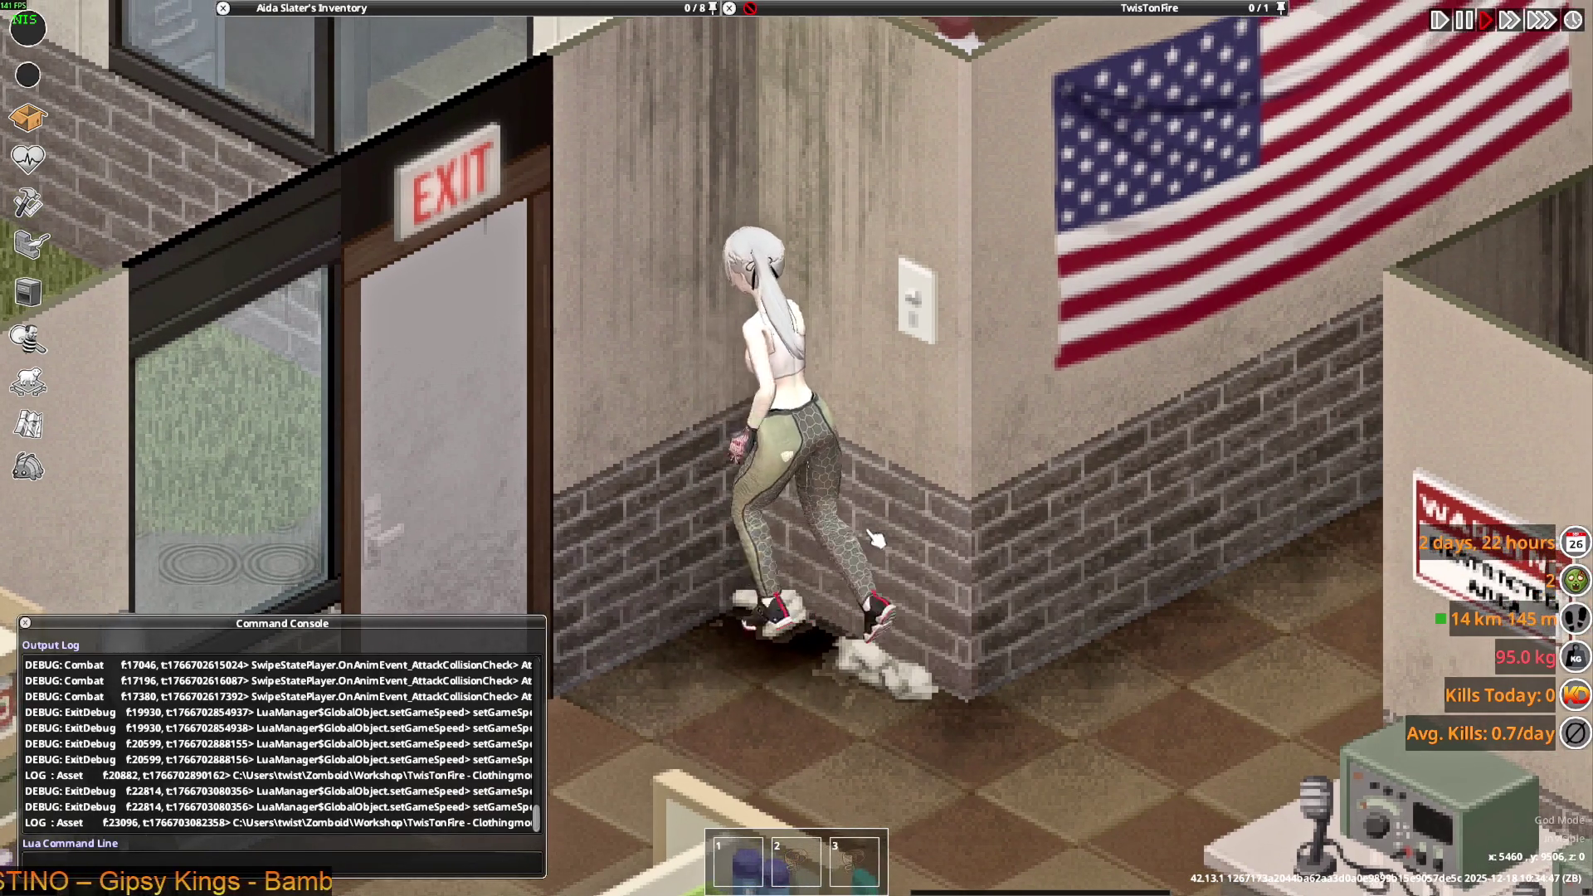
- Run through the store past the crates and register to the shelves, then return to Blender
key("s+a")
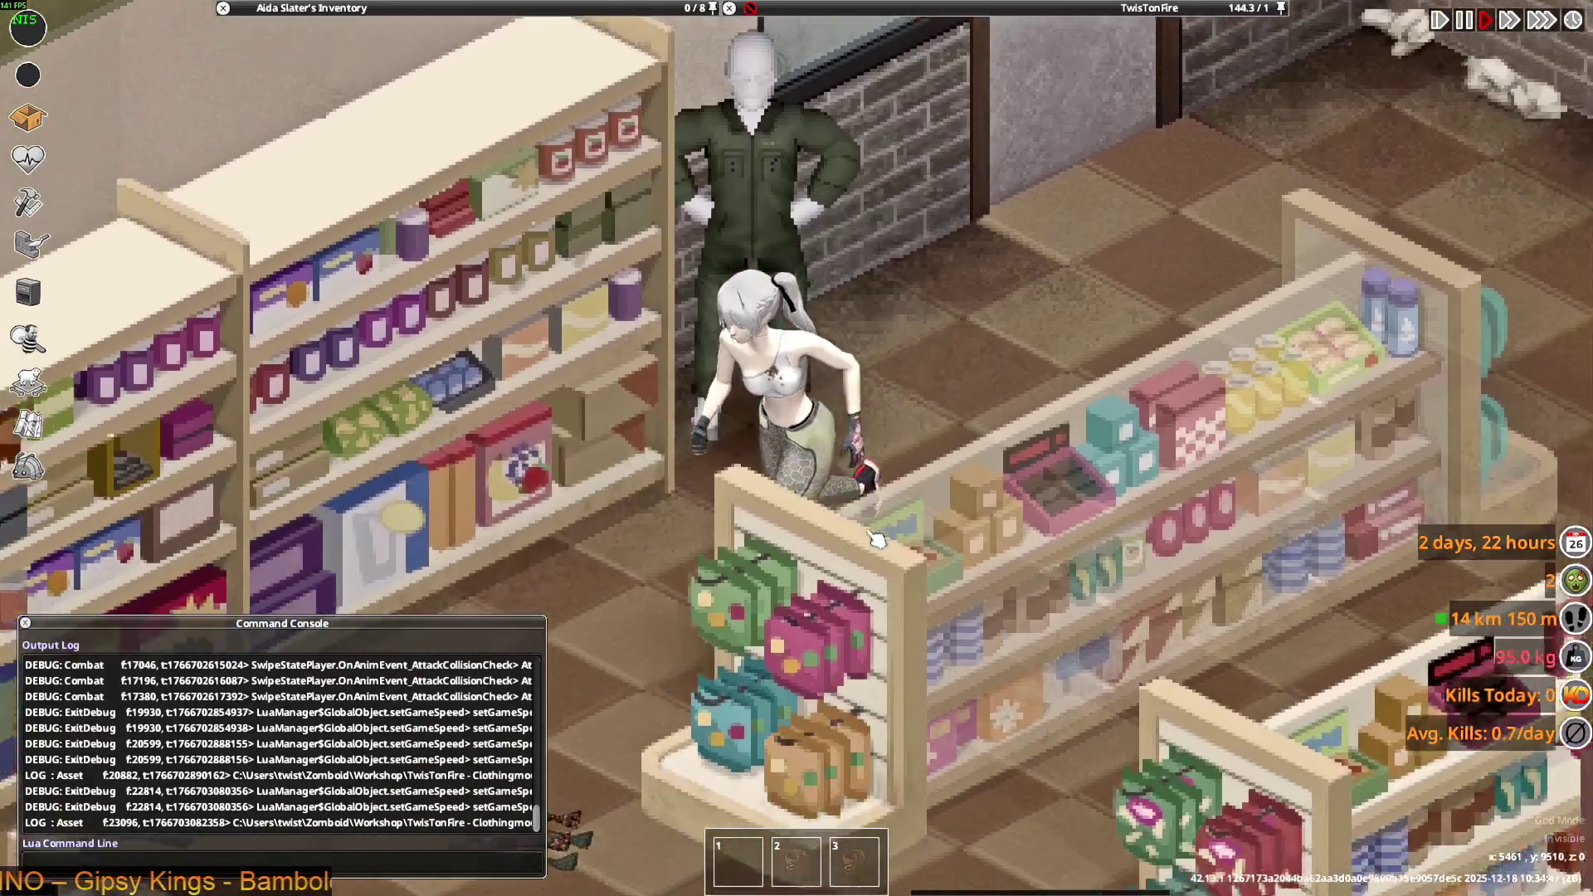
key("s")
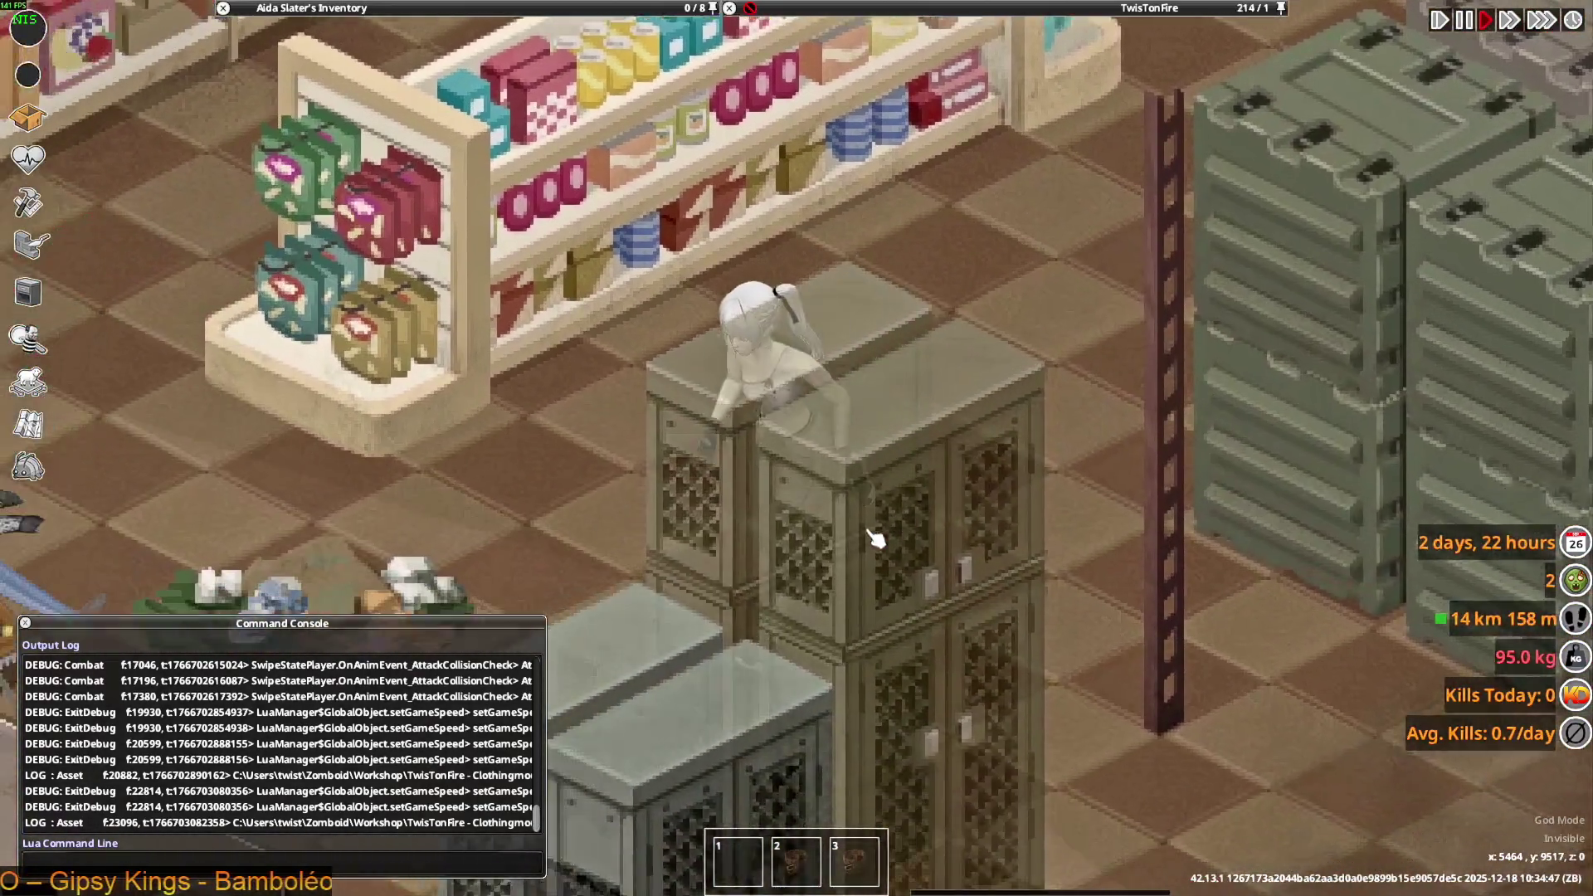
key("d")
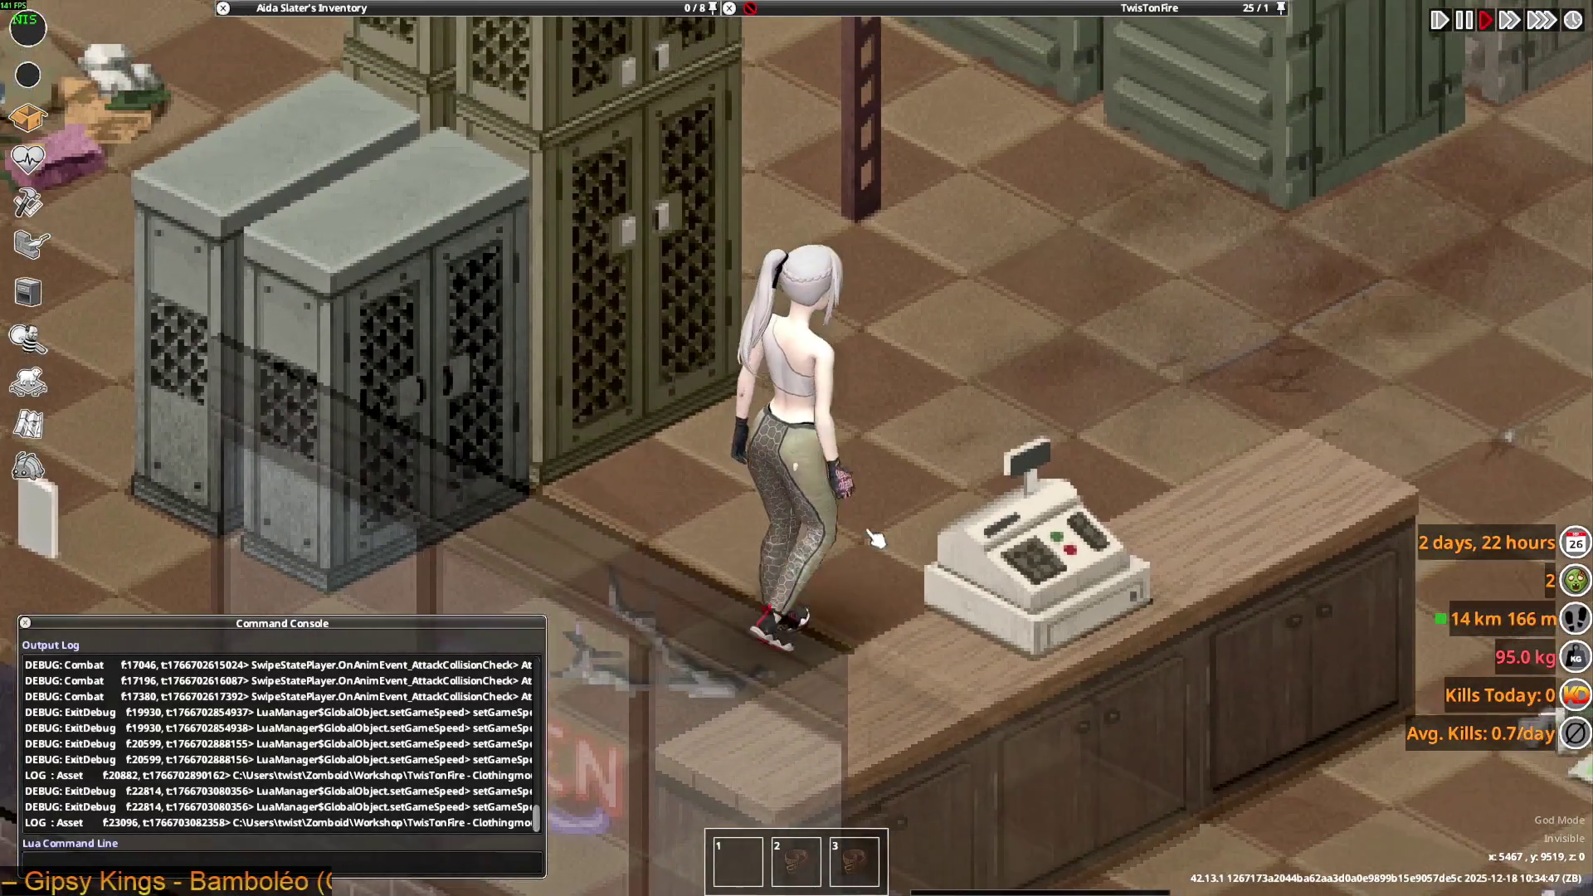
key("w")
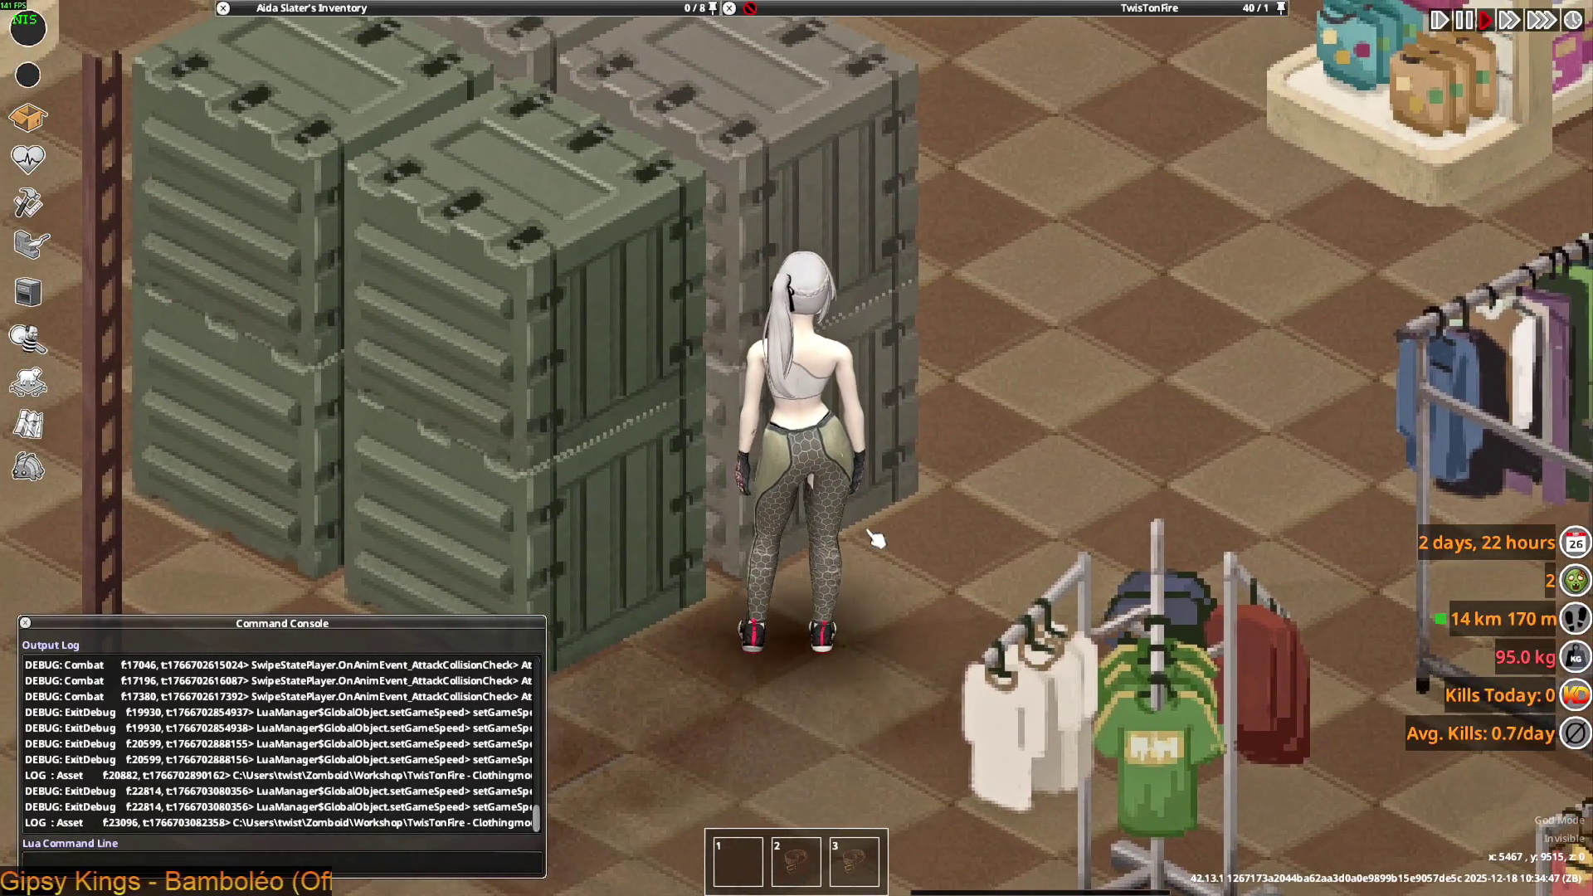
key("w")
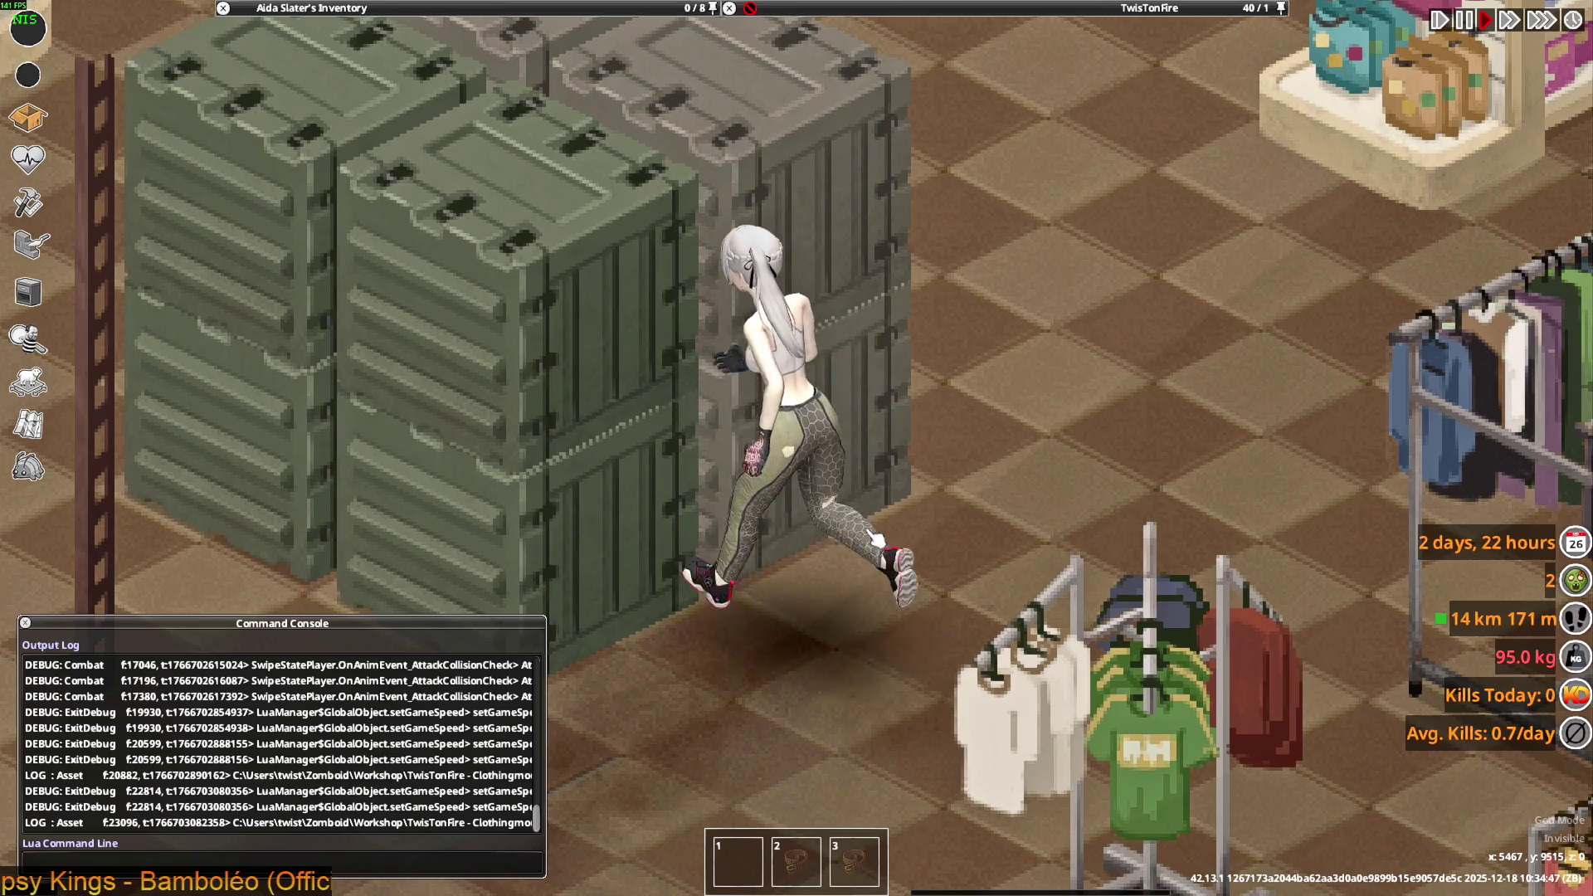
key("w")
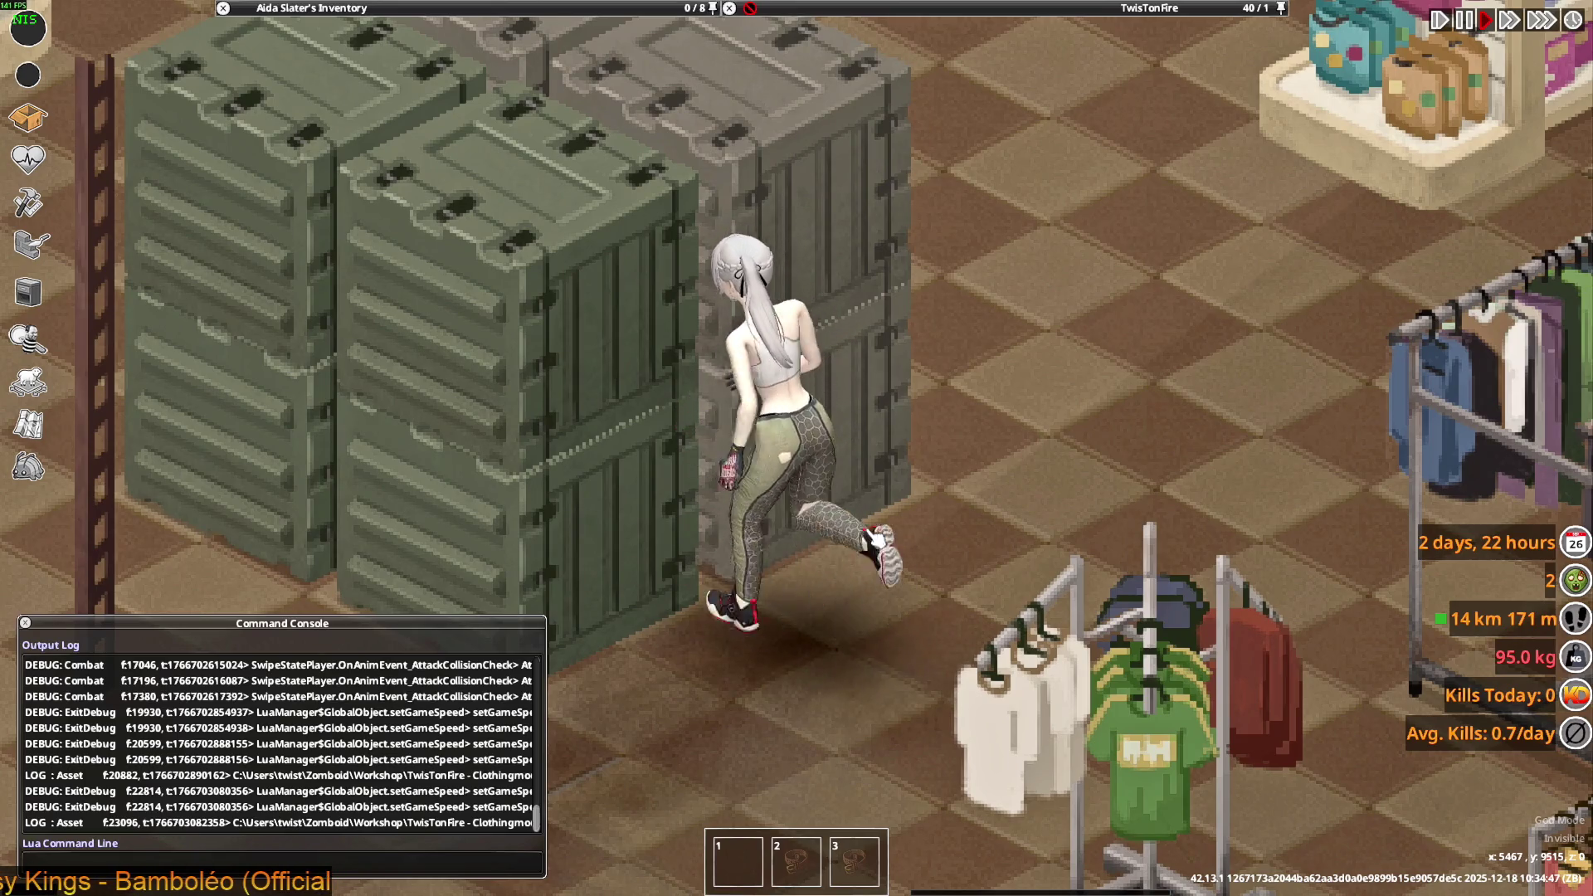
key("w")
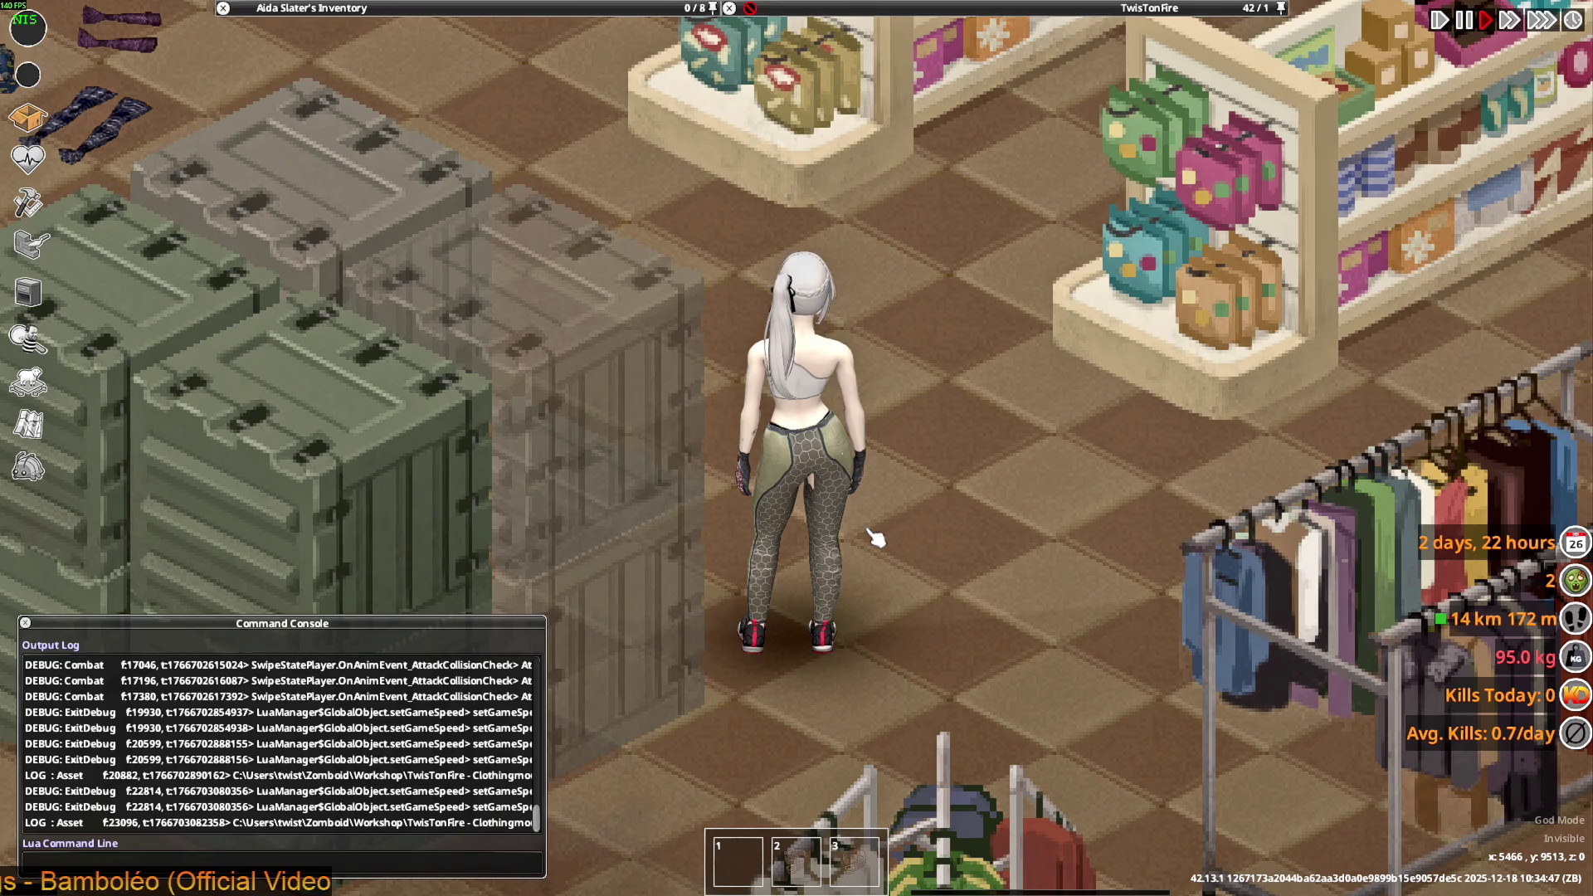
key("alt+Tab")
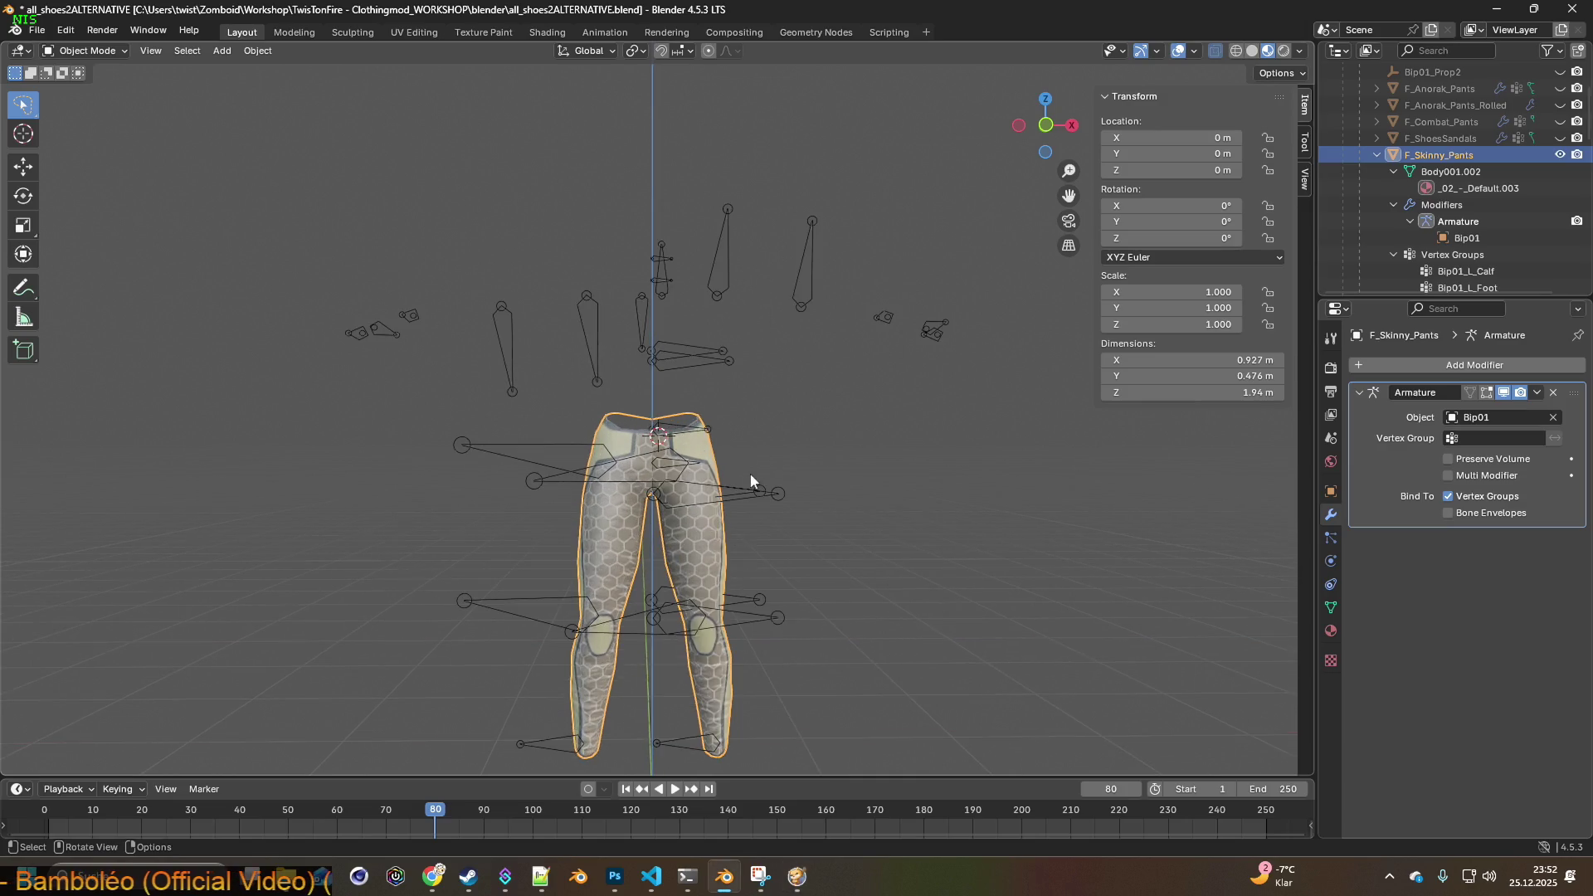
- Unhide the Female body and display the meshes as see-through wireframes
scroll(1498, 211, "up", 3)
scroll(1493, 235, "down", 5)
scroll(1493, 233, "down", 5)
left_click(1559, 189)
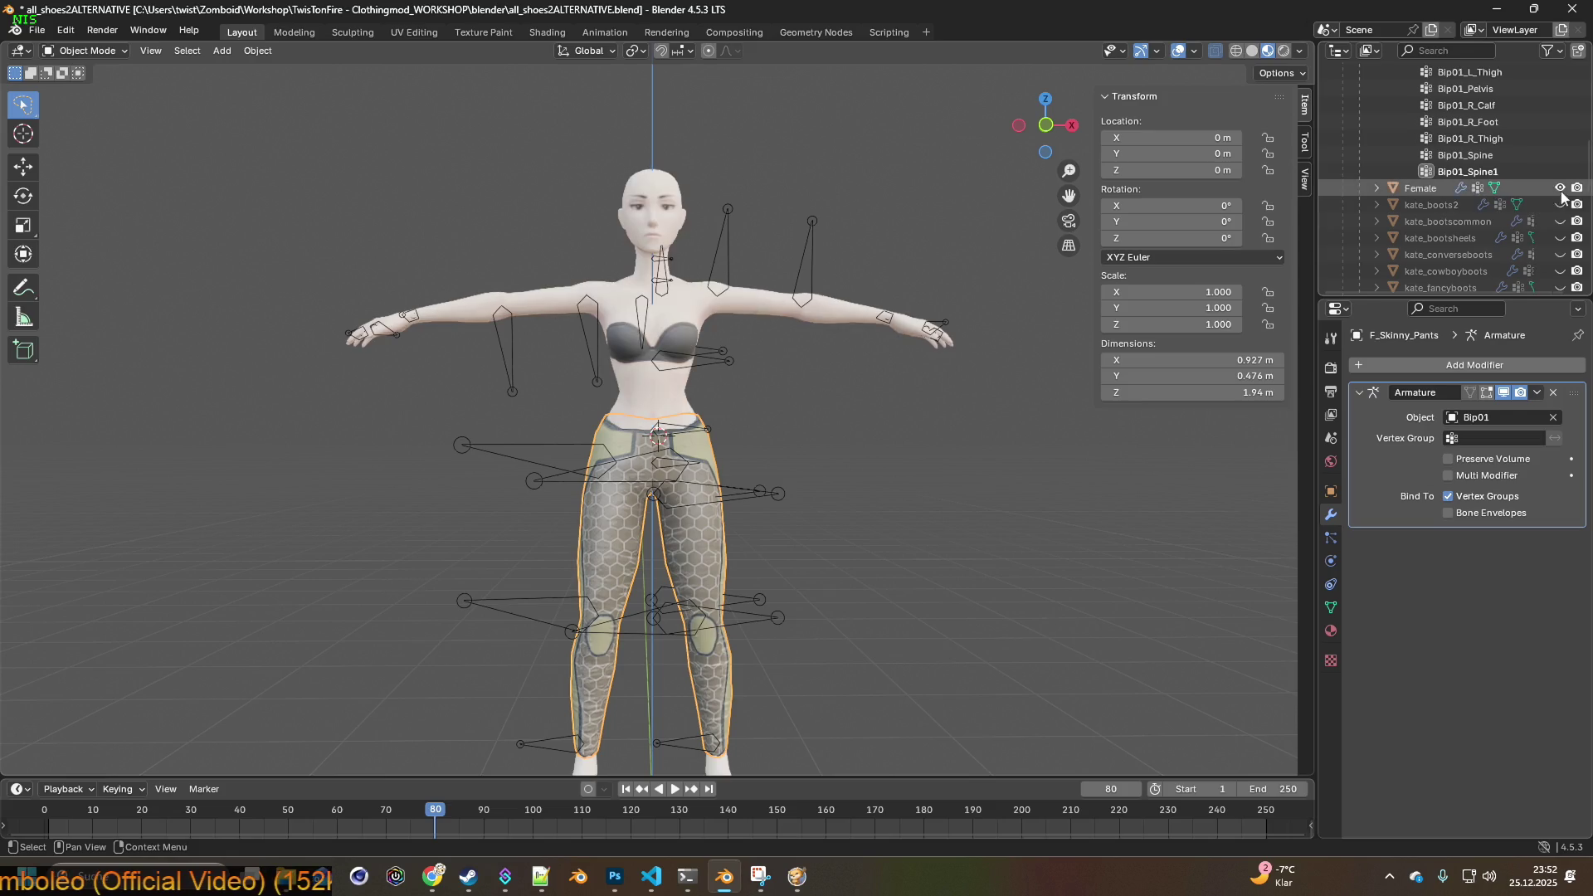
left_click(1233, 50)
mouse_move(896, 331)
middle_mouse_down()
mouse_move(771, 330)
mouse_move(802, 360)
mouse_move(695, 285)
mouse_move(760, 259)
mouse_move(735, 282)
mouse_move(758, 276)
mouse_move(754, 326)
middle_mouse_up()
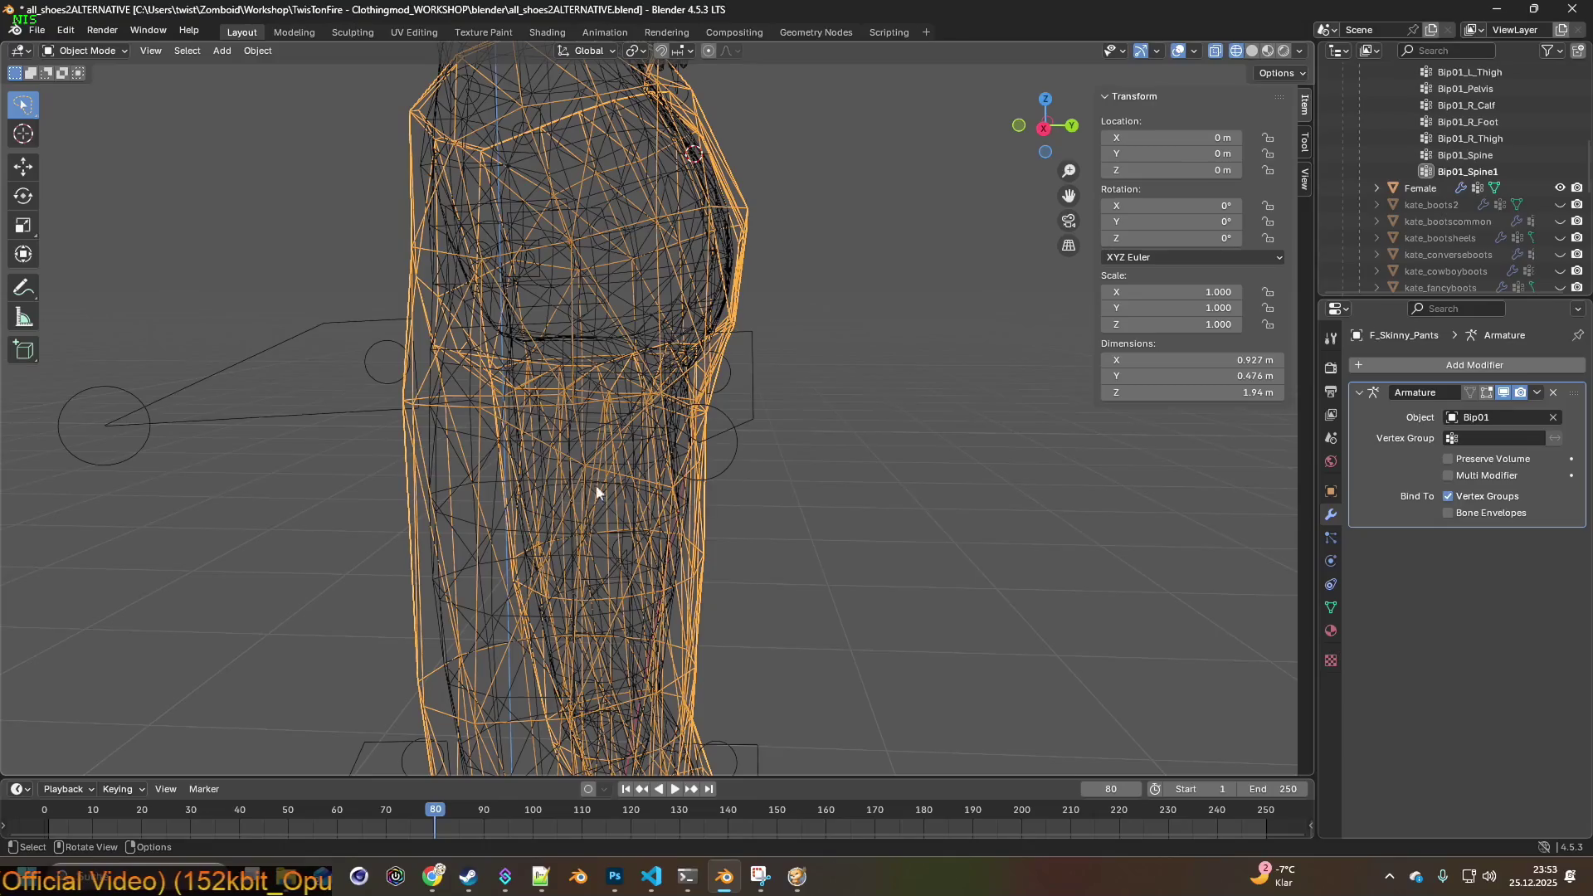
mouse_move(579, 538)
middle_mouse_down()
mouse_move(657, 605)
mouse_move(614, 462)
mouse_move(679, 344)
mouse_move(625, 345)
mouse_move(669, 308)
middle_mouse_up()
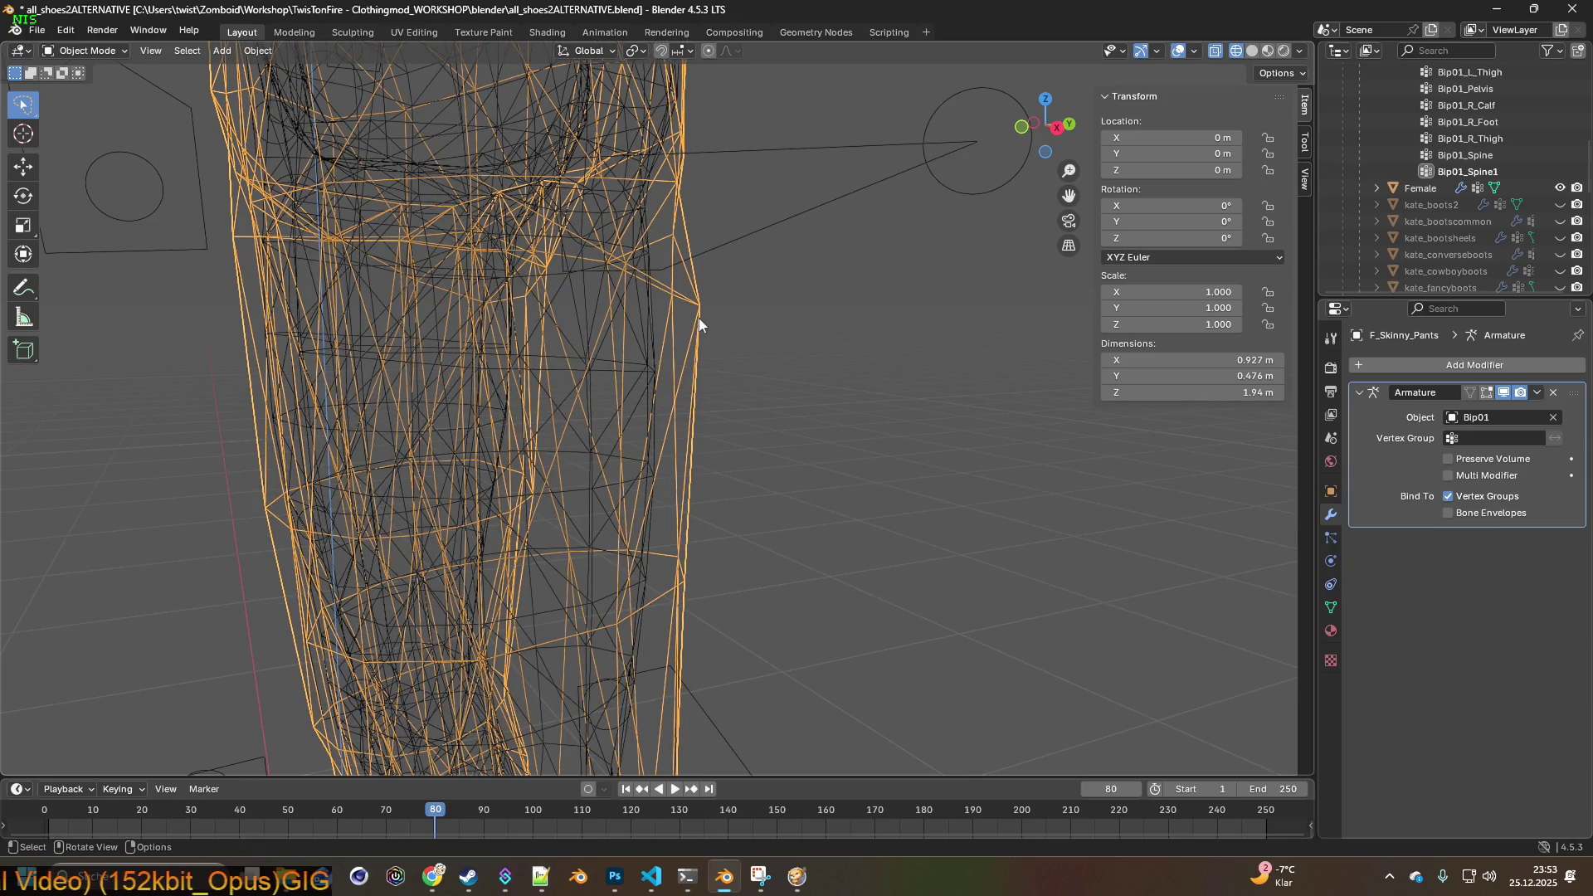
scroll(688, 349, "up", 4)
- Alternately select the female body and the skinny pants to compare their outlines
left_click(650, 330)
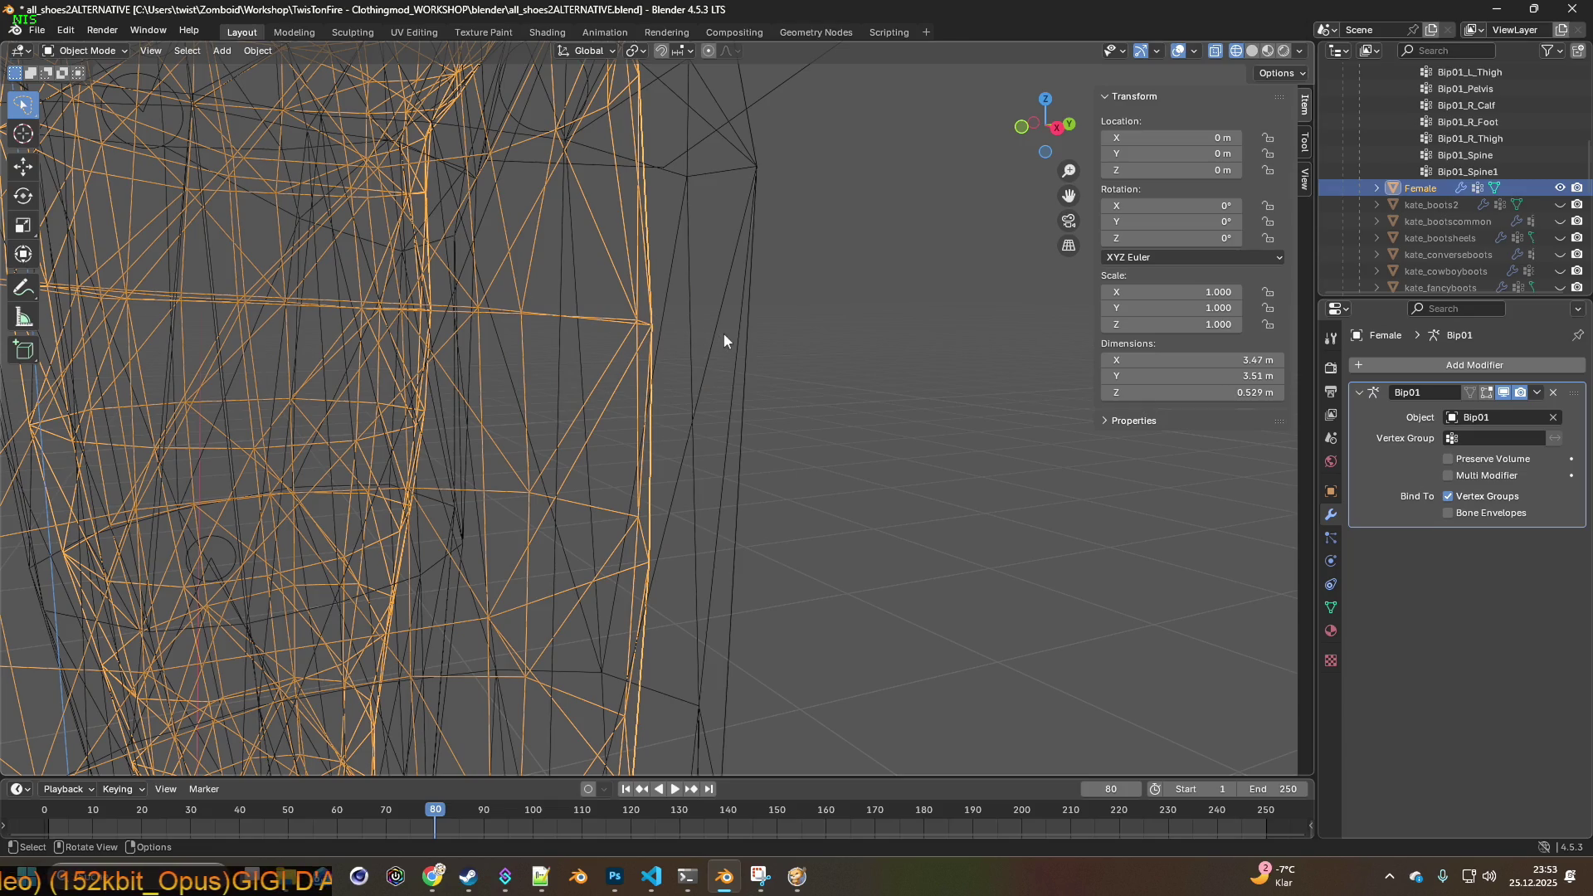
left_click(758, 168)
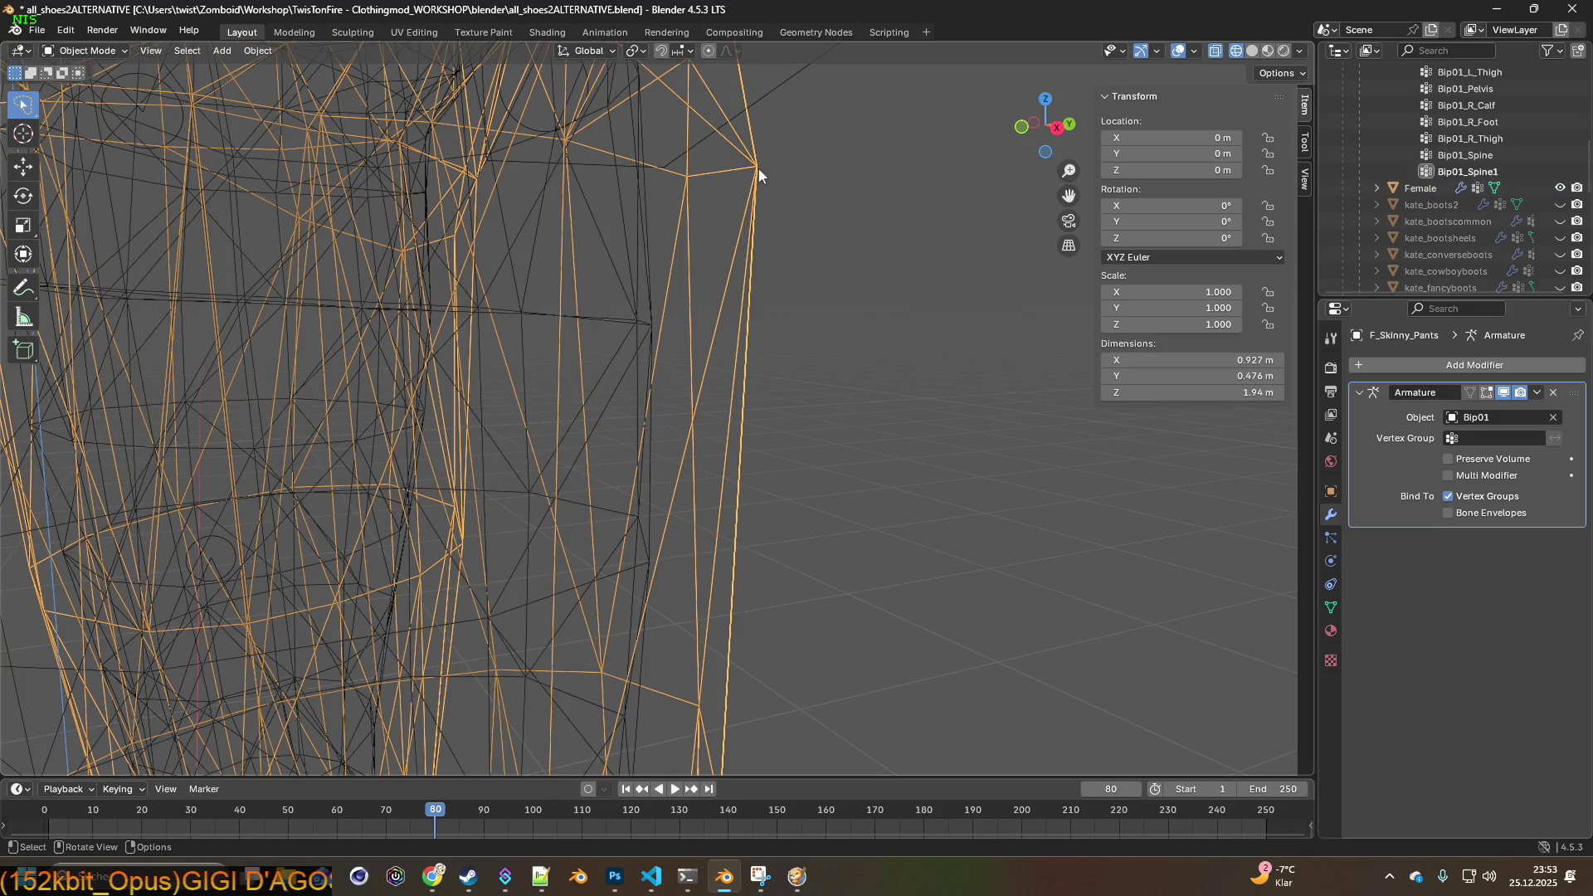
left_click(654, 321)
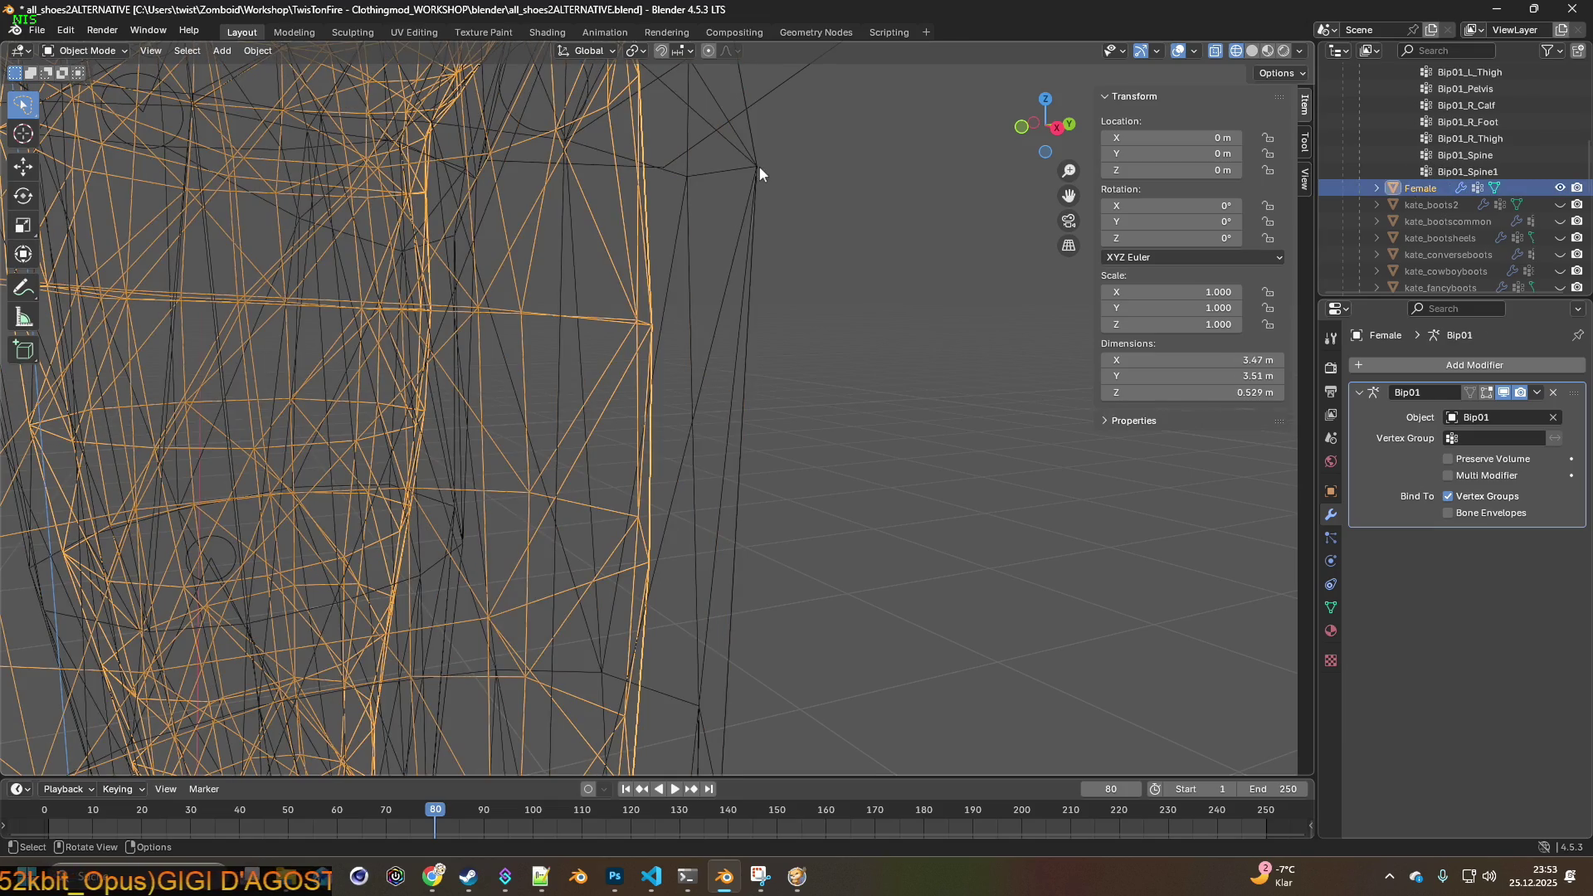
left_click(759, 165)
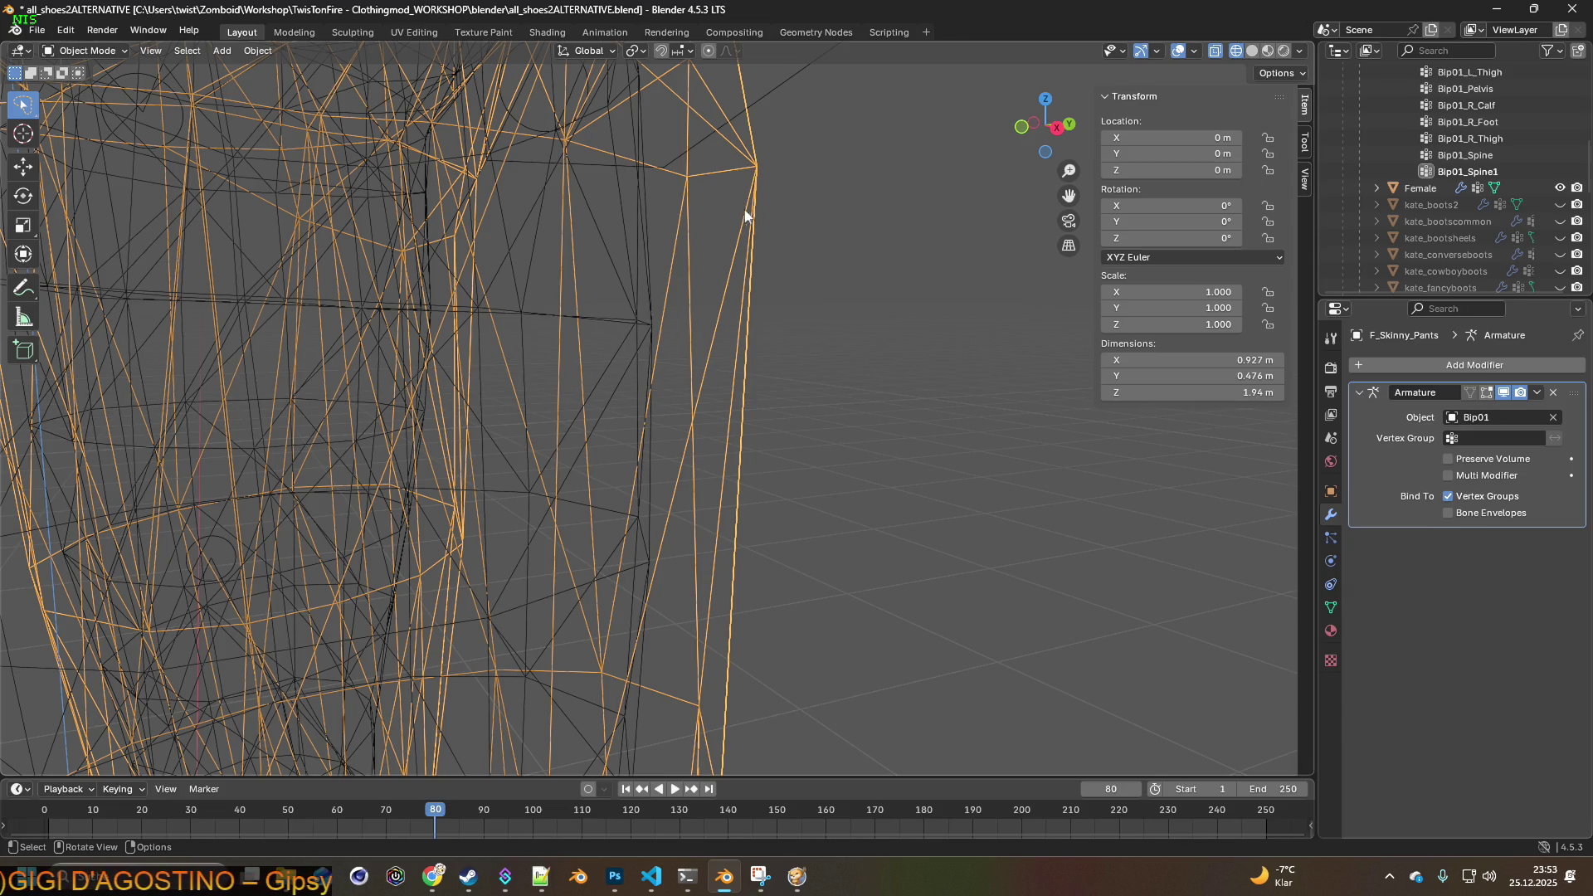
left_click(654, 324)
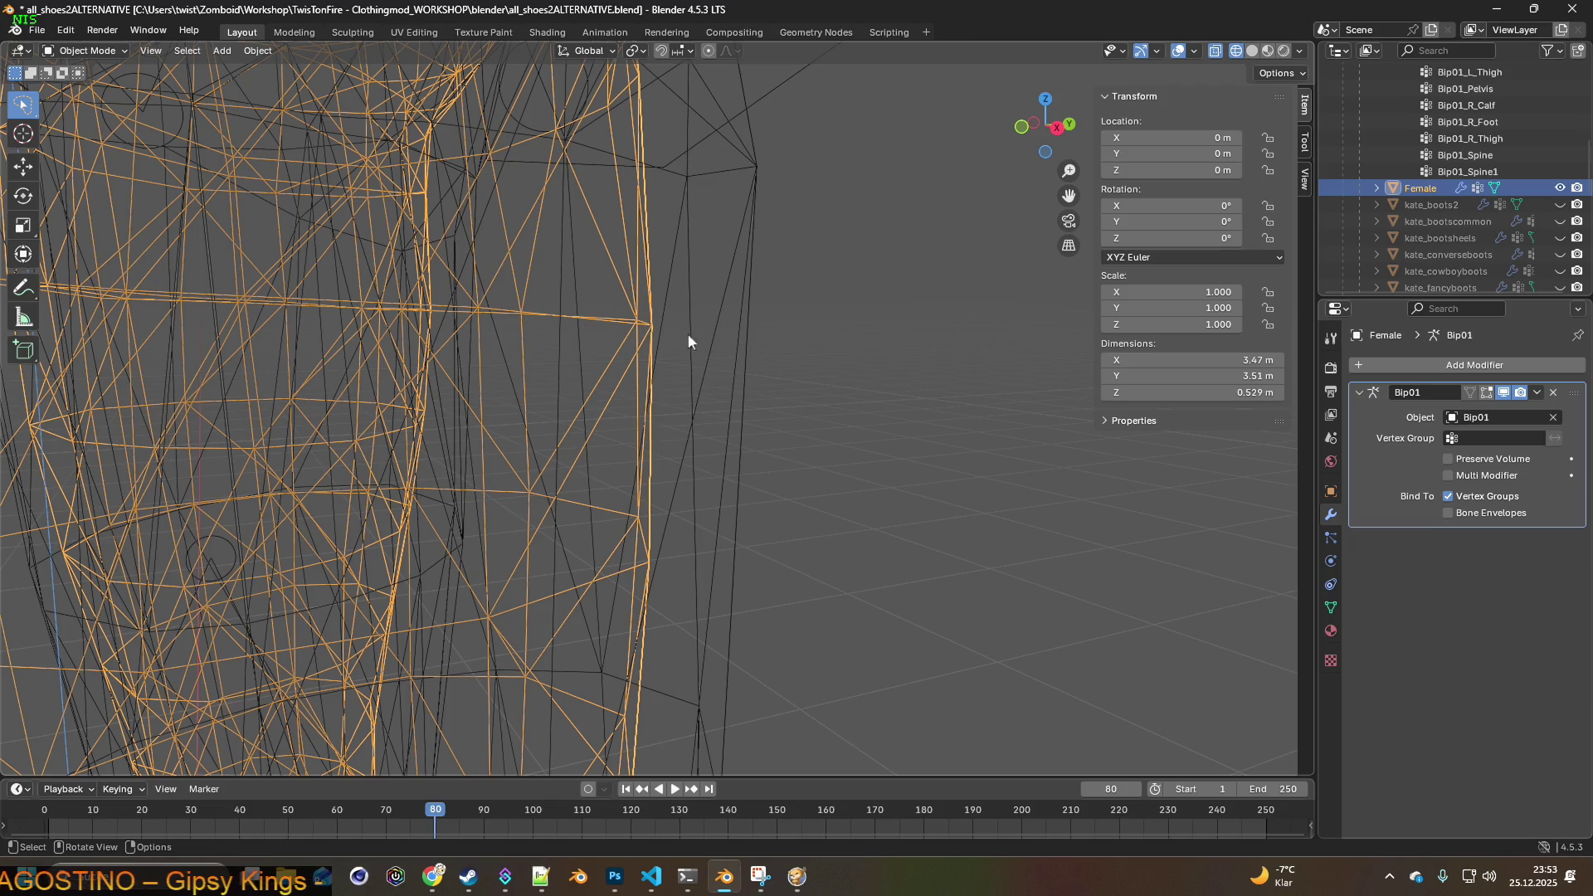
mouse_move(707, 324)
middle_mouse_down()
mouse_move(625, 326)
mouse_move(745, 320)
middle_mouse_up()
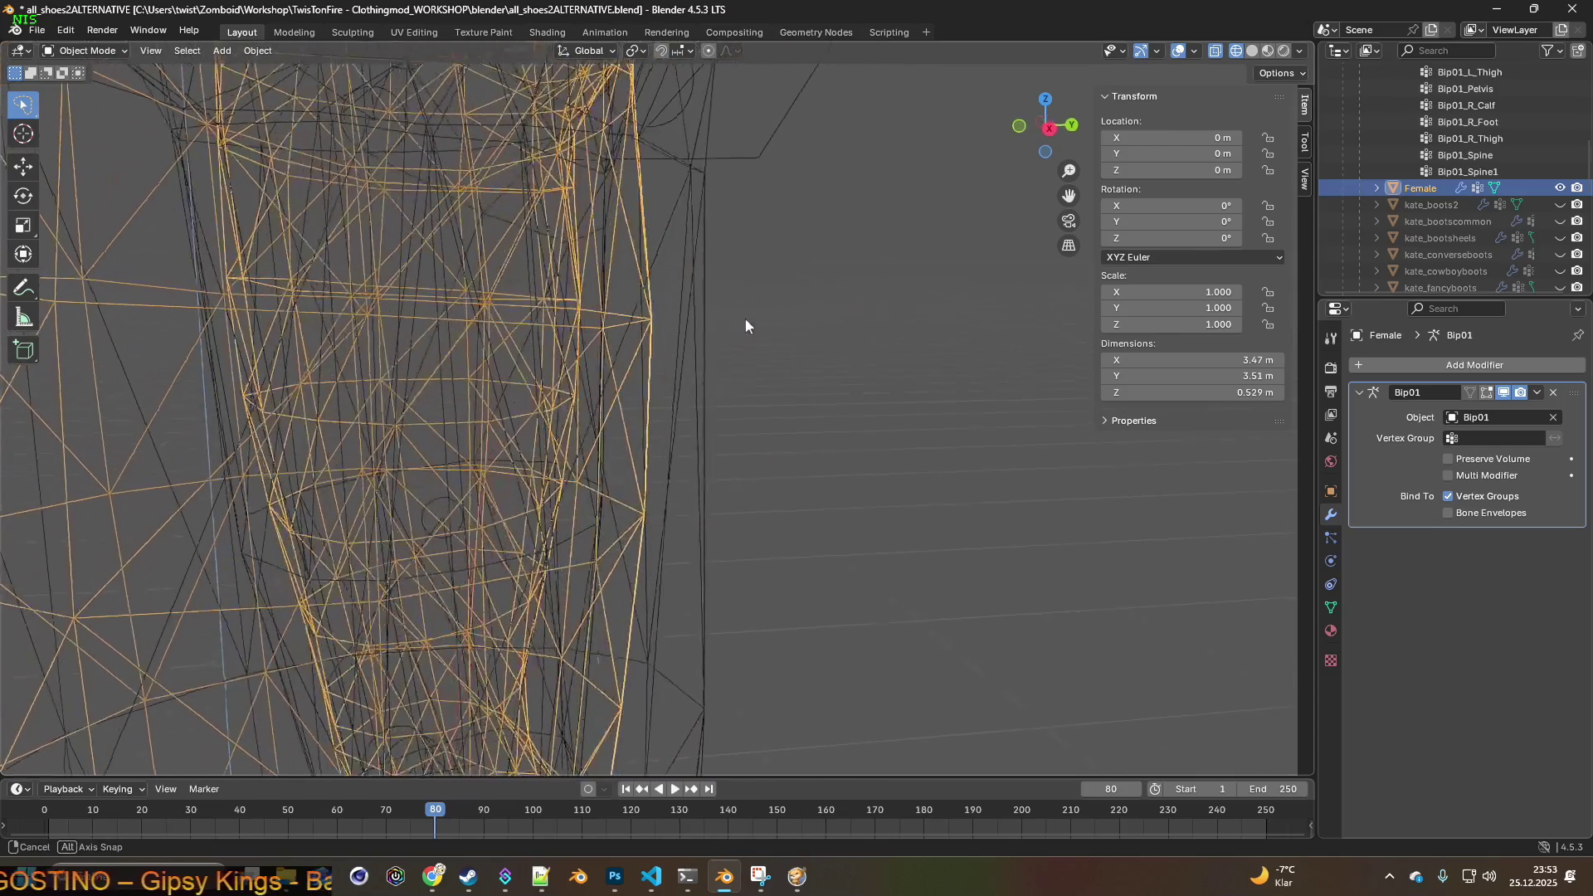
left_click(707, 196)
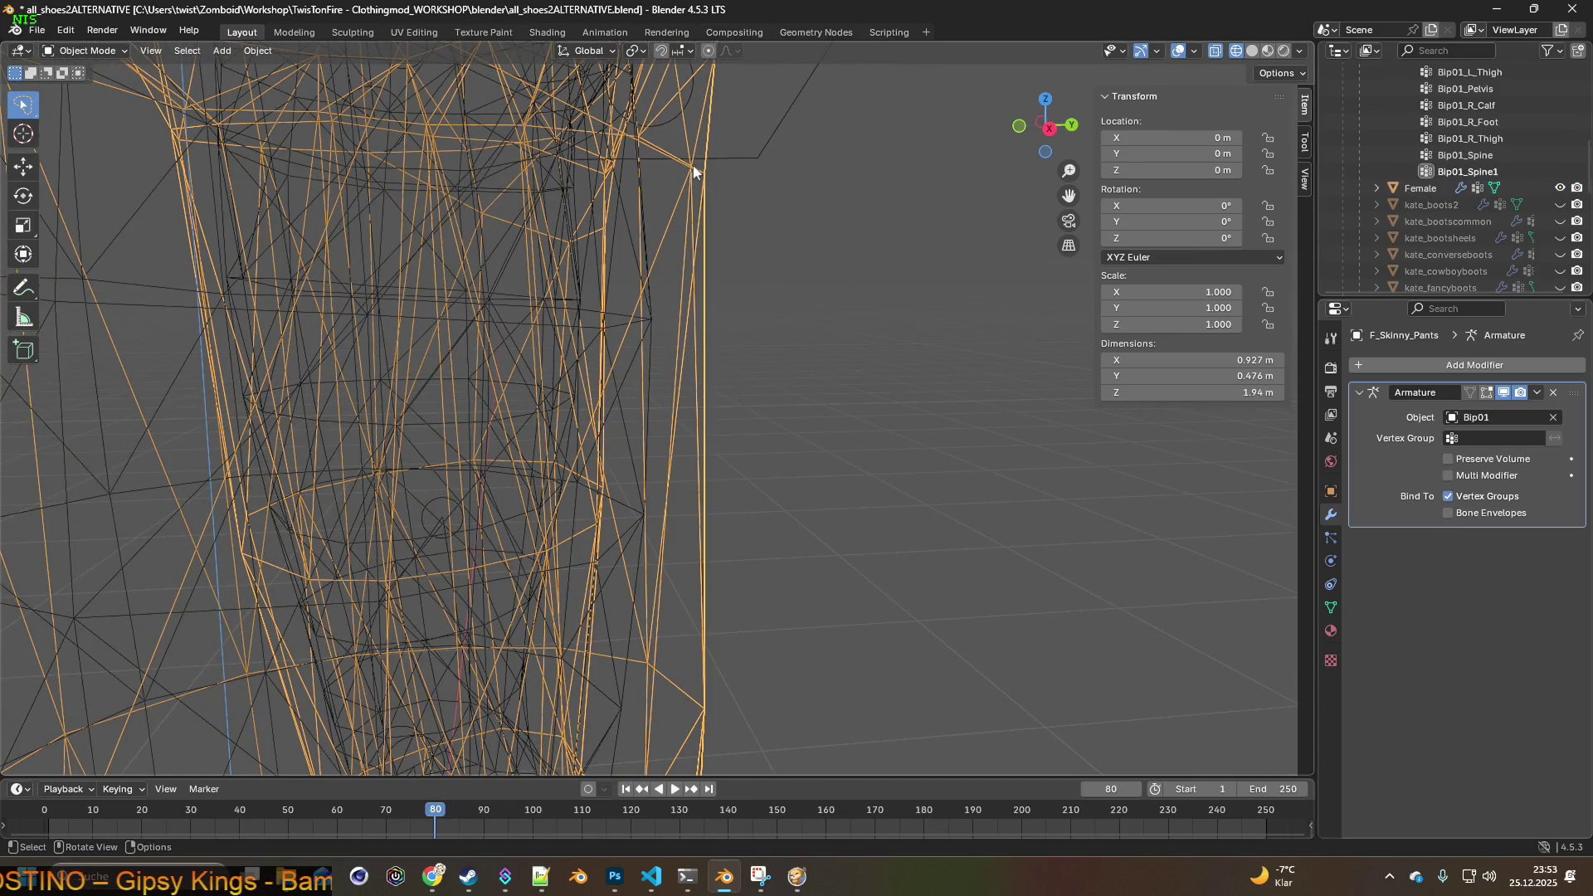
middle_click_drag(716, 218, 712, 181)
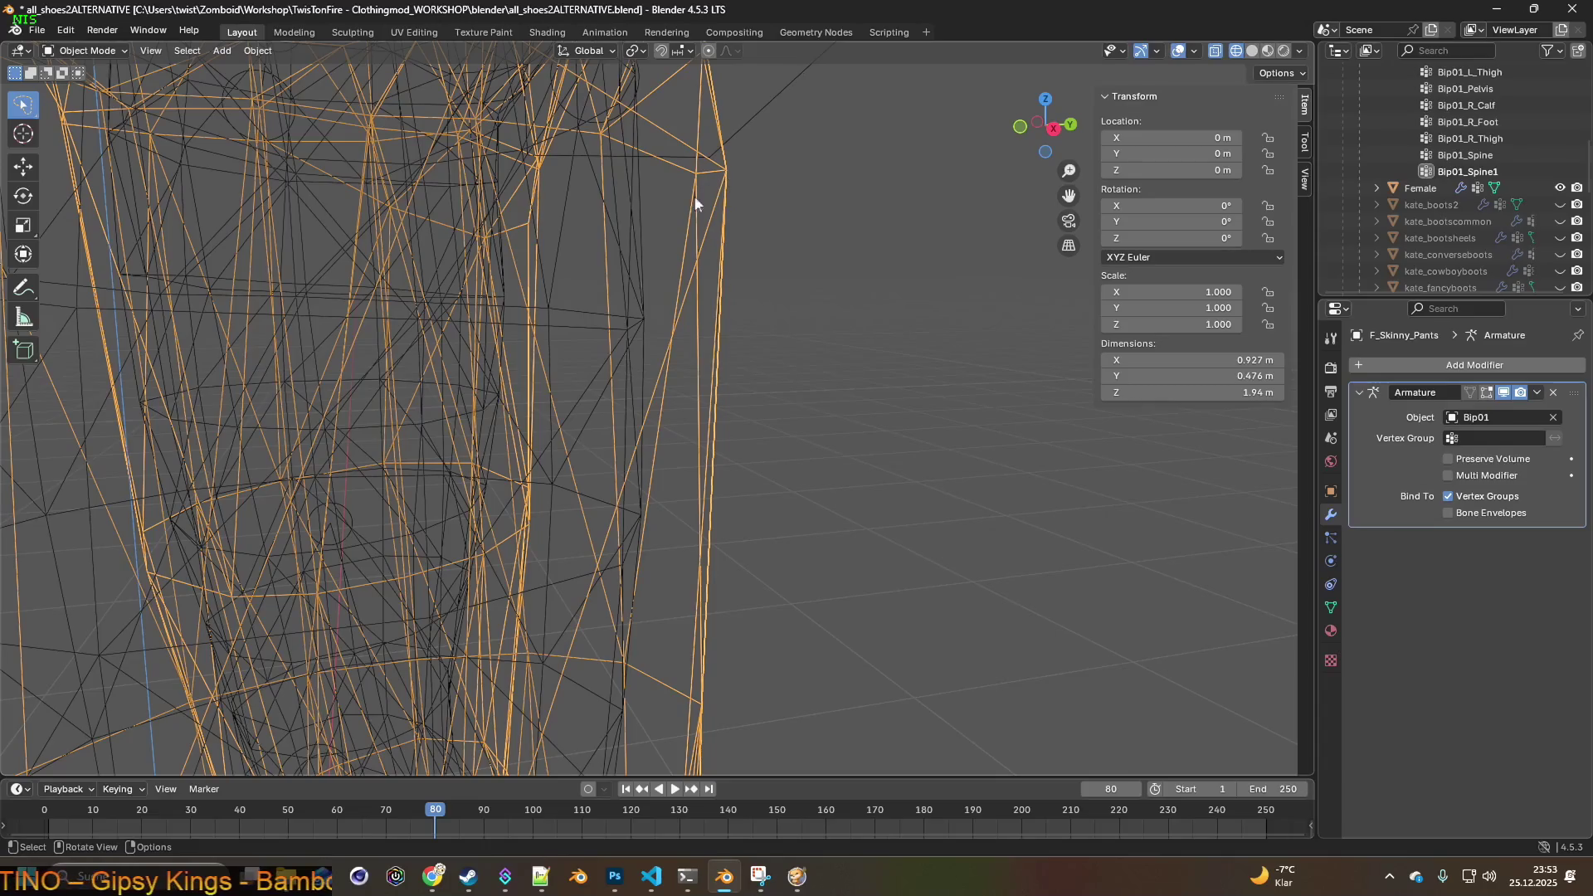
left_click(643, 325)
left_click(735, 174)
left_click(640, 321)
left_click(719, 183)
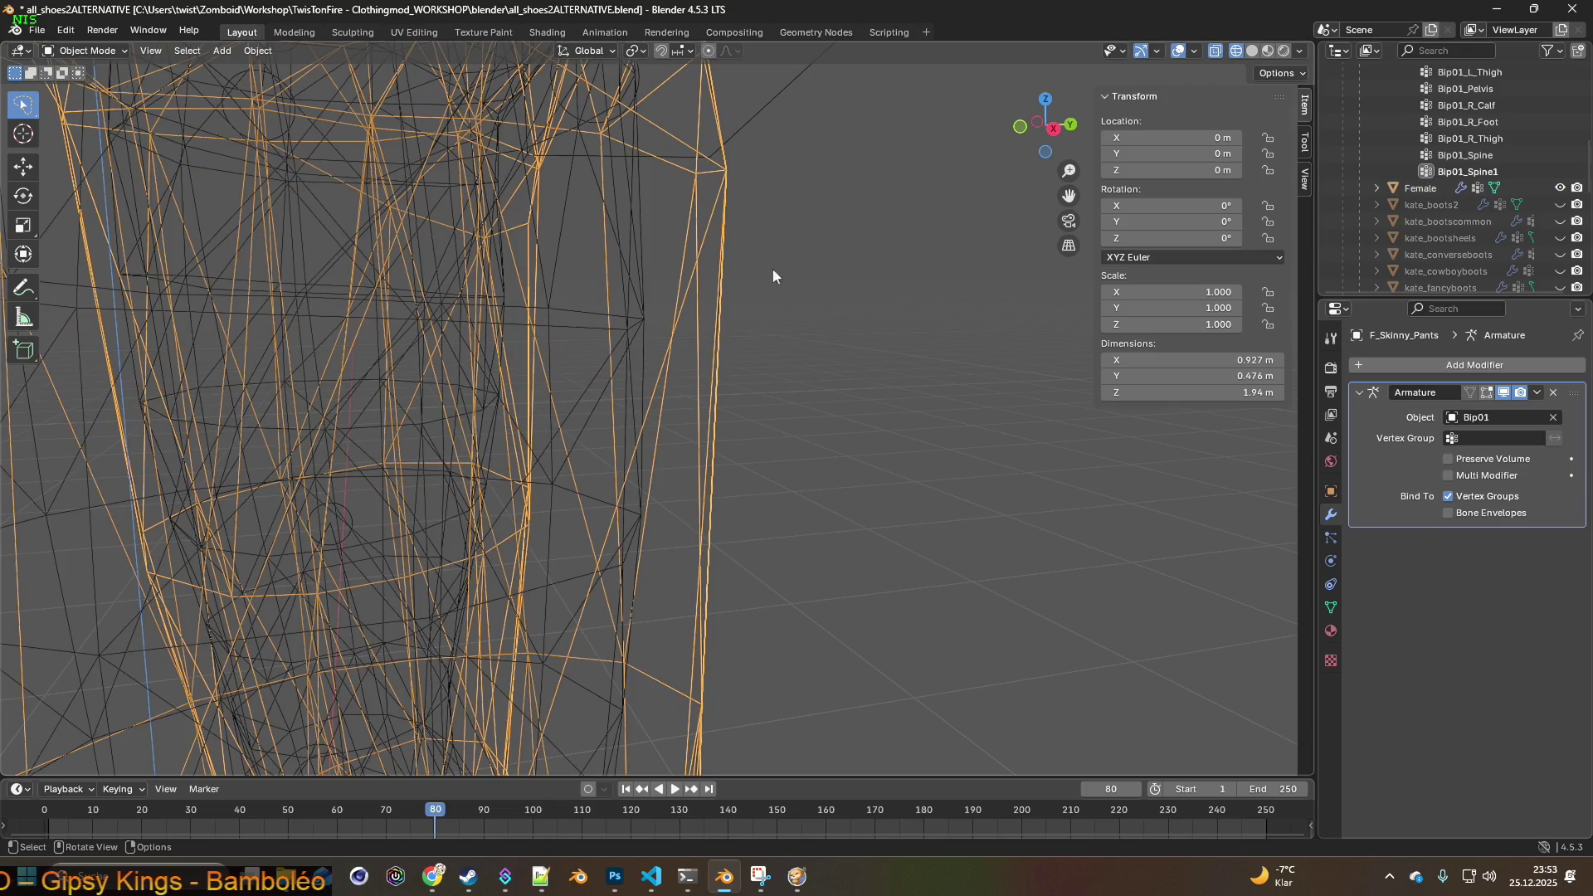
- Orbit around the legs and knees to see where the pants sit loosely
mouse_move(854, 284)
middle_mouse_down()
mouse_move(746, 307)
mouse_move(540, 291)
middle_mouse_up()
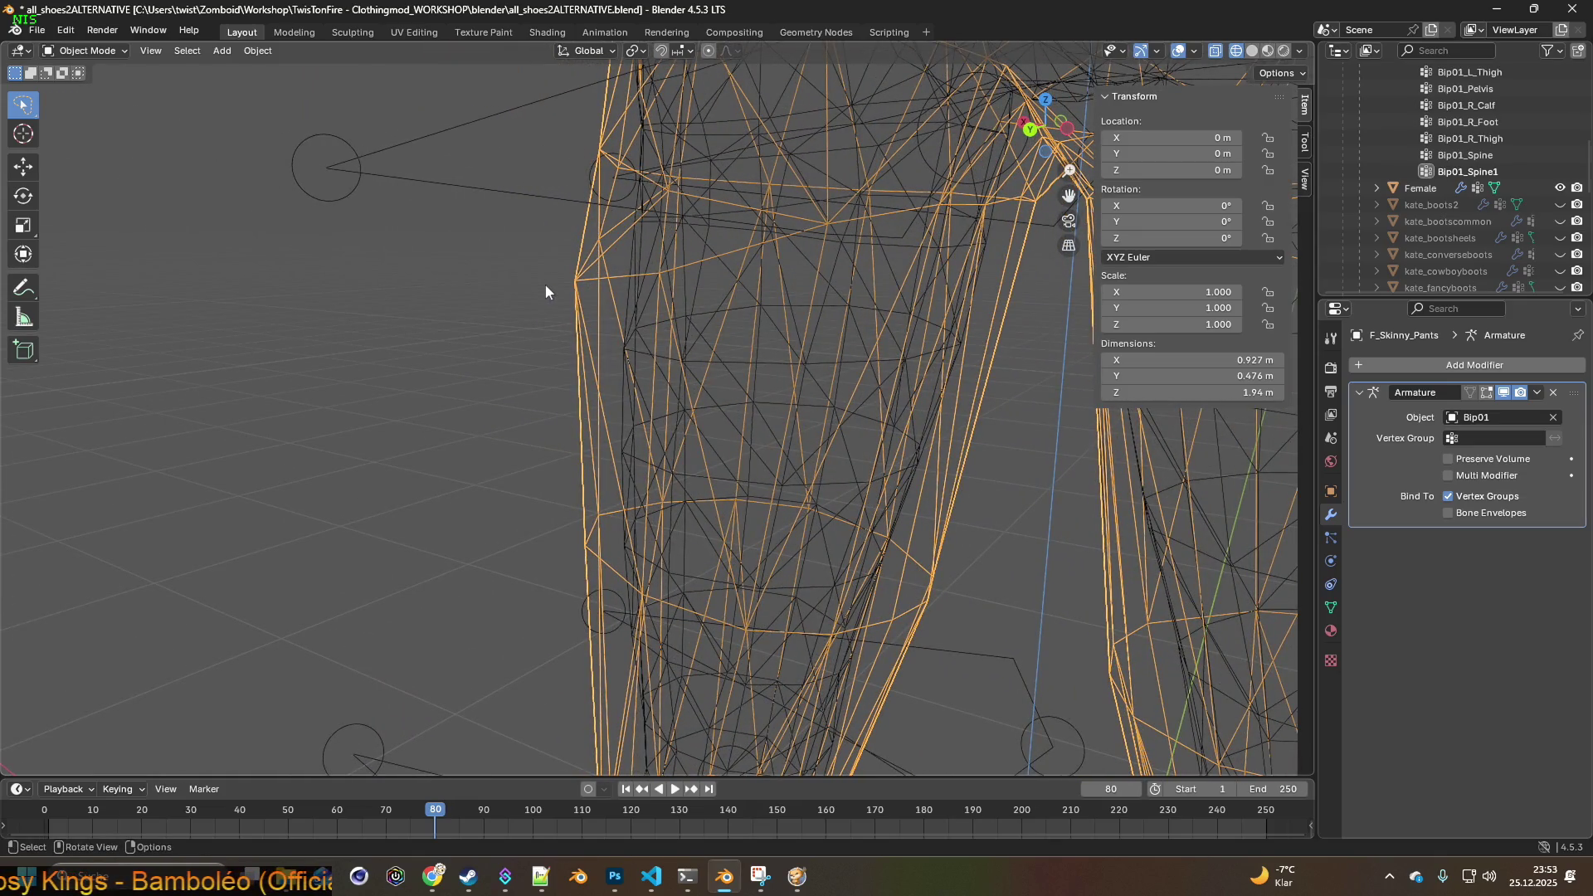
mouse_move(633, 347)
middle_mouse_down()
mouse_move(836, 356)
mouse_move(599, 352)
mouse_move(722, 340)
mouse_move(695, 321)
mouse_move(651, 362)
mouse_move(778, 355)
mouse_move(700, 317)
mouse_move(596, 345)
mouse_move(664, 410)
mouse_move(605, 448)
middle_mouse_up()
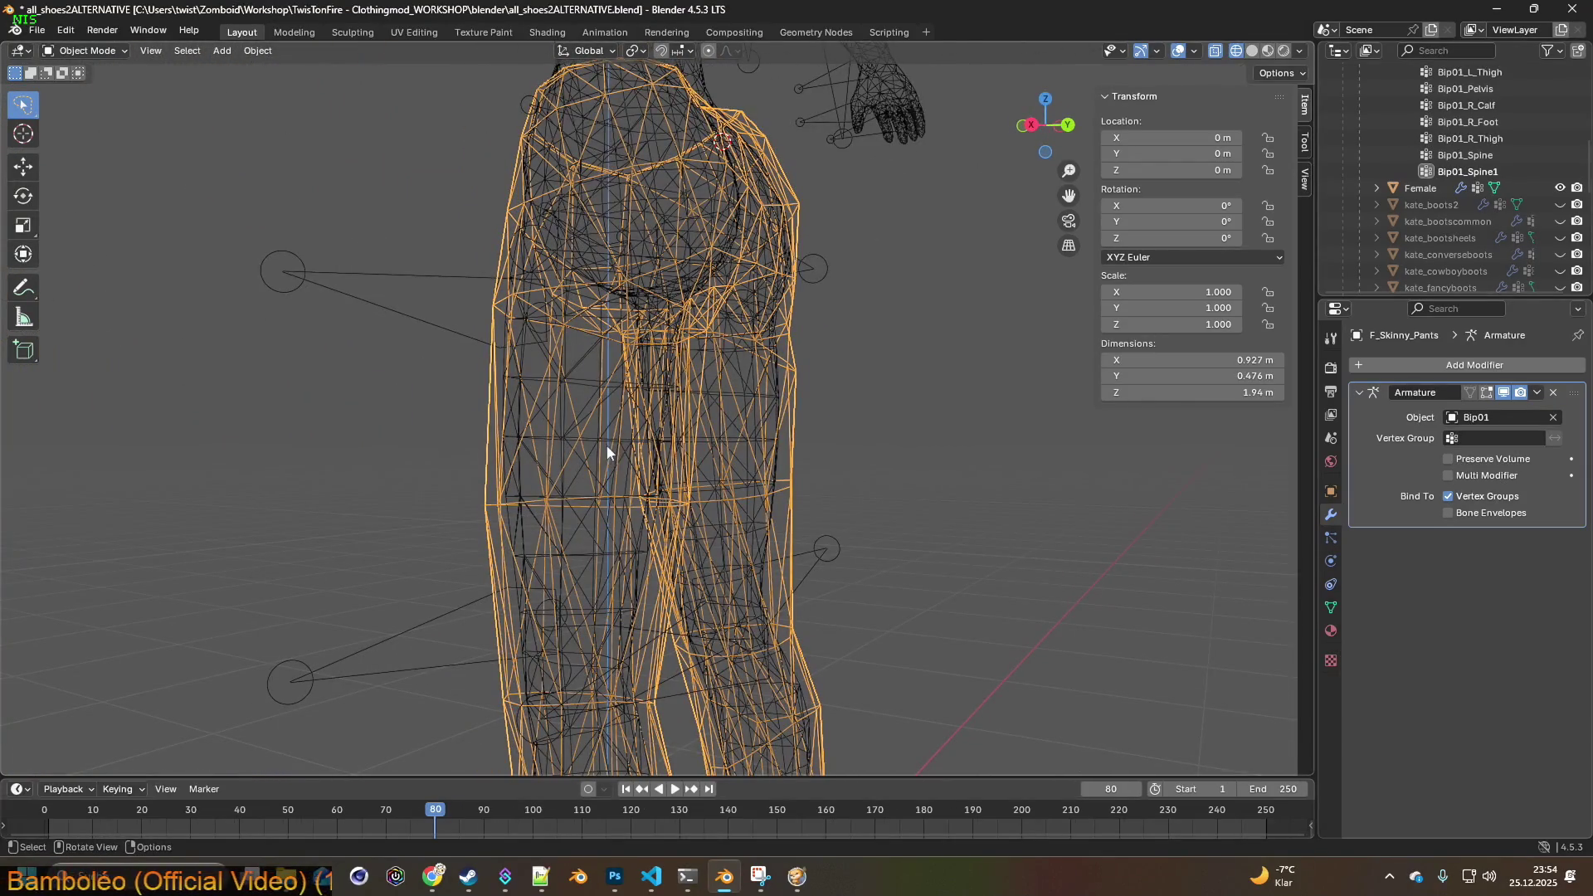
mouse_move(683, 515)
middle_mouse_down()
mouse_move(711, 390)
mouse_move(695, 514)
mouse_move(828, 501)
mouse_move(815, 448)
mouse_move(688, 424)
mouse_move(970, 430)
mouse_move(711, 444)
mouse_move(551, 427)
mouse_move(477, 442)
mouse_move(661, 441)
mouse_move(611, 435)
middle_mouse_up()
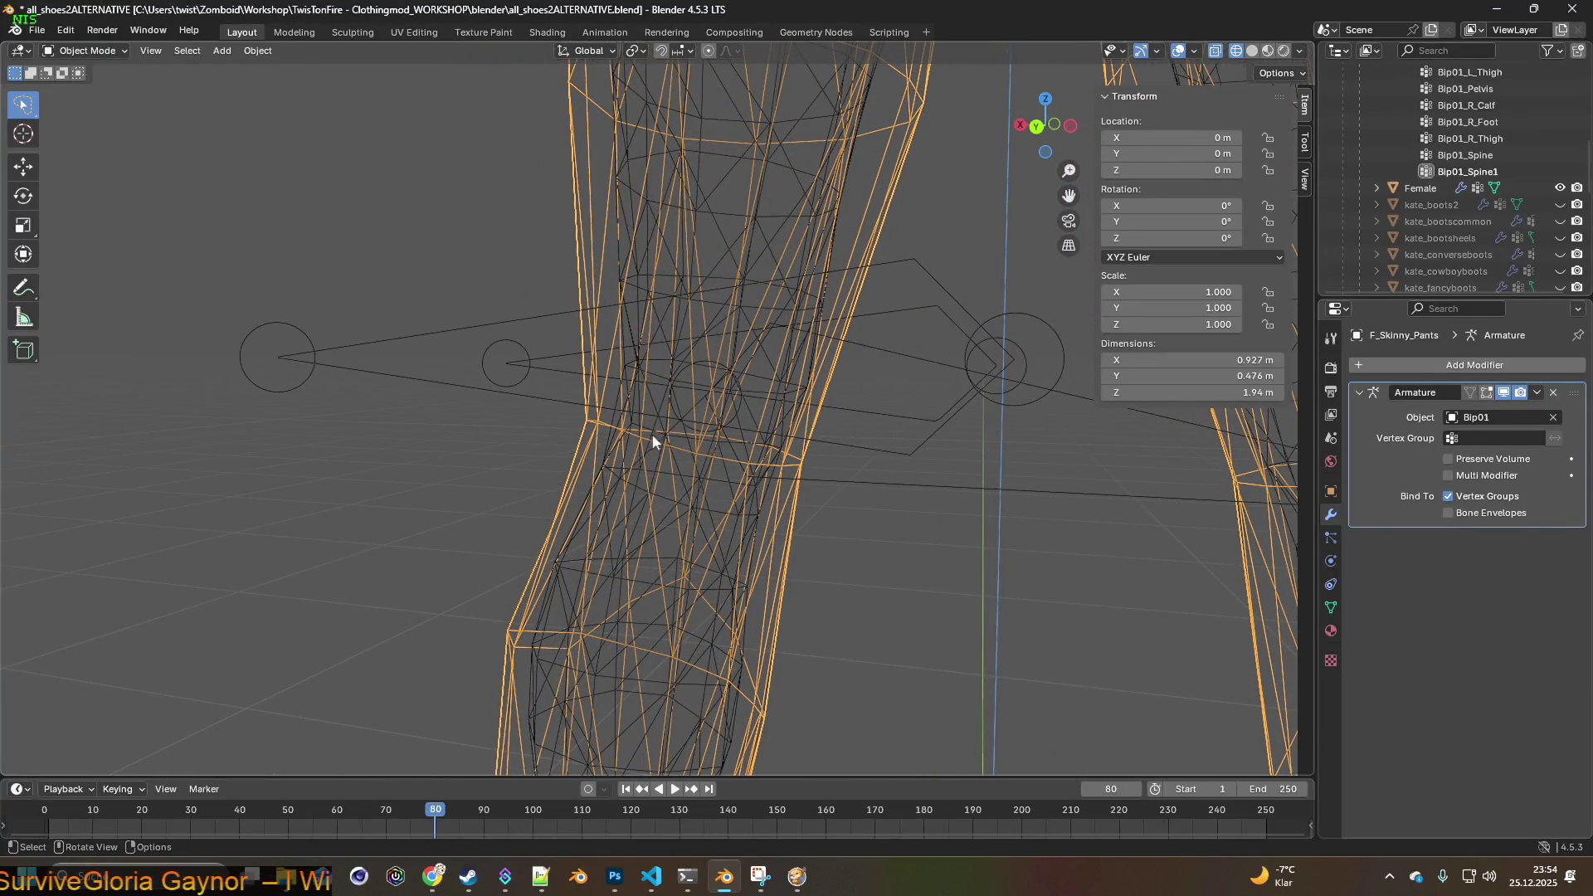
middle_click_drag(762, 435, 823, 440)
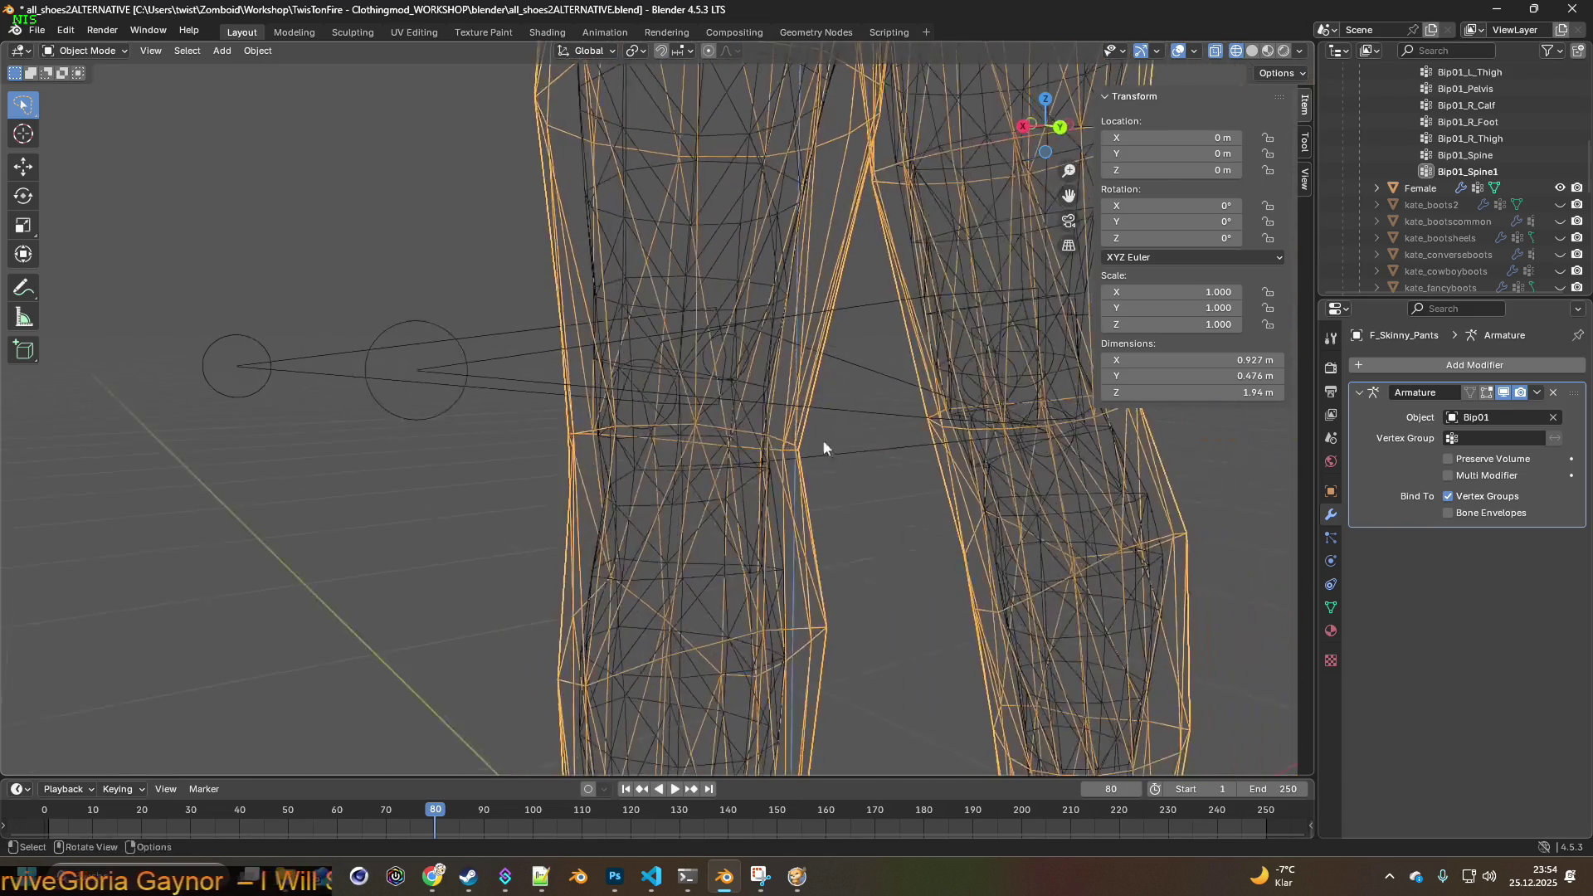
mouse_move(614, 420)
middle_mouse_down()
mouse_move(931, 413)
mouse_move(825, 488)
middle_mouse_up()
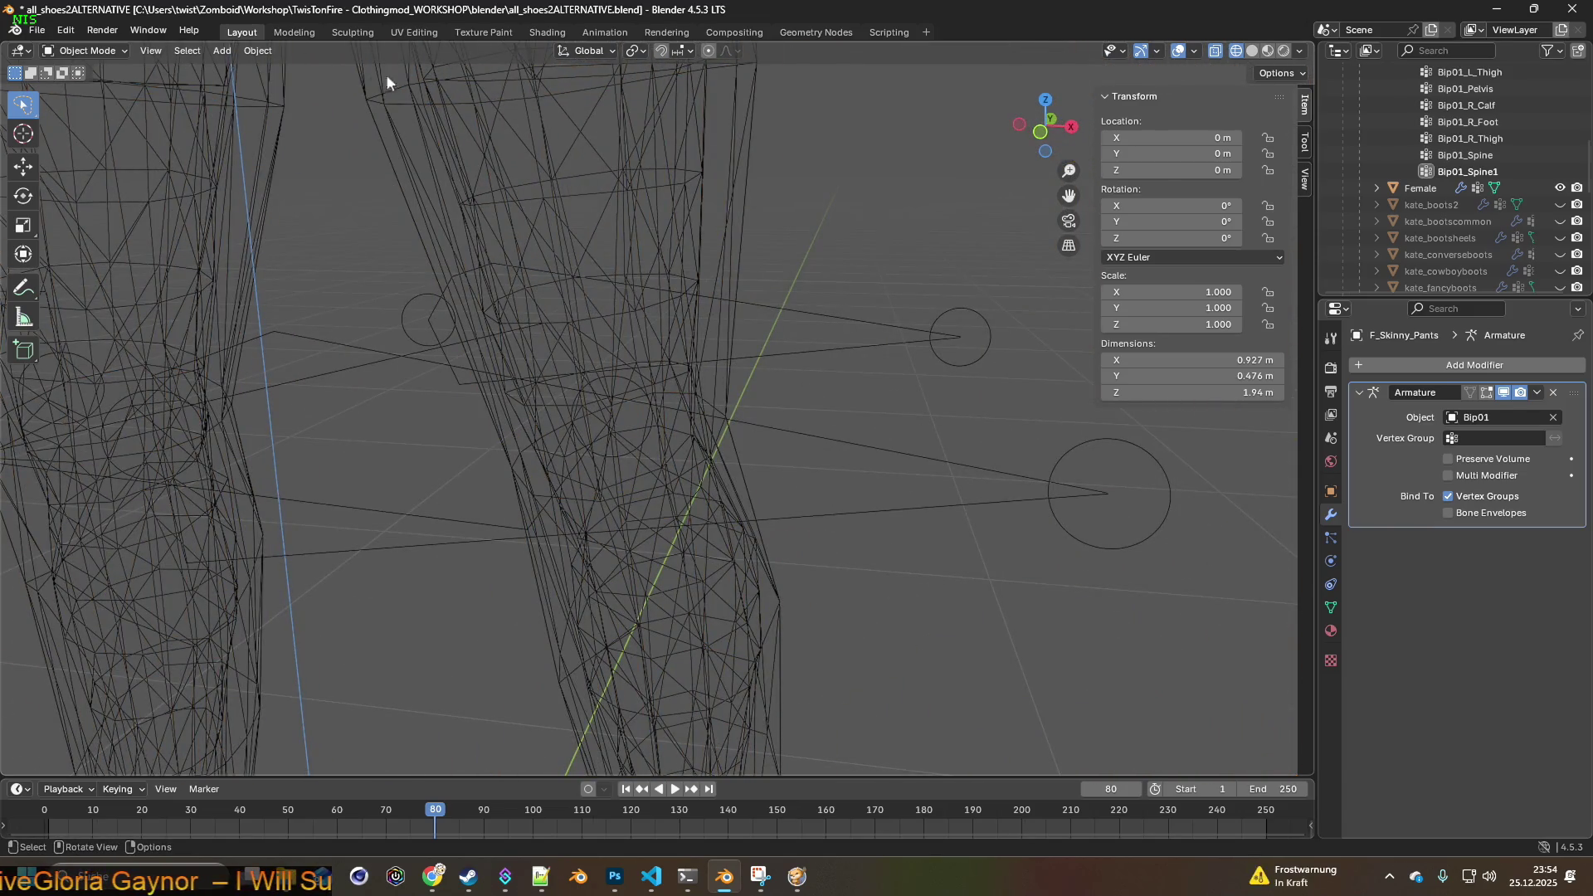
left_click(108, 53)
- In Edit Mode with edge select, pick the knee edge loop on one pant leg and open the Edge menu
left_click(78, 88)
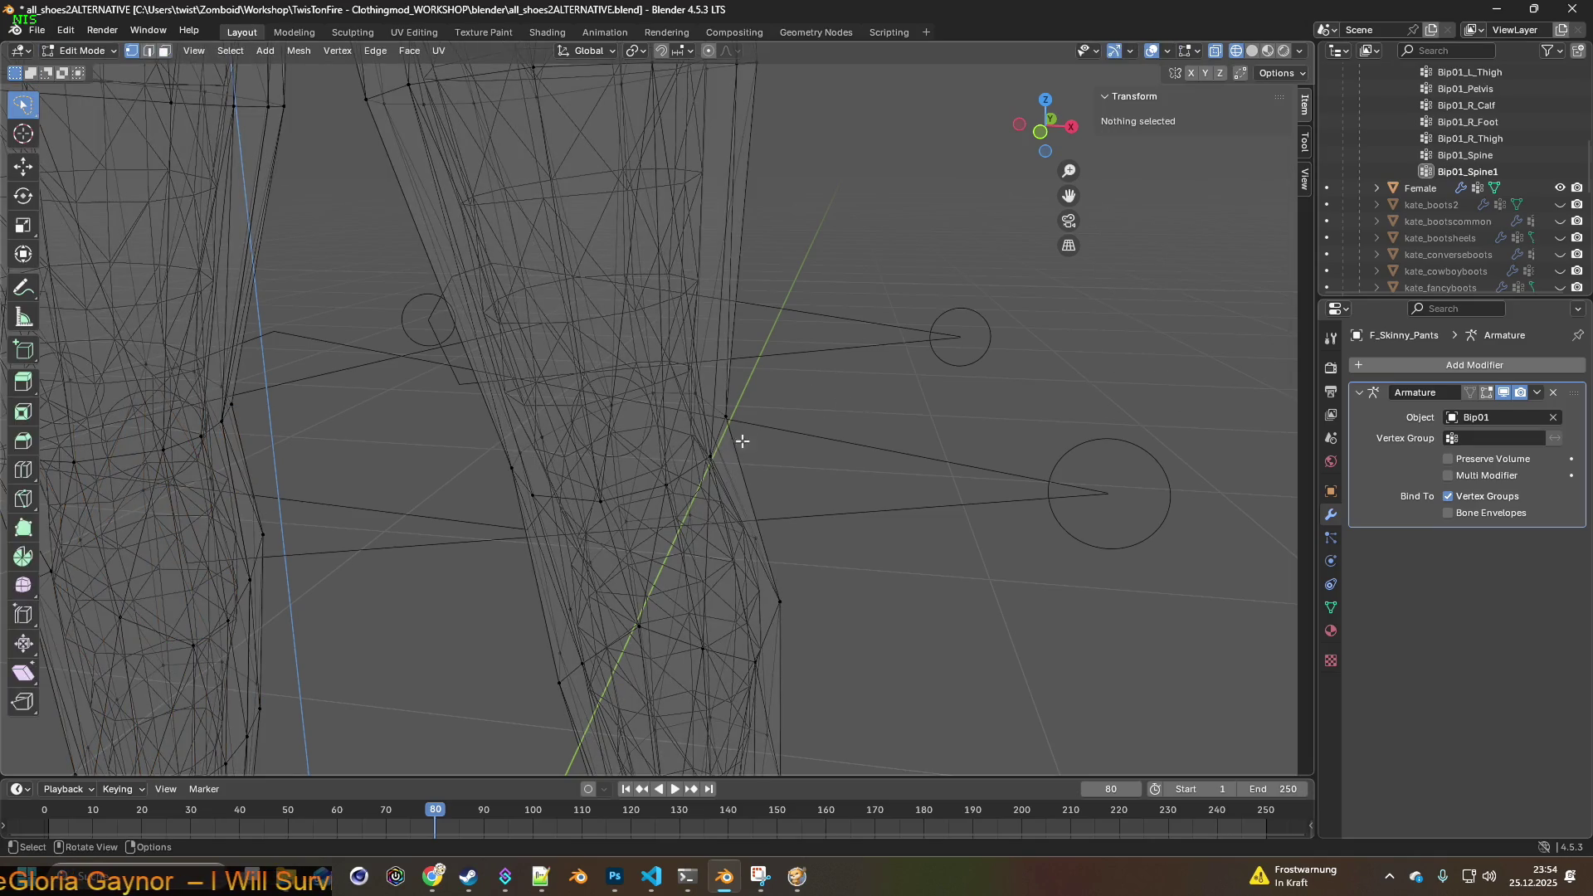
left_click(709, 457)
middle_click_drag(709, 458, 806, 428)
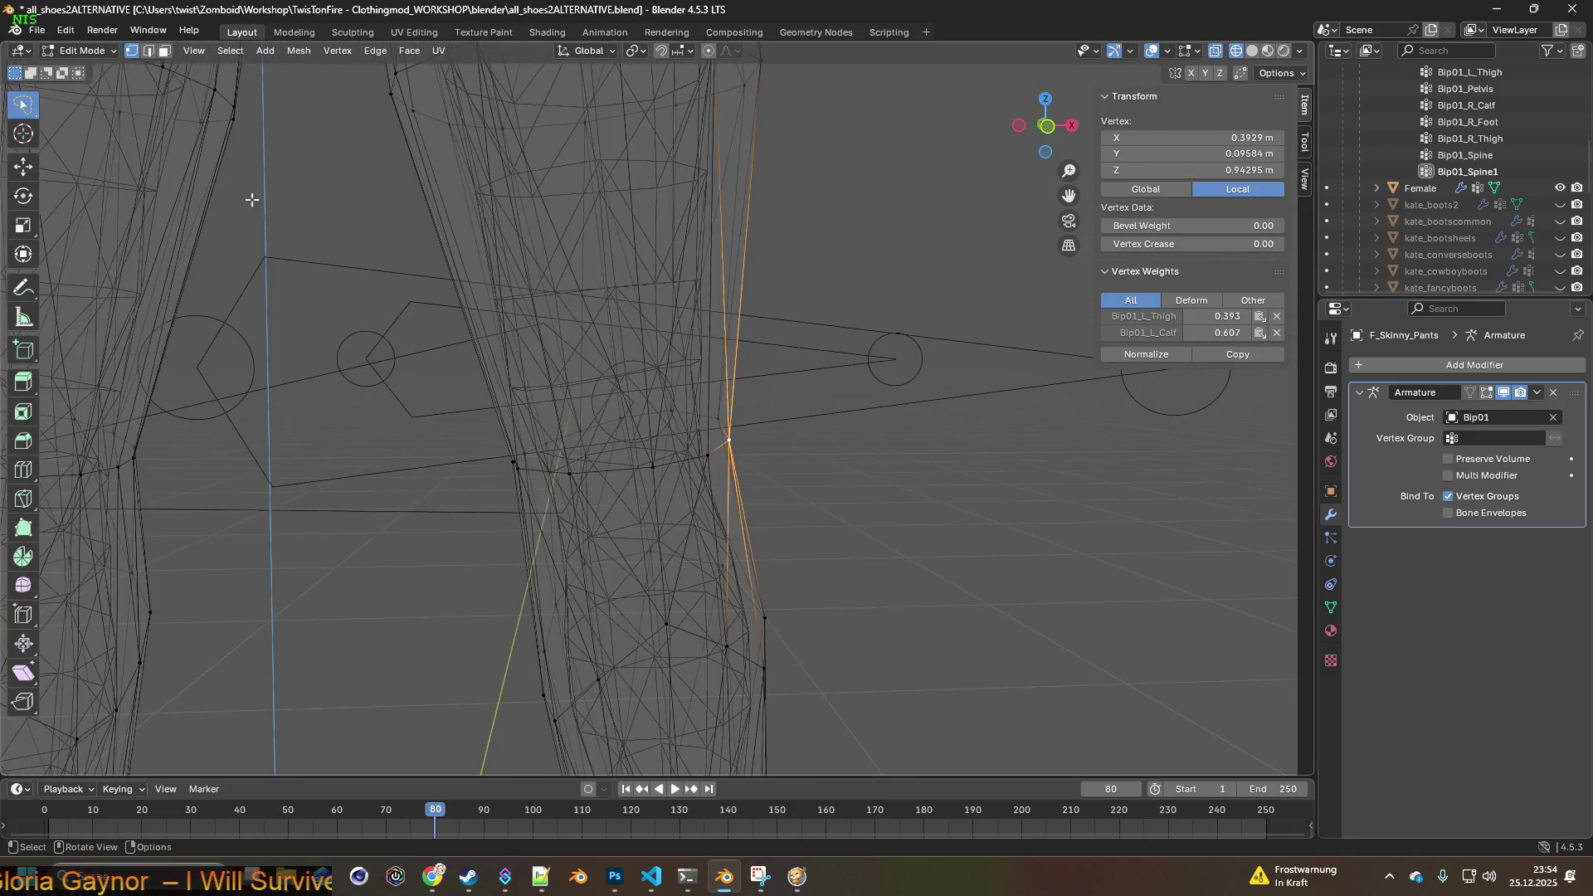
left_click(149, 51)
mouse_move(706, 455)
middle_mouse_down()
mouse_move(750, 465)
mouse_move(678, 466)
middle_mouse_up()
left_click(710, 483)
left_click(688, 459, "alt")
mouse_move(860, 409)
middle_mouse_down()
mouse_move(824, 415)
mouse_move(842, 410)
middle_mouse_up()
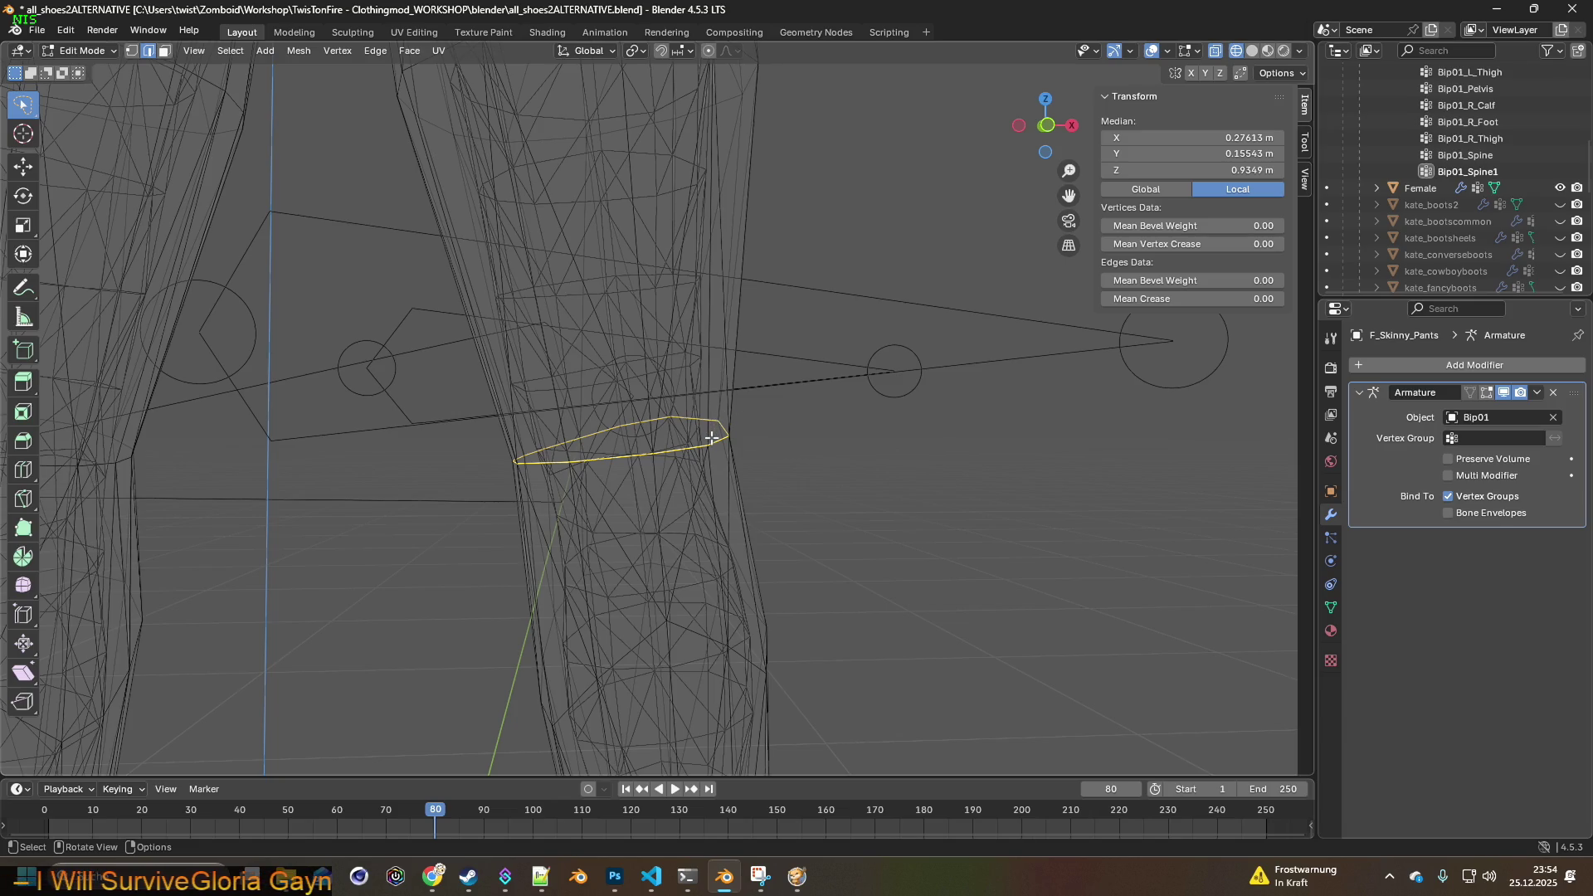
key("ctrl+e")
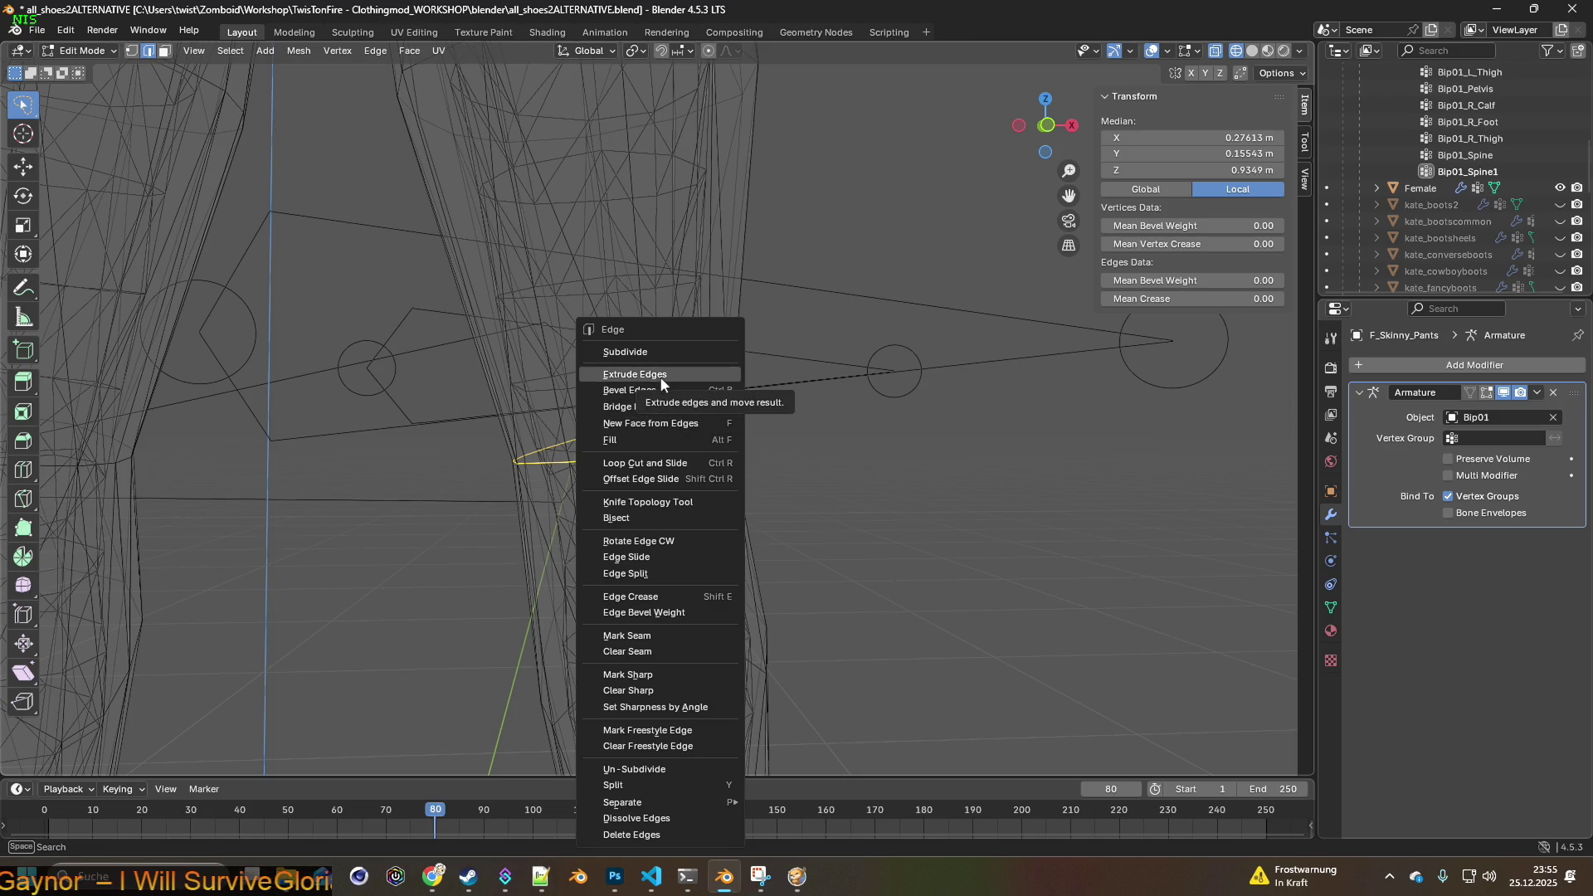
- Edge Slide the knee loop on the first pant leg twice to tighten the fit
left_click(640, 557)
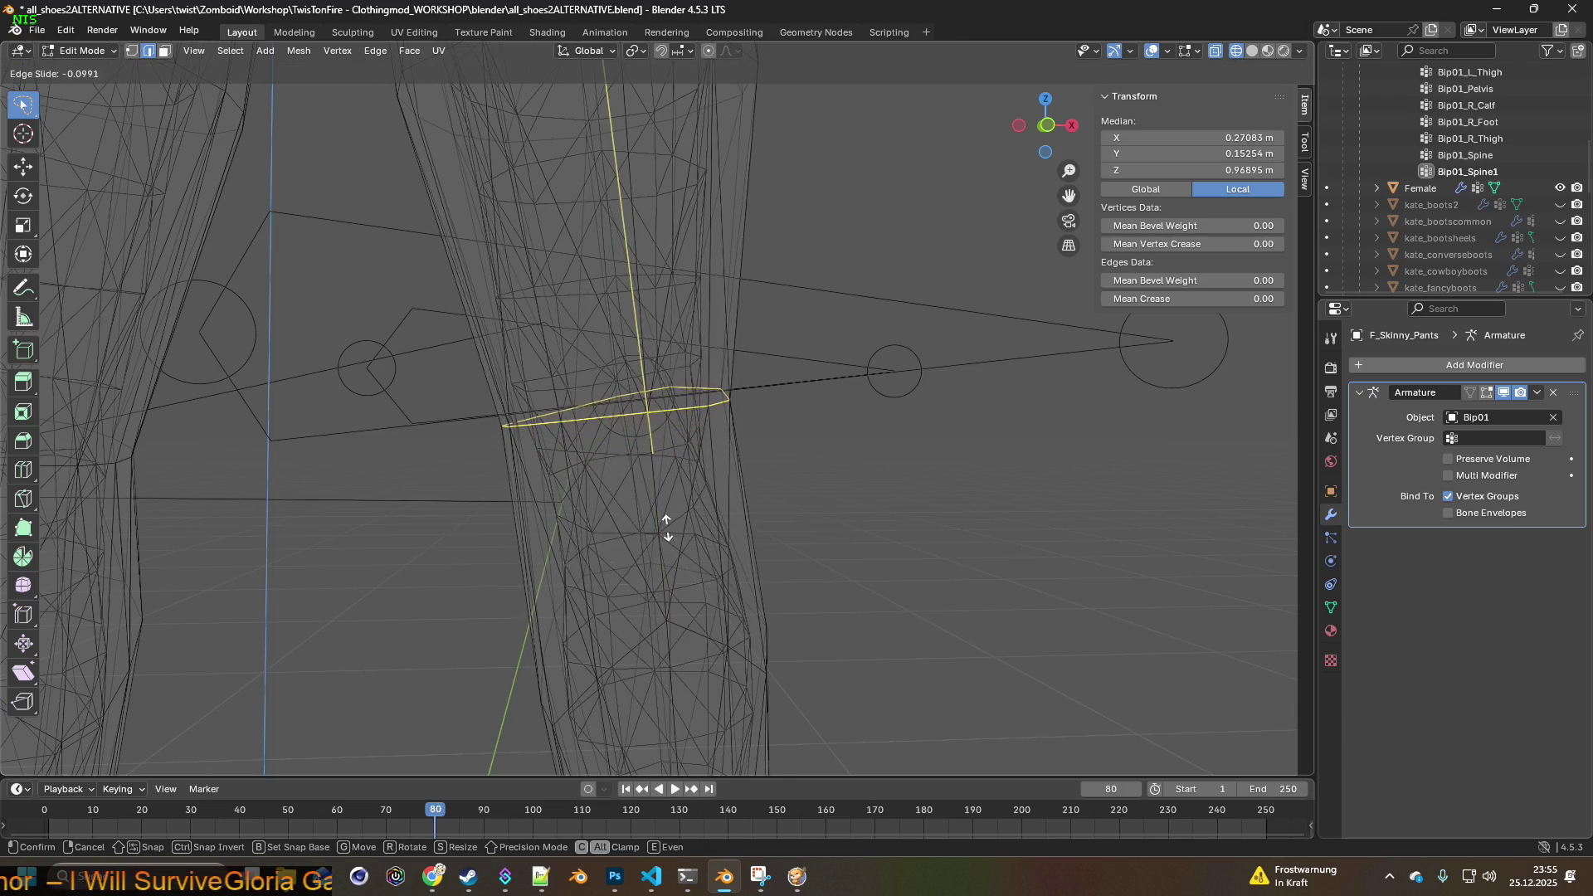
left_click(672, 460)
mouse_move(668, 459)
middle_mouse_down()
mouse_move(469, 484)
mouse_move(542, 464)
mouse_move(487, 459)
mouse_move(548, 471)
middle_mouse_up()
key("ctrl+e")
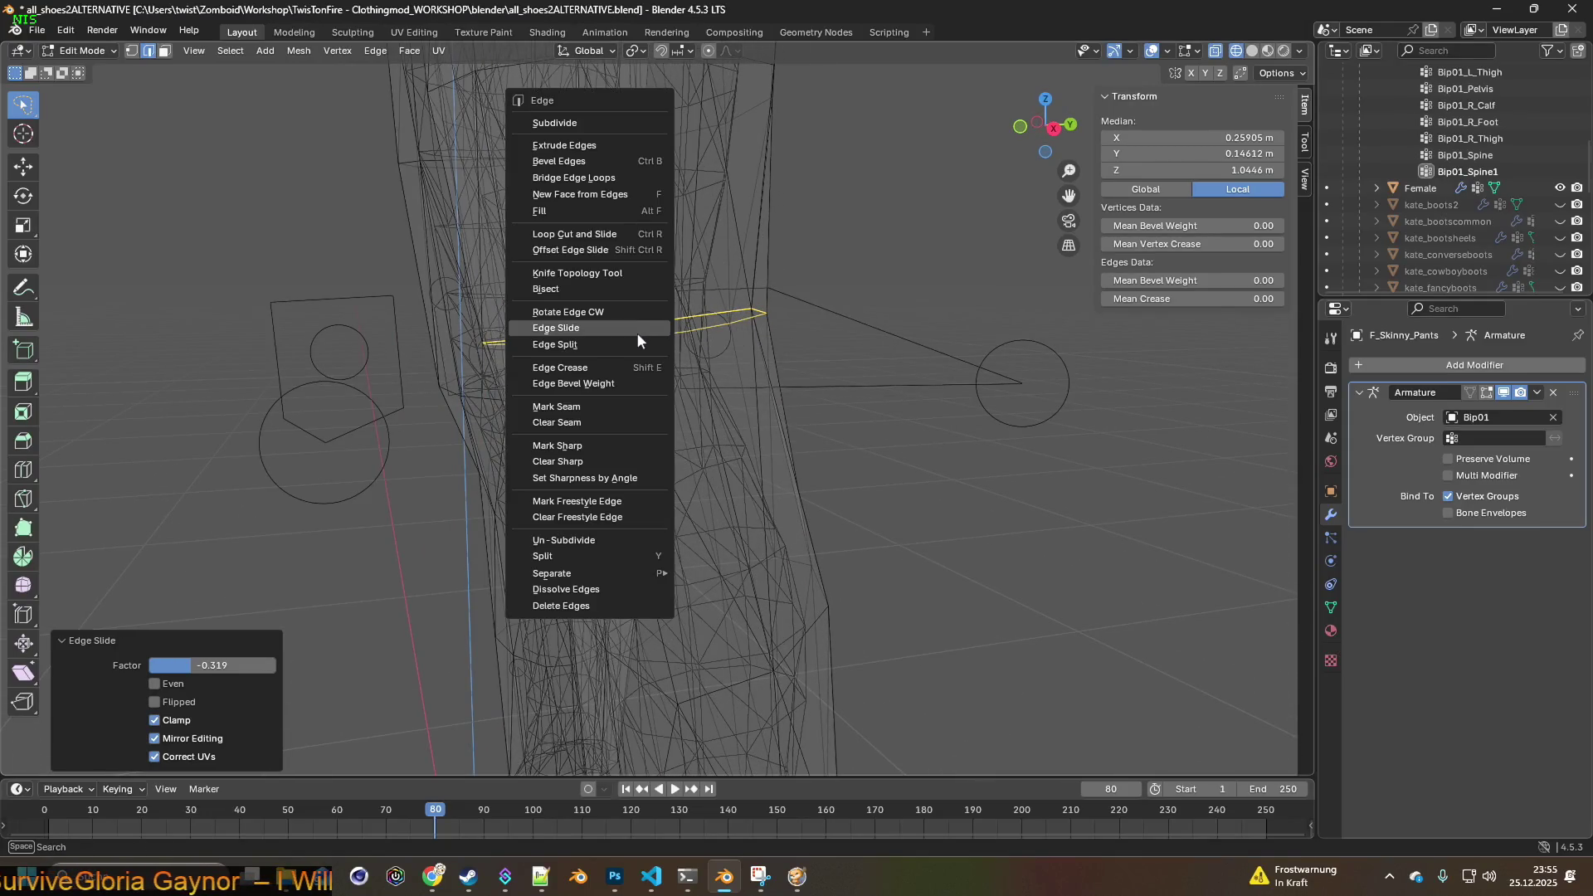
left_click(585, 326)
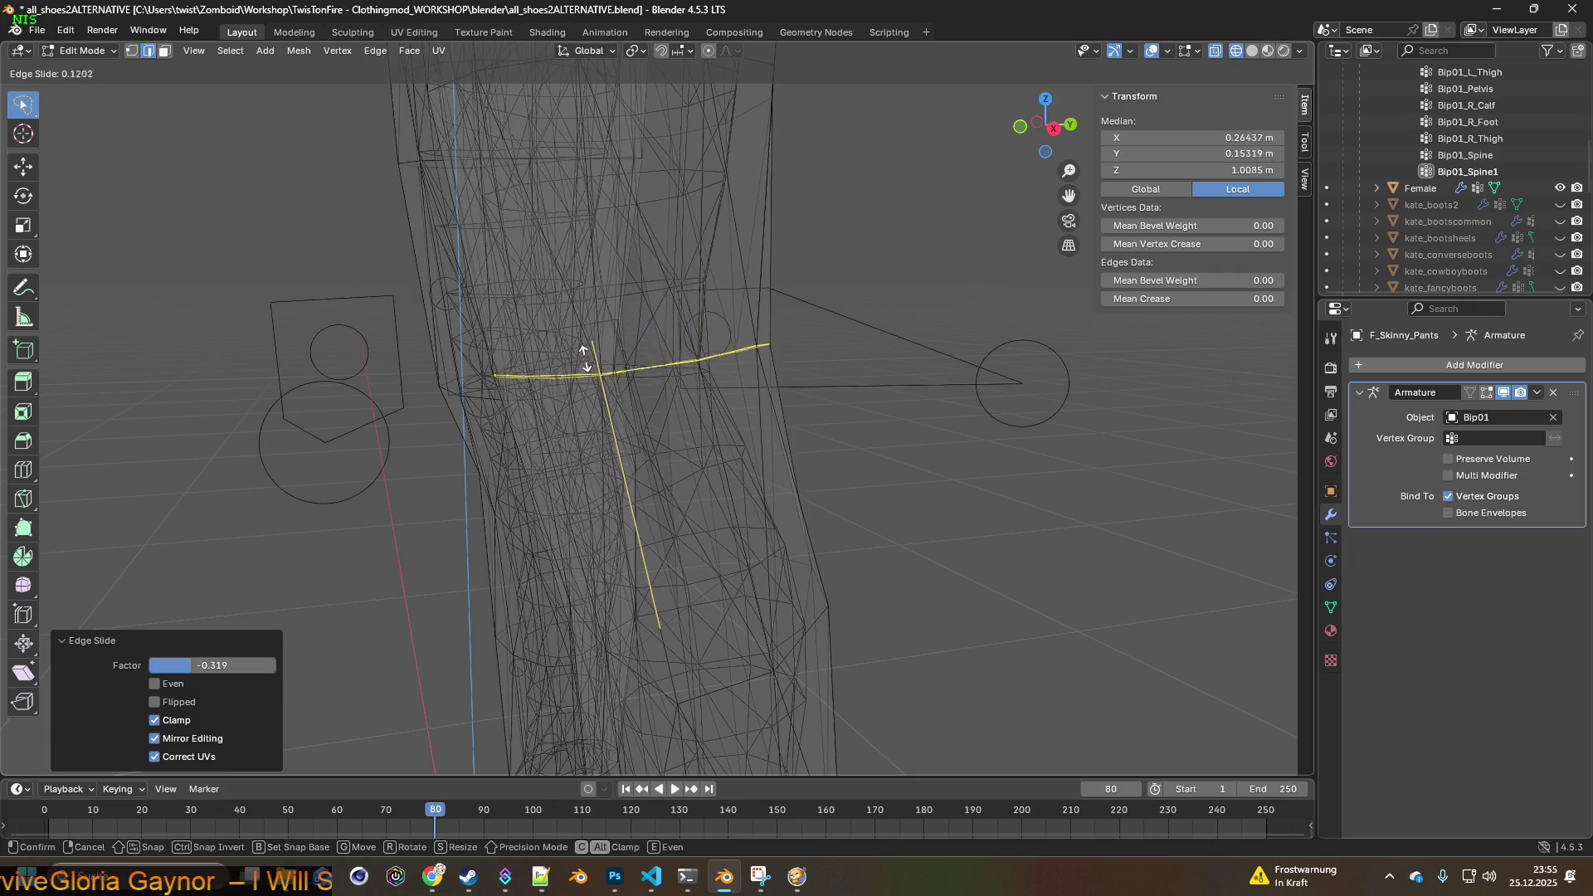
left_click(581, 369)
mouse_move(633, 416)
middle_mouse_down()
mouse_move(384, 452)
mouse_move(796, 426)
mouse_move(710, 433)
mouse_move(598, 402)
mouse_move(675, 413)
mouse_move(623, 420)
mouse_move(659, 401)
mouse_move(613, 381)
middle_mouse_up()
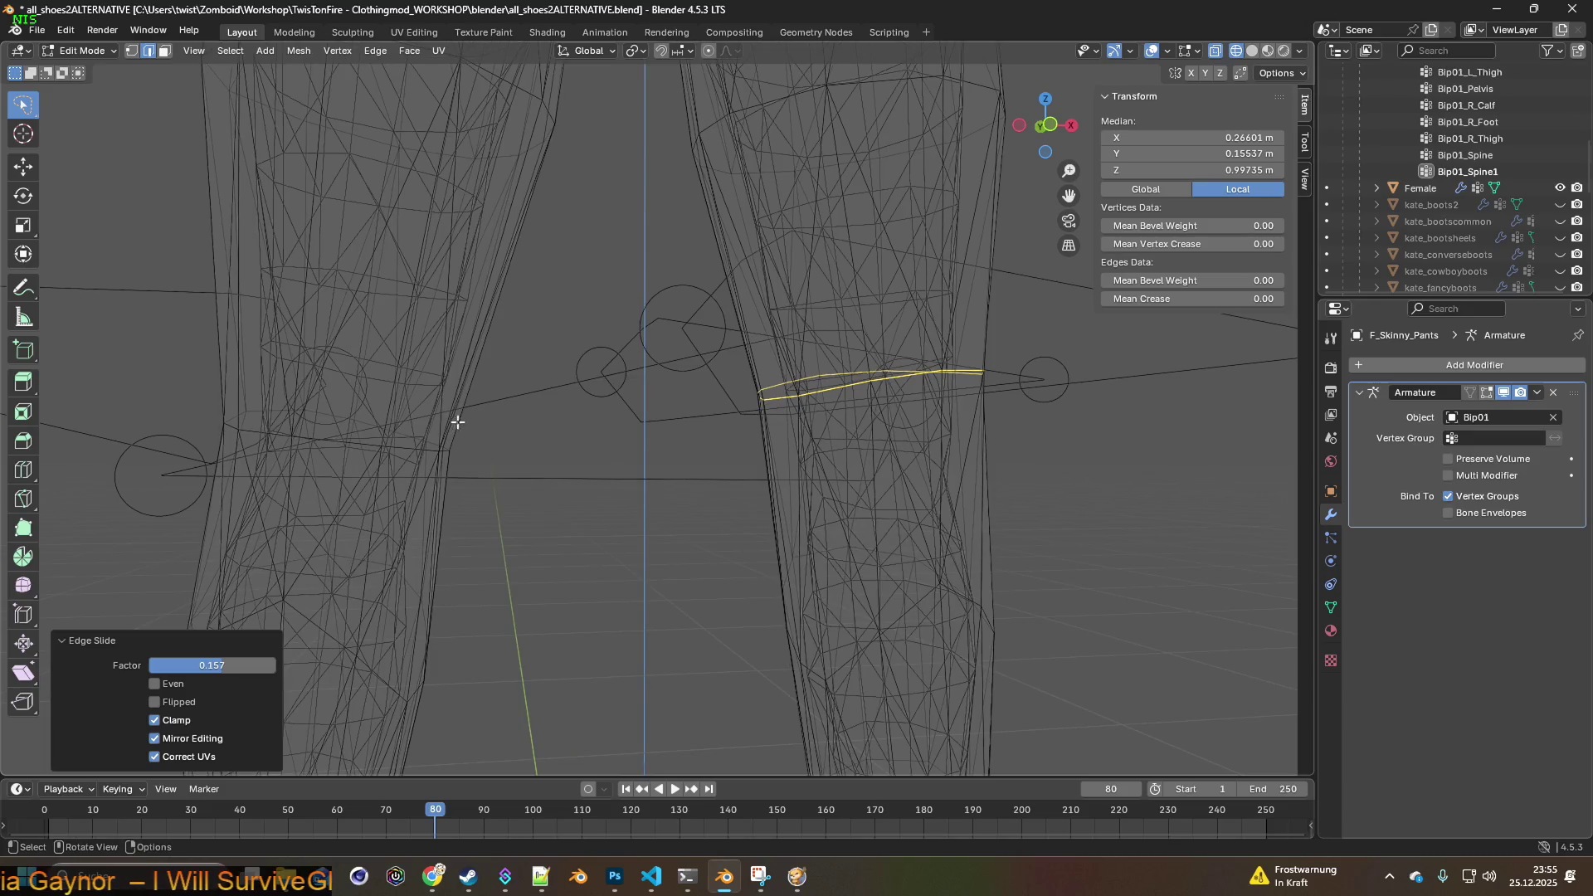
- Select the other leg's knee edge loop and Edge Slide it twice
left_click(425, 448)
left_click(389, 449, "alt")
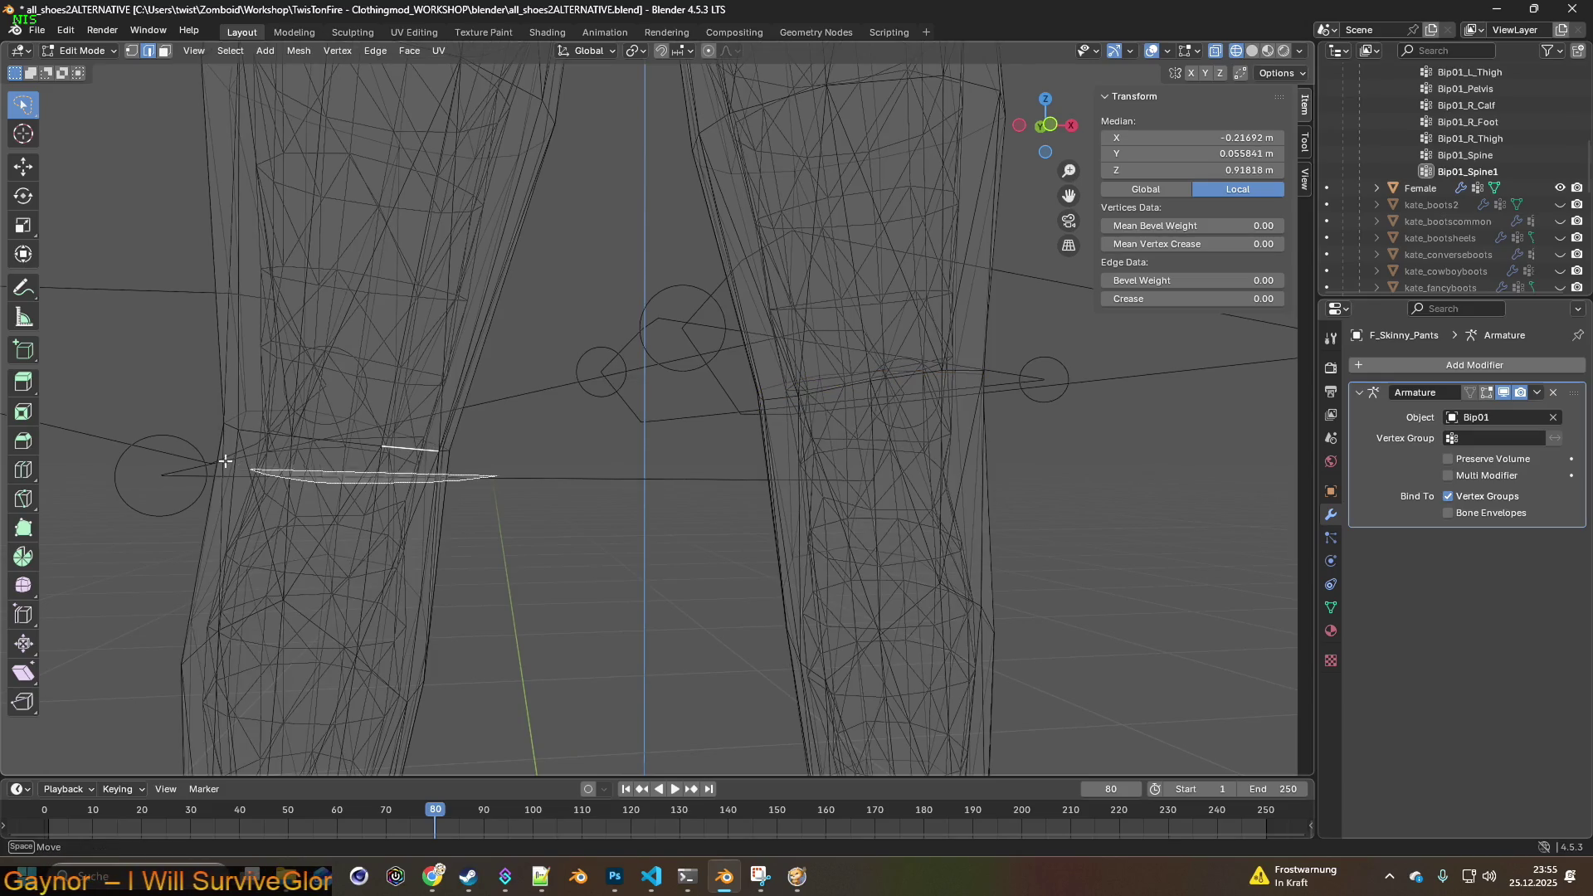
right_click(370, 445)
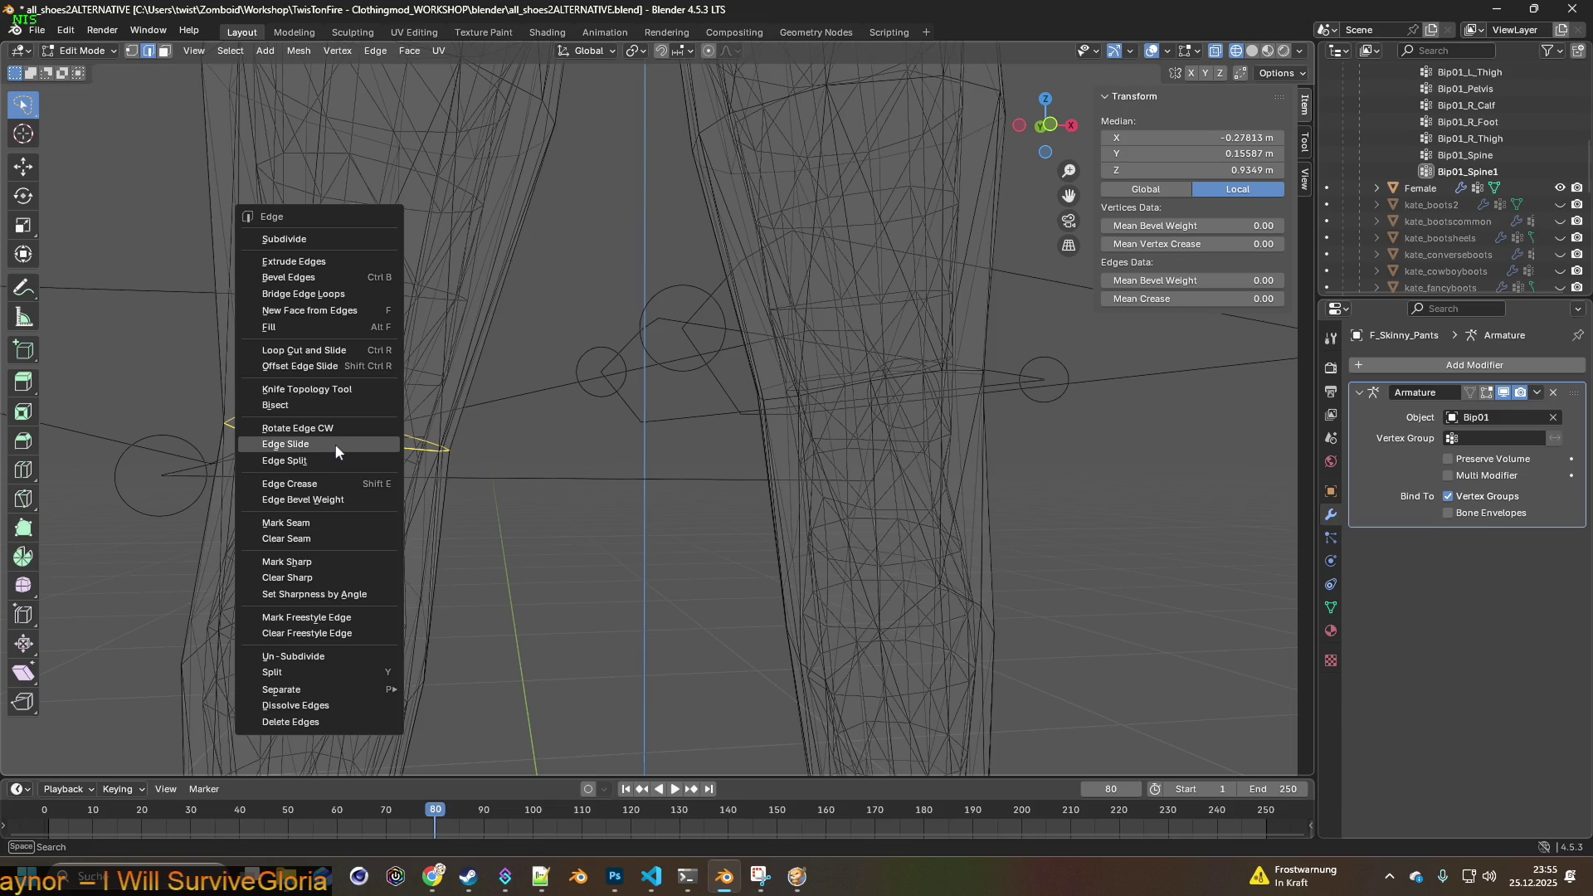
left_click(335, 443)
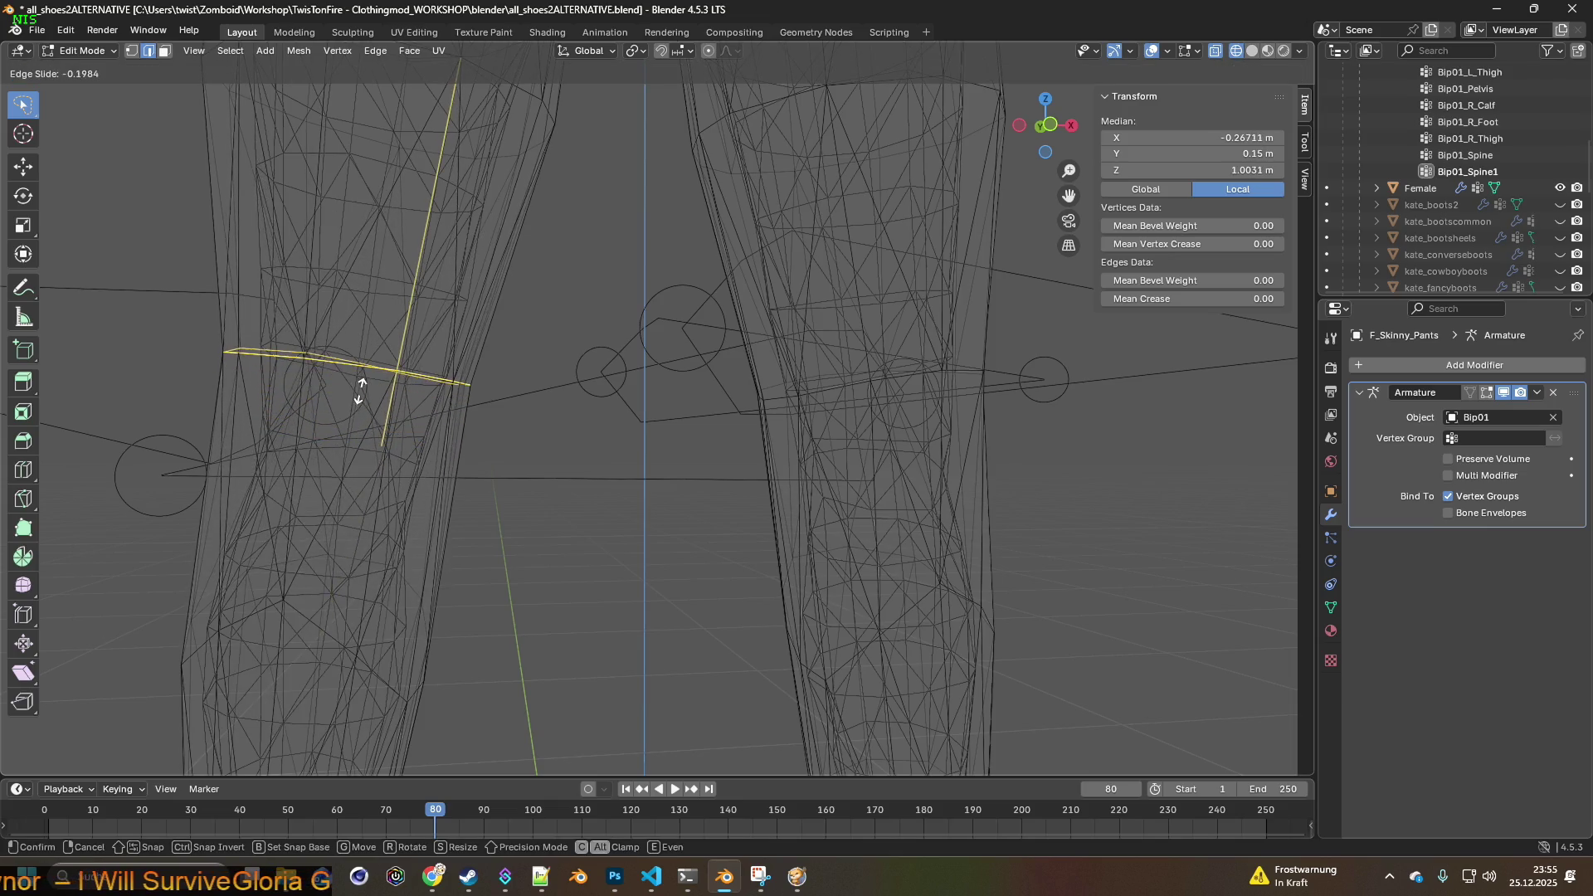
left_click(345, 435)
mouse_move(345, 435)
middle_mouse_down()
mouse_move(587, 459)
mouse_move(565, 462)
middle_mouse_up()
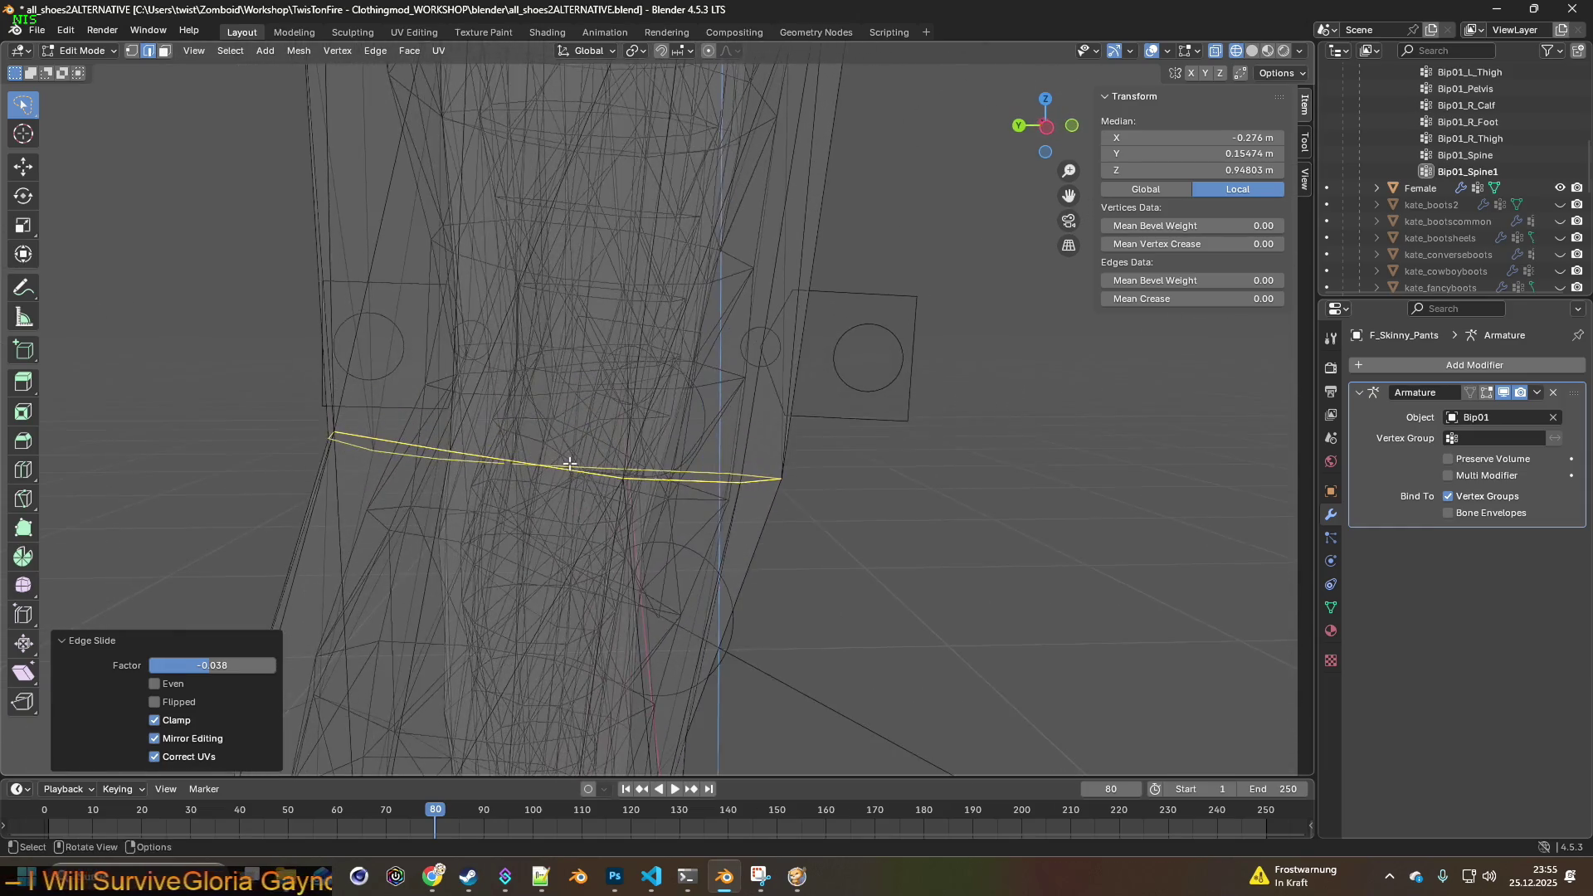
right_click(567, 470)
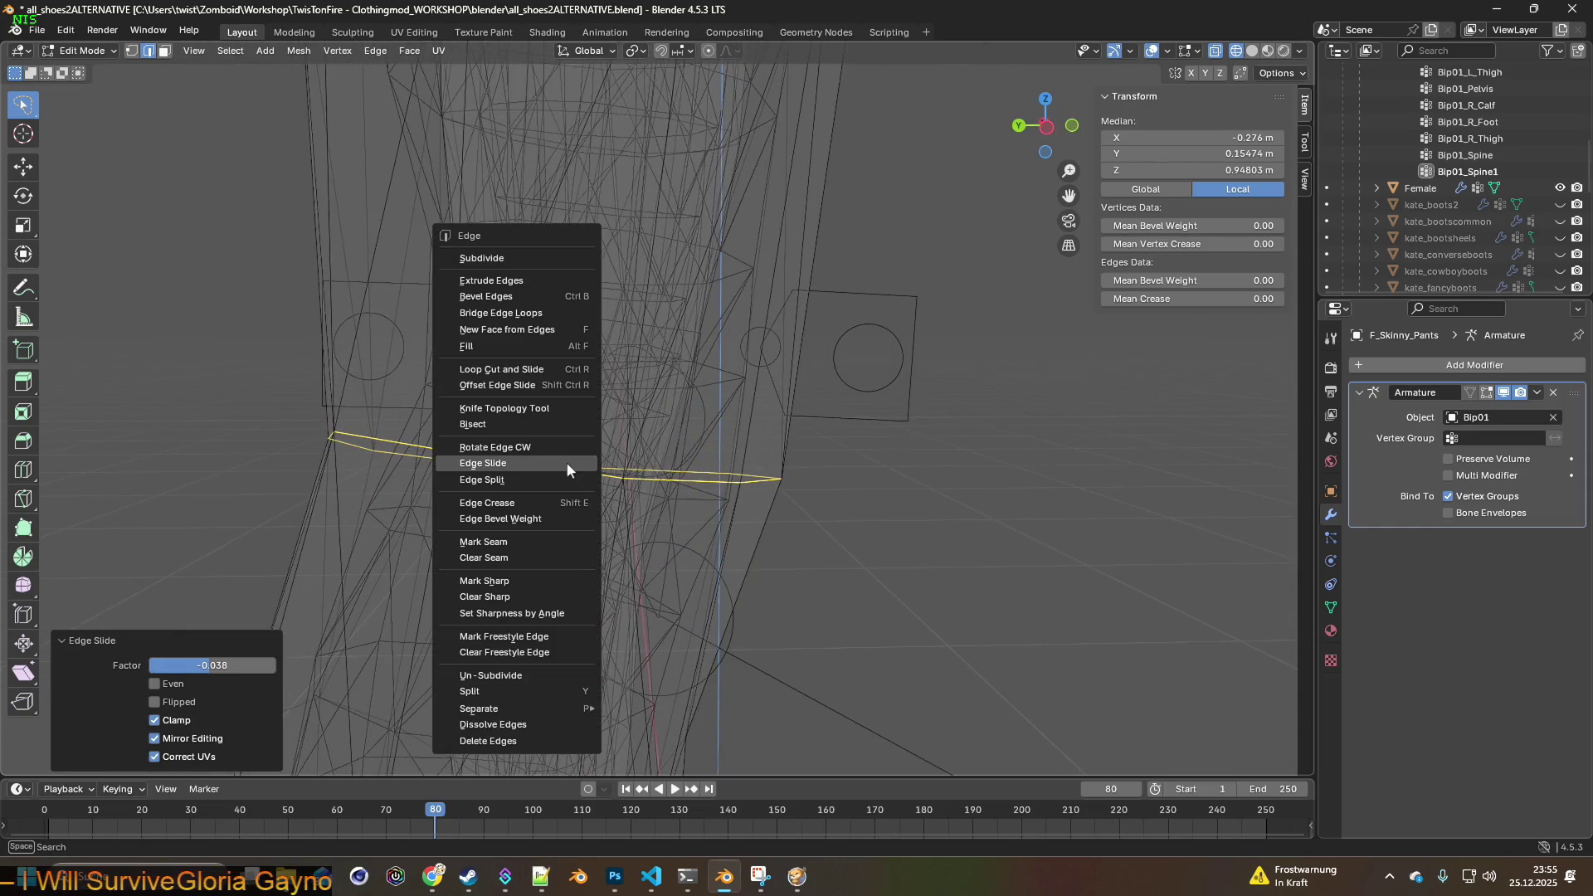
left_click(501, 463)
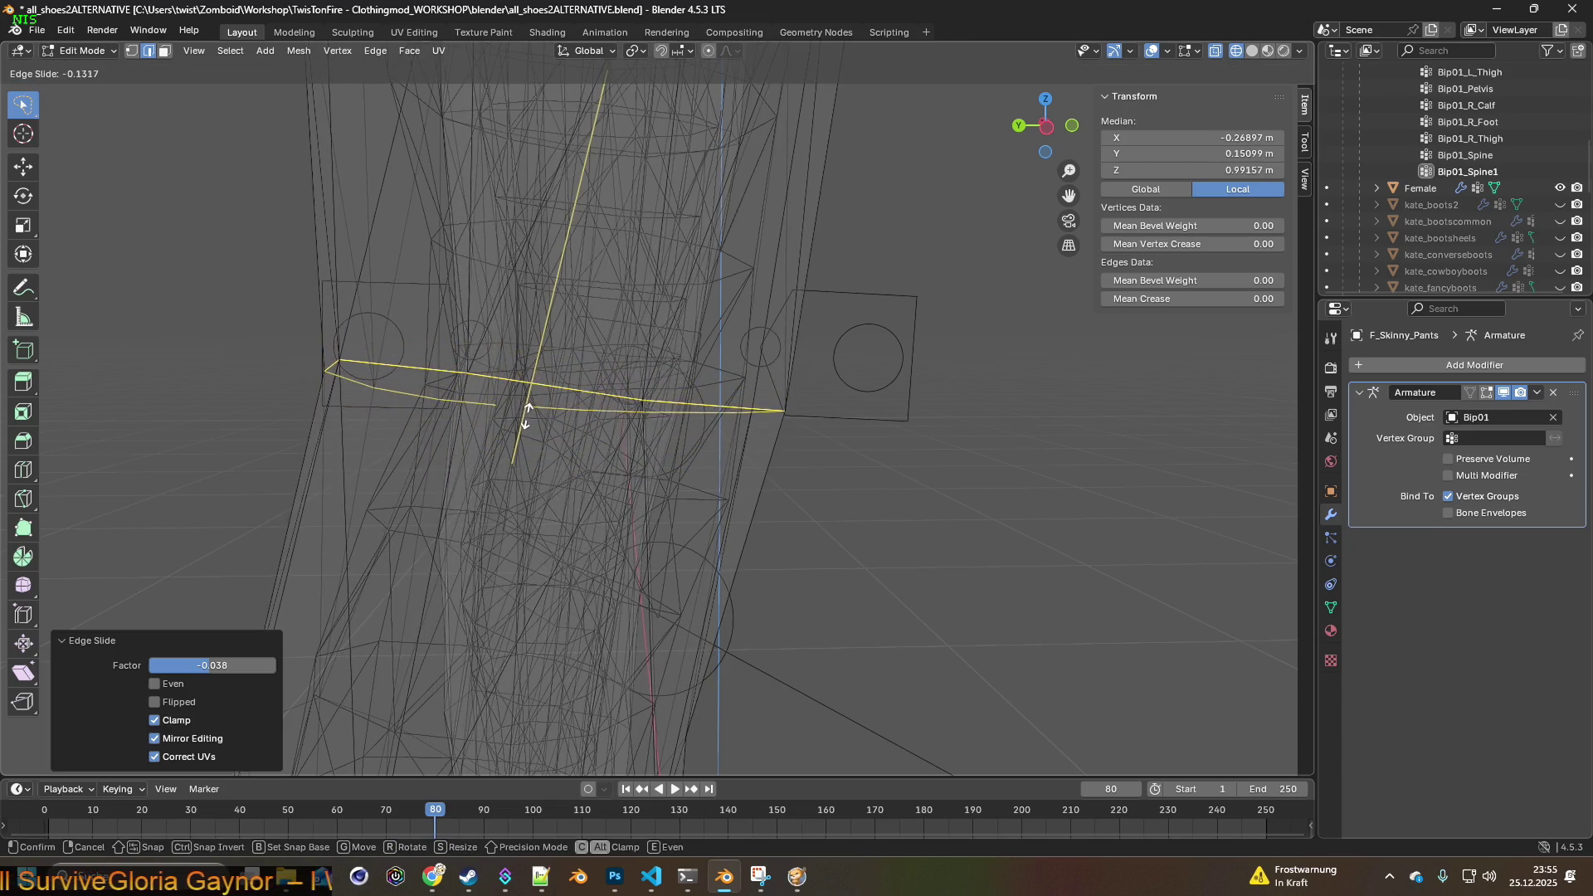
left_click(526, 417)
mouse_move(526, 417)
middle_mouse_down()
mouse_move(525, 445)
mouse_move(562, 444)
mouse_move(512, 452)
mouse_move(515, 436)
mouse_move(511, 472)
mouse_move(486, 434)
middle_mouse_up()
scroll(486, 434, "down", 5)
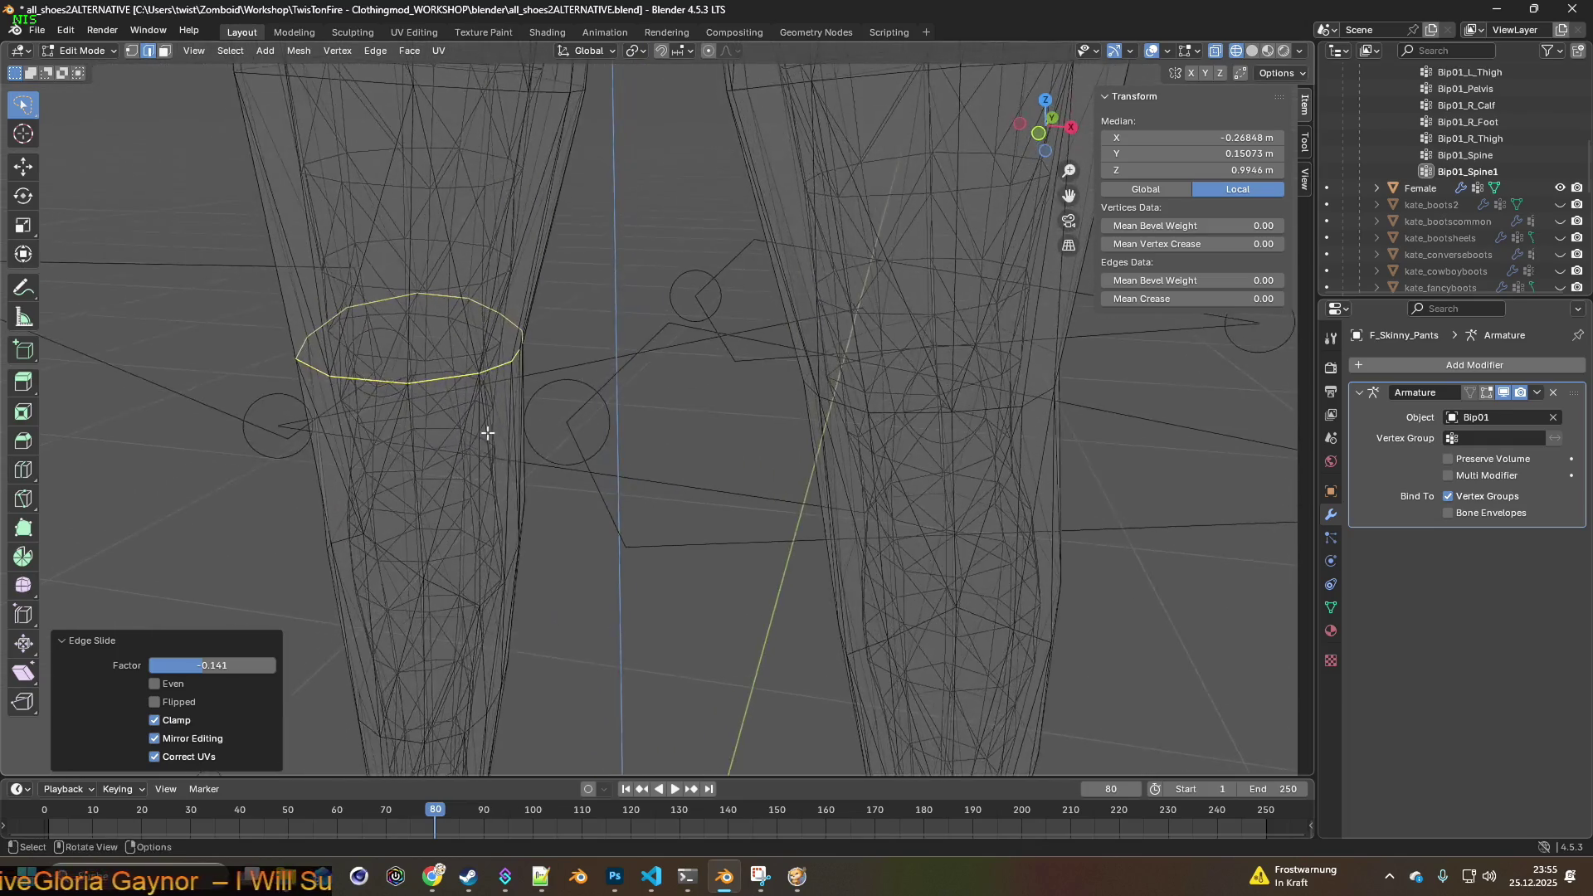
mouse_move(632, 398)
middle_mouse_down()
mouse_move(721, 331)
mouse_move(732, 381)
mouse_move(744, 374)
mouse_move(707, 428)
middle_mouse_up()
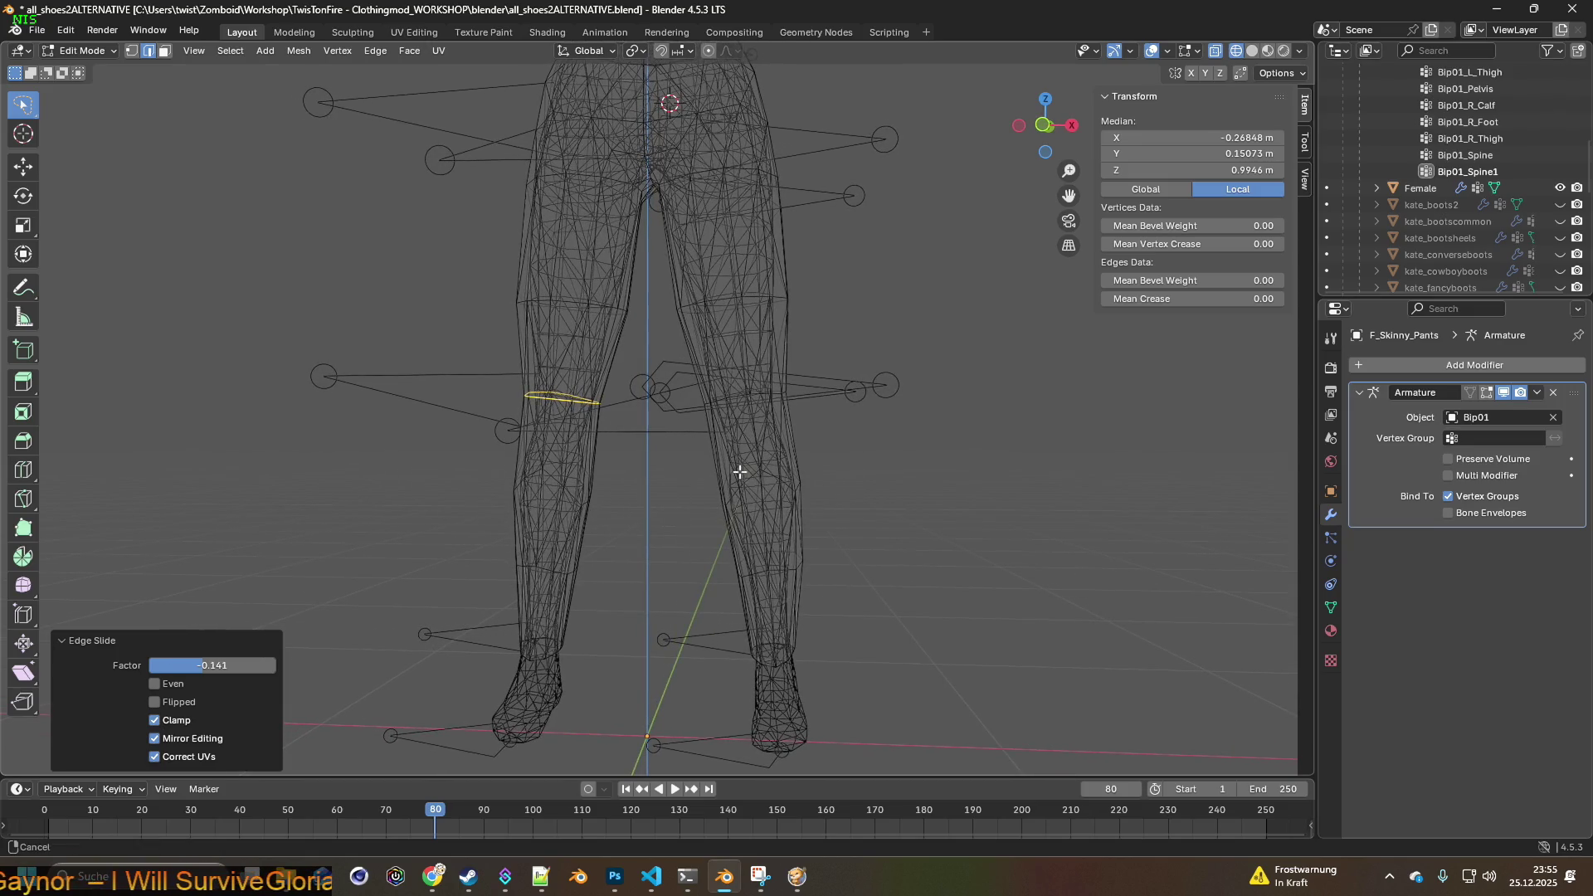
scroll(704, 524, "up", 3)
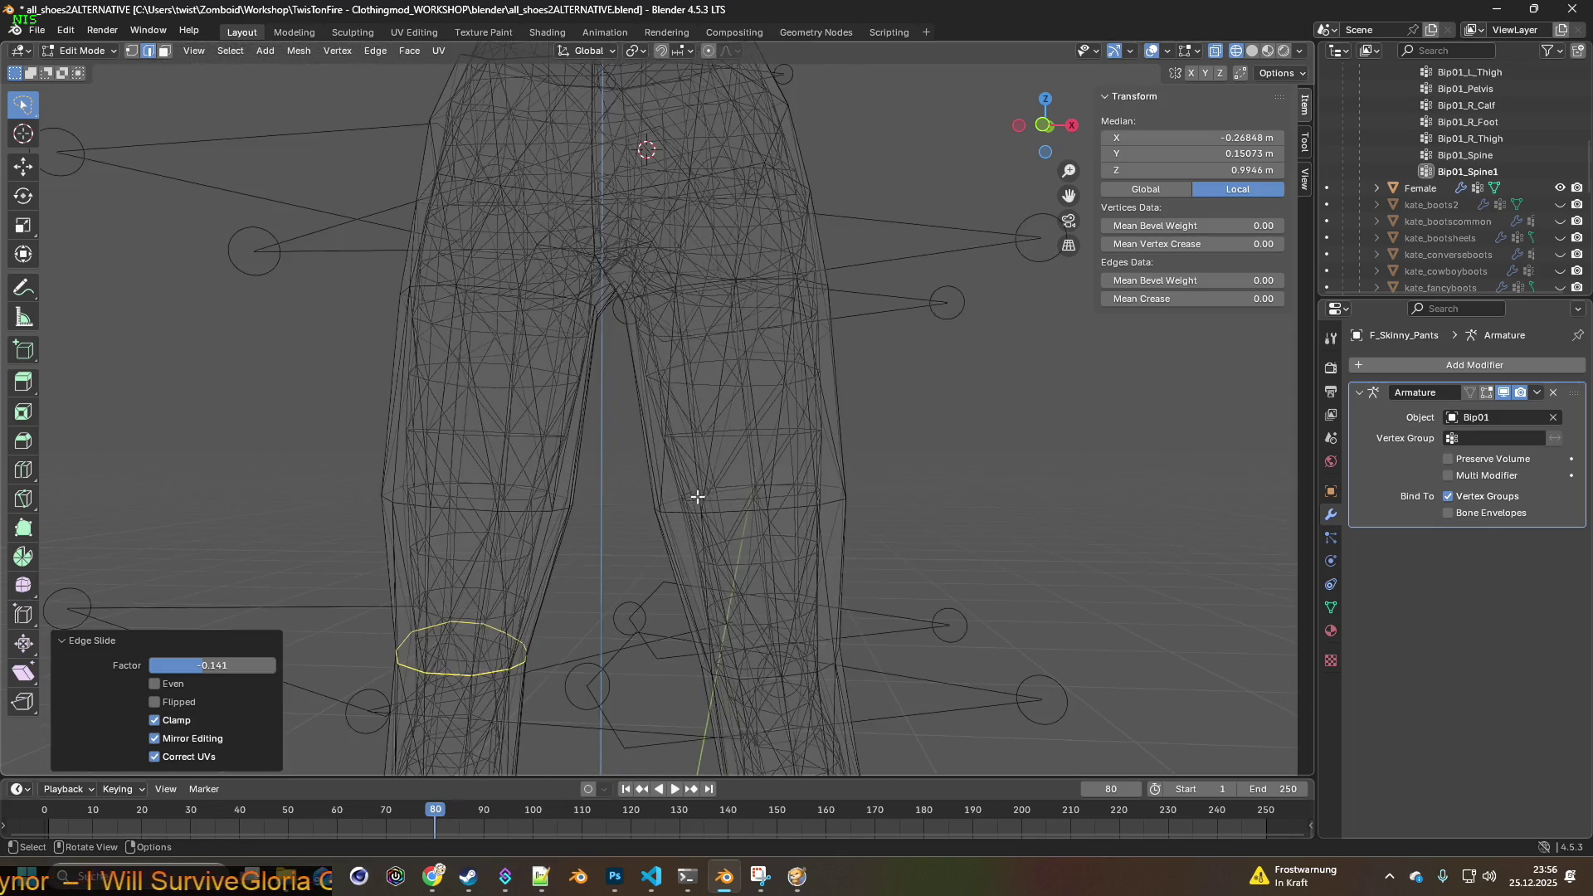
mouse_move(645, 535)
middle_mouse_down()
mouse_move(697, 525)
mouse_move(689, 578)
mouse_move(661, 573)
mouse_move(665, 530)
mouse_move(711, 509)
mouse_move(657, 544)
mouse_move(639, 605)
mouse_move(646, 460)
mouse_move(558, 452)
mouse_move(605, 558)
mouse_move(702, 501)
mouse_move(546, 512)
mouse_move(465, 473)
mouse_move(704, 473)
mouse_move(686, 490)
mouse_move(644, 365)
mouse_move(654, 288)
middle_mouse_up()
mouse_move(640, 470)
middle_mouse_down()
mouse_move(637, 454)
mouse_move(533, 456)
mouse_move(704, 456)
mouse_move(725, 440)
mouse_move(629, 494)
mouse_move(659, 404)
mouse_move(661, 299)
mouse_move(719, 440)
mouse_move(697, 455)
mouse_move(654, 434)
mouse_move(624, 444)
mouse_move(758, 445)
mouse_move(659, 444)
middle_mouse_up()
scroll(691, 427, "down", 5)
mouse_move(758, 445)
middle_mouse_down()
mouse_move(860, 456)
mouse_move(682, 382)
mouse_move(881, 398)
mouse_move(602, 560)
middle_mouse_up()
scroll(682, 383, "down", 3)
scroll(686, 427, "up", 4)
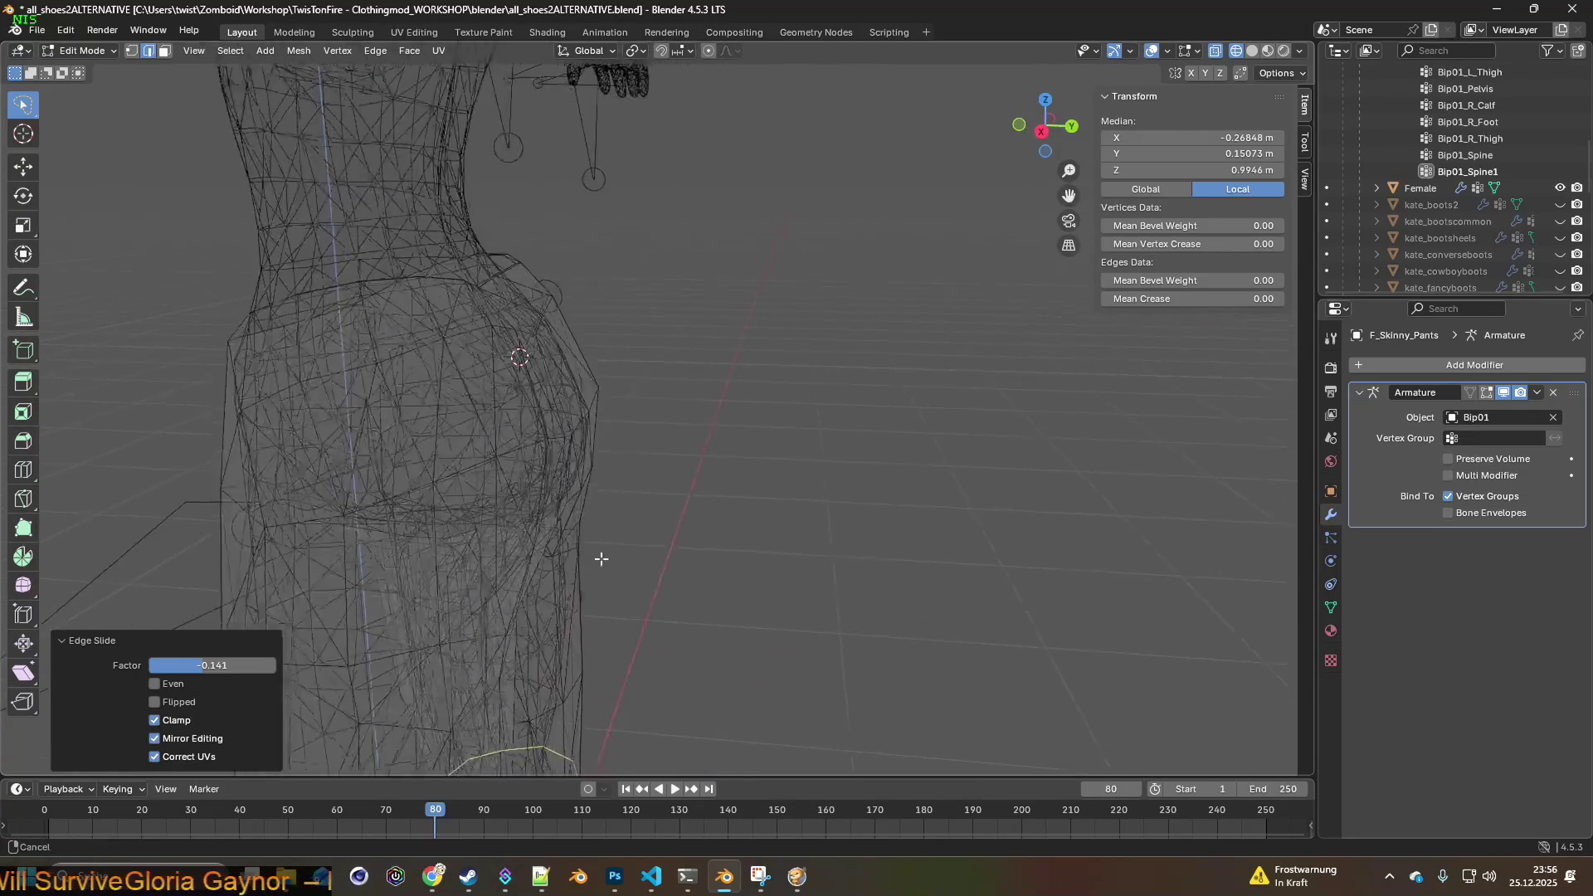
scroll(611, 495, "up", 2)
mouse_move(659, 433)
middle_mouse_down("shift")
mouse_move(622, 497)
mouse_move(558, 498)
mouse_move(543, 519)
mouse_move(496, 527)
middle_mouse_up("shift")
scroll(605, 494, "down", 2)
mouse_move(470, 402)
middle_mouse_down()
mouse_move(491, 460)
mouse_move(517, 450)
mouse_move(580, 508)
mouse_move(543, 483)
mouse_move(633, 485)
middle_mouse_up()
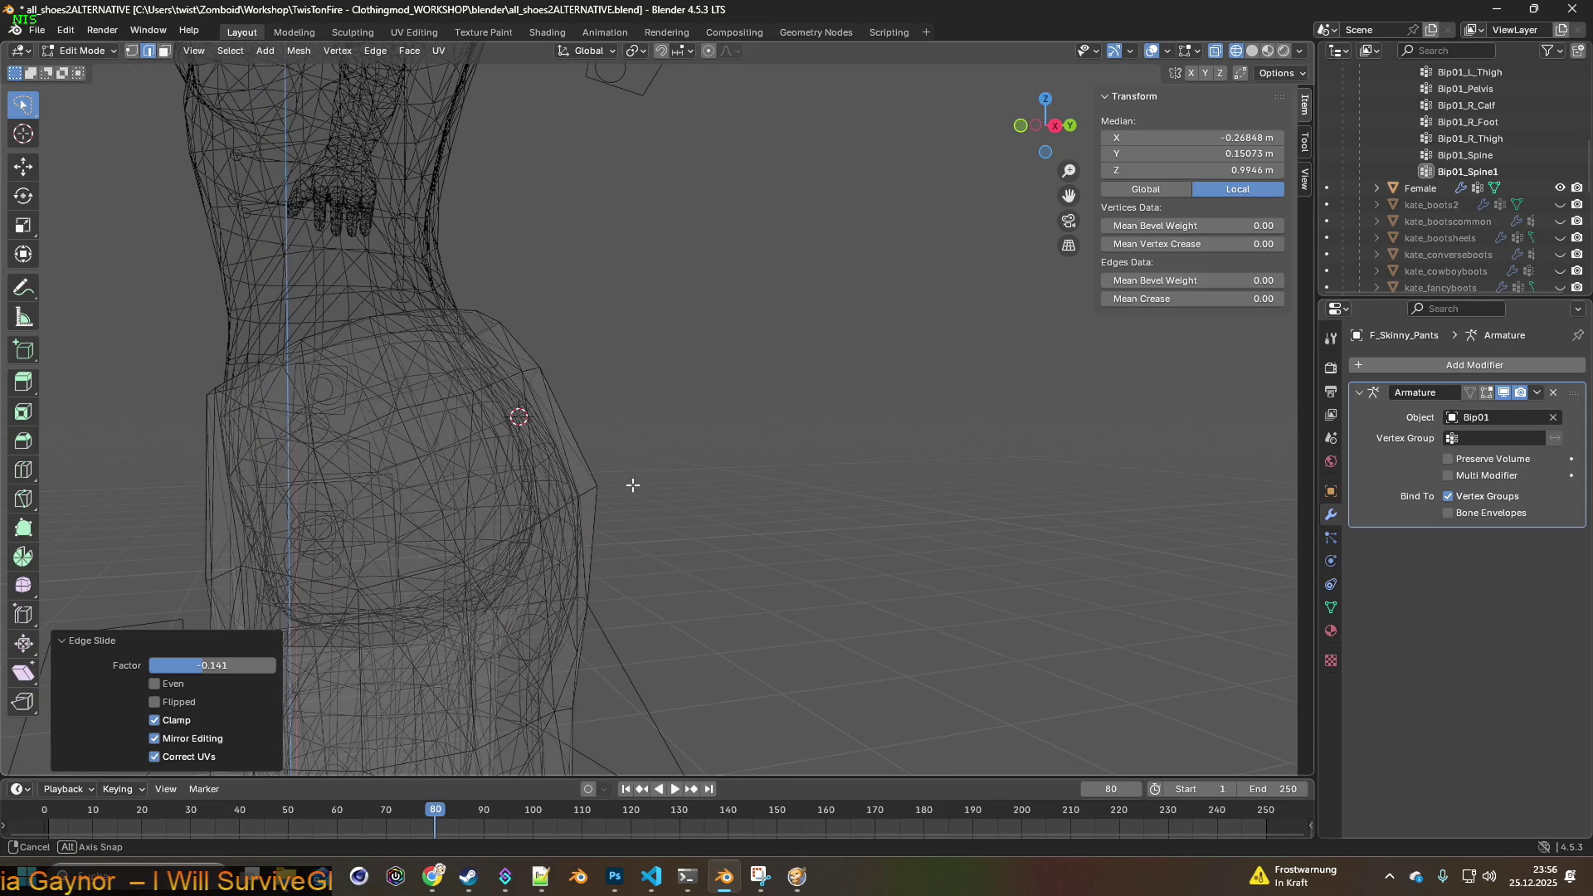
mouse_move(631, 484)
middle_mouse_down()
mouse_move(562, 495)
mouse_move(611, 471)
mouse_move(643, 482)
middle_mouse_up()
mouse_move(622, 469)
middle_mouse_down()
mouse_move(496, 481)
mouse_move(719, 459)
mouse_move(430, 473)
mouse_move(829, 445)
mouse_move(672, 473)
mouse_move(608, 519)
mouse_move(534, 487)
mouse_move(689, 476)
middle_mouse_up()
scroll(724, 464, "down", 4)
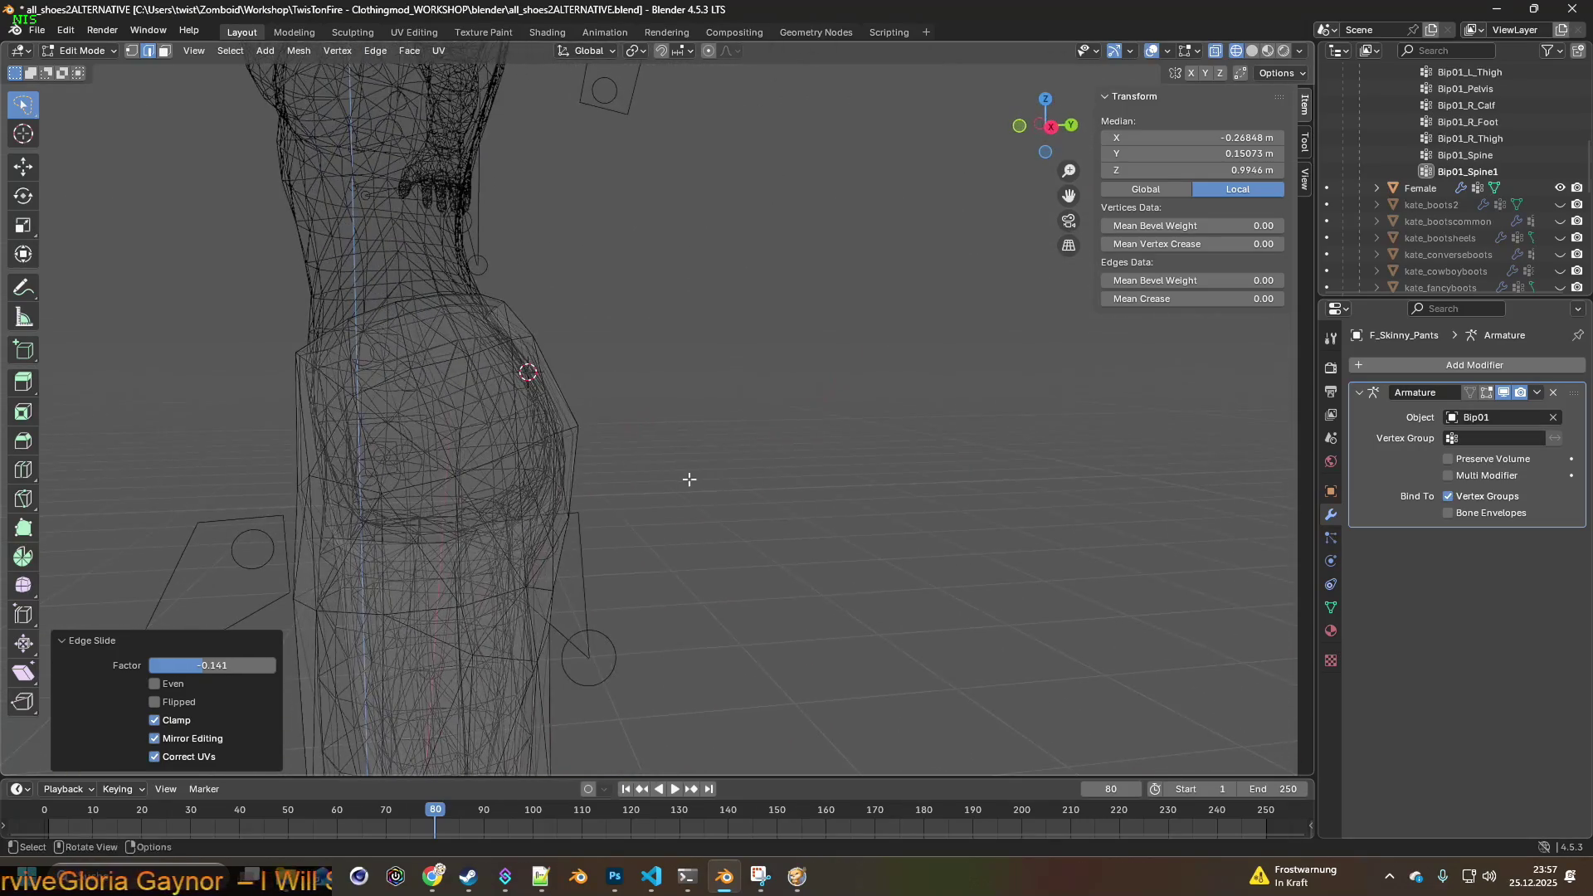
key("alt+Tab")
key("alt+Tab")
key("alt+Tab")
key("alt+Tab")
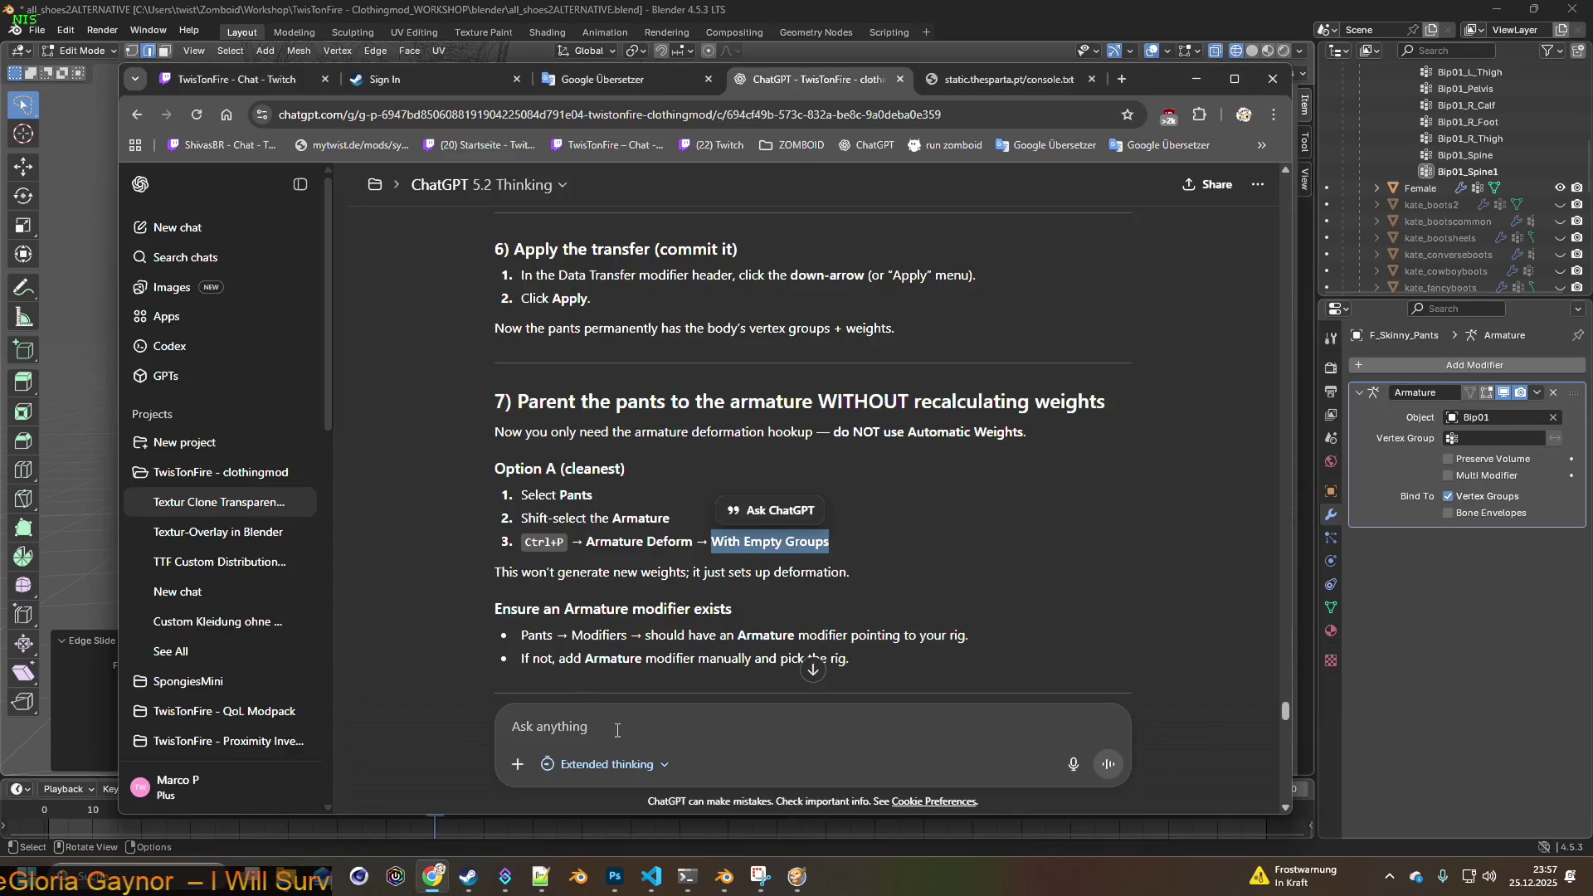
- Ask ChatGPT in German for a reversed 'shrinkwrap' to push the pants proportionally off the backside
left_click(629, 728)
type("skyn")
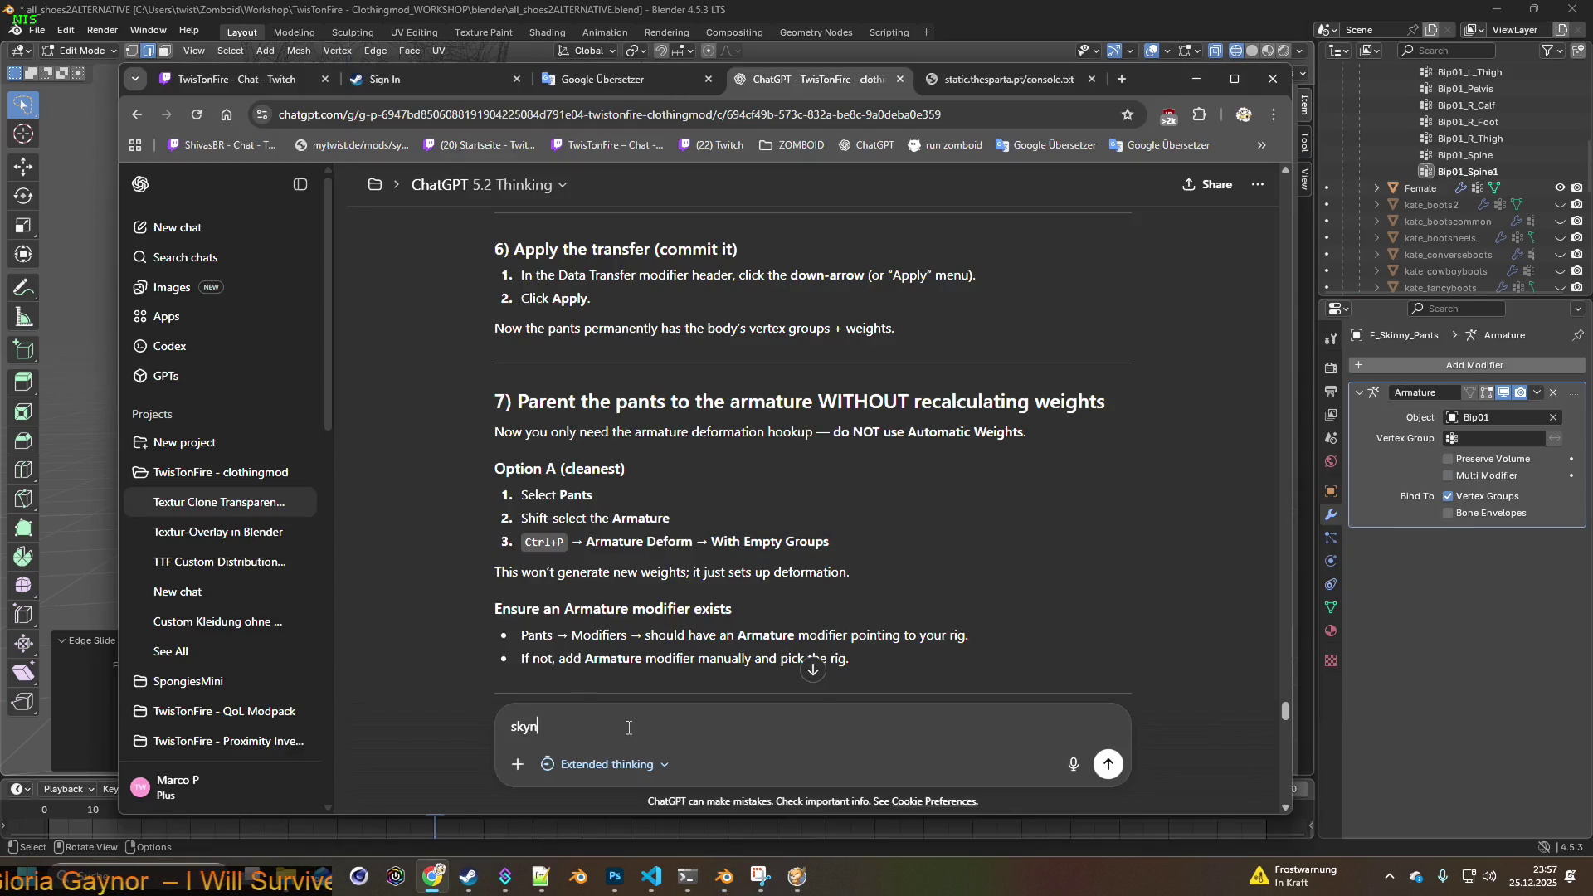
type("et - eine we")
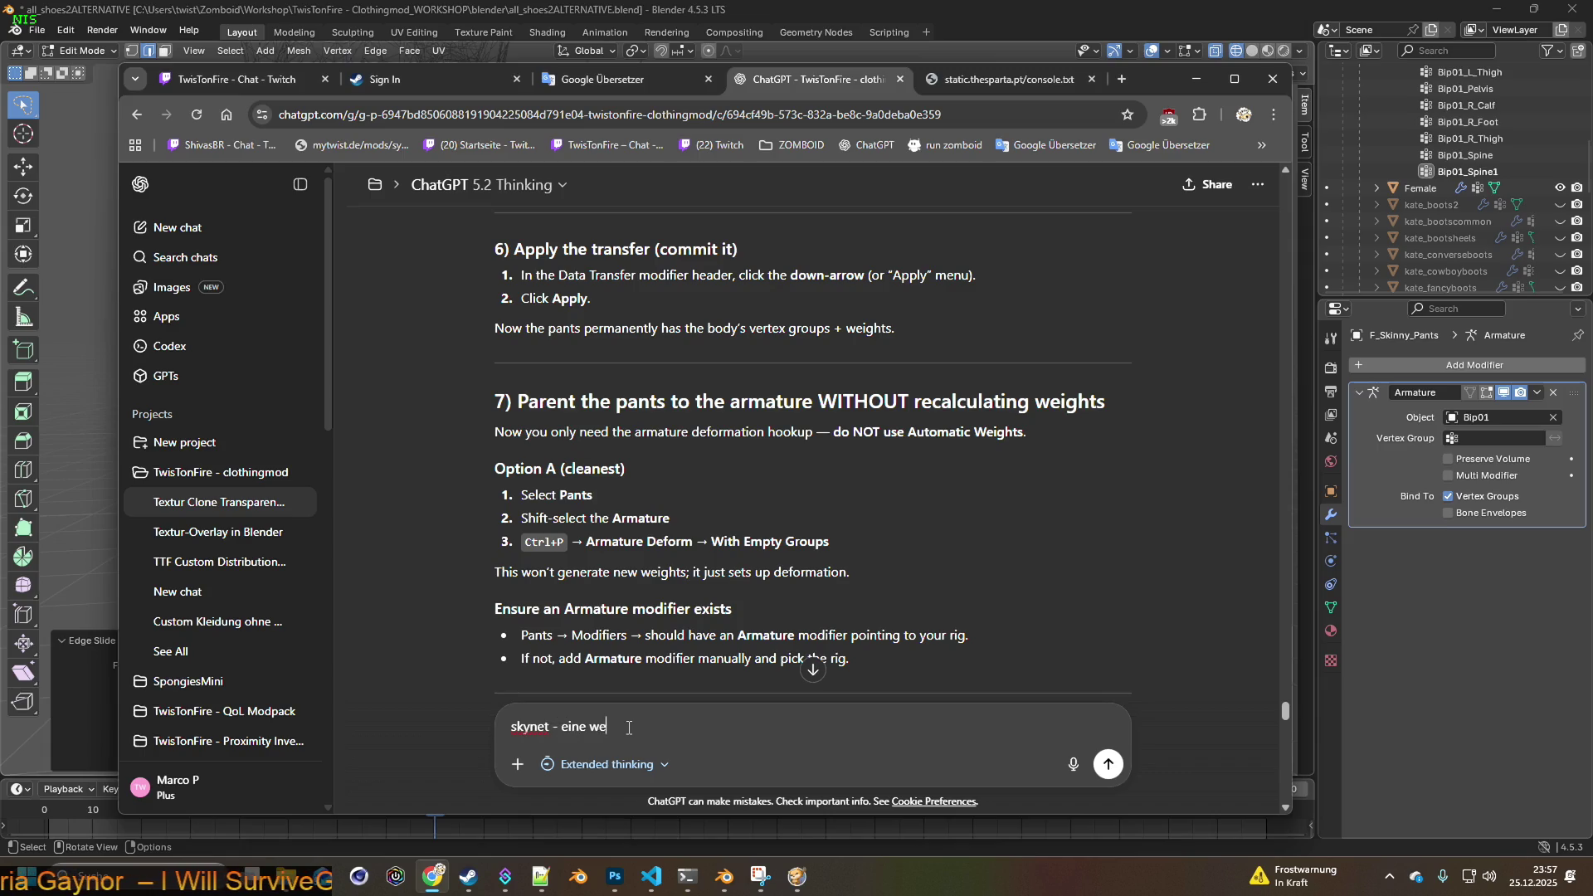
type("itere frag")
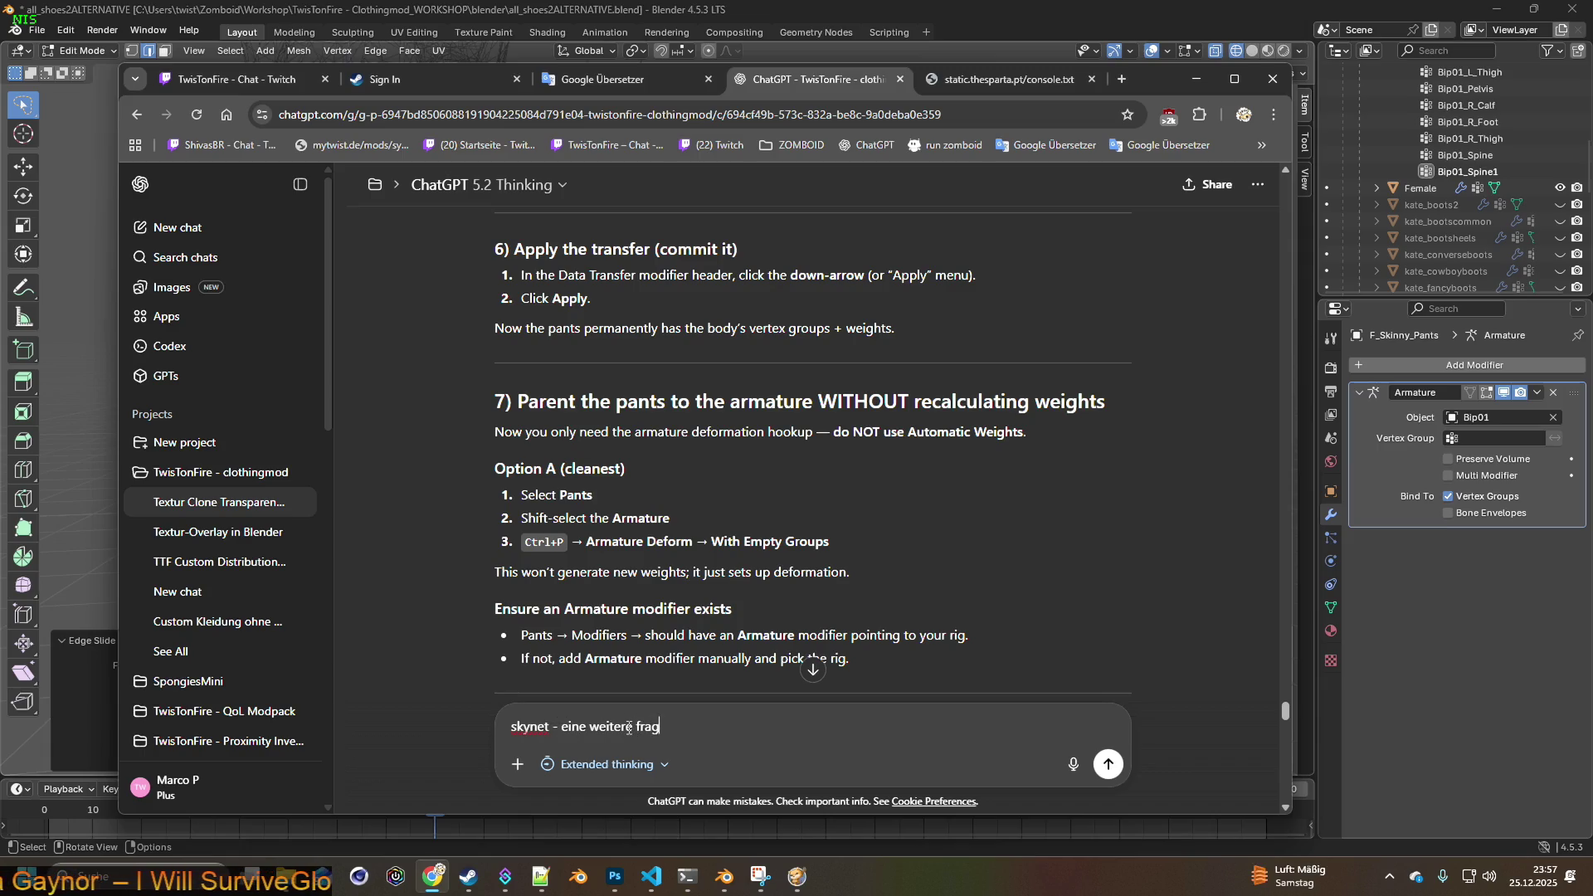
type("e - ich benö")
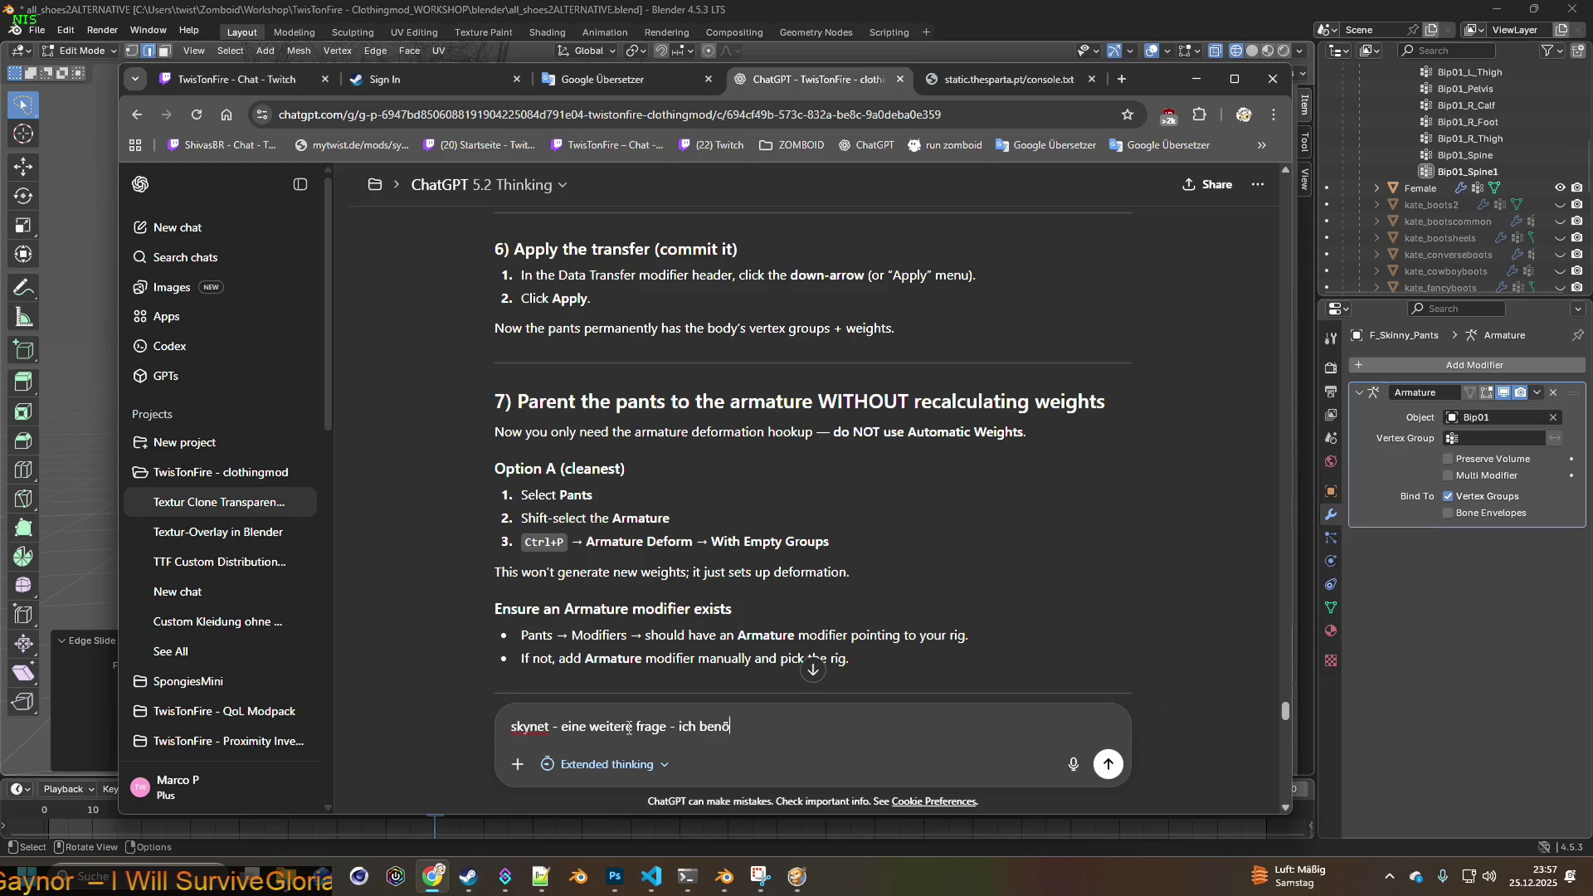
type("tigte e")
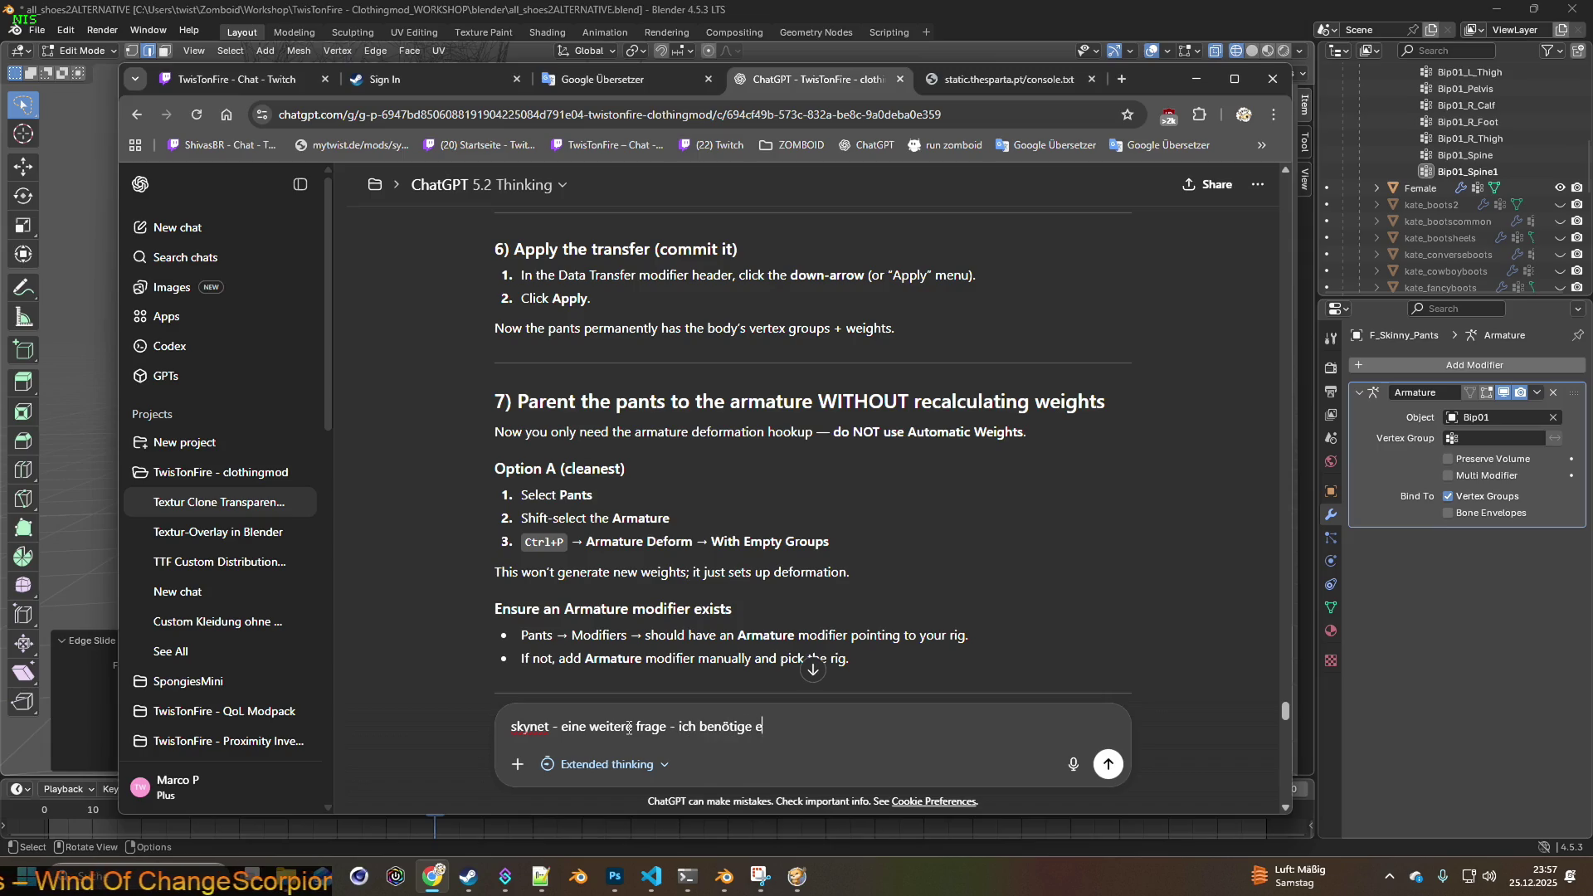
type("in umgedreht")
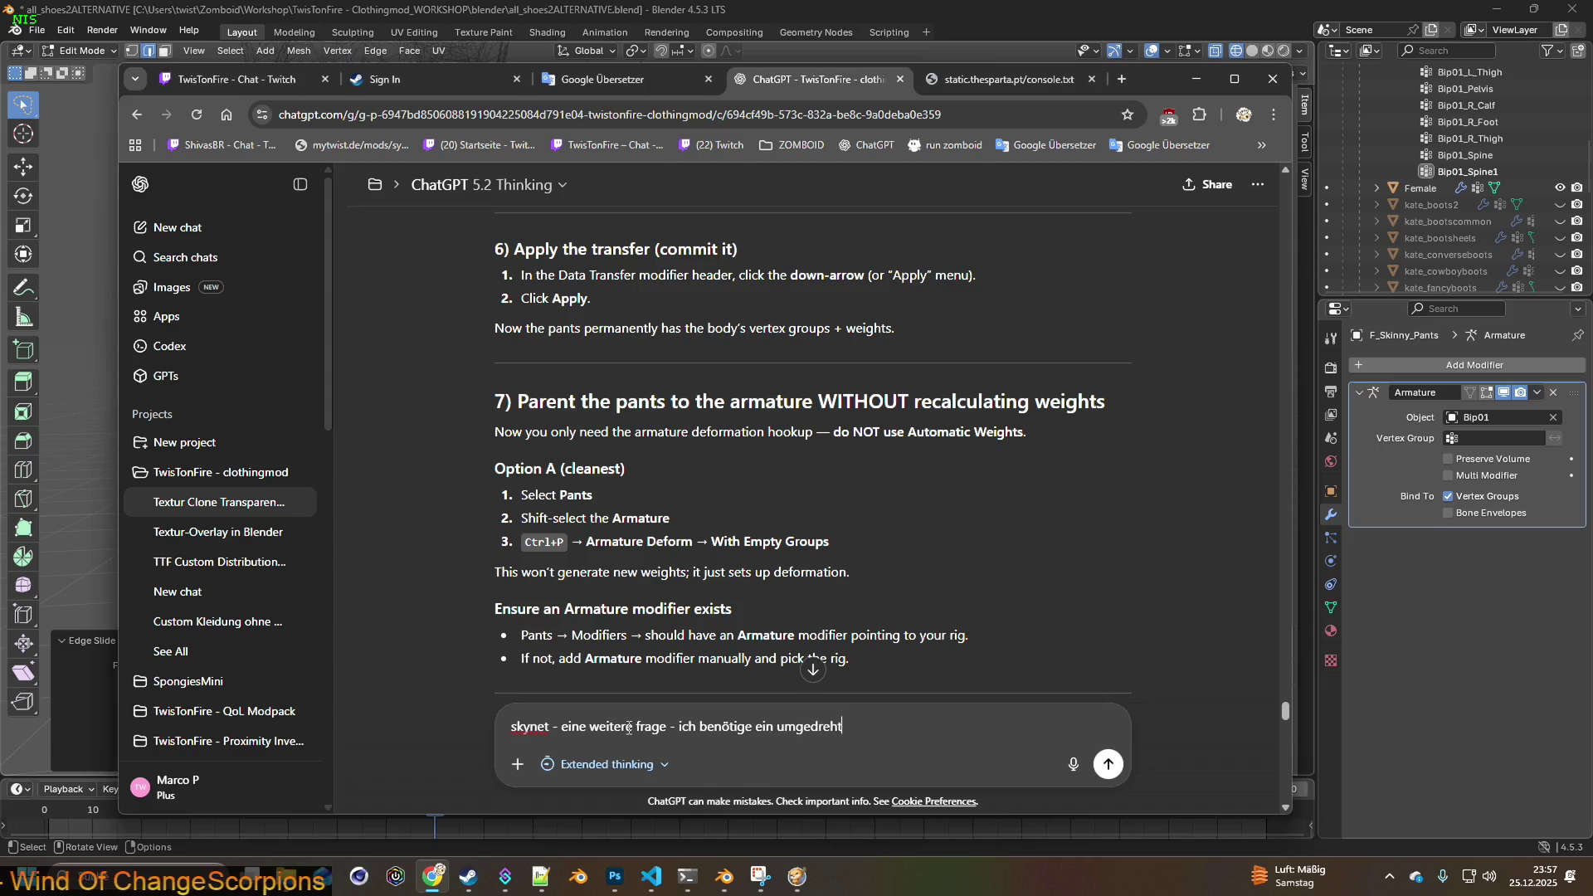
type("es \"shrink")
key("BackSpace")
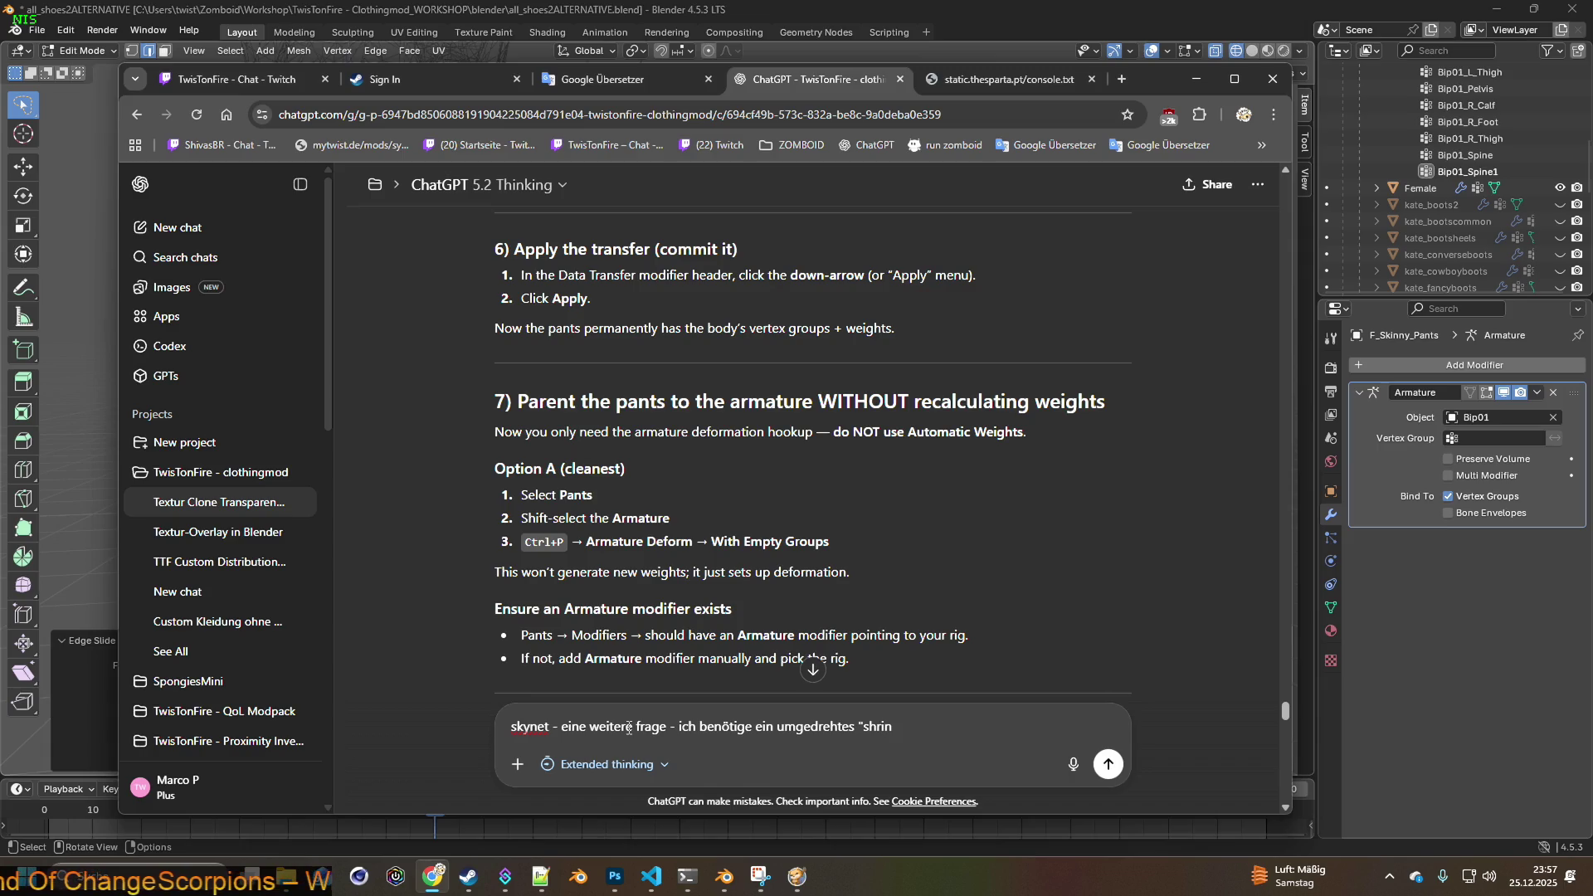
type("kwrap")
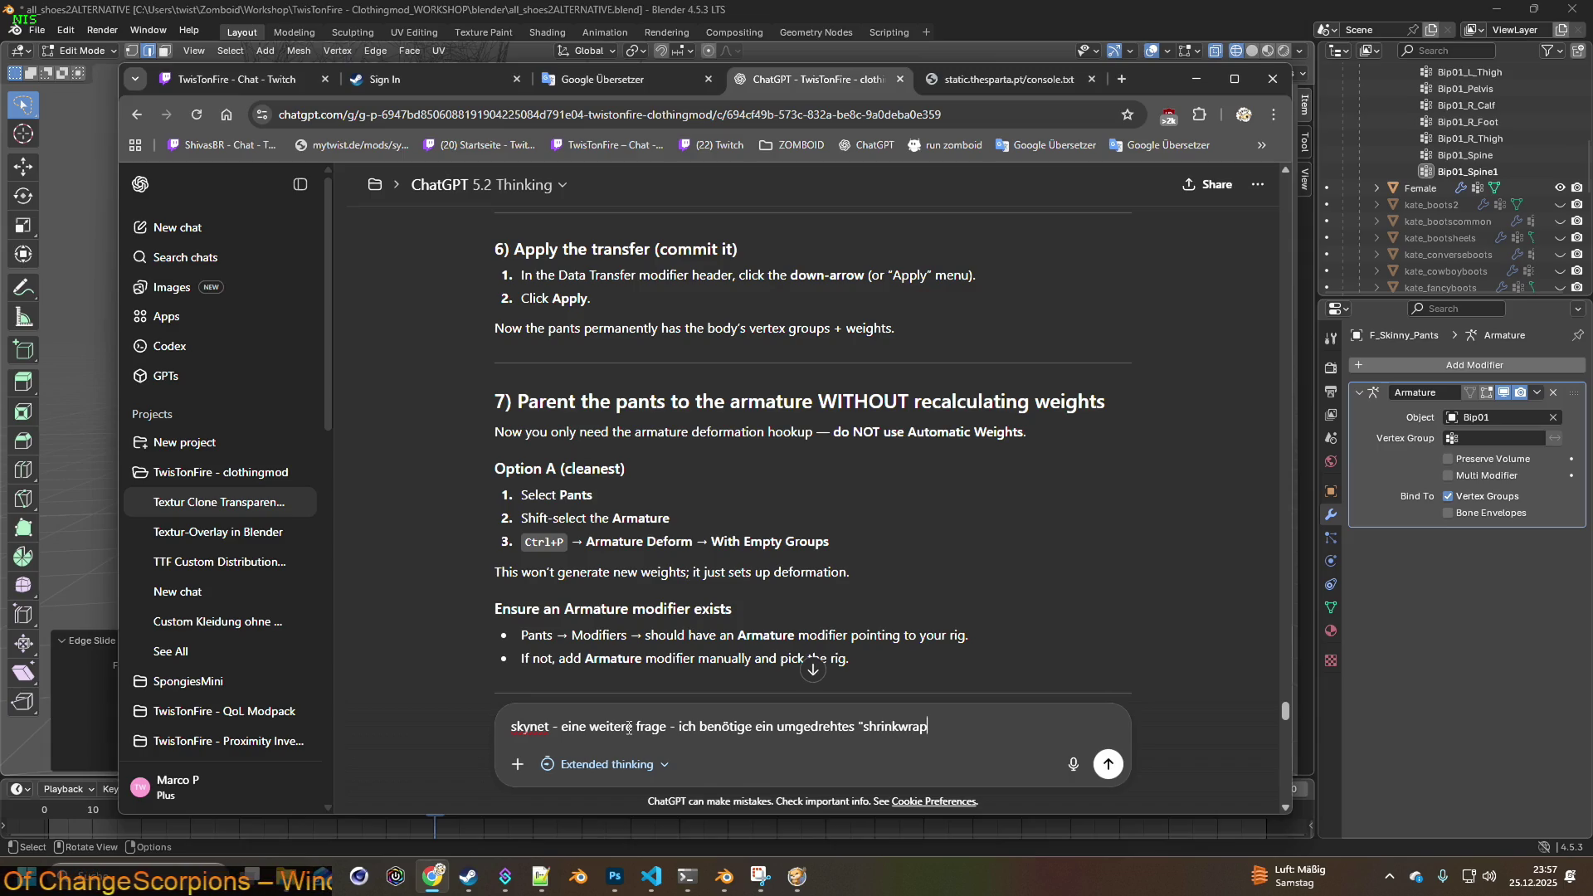
type("\" von")
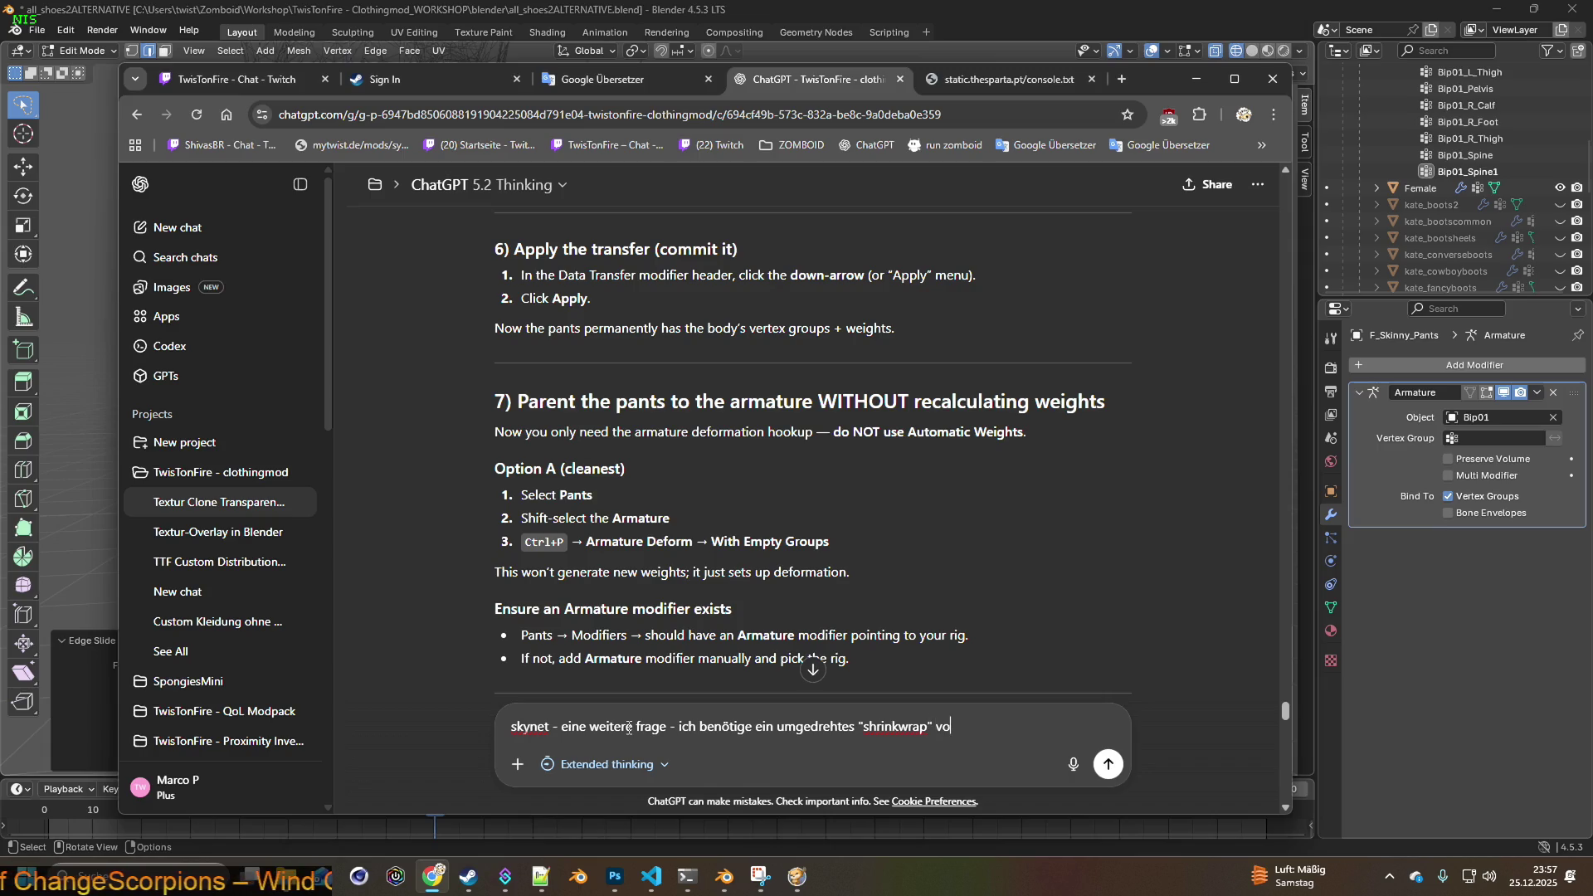
key("BackSpace")
type("auf meine")
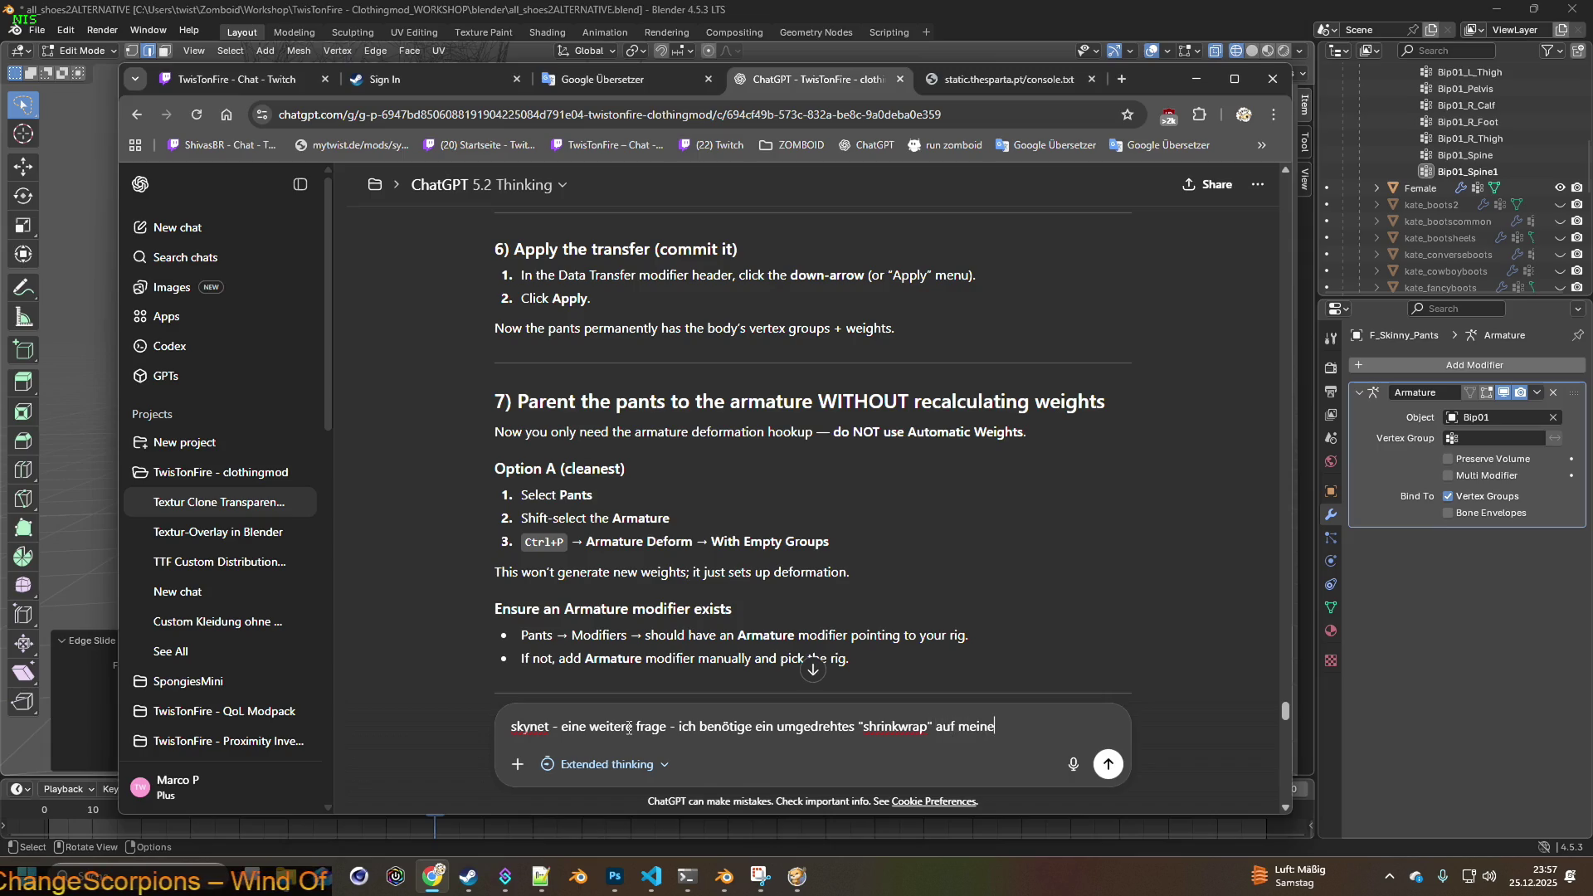
type("r hose um pro")
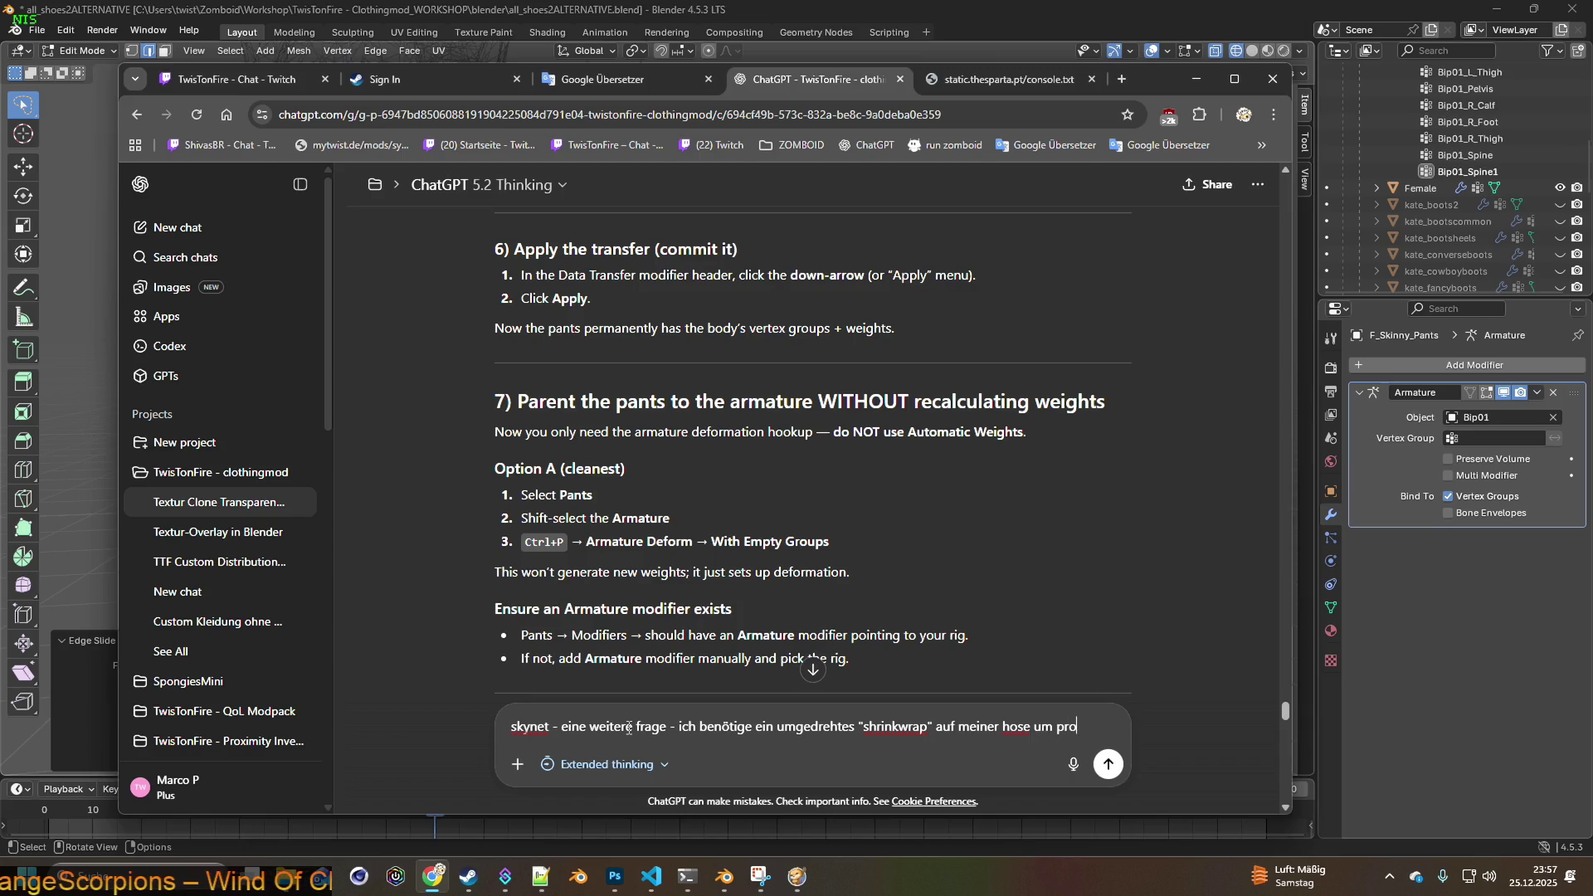
type("portio")
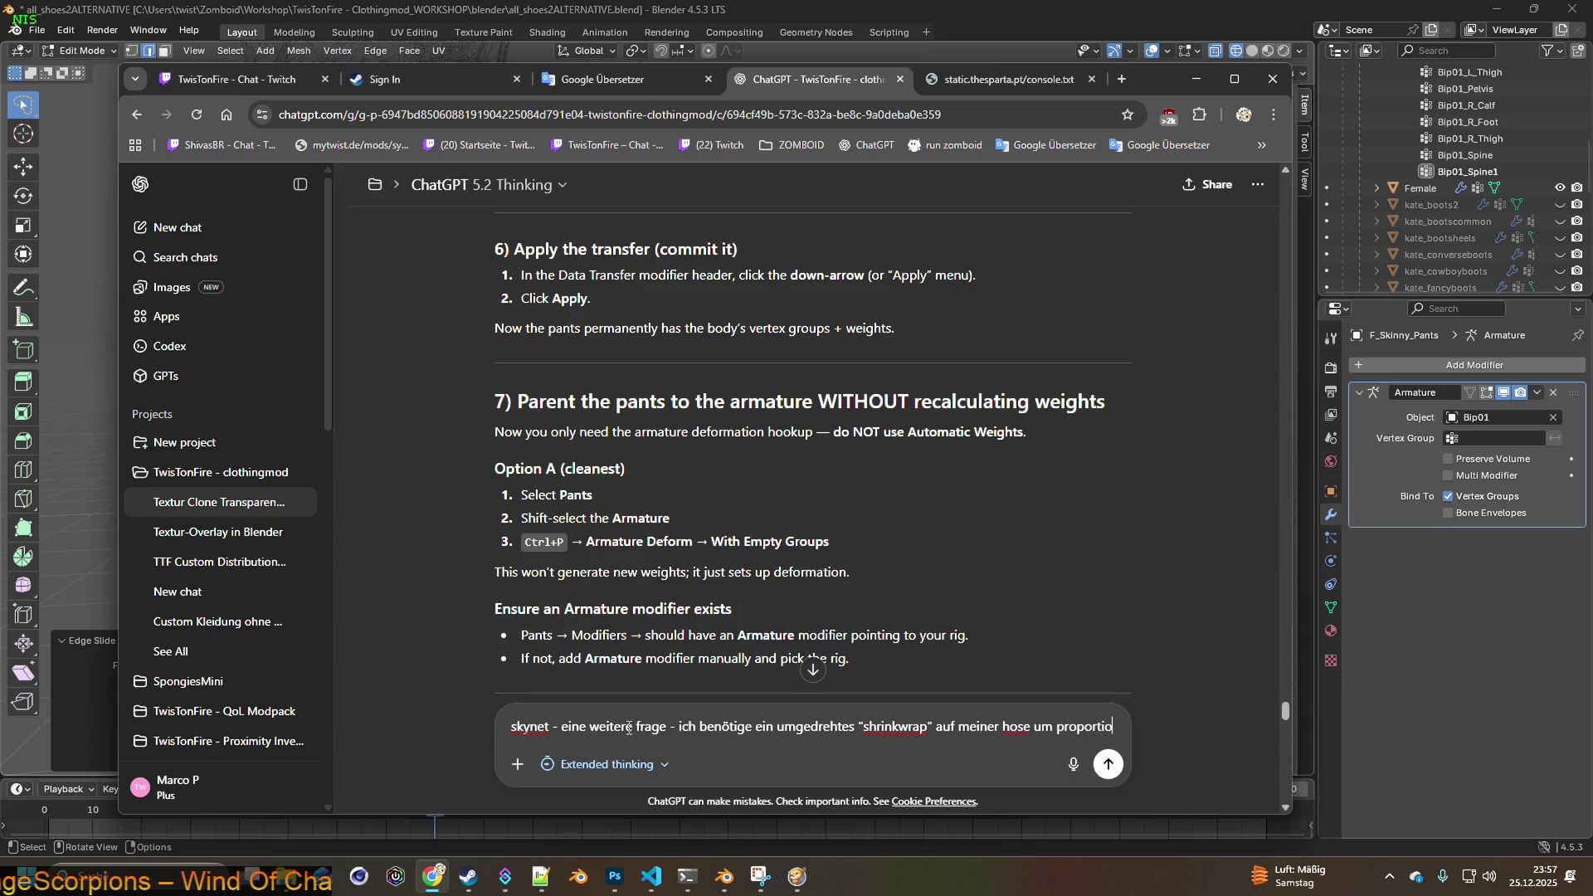
type("nal bessw")
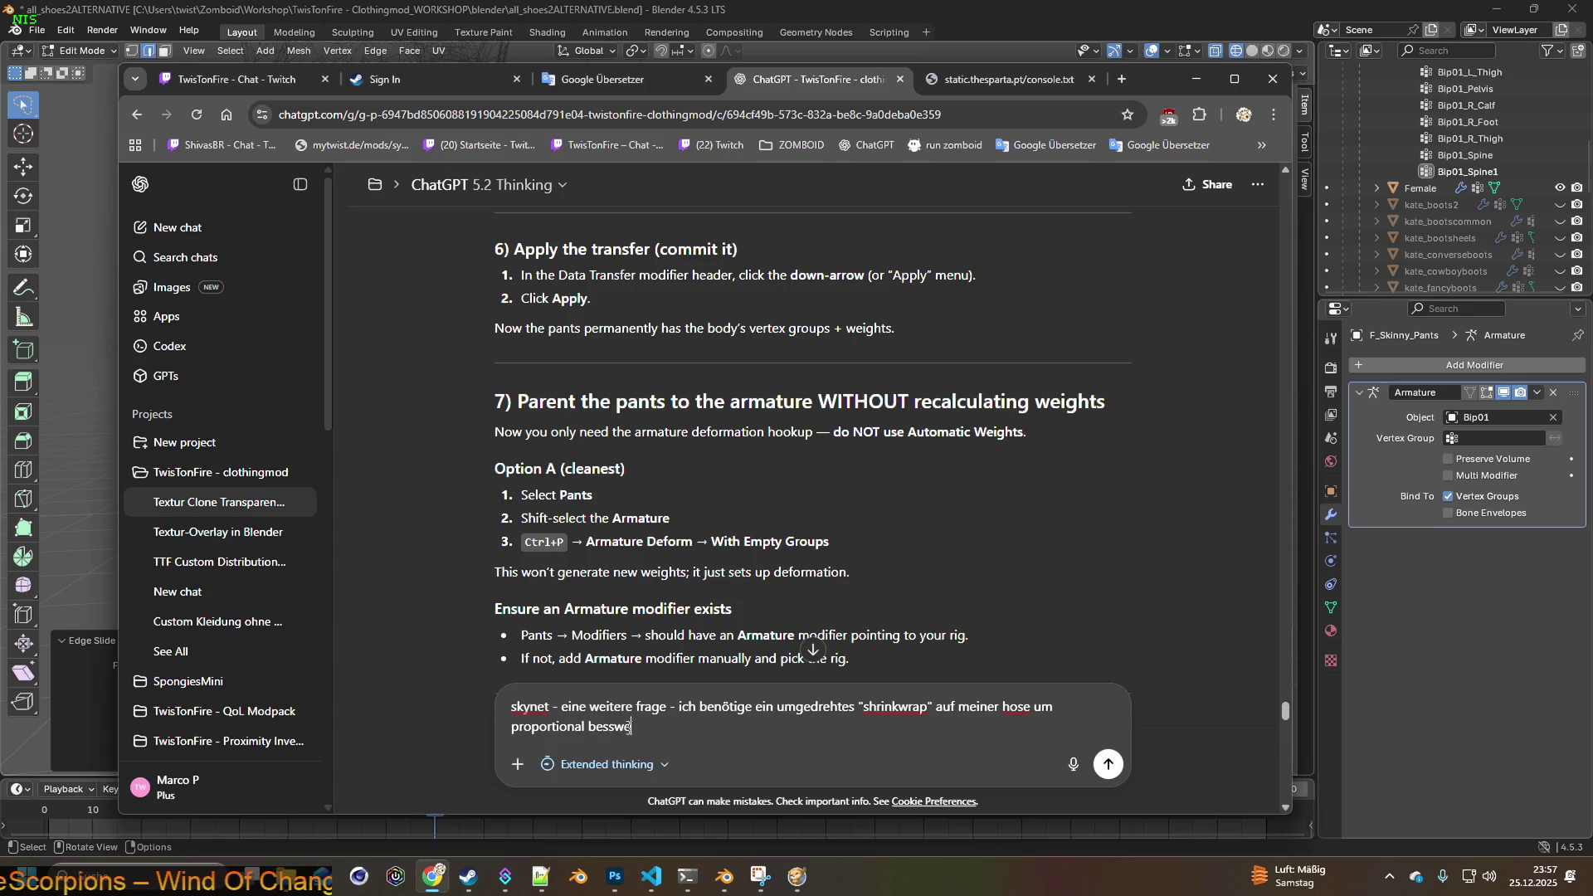
key("BackSpace")
type("er vom hinte")
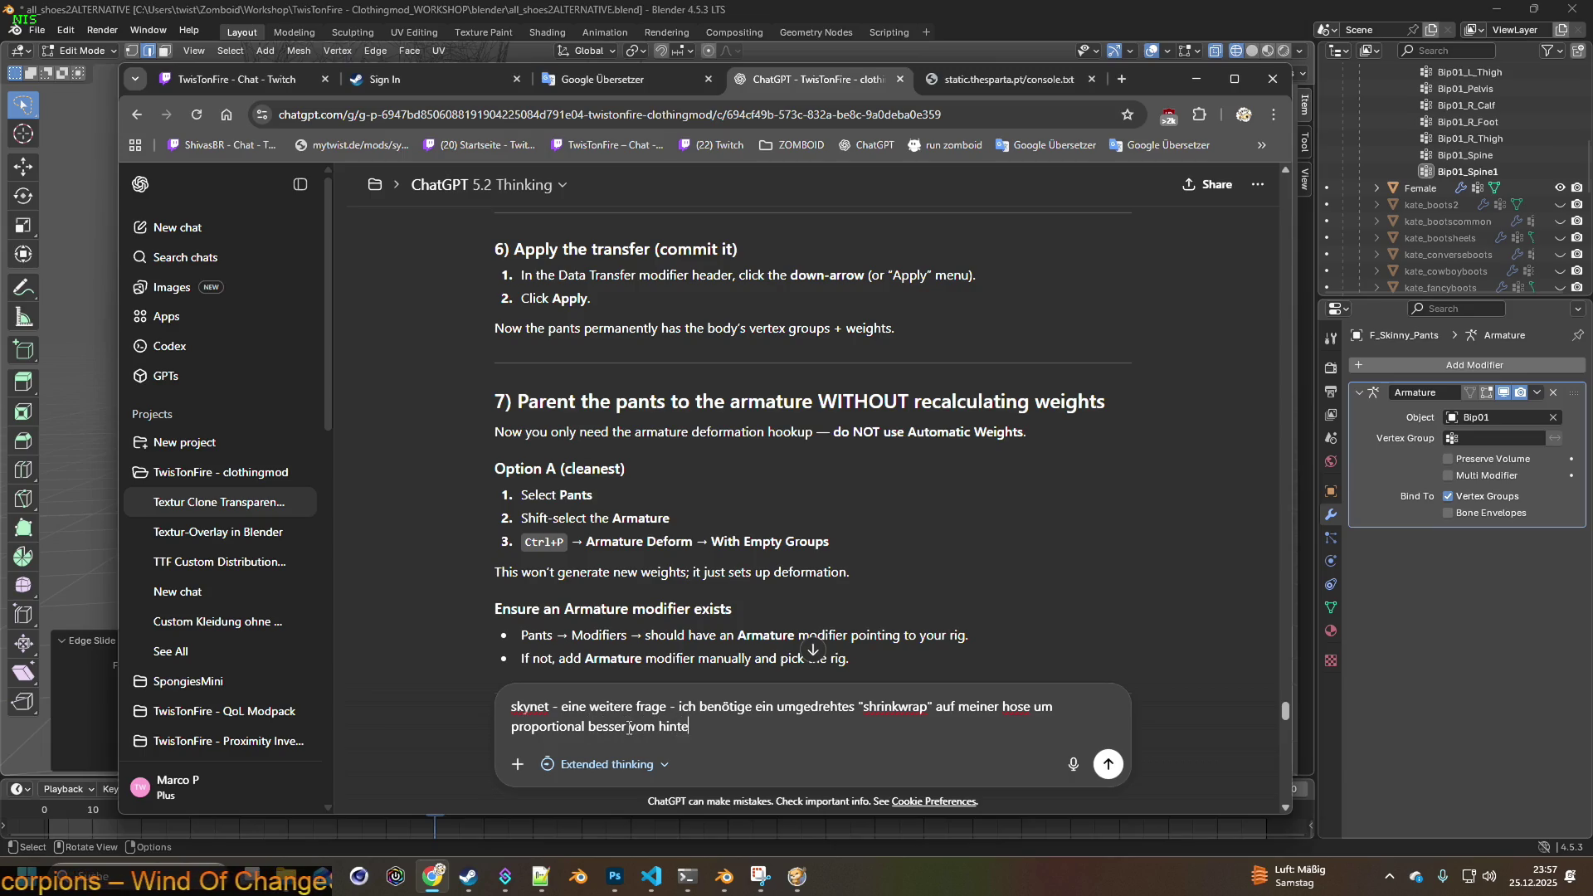
type("rn wegzuko")
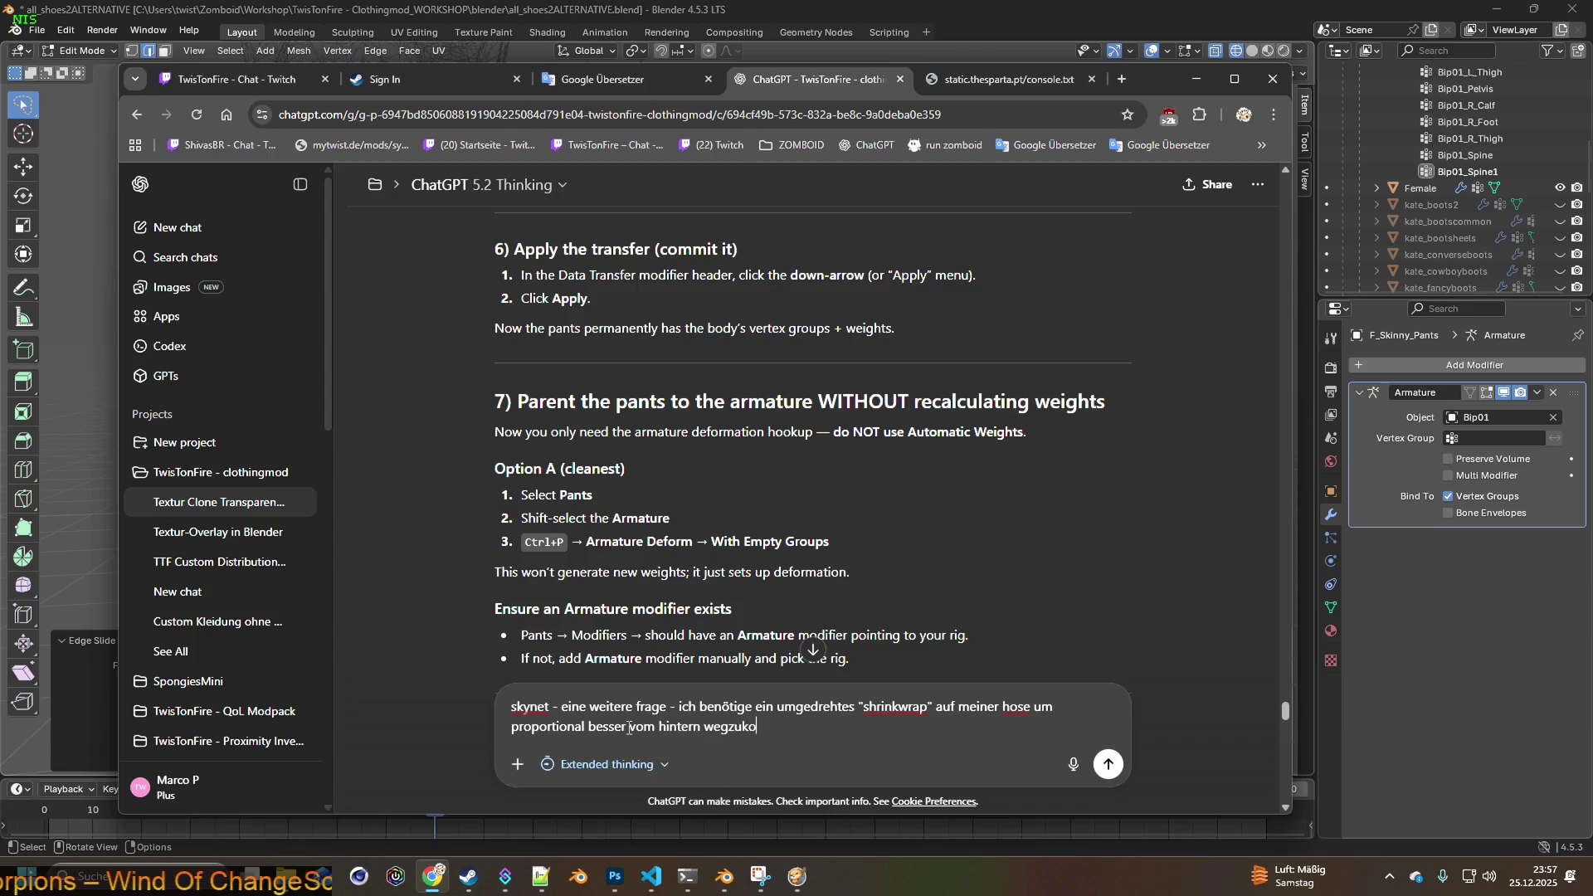
type("mmen. was kannst ")
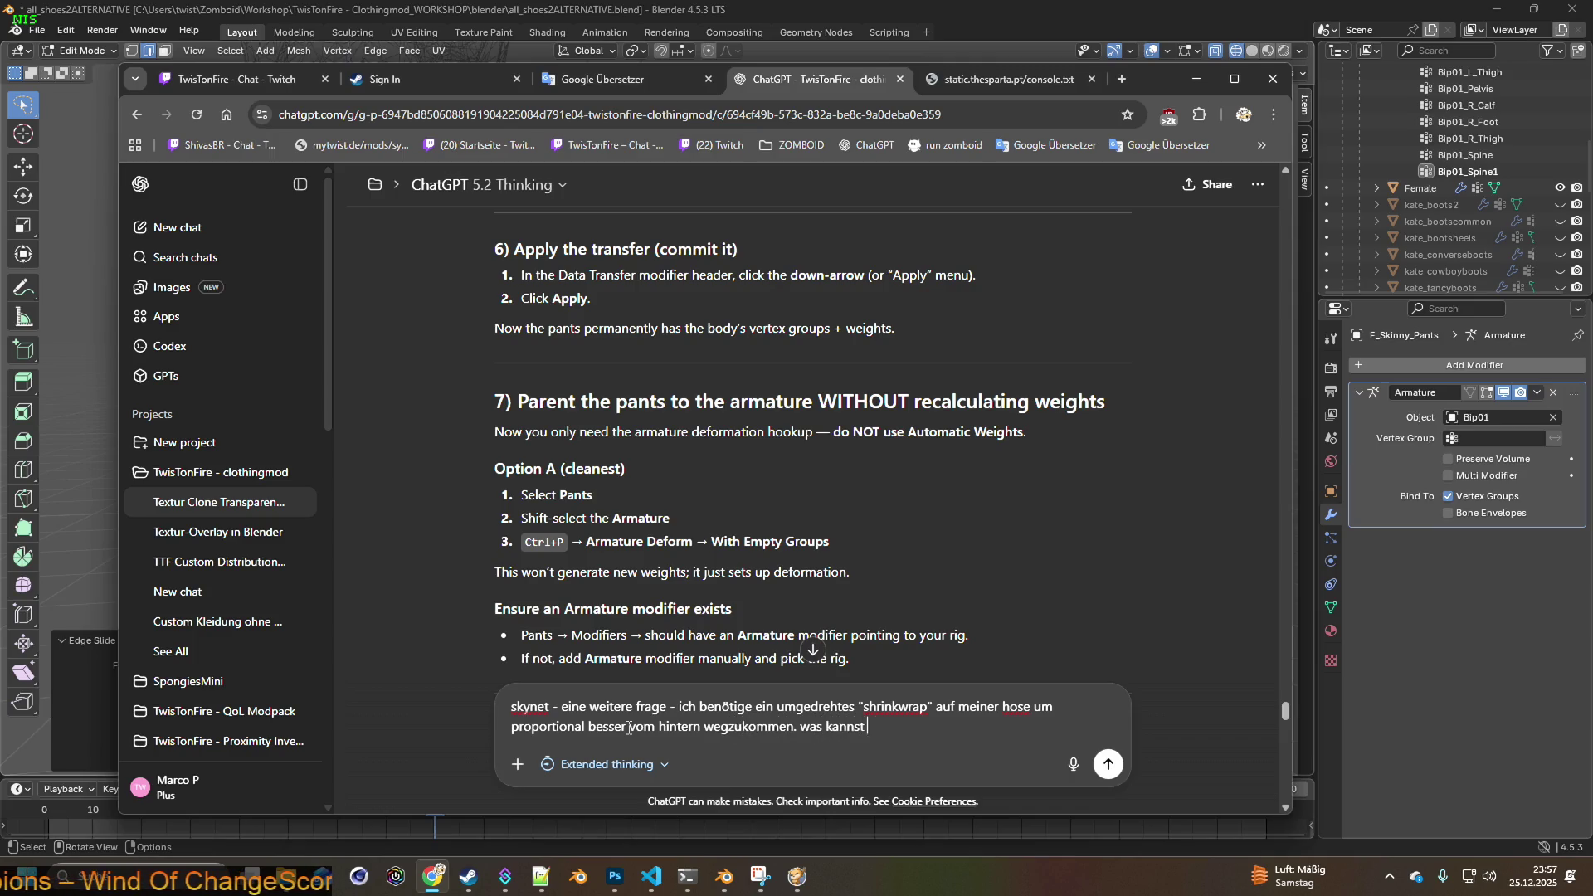
type("du mir da empfehlen ?")
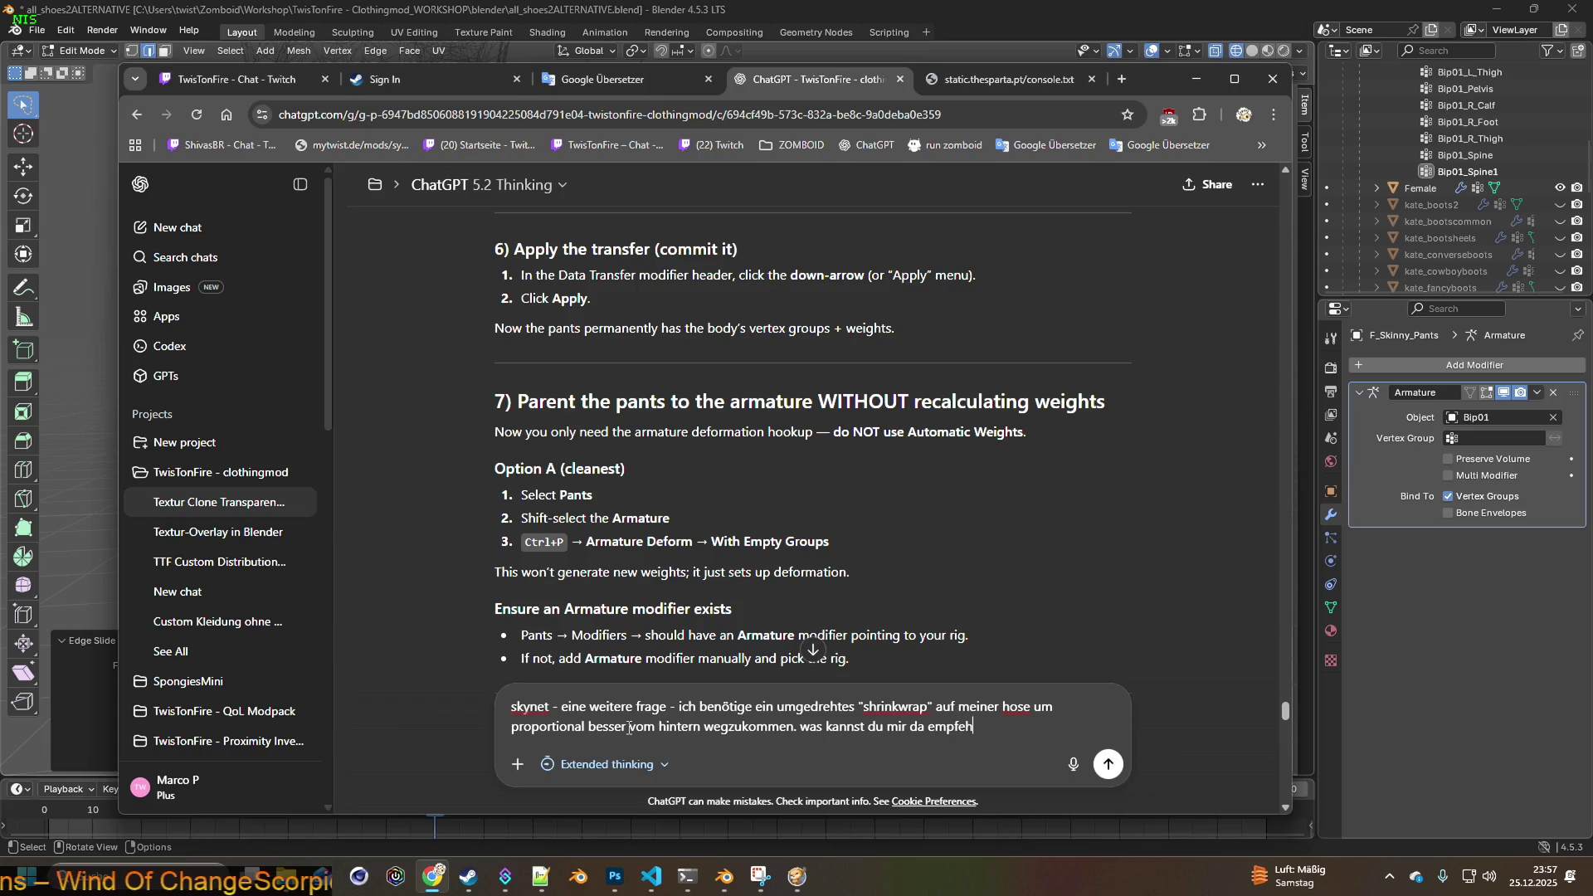
key("Return")
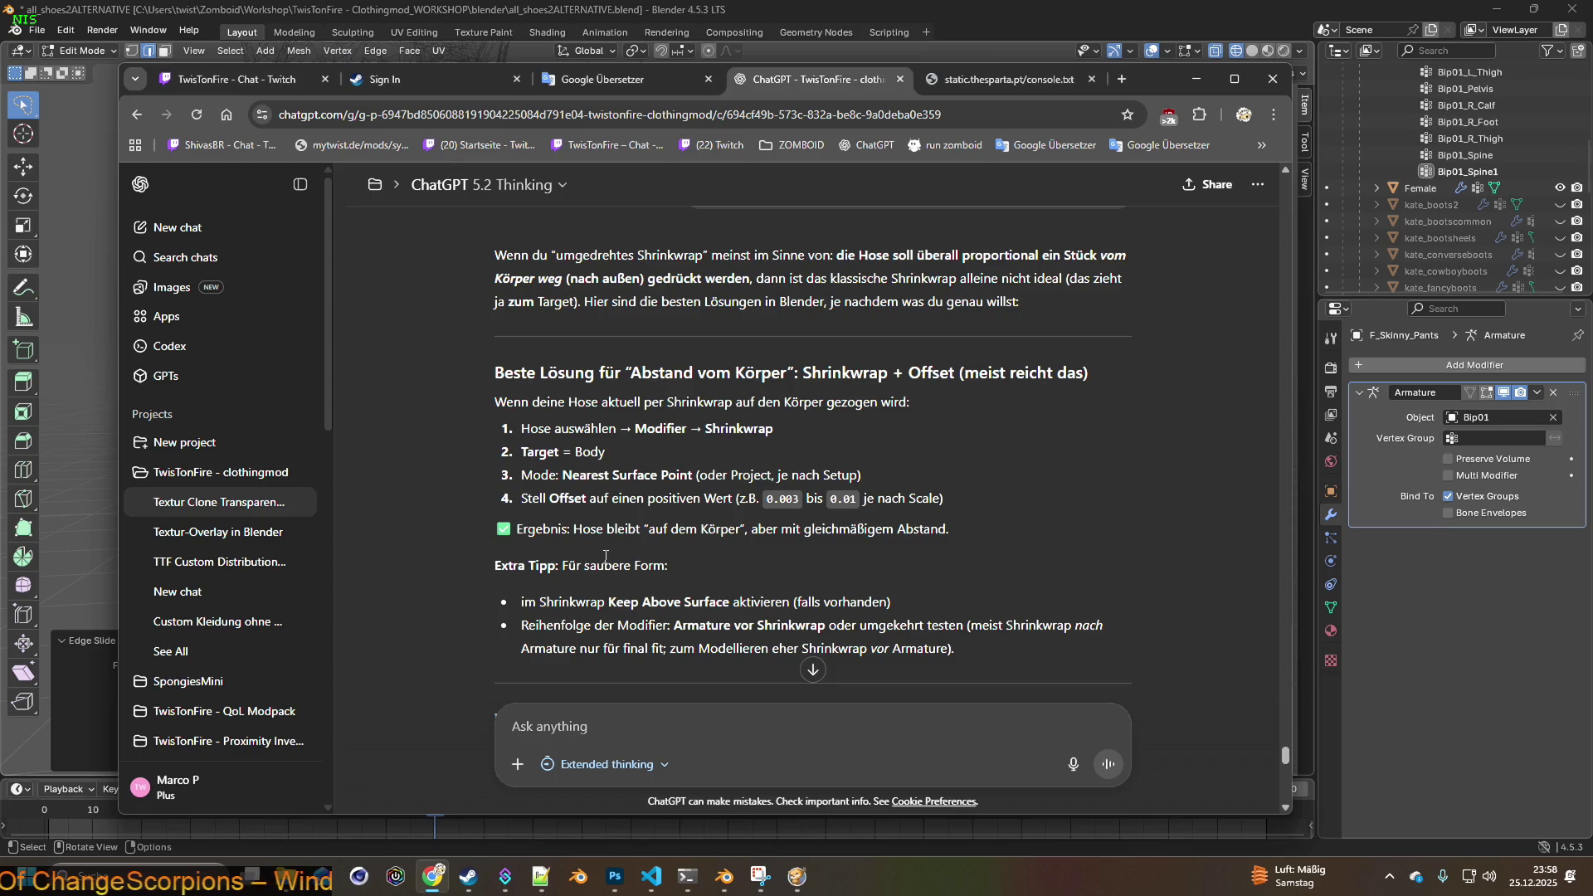
scroll(605, 557, "down", 3)
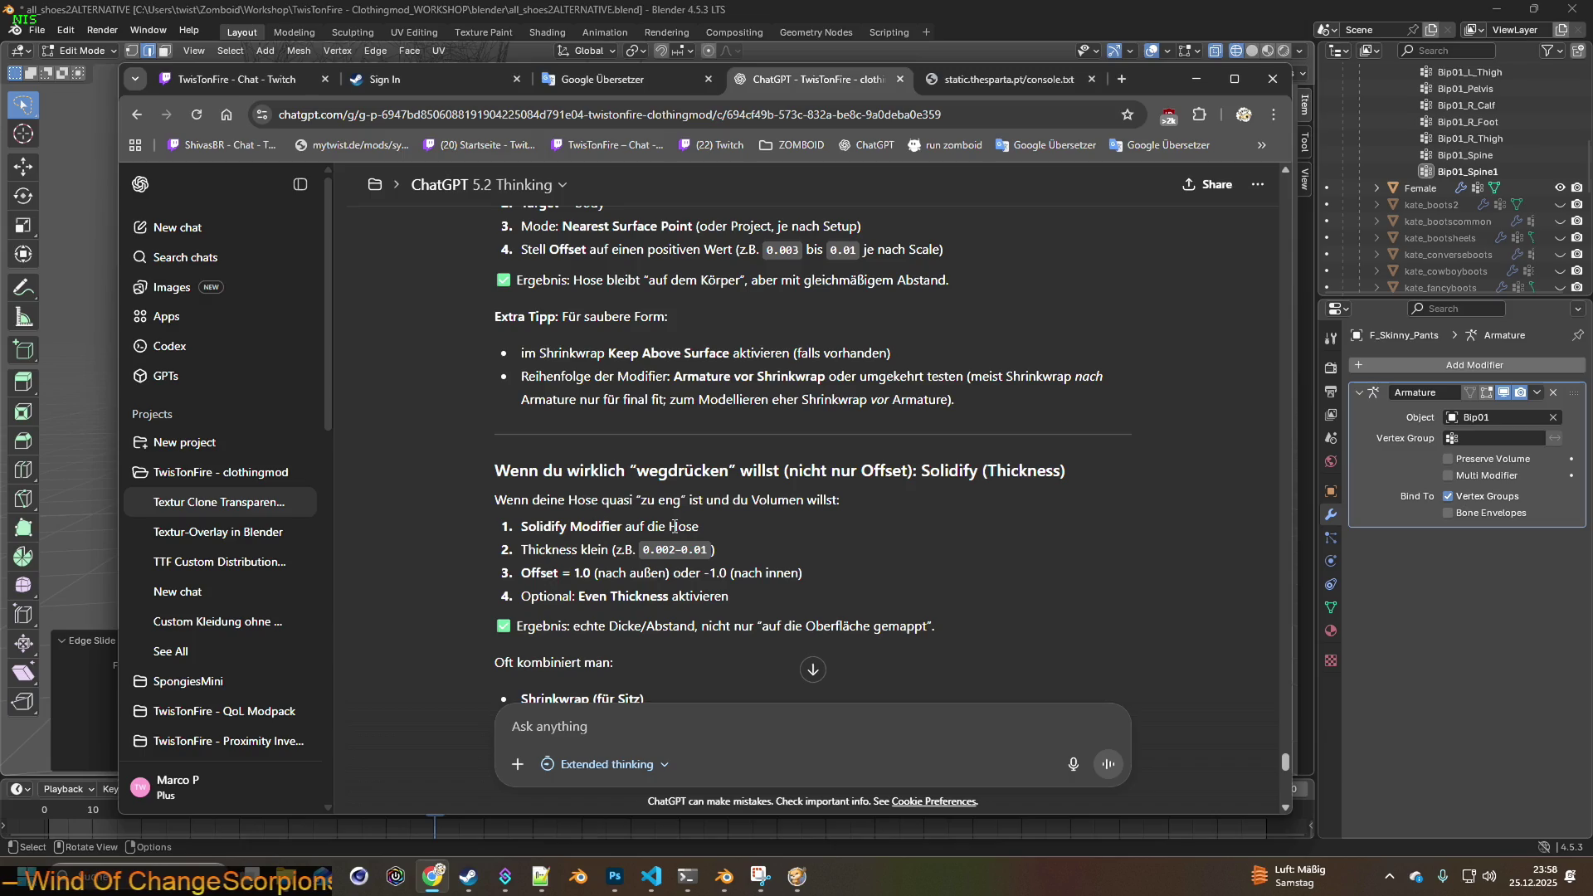
scroll(674, 526, "down", 1)
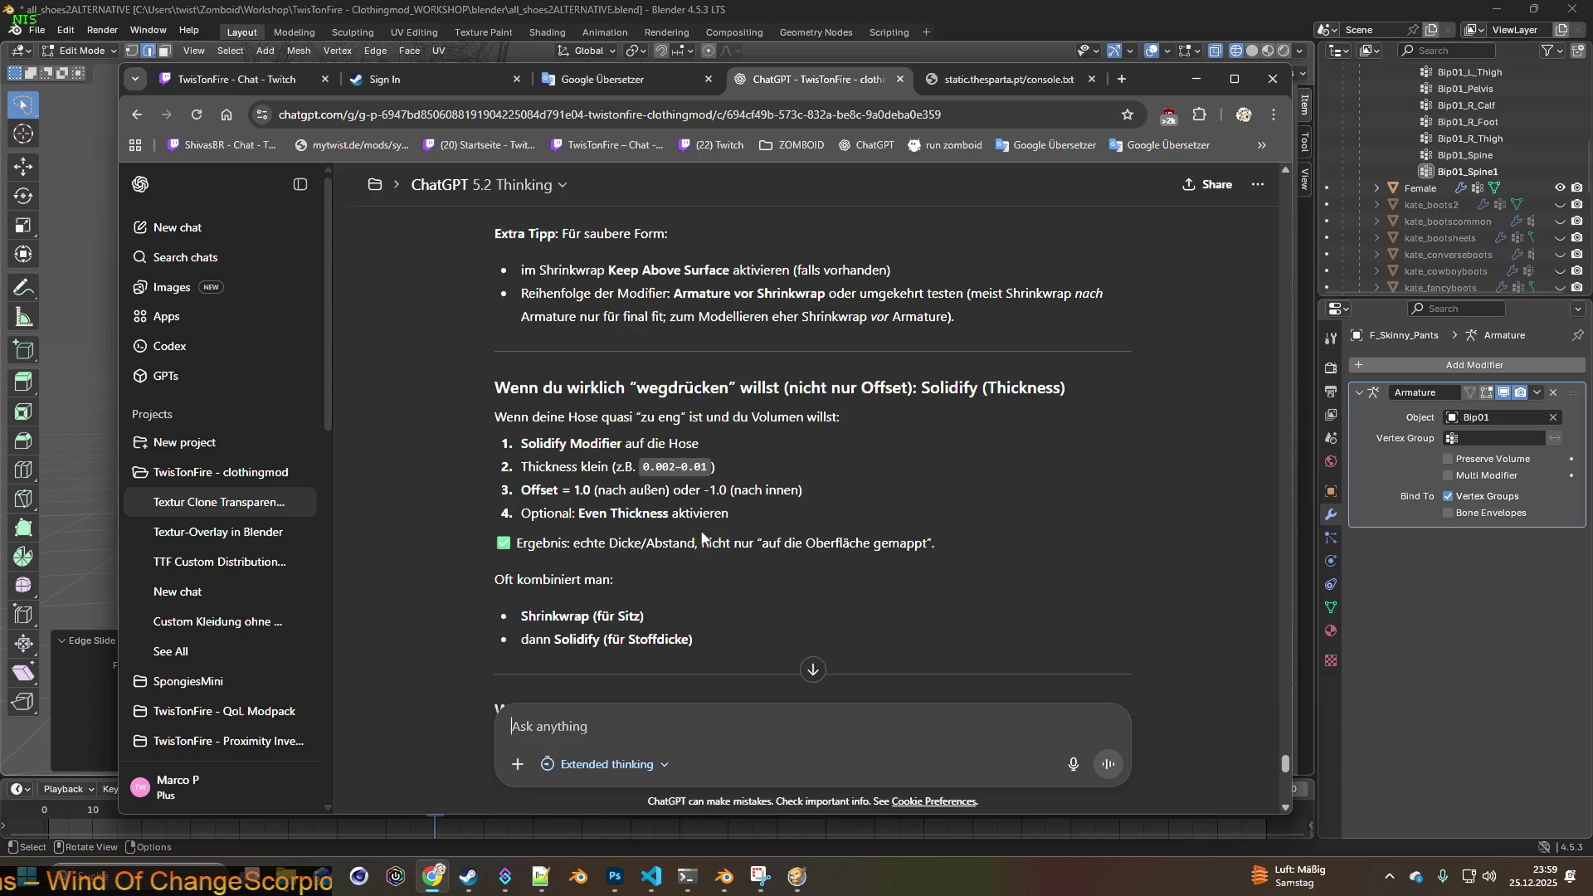
scroll(759, 552, "down", 3)
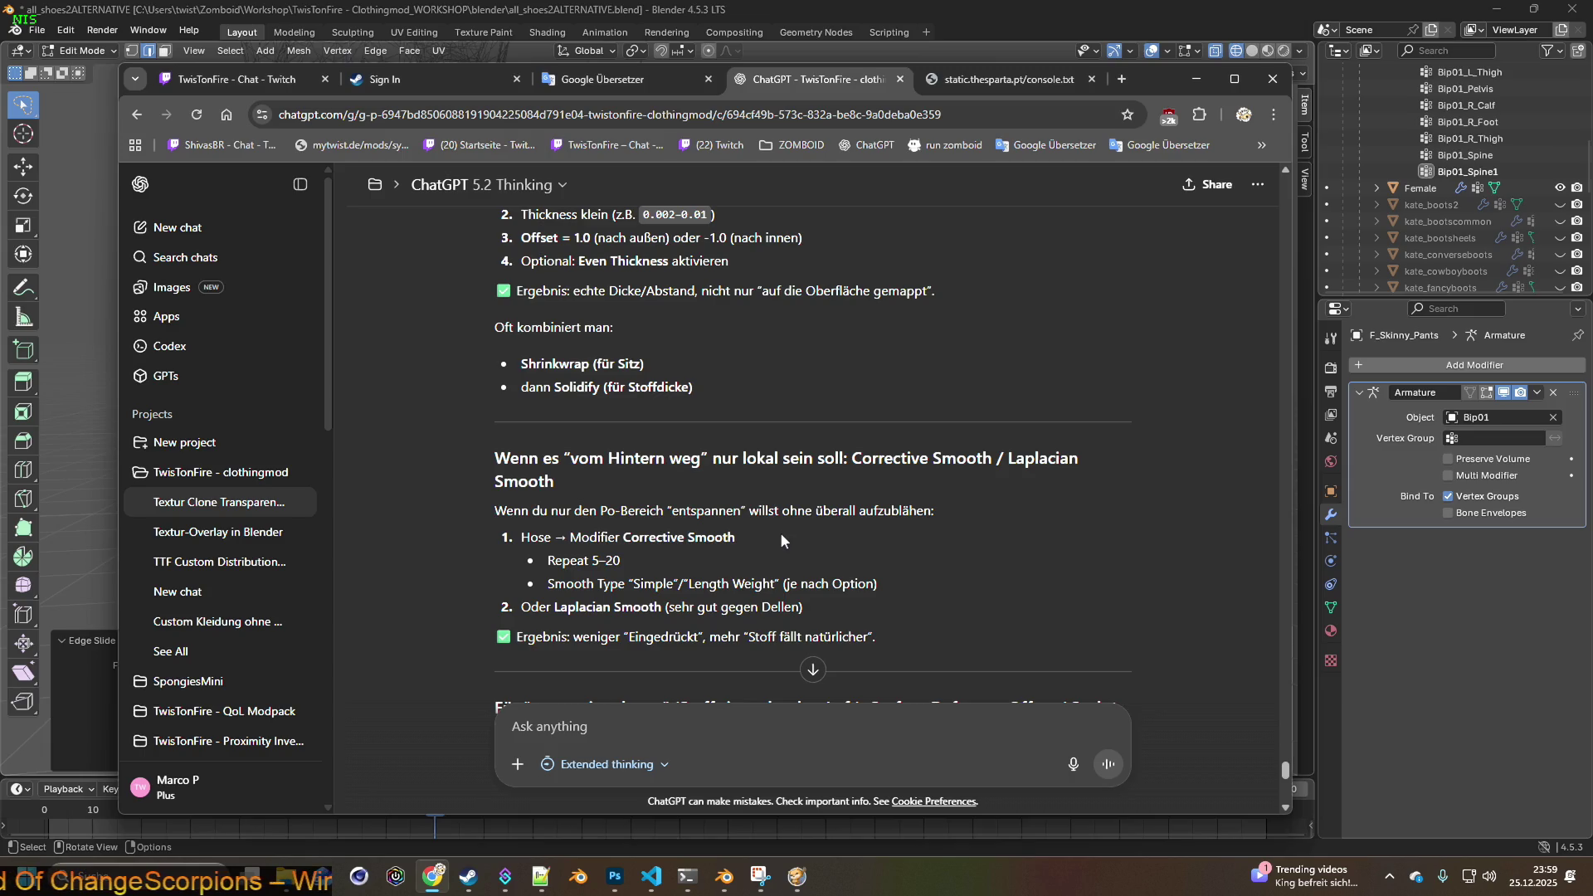
scroll(779, 541, "up", 2)
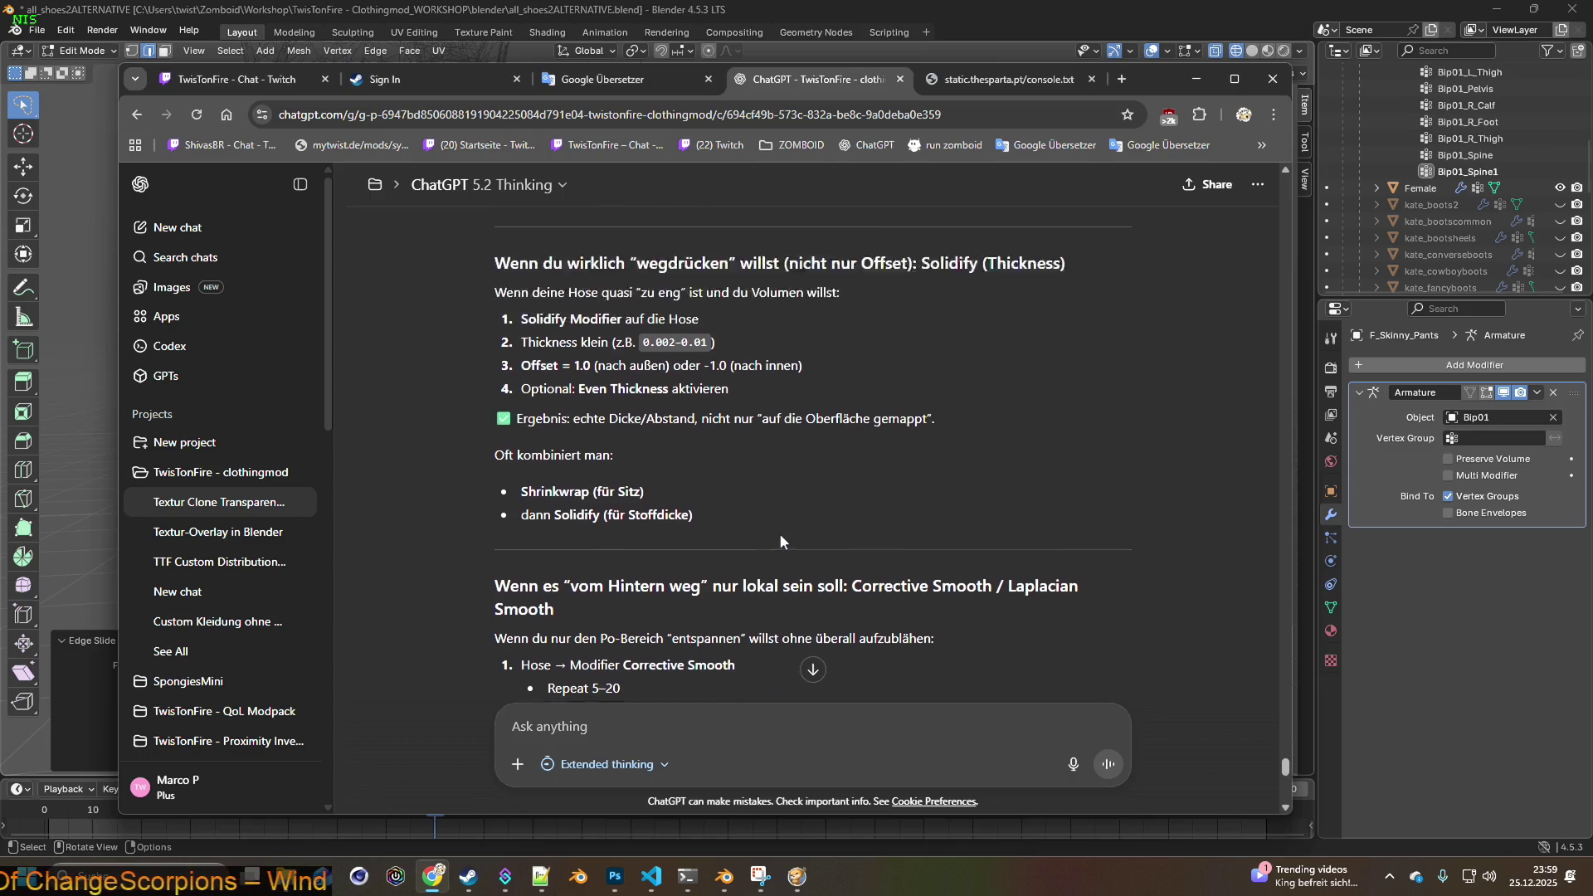
left_click(1018, 4)
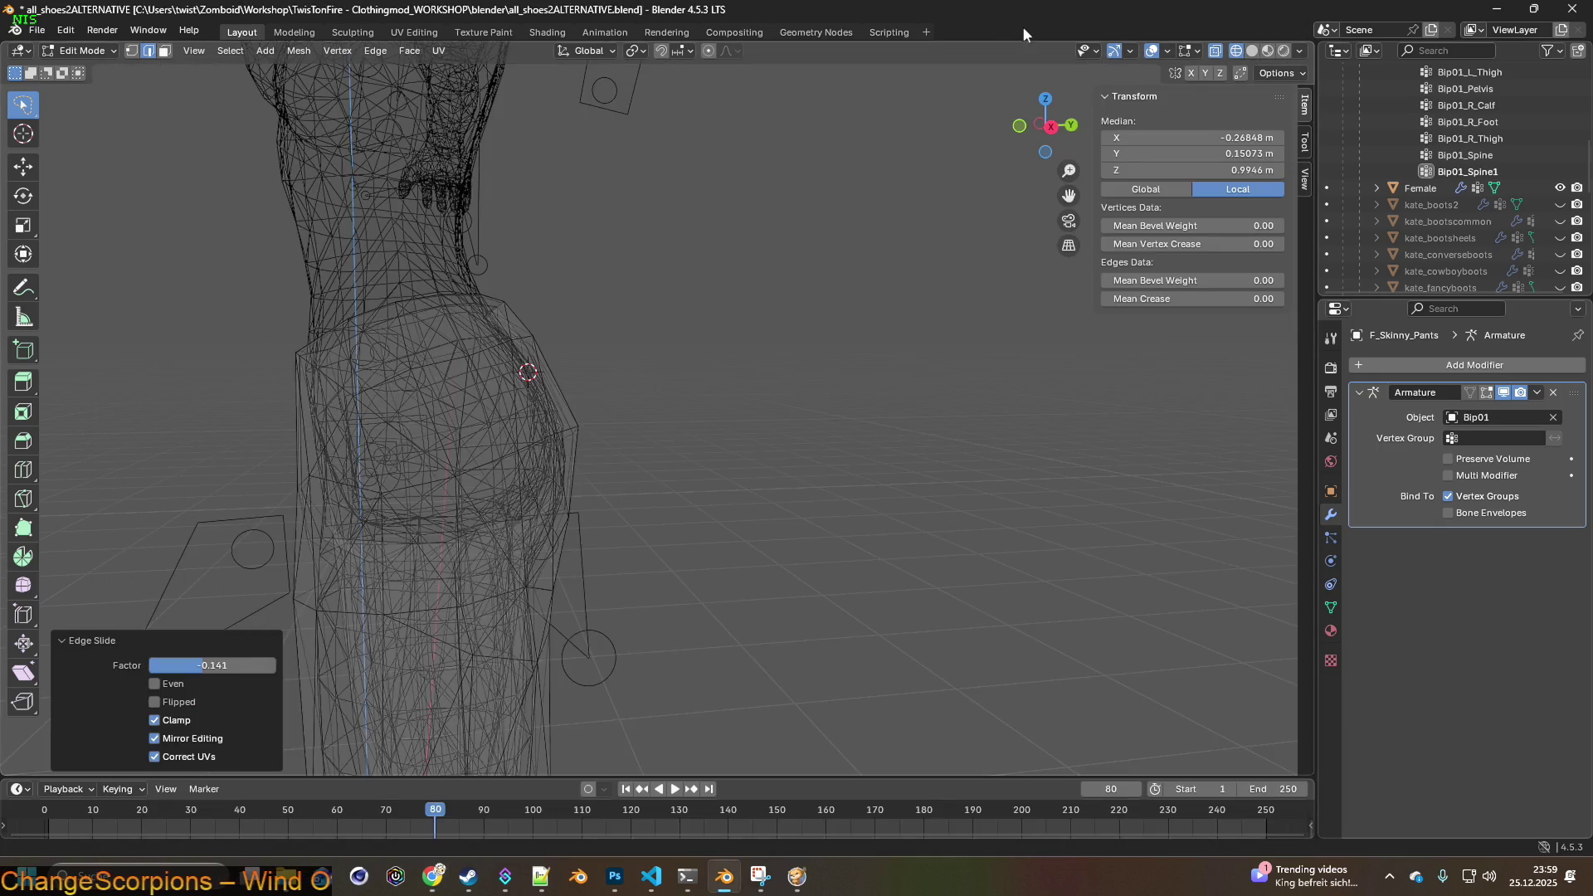
- Create a new vertex group on F_Skinny_Pants and name it ASSPROBLEM
scroll(779, 376, "down", 3)
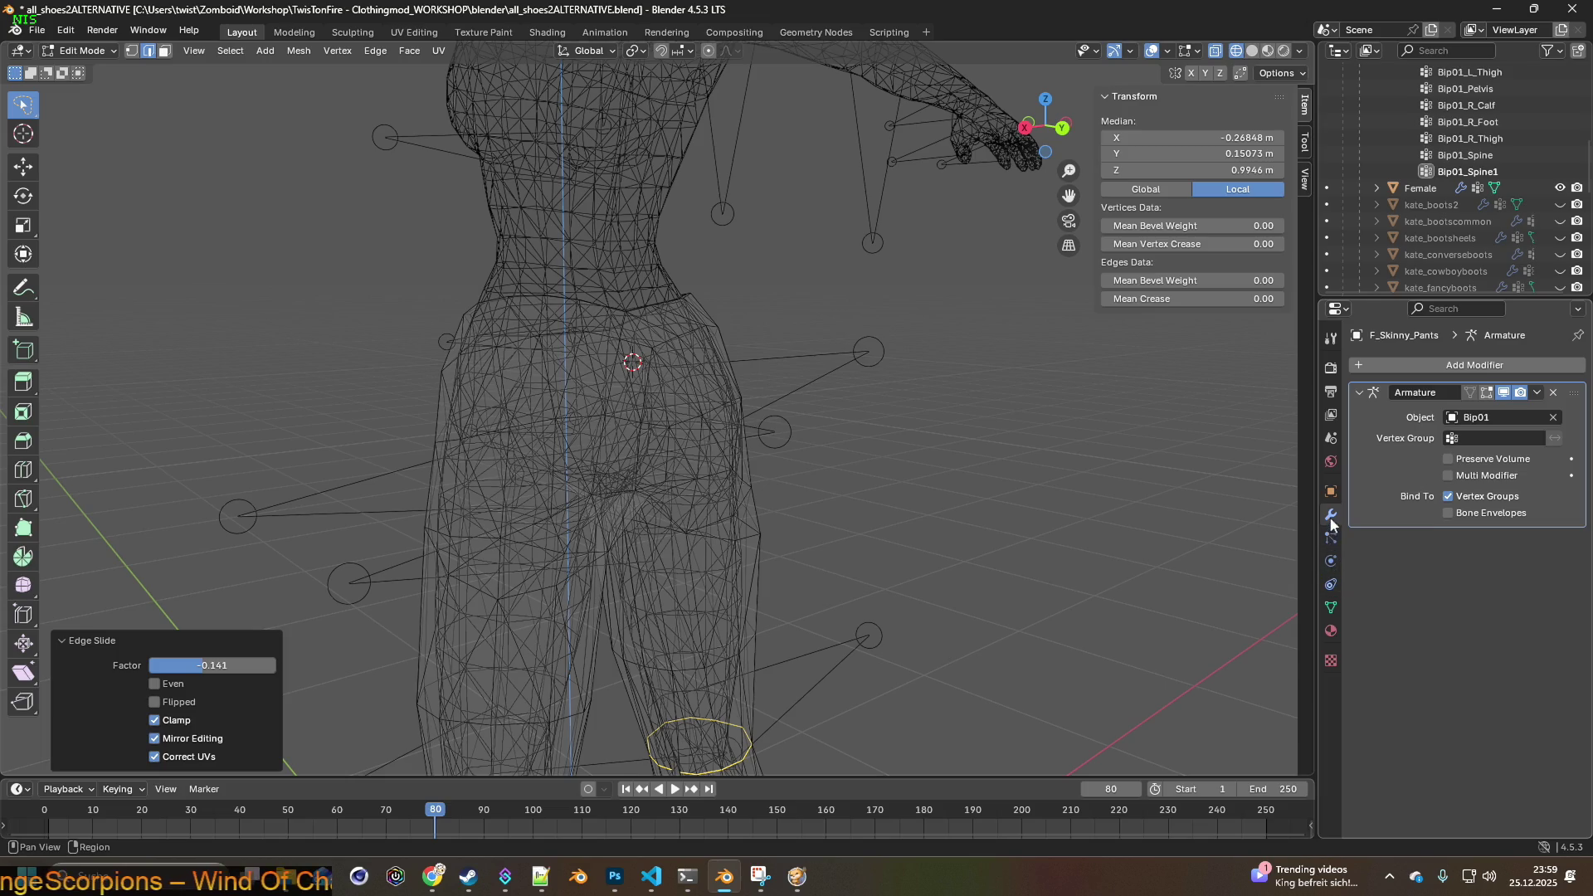
left_click(1331, 607)
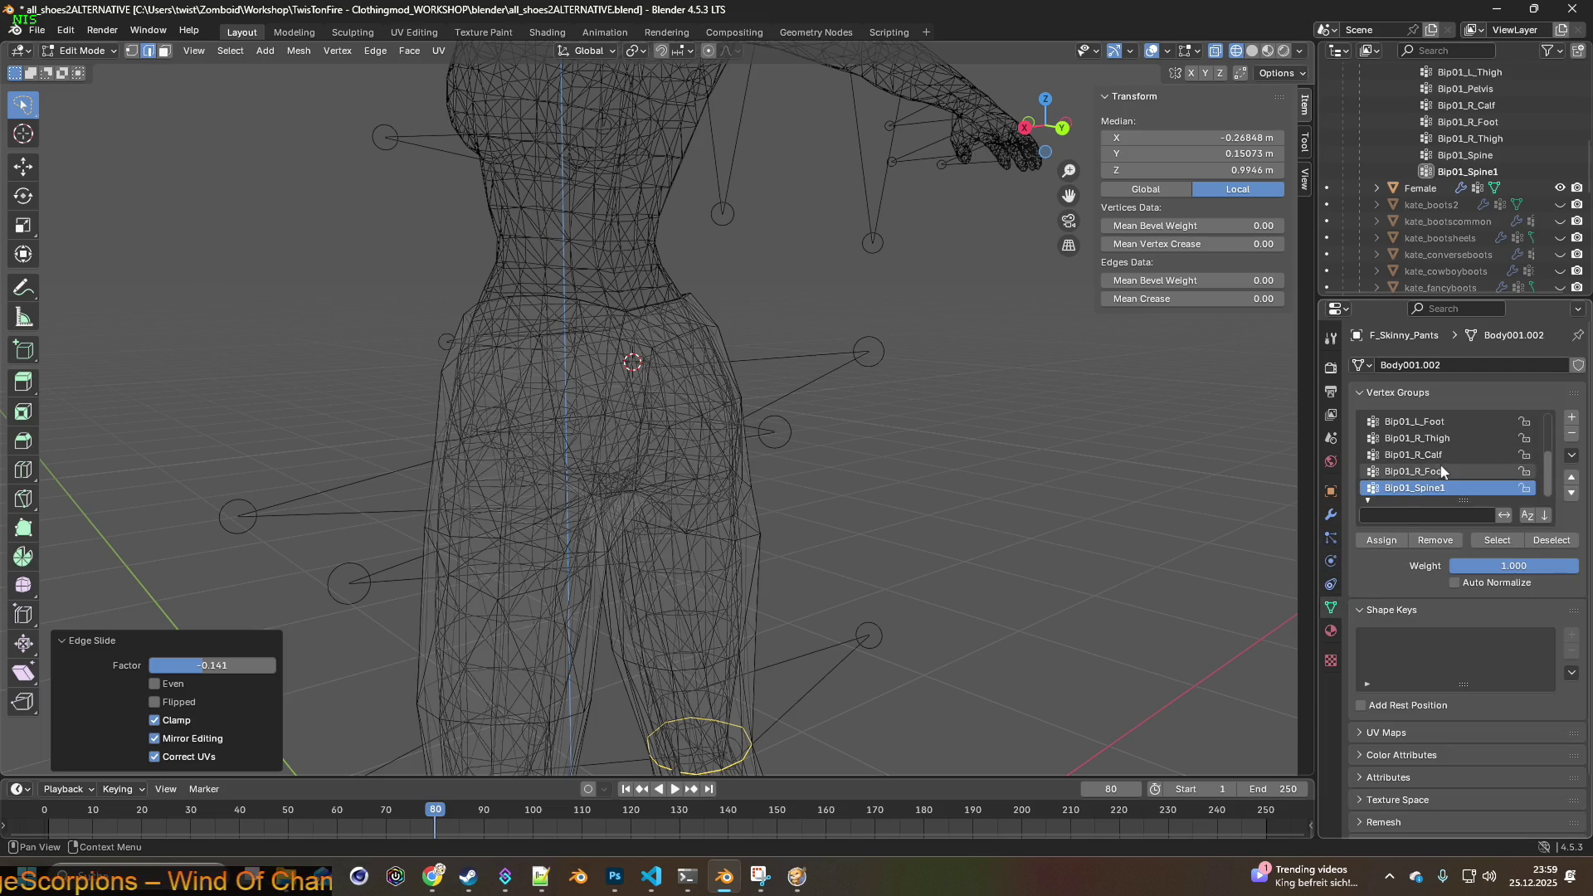
left_click(1572, 419)
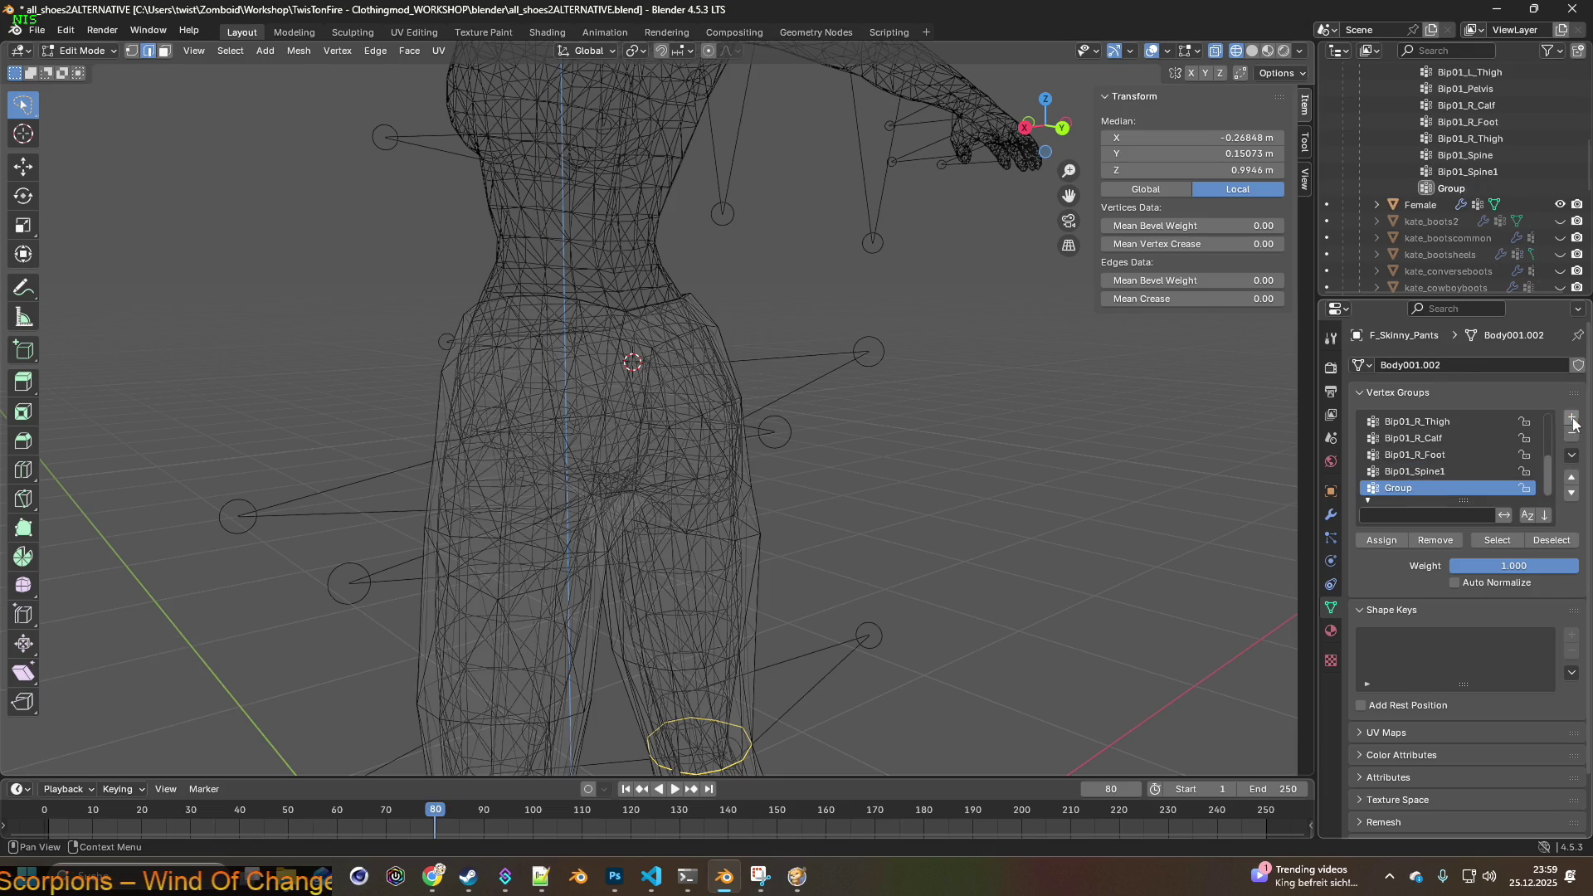
double_click(1382, 488)
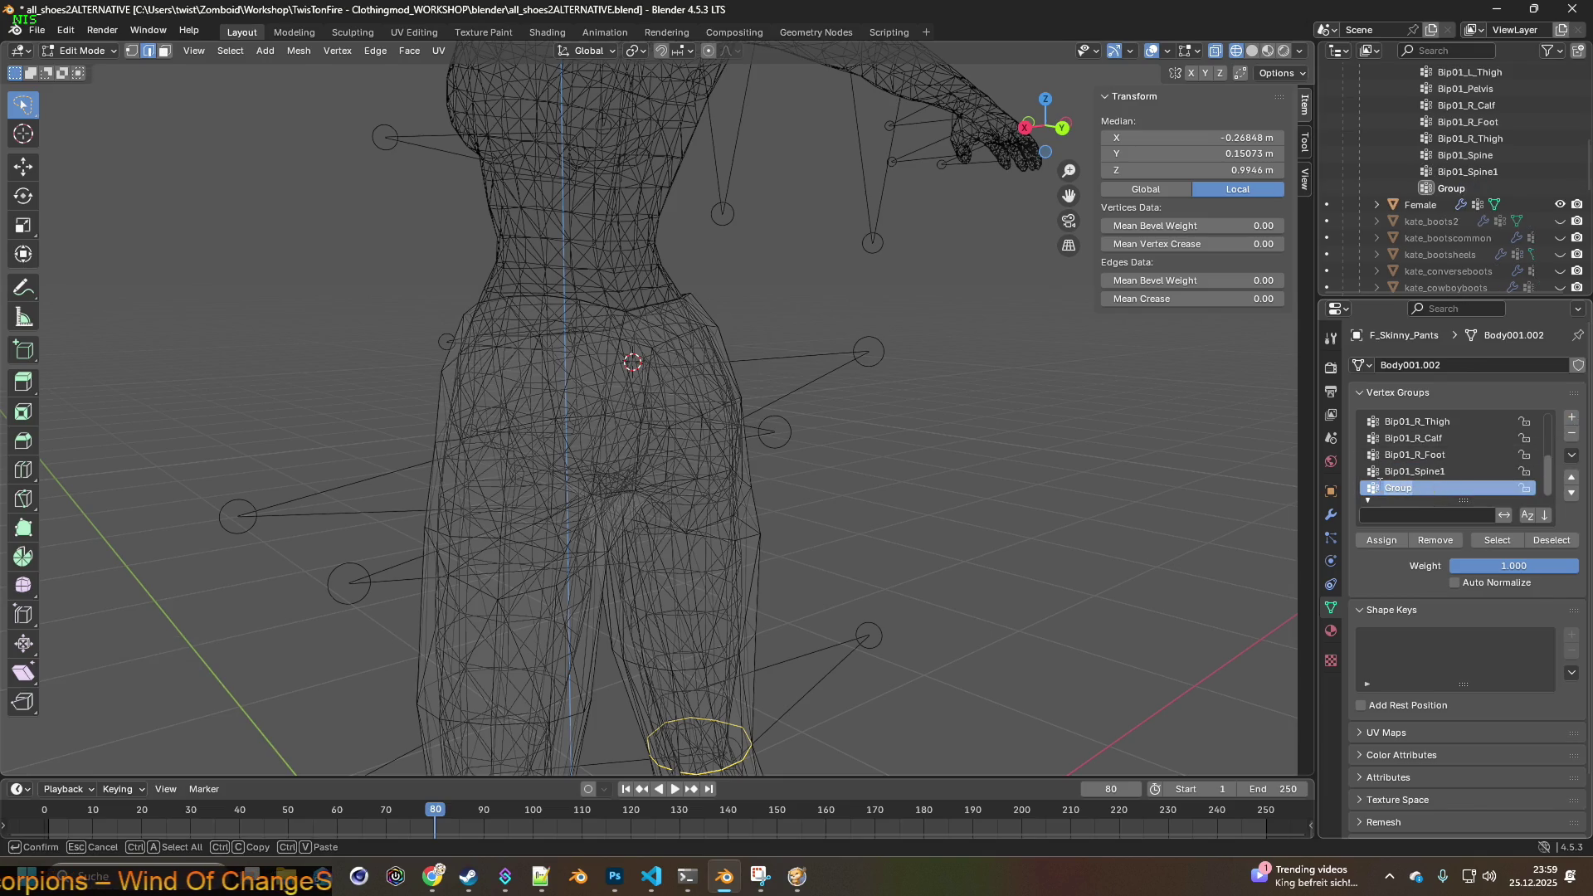
type("ASS")
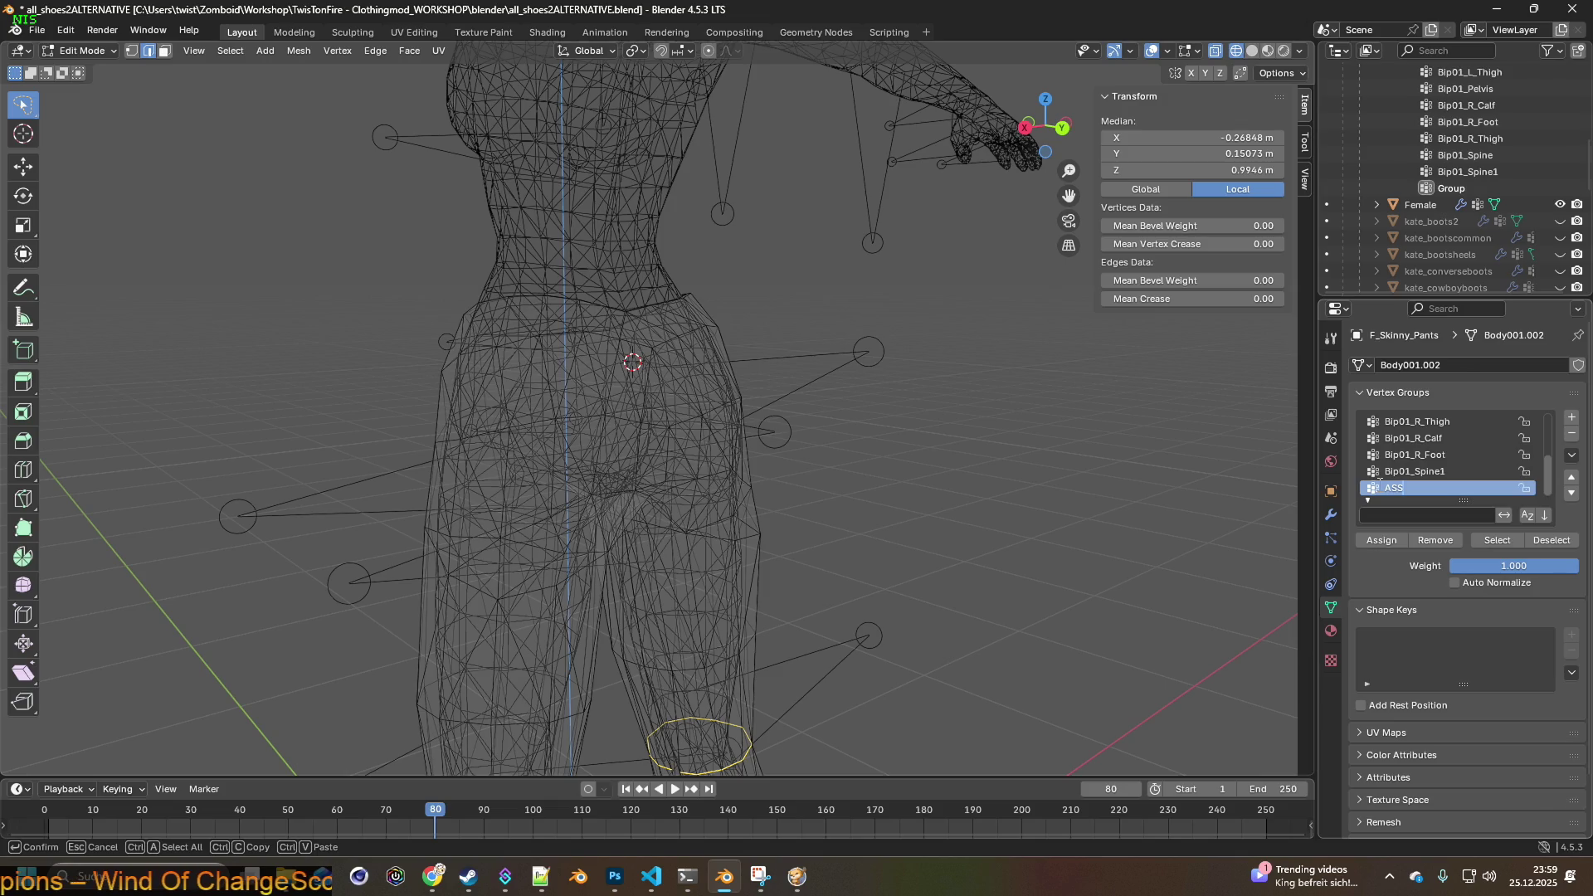
type("PROBLEM")
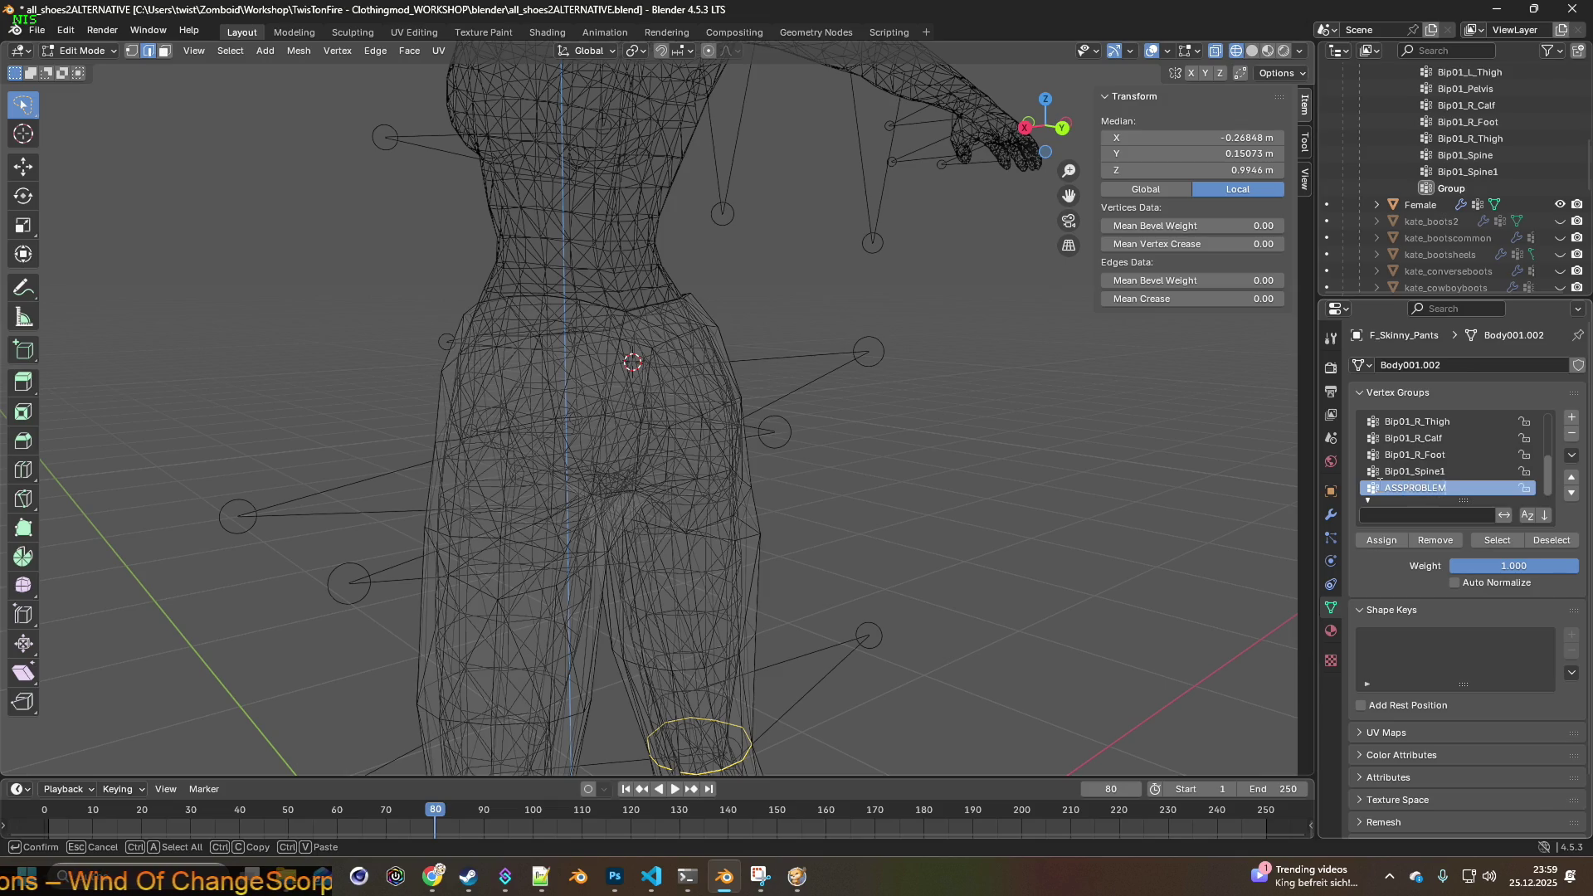
key("Return")
mouse_move(1203, 431)
middle_mouse_down()
mouse_move(1056, 413)
mouse_move(867, 421)
mouse_move(970, 380)
mouse_move(907, 370)
mouse_move(1022, 401)
mouse_move(993, 394)
middle_mouse_up()
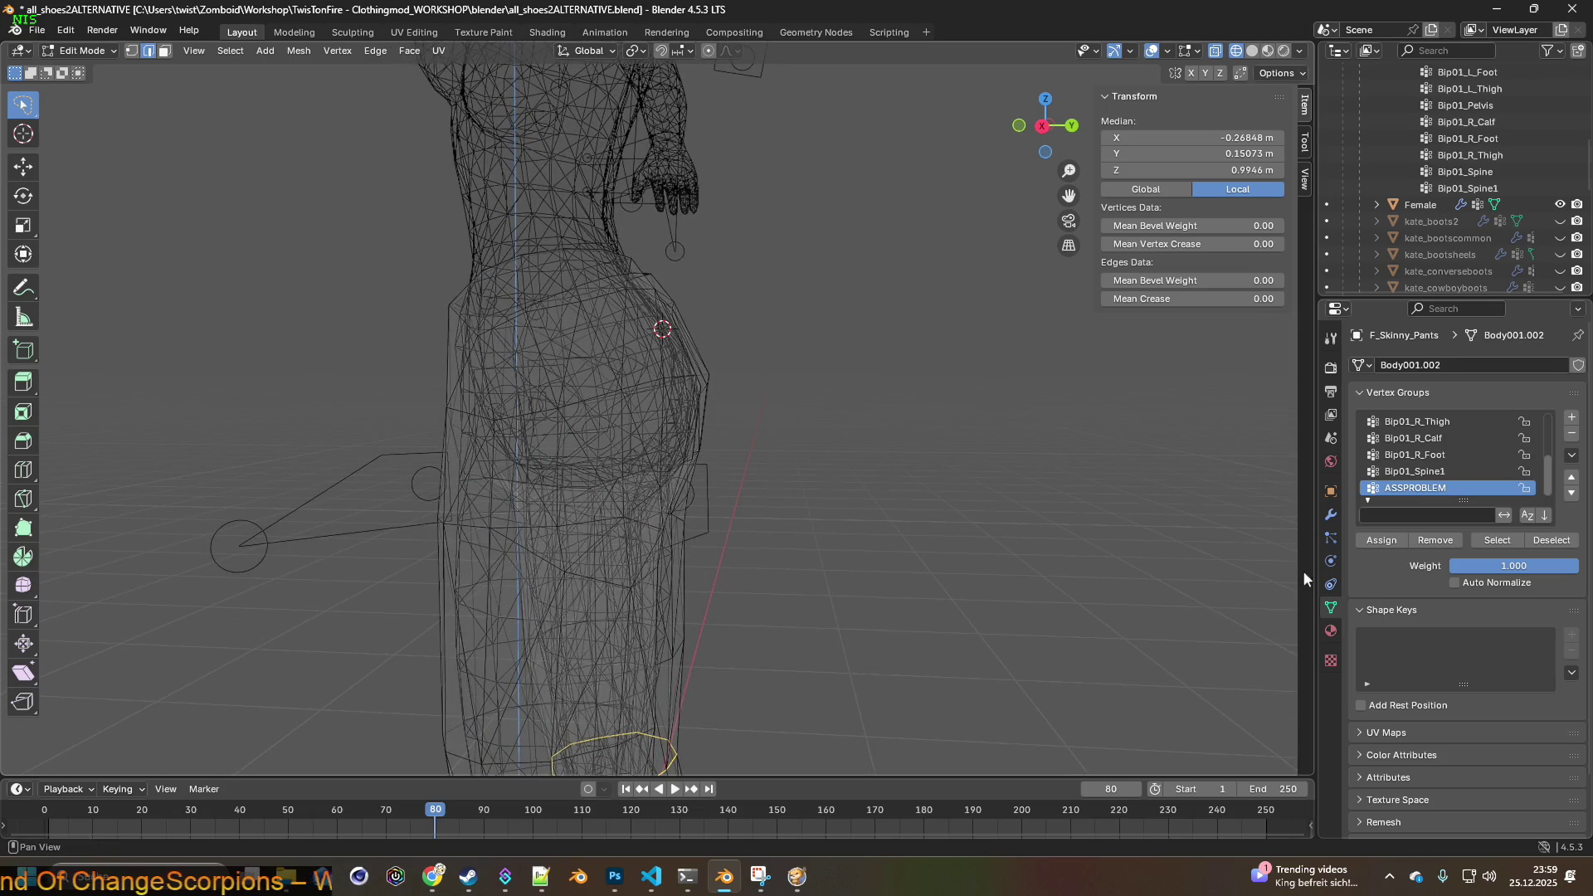
left_click(1331, 517)
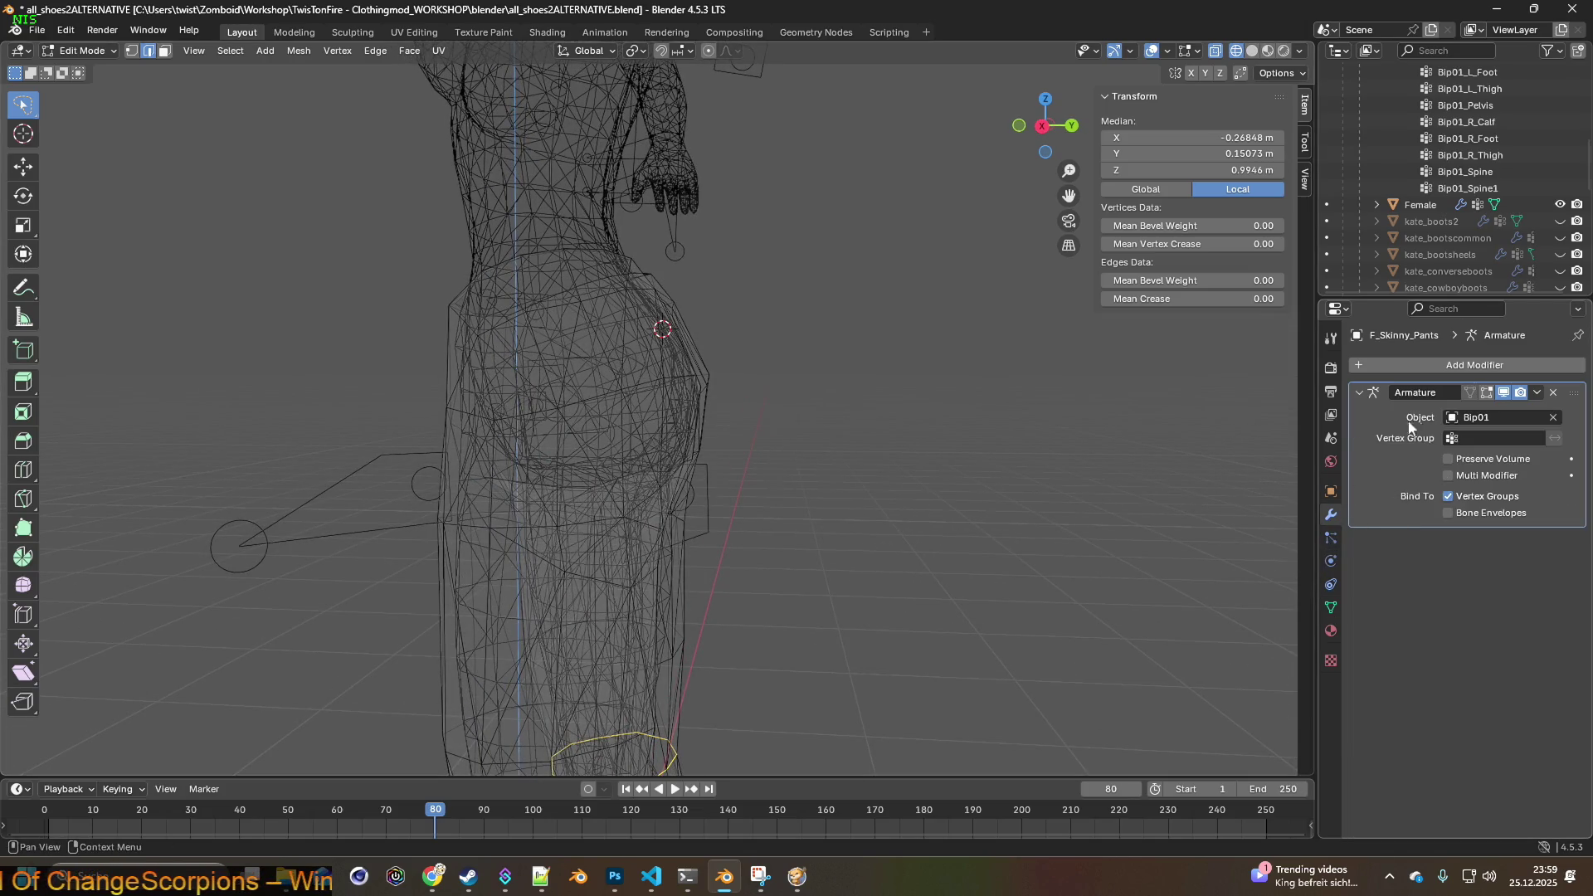
- Add a Shrinkwrap modifier to the pants with the Female body as target
left_click(1440, 365)
mouse_move(1440, 368)
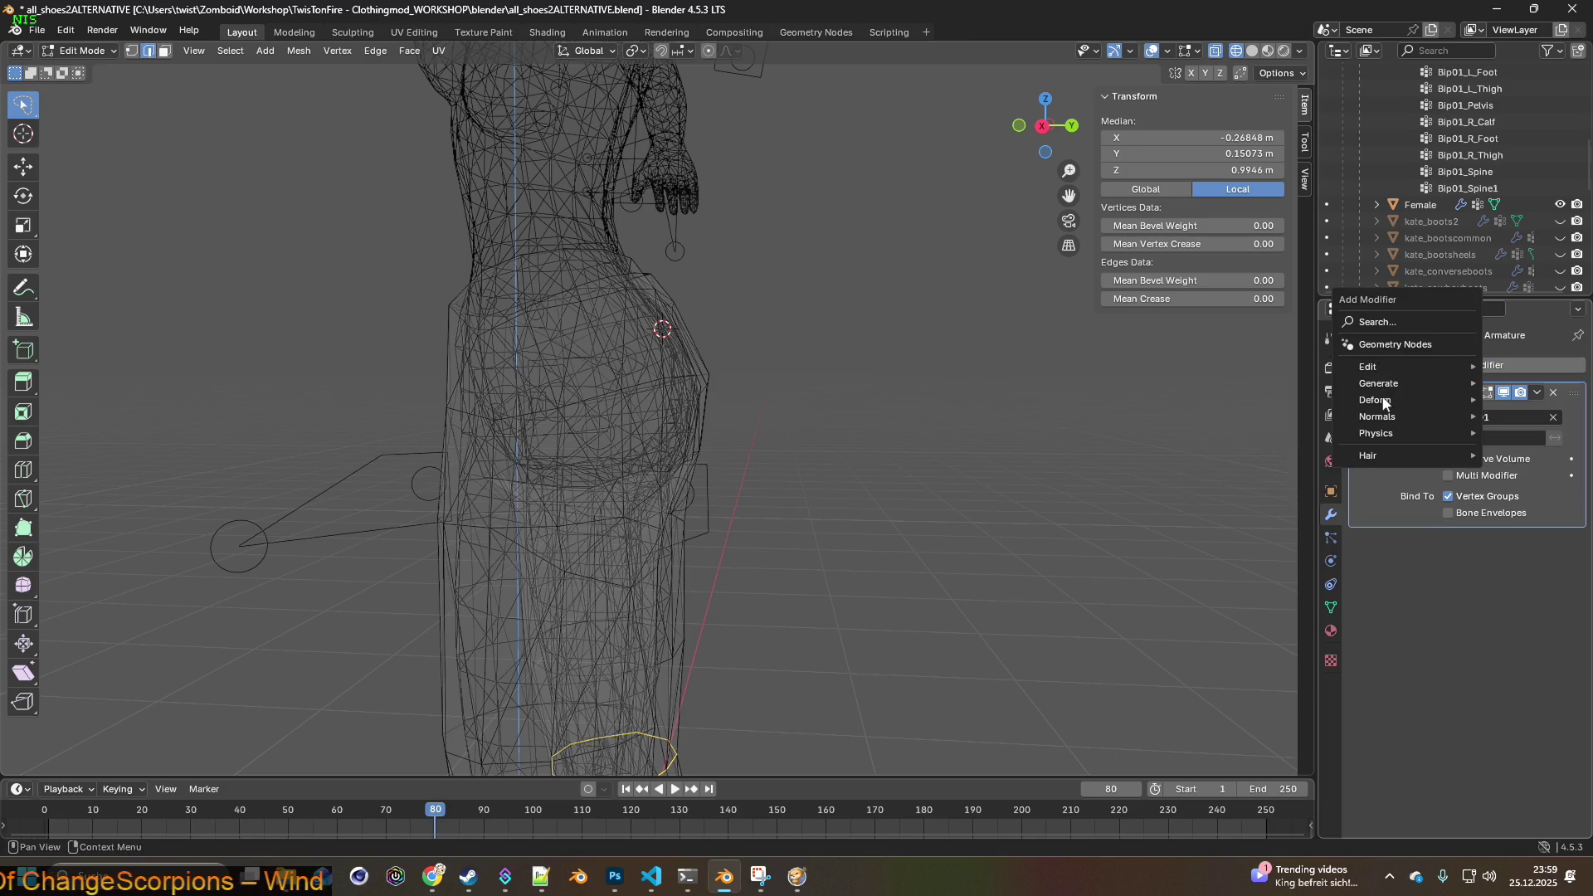
mouse_move(1383, 401)
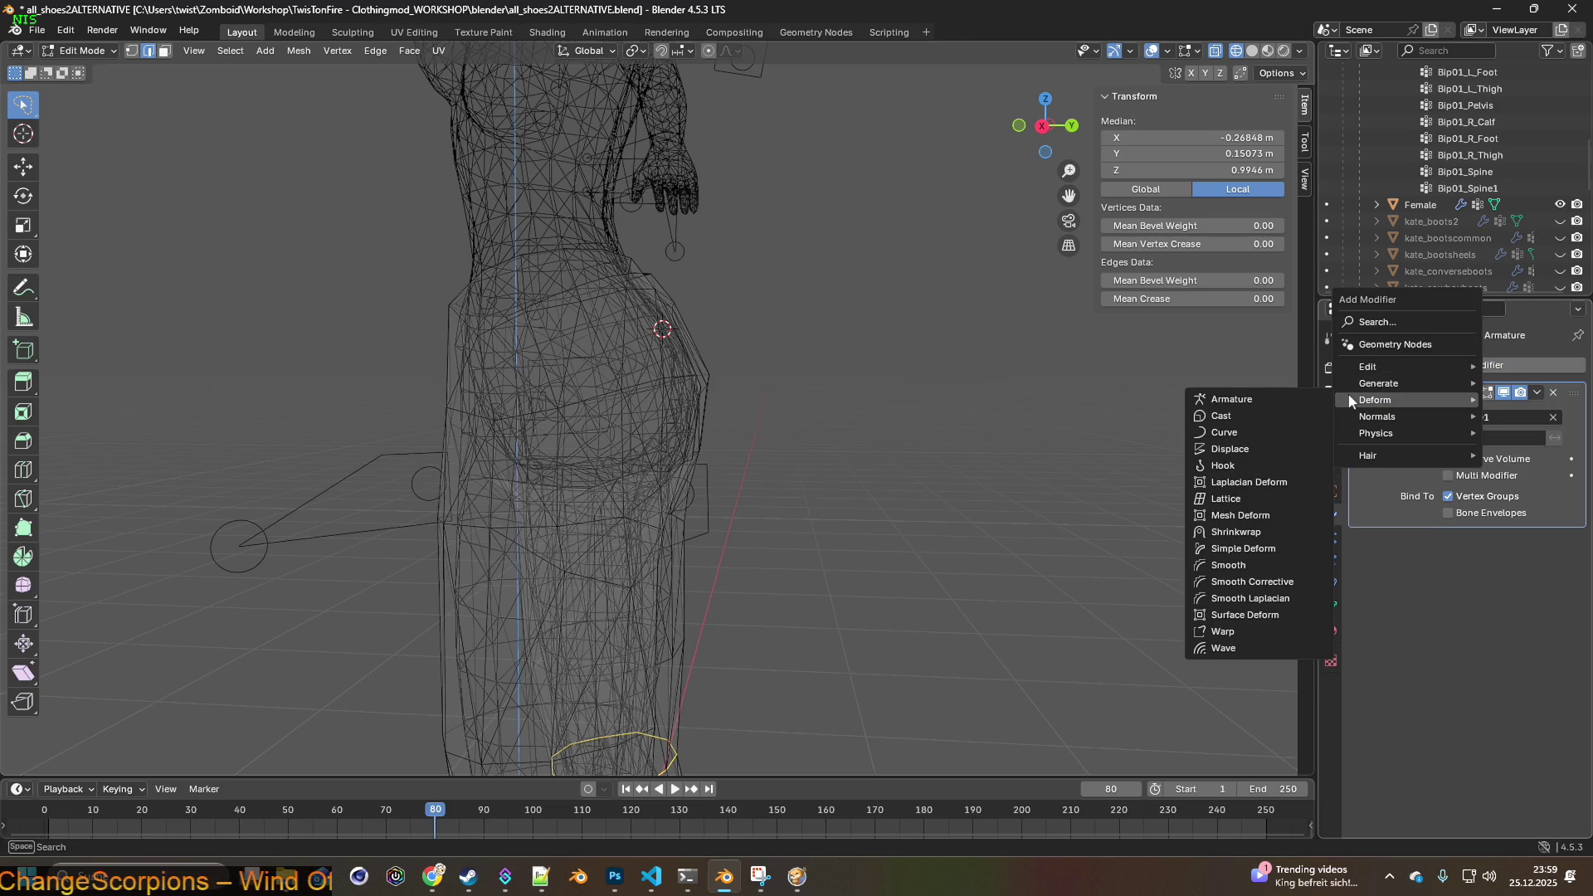
left_click(1224, 532)
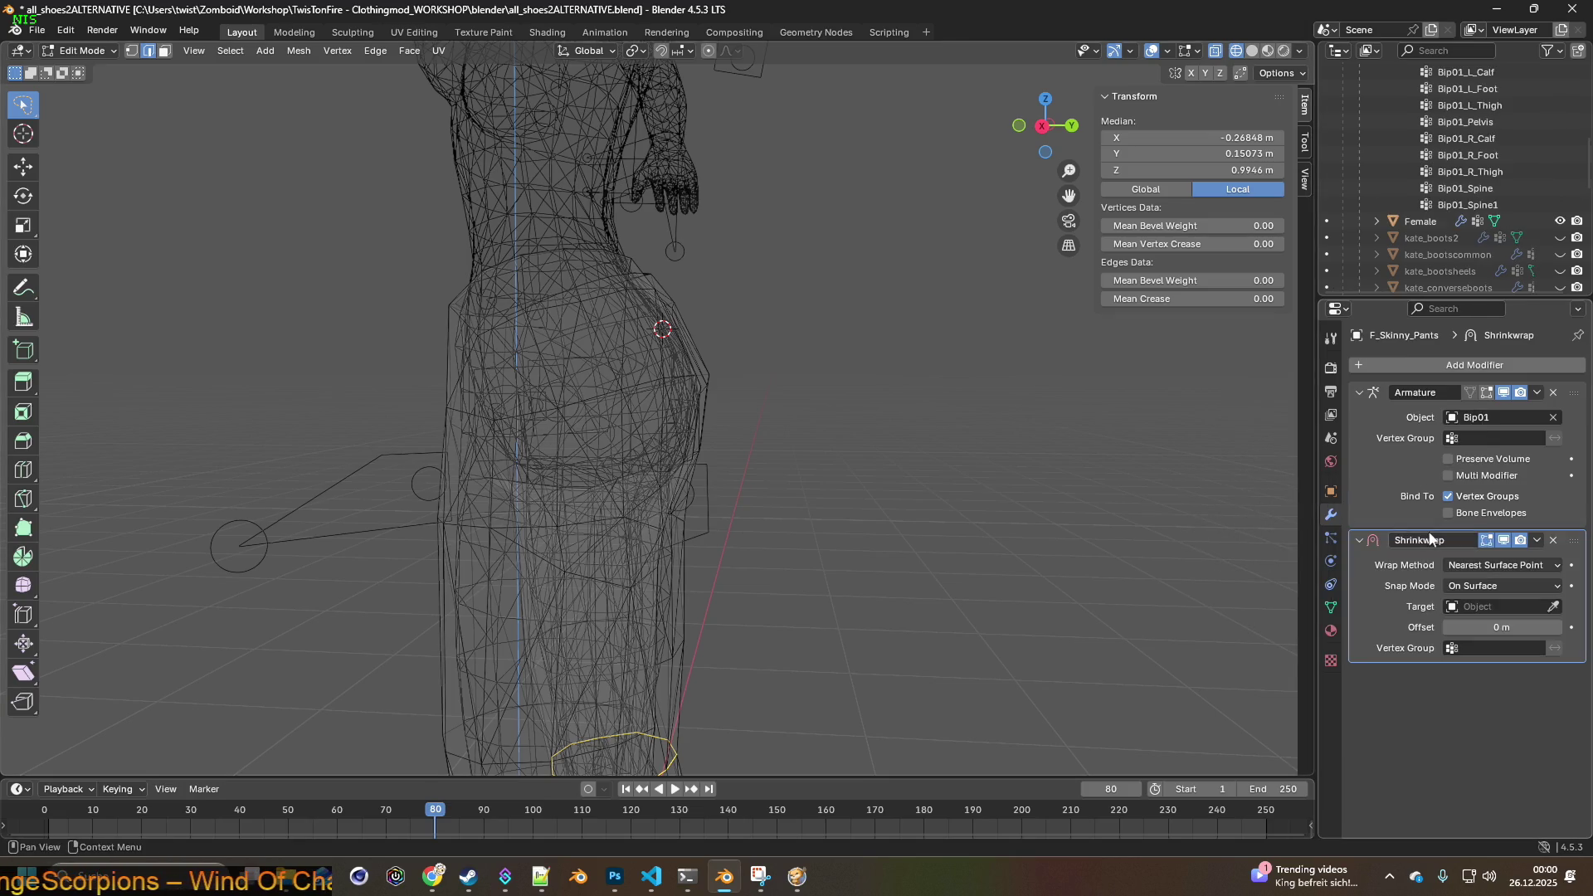
left_click(1485, 611)
left_click(1418, 694)
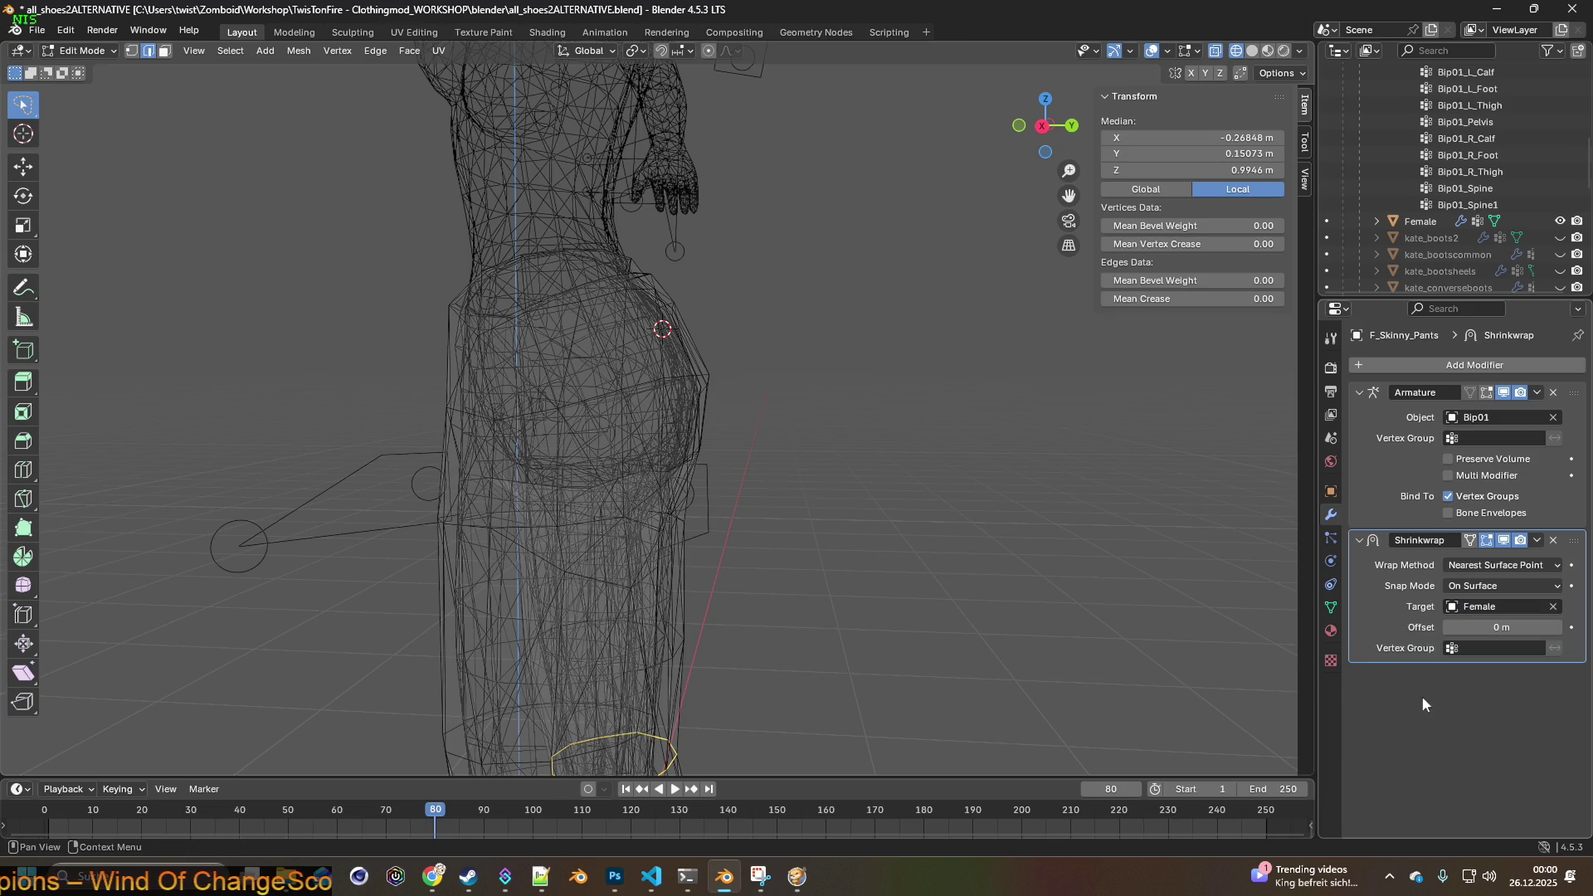
- Limit the Shrinkwrap to the ASSPROBLEM vertex group and preview the textured pants
mouse_move(1065, 516)
middle_mouse_down()
mouse_move(863, 516)
mouse_move(1063, 531)
mouse_move(949, 523)
middle_mouse_up()
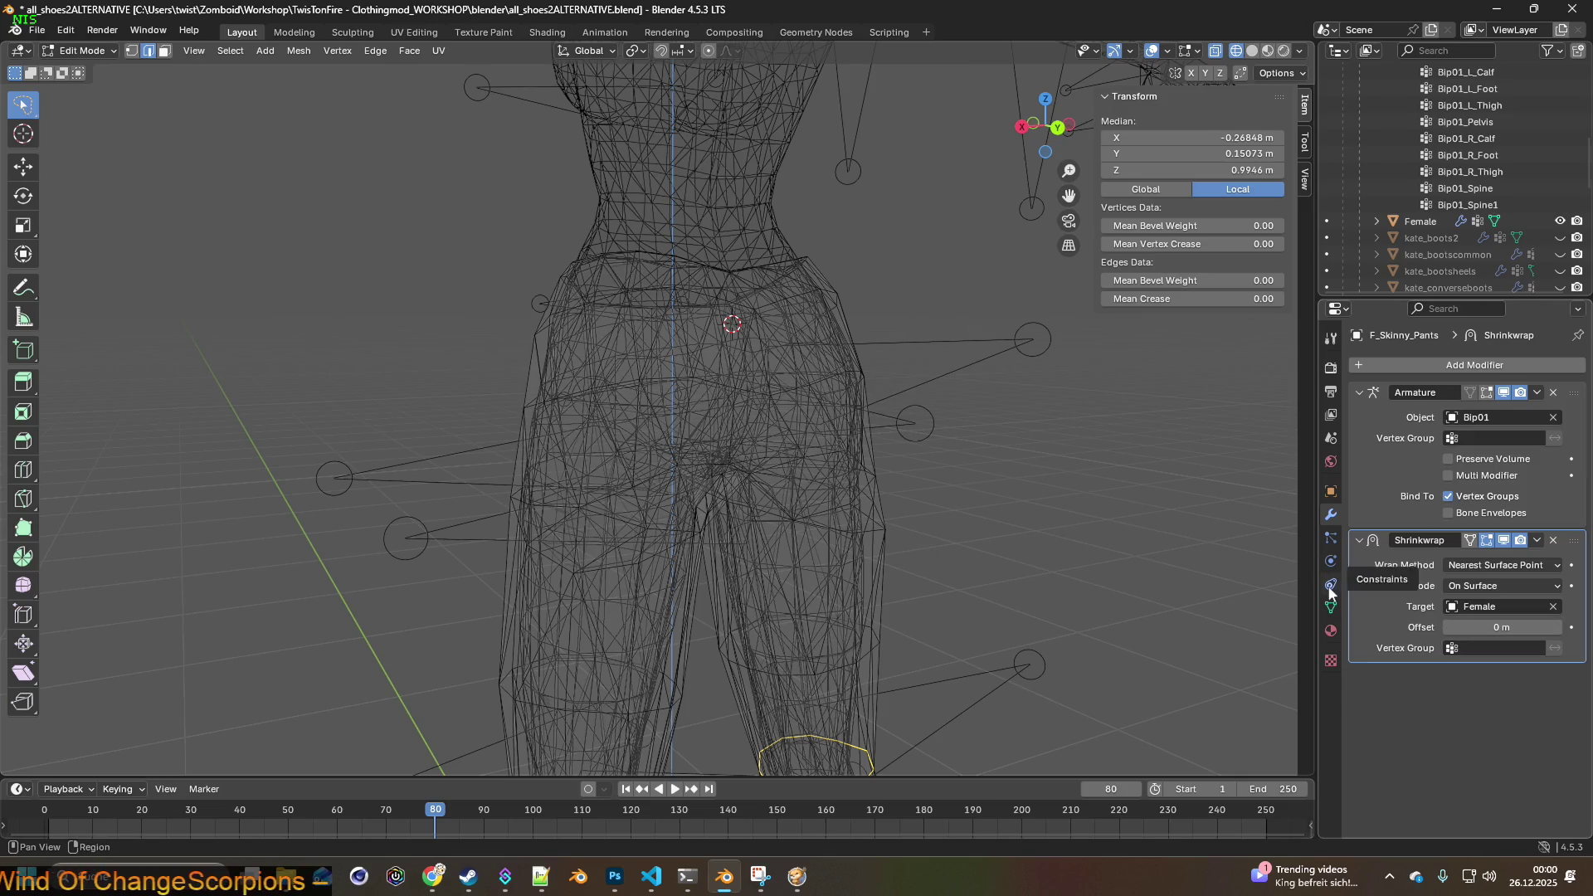
left_click(1473, 648)
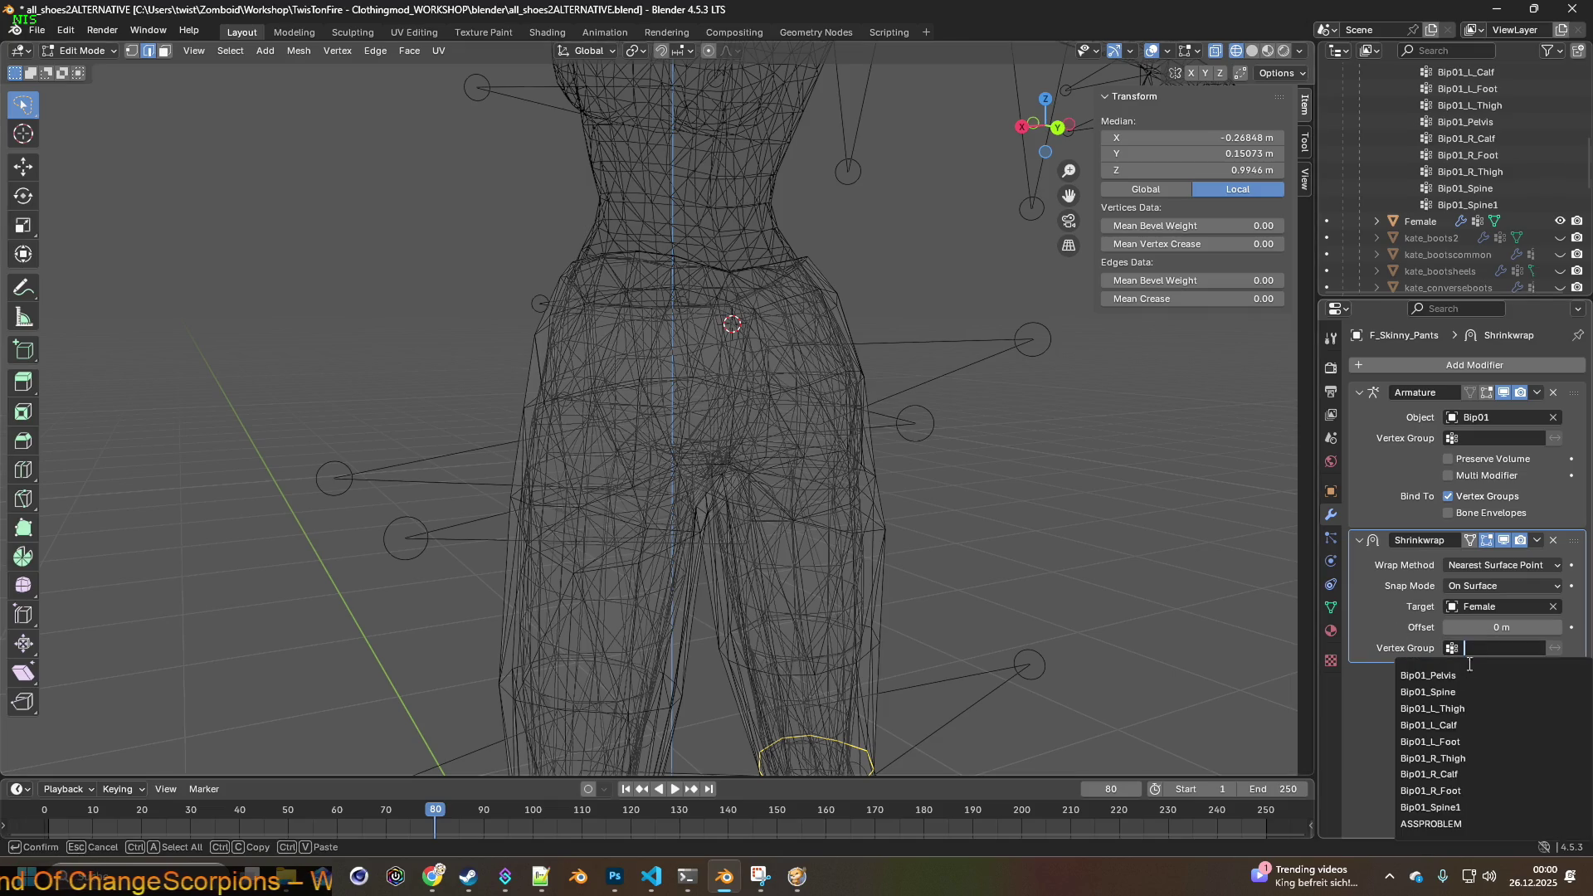
mouse_move(1064, 604)
middle_mouse_down()
mouse_move(779, 526)
mouse_move(1077, 550)
middle_mouse_up()
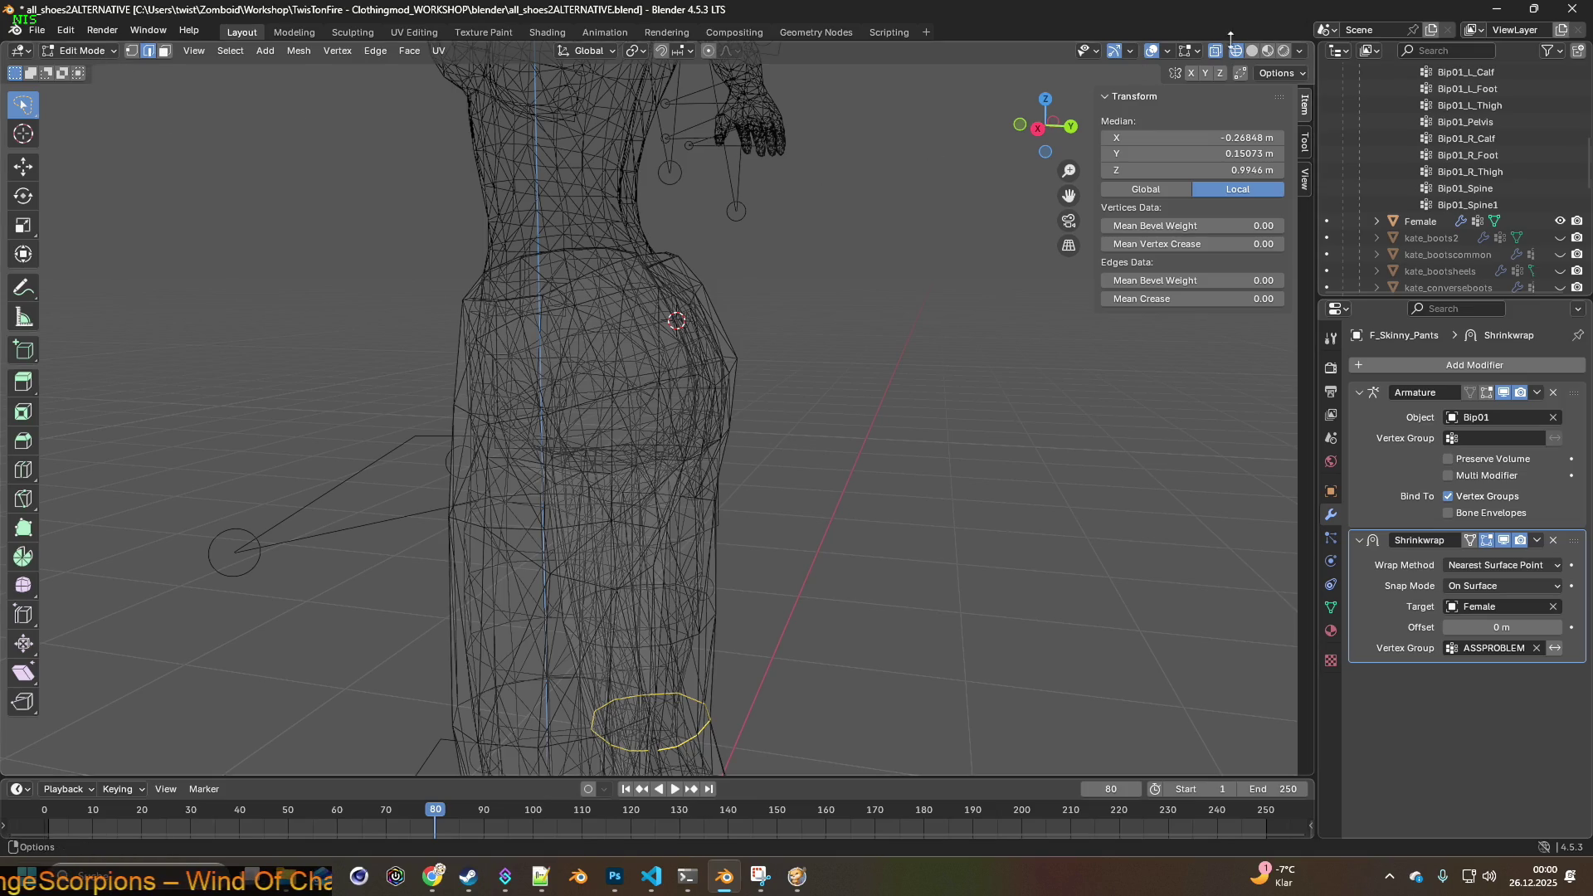
left_click(1266, 51)
- Switch to solid shading and Weight Paint mode with the pants' vertex groups shown
middle_click_drag(855, 253, 1095, 170)
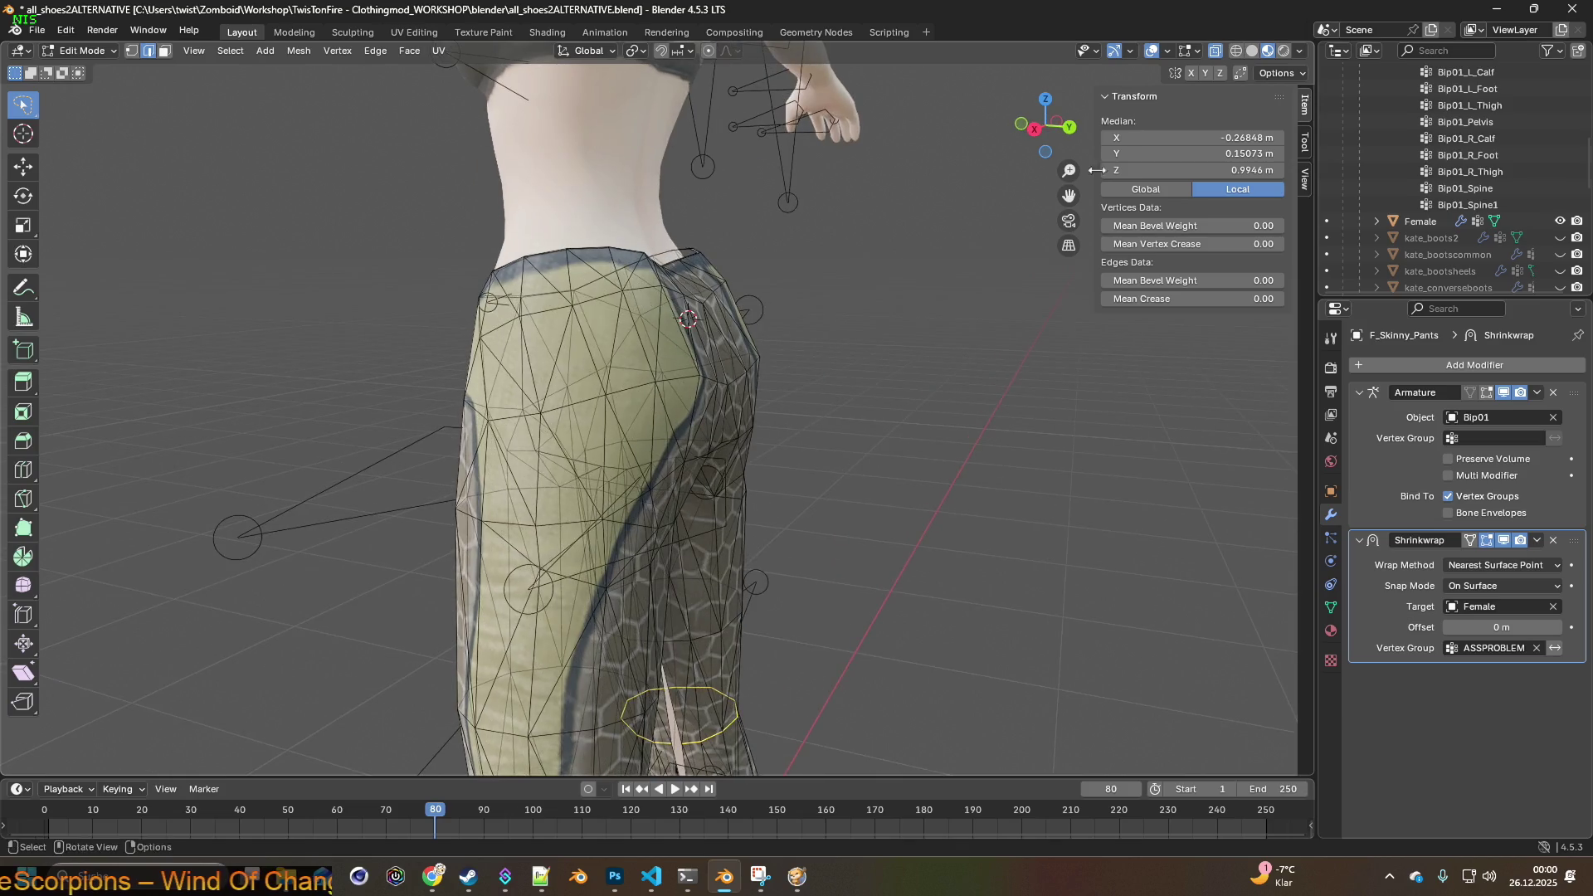
left_click(1253, 52)
middle_click_drag(883, 294, 630, 247)
left_click(87, 51)
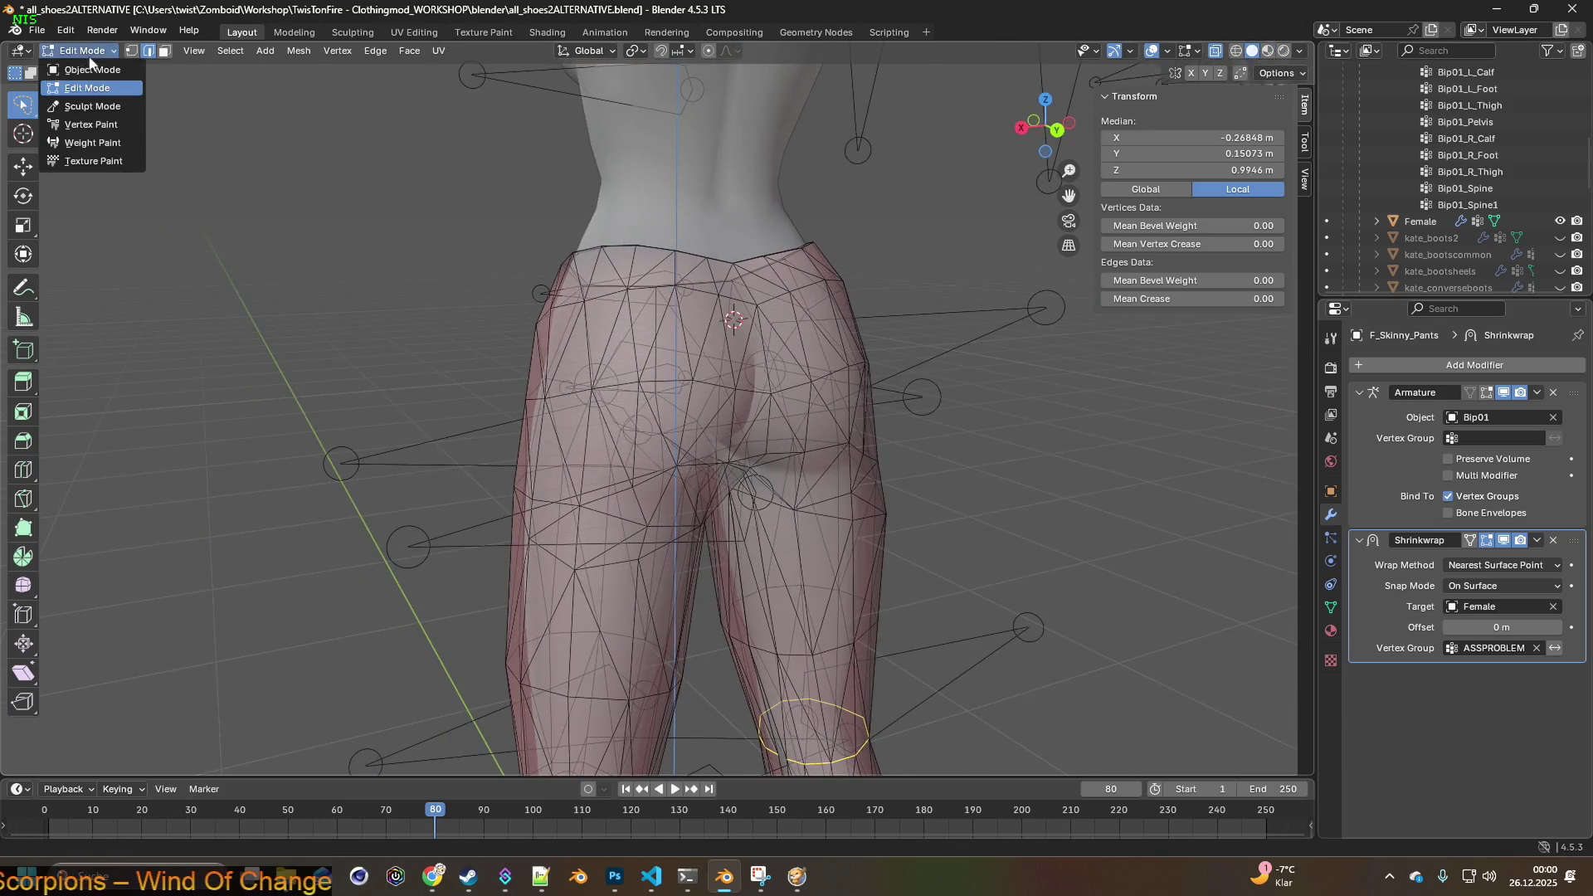
left_click(93, 142)
middle_click_drag(829, 374, 1043, 398)
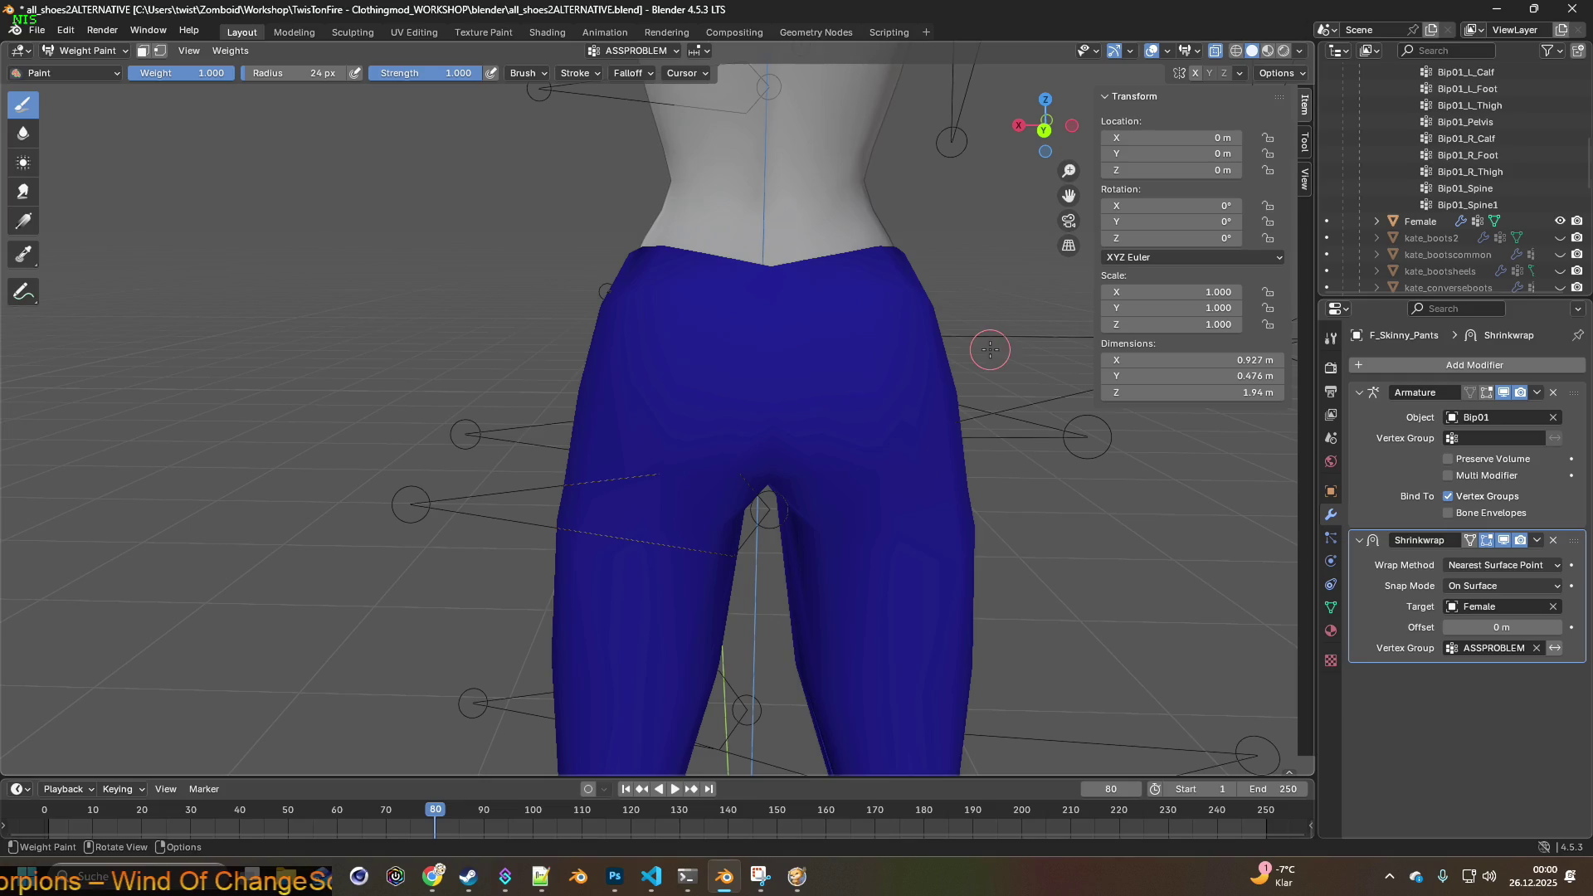
left_click(1332, 608)
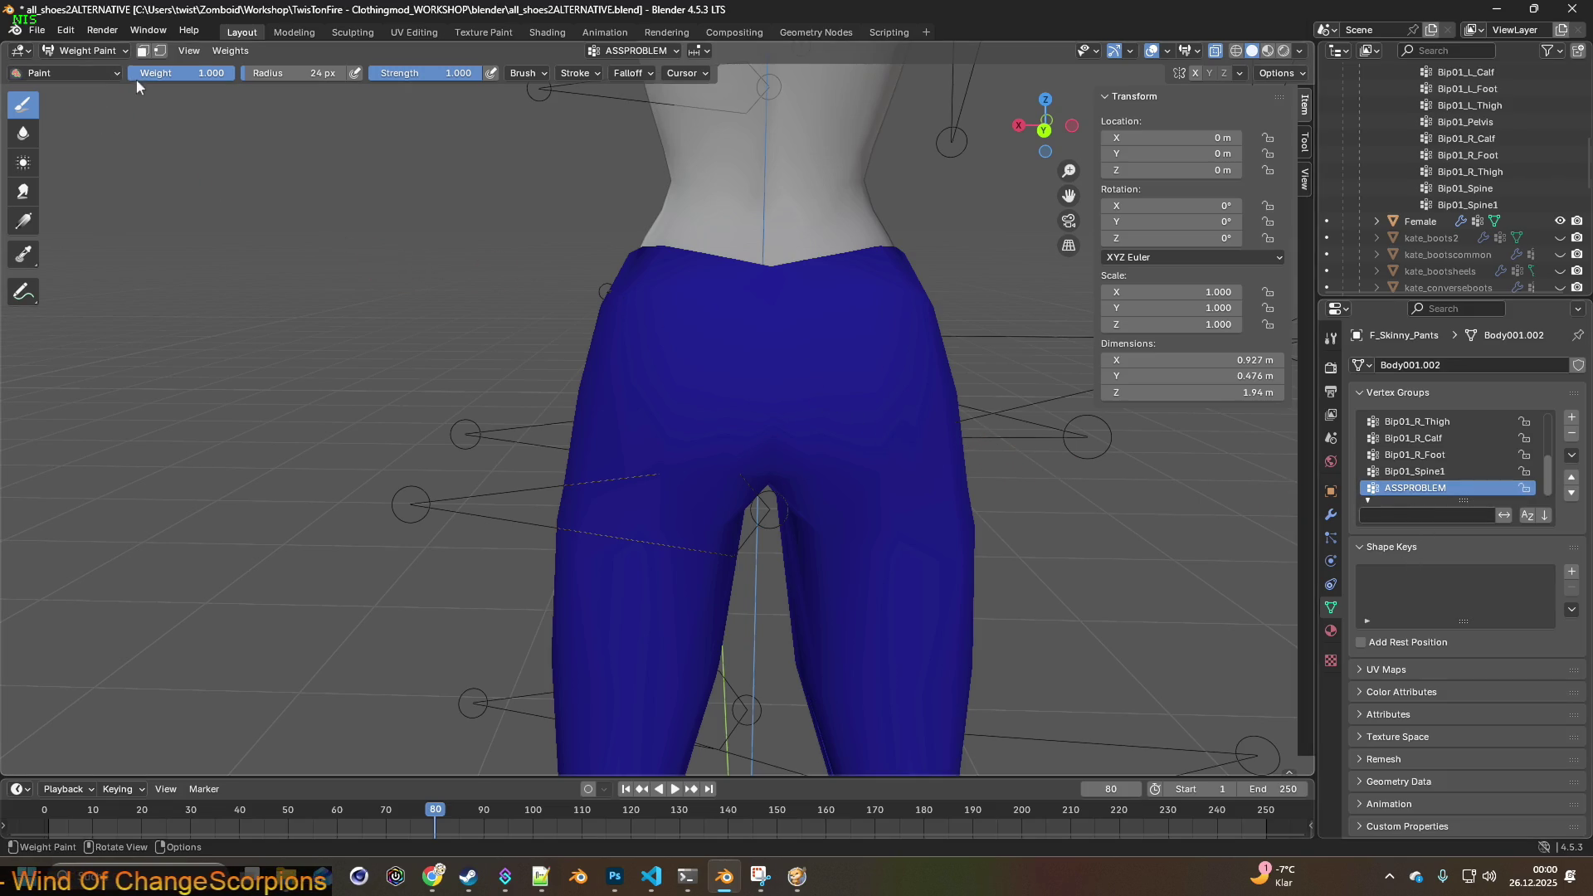
- Set the brush weight and paint green ASSPROBLEM weight across the buttocks
mouse_move(618, 310)
middle_mouse_down()
mouse_move(730, 282)
mouse_move(465, 216)
mouse_move(407, 184)
middle_mouse_up()
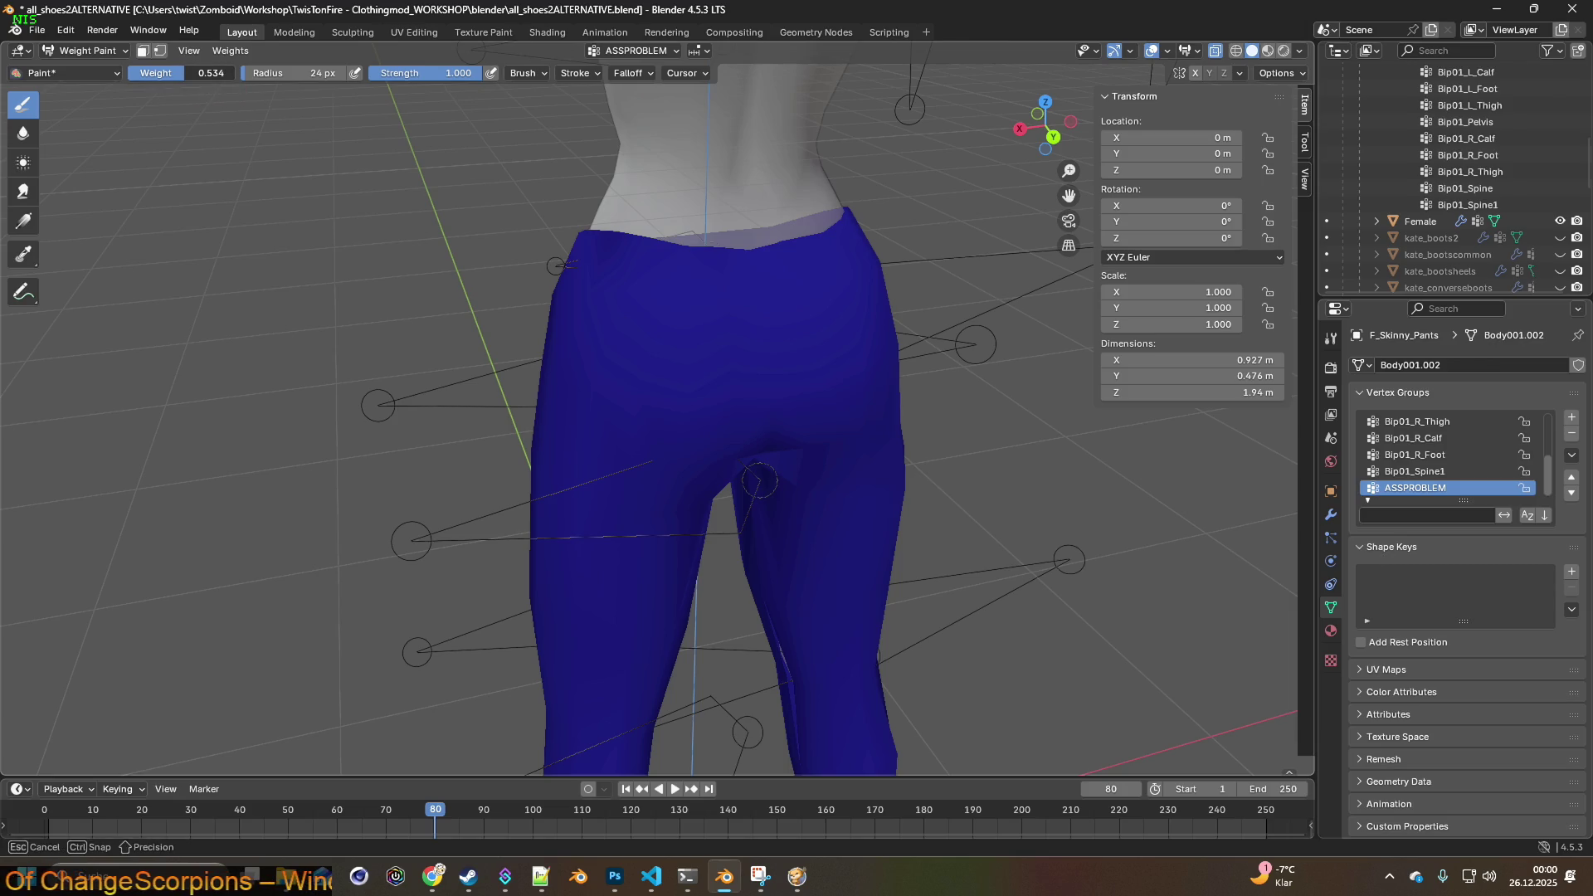
left_click(776, 311)
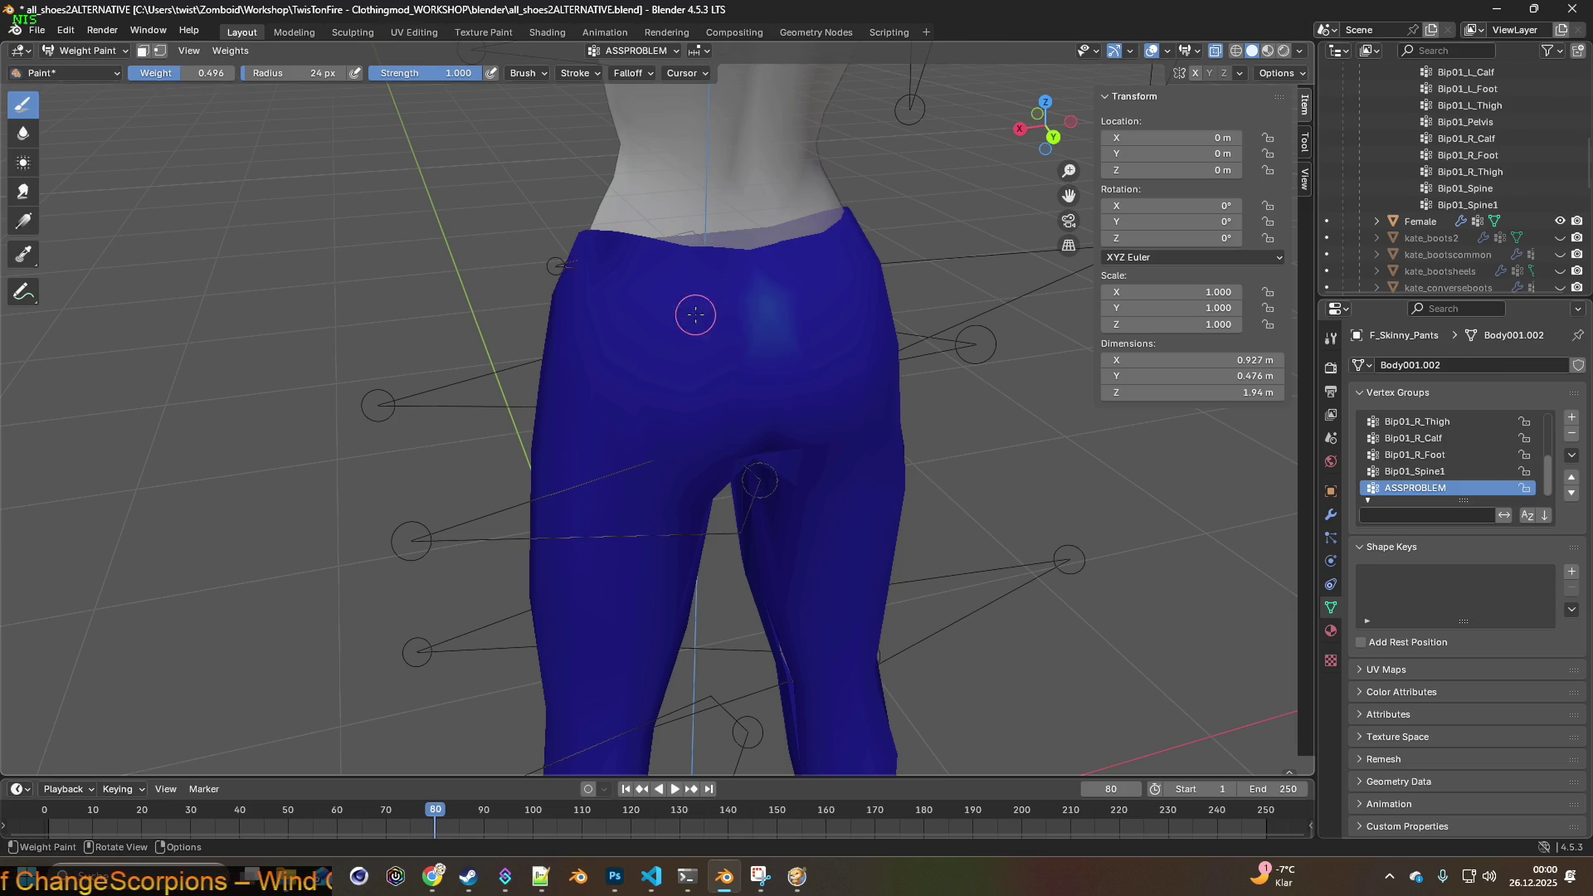
left_click_drag(216, 73, 220, 73)
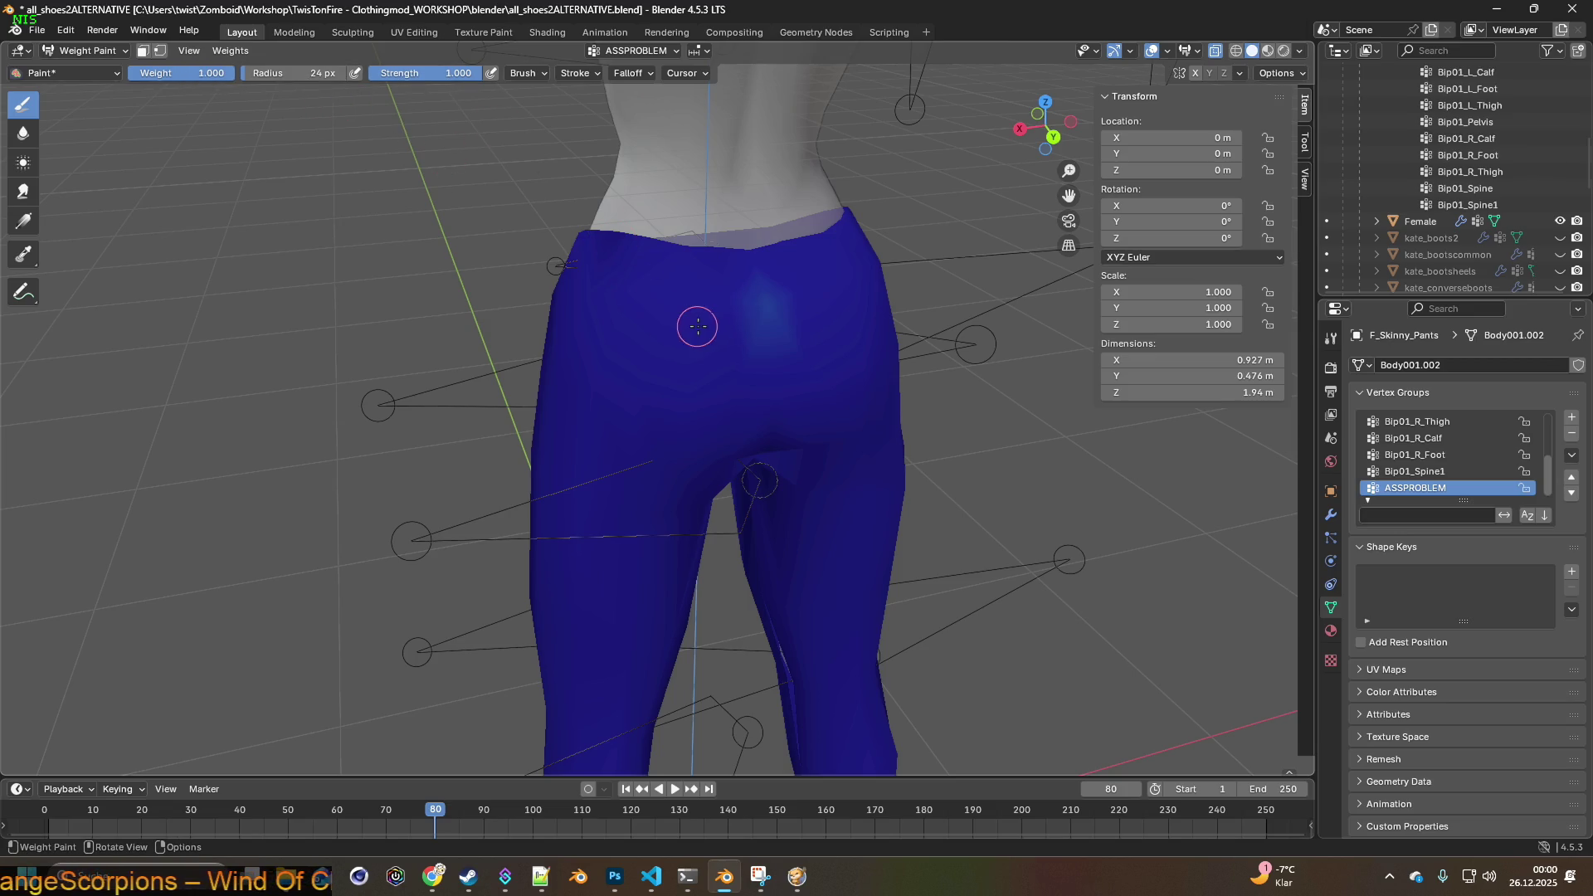
mouse_move(514, 224)
middle_mouse_down()
mouse_move(655, 286)
mouse_move(620, 382)
middle_mouse_up()
mouse_move(652, 373)
left_mouse_down()
mouse_move(597, 431)
mouse_move(581, 490)
mouse_move(585, 465)
mouse_move(538, 439)
left_mouse_up()
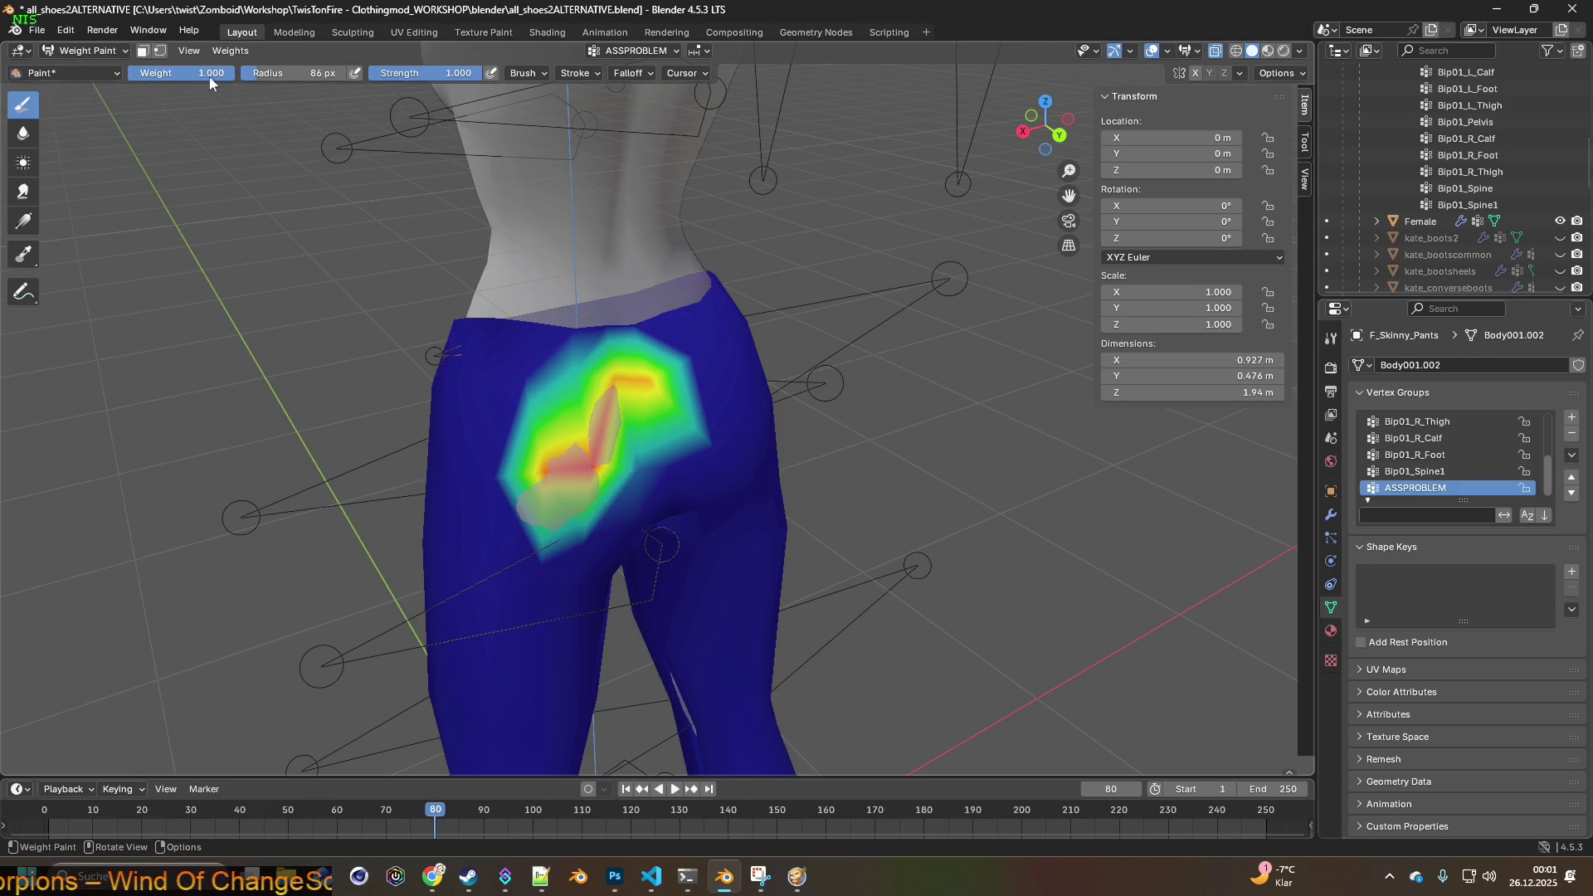
mouse_move(523, 386)
left_mouse_down()
mouse_move(581, 464)
mouse_move(539, 515)
mouse_move(647, 382)
mouse_move(643, 417)
left_mouse_up()
mouse_move(642, 417)
middle_mouse_down()
mouse_move(675, 497)
mouse_move(556, 456)
middle_mouse_up()
mouse_move(555, 456)
left_mouse_down()
mouse_move(681, 348)
mouse_move(637, 337)
mouse_move(707, 374)
mouse_move(643, 282)
mouse_move(671, 262)
left_mouse_up()
- Spread and brighten the weight over the left buttock
middle_click_drag(672, 261, 594, 328)
mouse_move(743, 332)
left_mouse_down()
mouse_move(779, 298)
mouse_move(800, 481)
mouse_move(642, 373)
left_mouse_up()
middle_click_drag(643, 372, 548, 369)
mouse_move(547, 370)
left_mouse_down()
mouse_move(462, 356)
mouse_move(498, 365)
left_mouse_up()
mouse_move(498, 365)
middle_mouse_down()
mouse_move(561, 363)
mouse_move(506, 349)
middle_mouse_up()
mouse_move(506, 348)
left_mouse_down()
mouse_move(572, 415)
mouse_move(597, 398)
left_mouse_up()
mouse_move(598, 398)
middle_mouse_down()
mouse_move(674, 360)
mouse_move(656, 373)
middle_mouse_up()
- Paint weight over the waistband, upper buttocks and the sides of the hips
mouse_move(655, 374)
left_mouse_down()
mouse_move(498, 409)
mouse_move(526, 420)
mouse_move(515, 348)
mouse_move(546, 299)
mouse_move(464, 273)
mouse_move(573, 266)
mouse_move(497, 216)
mouse_move(569, 213)
left_mouse_up()
mouse_move(569, 213)
middle_mouse_down()
mouse_move(498, 249)
mouse_move(488, 225)
mouse_move(534, 232)
middle_mouse_up()
mouse_move(534, 231)
left_mouse_down()
mouse_move(663, 216)
mouse_move(656, 249)
mouse_move(709, 315)
mouse_move(730, 207)
mouse_move(751, 195)
mouse_move(713, 365)
mouse_move(730, 382)
mouse_move(718, 353)
mouse_move(586, 391)
mouse_move(558, 339)
left_mouse_up()
mouse_move(587, 353)
middle_mouse_down()
mouse_move(622, 355)
mouse_move(613, 399)
mouse_move(633, 367)
mouse_move(595, 398)
middle_mouse_up()
left_click_drag(594, 397, 417, 350)
mouse_move(424, 346)
middle_mouse_down()
mouse_move(580, 374)
mouse_move(480, 374)
middle_mouse_up()
left_click_drag(481, 373, 324, 348)
middle_click_drag(323, 349, 580, 416)
mouse_move(580, 416)
left_mouse_down()
mouse_move(593, 464)
mouse_move(581, 450)
left_mouse_up()
left_click_drag(521, 345, 514, 245)
mouse_move(640, 341)
middle_mouse_down()
mouse_move(549, 358)
mouse_move(510, 340)
mouse_move(596, 343)
middle_mouse_up()
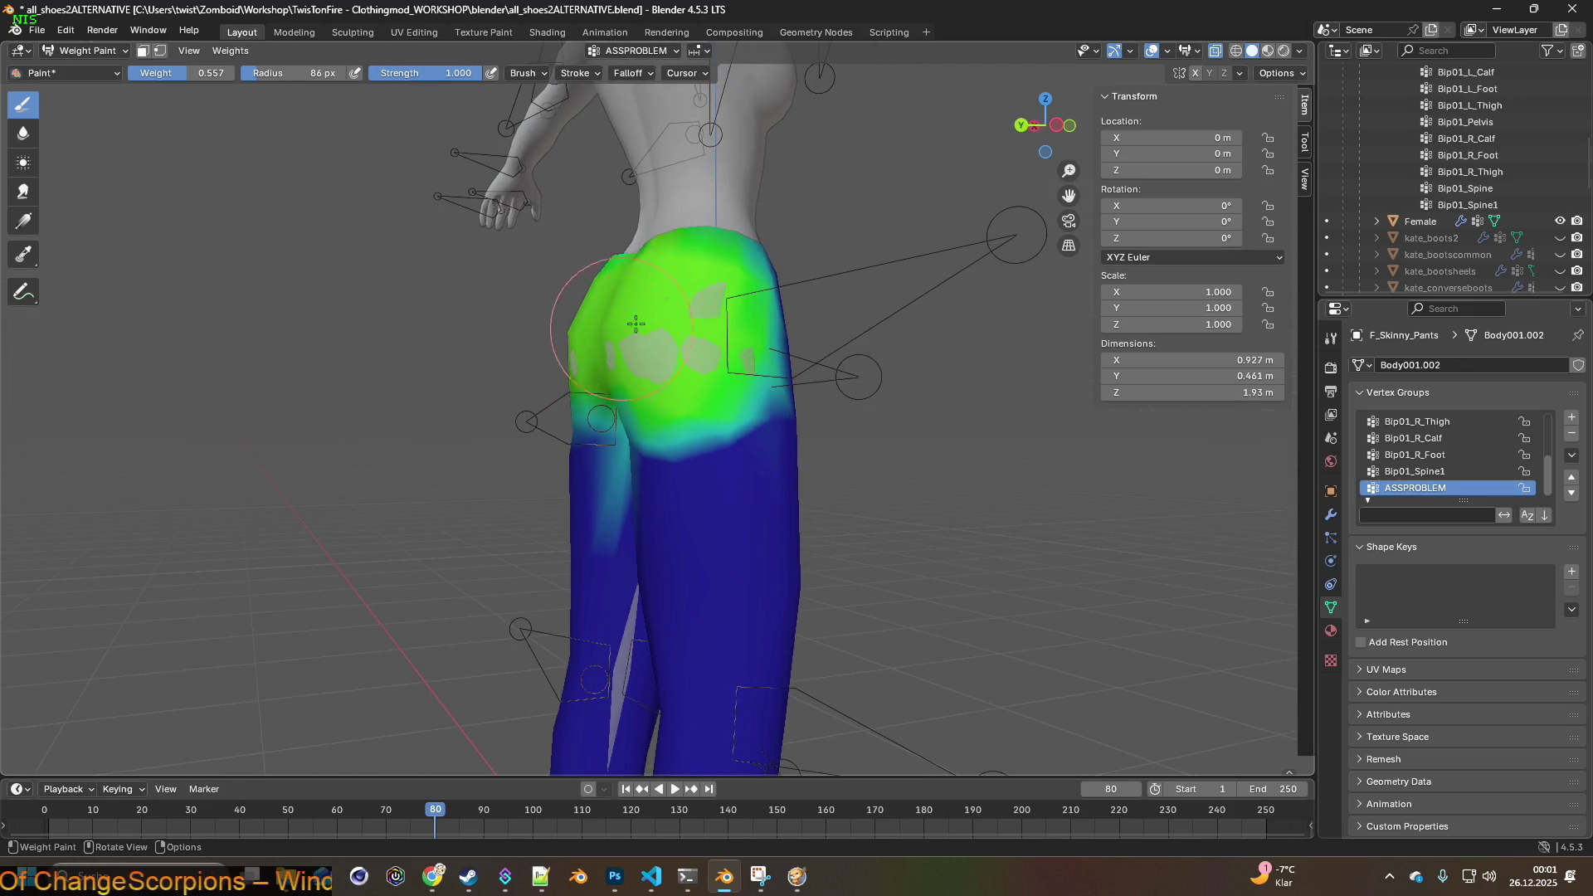
- Paint weight down the right hip and around the crotch and left thigh
left_click_drag(766, 302, 773, 335)
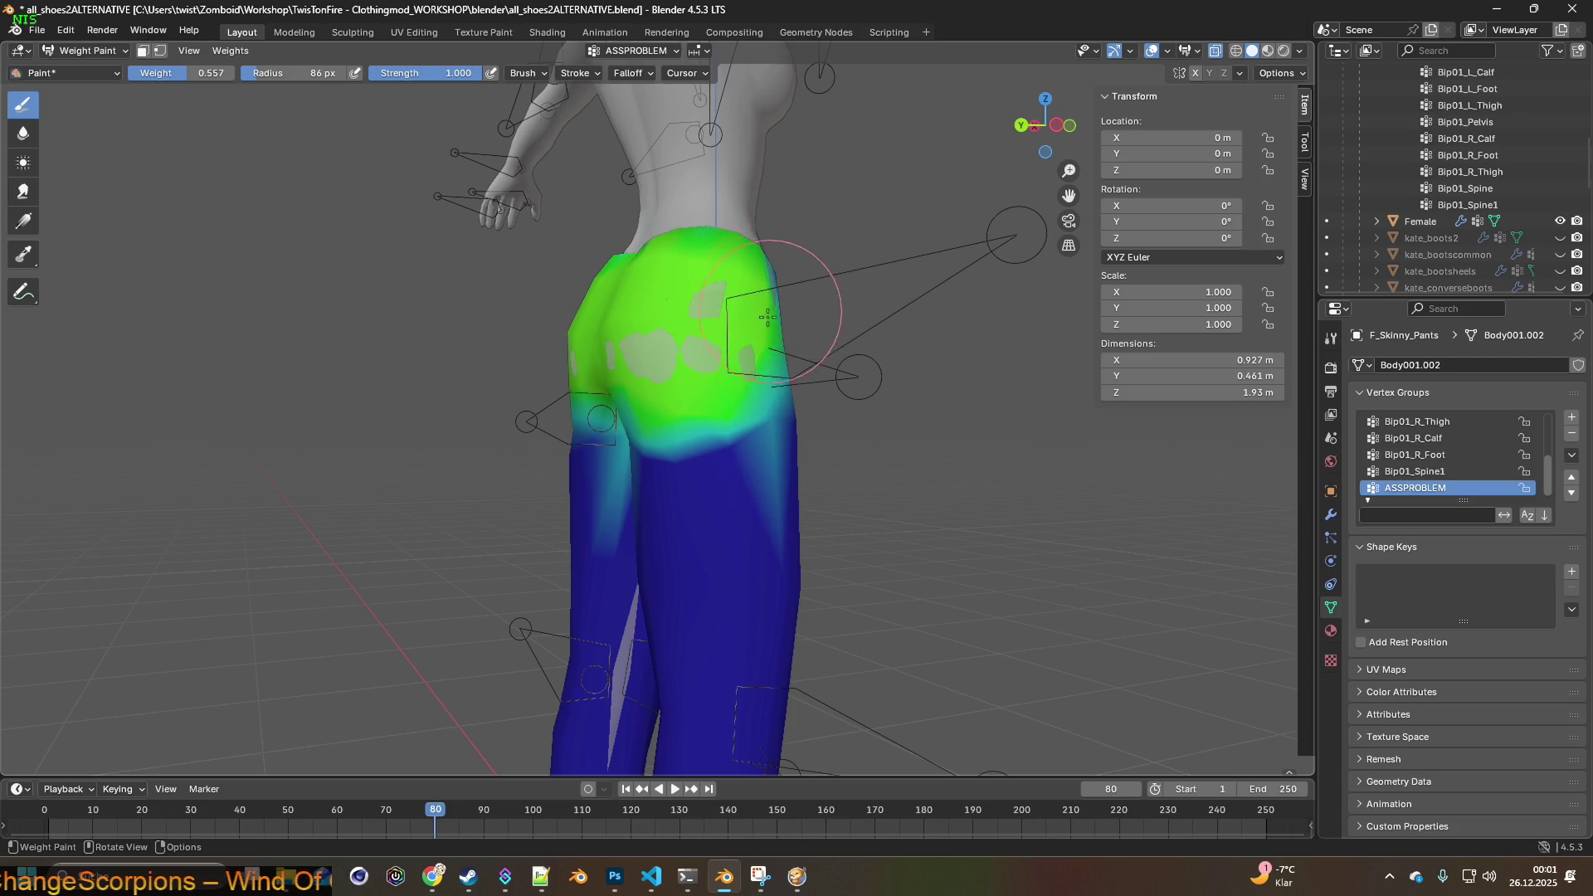
scroll(641, 404, "up", 2)
middle_click_drag(641, 404, 510, 419)
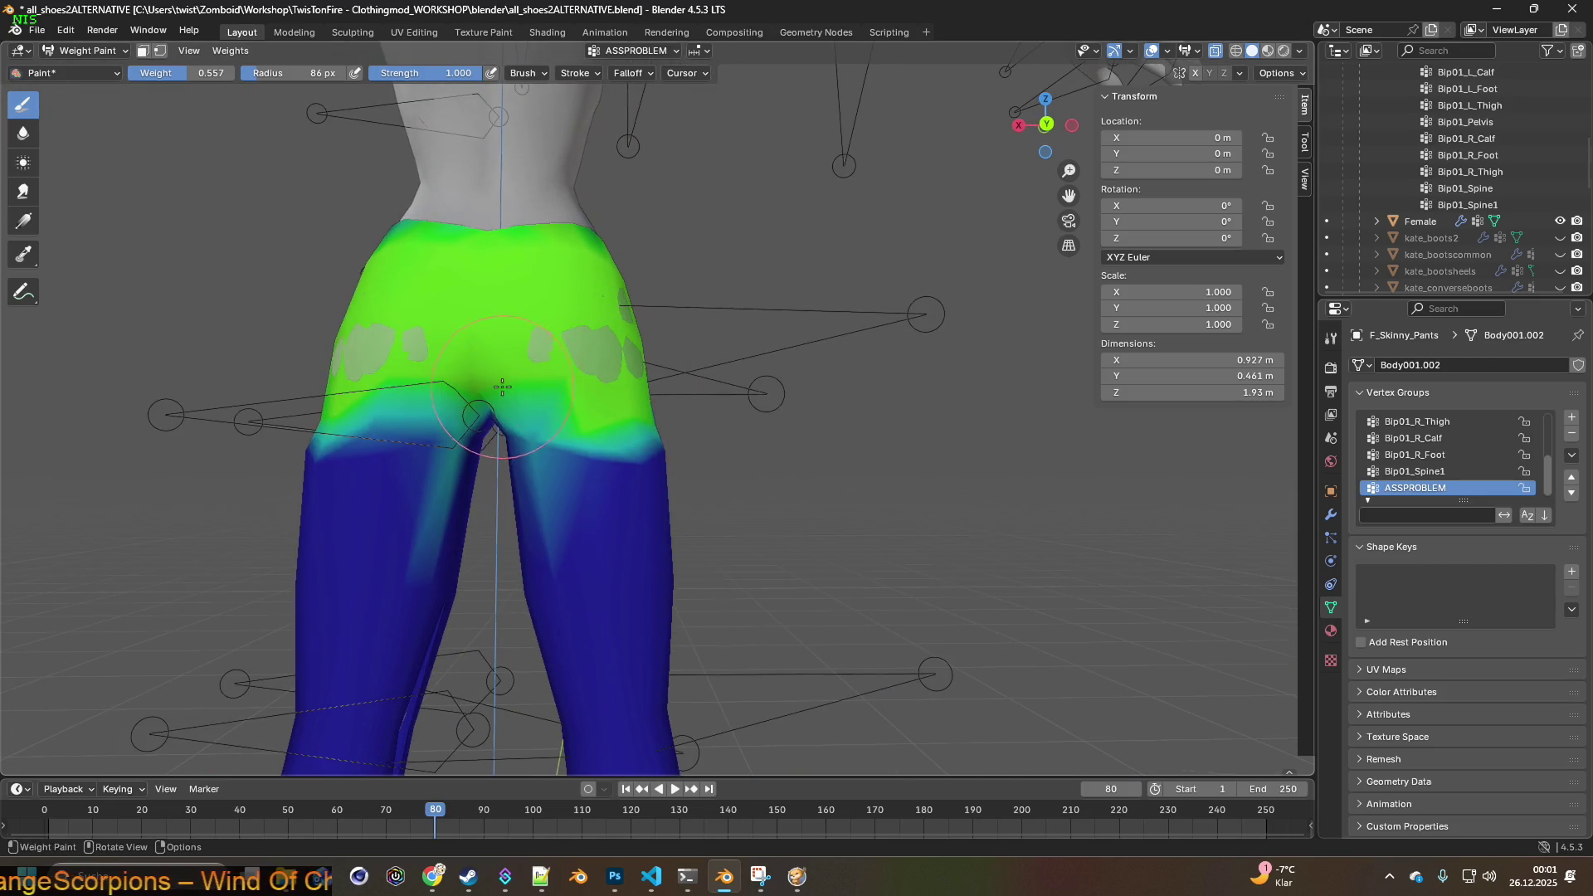
left_click_drag(506, 419, 361, 407)
mouse_move(361, 408)
middle_mouse_down()
mouse_move(328, 386)
mouse_move(387, 404)
middle_mouse_up()
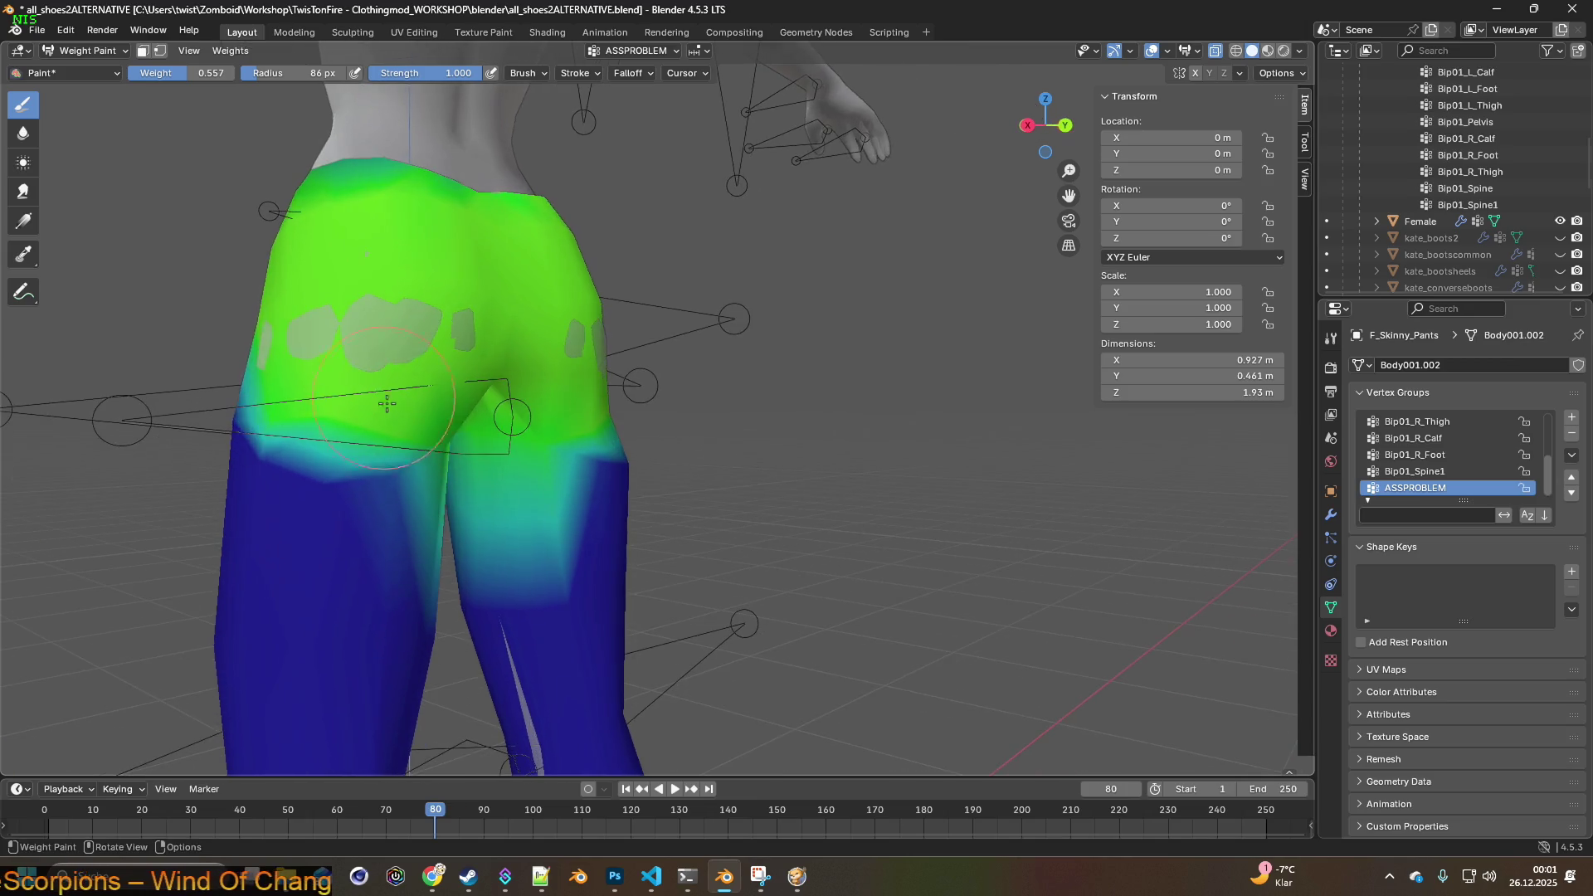
middle_click_drag(277, 395, 465, 401)
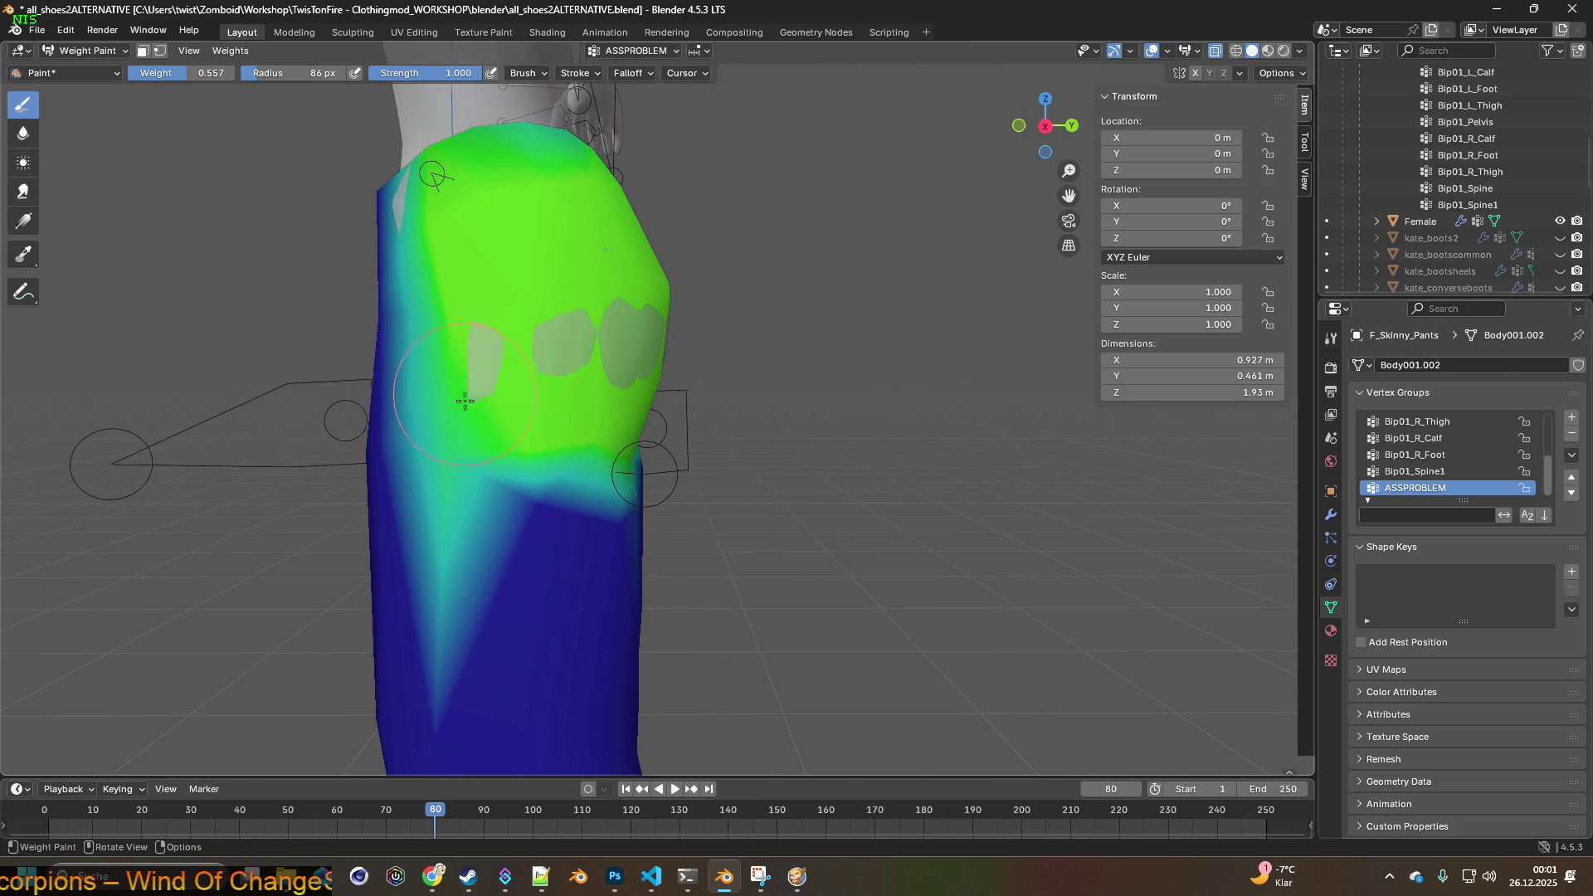
- Add more weight on both hips and brighten the rear centre
middle_click_drag(422, 332, 675, 409)
left_click_drag(675, 409, 747, 365)
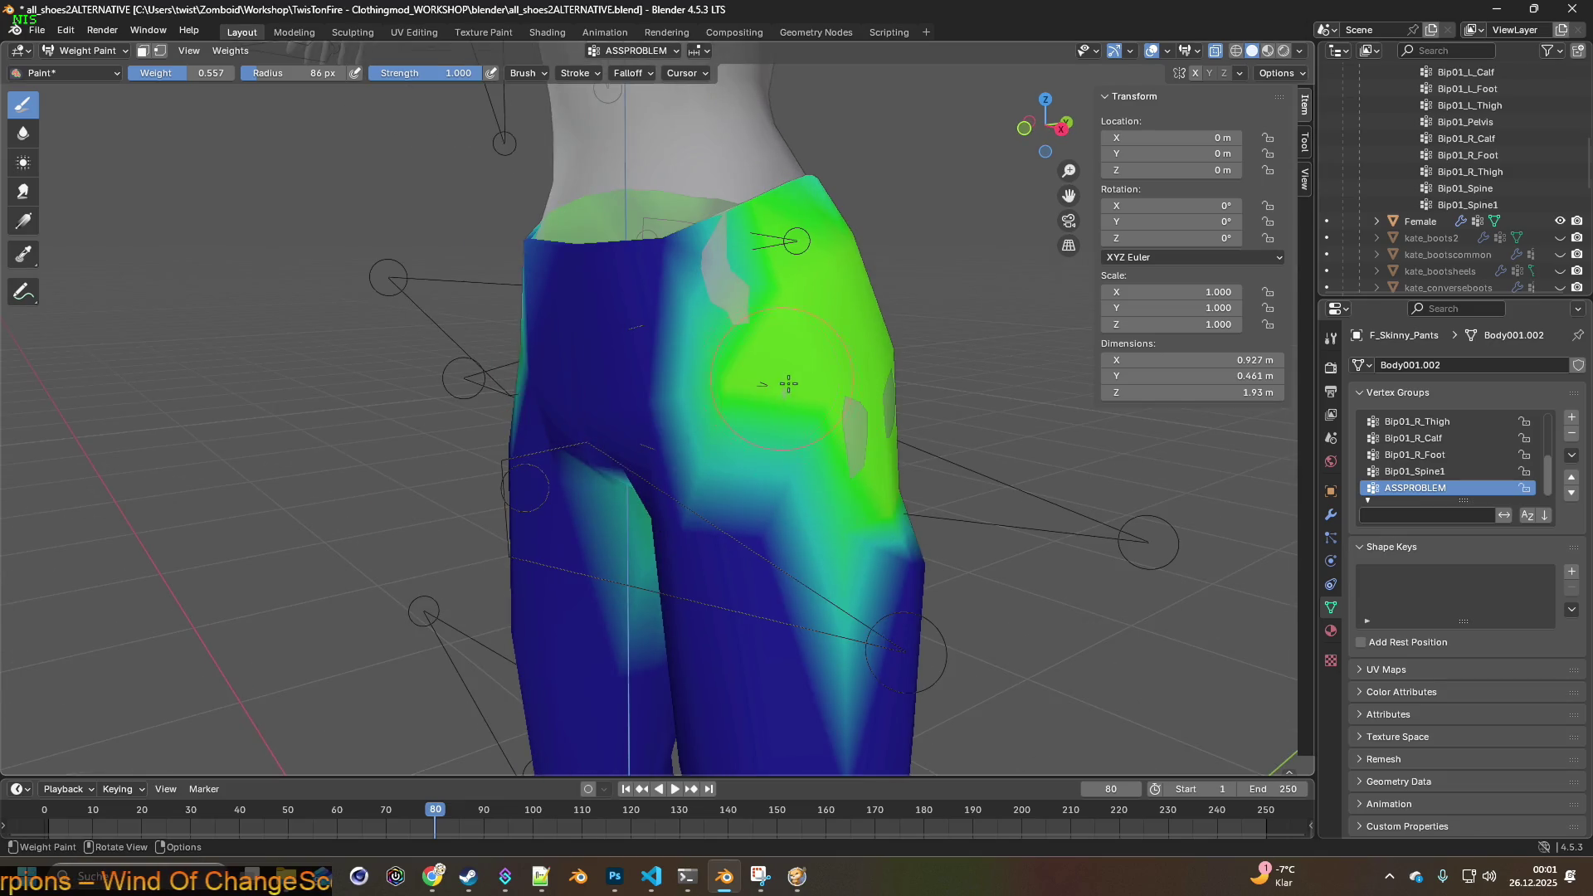
mouse_move(609, 281)
left_mouse_down()
mouse_move(589, 332)
mouse_move(547, 299)
left_mouse_up()
middle_click_drag(547, 298, 887, 315)
mouse_move(886, 314)
left_mouse_down()
mouse_move(795, 271)
mouse_move(854, 381)
mouse_move(871, 373)
mouse_move(798, 408)
left_mouse_up()
middle_click_drag(764, 407, 780, 381)
- Orbit around the pants to check coverage and bring back the modifier stack
mouse_move(813, 267)
middle_mouse_down()
mouse_move(606, 363)
mouse_move(589, 396)
mouse_move(197, 348)
middle_mouse_up()
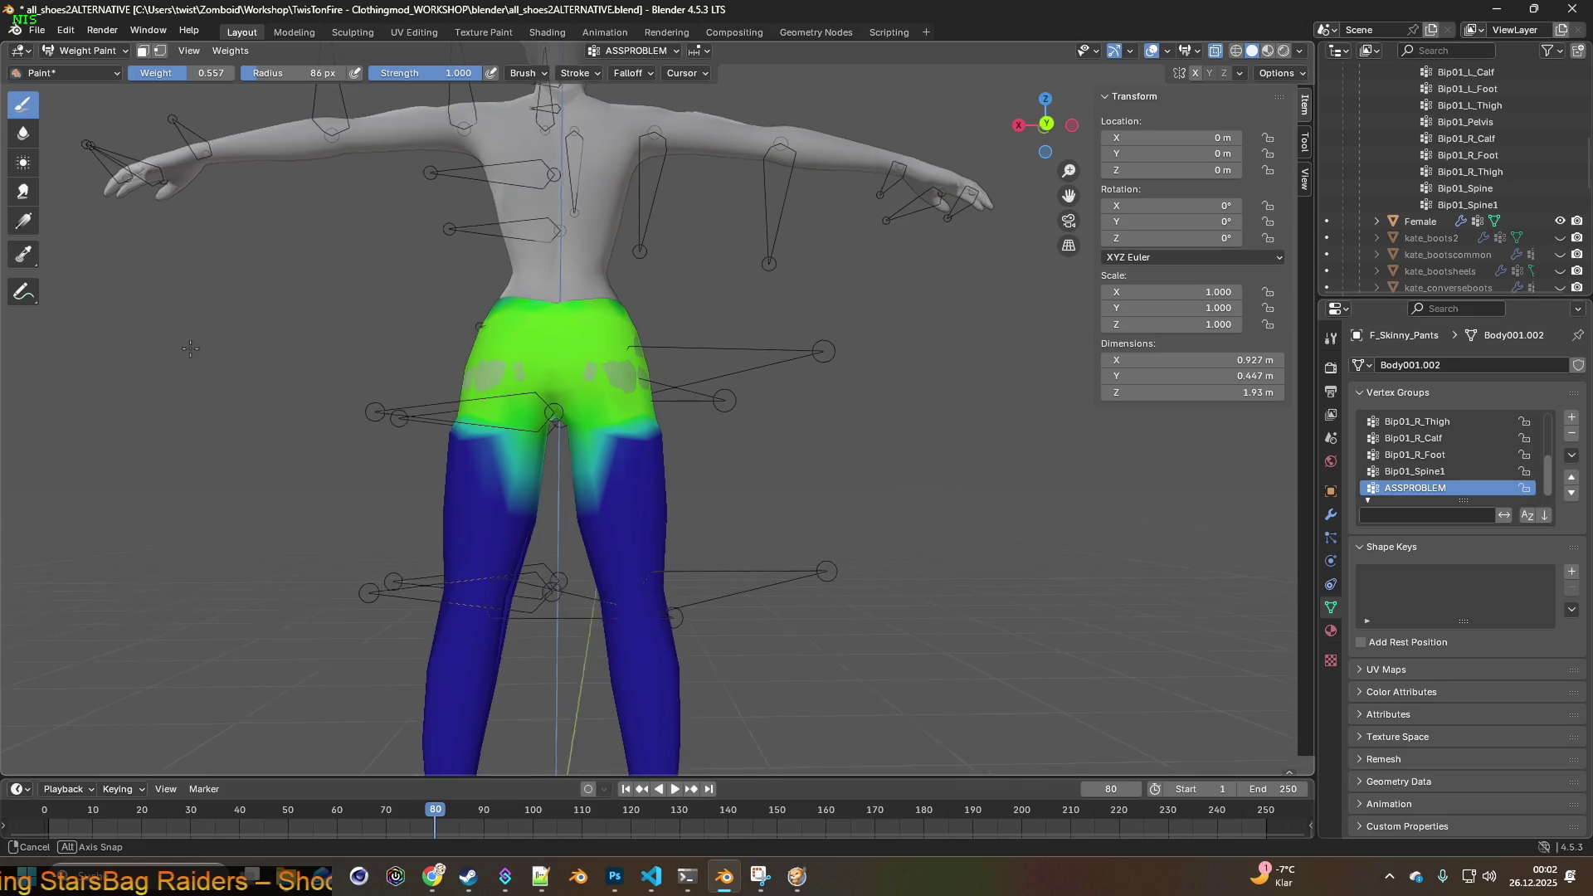
mouse_move(498, 358)
middle_mouse_down()
mouse_move(780, 390)
mouse_move(716, 436)
middle_mouse_up()
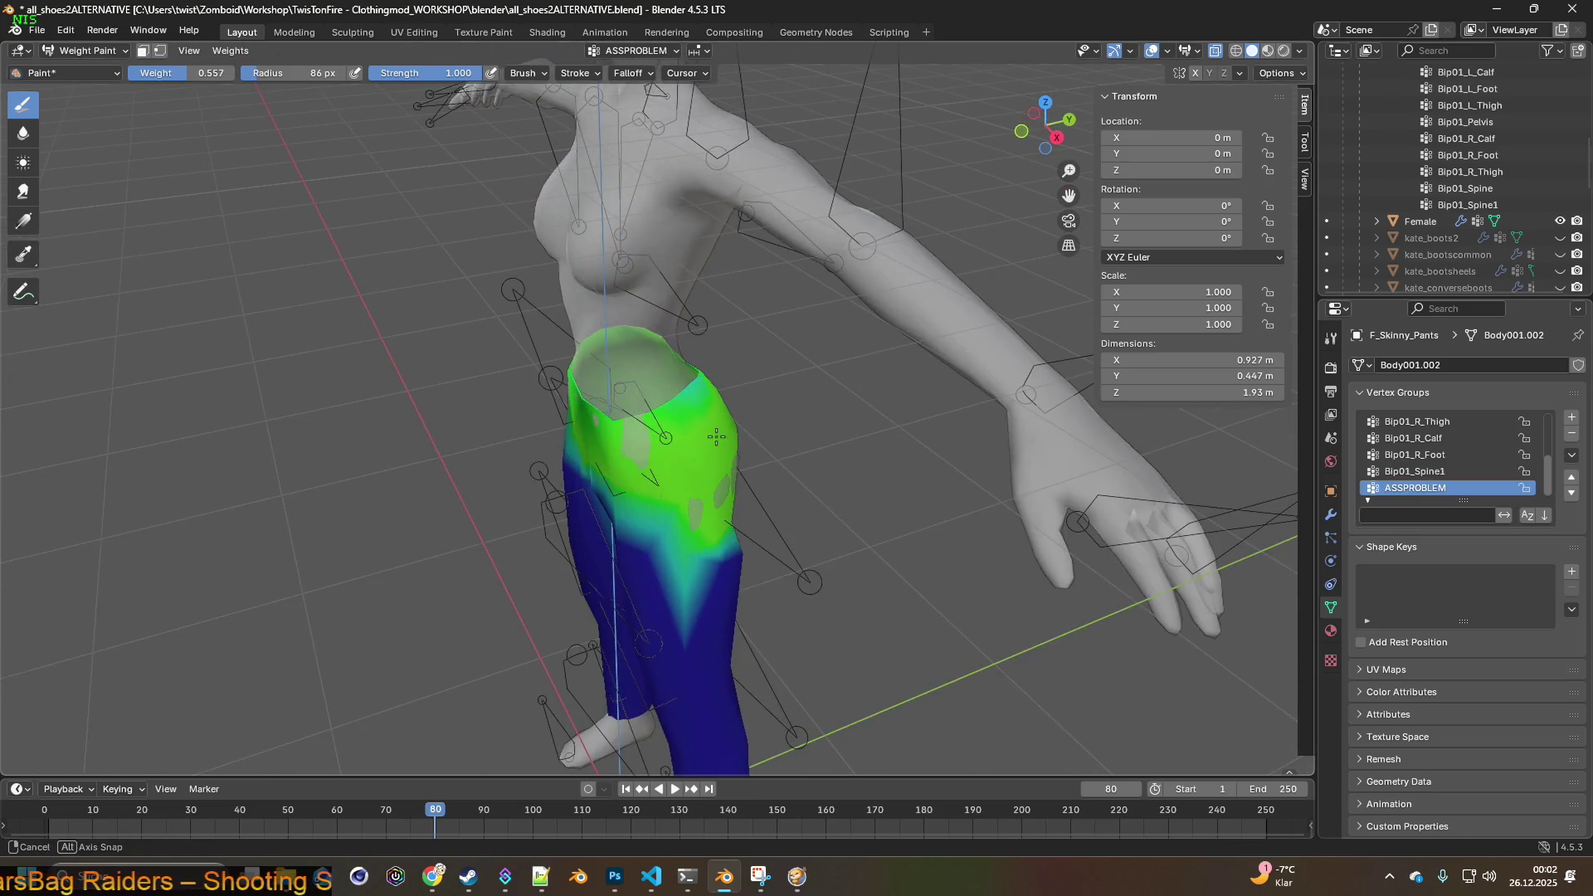
scroll(713, 433, "up", 7)
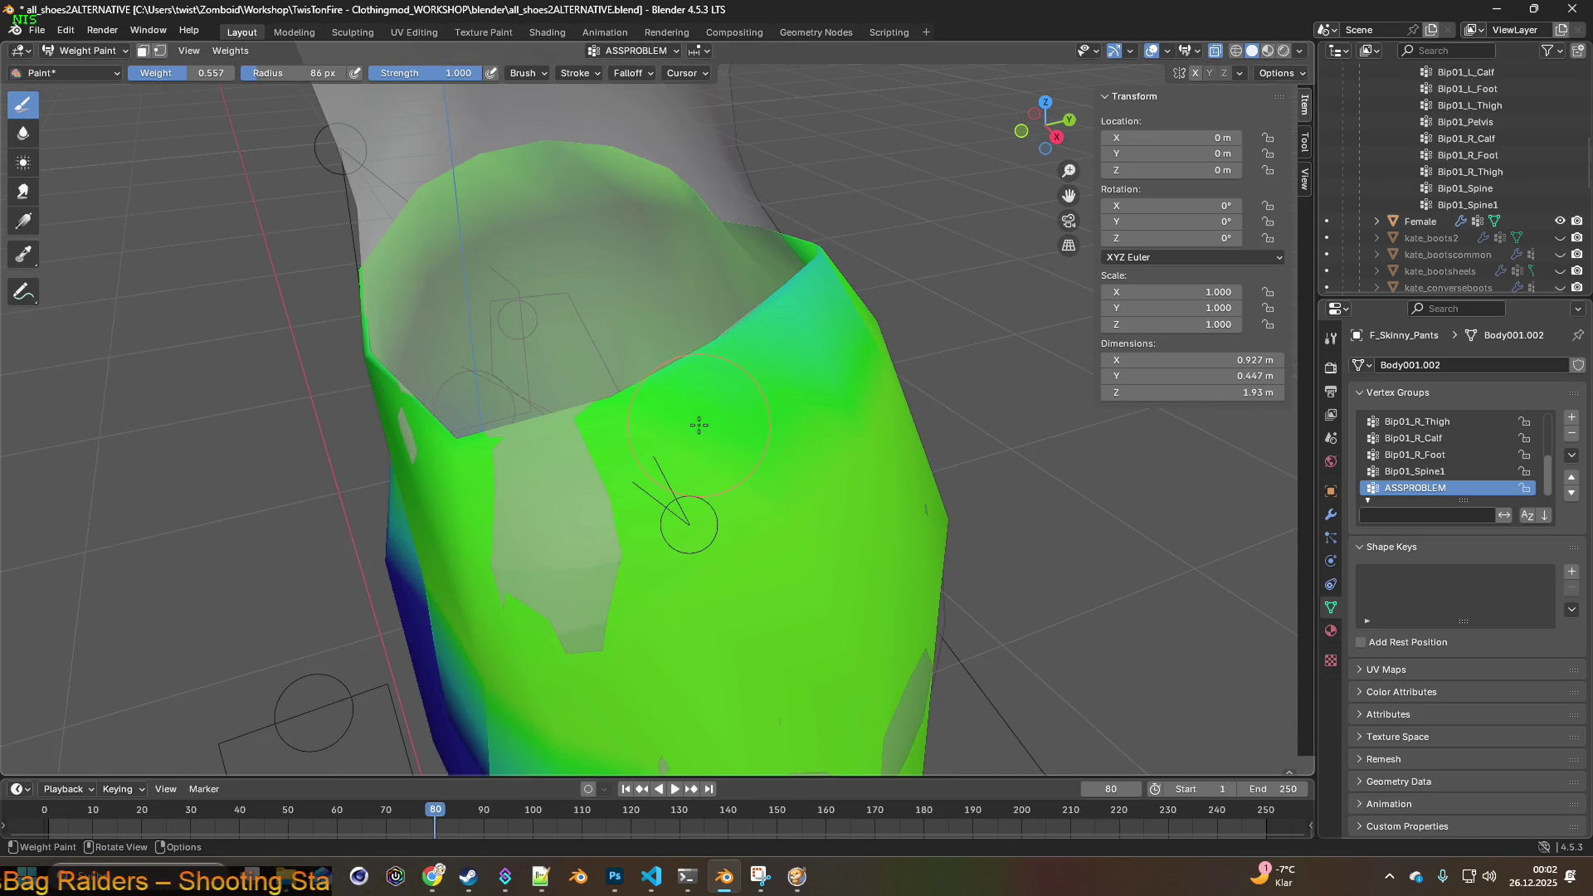
middle_click_drag(700, 425, 670, 417)
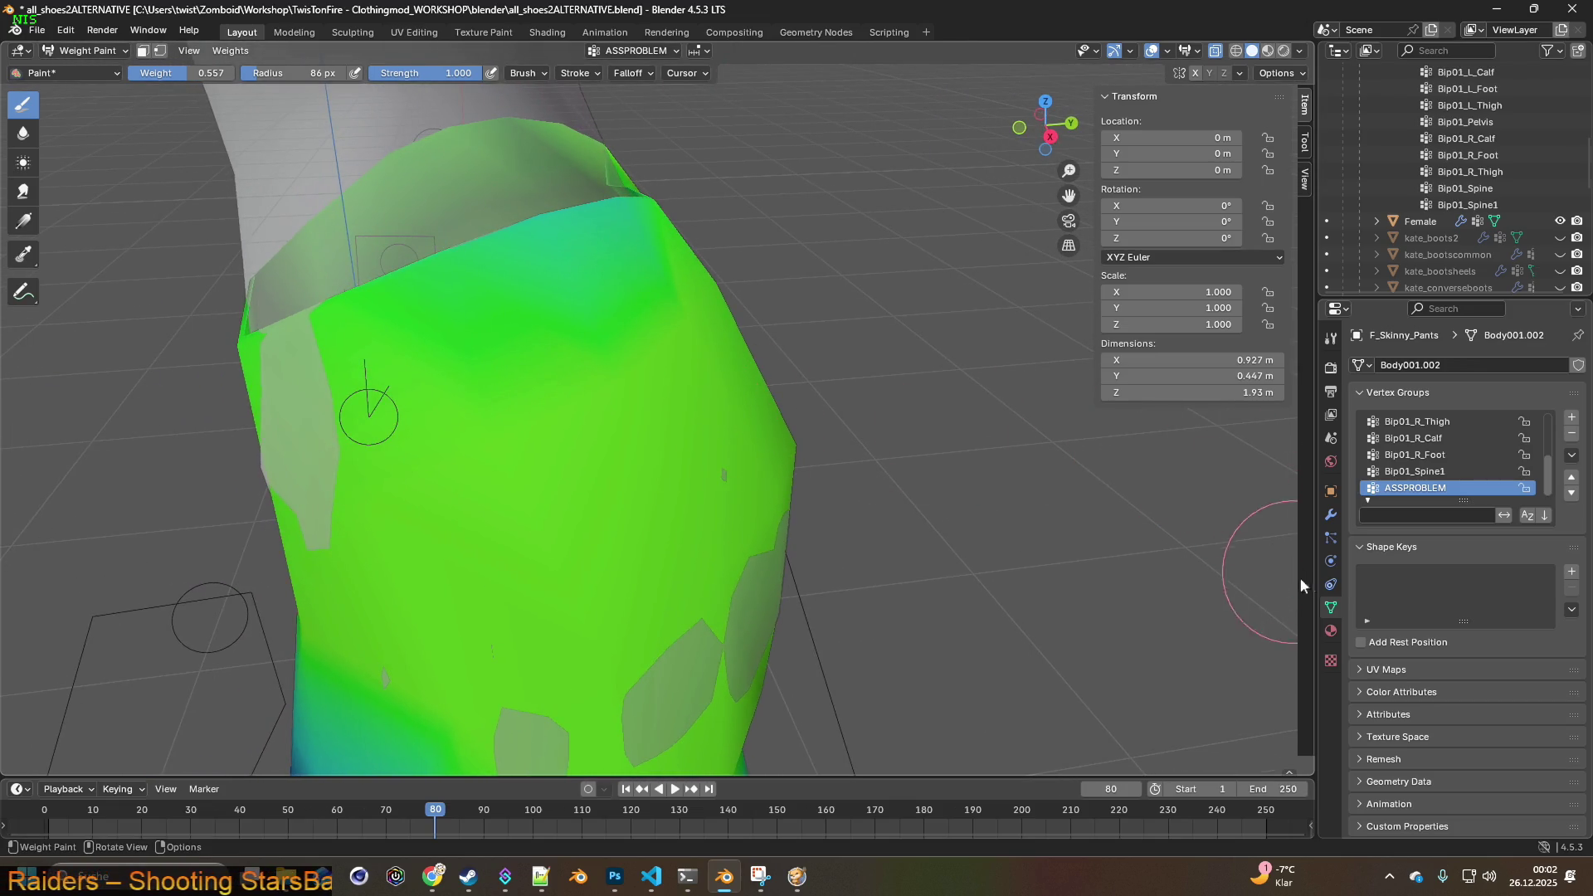
left_click(1331, 516)
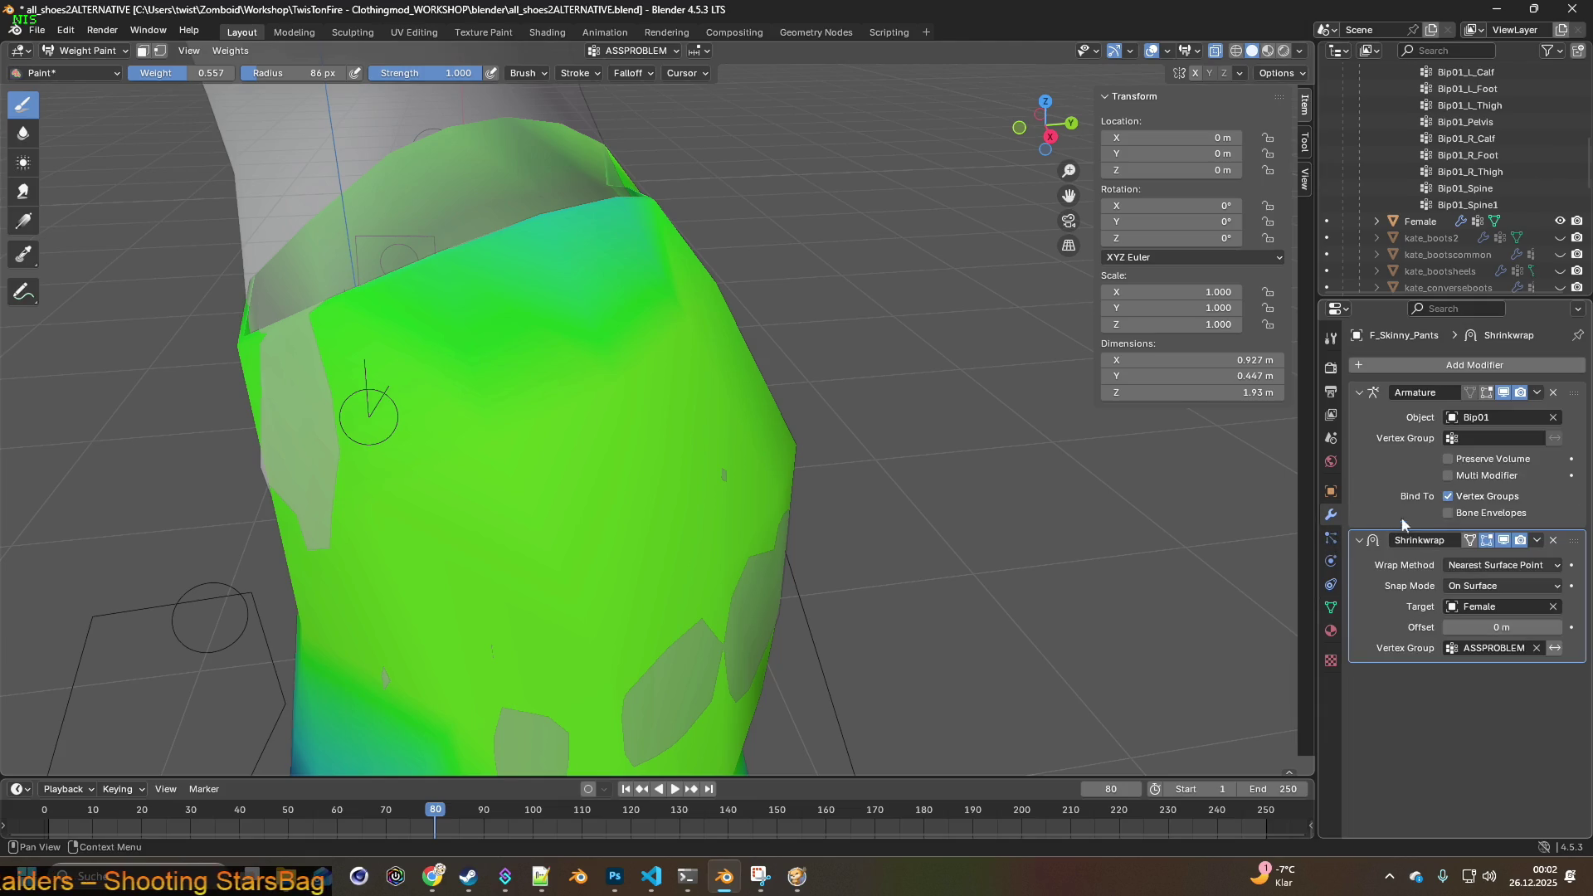
- Add a Solidify modifier to the pants limited to the ASSPROBLEM vertex group
left_click(1468, 366)
mouse_move(1468, 367)
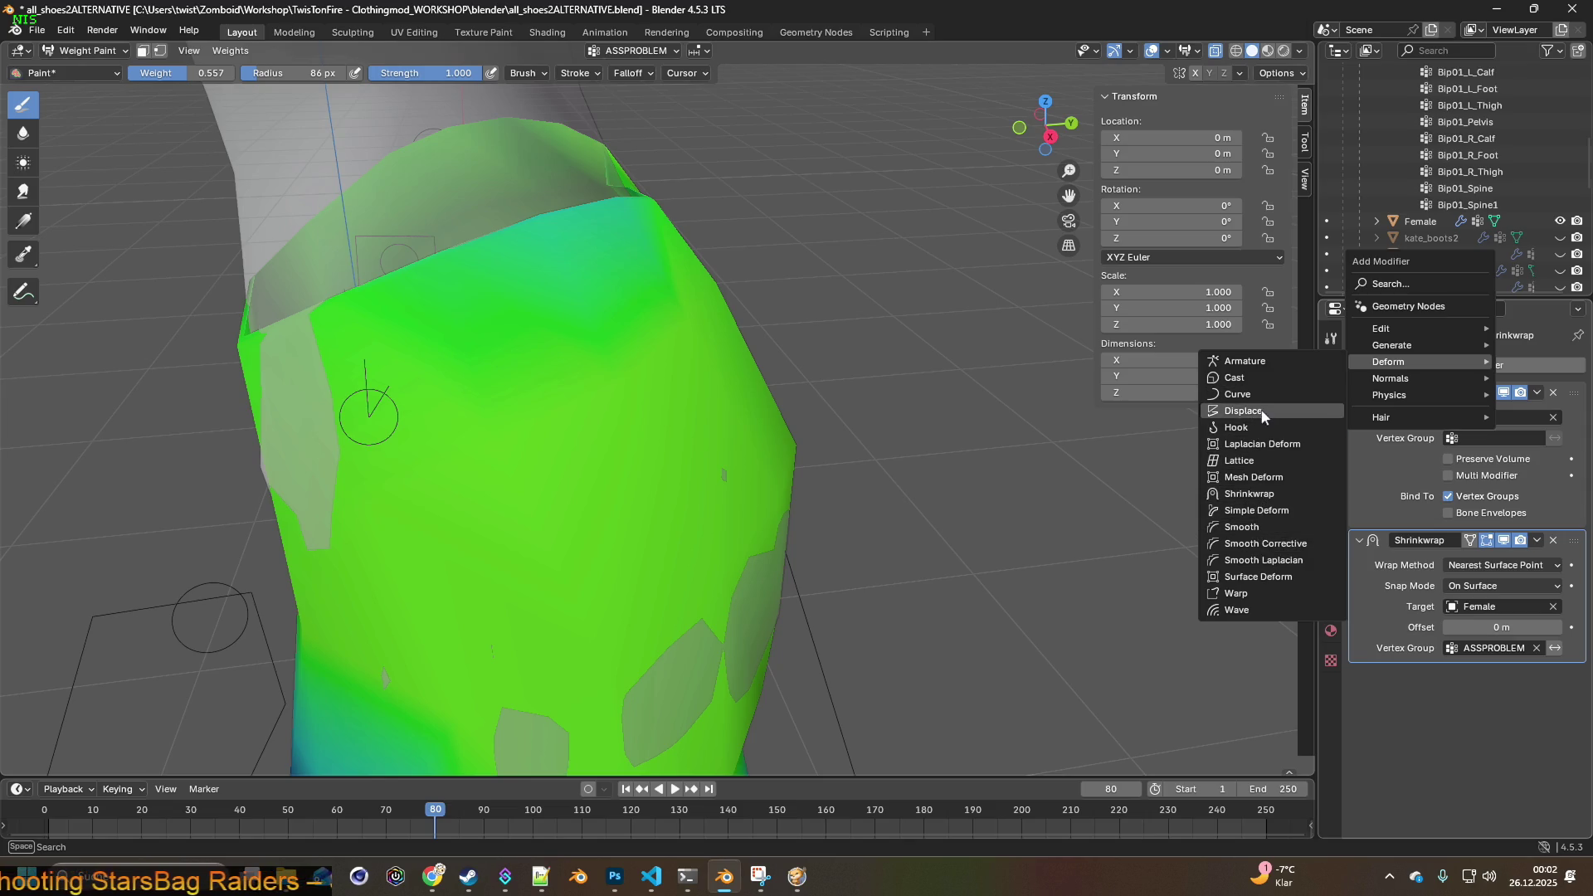
mouse_move(1400, 382)
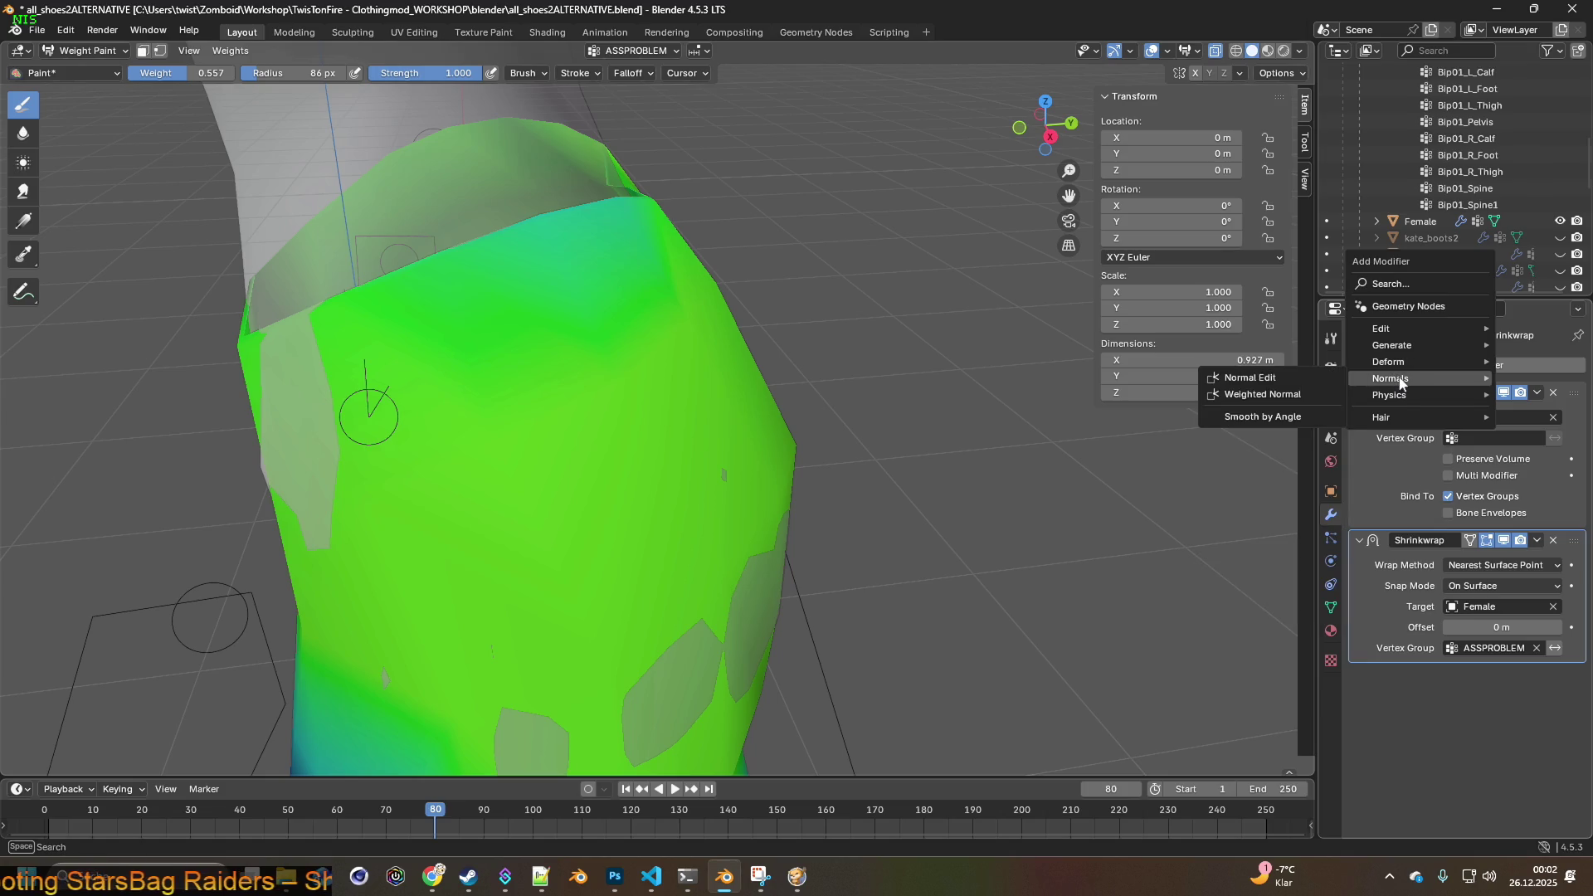
mouse_move(1400, 349)
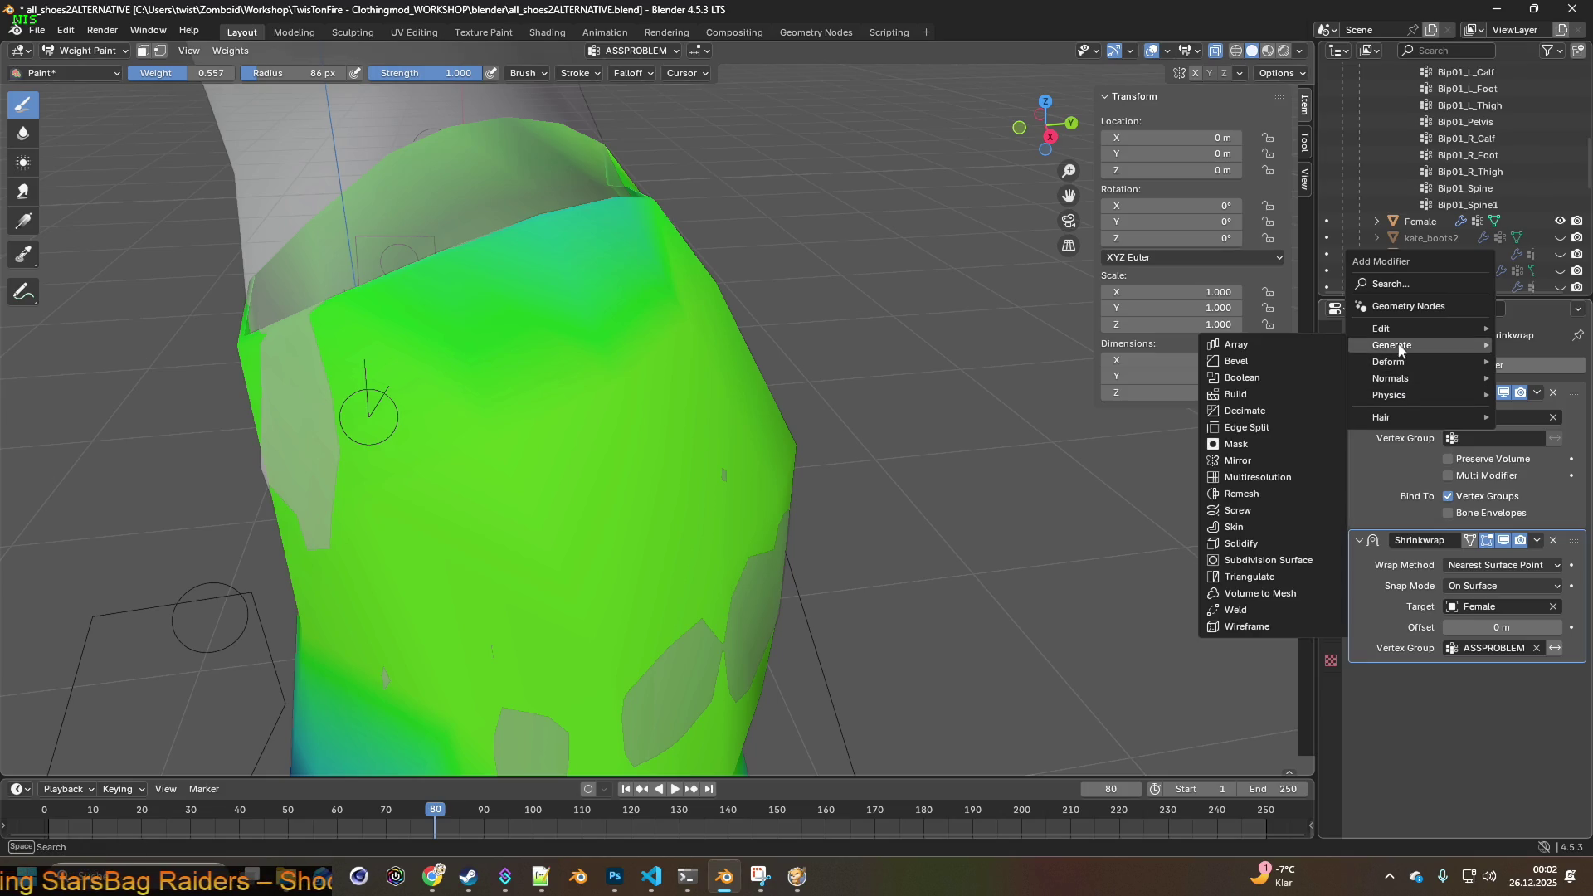
left_click(1254, 545)
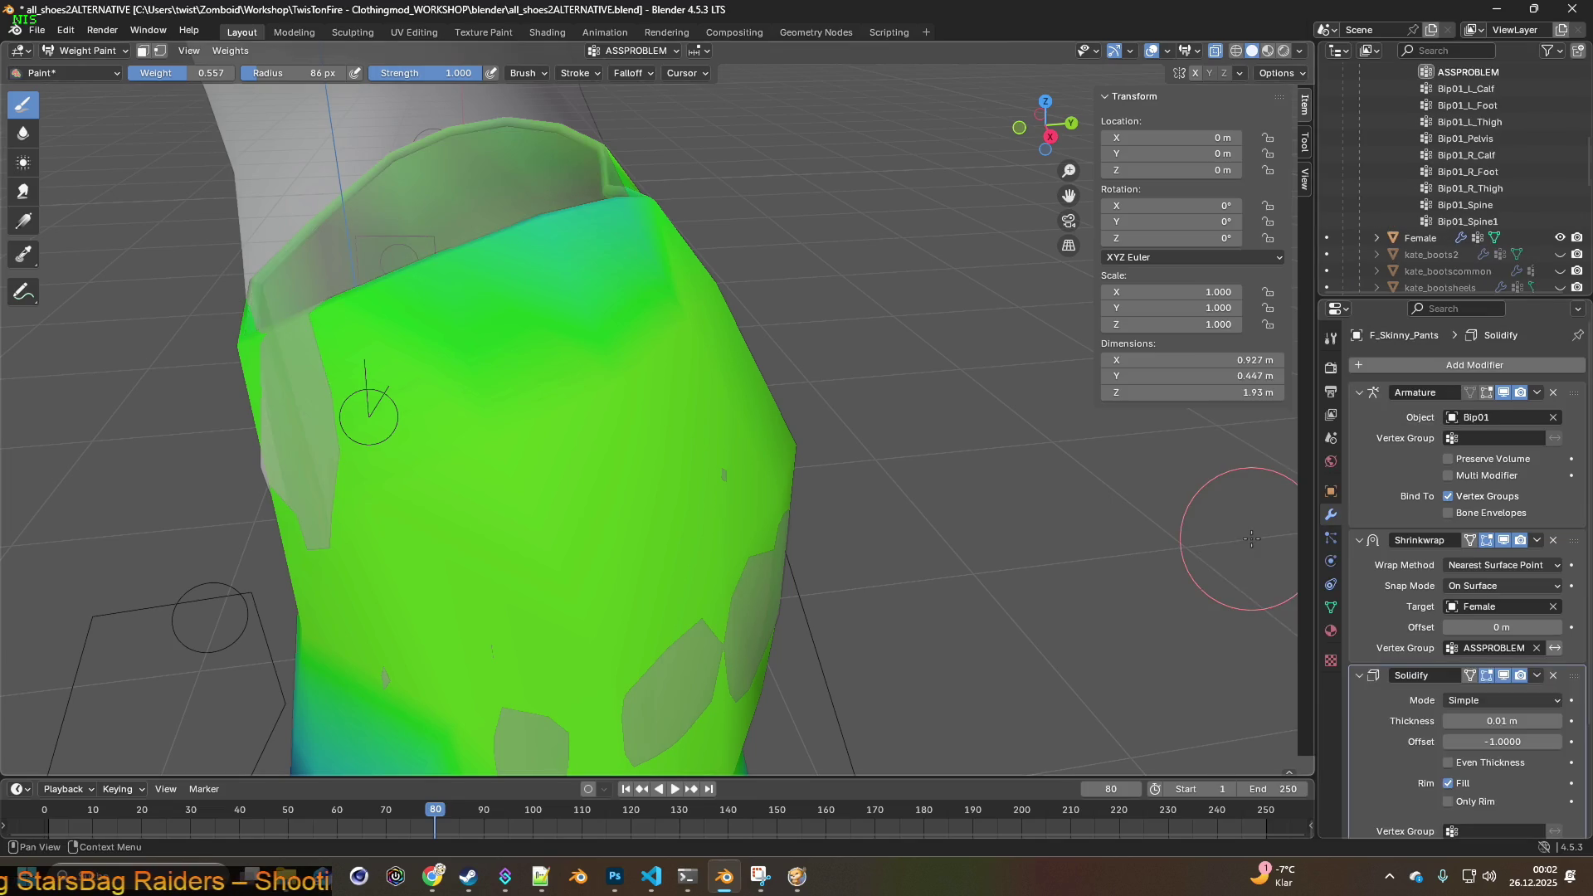
mouse_move(942, 445)
middle_mouse_down()
mouse_move(941, 423)
mouse_move(807, 399)
middle_mouse_up()
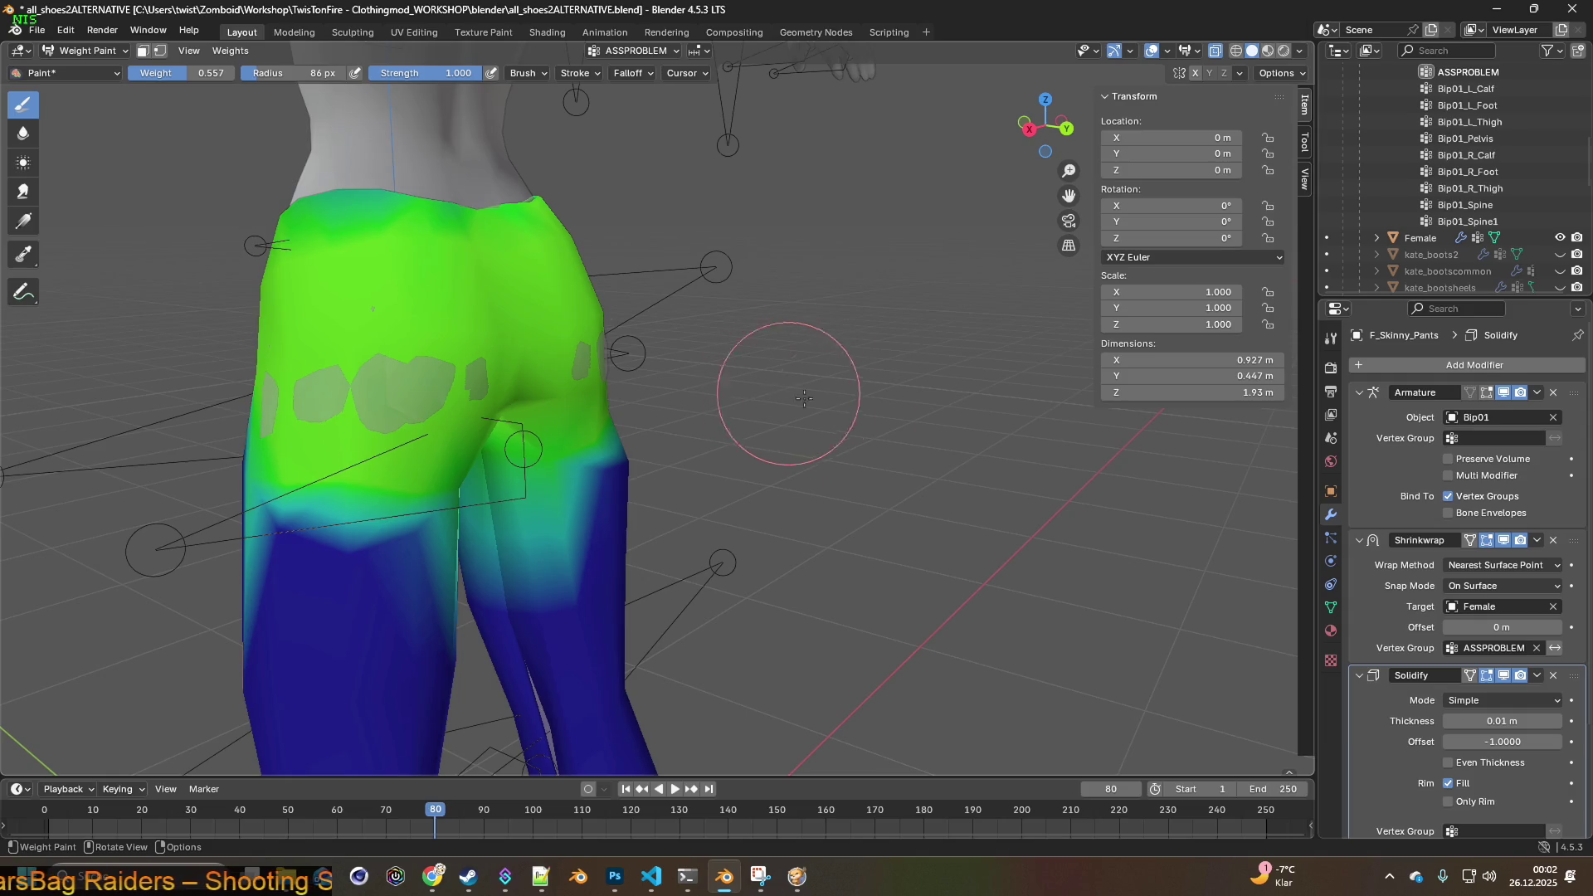
scroll(1381, 728, "down", 2)
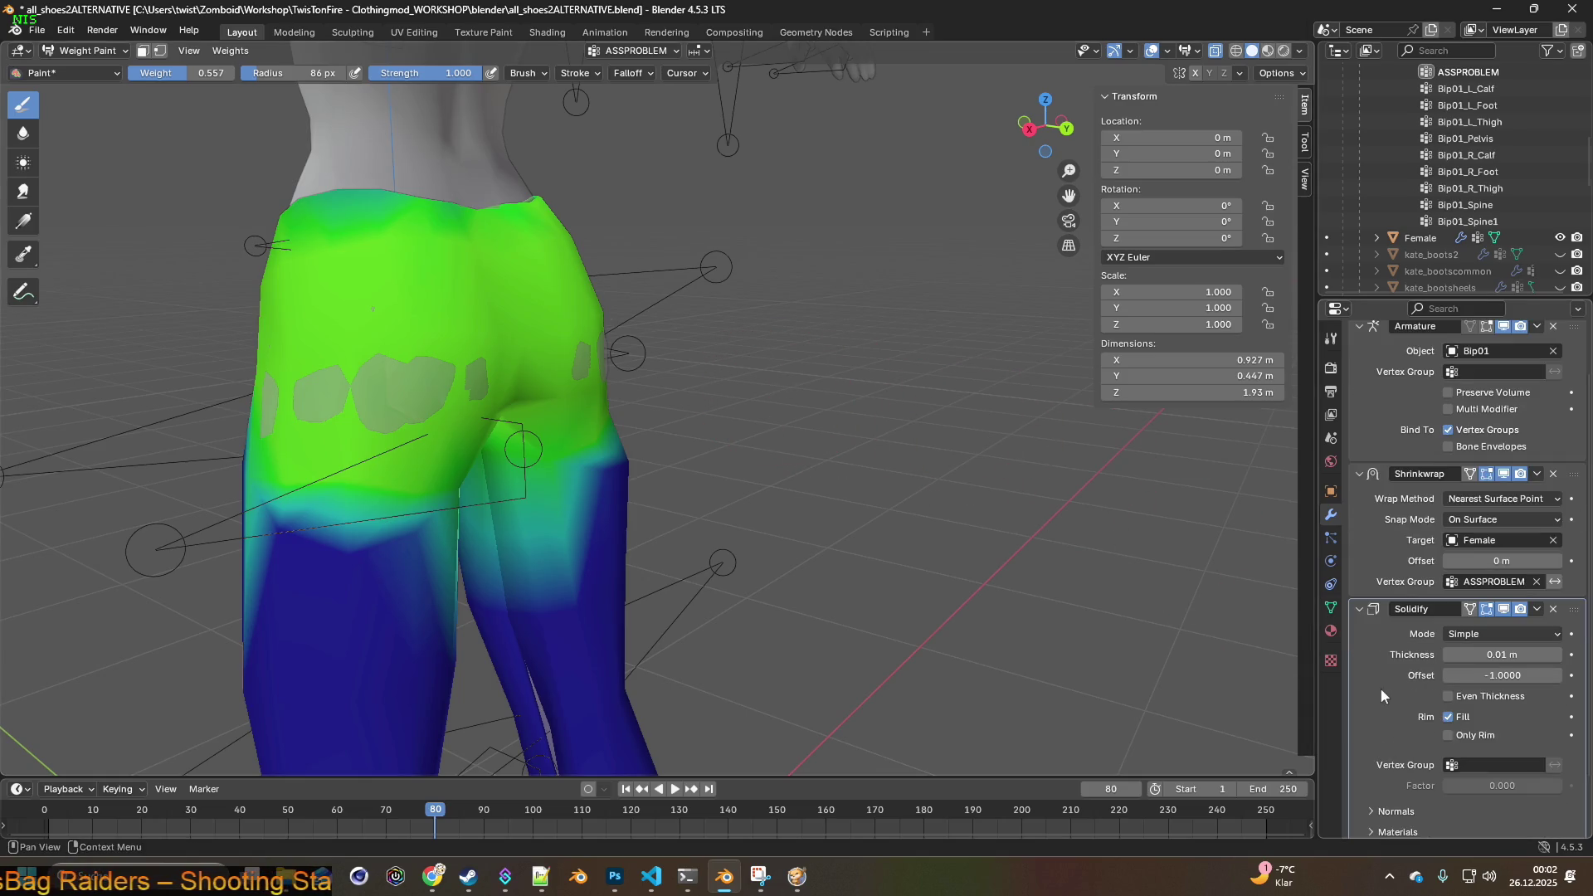
left_click(1464, 764)
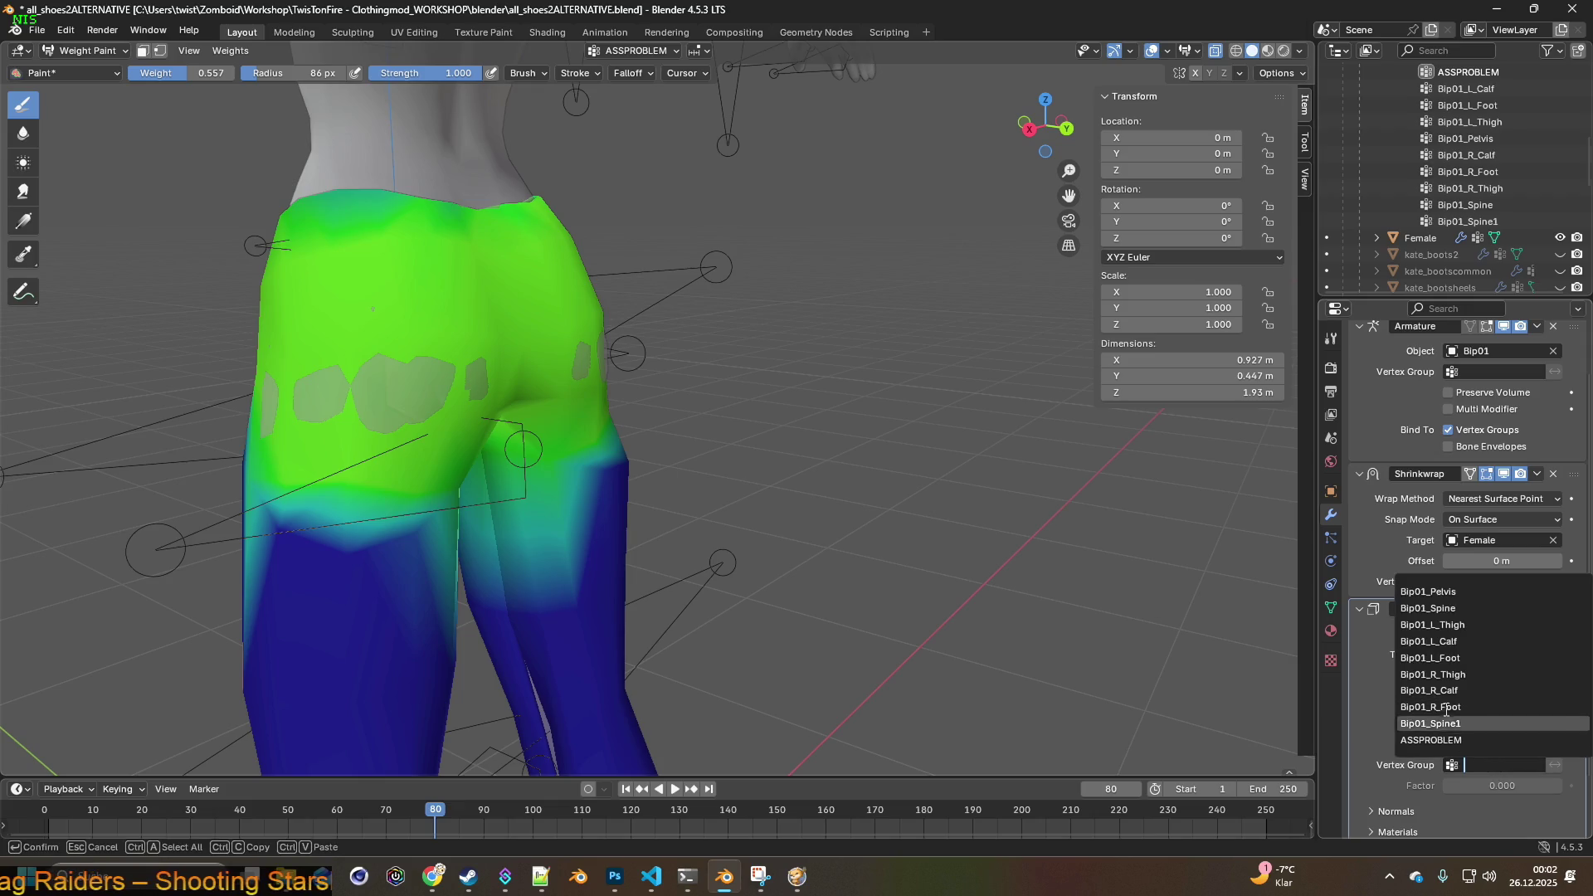
left_click(1448, 737)
- Set the Solidify thickness to -0.03 m
middle_click_drag(938, 558, 1029, 572, "shift")
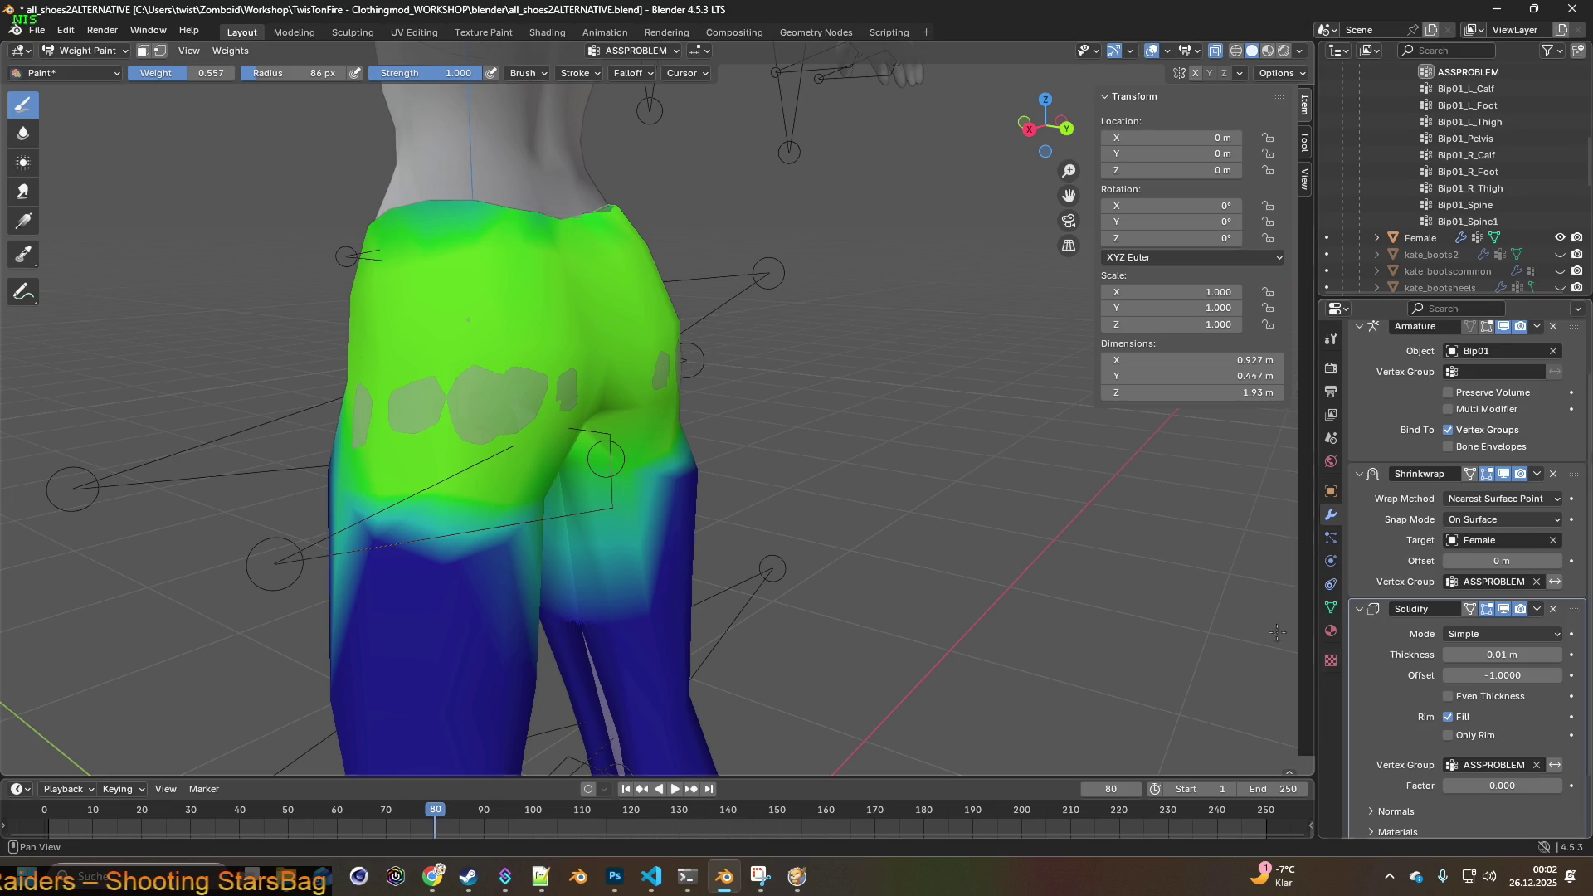
mouse_move(877, 521)
middle_mouse_down()
mouse_move(765, 481)
mouse_move(822, 517)
mouse_move(843, 494)
middle_mouse_up()
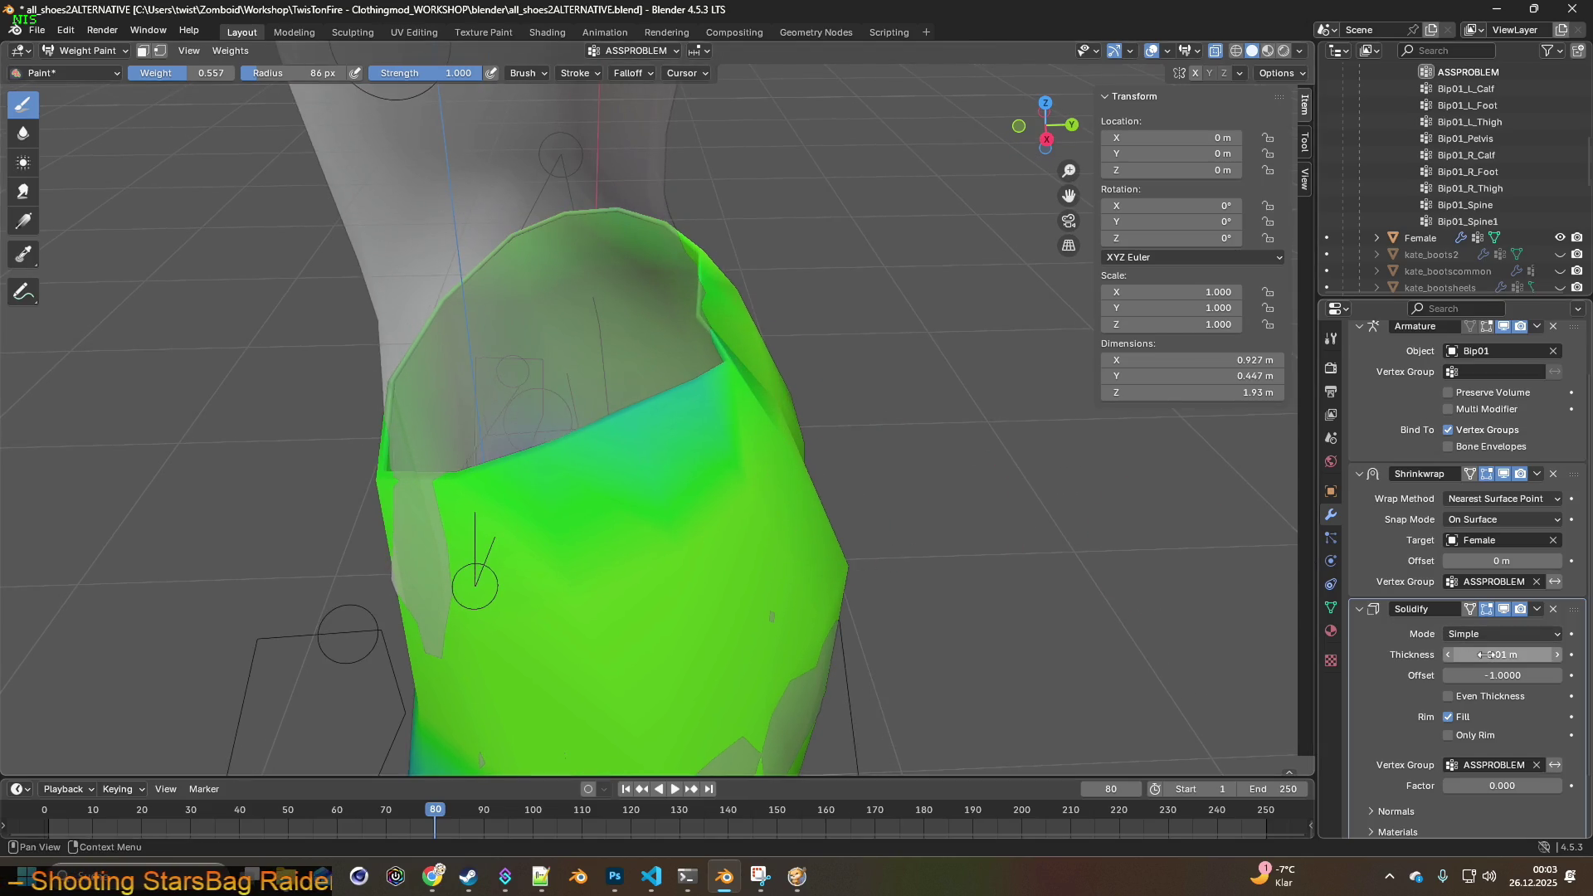
left_click_drag(1496, 656, 1478, 656)
mouse_move(1200, 602)
middle_mouse_down()
mouse_move(680, 522)
mouse_move(627, 456)
mouse_move(846, 448)
mouse_move(975, 528)
mouse_move(671, 470)
mouse_move(605, 434)
mouse_move(701, 374)
mouse_move(715, 342)
mouse_move(706, 434)
mouse_move(671, 514)
mouse_move(1022, 508)
mouse_move(641, 381)
middle_mouse_up()
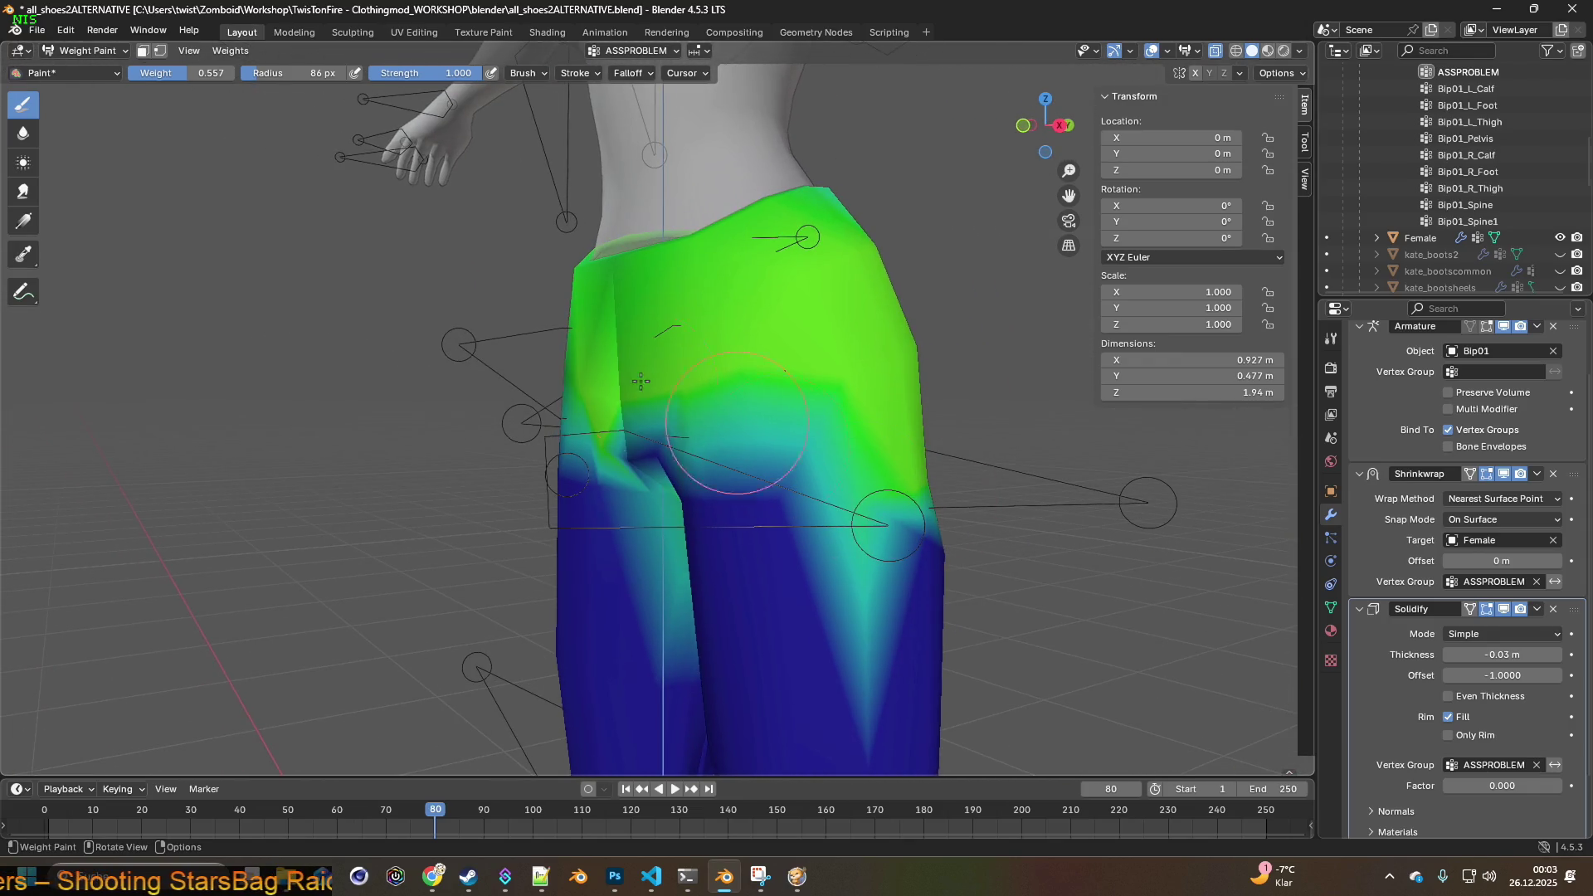
left_click(79, 50)
left_click(85, 88)
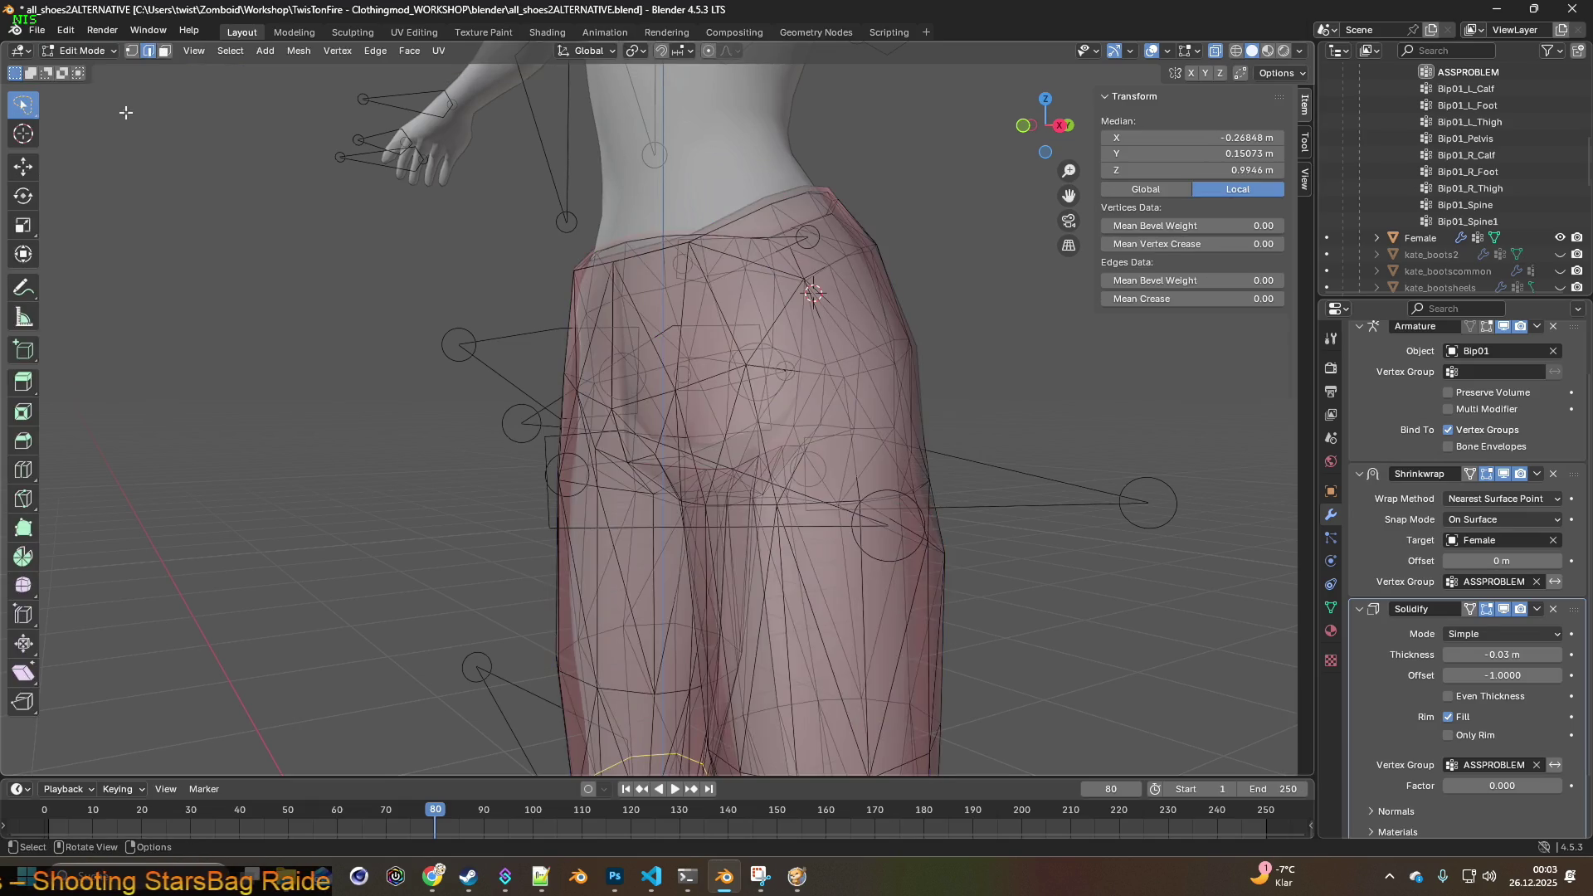
middle_click_drag(531, 465, 854, 472)
scroll(855, 472, "down", 3)
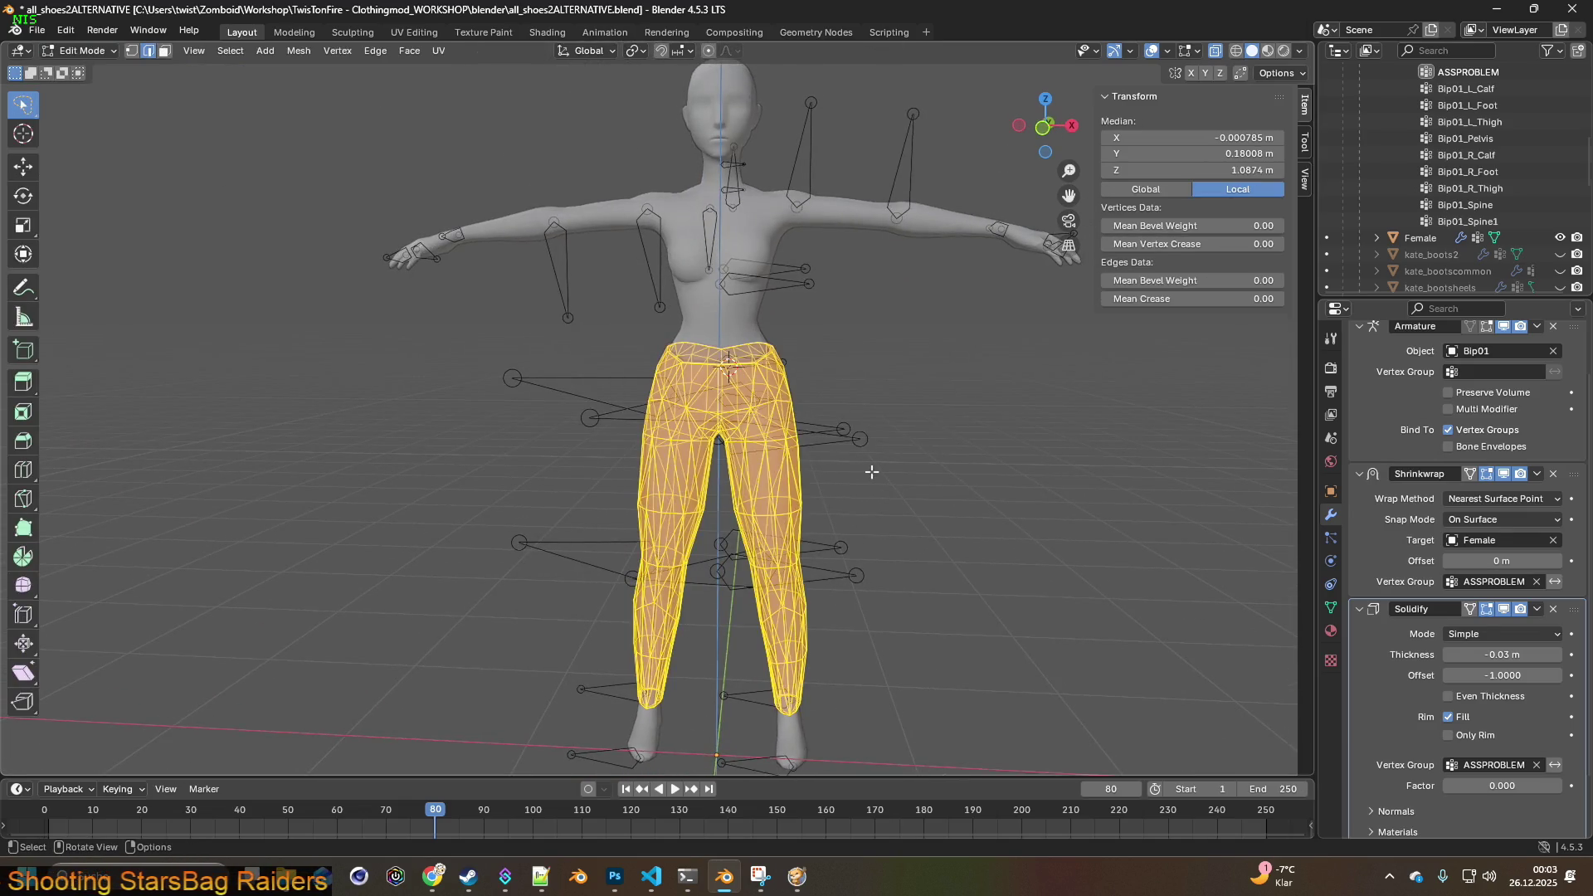
key("m")
left_click(817, 470)
mouse_move(814, 465)
middle_mouse_down()
mouse_move(722, 465)
mouse_move(646, 490)
middle_mouse_up()
left_click(78, 51)
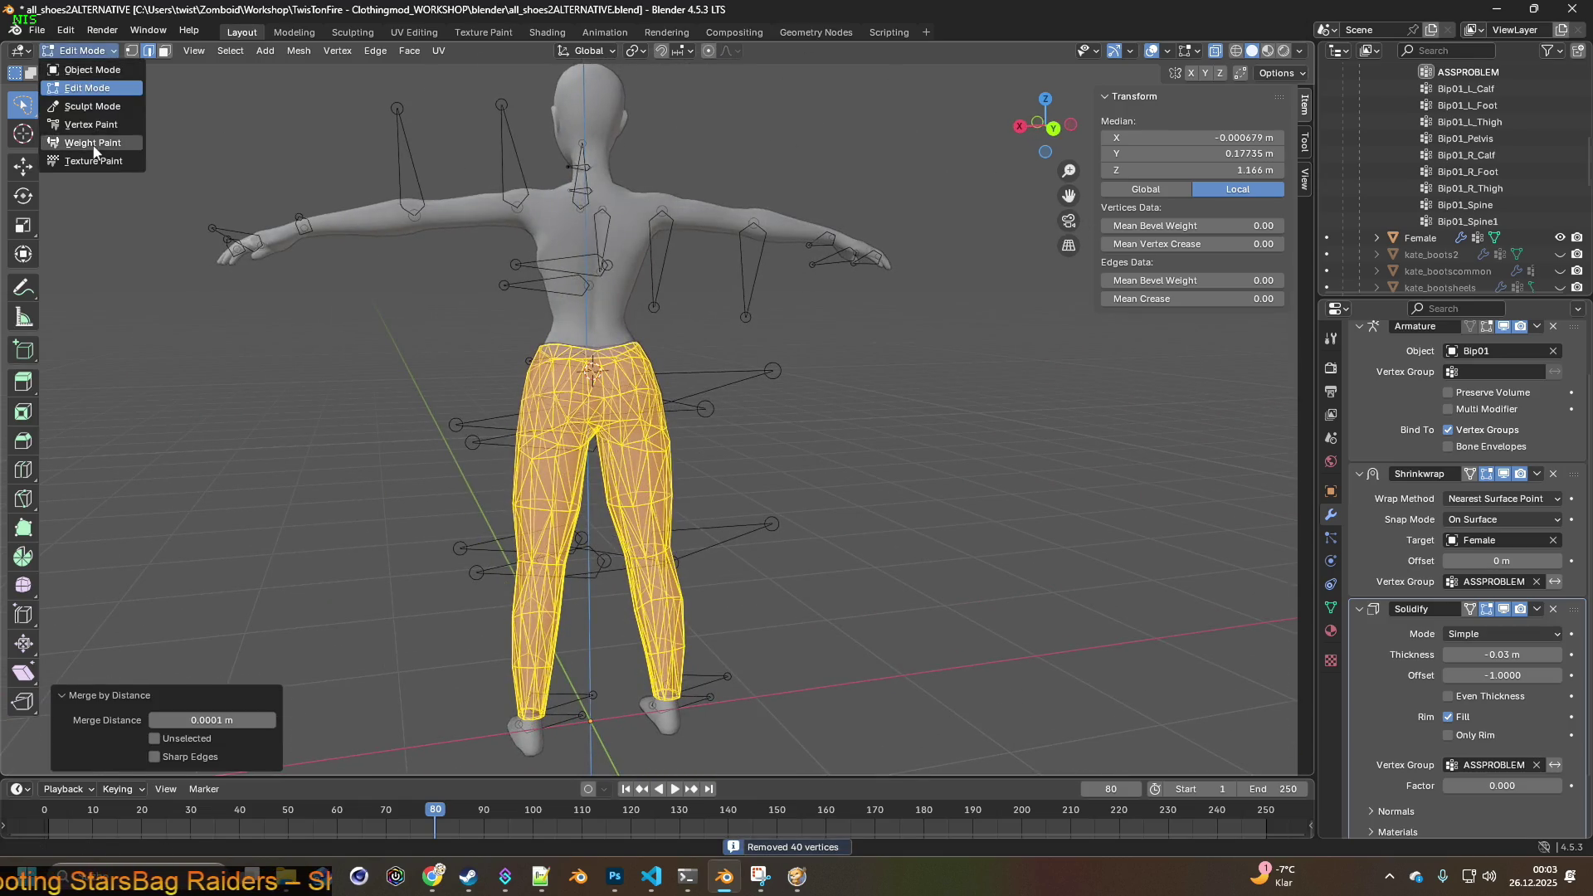
left_click(83, 147)
scroll(547, 416, "up", 5)
middle_click_drag(546, 417, 817, 366)
scroll(762, 429, "up", 5)
mouse_move(711, 382)
middle_mouse_down()
mouse_move(499, 406)
mouse_move(614, 419)
mouse_move(497, 428)
mouse_move(684, 449)
mouse_move(600, 366)
mouse_move(604, 433)
middle_mouse_up()
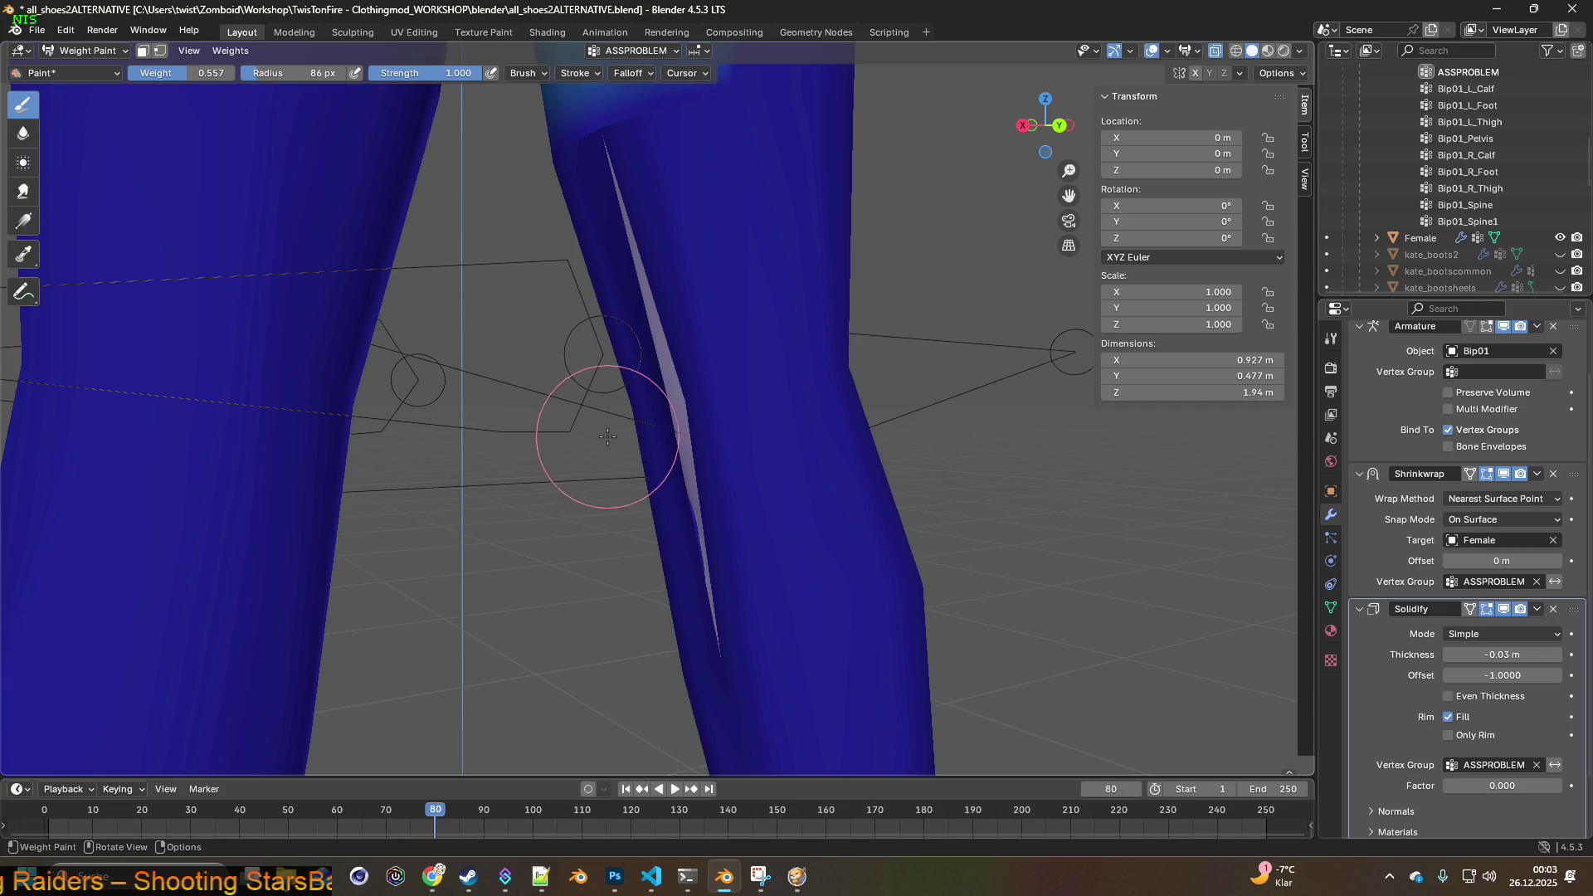
- Return to Object Mode and show the pants in Material Preview
left_click(82, 55)
left_click(78, 66)
mouse_move(420, 302)
middle_mouse_down()
mouse_move(510, 317)
mouse_move(480, 324)
mouse_move(976, 78)
middle_mouse_up()
left_click(1268, 51)
mouse_move(1097, 149)
middle_mouse_down()
mouse_move(635, 310)
mouse_move(451, 309)
mouse_move(502, 310)
mouse_move(560, 252)
mouse_move(519, 267)
middle_mouse_up()
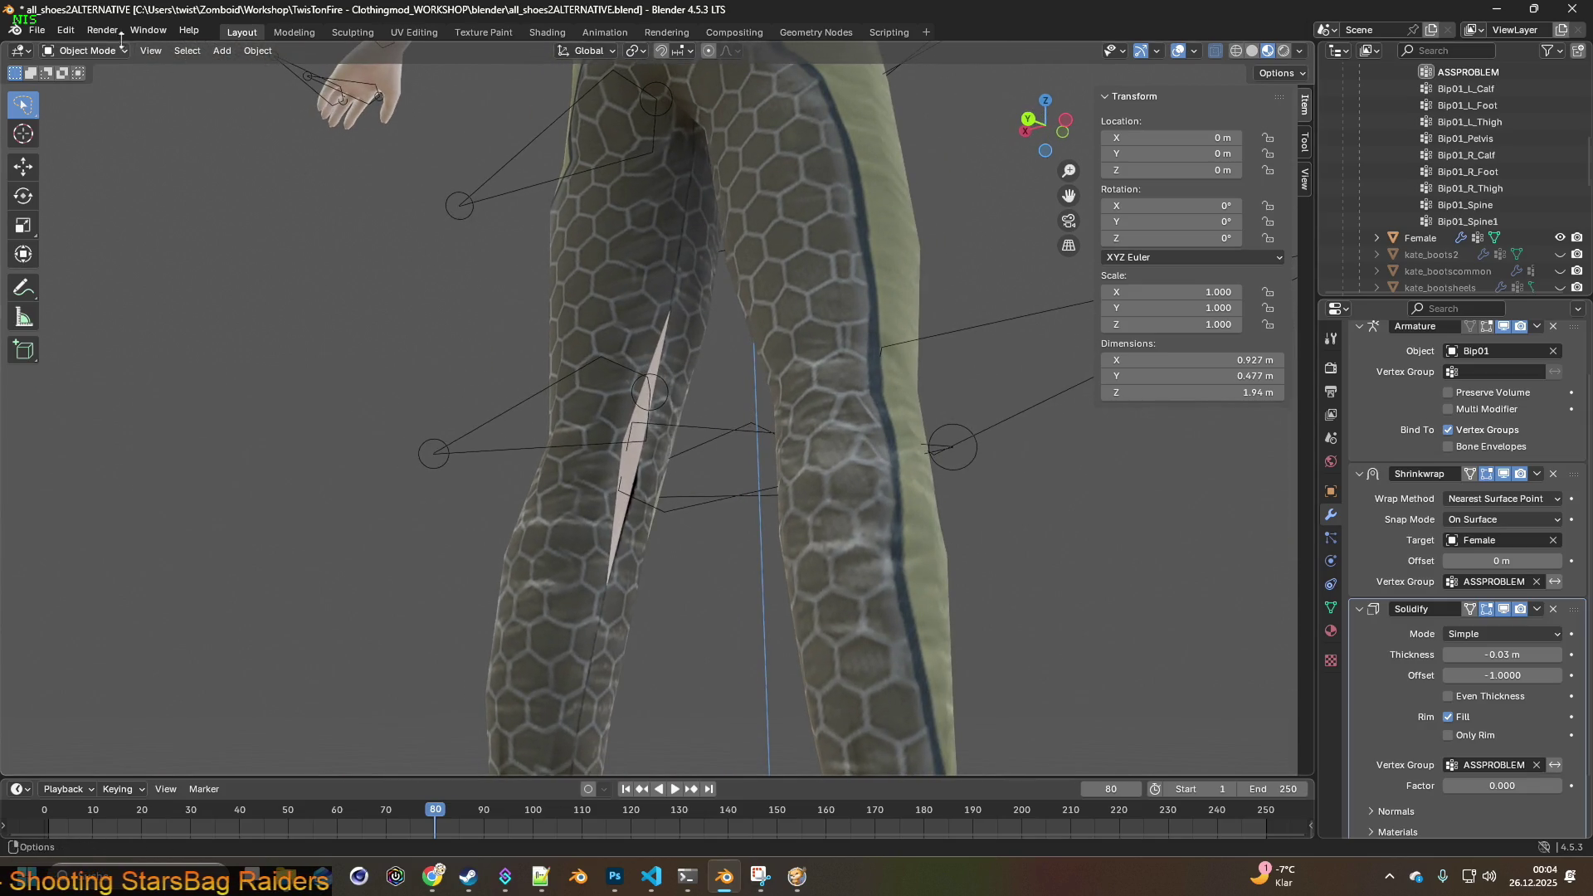
- Enter Edit Mode in vertex select with the selection cleared
left_click(86, 51)
left_click(75, 90)
scroll(603, 387, "up", 2)
scroll(604, 387, "up", 1)
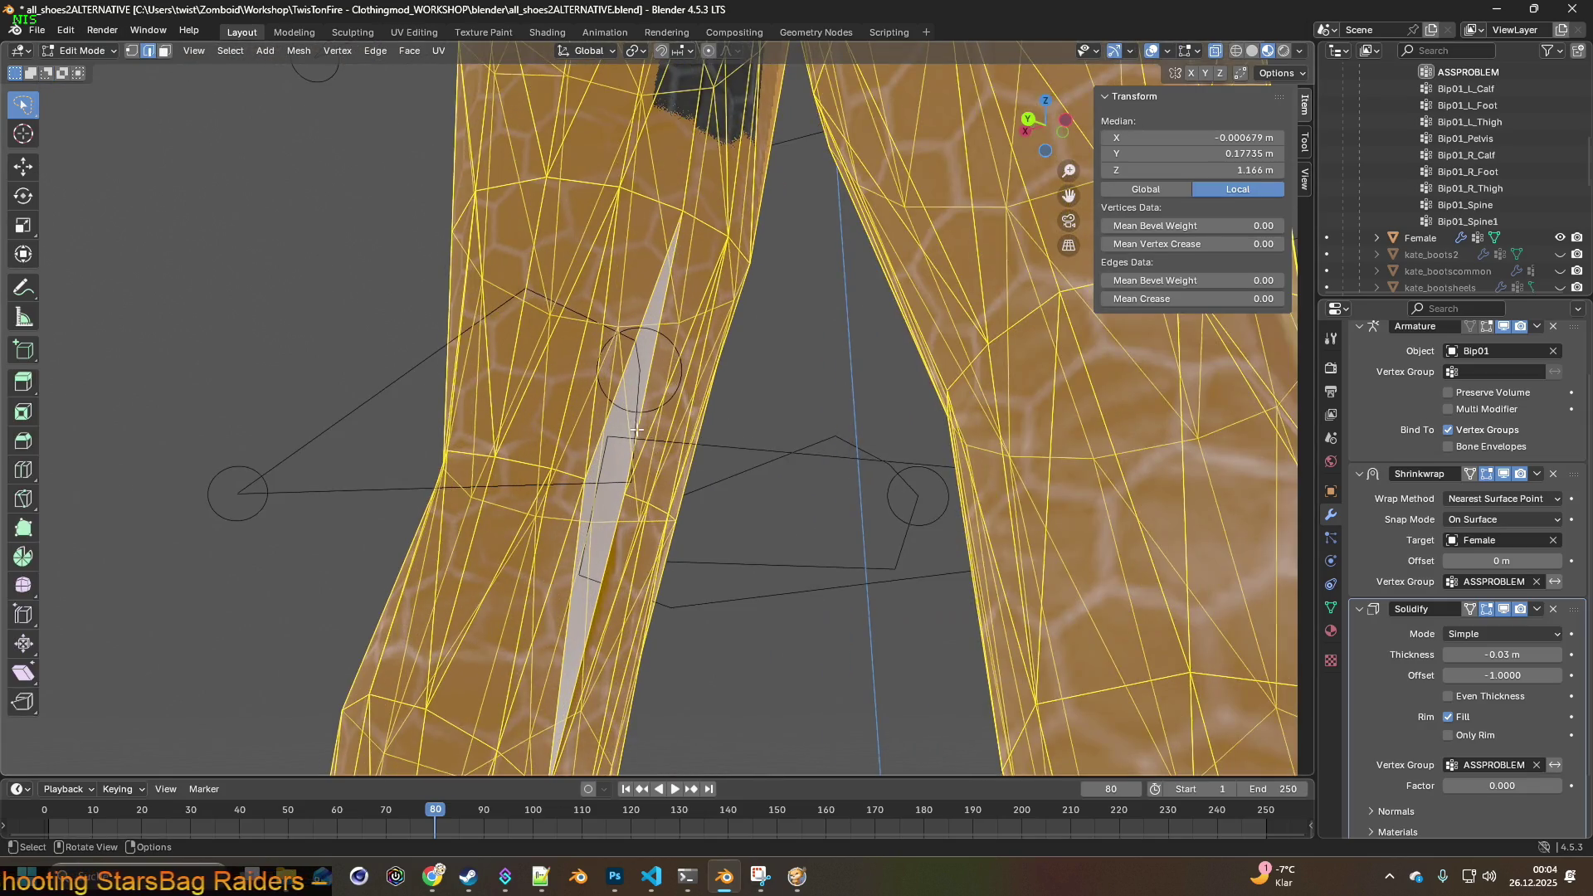
left_click(133, 53)
mouse_move(647, 452)
middle_mouse_down()
mouse_move(661, 468)
mouse_move(623, 433)
middle_mouse_up()
key("alt+a")
- Merge the first vertex pair across the inner knee split At Center
left_click(471, 261)
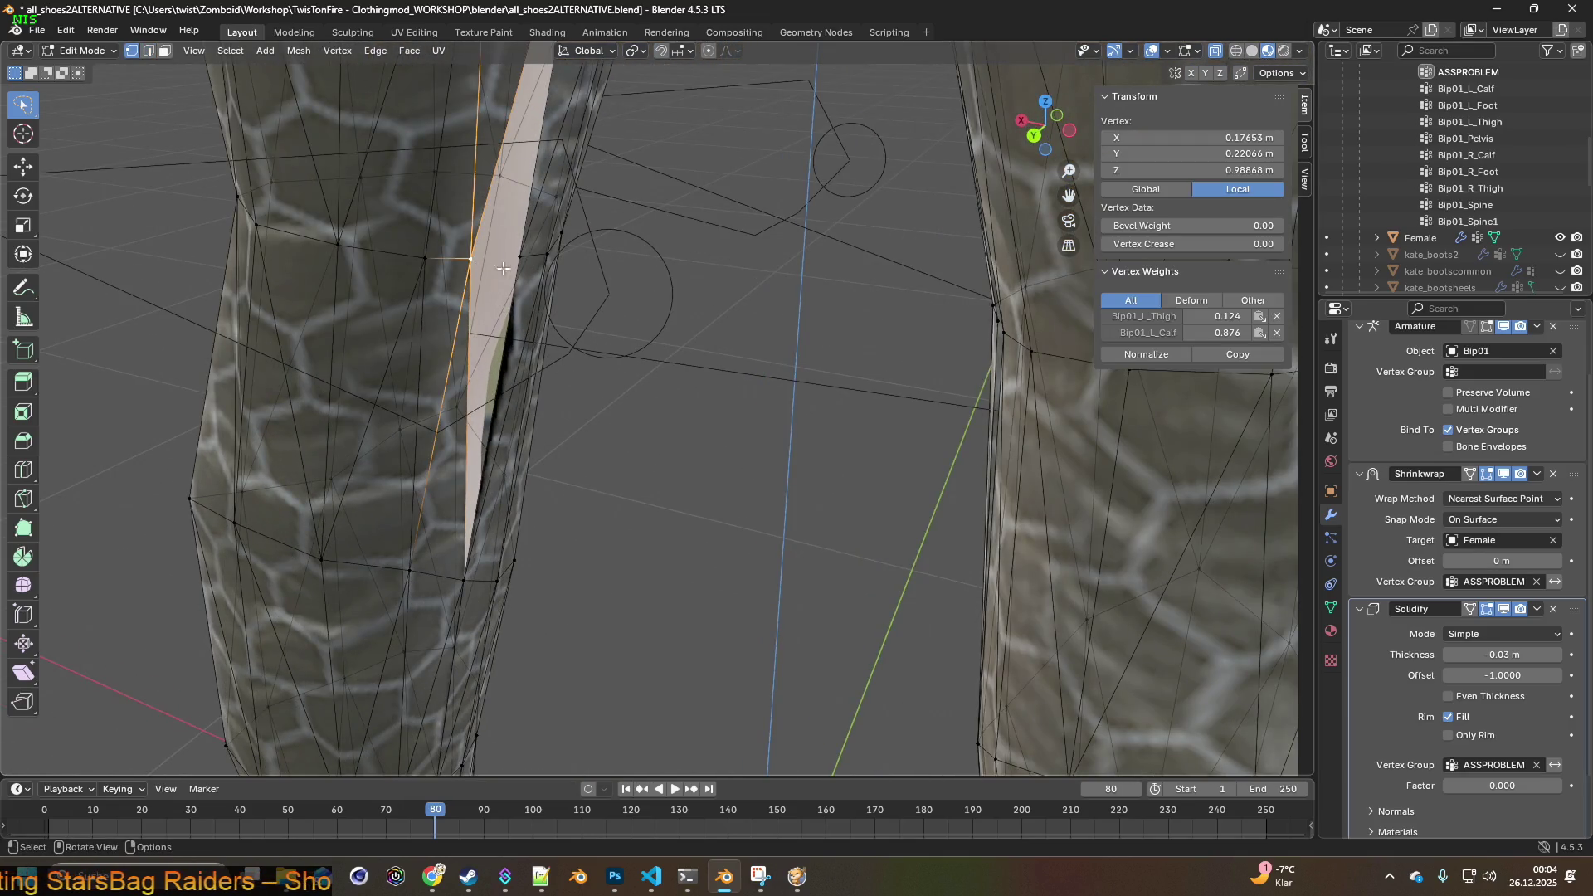
left_click(522, 261, "shift")
middle_click_drag(601, 323, 603, 319)
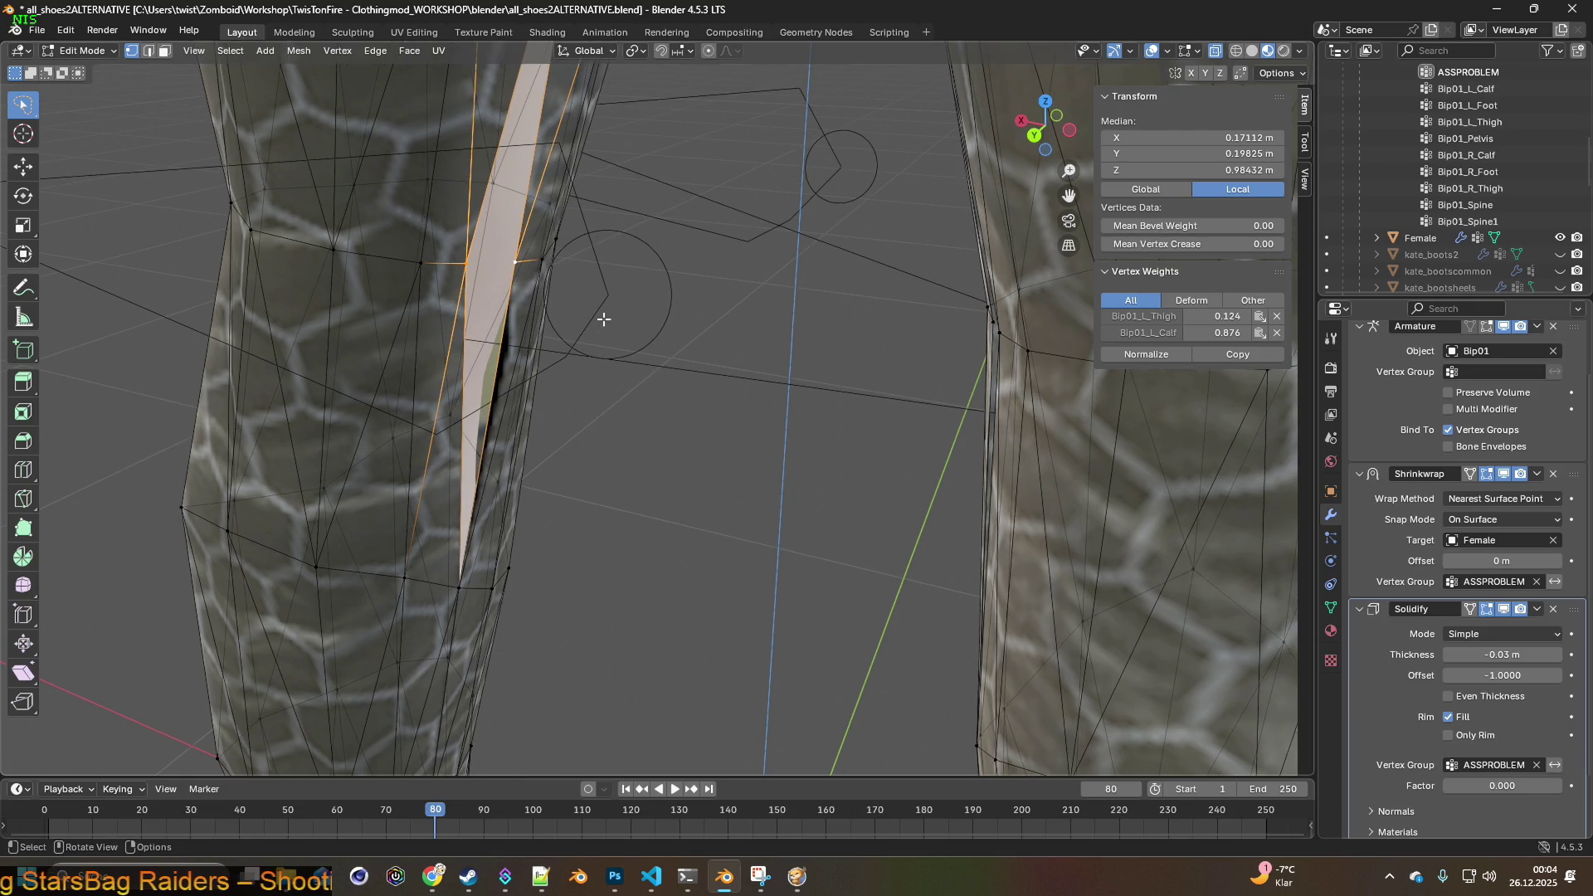
key("m")
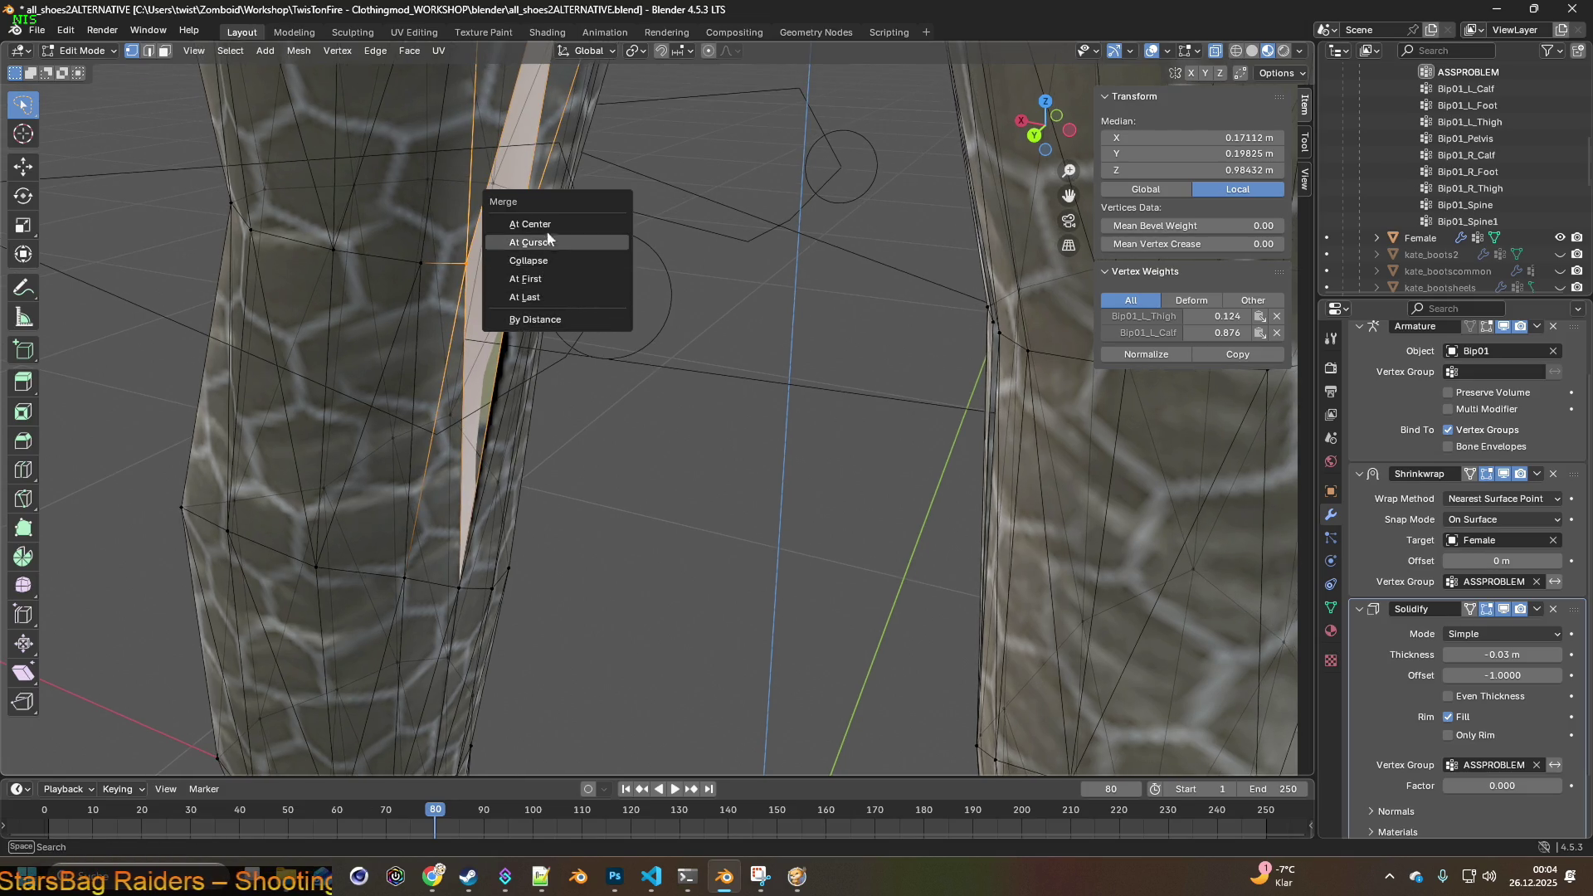
left_click(531, 224)
middle_click_drag(558, 257, 563, 289)
mouse_move(609, 440)
middle_mouse_down()
mouse_move(590, 433)
mouse_move(788, 448)
mouse_move(942, 437)
mouse_move(707, 421)
middle_mouse_up()
- Merge a second vertex pair along the split At Center and return to Object Mode
left_click(392, 374)
left_click(423, 374, "shift")
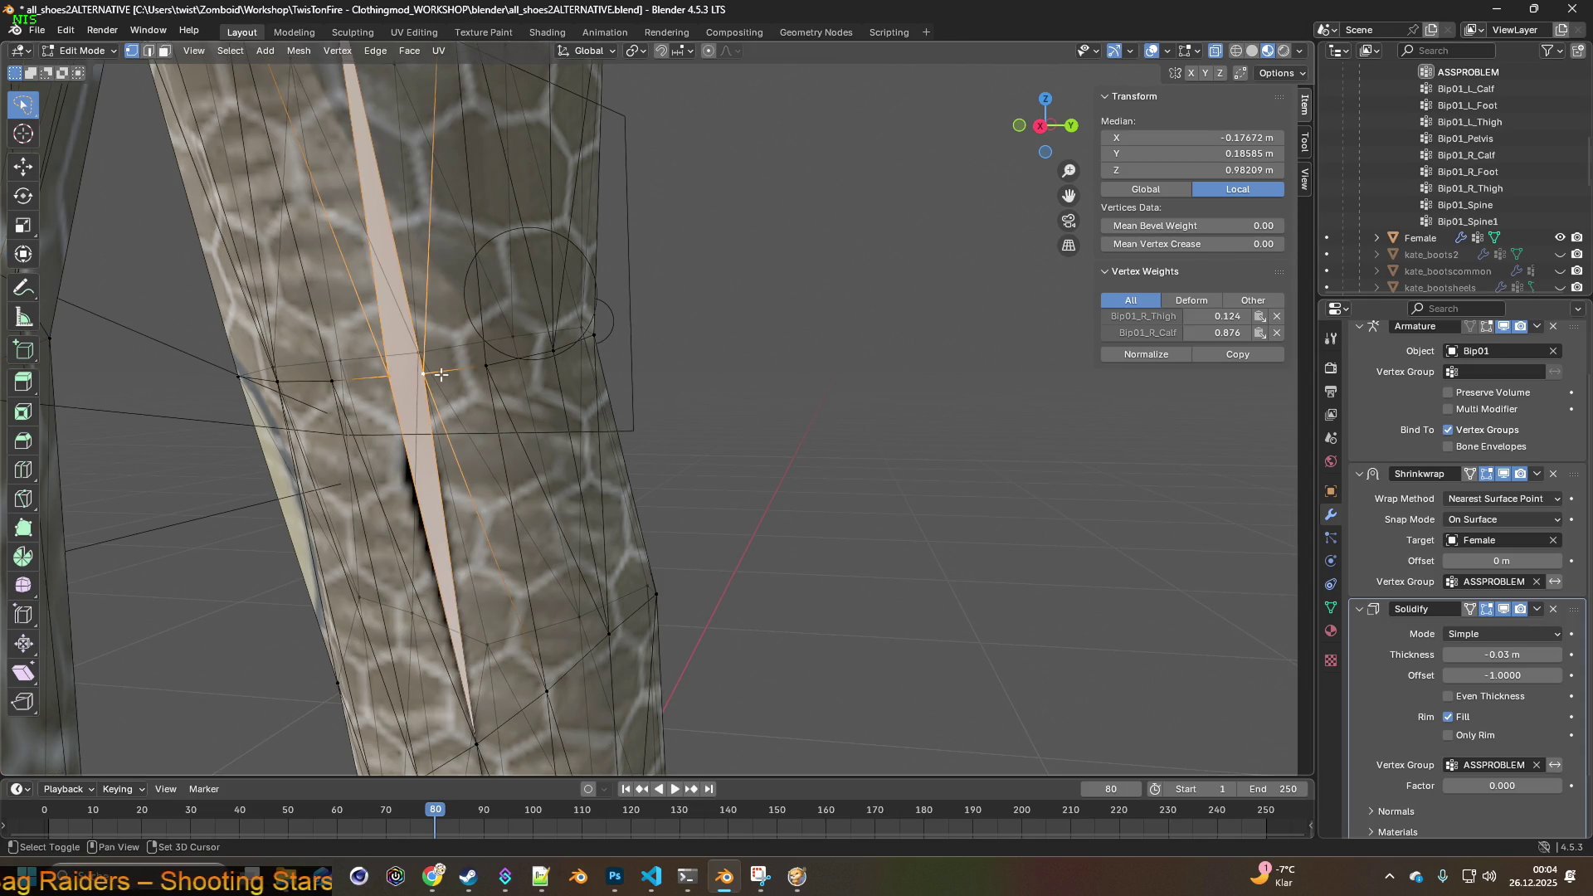
key("m")
left_click(503, 389)
mouse_move(503, 390)
middle_mouse_down()
mouse_move(520, 375)
mouse_move(495, 400)
mouse_move(465, 365)
mouse_move(578, 321)
mouse_move(508, 316)
middle_mouse_up()
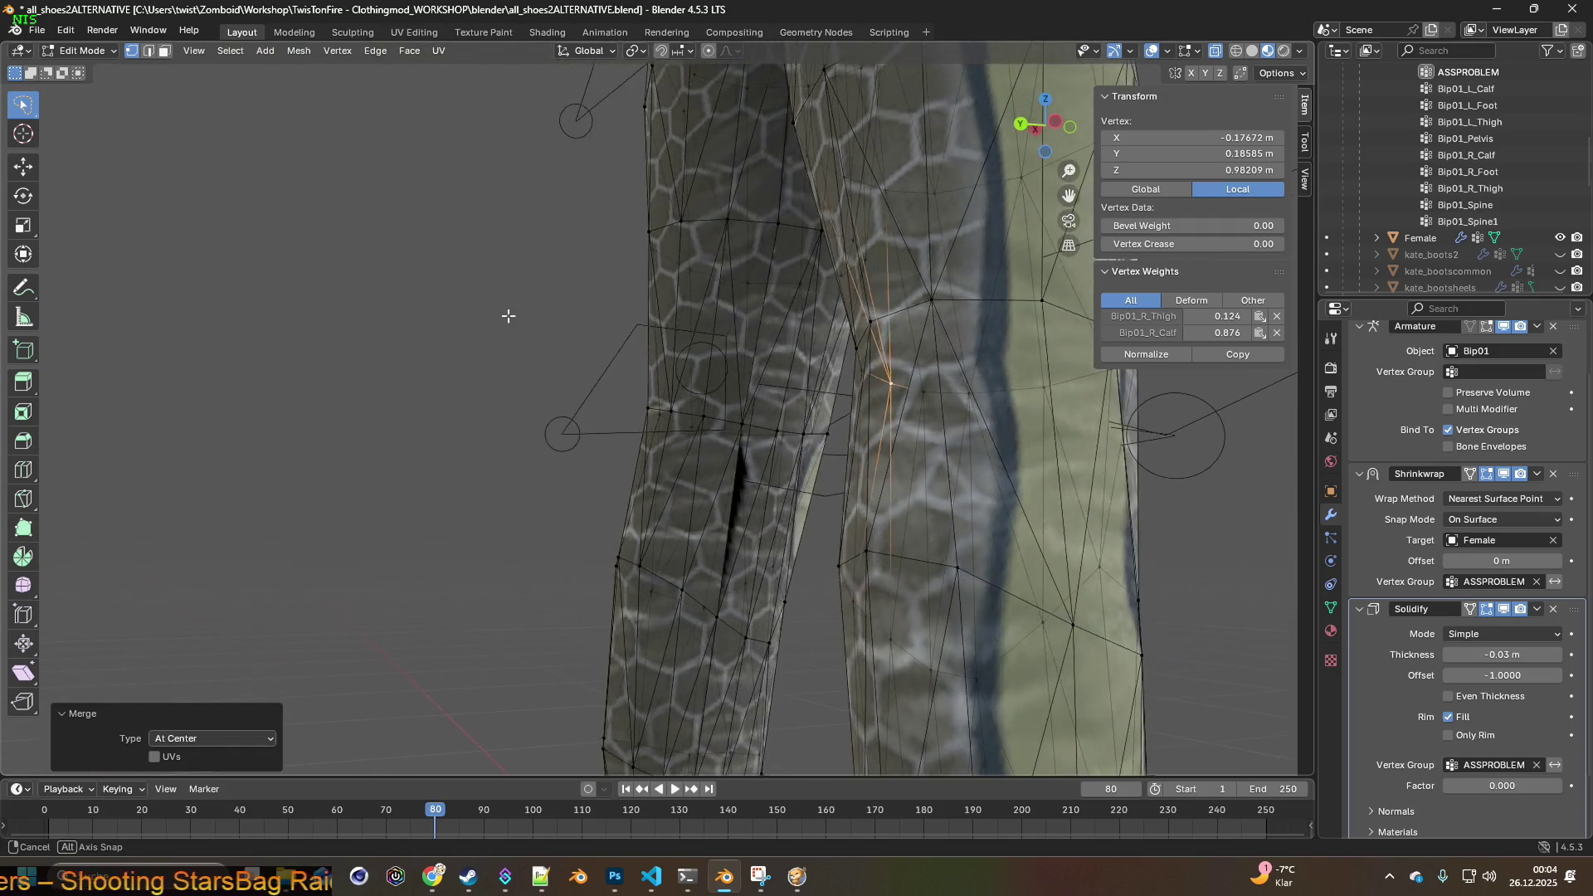
mouse_move(700, 352)
middle_mouse_down()
mouse_move(739, 355)
mouse_move(757, 440)
mouse_move(967, 427)
mouse_move(708, 433)
mouse_move(725, 431)
middle_mouse_up()
scroll(756, 433, "up", 2)
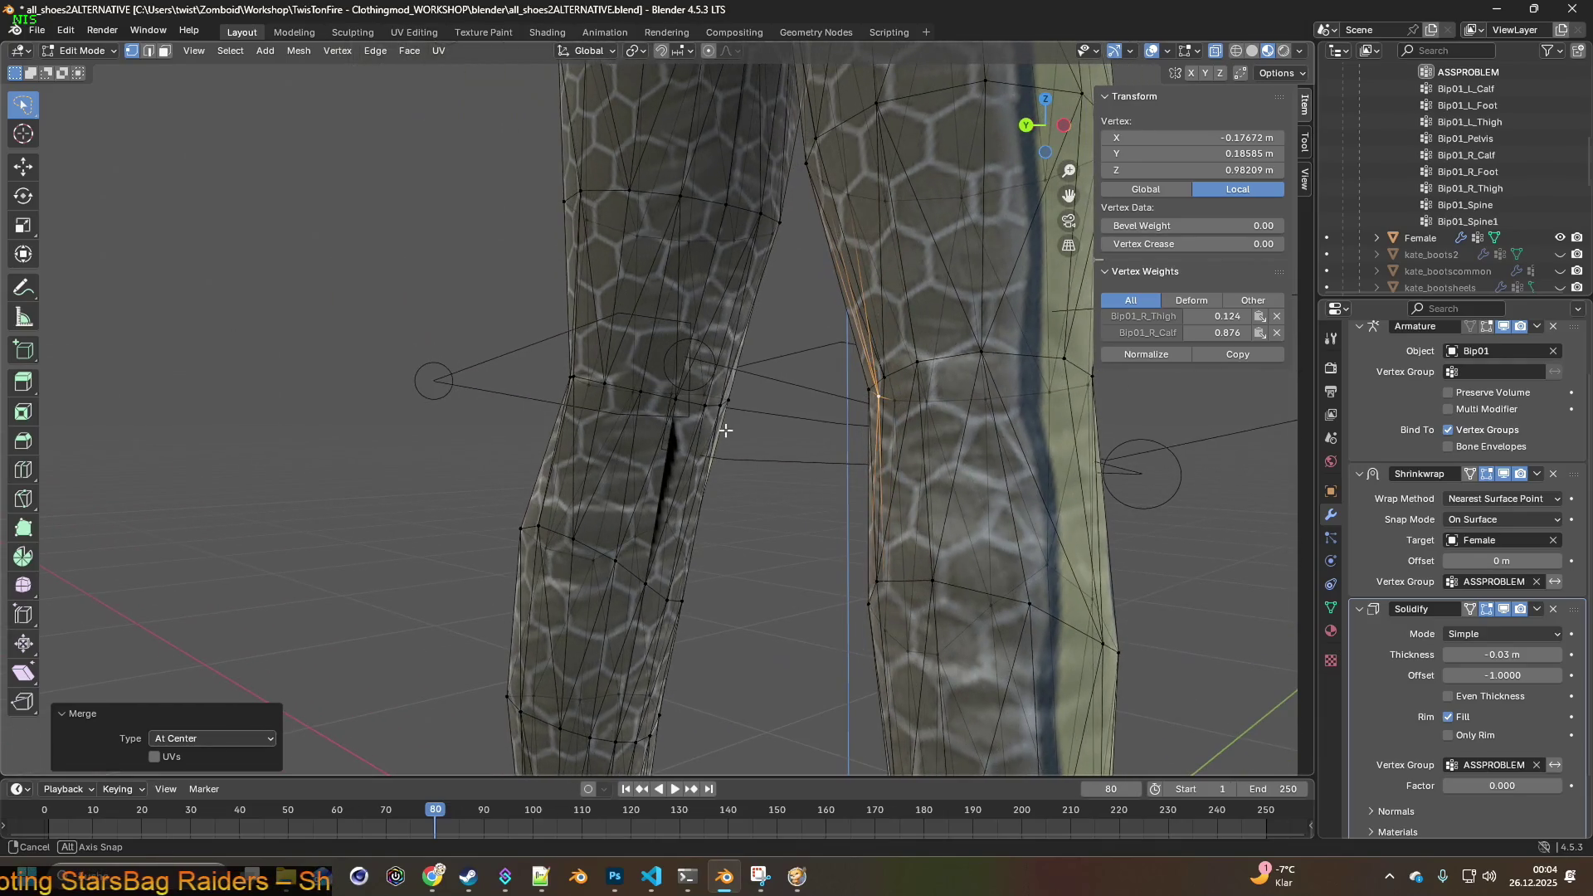
left_click(93, 52)
left_click(91, 69)
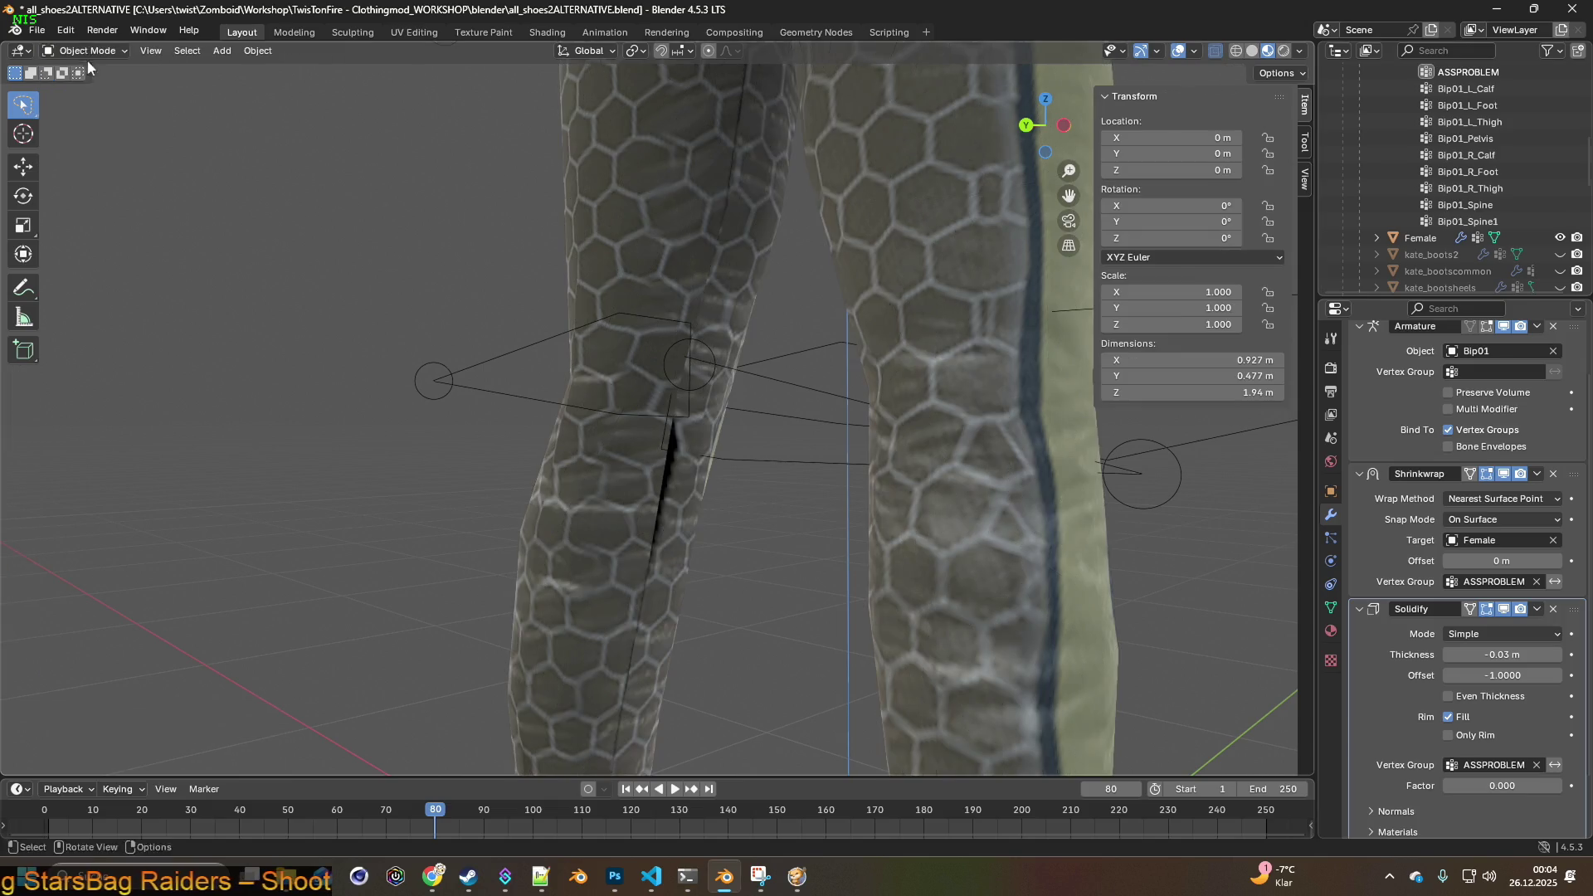
- Restore the ASSPROBLEM step from the undo history
left_click(65, 30)
mouse_move(101, 80)
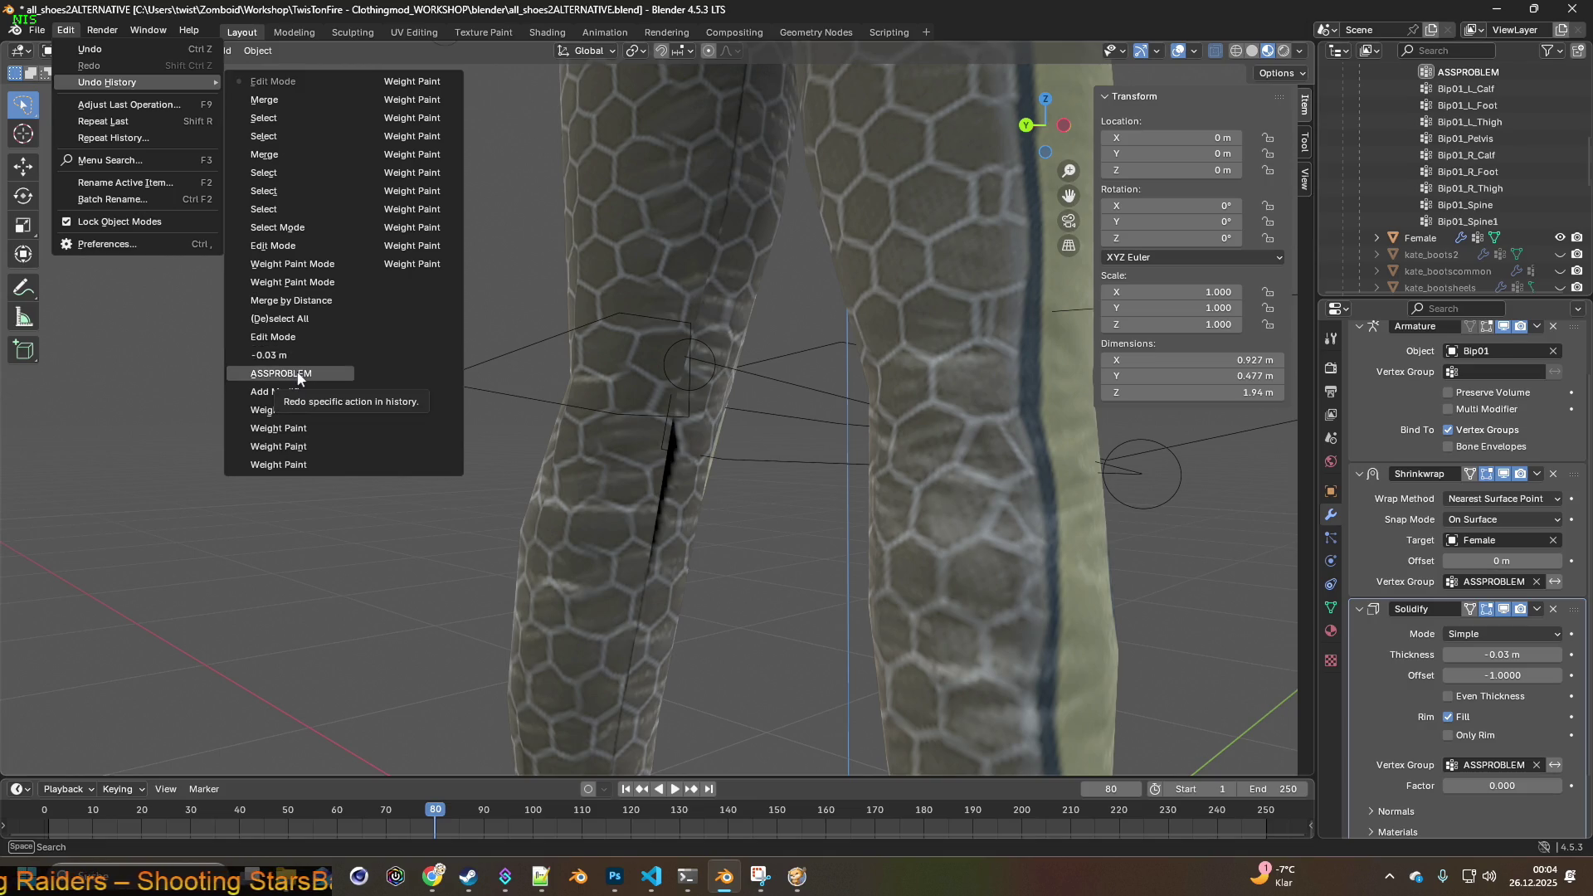
left_click(297, 374)
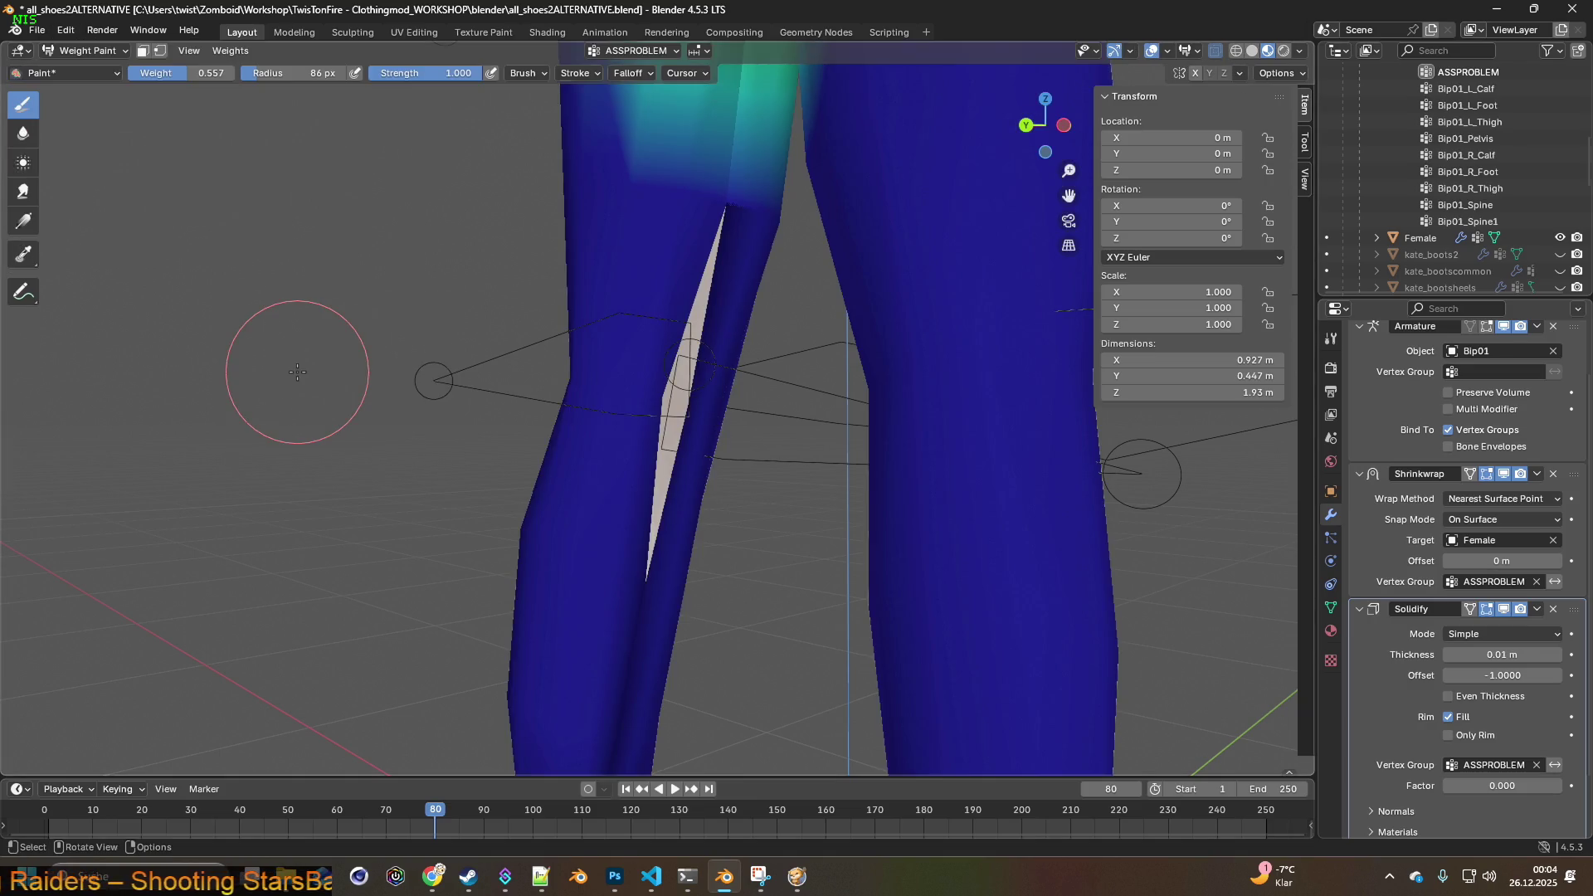
left_click(124, 49)
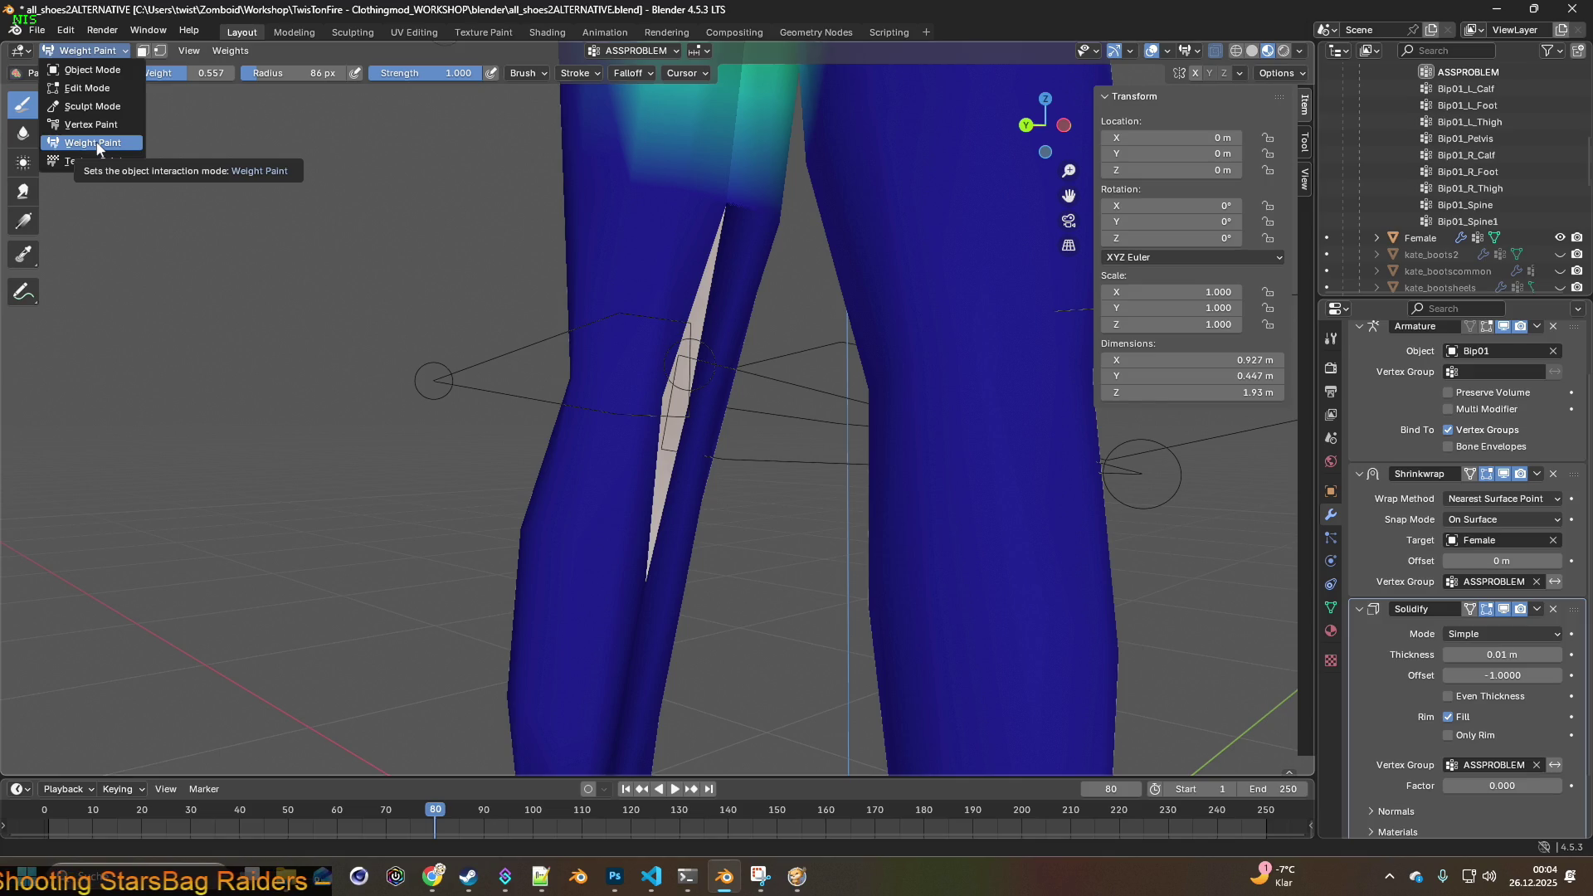
left_click(114, 53)
left_click(113, 52)
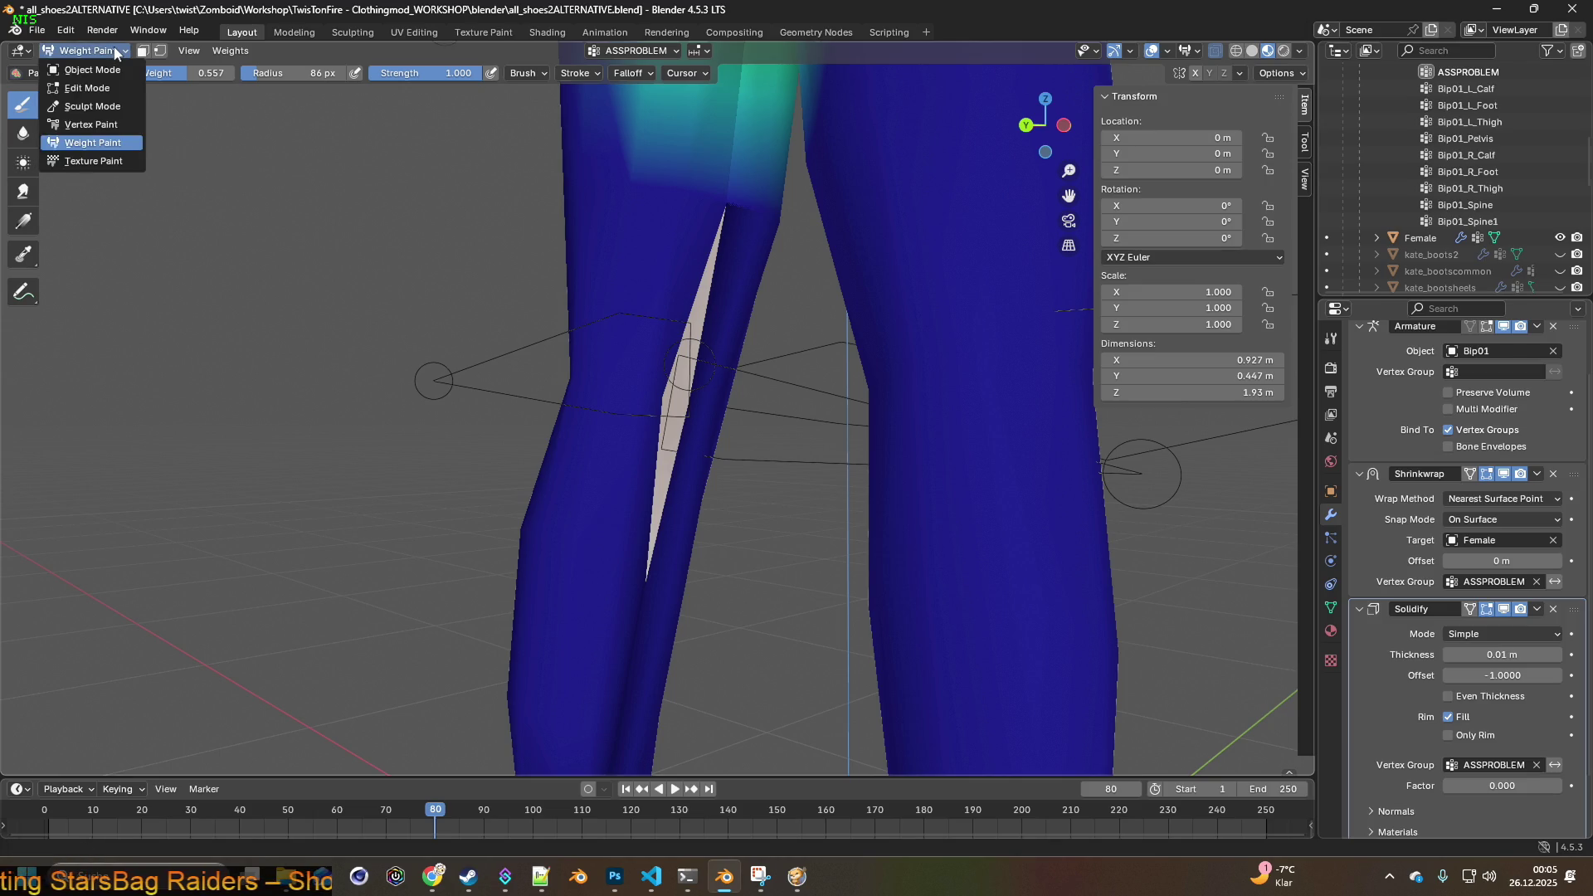
- Redo the -0.03 m Solidify thickness, then jump back to an earlier weight-painting state
left_click(66, 30)
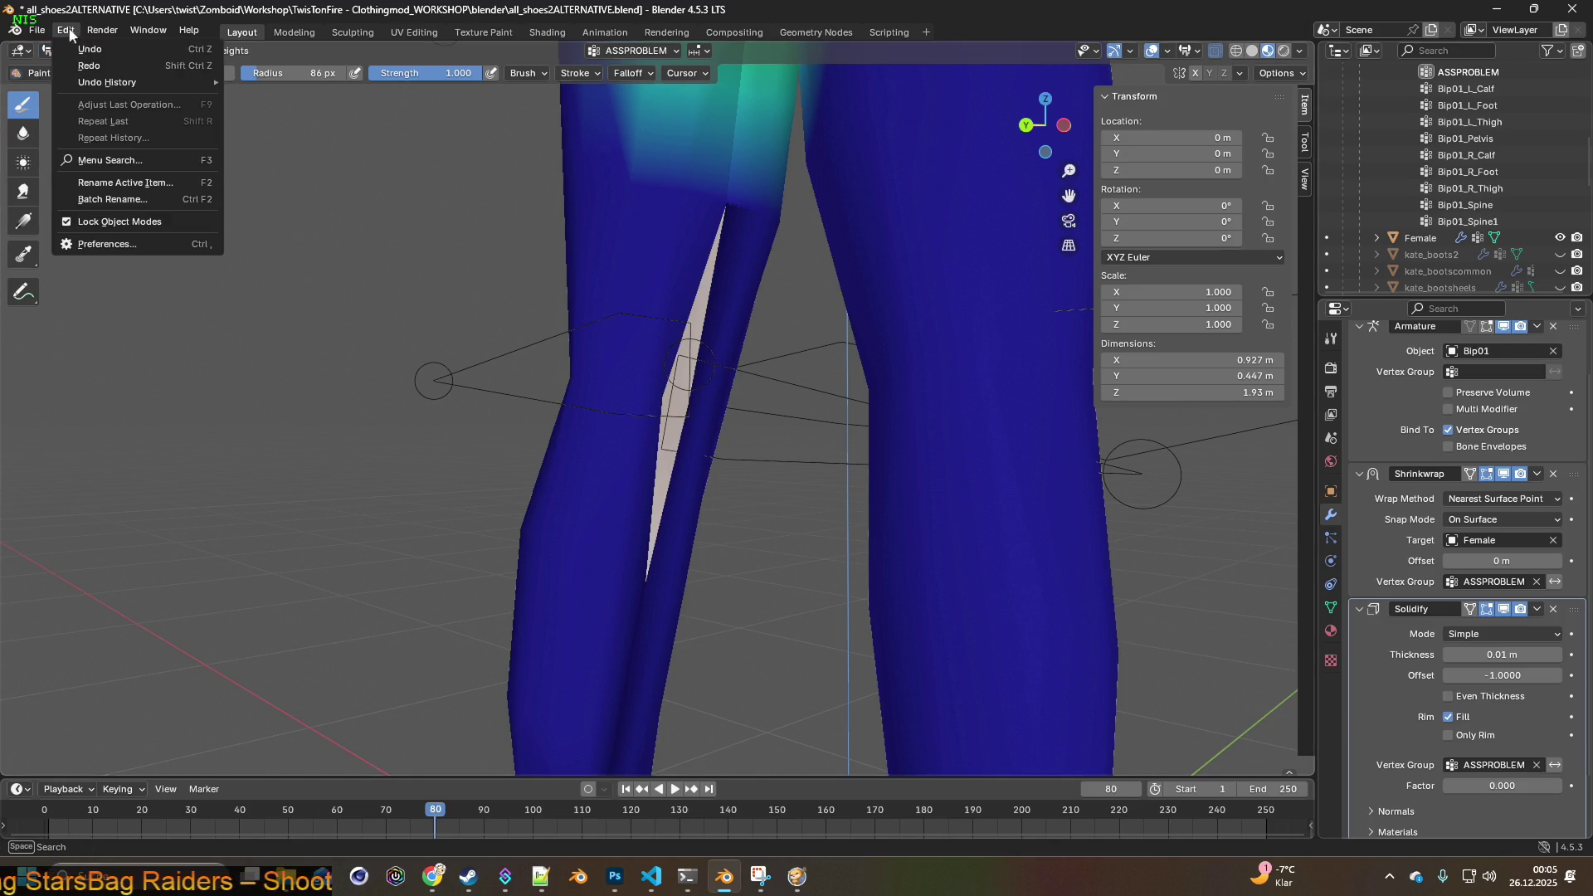
left_click(93, 67)
left_click(66, 30)
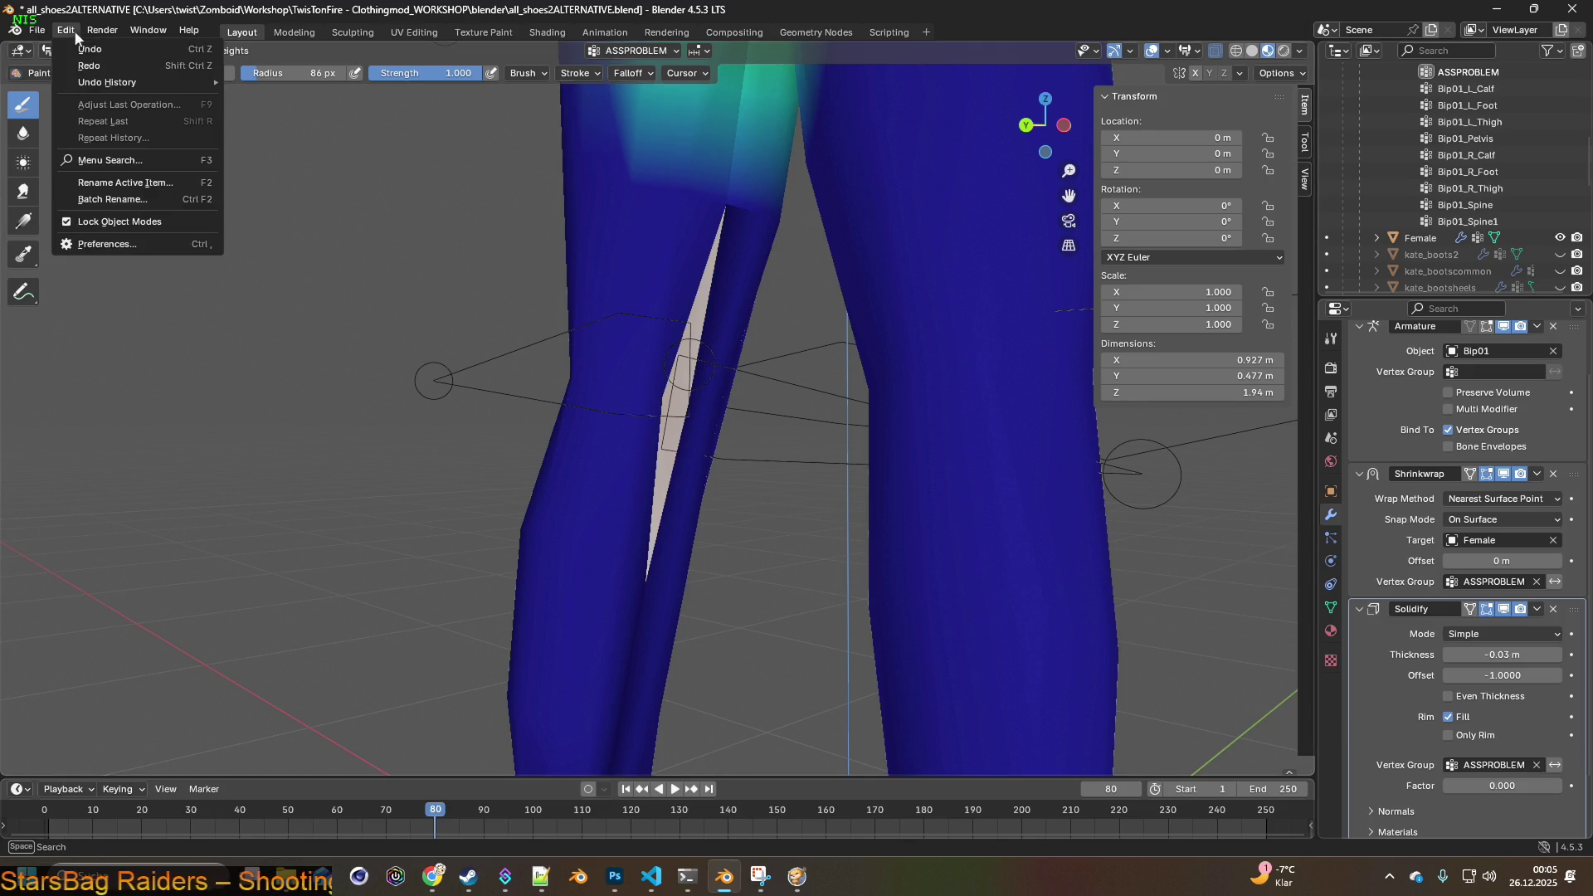
mouse_move(96, 82)
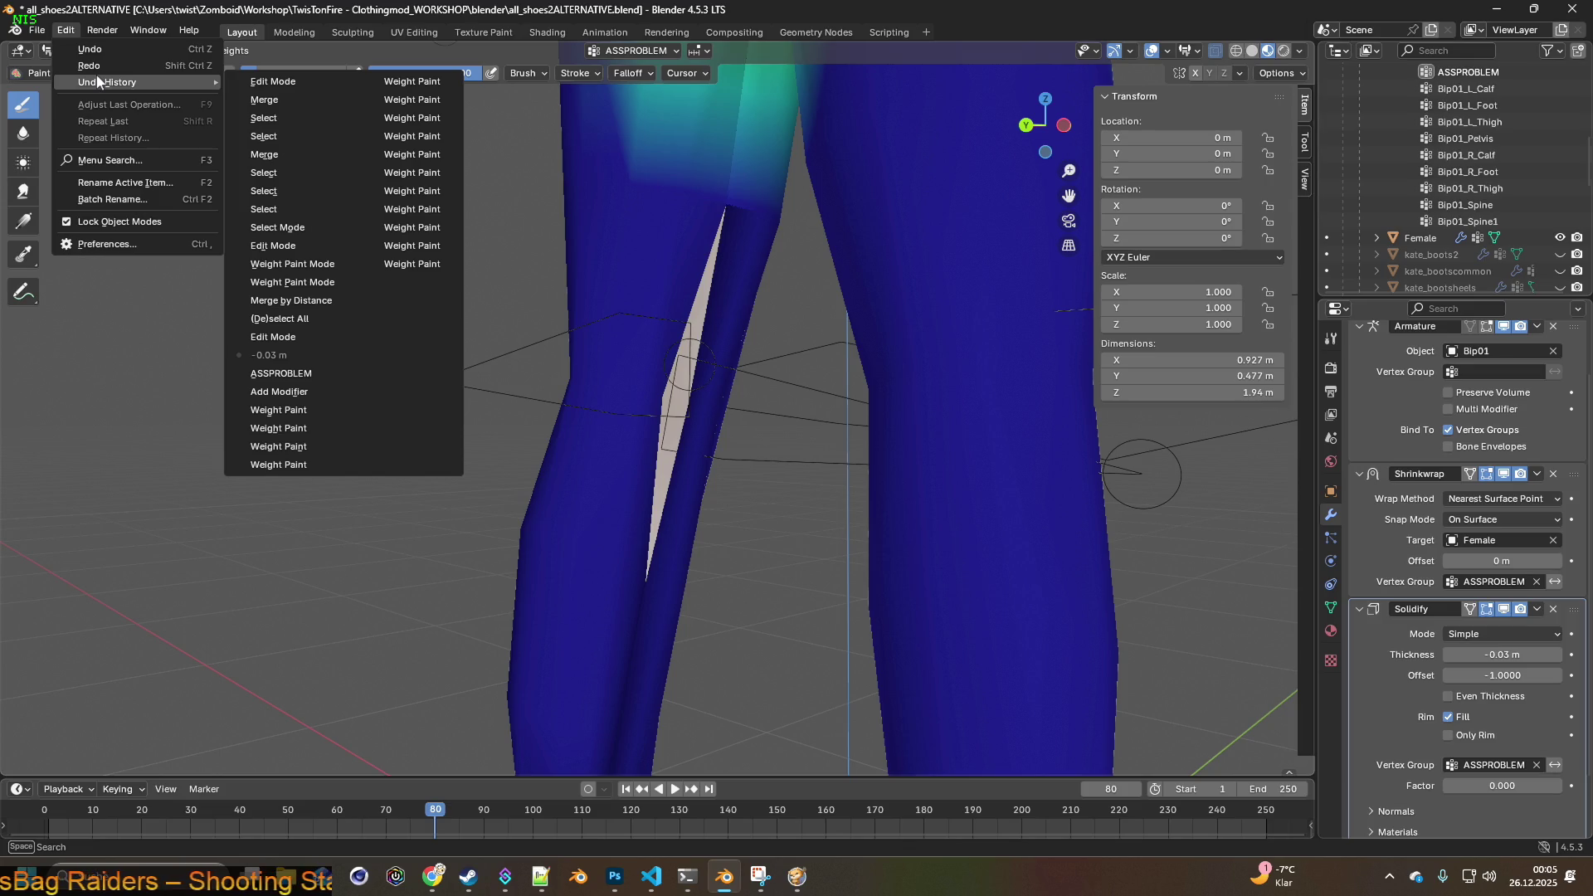
left_click(412, 264)
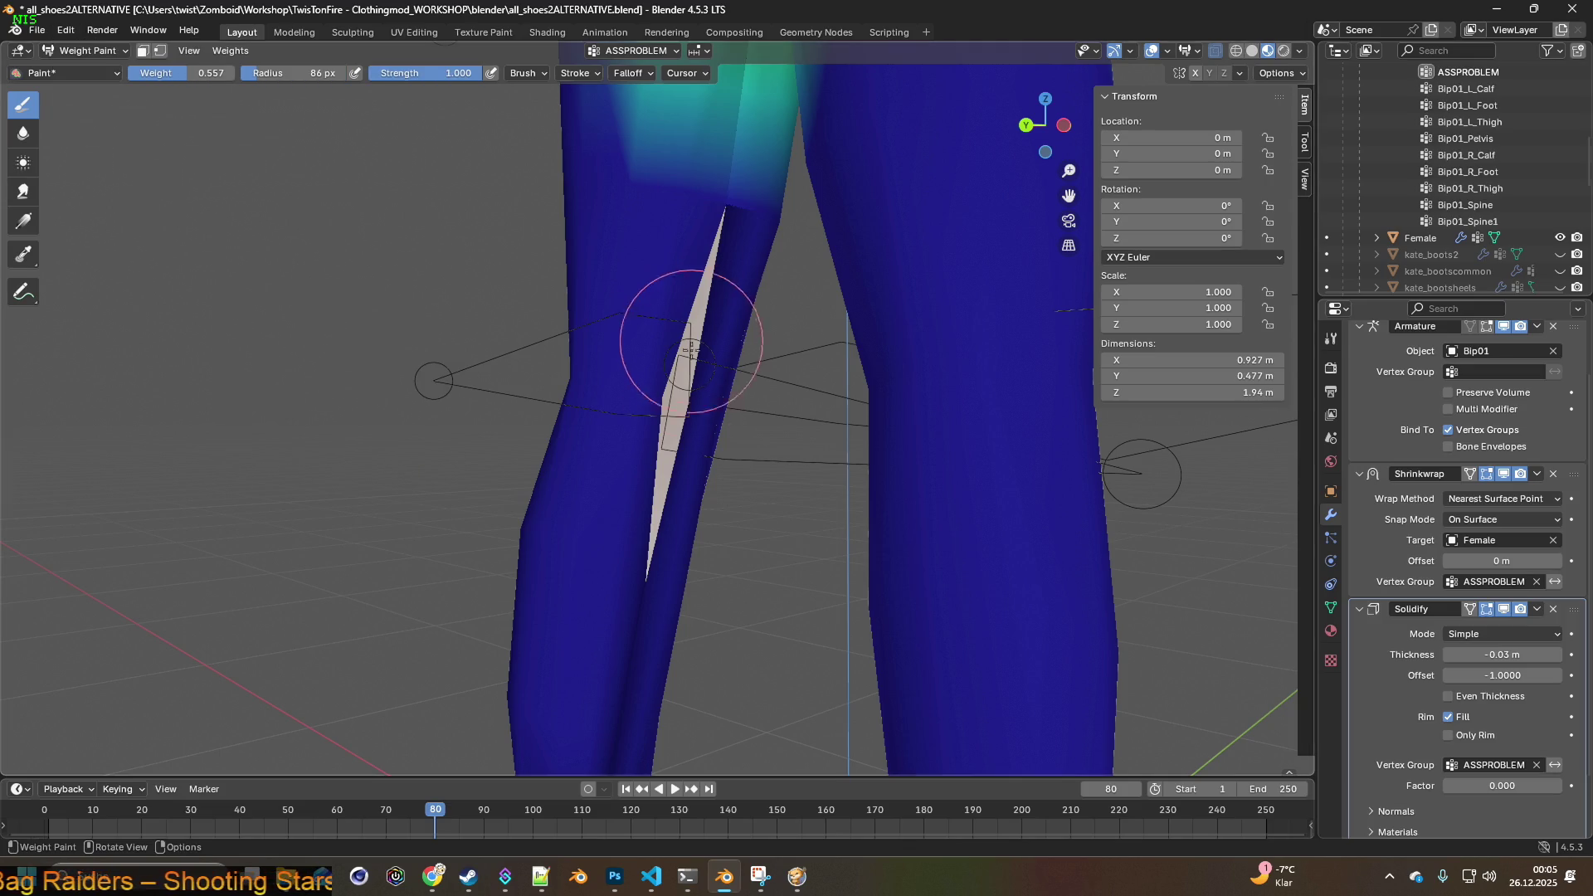
- Restore the weight-paint state from before the Solidify modifier existed
left_click(66, 30)
mouse_move(112, 83)
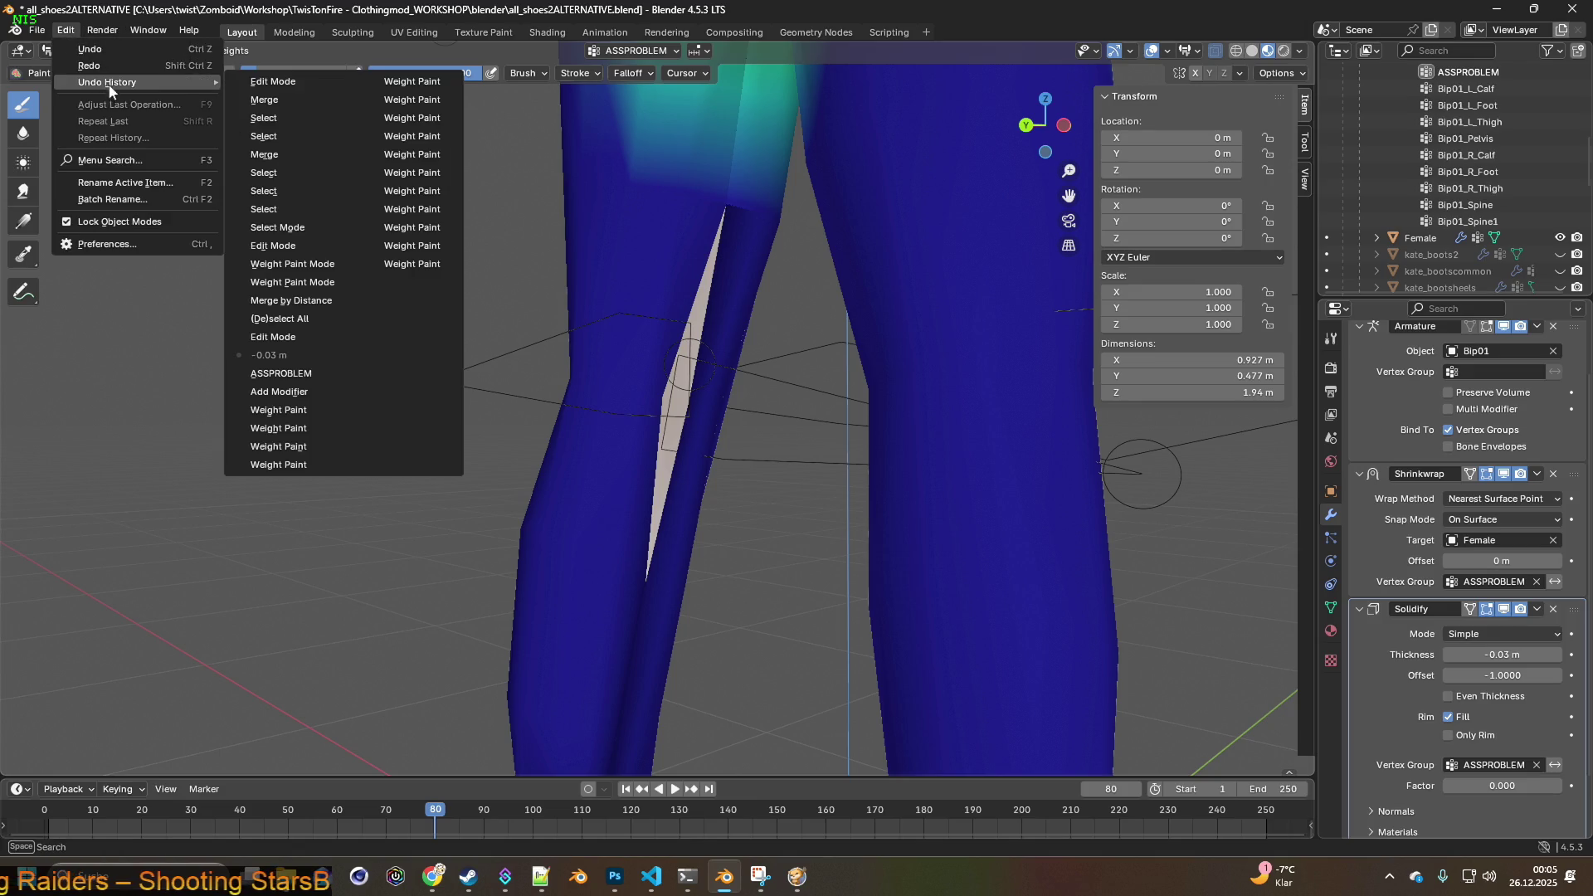
left_click(428, 267)
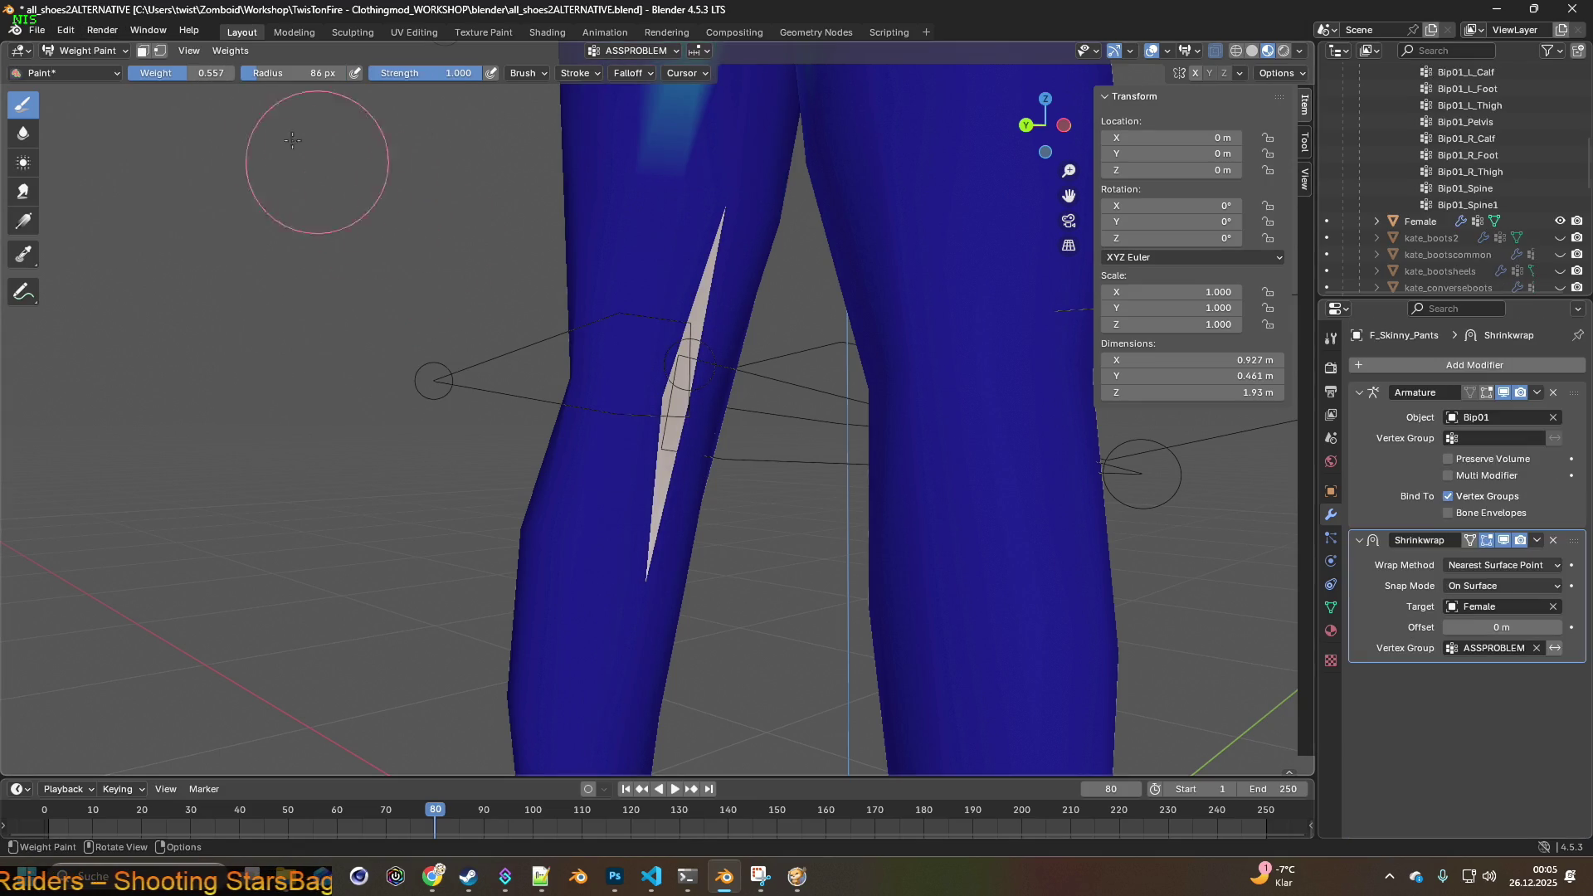
left_click(66, 30)
- Inspect the legs, toggling the Shrinkwrap's viewport display off and back on
mouse_move(103, 83)
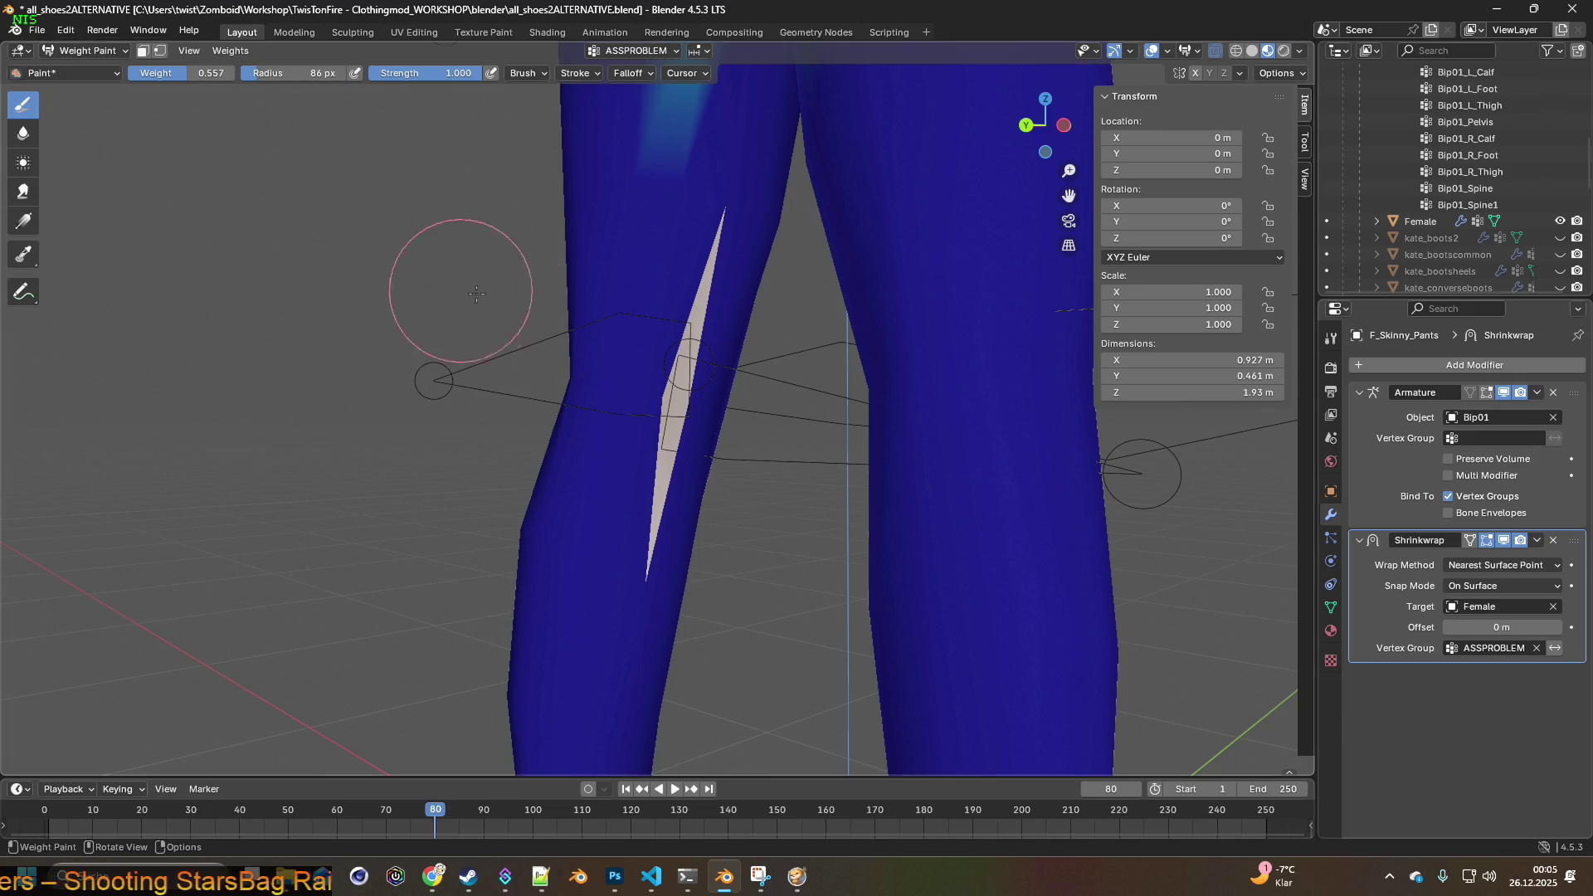
scroll(514, 303, "down", 5)
mouse_move(561, 312)
middle_mouse_down()
mouse_move(726, 334)
mouse_move(658, 365)
mouse_move(675, 366)
mouse_move(729, 359)
mouse_move(640, 348)
mouse_move(699, 342)
mouse_move(728, 287)
mouse_move(672, 289)
mouse_move(884, 292)
mouse_move(866, 298)
middle_mouse_up()
scroll(697, 332, "up", 5)
scroll(664, 345, "up", 3)
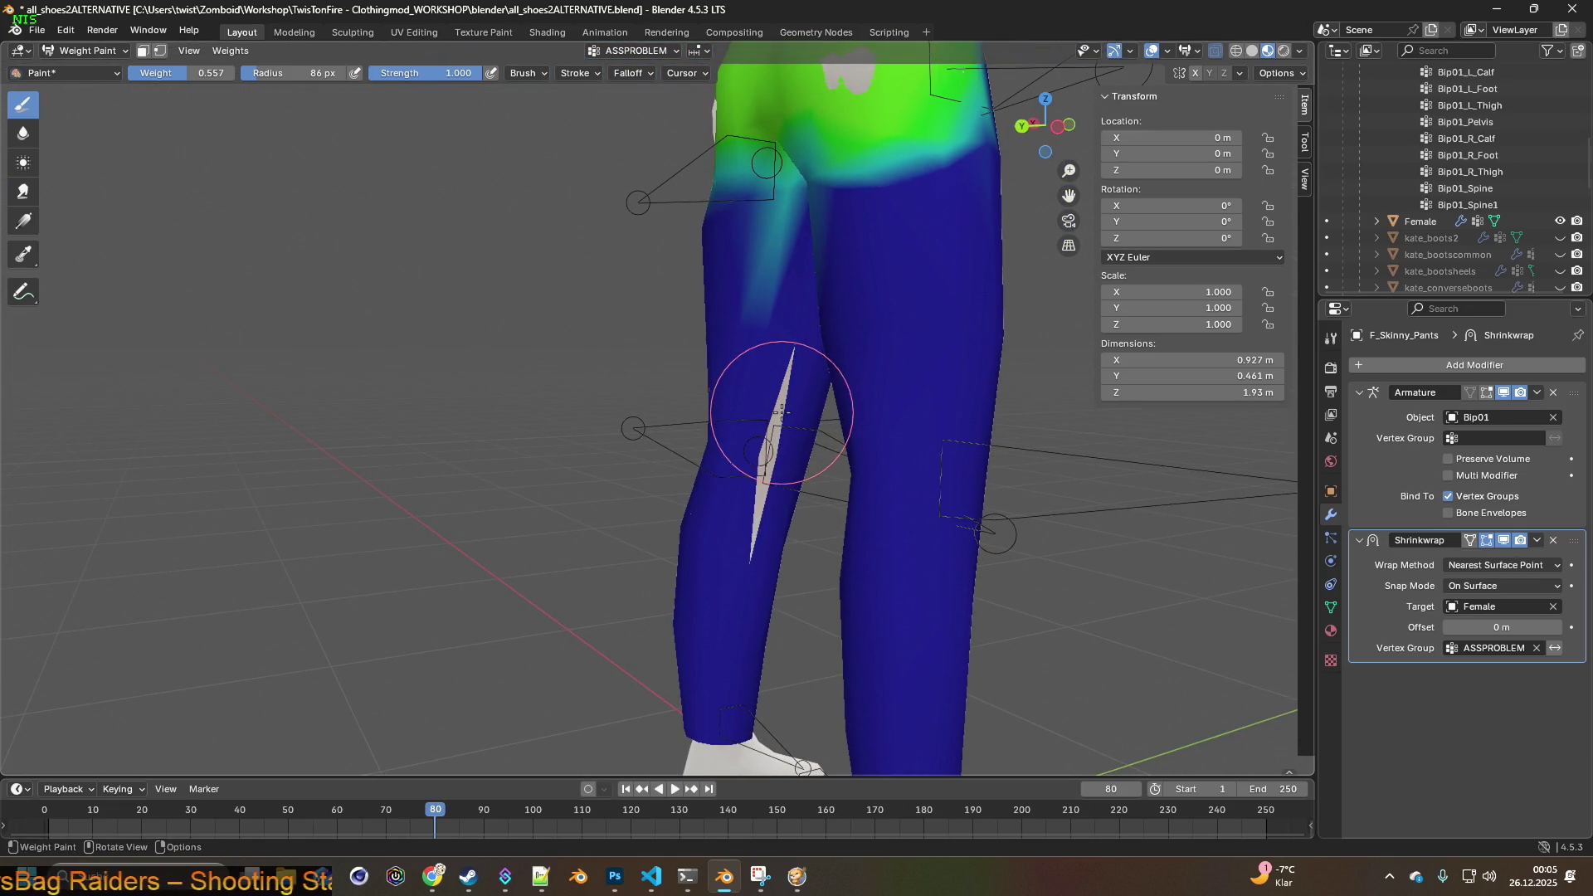
mouse_move(733, 423)
middle_mouse_down()
mouse_move(748, 473)
mouse_move(830, 436)
mouse_move(879, 440)
middle_mouse_up()
left_click(1503, 543)
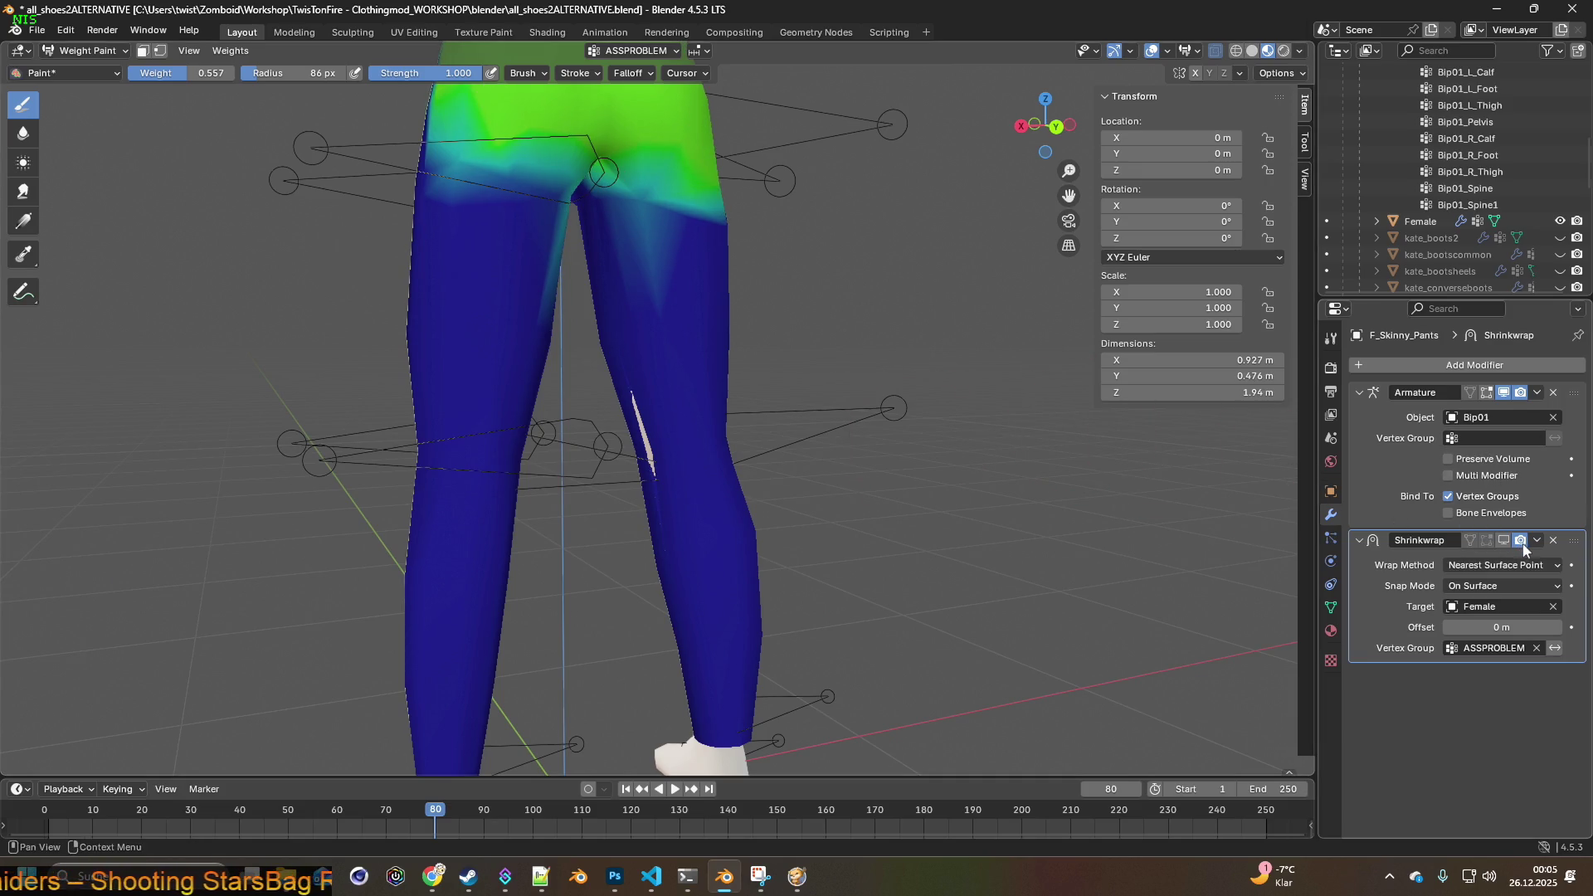
left_click(1503, 541)
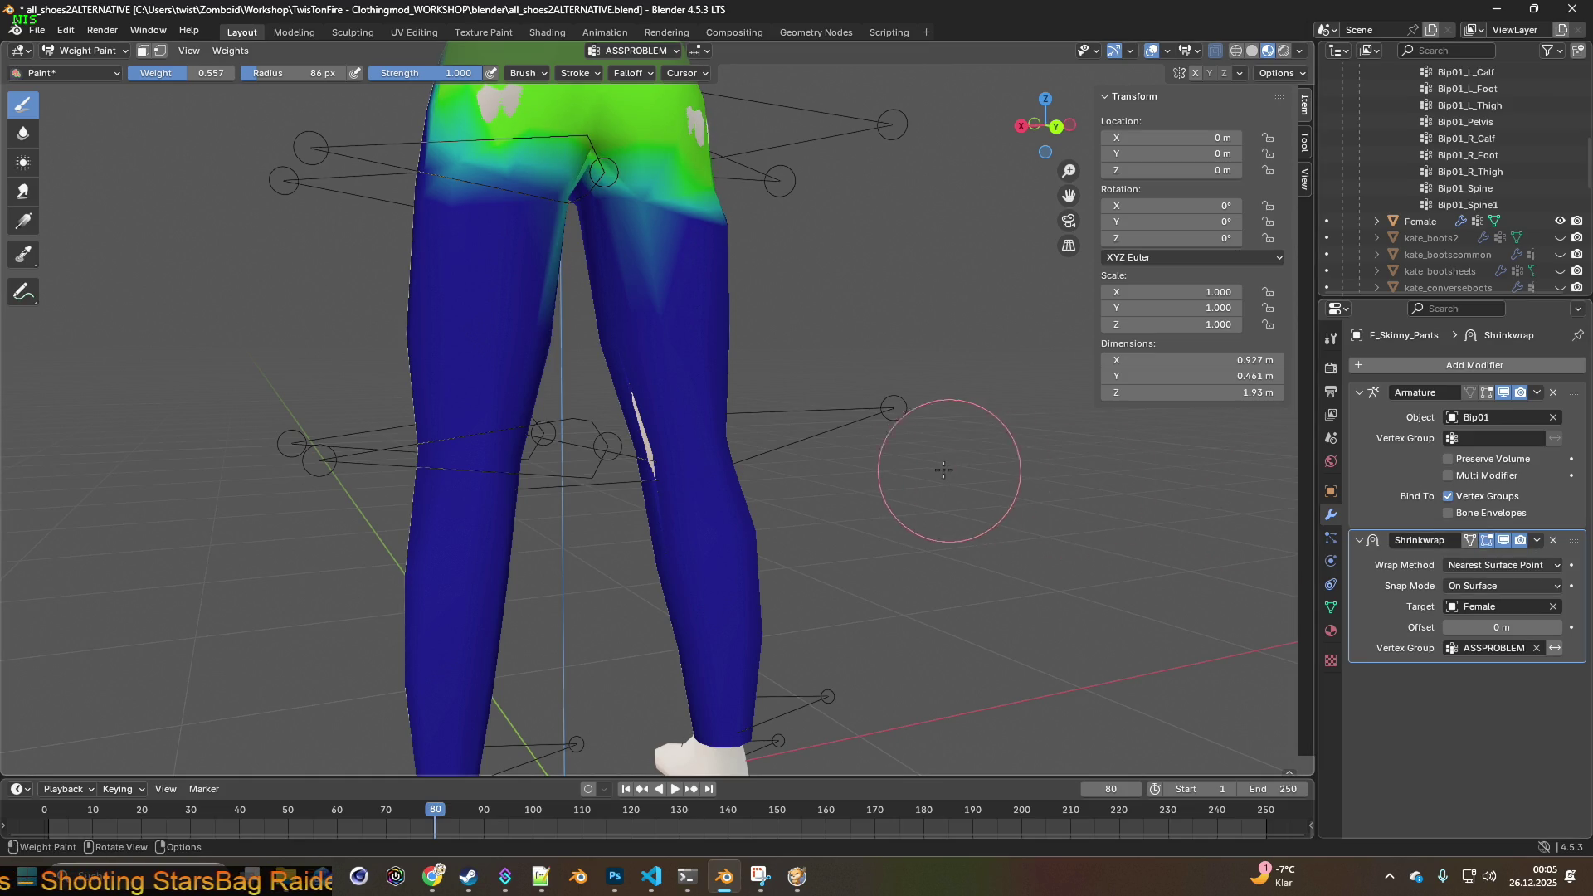
middle_click_drag(954, 572, 1007, 468)
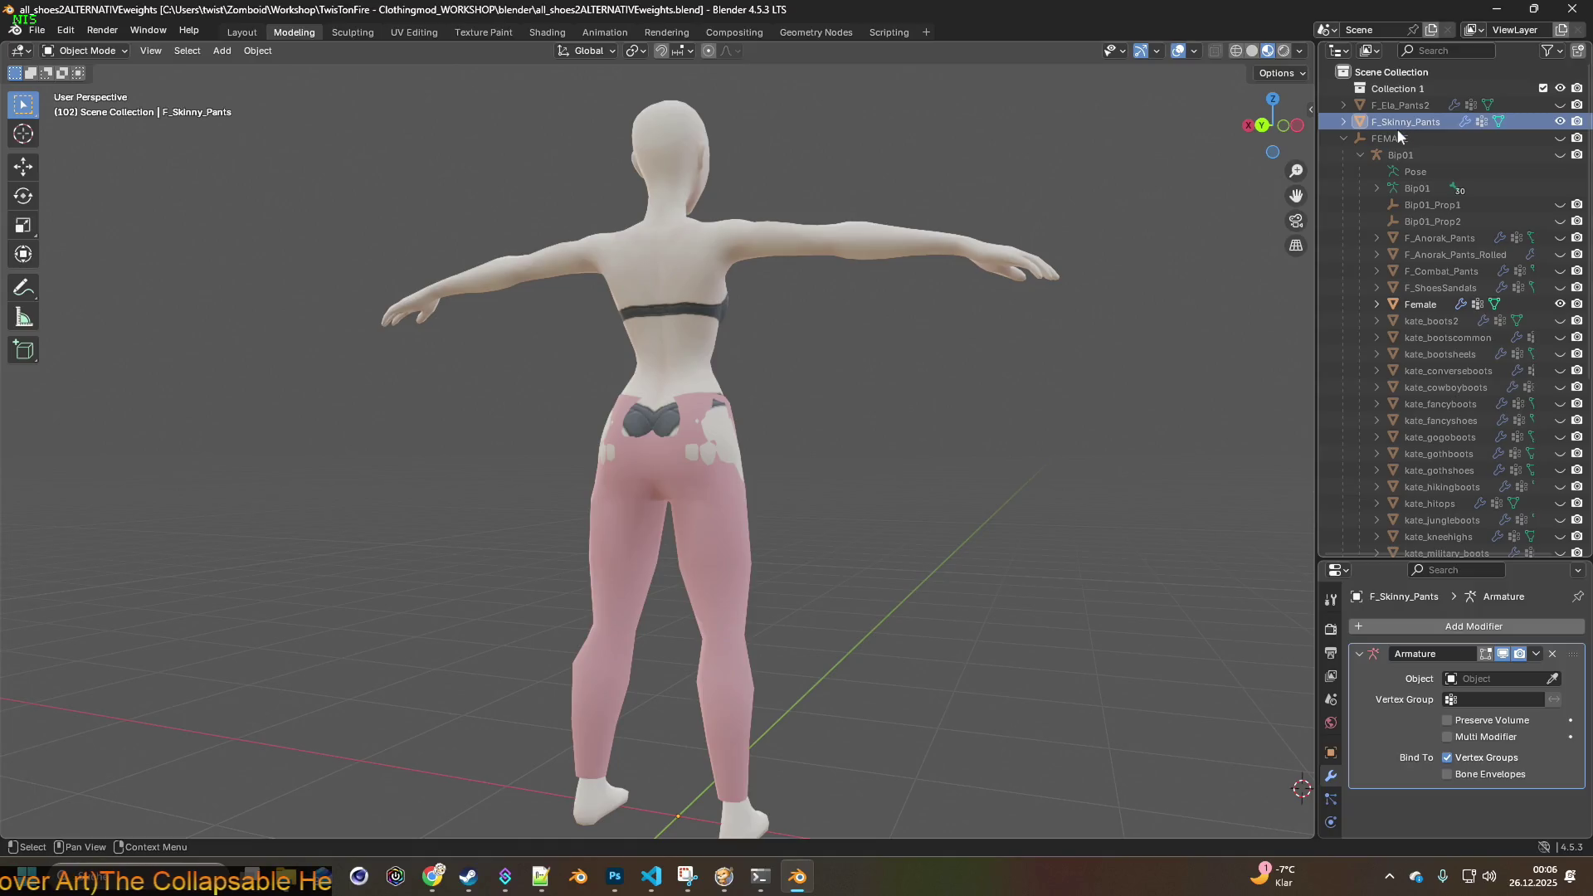
- Select F_Skinny_Pants and enter Edit Mode on its mesh
left_click(1398, 125)
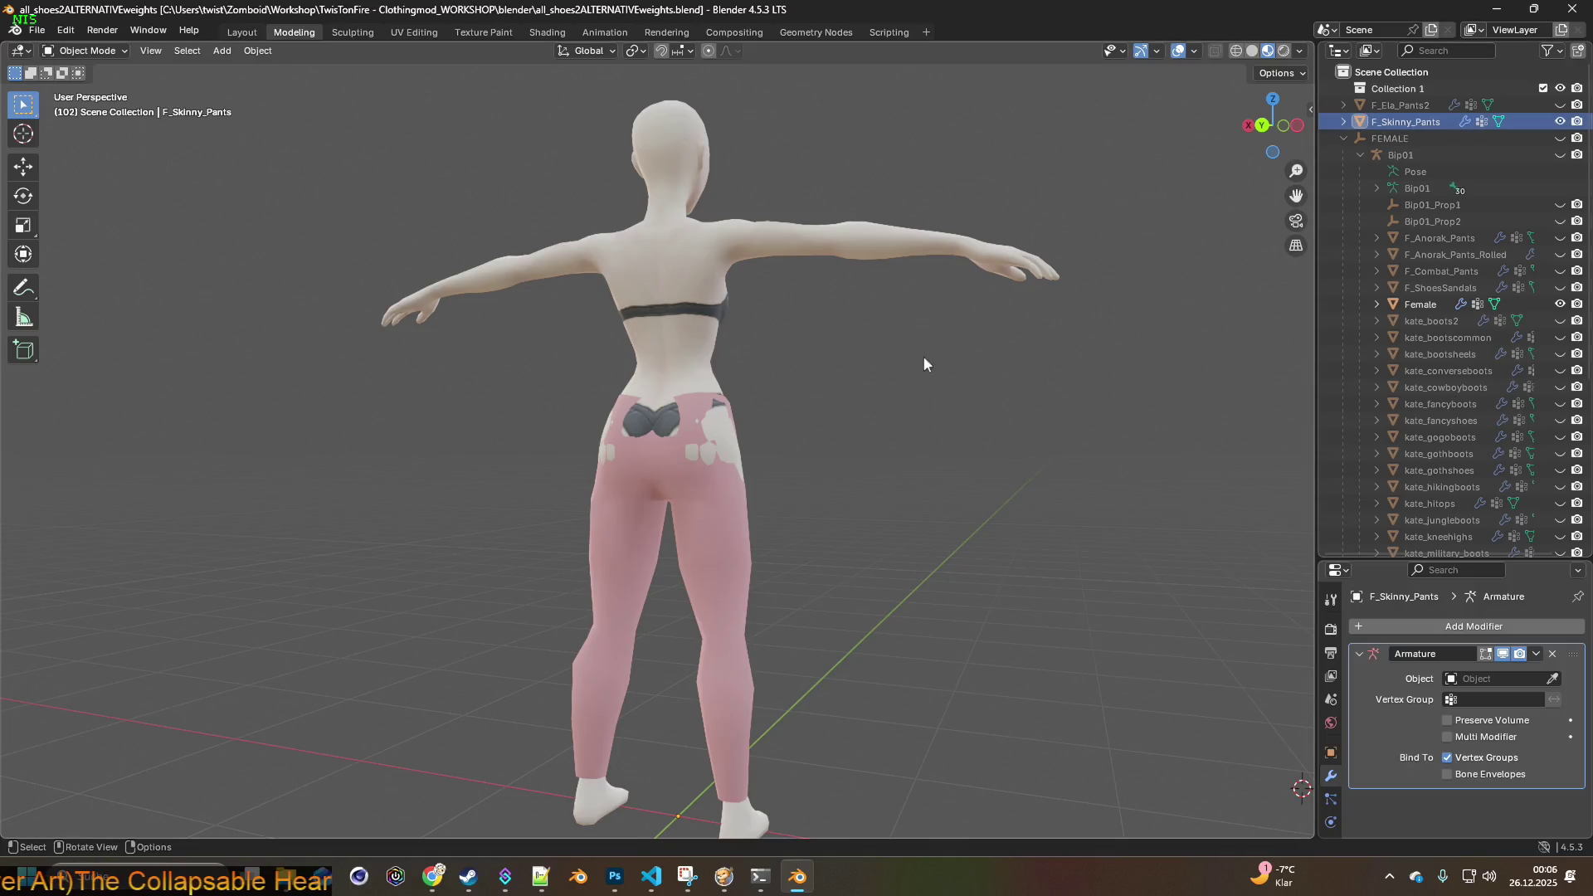
middle_click_drag(922, 355, 823, 372)
mouse_move(751, 509)
middle_mouse_down()
mouse_move(933, 491)
mouse_move(800, 456)
mouse_move(894, 462)
mouse_move(903, 435)
mouse_move(893, 454)
mouse_move(794, 456)
middle_mouse_up()
scroll(894, 461, "up", 2)
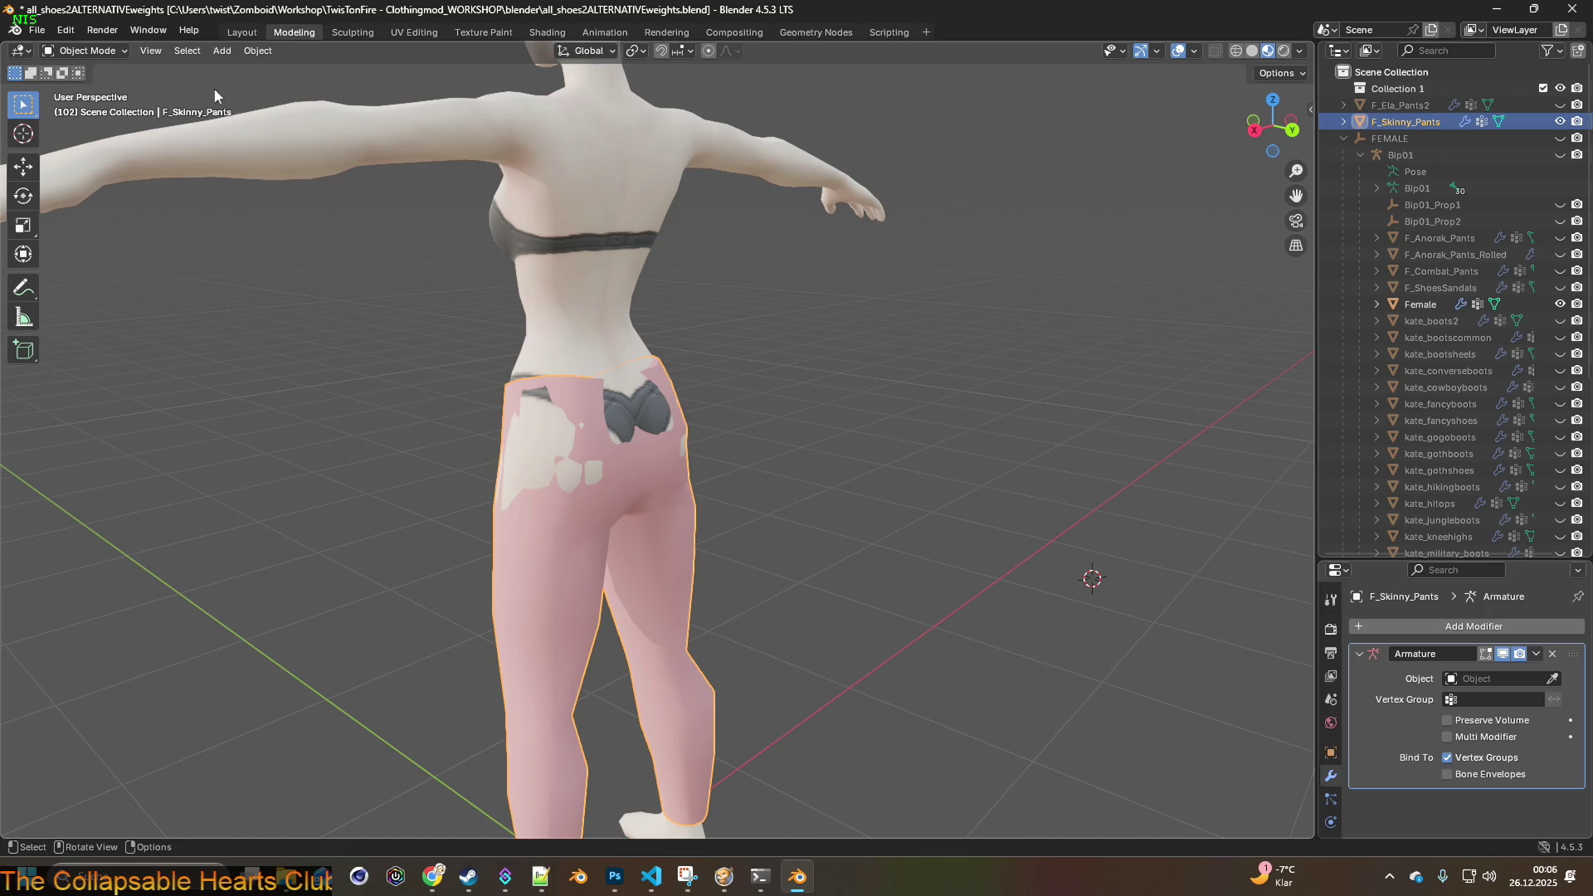
left_click(85, 50)
left_click(91, 80)
mouse_move(374, 274)
middle_mouse_down()
mouse_move(707, 325)
mouse_move(658, 346)
mouse_move(669, 366)
mouse_move(729, 313)
mouse_move(768, 346)
mouse_move(750, 352)
mouse_move(785, 327)
mouse_move(592, 330)
mouse_move(345, 220)
middle_mouse_up()
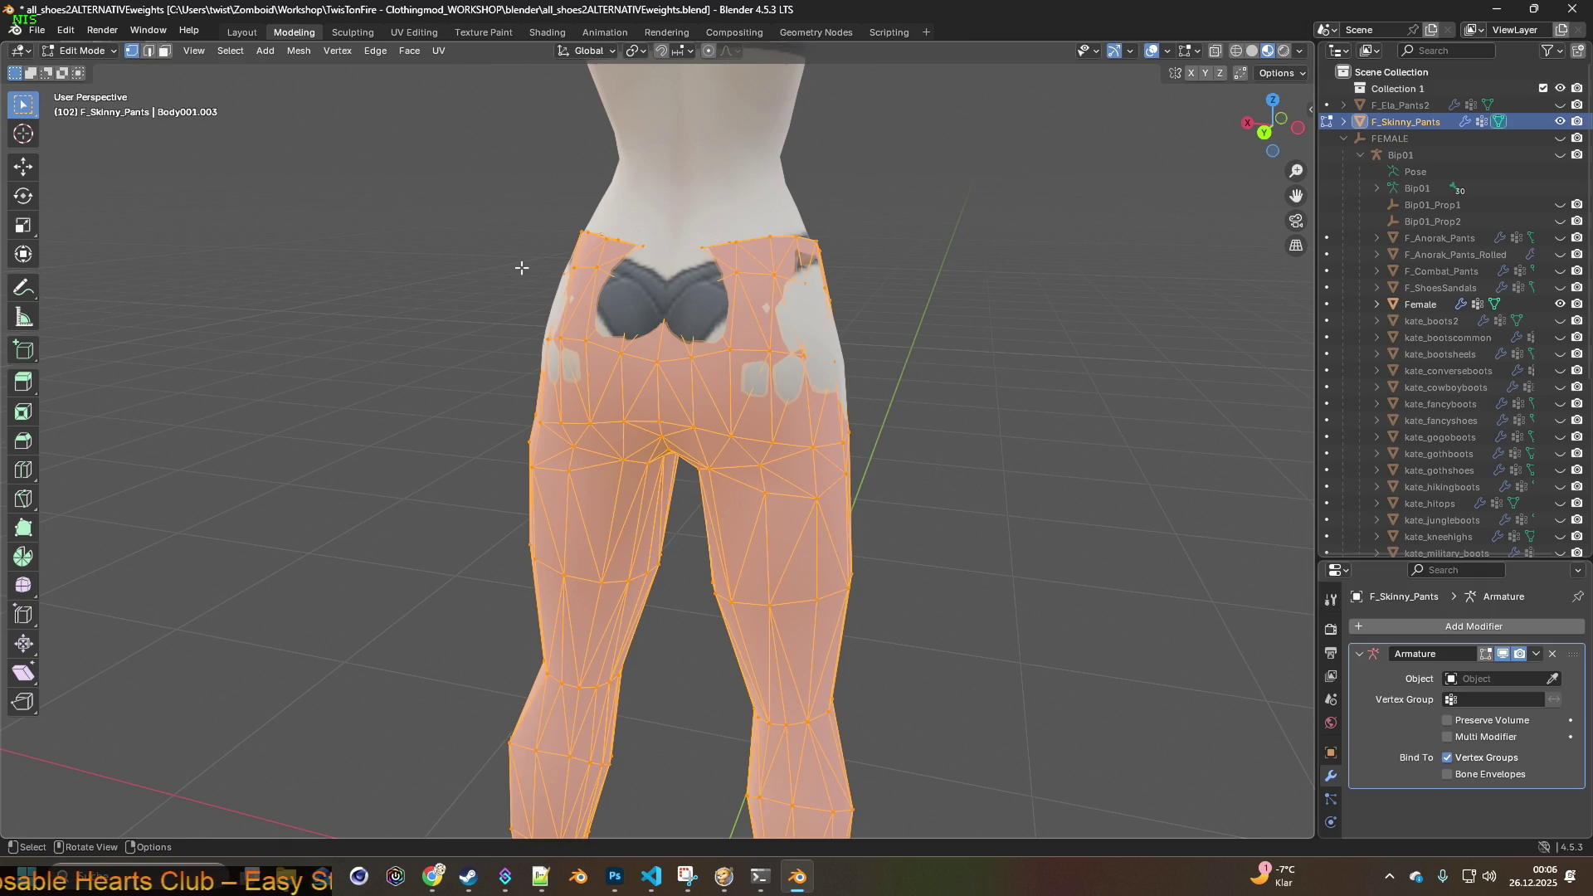
- Merge away 59 overlapping duplicate vertices, then subdivide the pants faces
key("m")
left_click(499, 352)
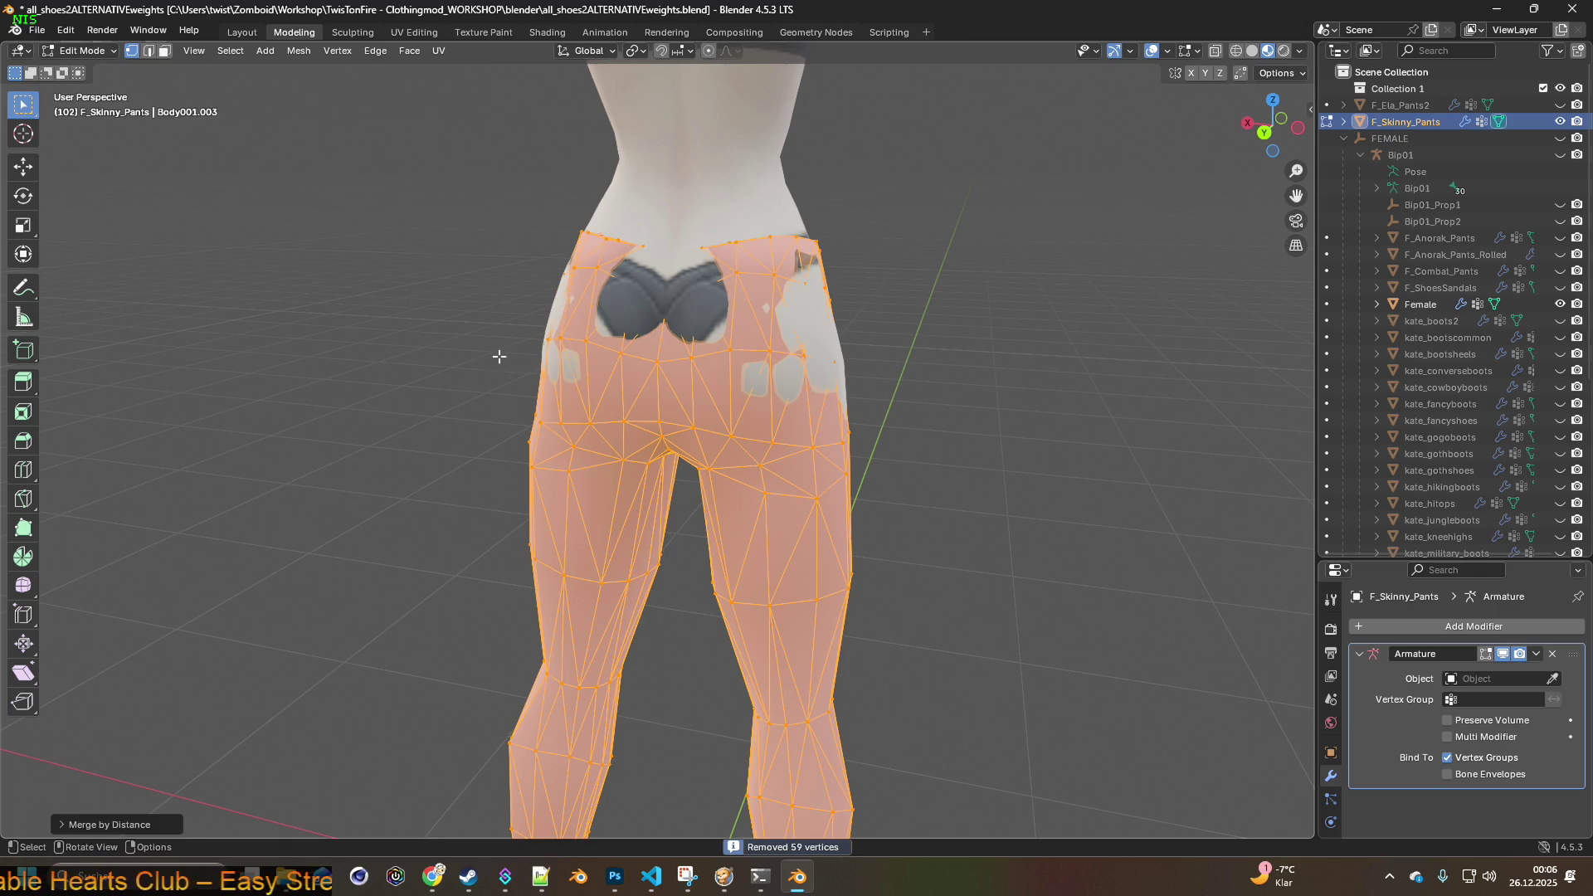
mouse_move(531, 362)
middle_mouse_down()
mouse_move(811, 352)
mouse_move(913, 374)
mouse_move(807, 341)
mouse_move(811, 366)
mouse_move(670, 389)
mouse_move(113, 82)
middle_mouse_up()
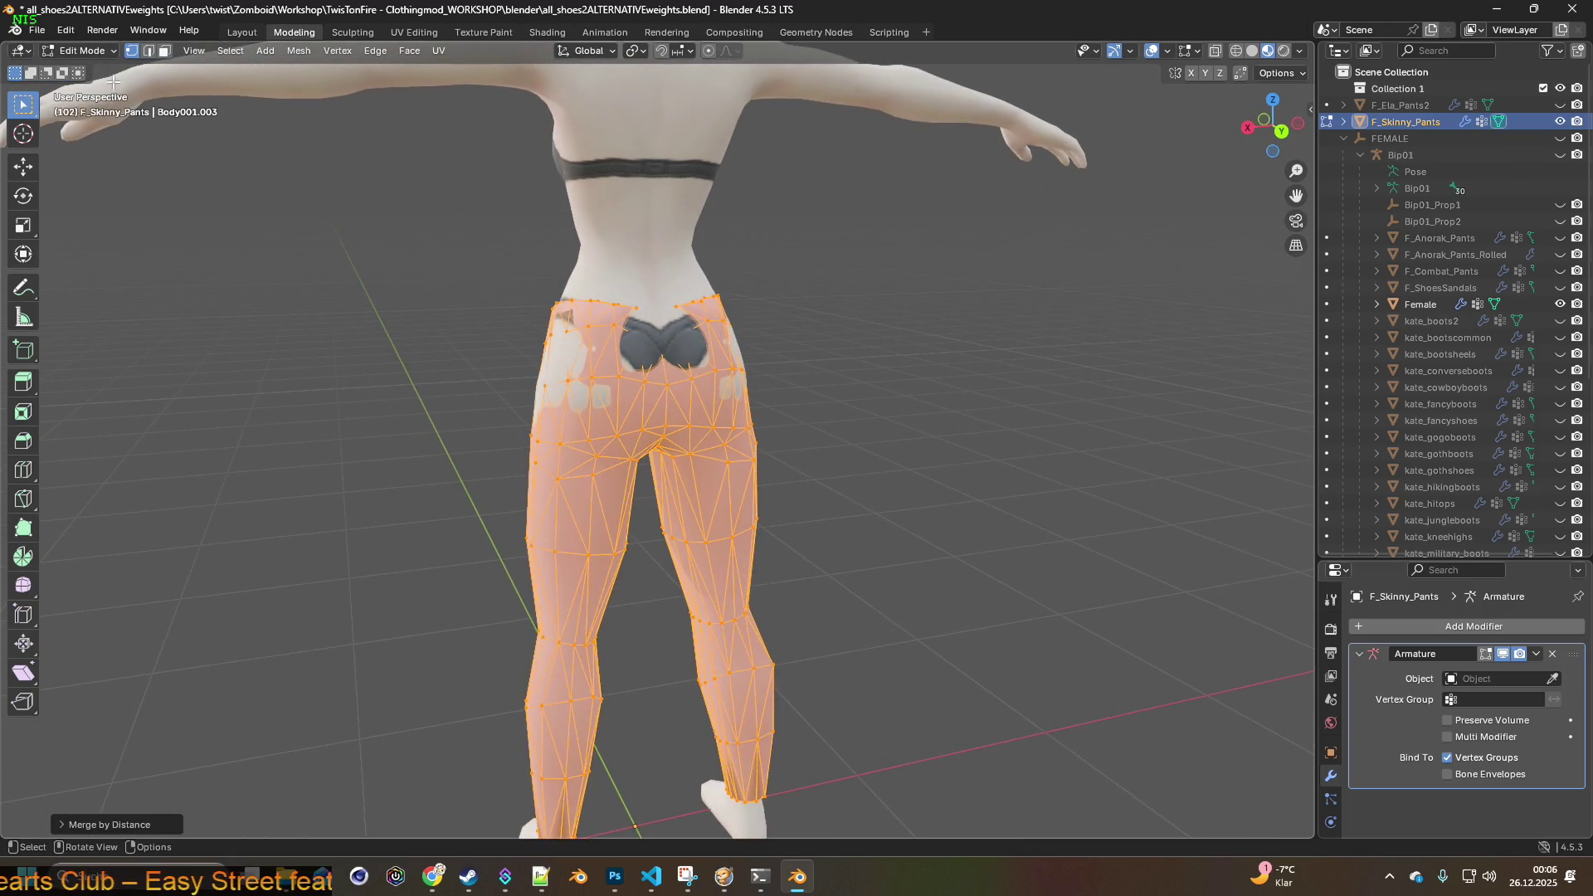
right_click(621, 437)
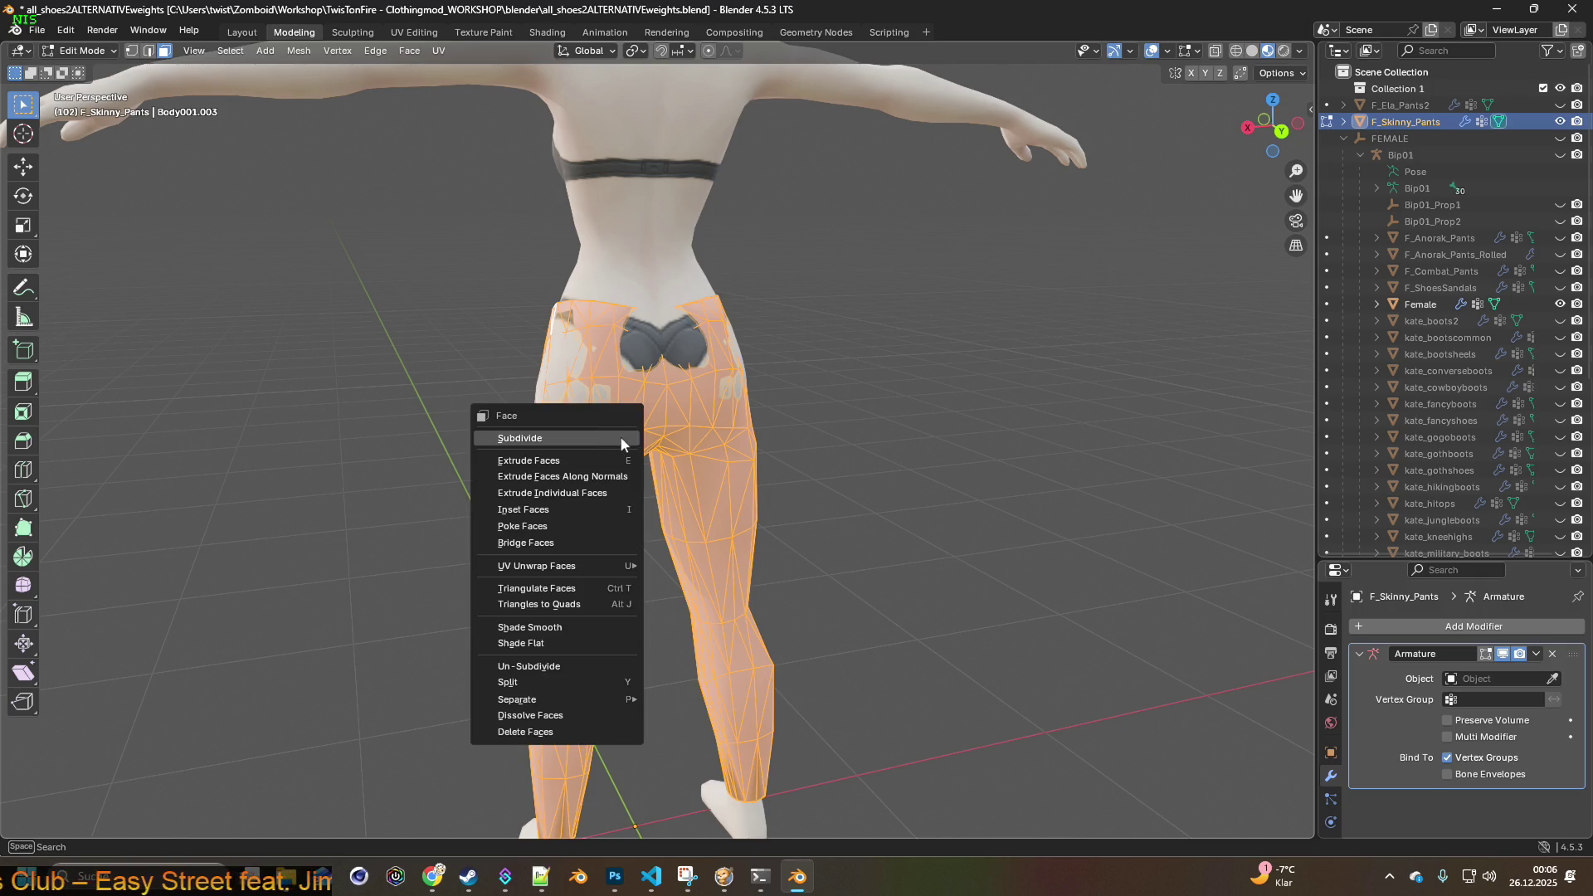
left_click(577, 438)
mouse_move(578, 438)
middle_mouse_down()
mouse_move(525, 447)
mouse_move(967, 430)
mouse_move(747, 431)
mouse_move(953, 515)
mouse_move(1120, 551)
mouse_move(864, 544)
mouse_move(750, 431)
mouse_move(289, 165)
middle_mouse_up()
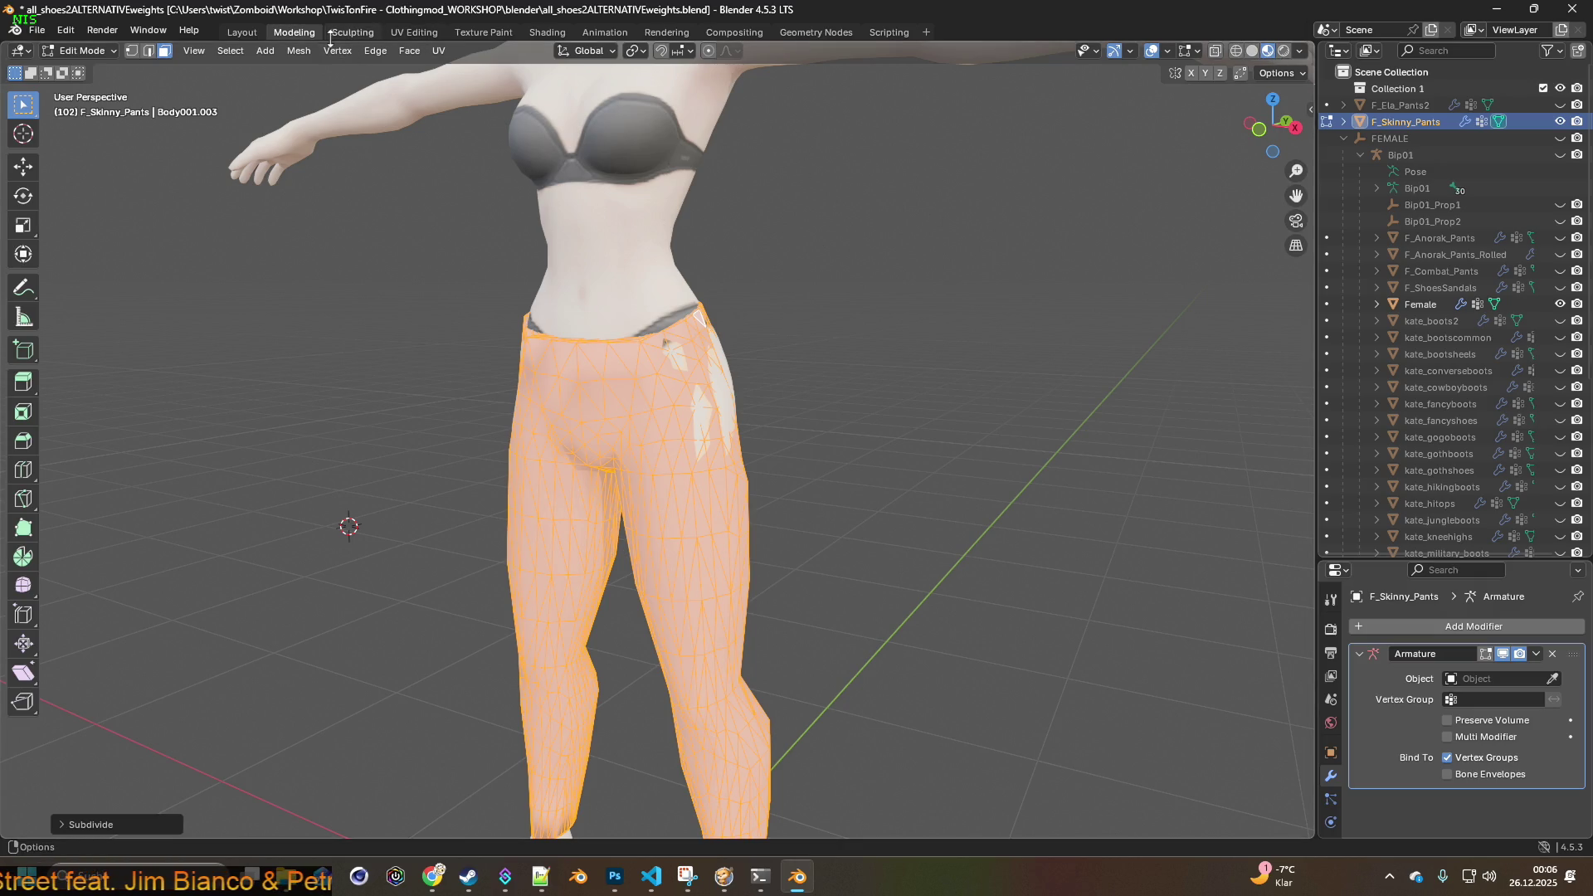
- Return to Object Mode, view the subdivided pink pants from behind, and open the Shading workspace
left_click(116, 52)
left_click(78, 69)
scroll(640, 295, "down", 2)
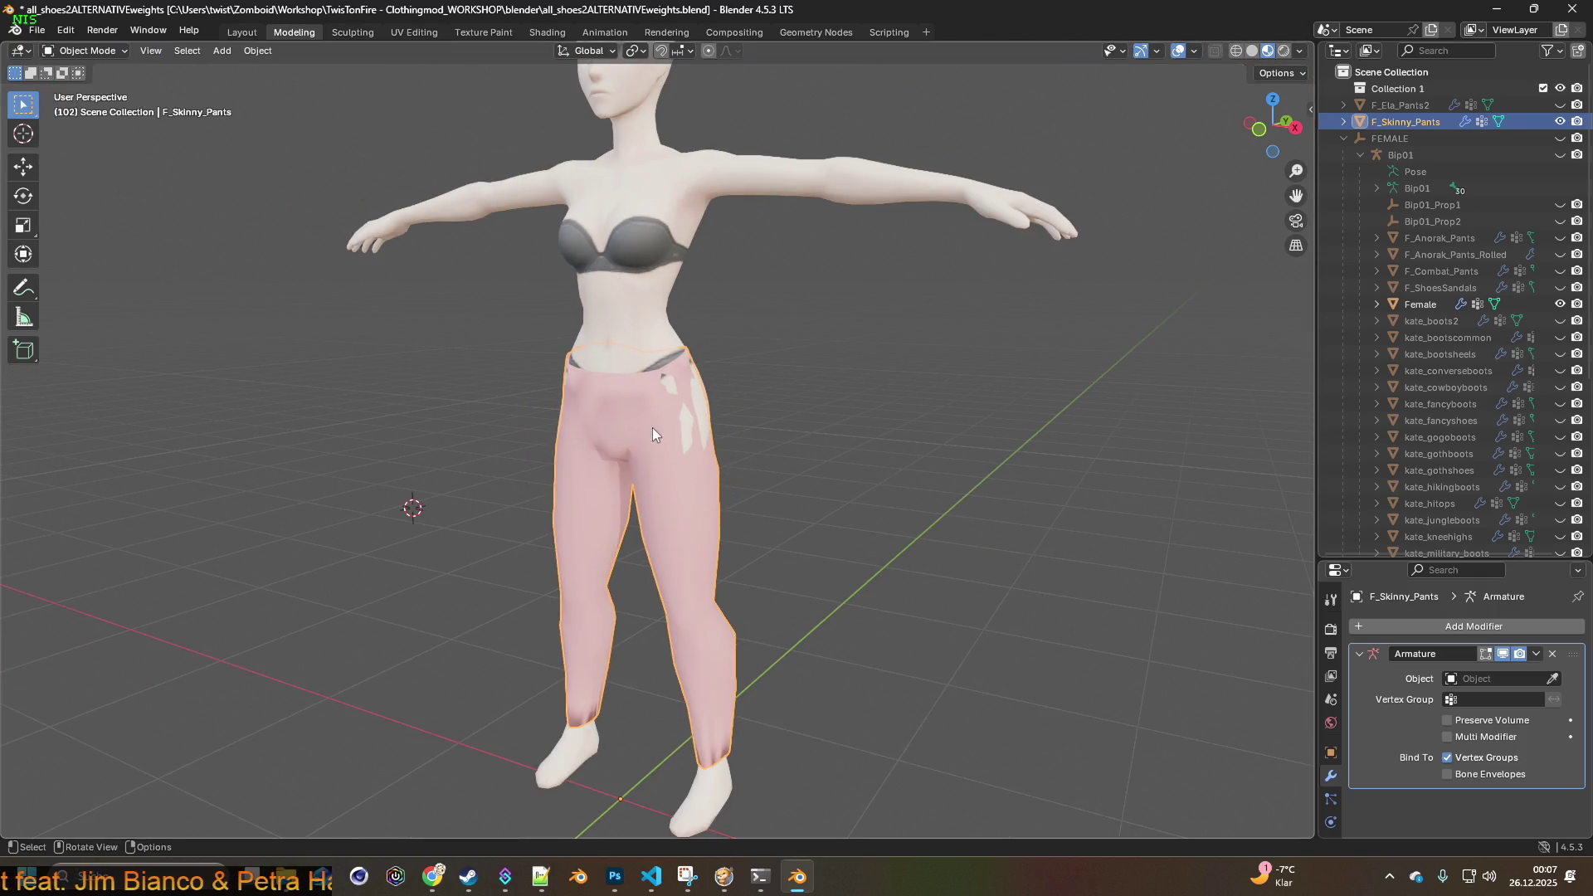
mouse_move(668, 435)
middle_mouse_down()
mouse_move(779, 420)
mouse_move(983, 430)
middle_mouse_up()
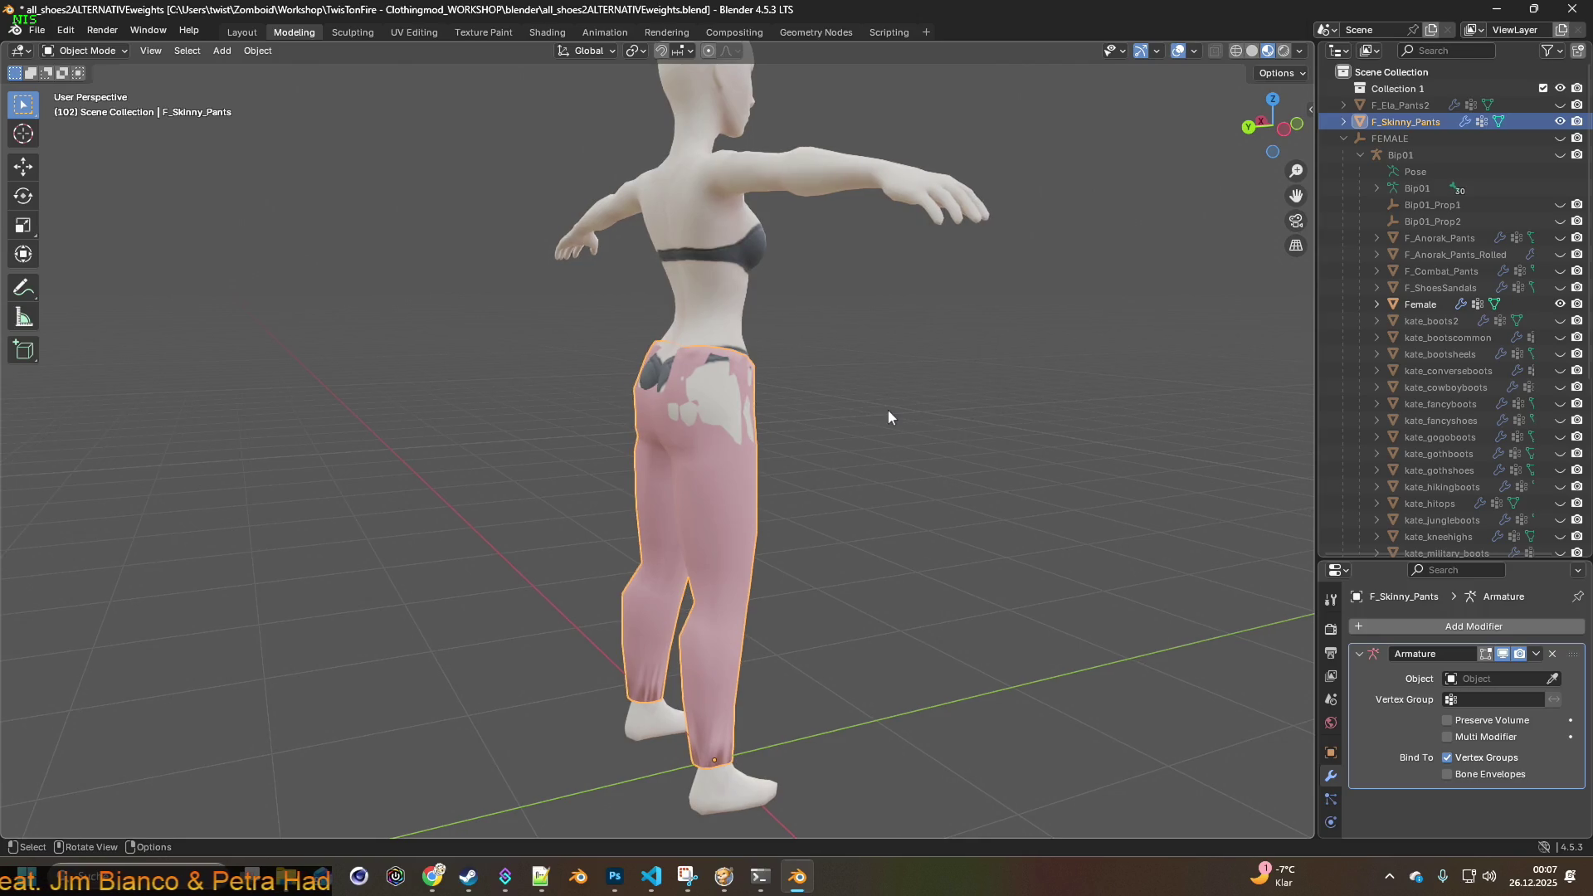
mouse_move(769, 390)
middle_mouse_down()
mouse_move(724, 399)
mouse_move(883, 387)
mouse_move(684, 221)
middle_mouse_up()
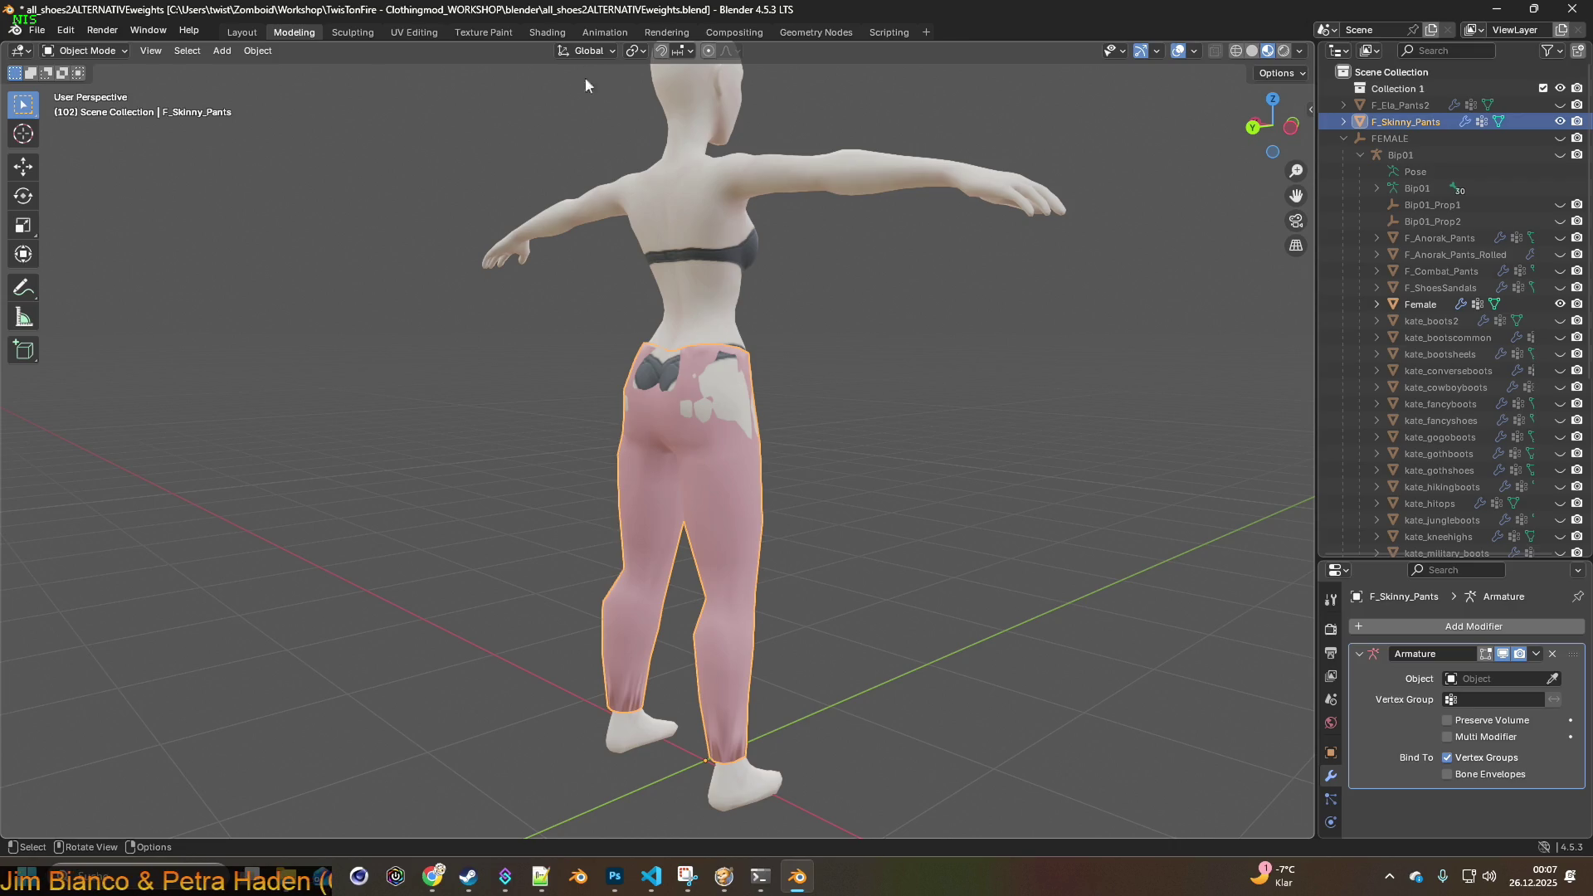
left_click(546, 31)
- Add an Image Texture node to the pants material in the node editor
right_click(501, 434)
mouse_move(426, 443)
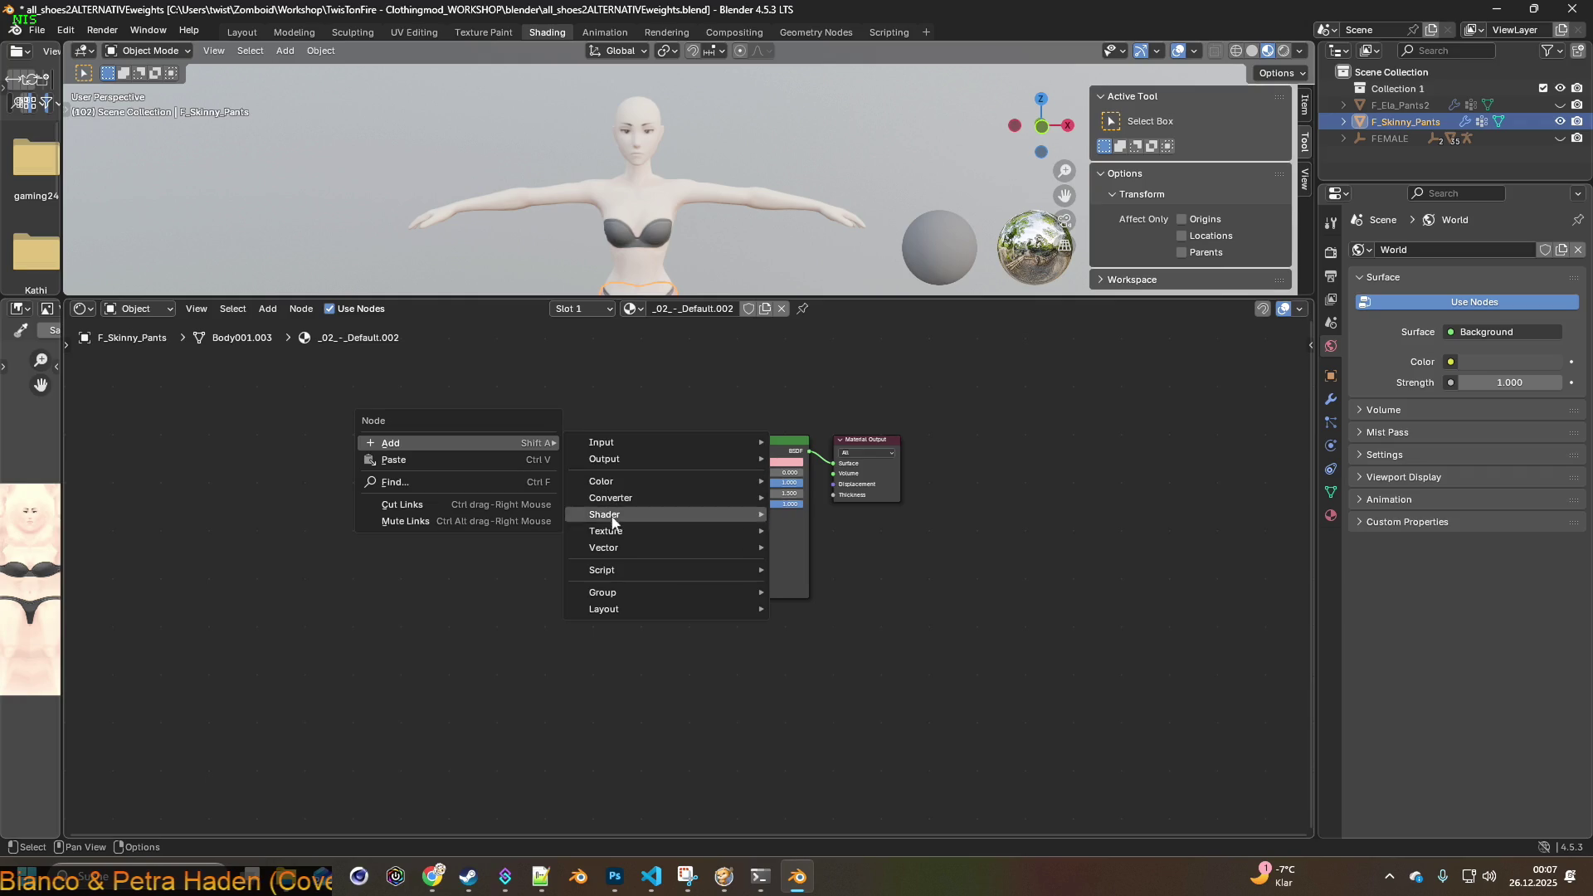
mouse_move(622, 532)
left_click(826, 632)
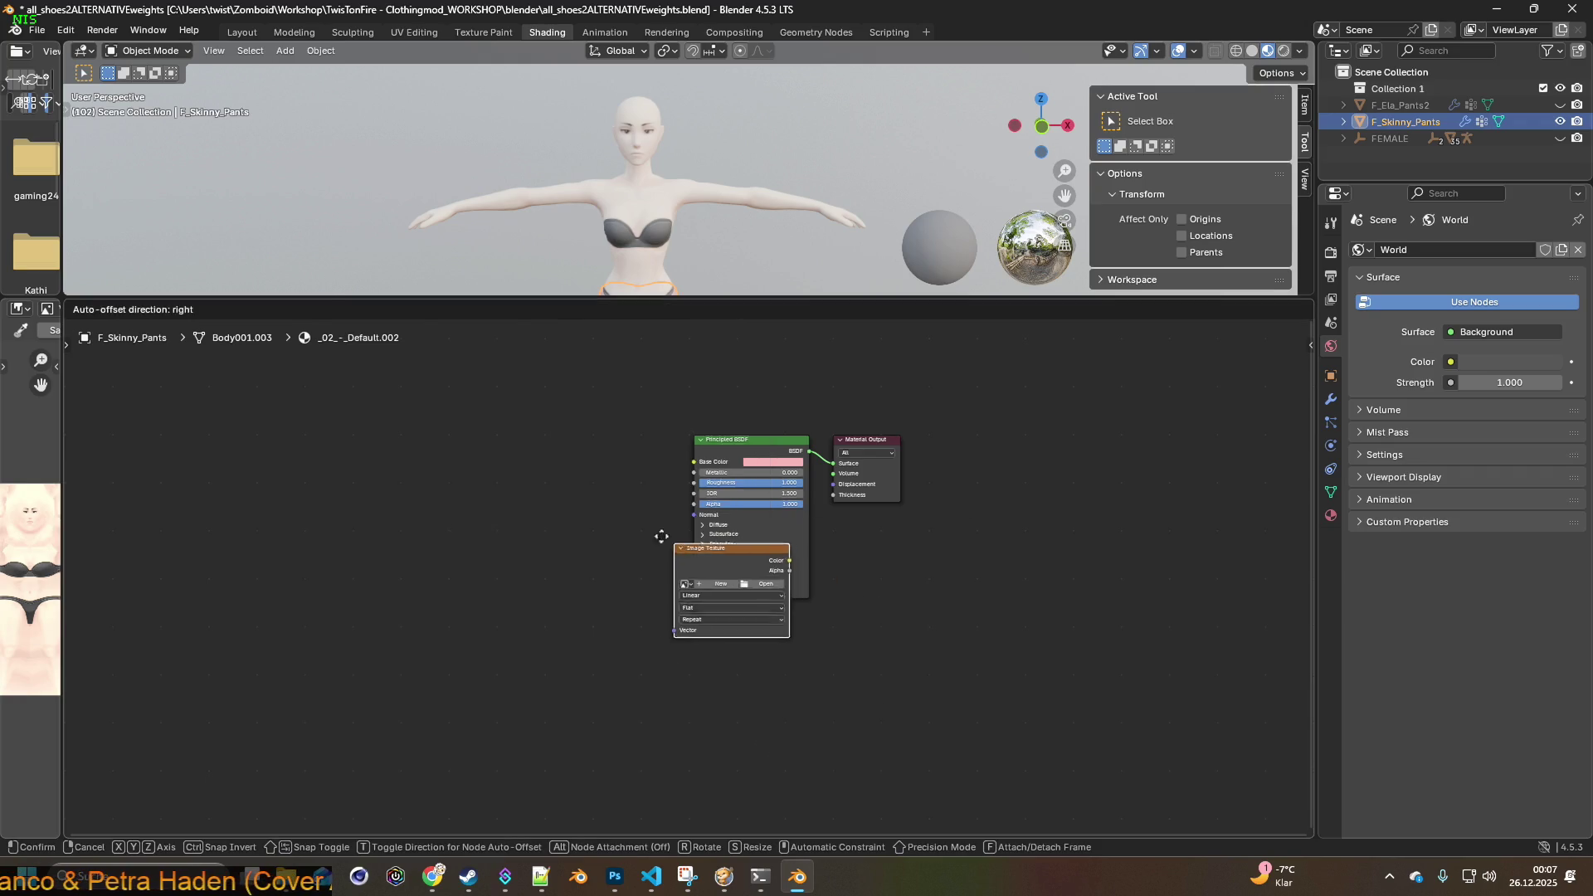
left_click(495, 470)
- Browse to the recent Uniform2 texture folder and check Rose_Jeans.xml in Notepad++
left_click(534, 485)
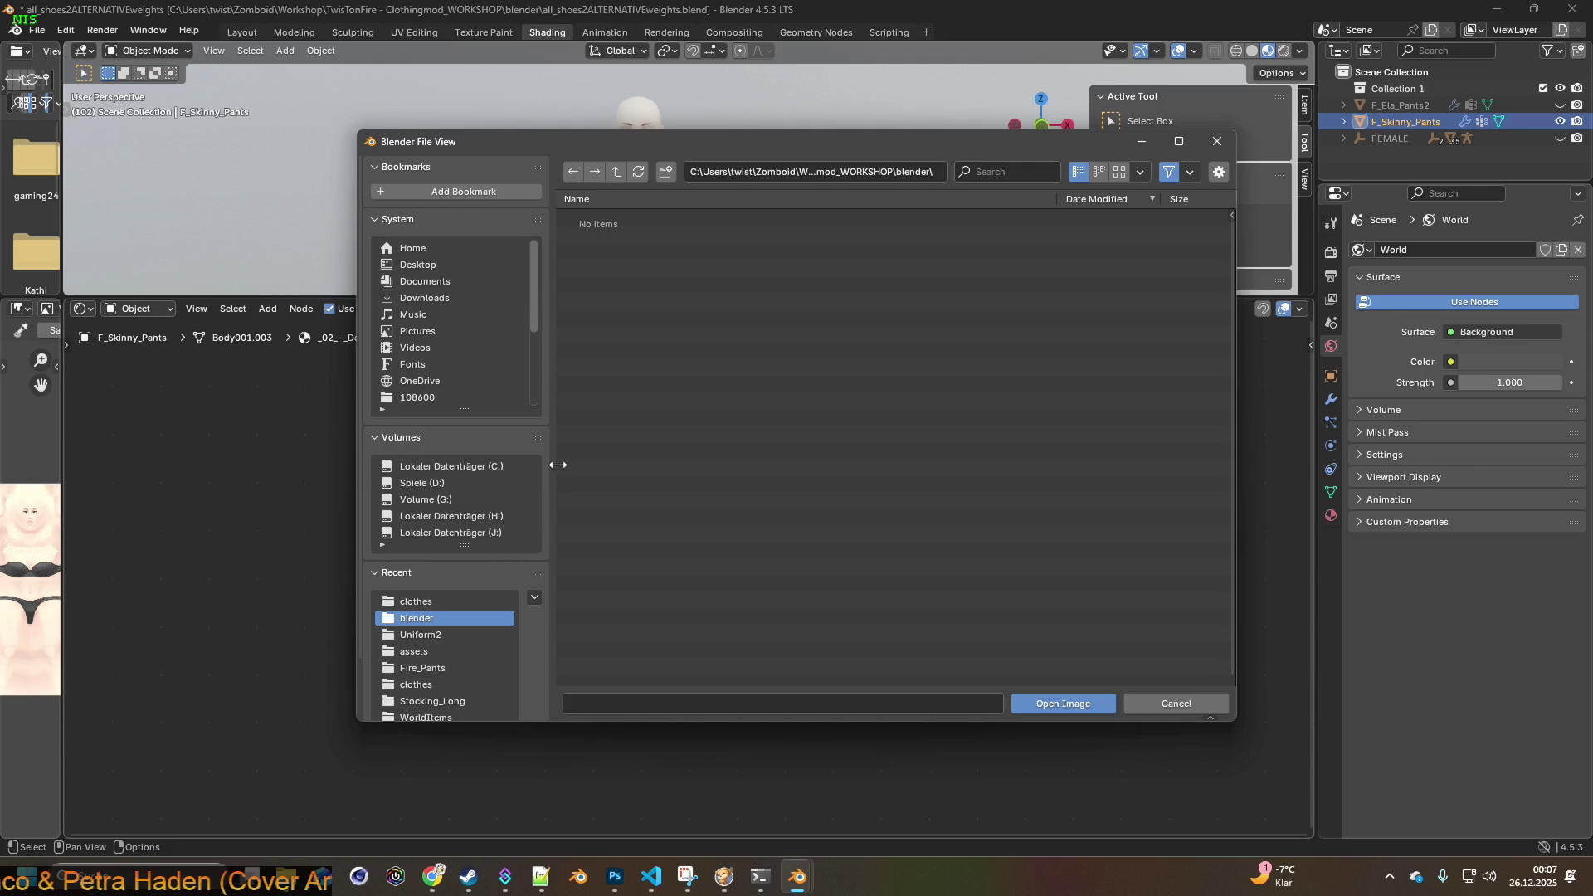
left_click(429, 602)
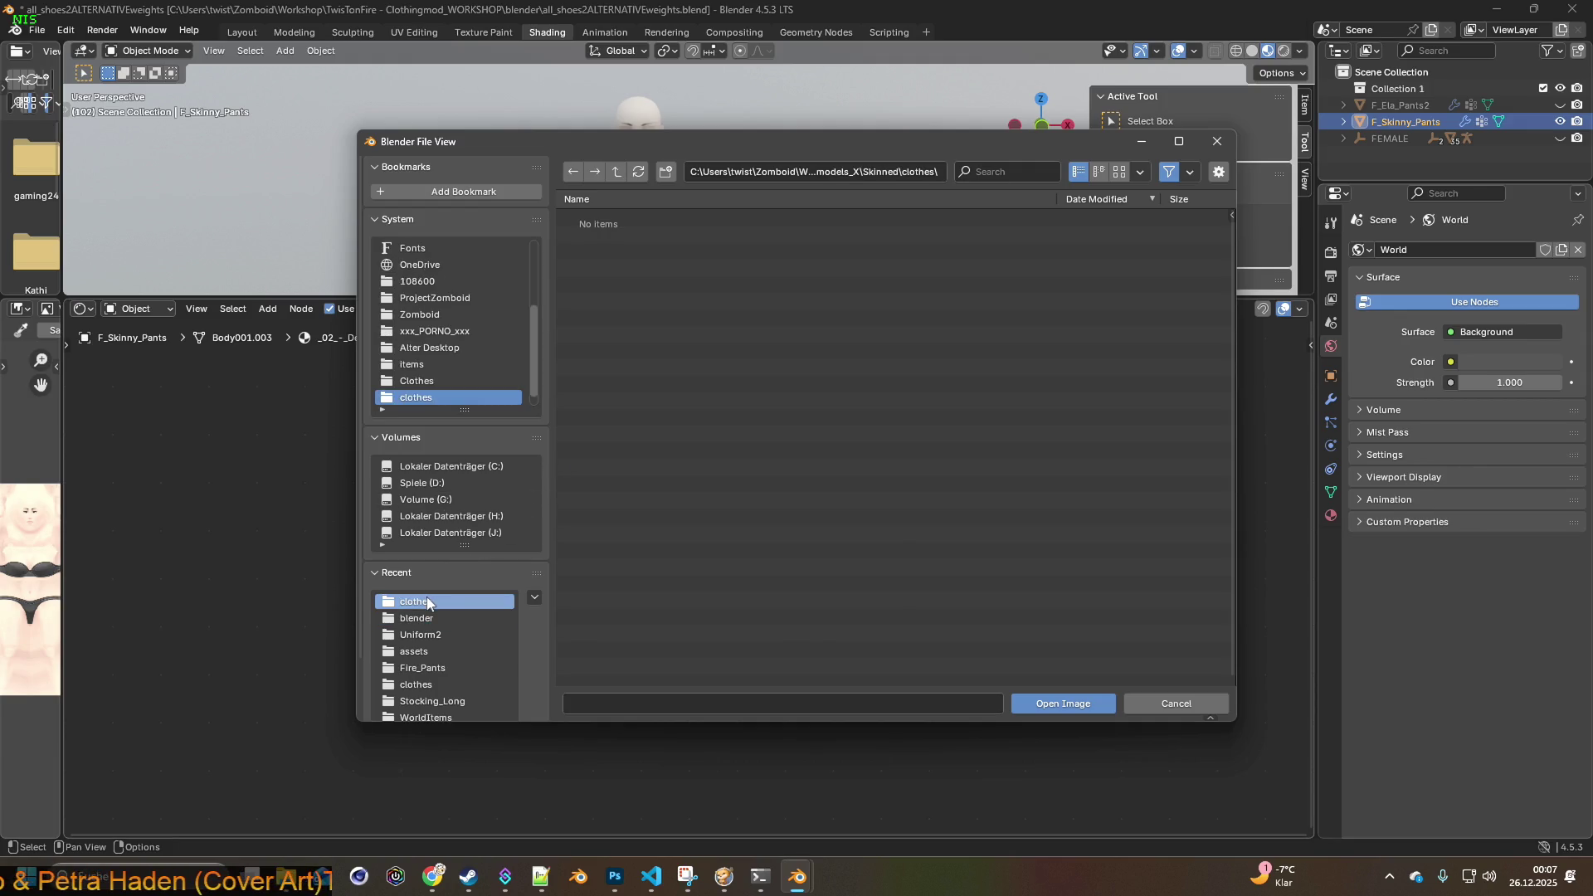
left_click(436, 635)
left_click(607, 702)
type("ela")
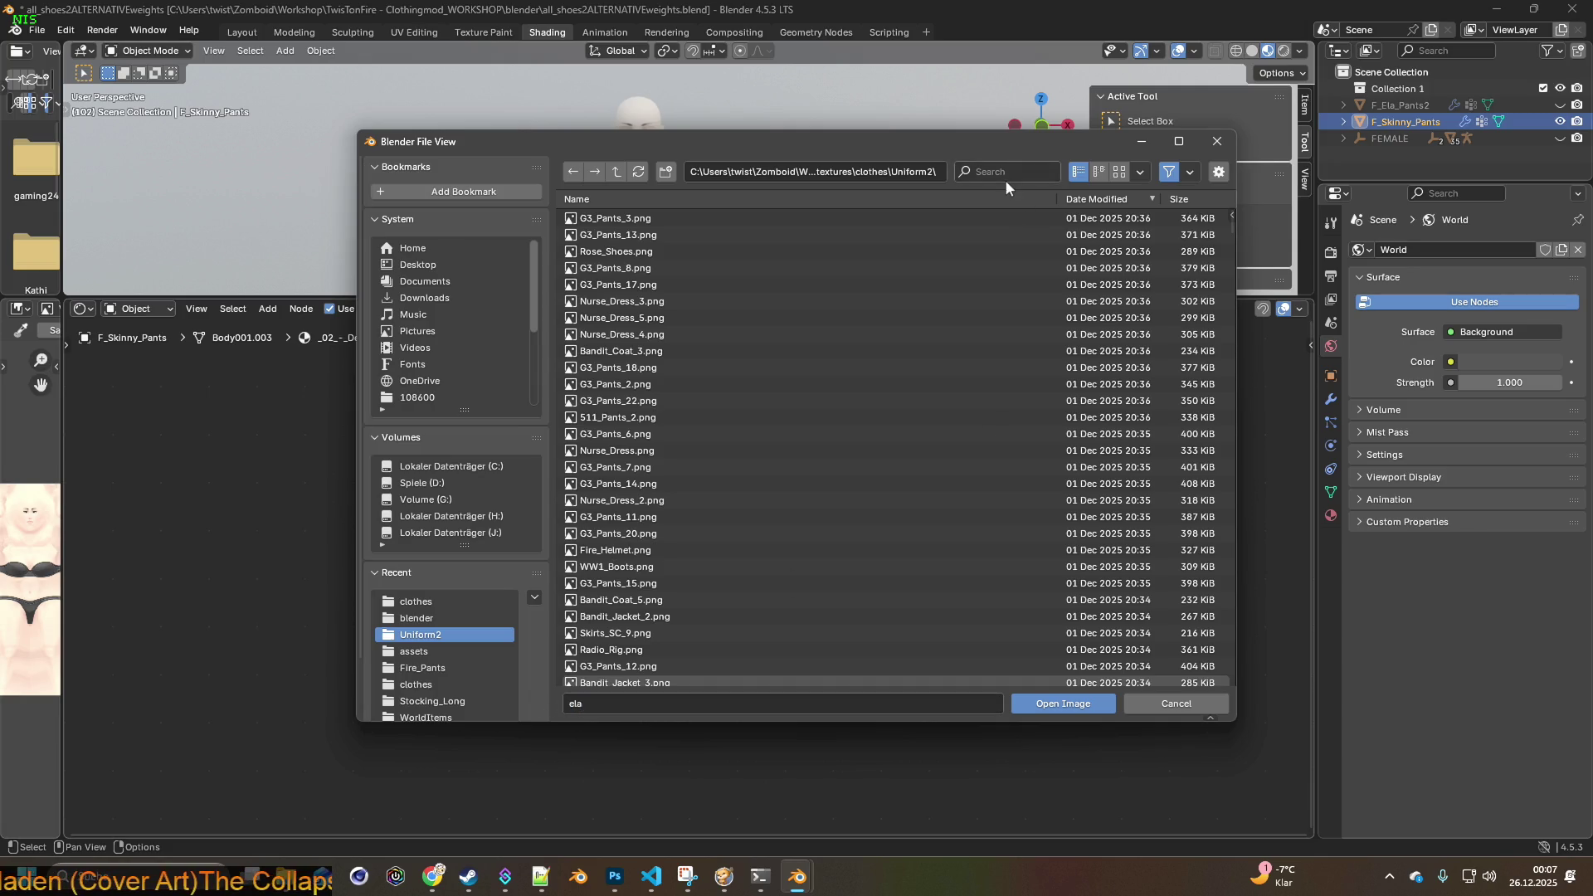
key("alt+Tab")
key("alt+Tab")
key("alt+Tab")
key("alt+Tab")
key("alt+Tab")
key("alt+Tab")
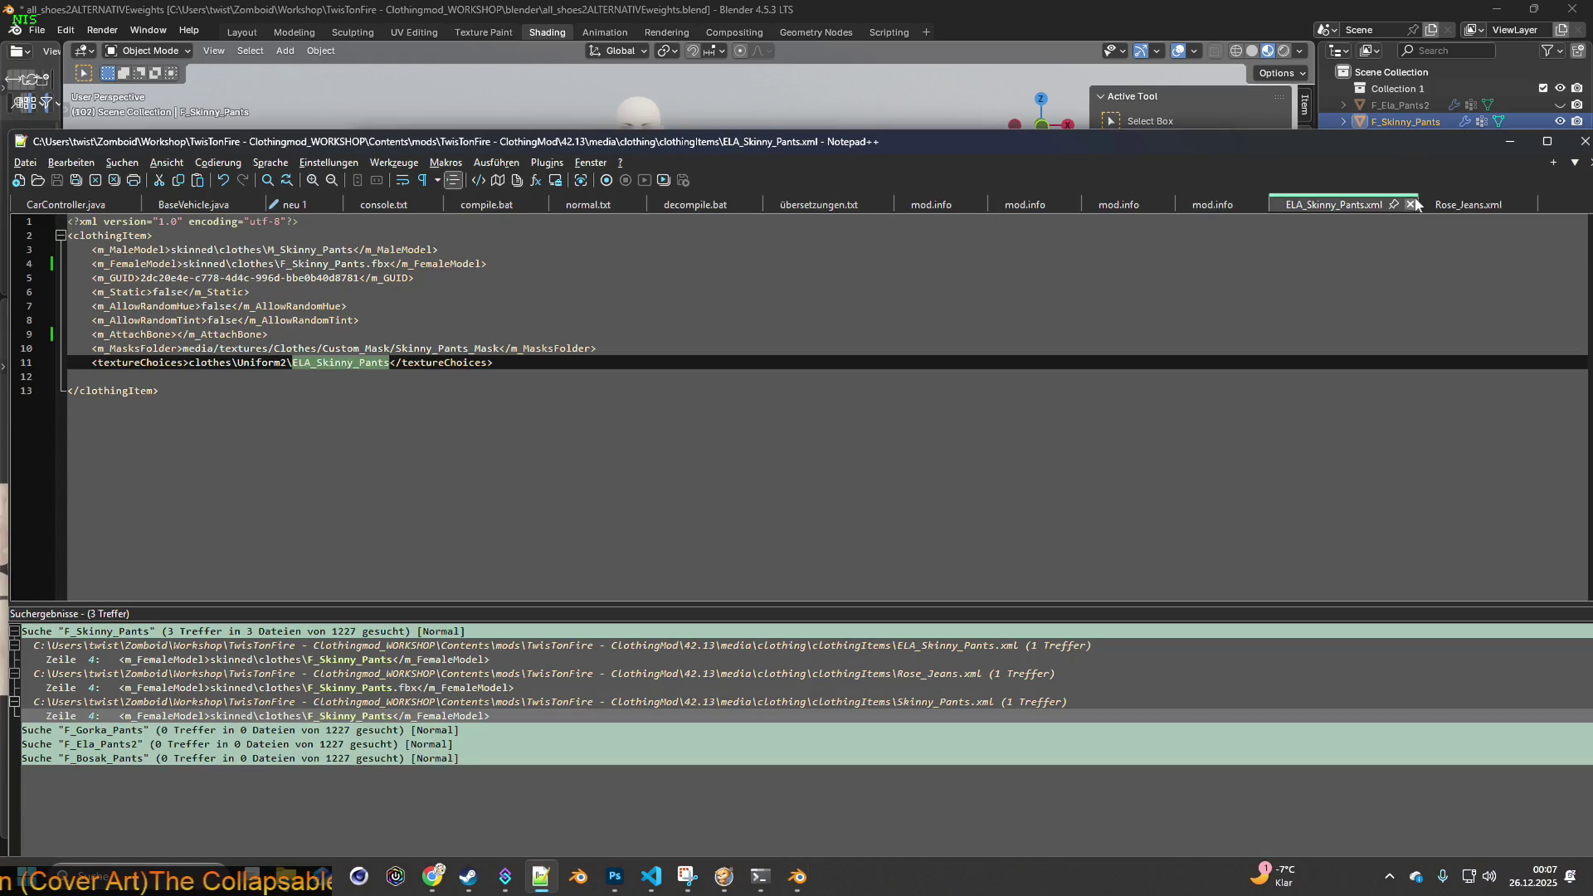
left_click(1422, 207)
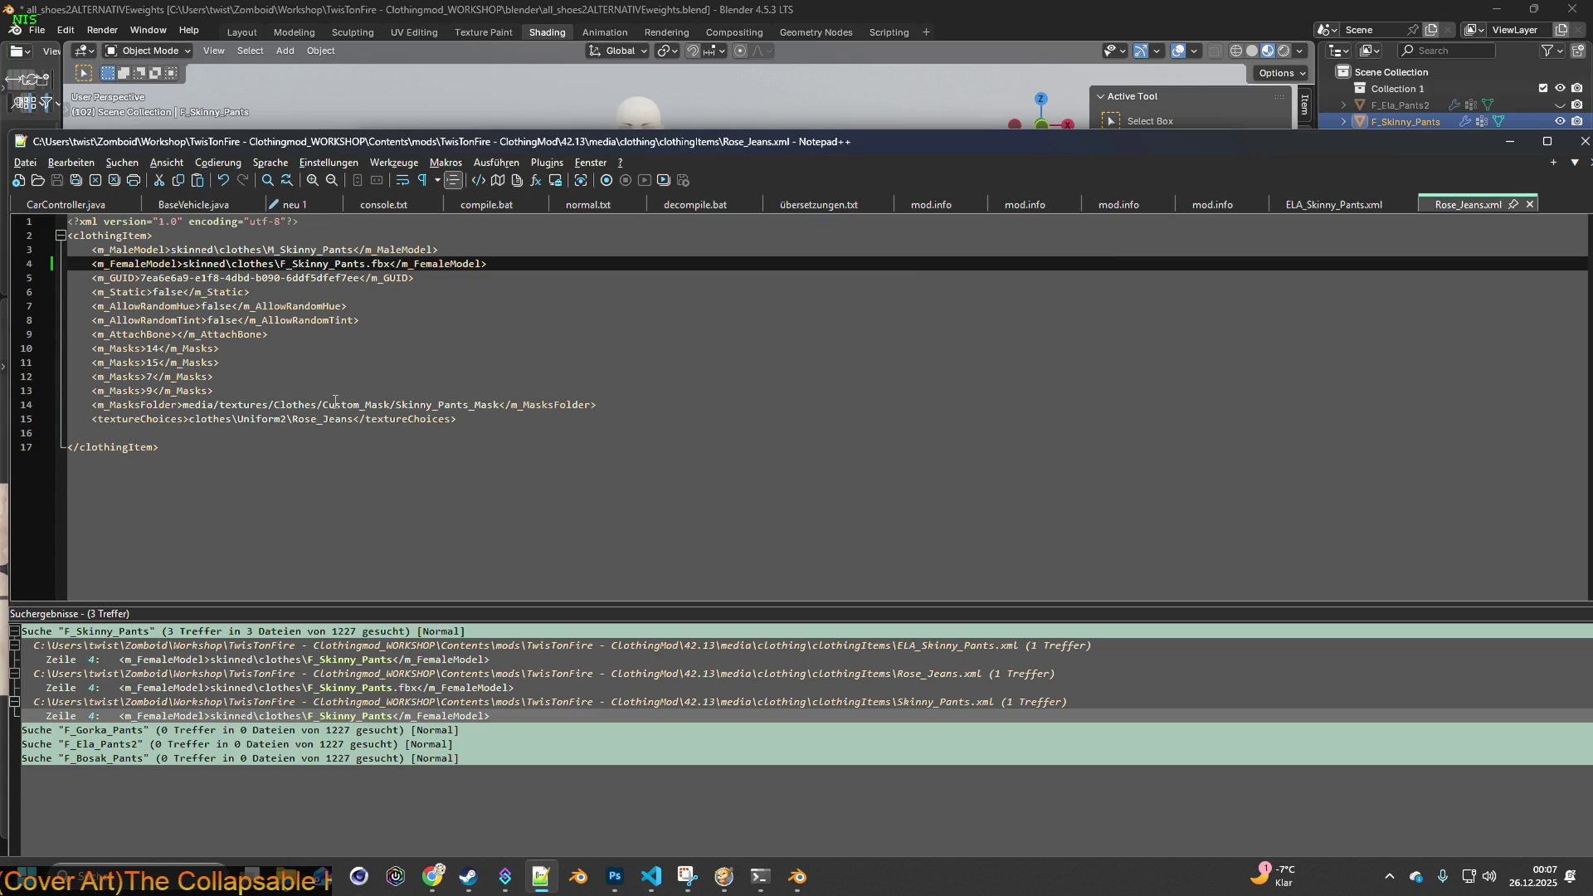
key("alt+Tab")
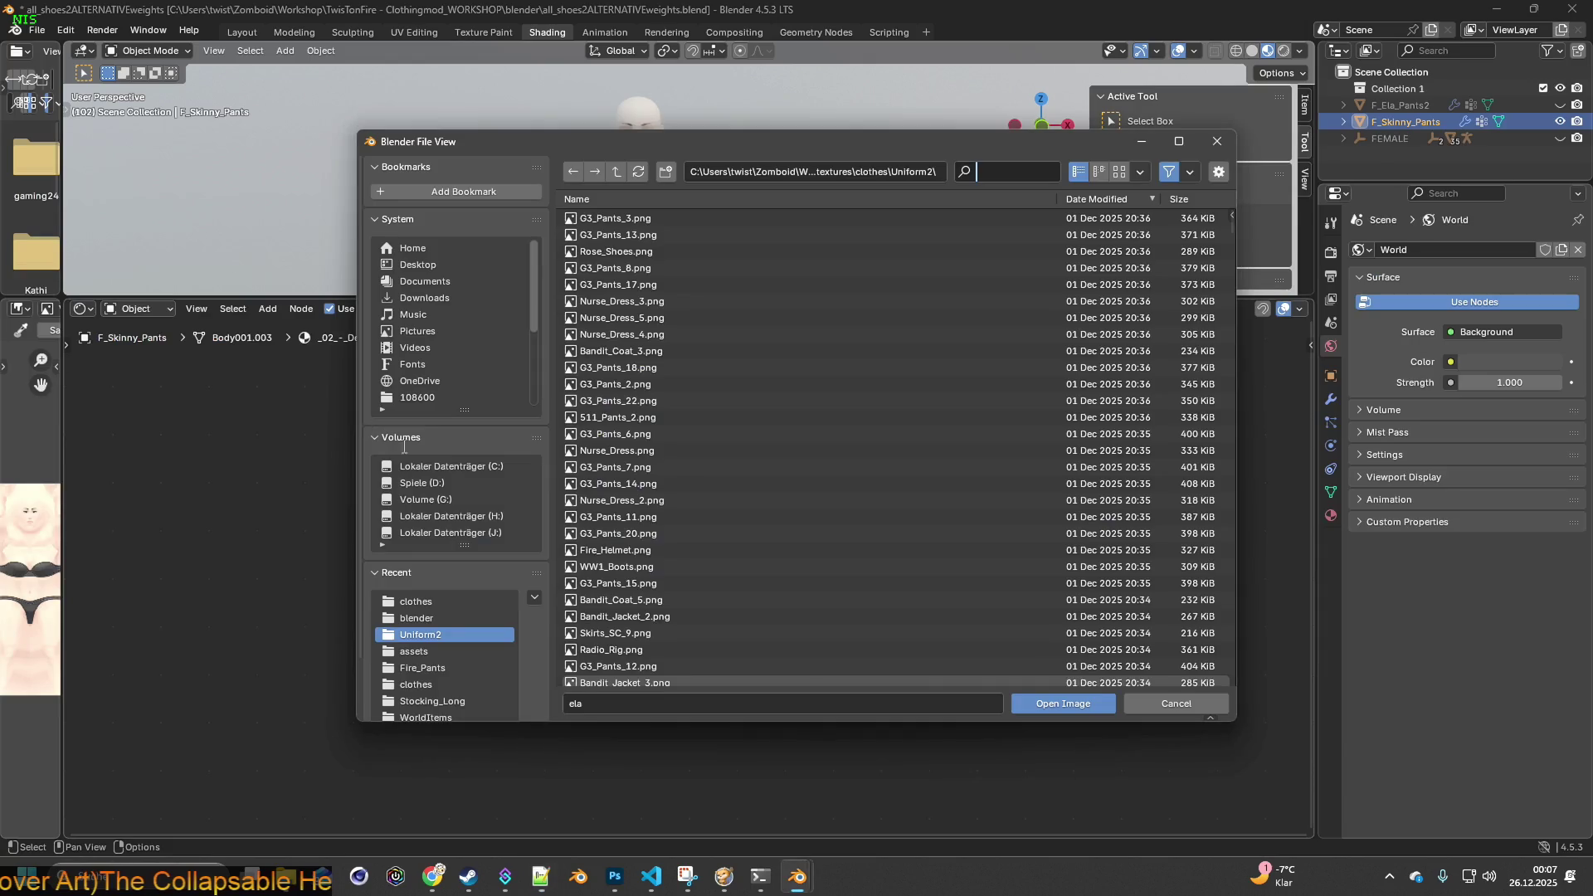
- Load Rose_Jeans.png into the image texture node and view the textured pants from behind
type("rose")
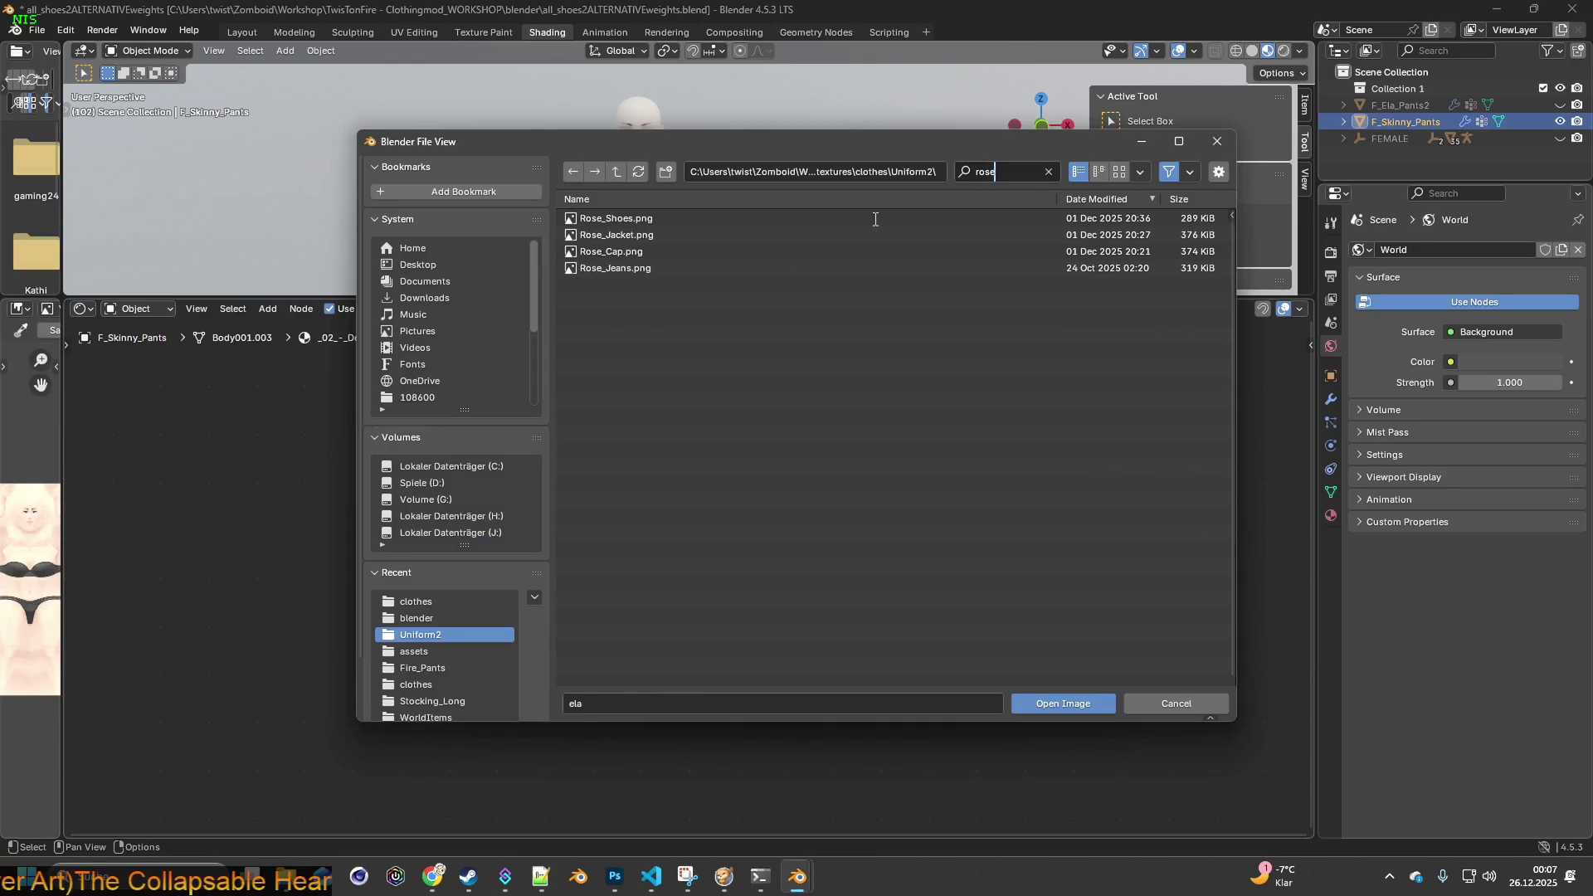
double_click(614, 268)
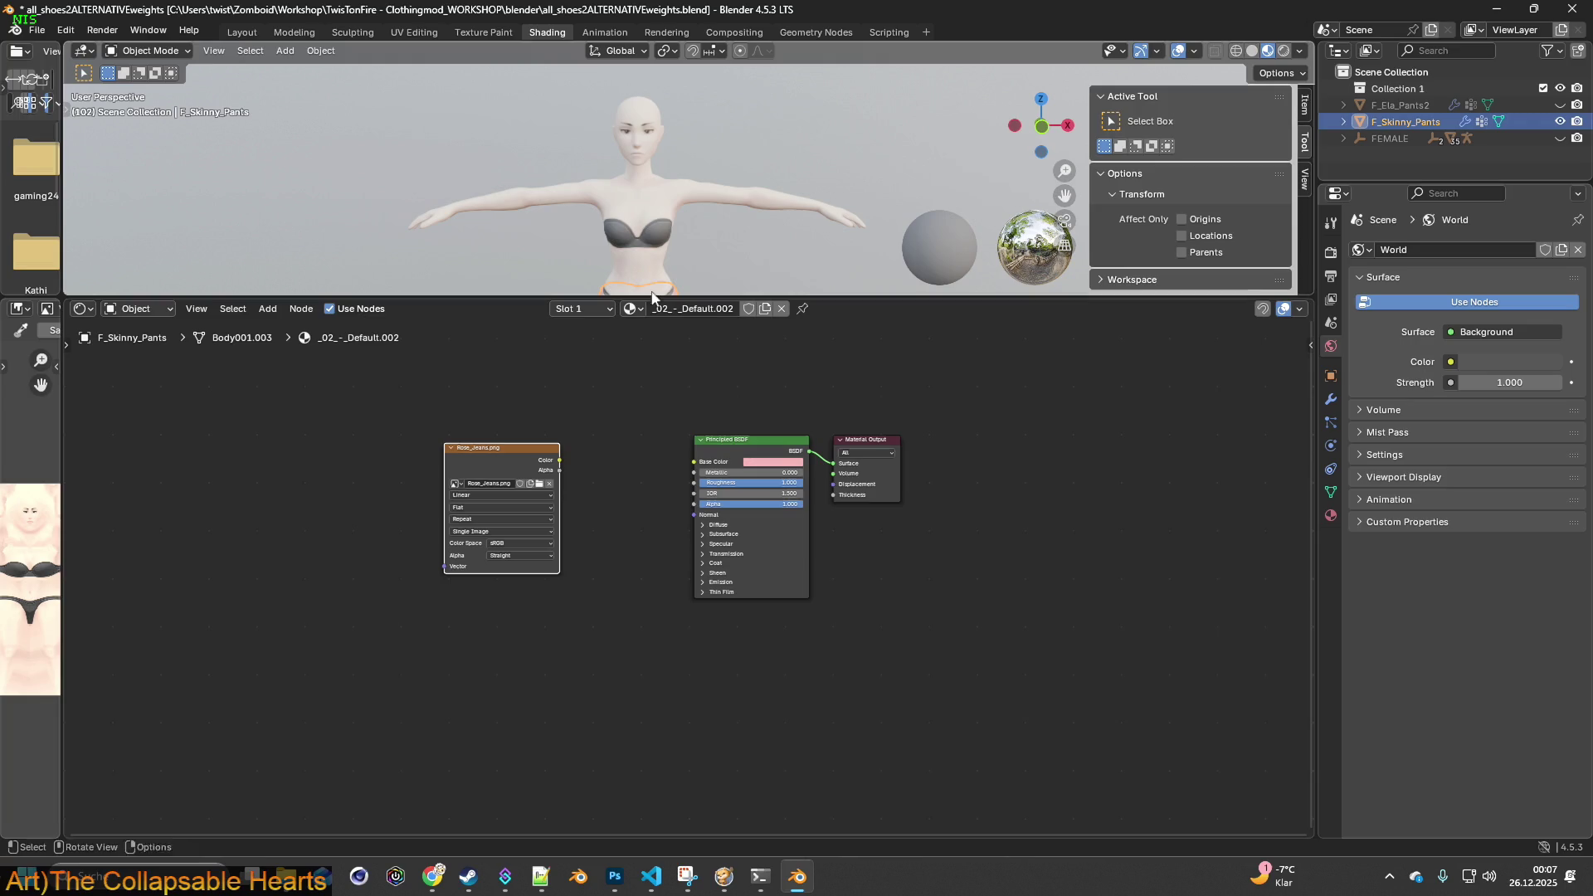
left_click(477, 34)
middle_click_drag(604, 213, 456, 355)
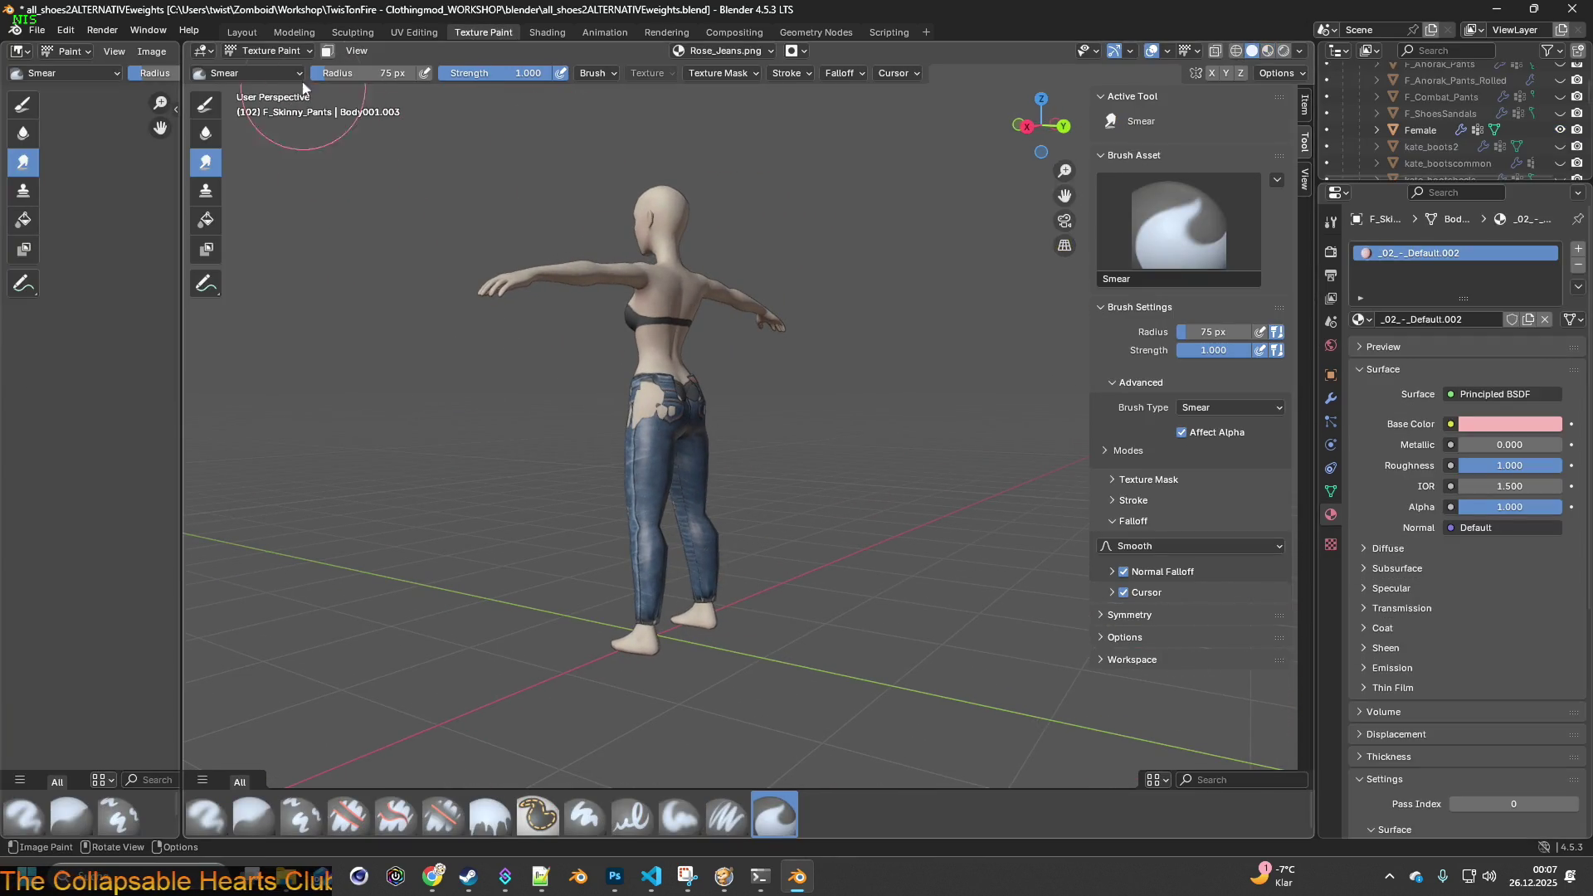
- Look over the denim jeans from the front, moving between the Layout and Shading workspaces
left_click(257, 34)
mouse_move(490, 284)
middle_mouse_down()
mouse_move(305, 281)
mouse_move(517, 295)
mouse_move(738, 342)
middle_mouse_up()
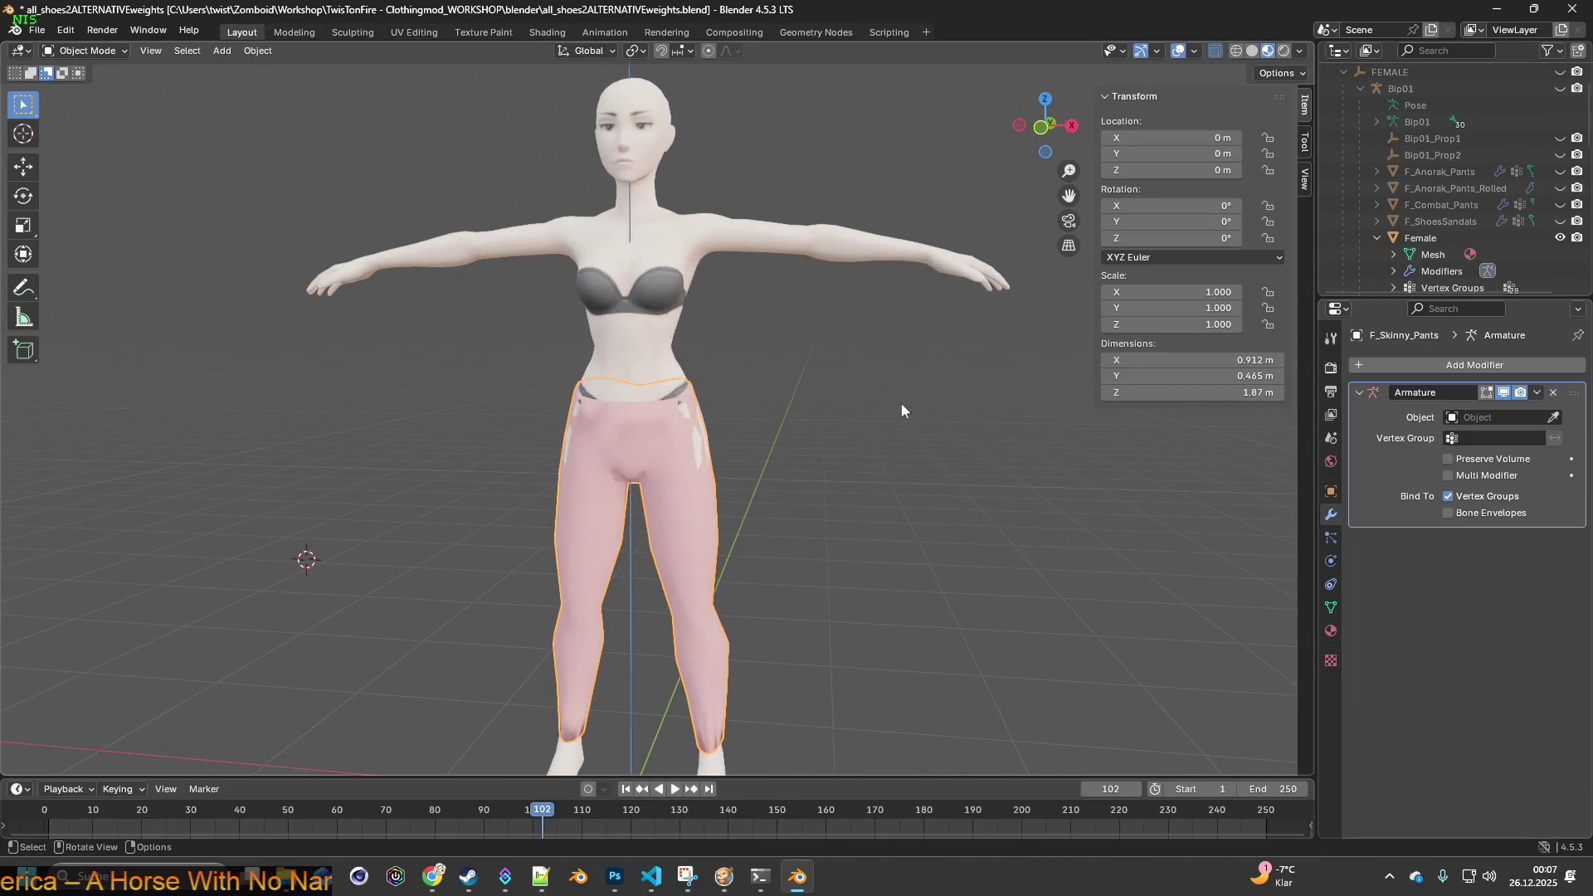
left_click(546, 33)
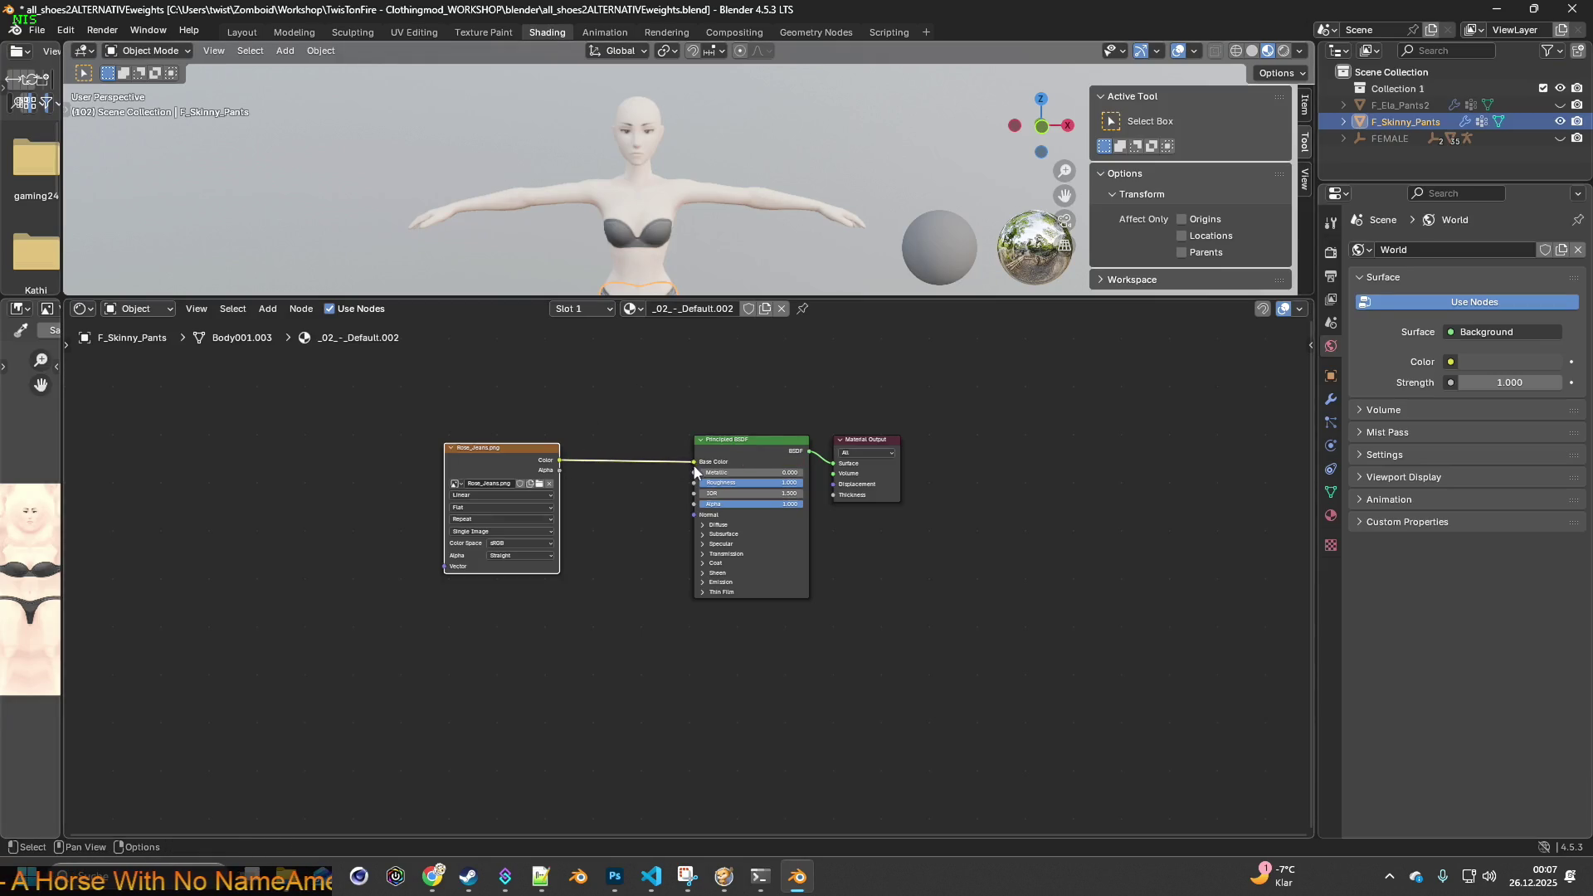
left_click(243, 32)
- Orbit and zoom around the blue denim jeans, then put the pants back into Edit Mode
mouse_move(730, 332)
middle_mouse_down()
mouse_move(423, 329)
mouse_move(758, 350)
mouse_move(687, 222)
mouse_move(604, 315)
mouse_move(554, 342)
mouse_move(694, 355)
mouse_move(715, 416)
mouse_move(703, 455)
middle_mouse_up()
scroll(704, 455, "up", 5)
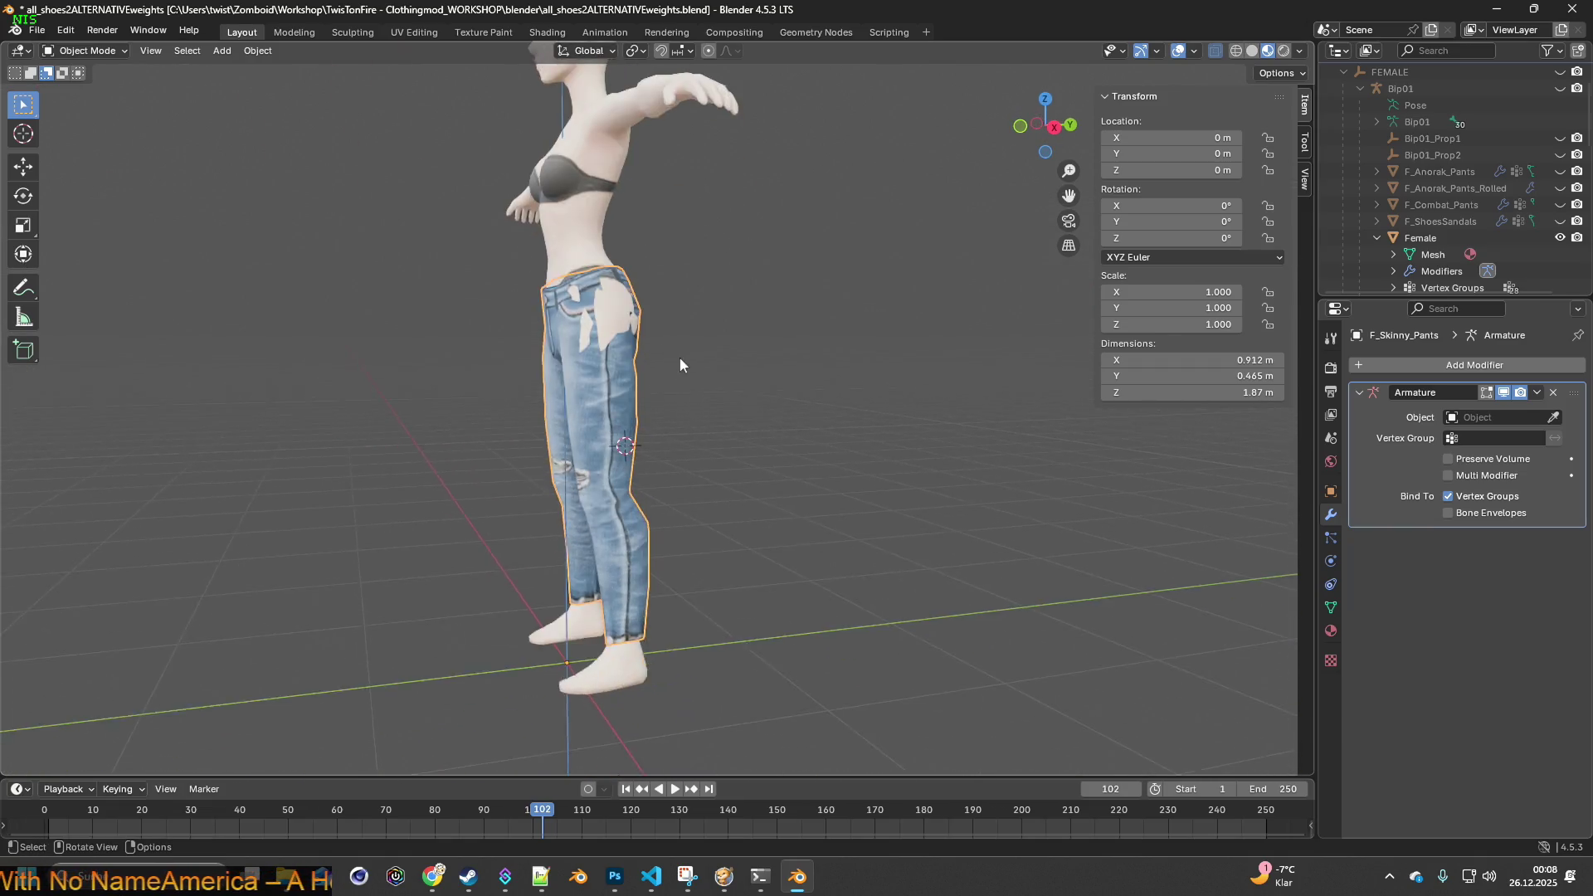
mouse_move(602, 291)
middle_mouse_down()
mouse_move(690, 381)
mouse_move(759, 375)
mouse_move(671, 325)
mouse_move(447, 315)
mouse_move(425, 295)
mouse_move(601, 335)
mouse_move(564, 370)
mouse_move(694, 297)
mouse_move(808, 349)
mouse_move(685, 351)
mouse_move(698, 289)
mouse_move(685, 237)
mouse_move(630, 210)
mouse_move(636, 261)
mouse_move(509, 366)
mouse_move(528, 430)
mouse_move(577, 458)
mouse_move(430, 496)
mouse_move(857, 497)
mouse_move(681, 400)
mouse_move(709, 247)
middle_mouse_up()
scroll(597, 423, "up", 3)
mouse_move(597, 423)
middle_mouse_down()
mouse_move(587, 366)
mouse_move(451, 370)
mouse_move(525, 322)
mouse_move(491, 365)
mouse_move(681, 297)
mouse_move(764, 221)
mouse_move(724, 226)
mouse_move(858, 209)
mouse_move(798, 239)
mouse_move(545, 257)
mouse_move(687, 266)
mouse_move(753, 371)
middle_mouse_up()
scroll(649, 264, "up", 2)
left_click(83, 50)
left_click(87, 88)
- Orbit to a rear-side view of the jeans and turn on wireframe shading
middle_click_drag(494, 253, 590, 304)
mouse_move(390, 178)
middle_mouse_down()
mouse_move(580, 260)
mouse_move(569, 331)
mouse_move(828, 381)
mouse_move(1067, 501)
mouse_move(1145, 465)
mouse_move(365, 240)
mouse_move(424, 260)
middle_mouse_up()
scroll(569, 331, "up", 2)
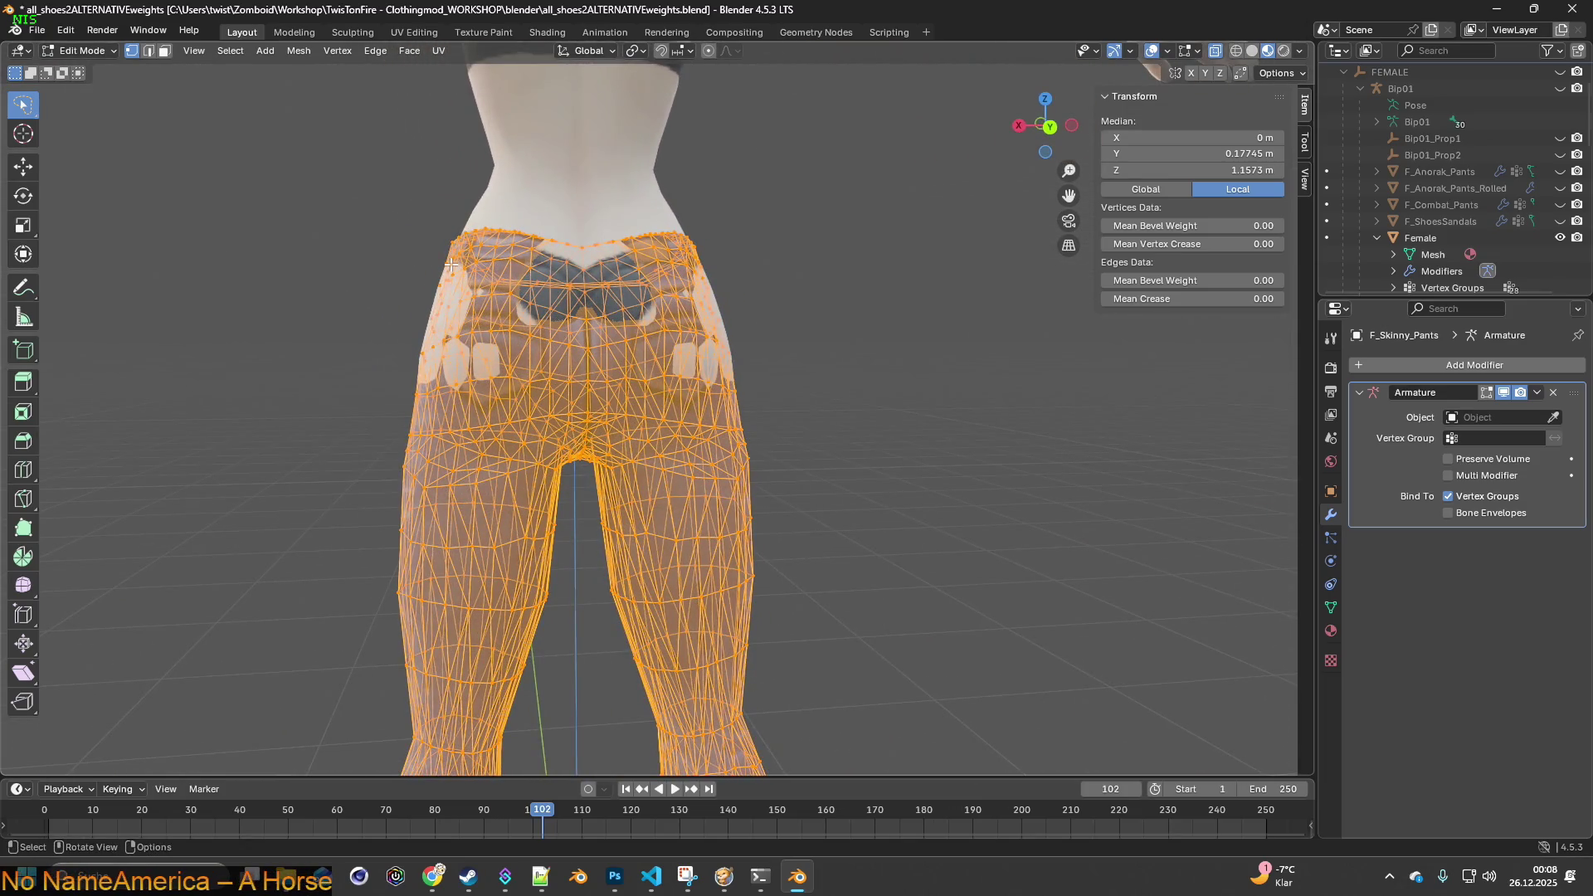
middle_click_drag(500, 305, 868, 231)
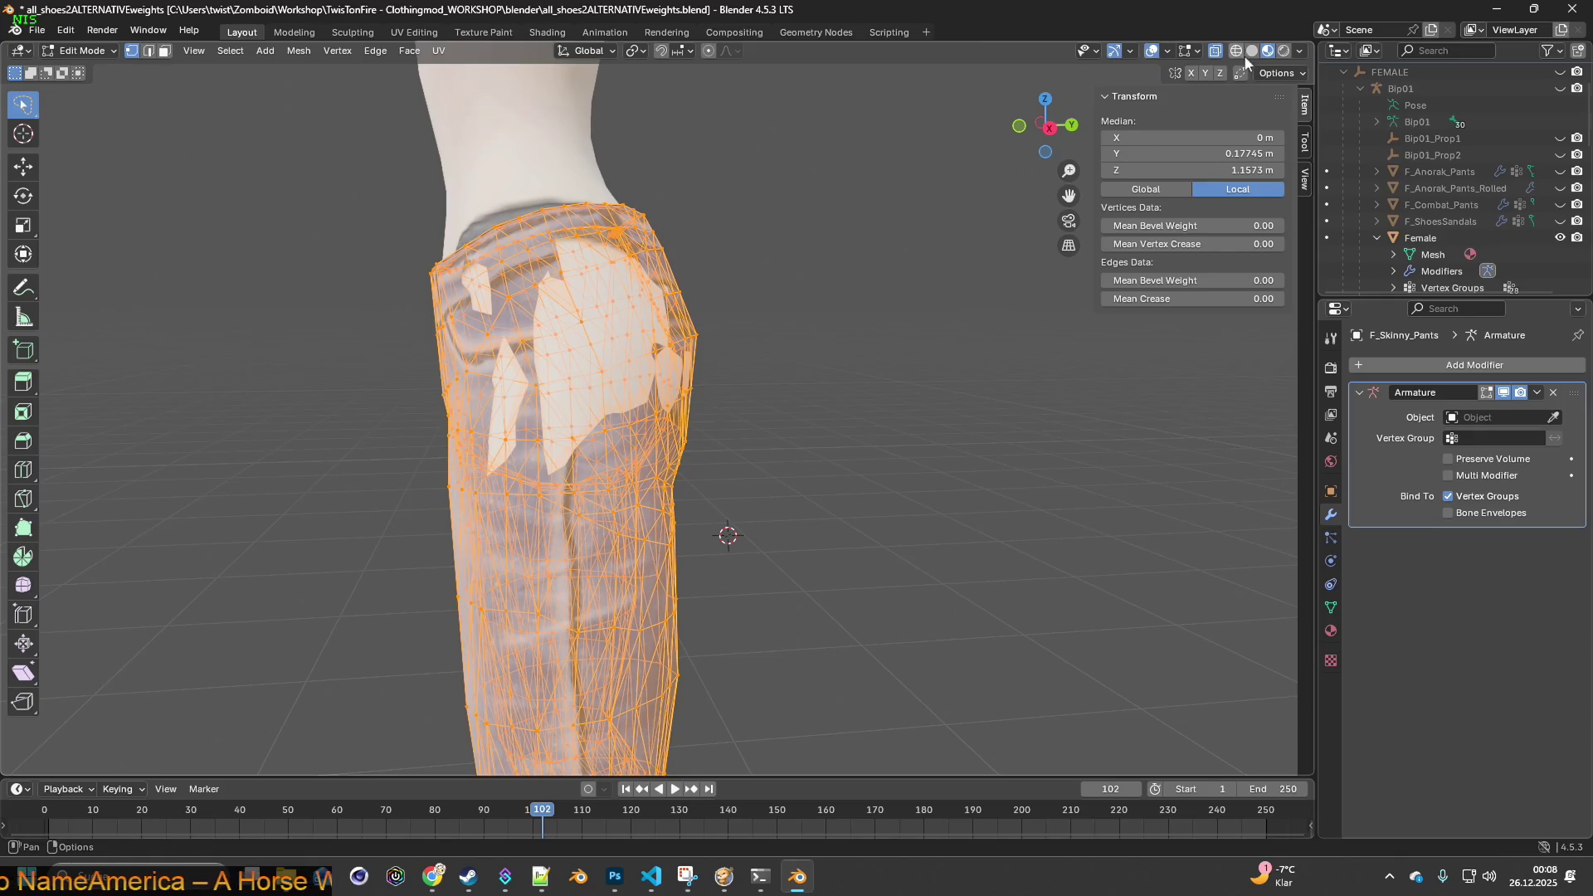
left_click(1236, 52)
- Select a crotch vertex to read its Bip01 vertex weights
middle_click_drag(693, 378, 852, 368)
scroll(842, 374, "up", 3)
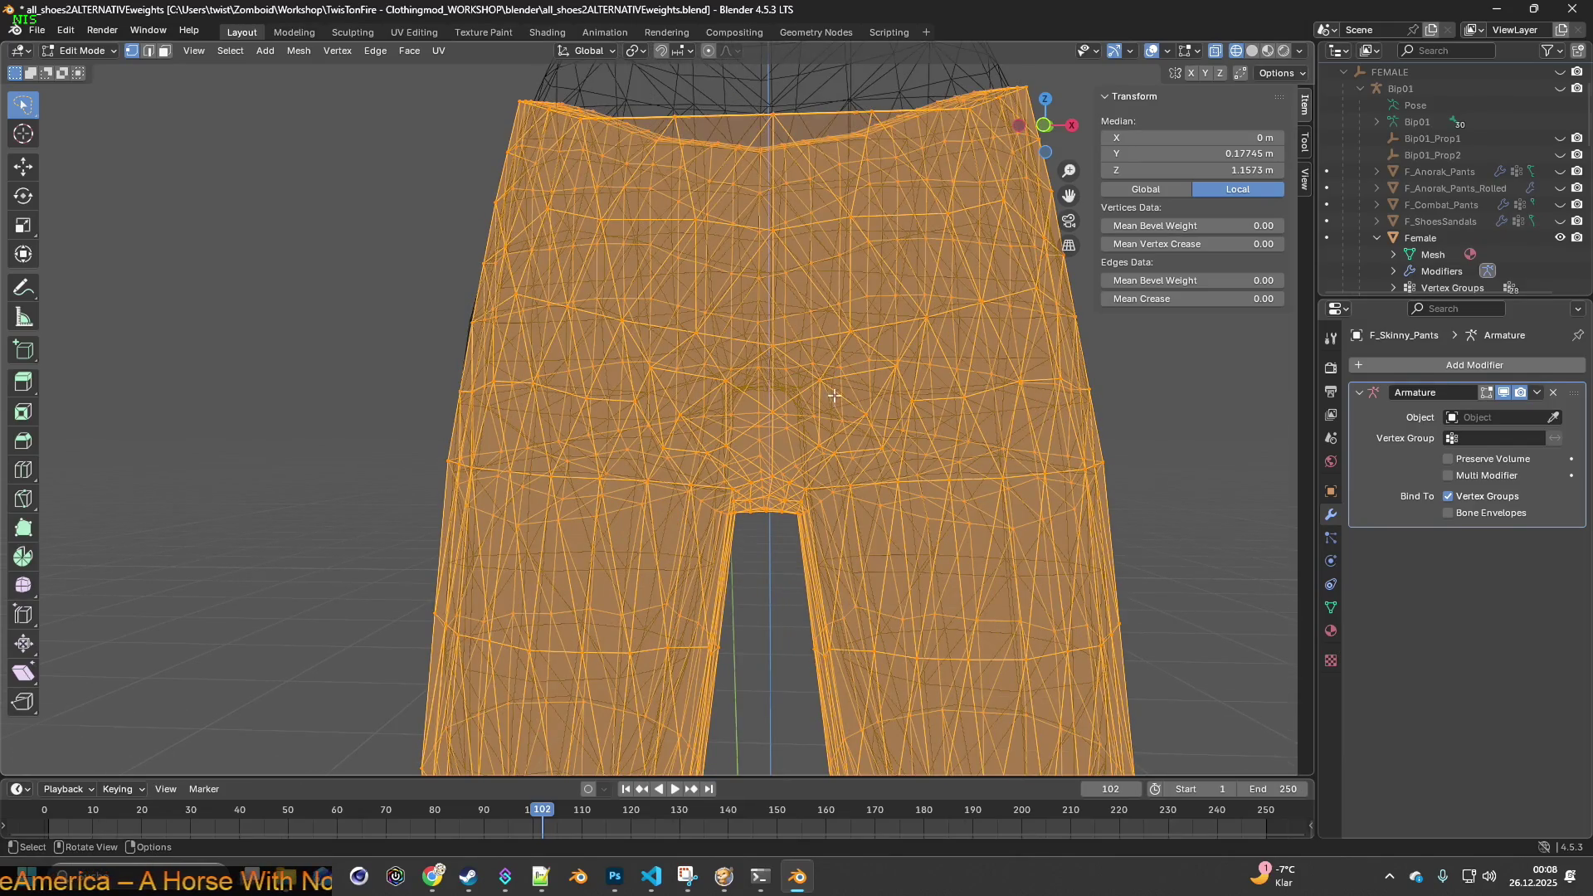
scroll(834, 396, "up", 2)
mouse_move(869, 433)
middle_mouse_down("shift")
mouse_move(805, 419)
mouse_move(721, 506)
mouse_move(748, 479)
mouse_move(748, 497)
middle_mouse_up("shift")
left_click(731, 507)
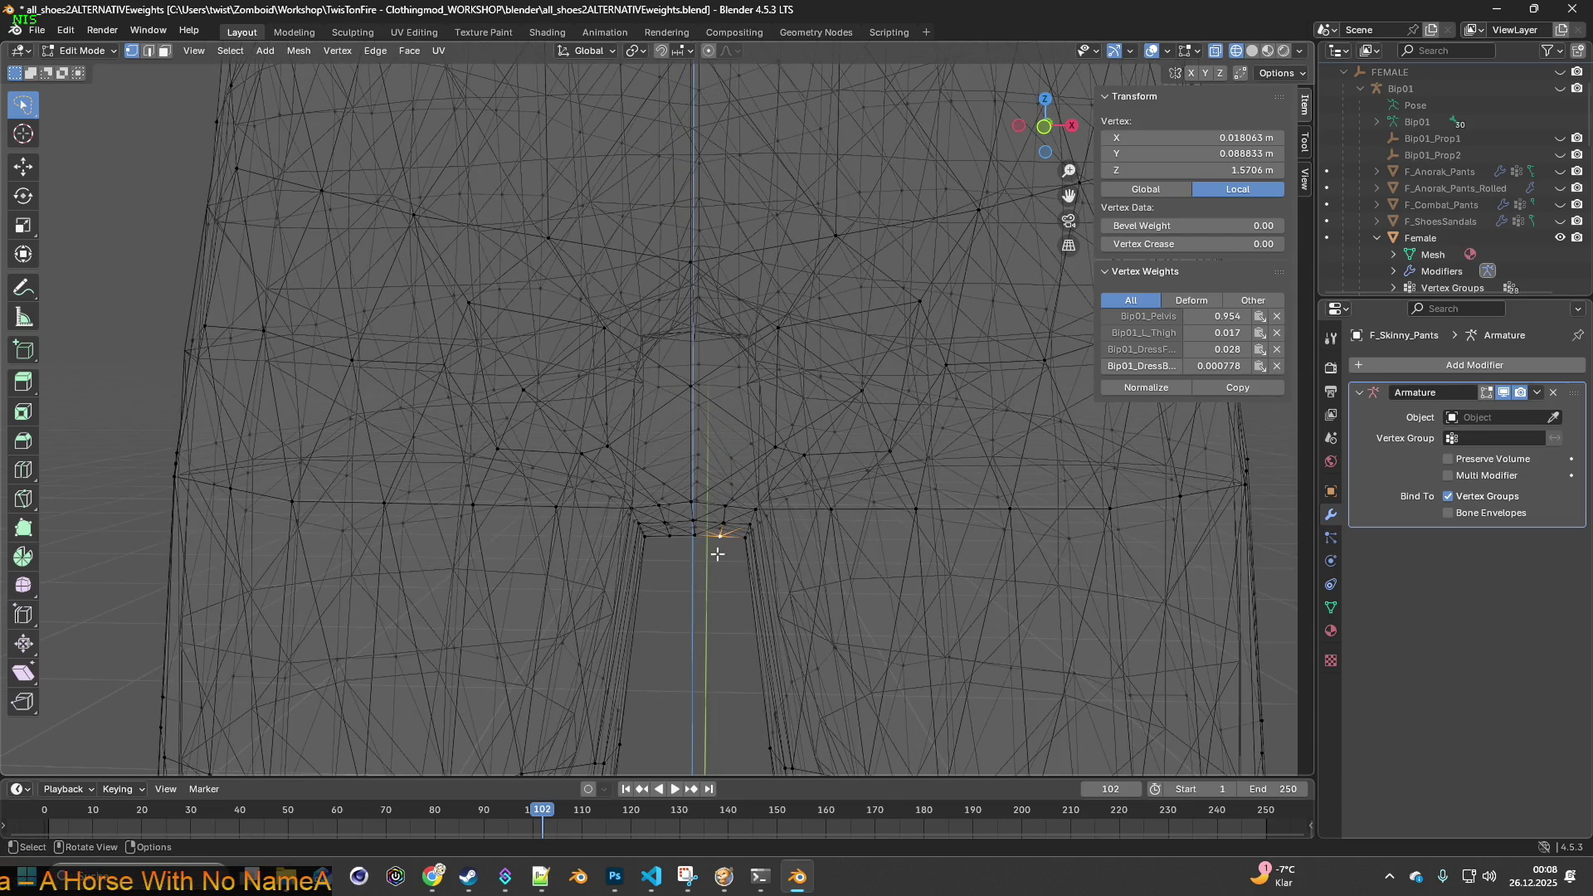
mouse_move(700, 567)
middle_mouse_down()
mouse_move(700, 515)
mouse_move(686, 630)
mouse_move(685, 601)
mouse_move(821, 593)
mouse_move(658, 558)
mouse_move(829, 530)
mouse_move(722, 555)
mouse_move(834, 548)
mouse_move(775, 559)
mouse_move(783, 594)
mouse_move(665, 548)
middle_mouse_up()
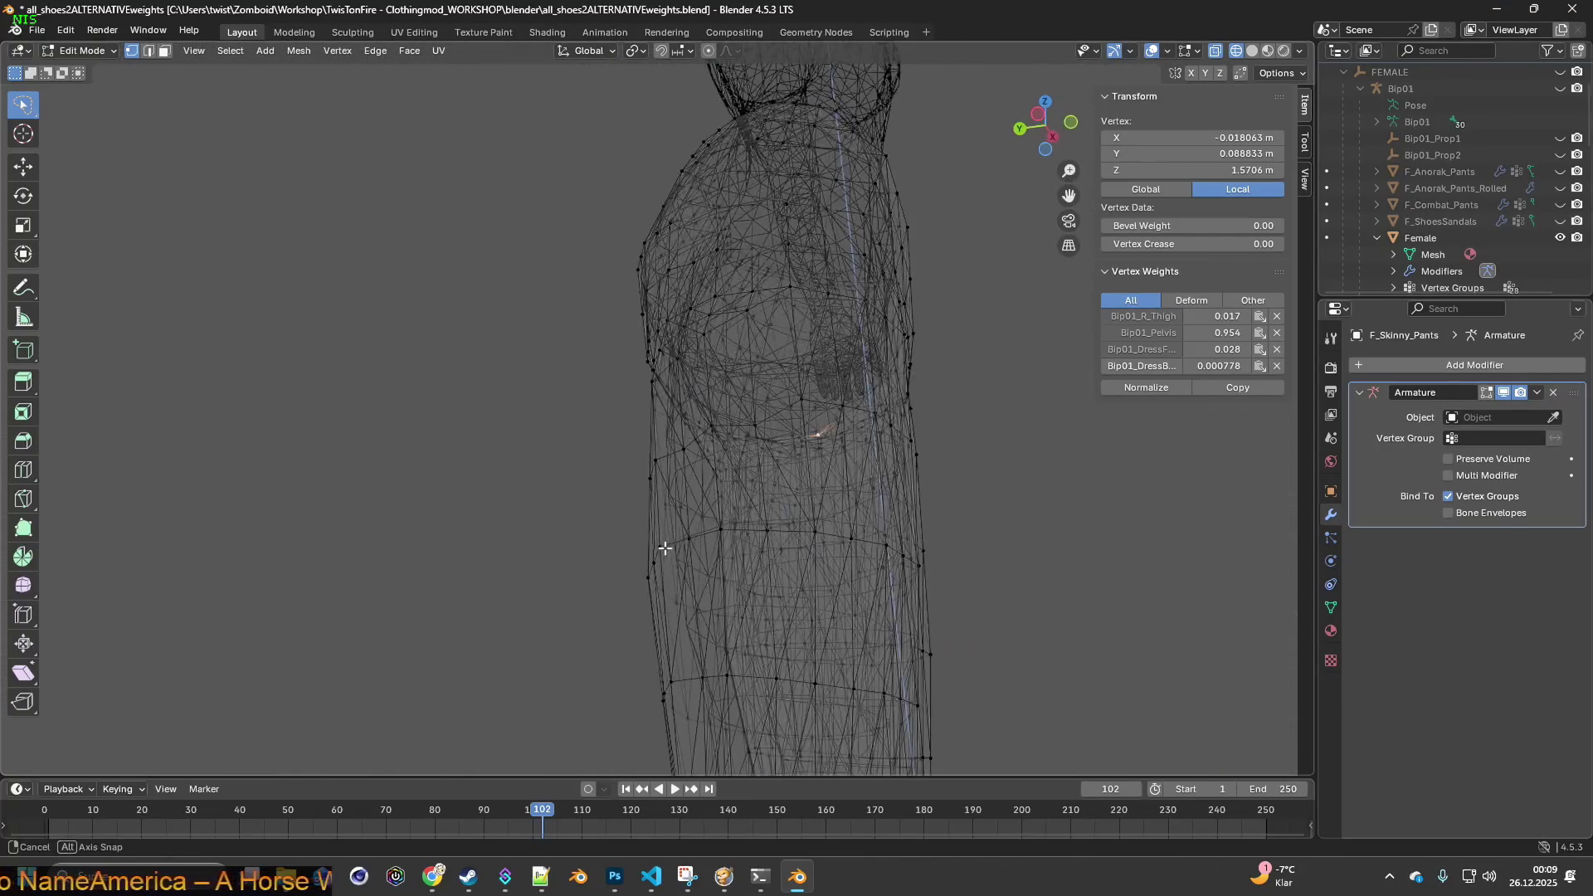
- Select the edge loop at the ankle cuff of the pants
mouse_move(789, 579)
middle_mouse_down("shift")
mouse_move(818, 680)
mouse_move(747, 246)
mouse_move(675, 547)
mouse_move(741, 268)
mouse_move(715, 402)
mouse_move(669, 420)
mouse_move(601, 398)
mouse_move(494, 404)
middle_mouse_up("shift")
left_click_drag(608, 482, 608, 483)
mouse_move(525, 462)
middle_mouse_down()
mouse_move(603, 451)
mouse_move(530, 465)
mouse_move(552, 507)
mouse_move(580, 452)
mouse_move(639, 455)
mouse_move(598, 473)
mouse_move(558, 455)
mouse_move(525, 369)
mouse_move(518, 427)
middle_mouse_up()
- Shift the ankle ring along X, then select and nudge the next ring up the leg
key("g")
key("x")
left_click(519, 402)
middle_click_drag(430, 351, 579, 281)
left_click_drag(246, 199, 614, 225)
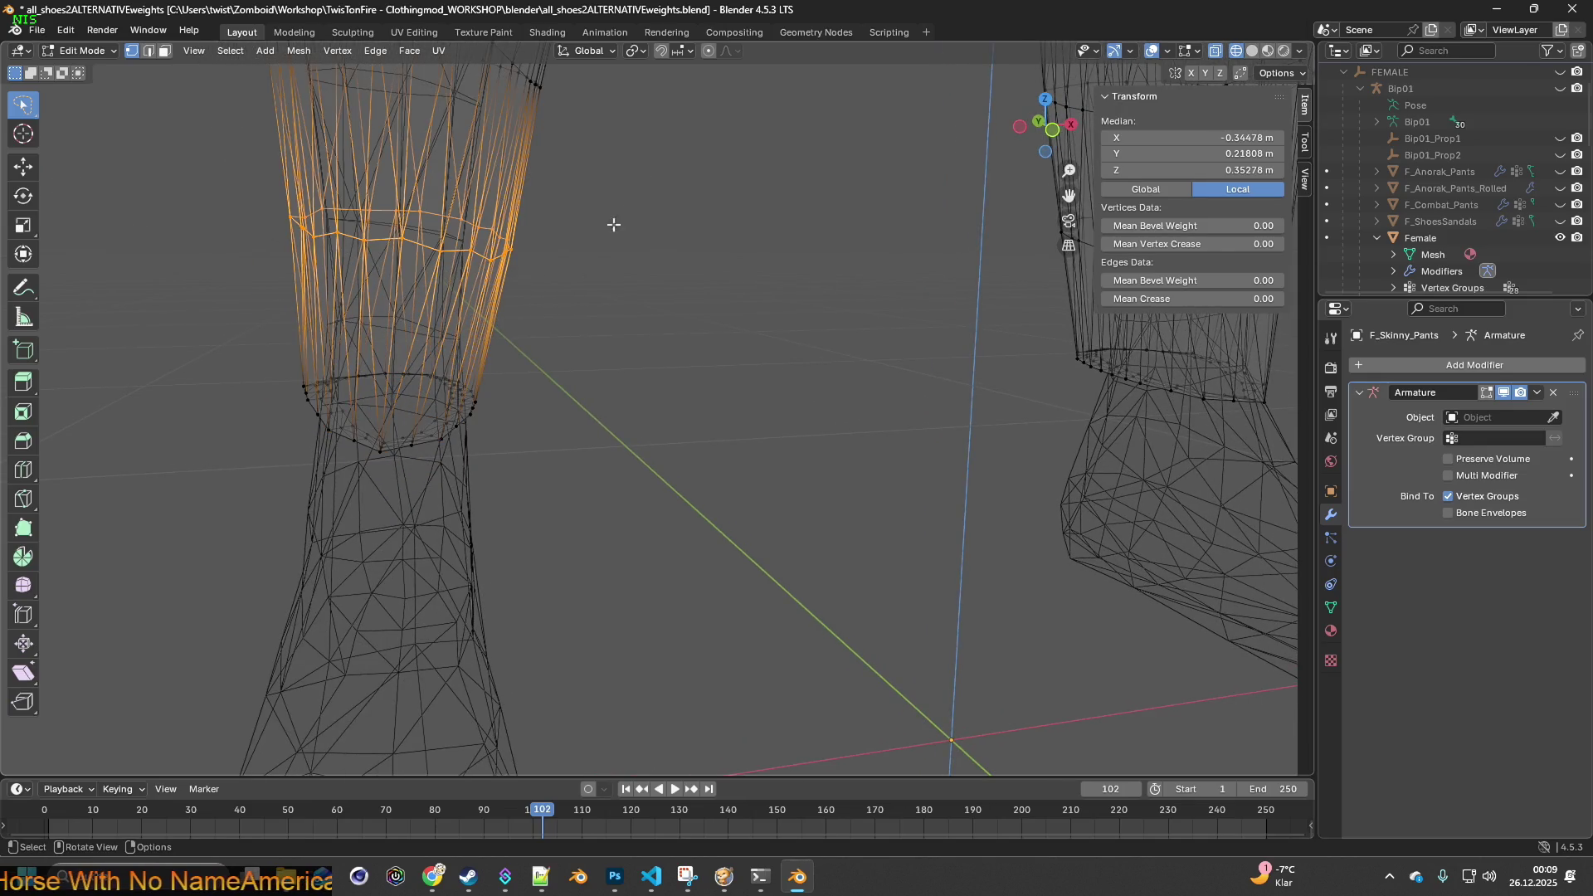
middle_click_drag(539, 251, 511, 280)
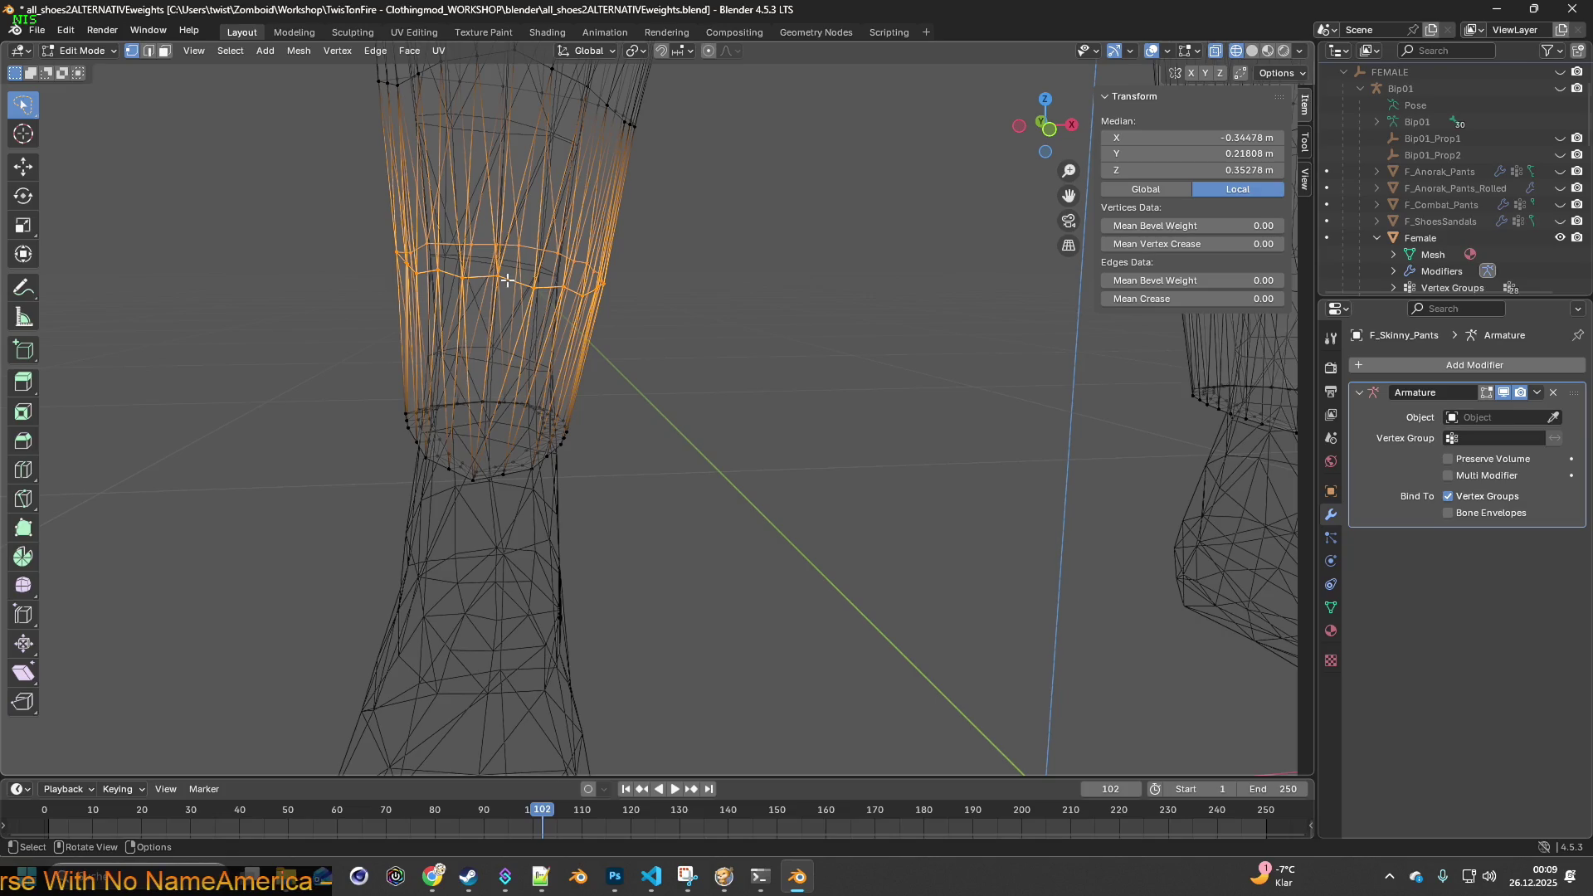
key("g")
left_click(592, 274)
- Nudge the ankle cuff vertices again, then the vertex band just above the ankle
mouse_move(744, 318)
middle_mouse_down()
mouse_move(757, 323)
mouse_move(697, 322)
mouse_move(800, 367)
mouse_move(580, 348)
middle_mouse_up()
mouse_move(533, 341)
left_mouse_down()
mouse_move(764, 391)
mouse_move(561, 417)
left_mouse_up()
mouse_move(561, 417)
middle_mouse_down()
mouse_move(572, 398)
mouse_move(558, 420)
mouse_move(605, 462)
mouse_move(711, 455)
mouse_move(675, 498)
mouse_move(689, 539)
mouse_move(633, 526)
mouse_move(538, 302)
mouse_move(524, 456)
middle_mouse_up()
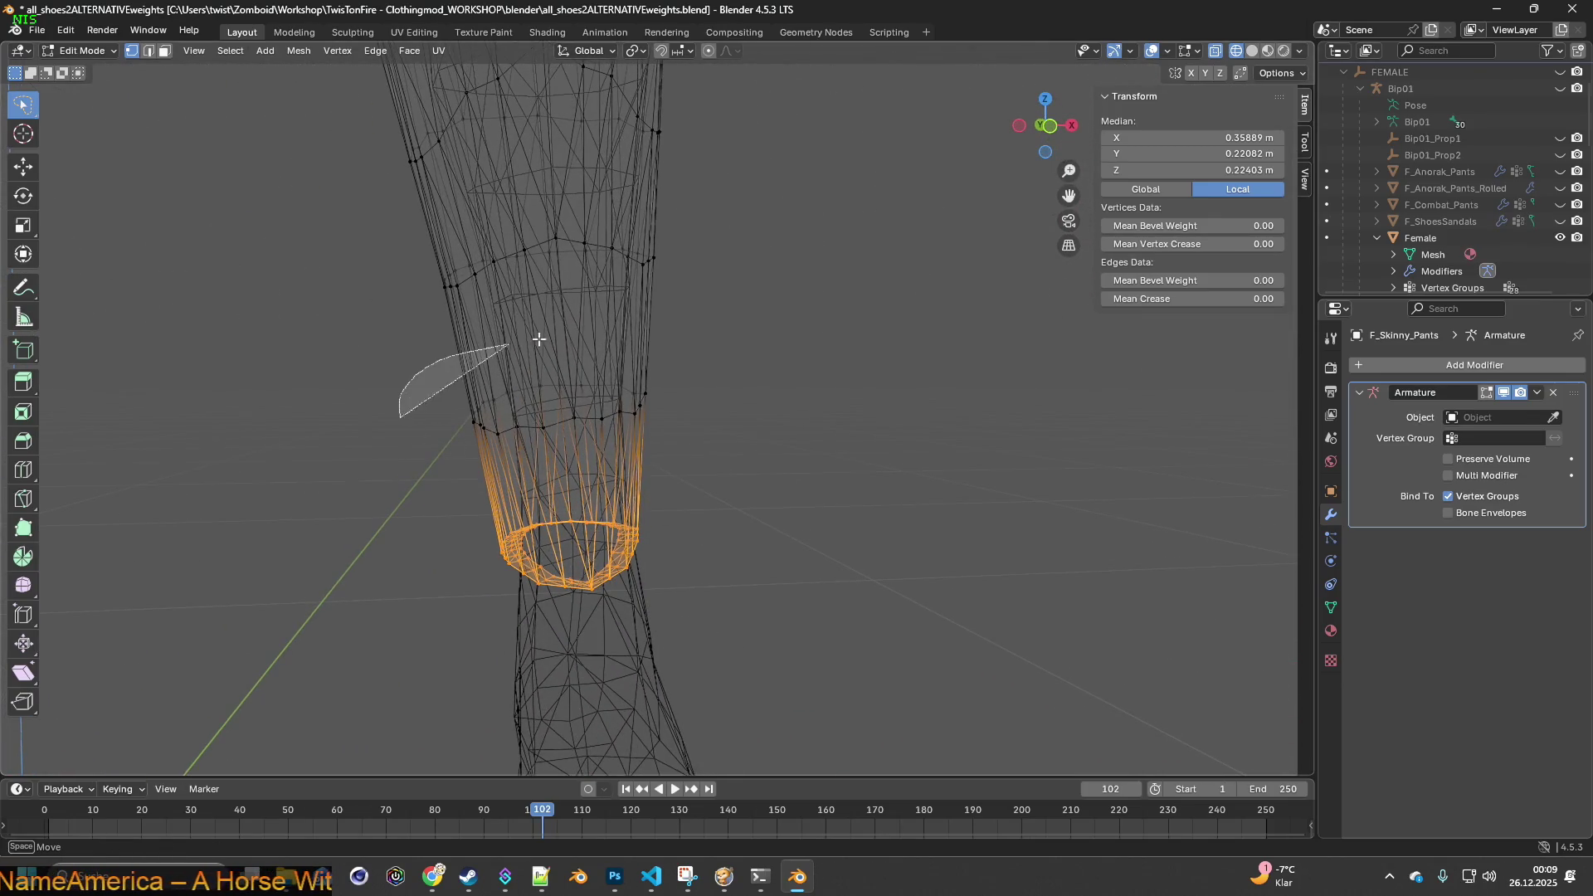
key("g")
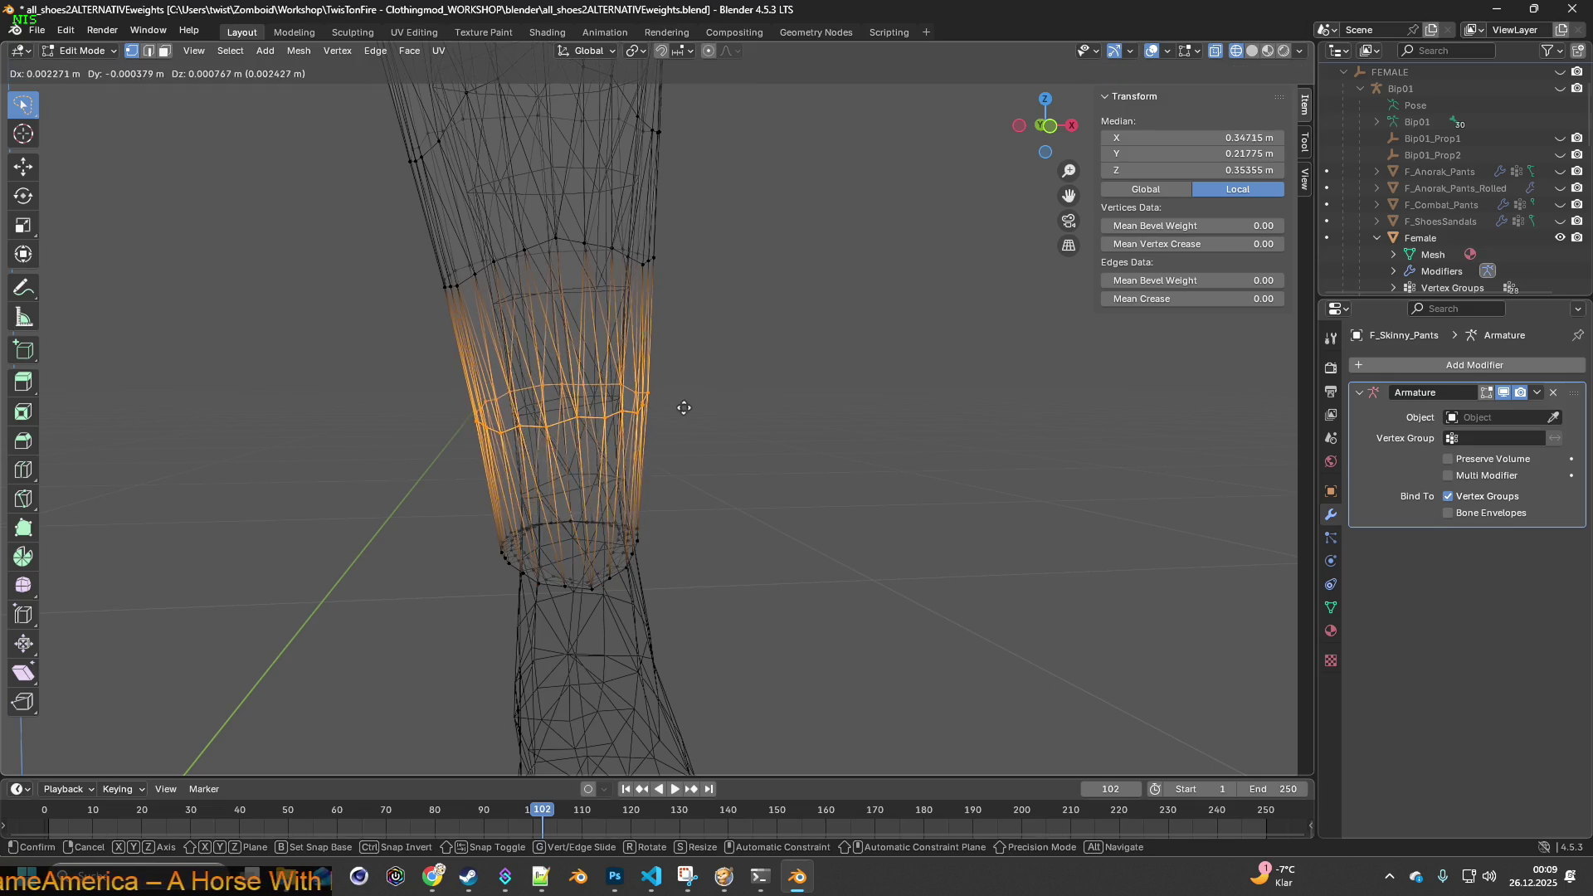
left_click(690, 407)
mouse_move(686, 406)
middle_mouse_down()
mouse_move(645, 487)
mouse_move(669, 442)
mouse_move(670, 481)
middle_mouse_up()
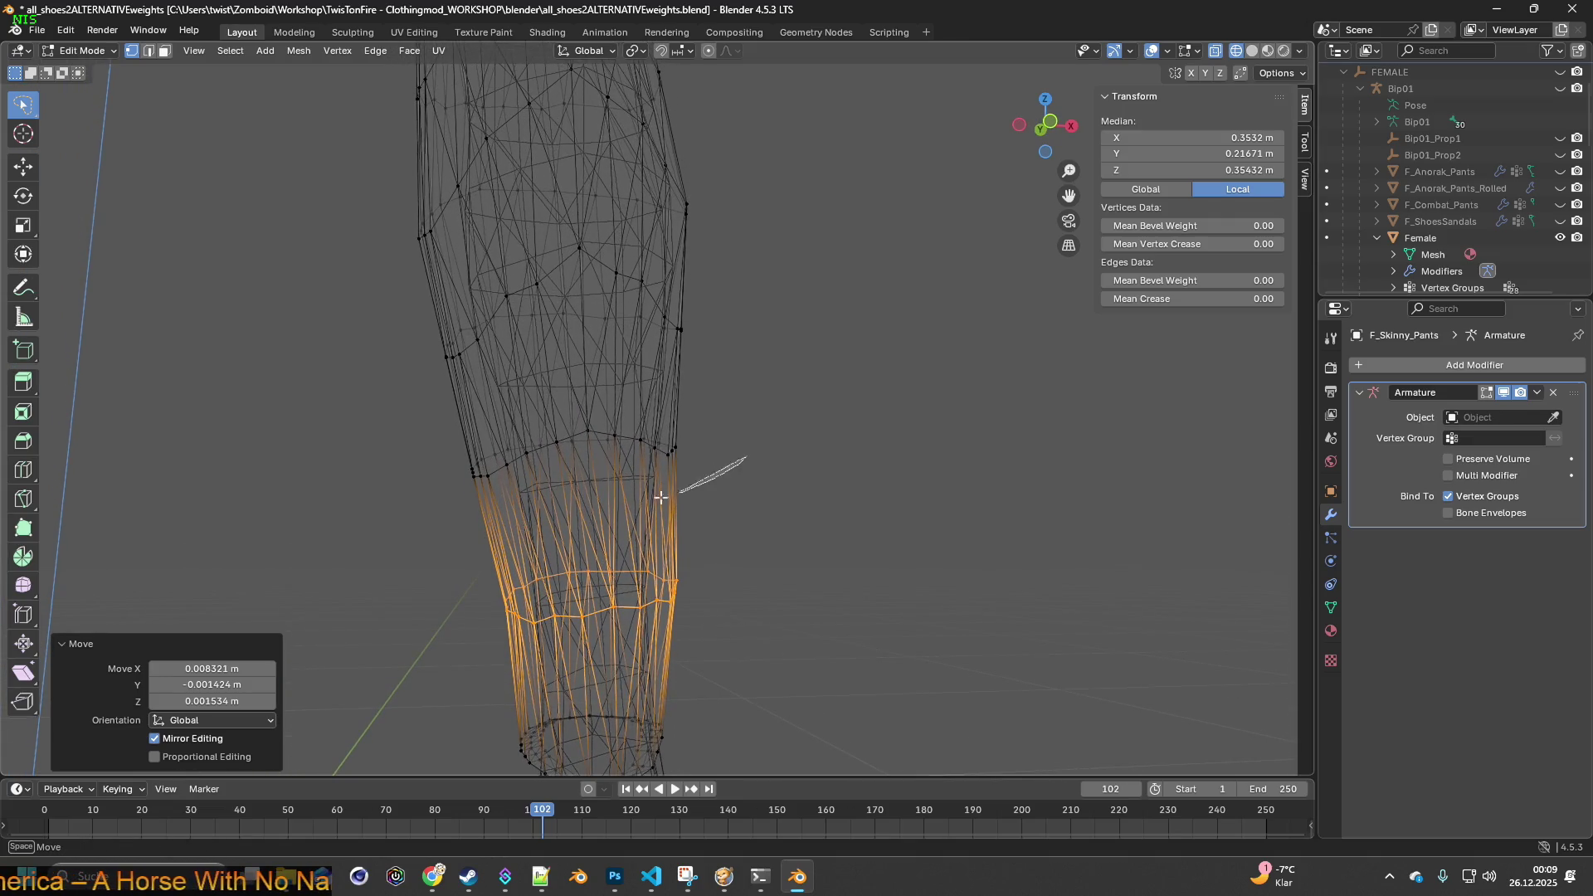
left_click_drag(525, 401, 751, 426)
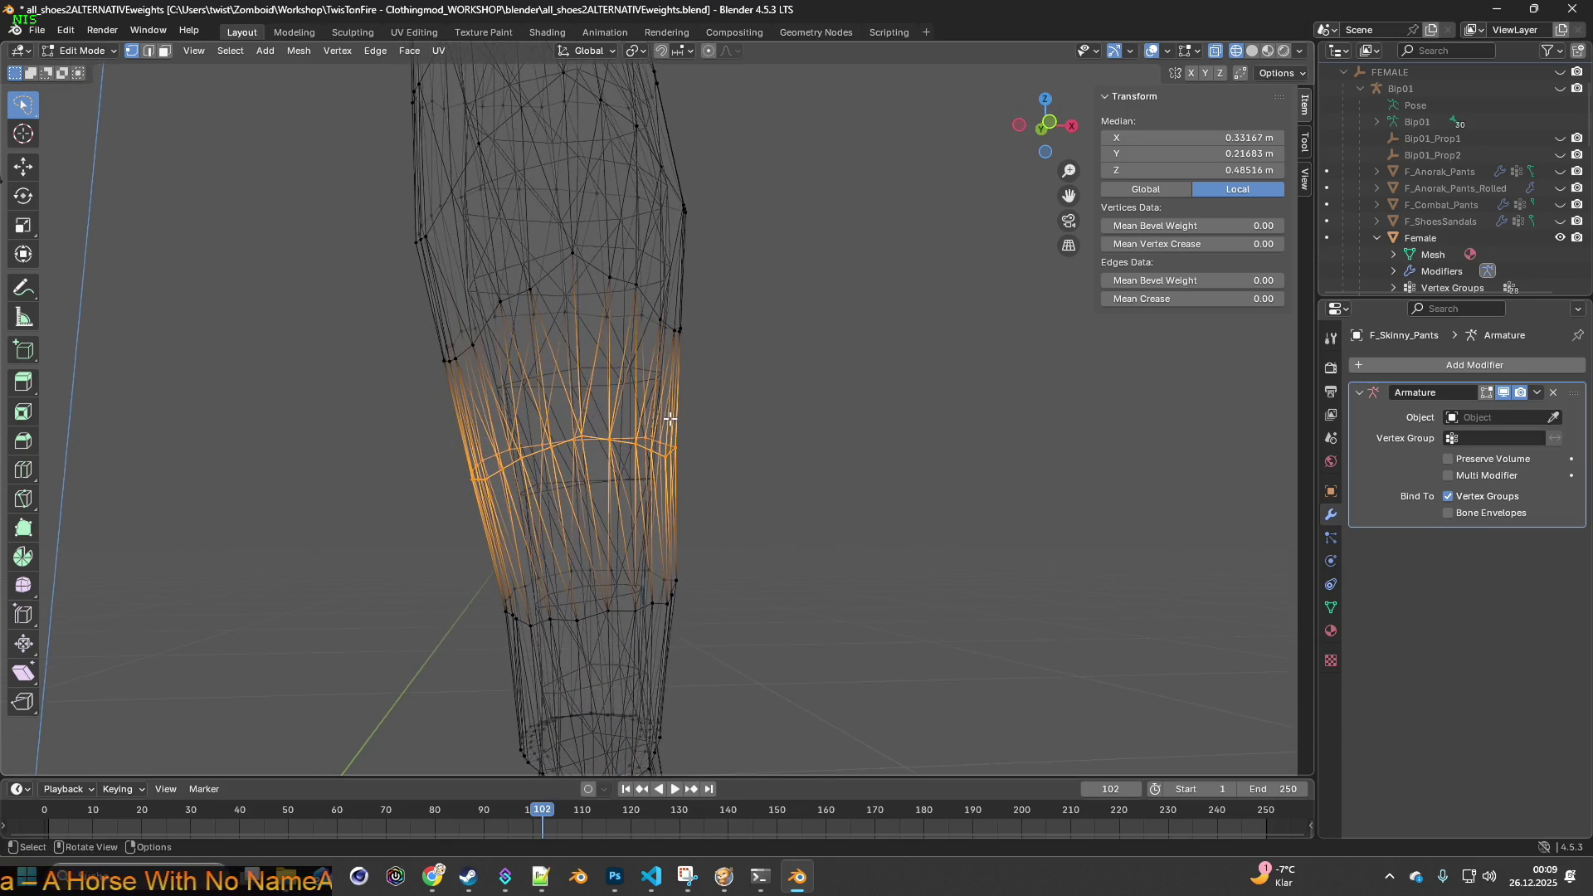
key("g")
left_click(677, 418)
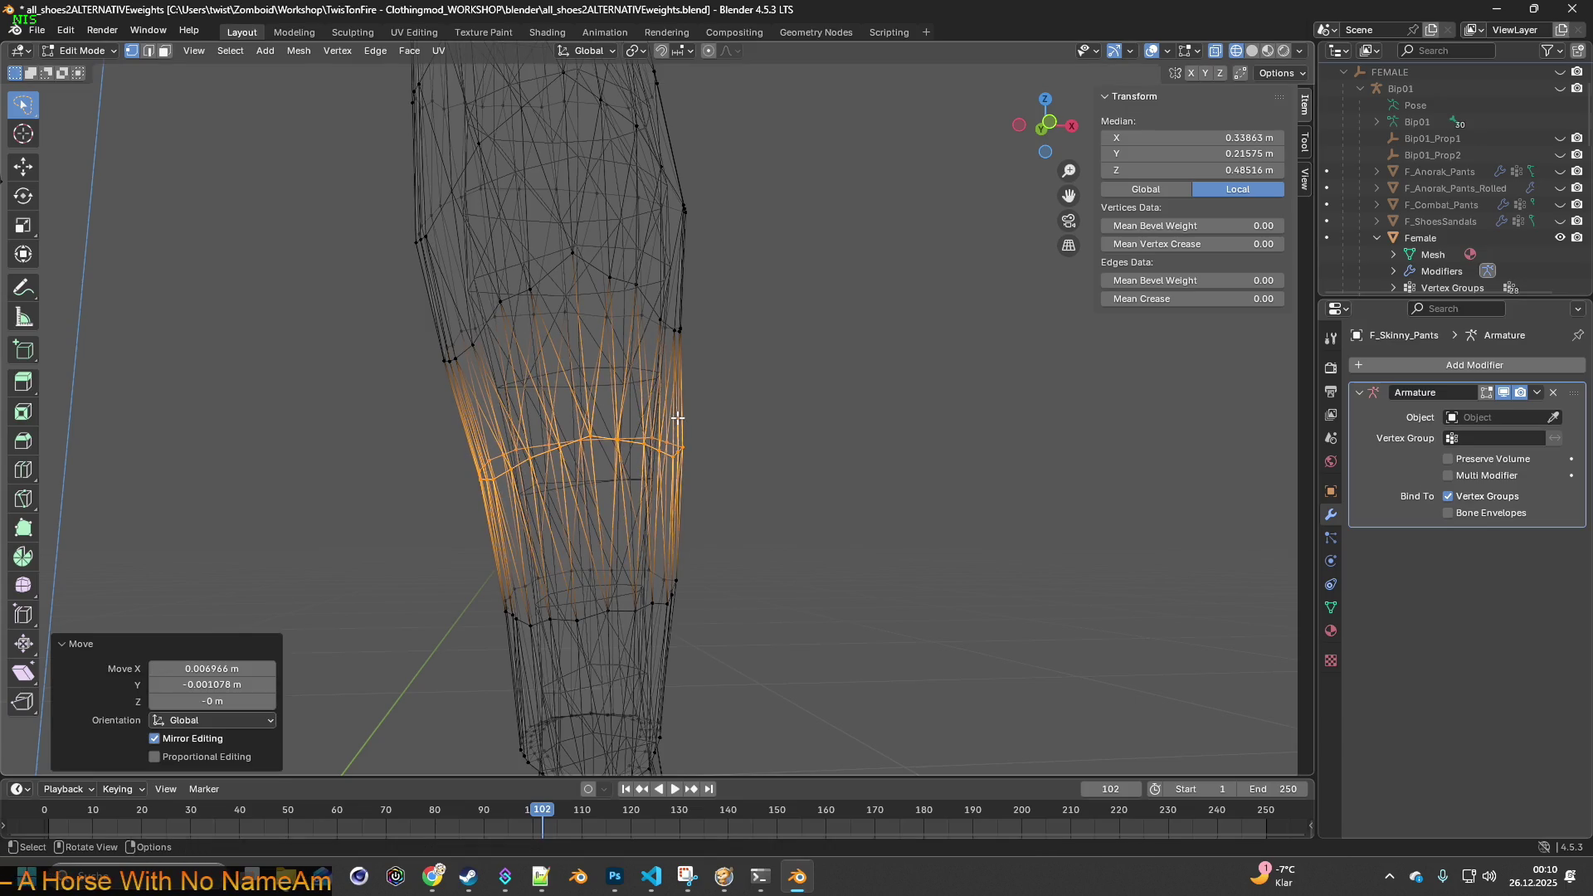
mouse_move(677, 430)
middle_mouse_down()
mouse_move(611, 441)
mouse_move(746, 445)
mouse_move(704, 480)
mouse_move(722, 523)
mouse_move(671, 394)
mouse_move(680, 408)
mouse_move(743, 384)
mouse_move(630, 383)
mouse_move(651, 462)
mouse_move(664, 454)
middle_mouse_up()
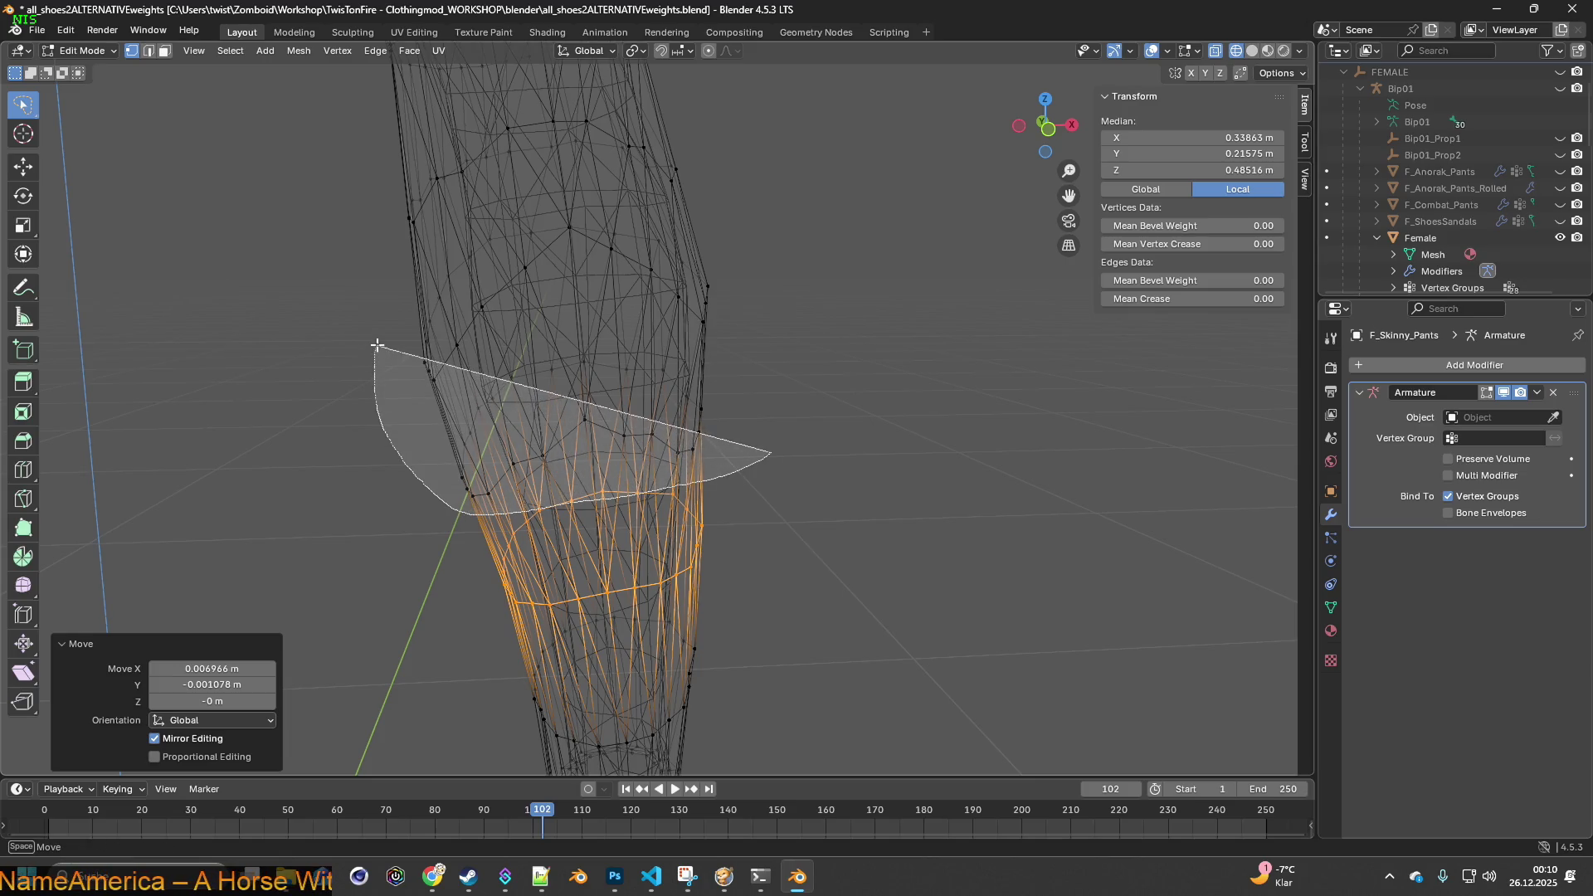
- Move the upper leg vertices, scale them down to 0.954, and deselect all
left_click_drag(739, 214, 741, 217)
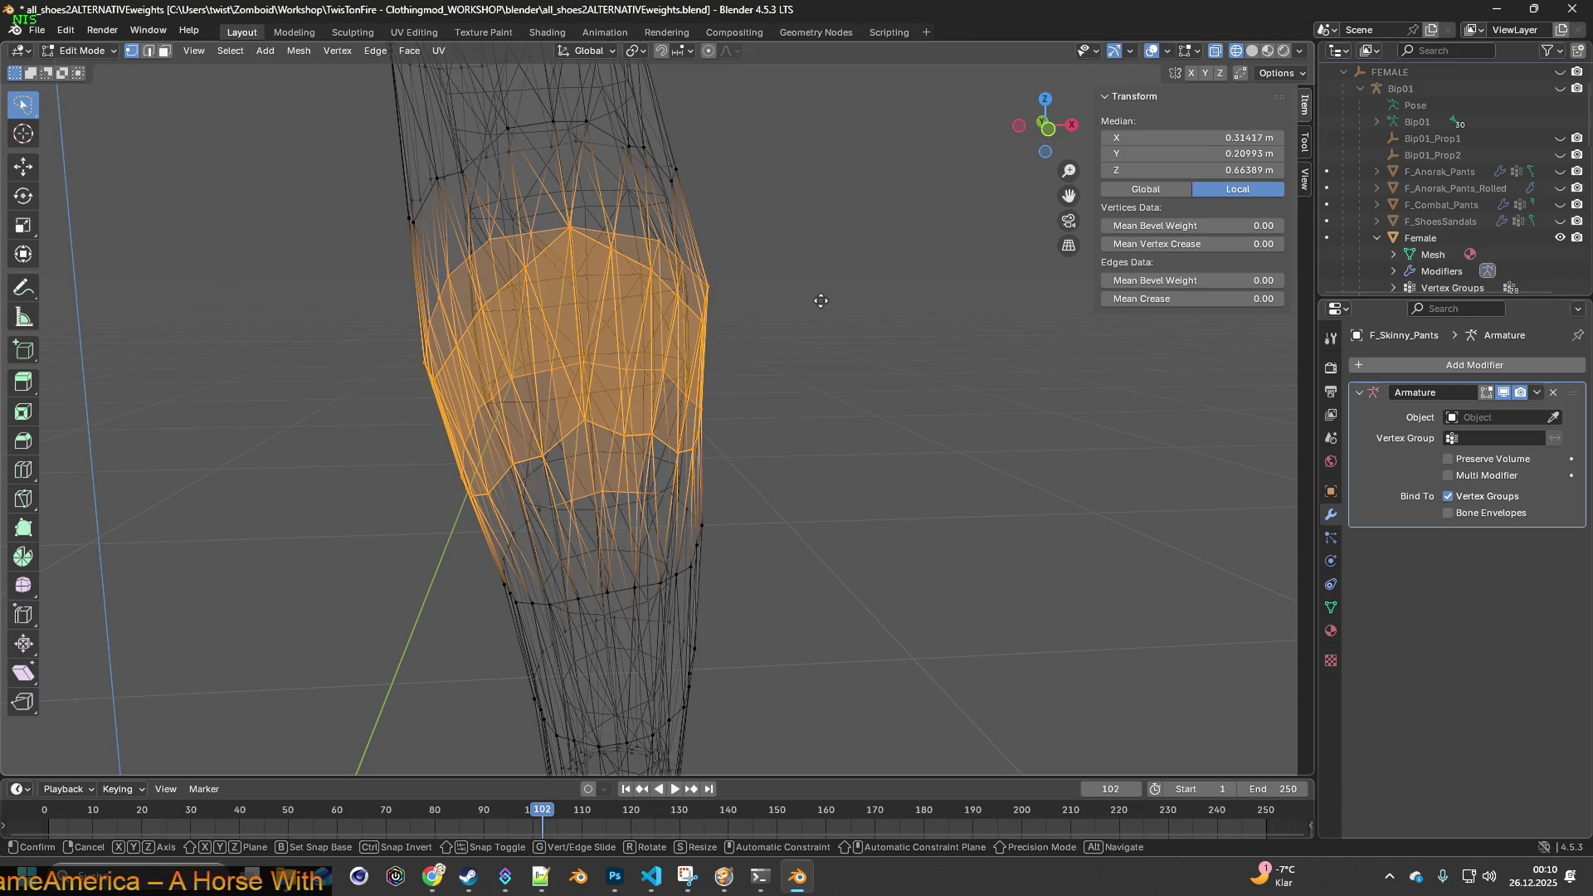
key("g")
left_click(825, 300)
mouse_move(764, 316)
middle_mouse_down()
mouse_move(746, 238)
mouse_move(752, 318)
middle_mouse_up()
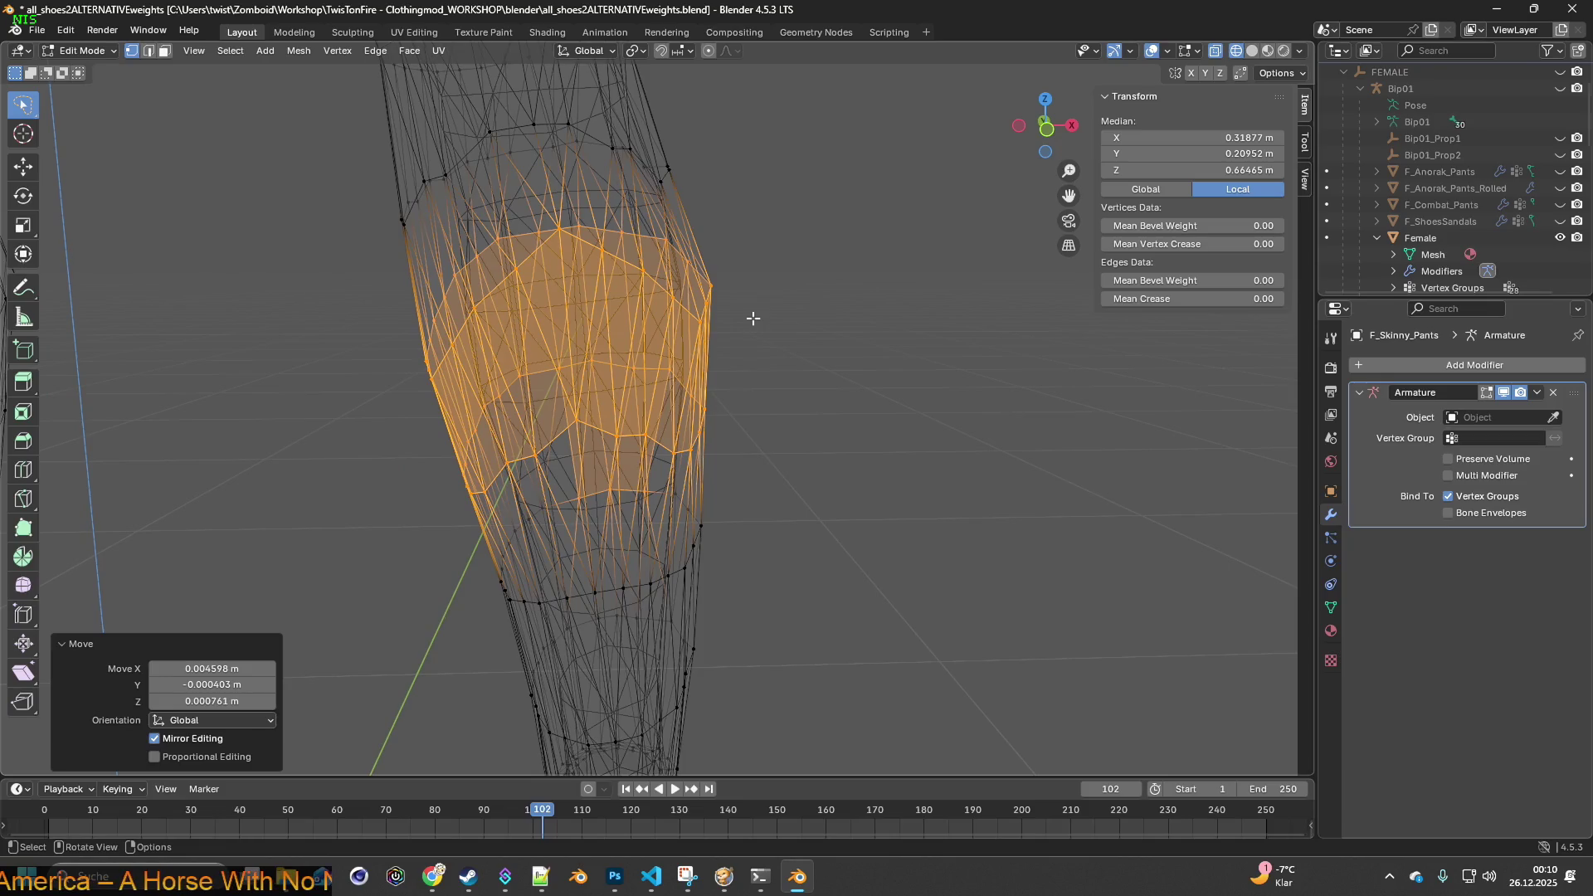
key("s")
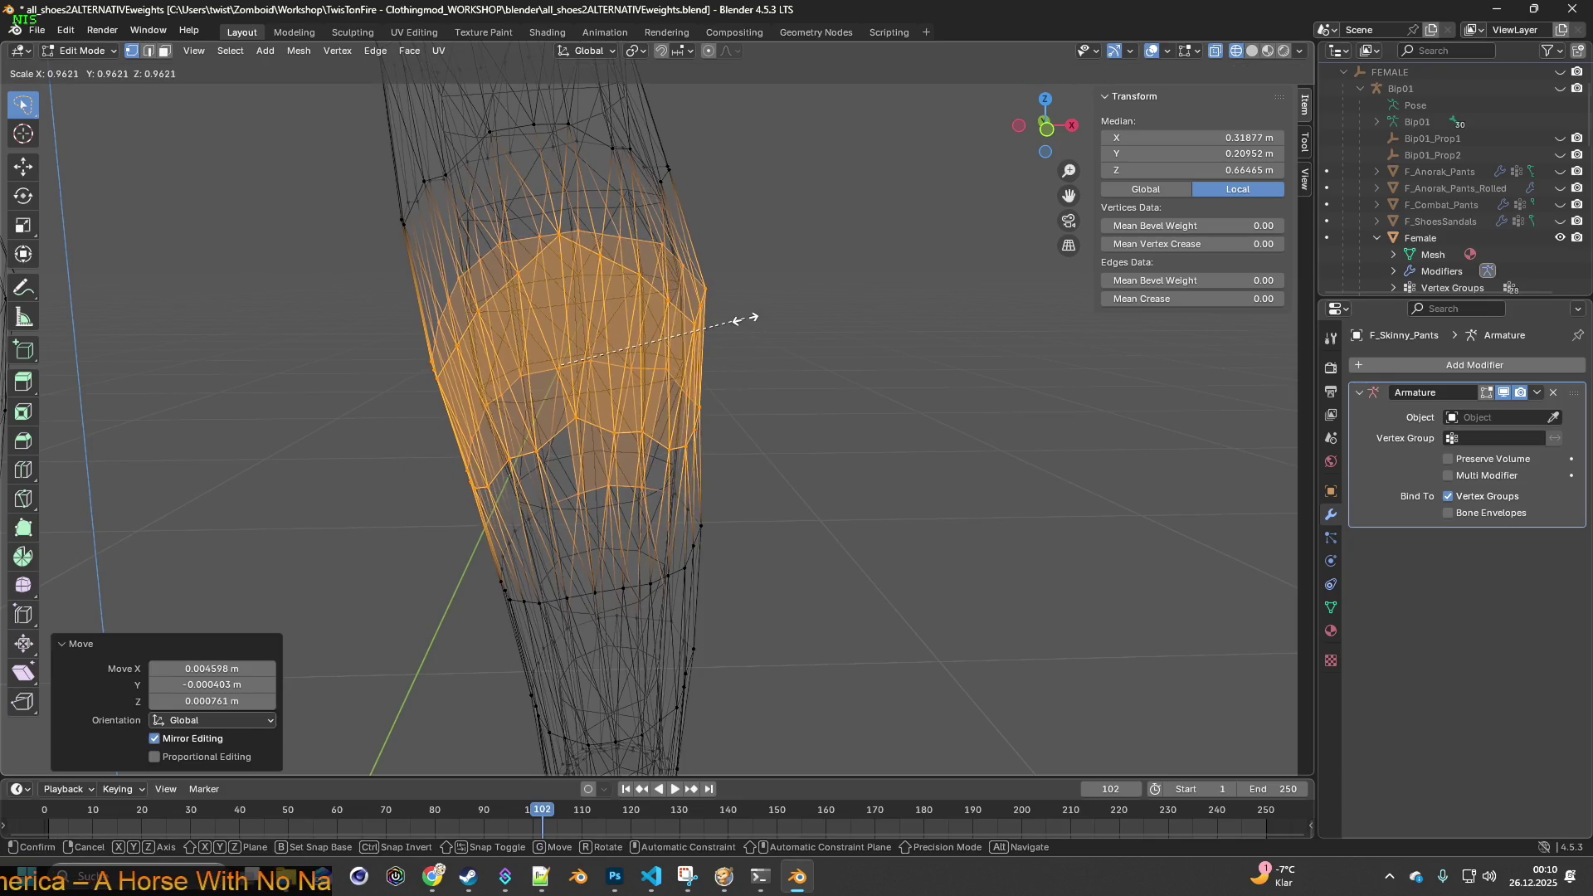
left_click(744, 318)
mouse_move(744, 323)
middle_mouse_down()
mouse_move(732, 338)
mouse_move(737, 319)
mouse_move(709, 319)
mouse_move(817, 316)
mouse_move(499, 334)
middle_mouse_up()
left_click(370, 379)
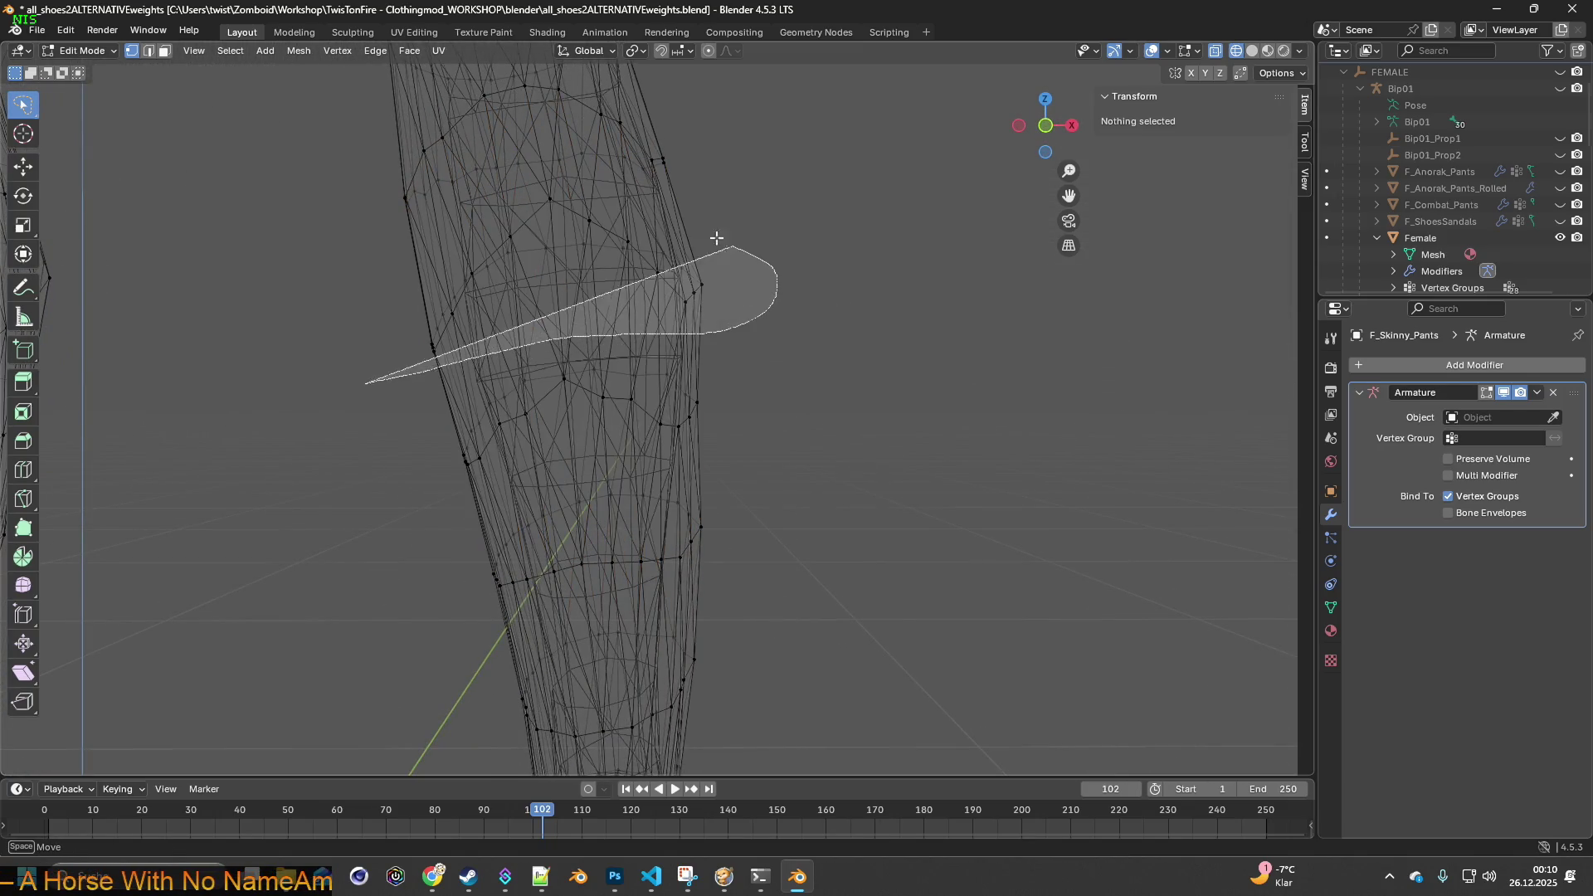
left_click_drag(375, 279, 377, 281)
mouse_move(378, 280)
middle_mouse_down()
mouse_move(786, 316)
mouse_move(563, 316)
mouse_move(580, 320)
middle_mouse_up()
left_click(535, 208)
middle_click_drag(535, 208, 581, 314)
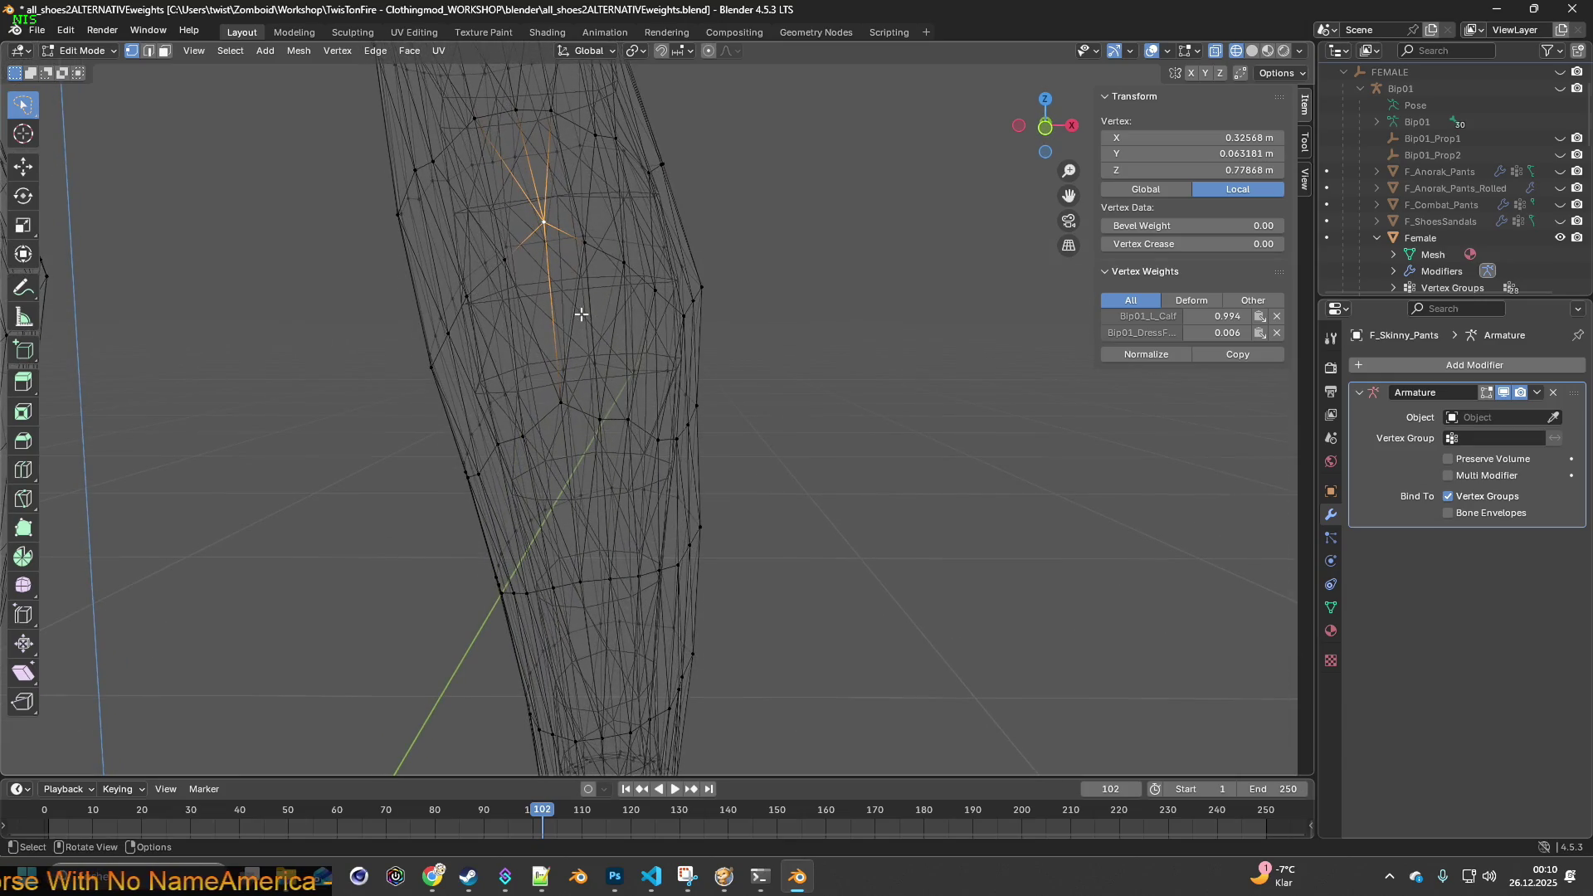
left_click(1265, 53)
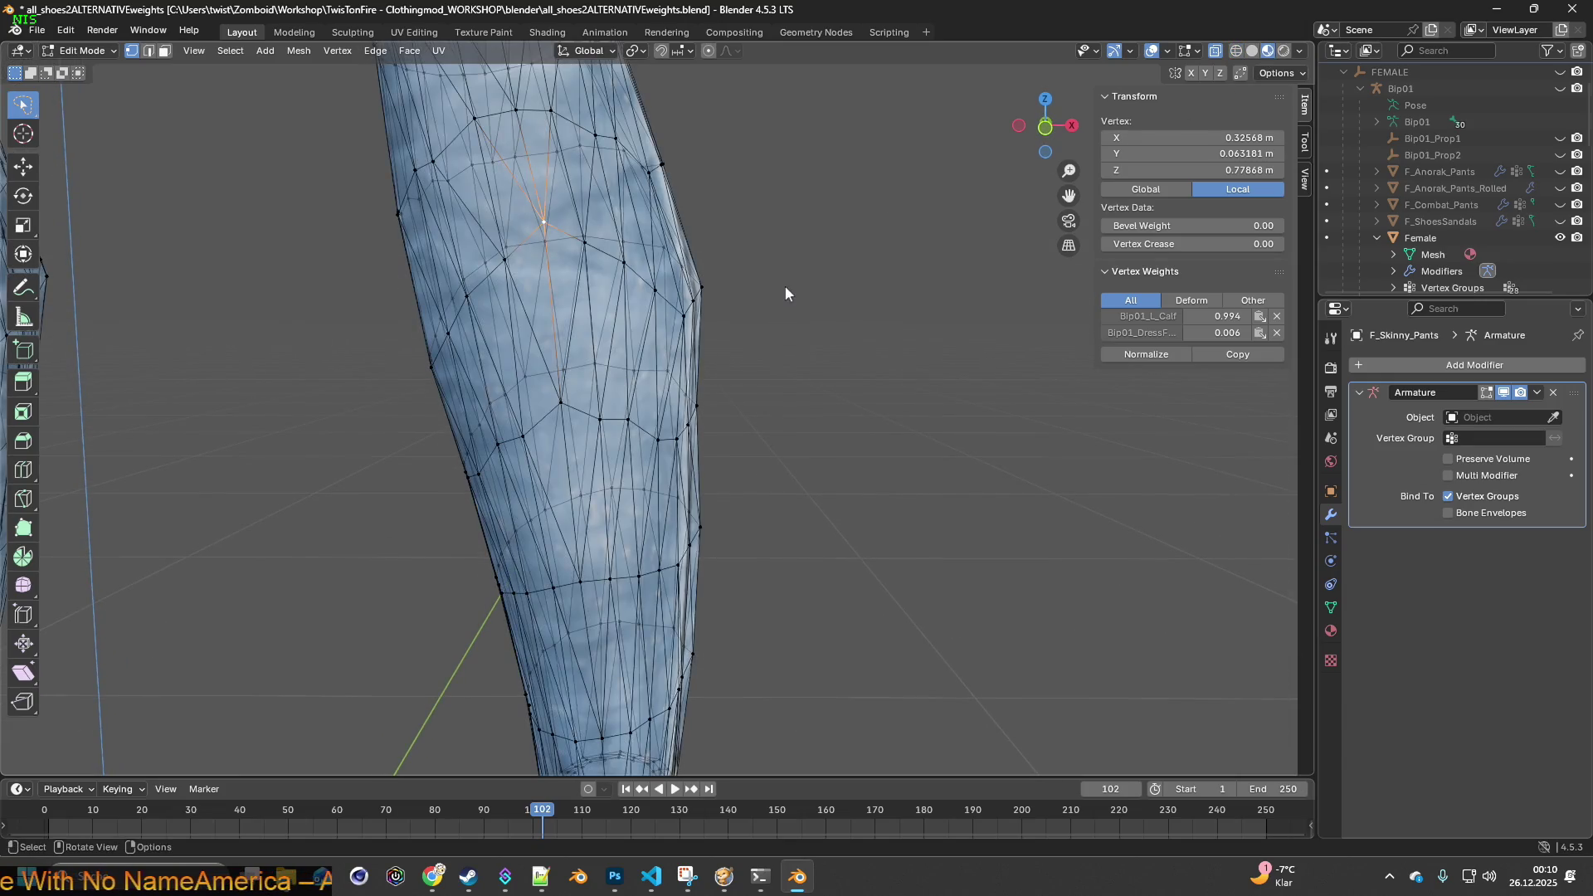
key("g")
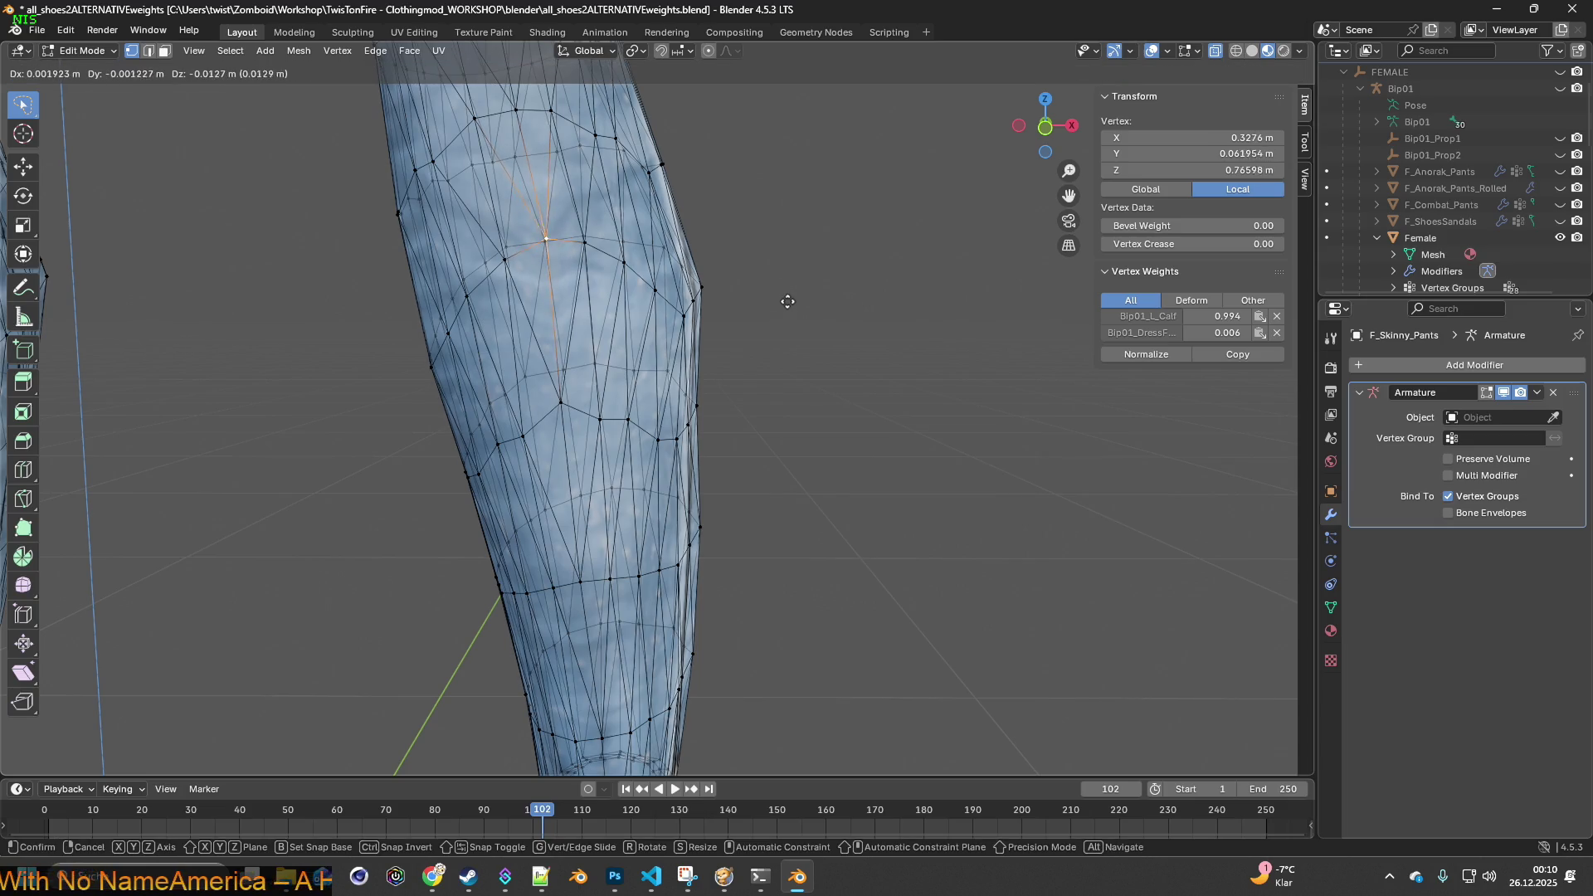
left_click(786, 294)
middle_click_drag(774, 272, 818, 287)
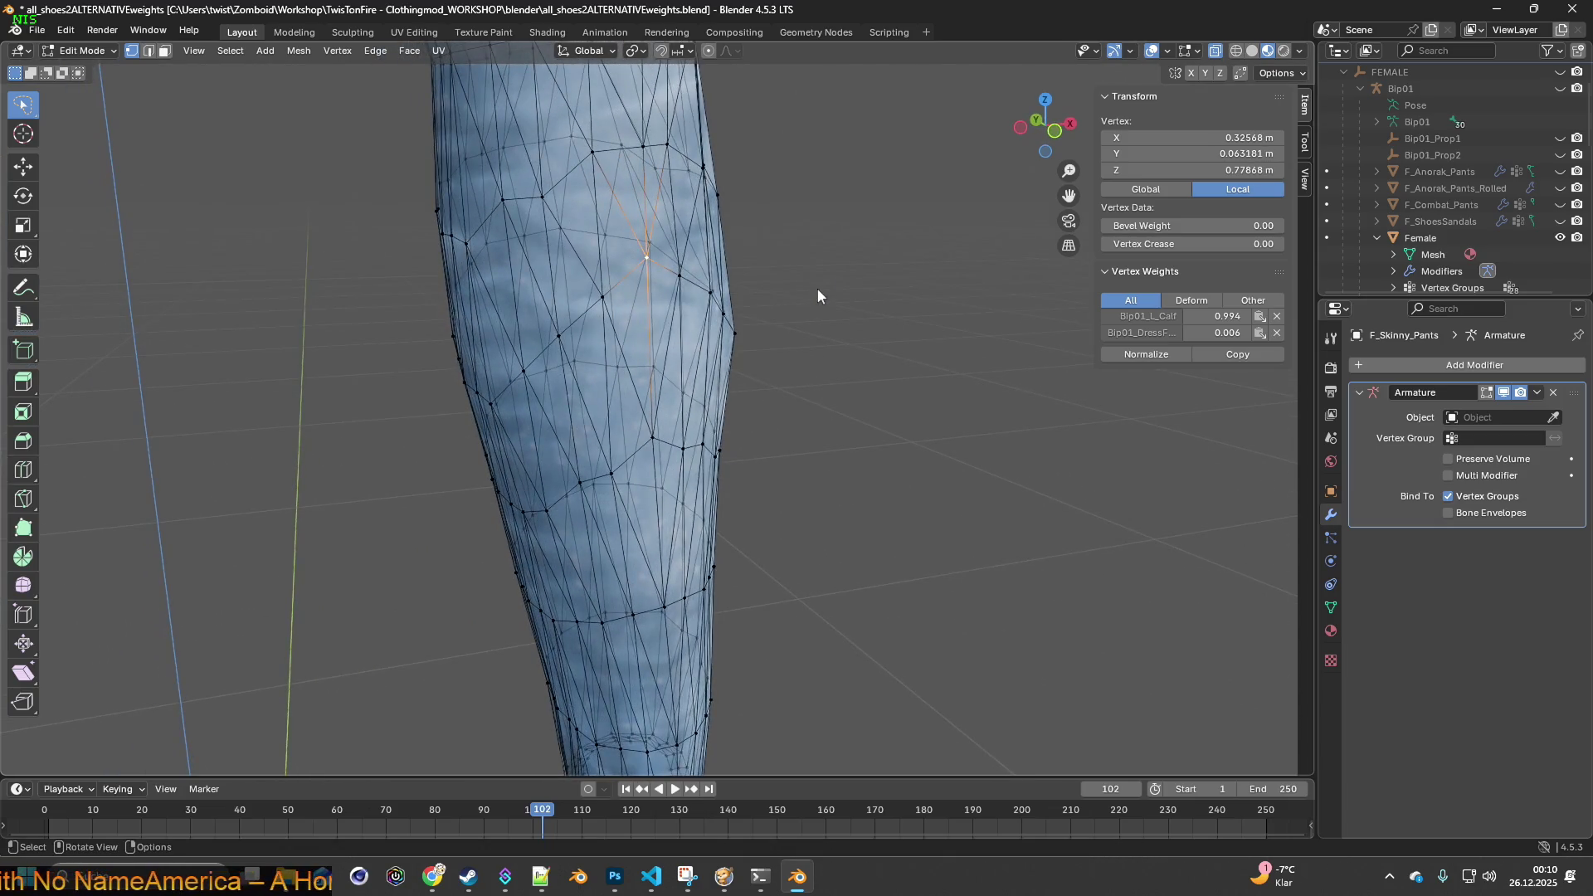
key("g")
key("z")
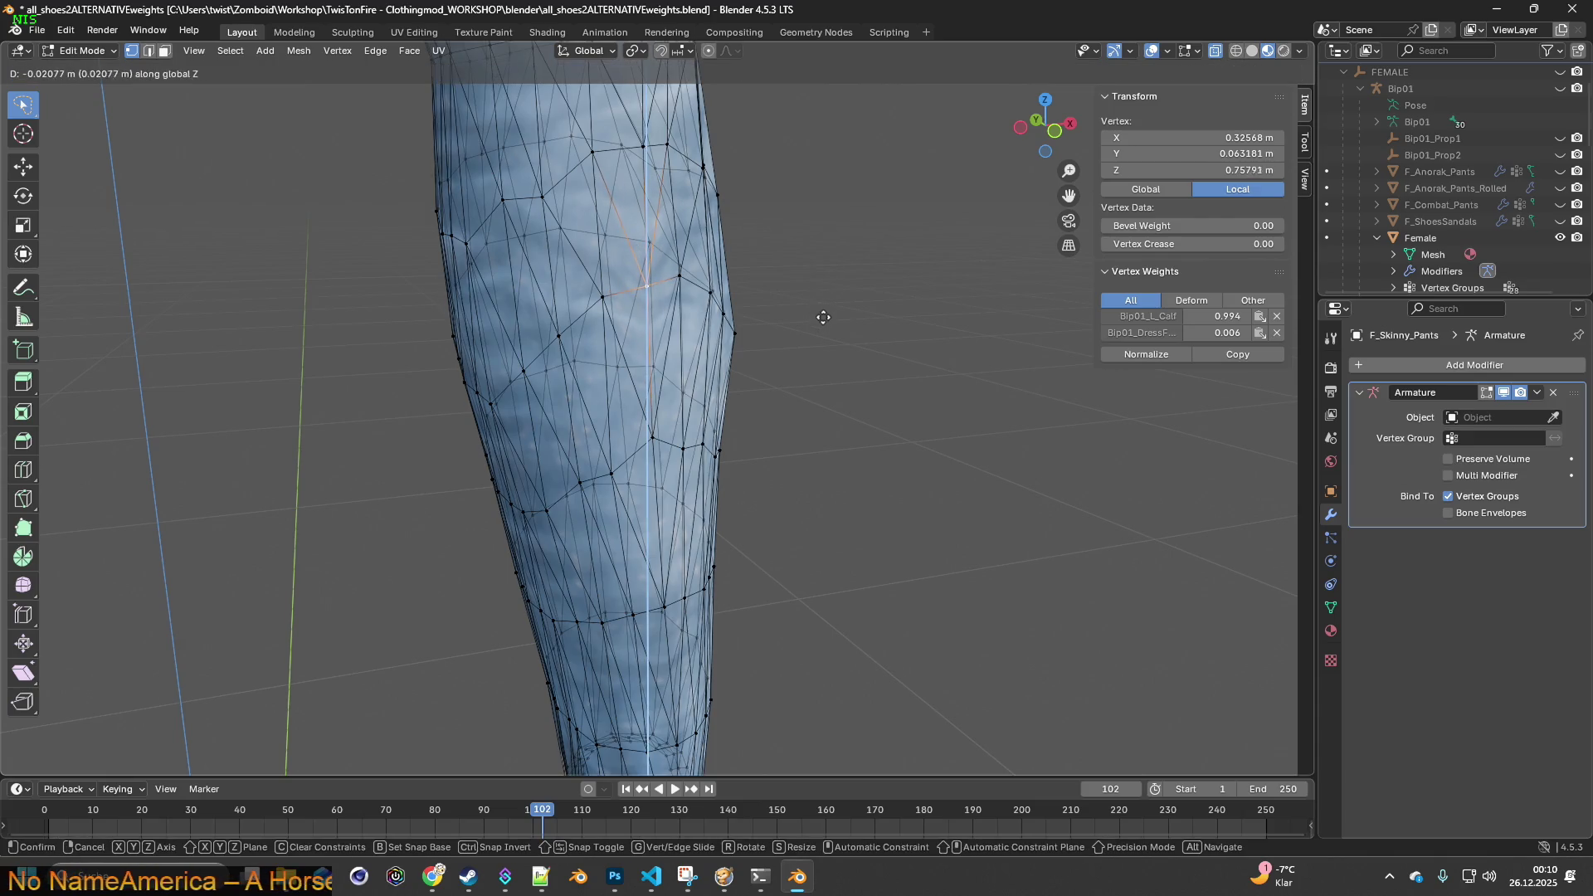
key("Escape")
mouse_move(825, 282)
middle_mouse_down()
mouse_move(622, 270)
mouse_move(705, 419)
mouse_move(711, 390)
mouse_move(622, 390)
mouse_move(830, 398)
mouse_move(688, 400)
middle_mouse_up()
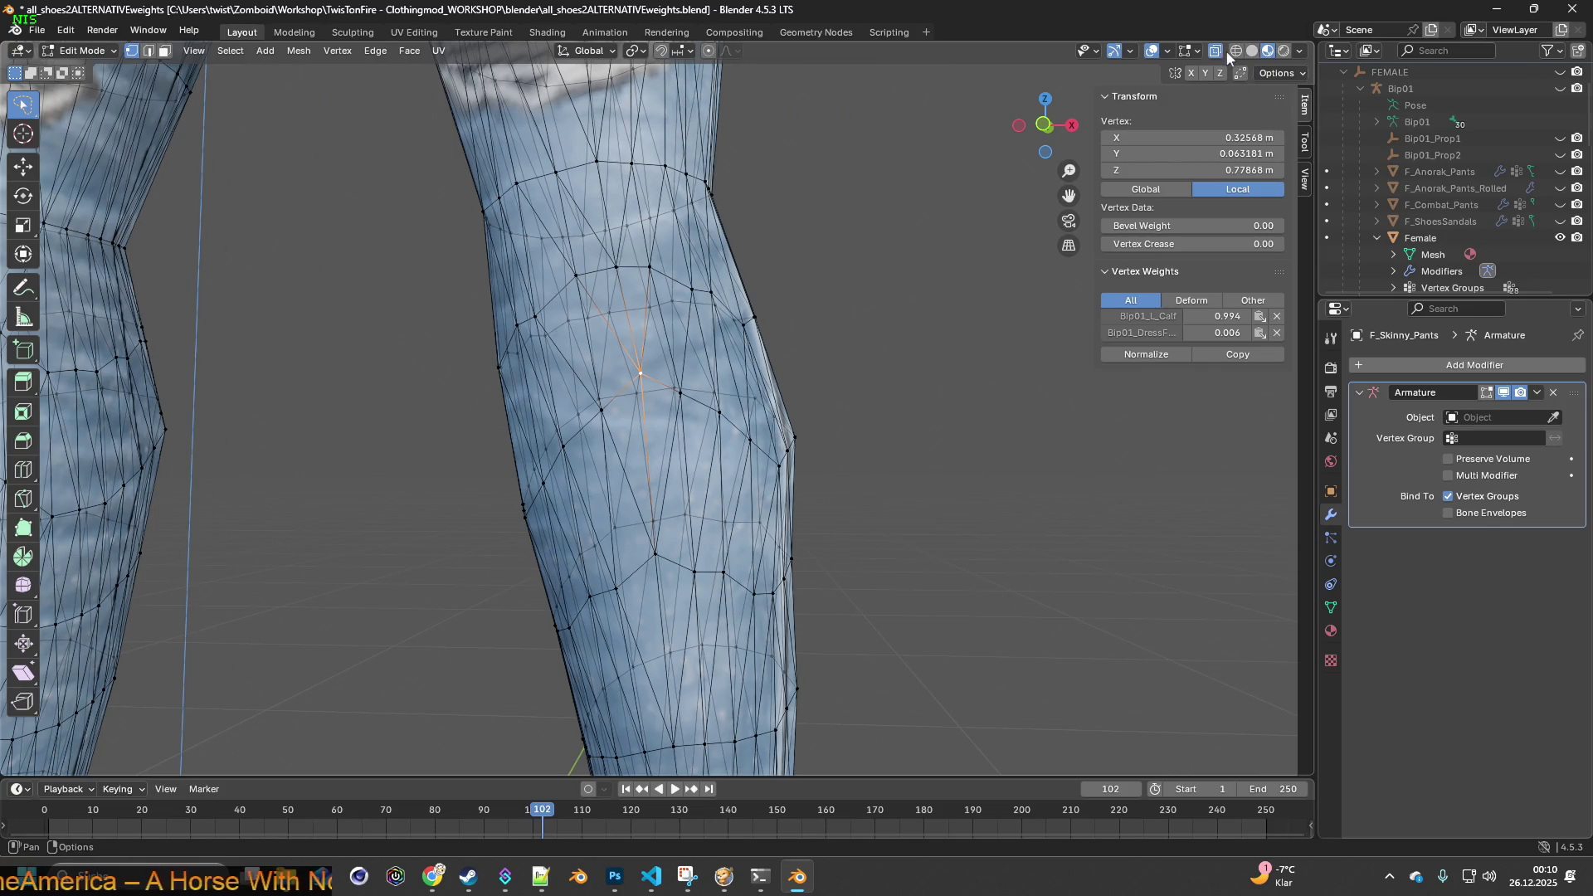
left_click(1235, 51)
mouse_move(779, 346)
middle_mouse_down()
mouse_move(822, 349)
mouse_move(770, 345)
middle_mouse_up()
mouse_move(860, 336)
left_mouse_down()
mouse_move(498, 401)
mouse_move(611, 270)
mouse_move(853, 255)
left_mouse_up()
key("g")
- Shift the knee band and the upper leg vertices sideways along X
key("x")
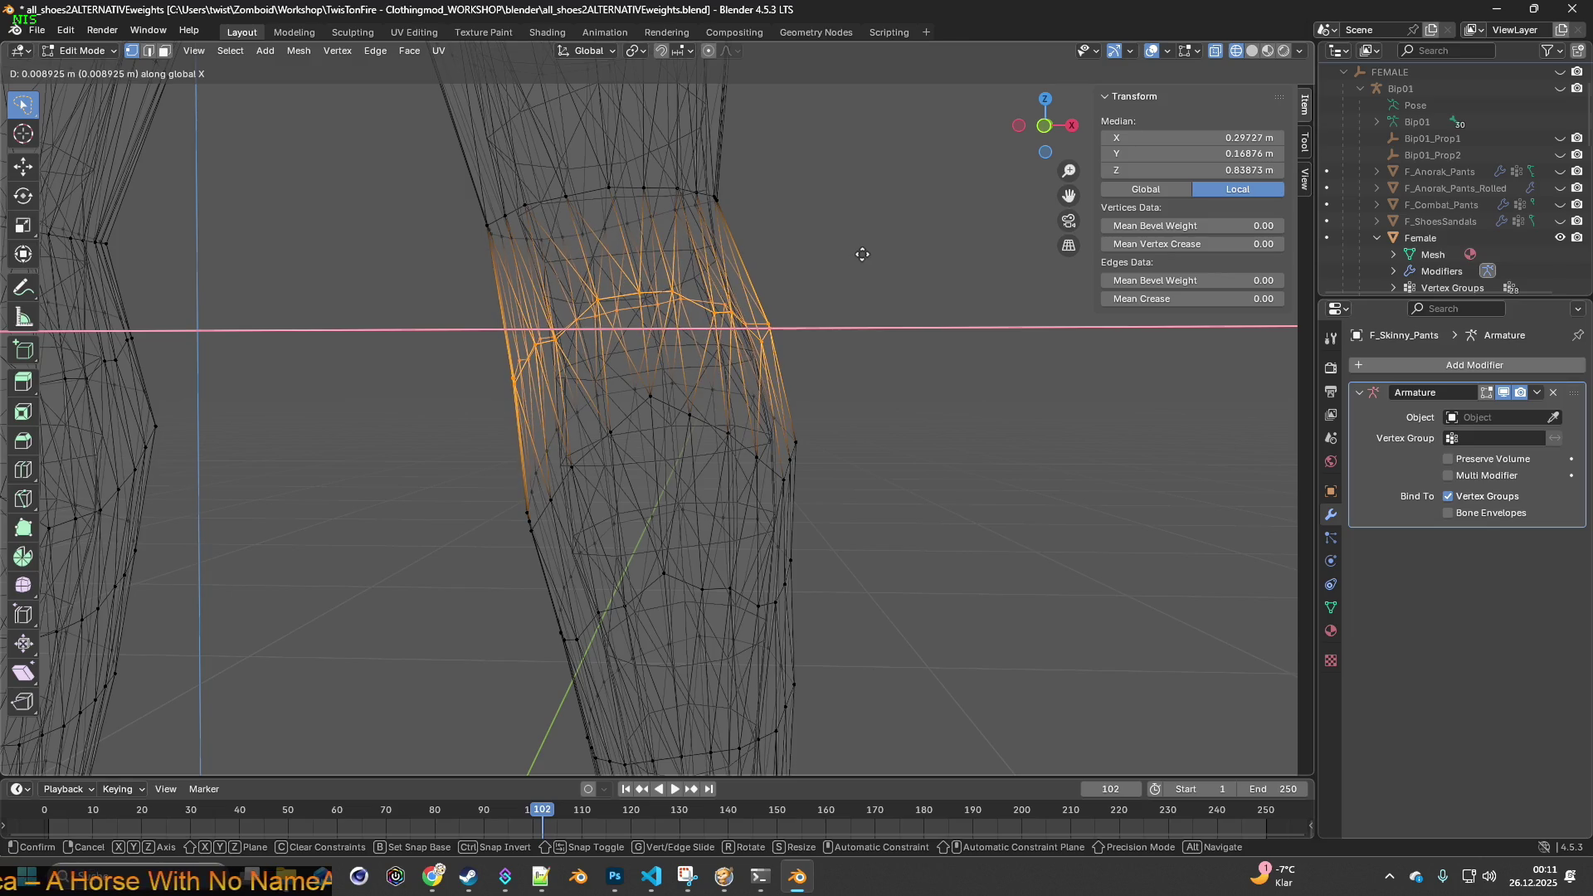
left_click(861, 249)
middle_click_drag(789, 260, 822, 378)
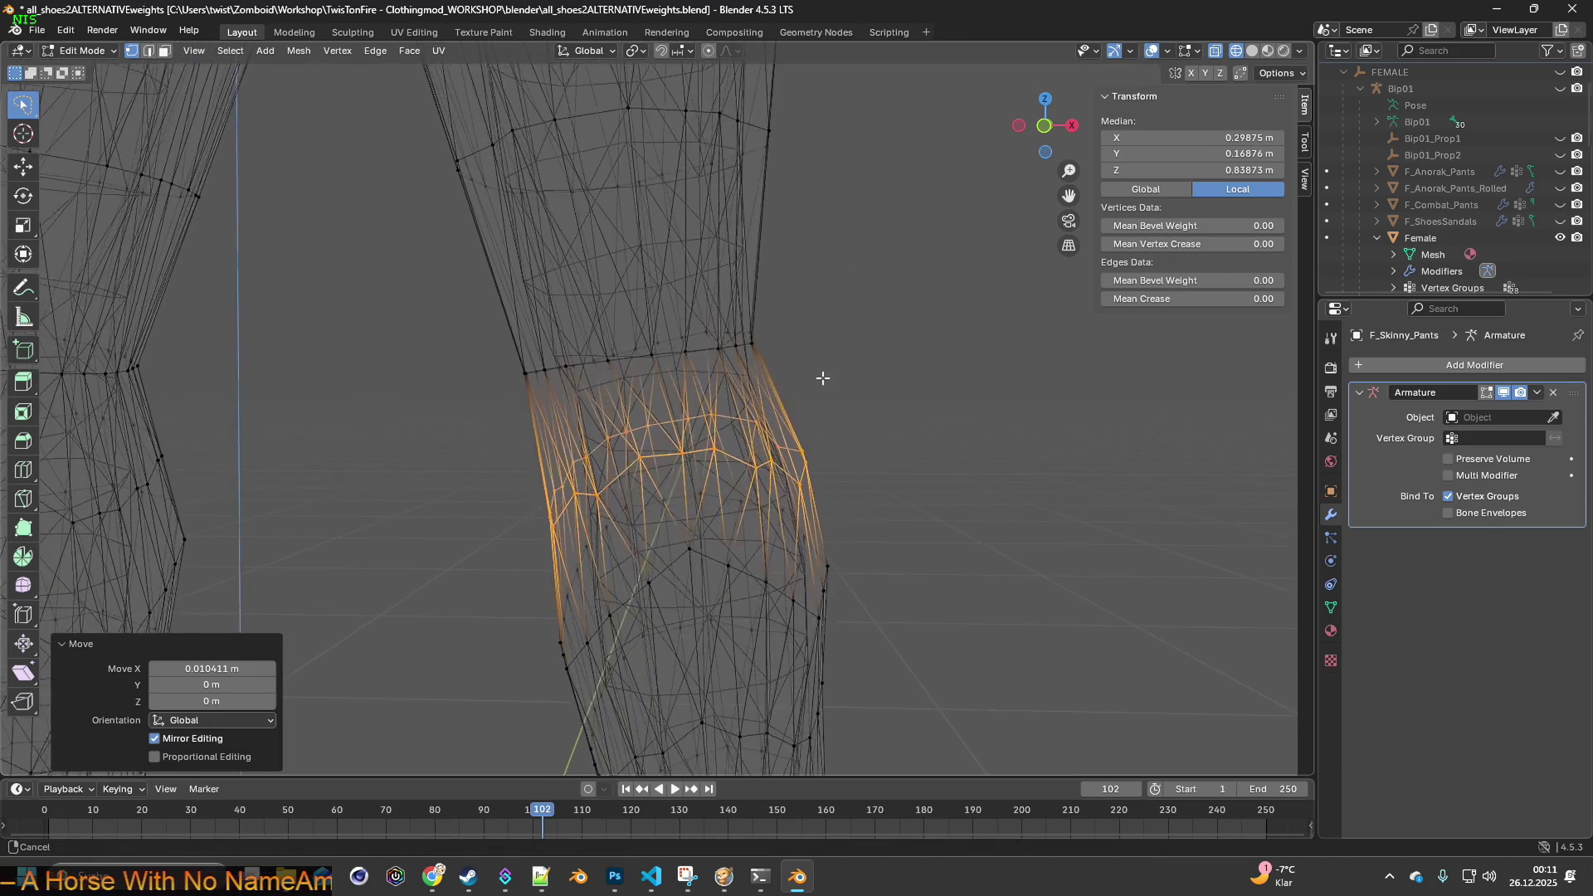
mouse_move(825, 362)
left_mouse_down()
mouse_move(605, 402)
mouse_move(850, 274)
left_mouse_up()
key("g")
key("x")
left_click(865, 267)
mouse_move(711, 288)
middle_mouse_down()
mouse_move(775, 398)
mouse_move(768, 455)
mouse_move(742, 413)
mouse_move(747, 498)
mouse_move(747, 465)
mouse_move(864, 455)
middle_mouse_up()
- Shrink the upper leg ring to 0.972 and shift it along X
left_click(879, 419, "alt")
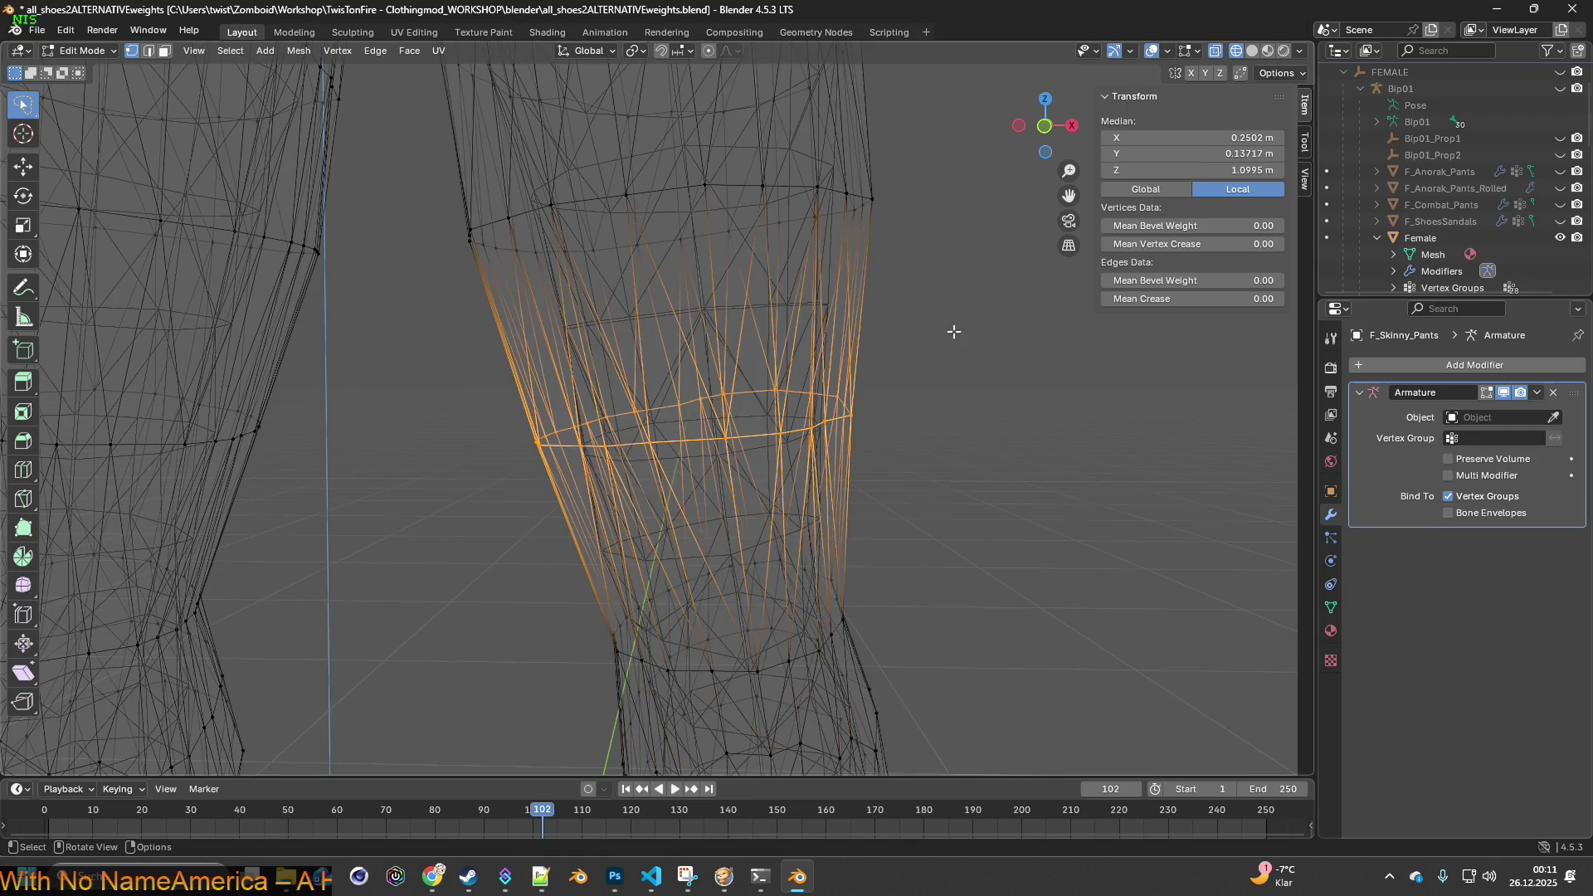
key("s")
left_click(931, 340)
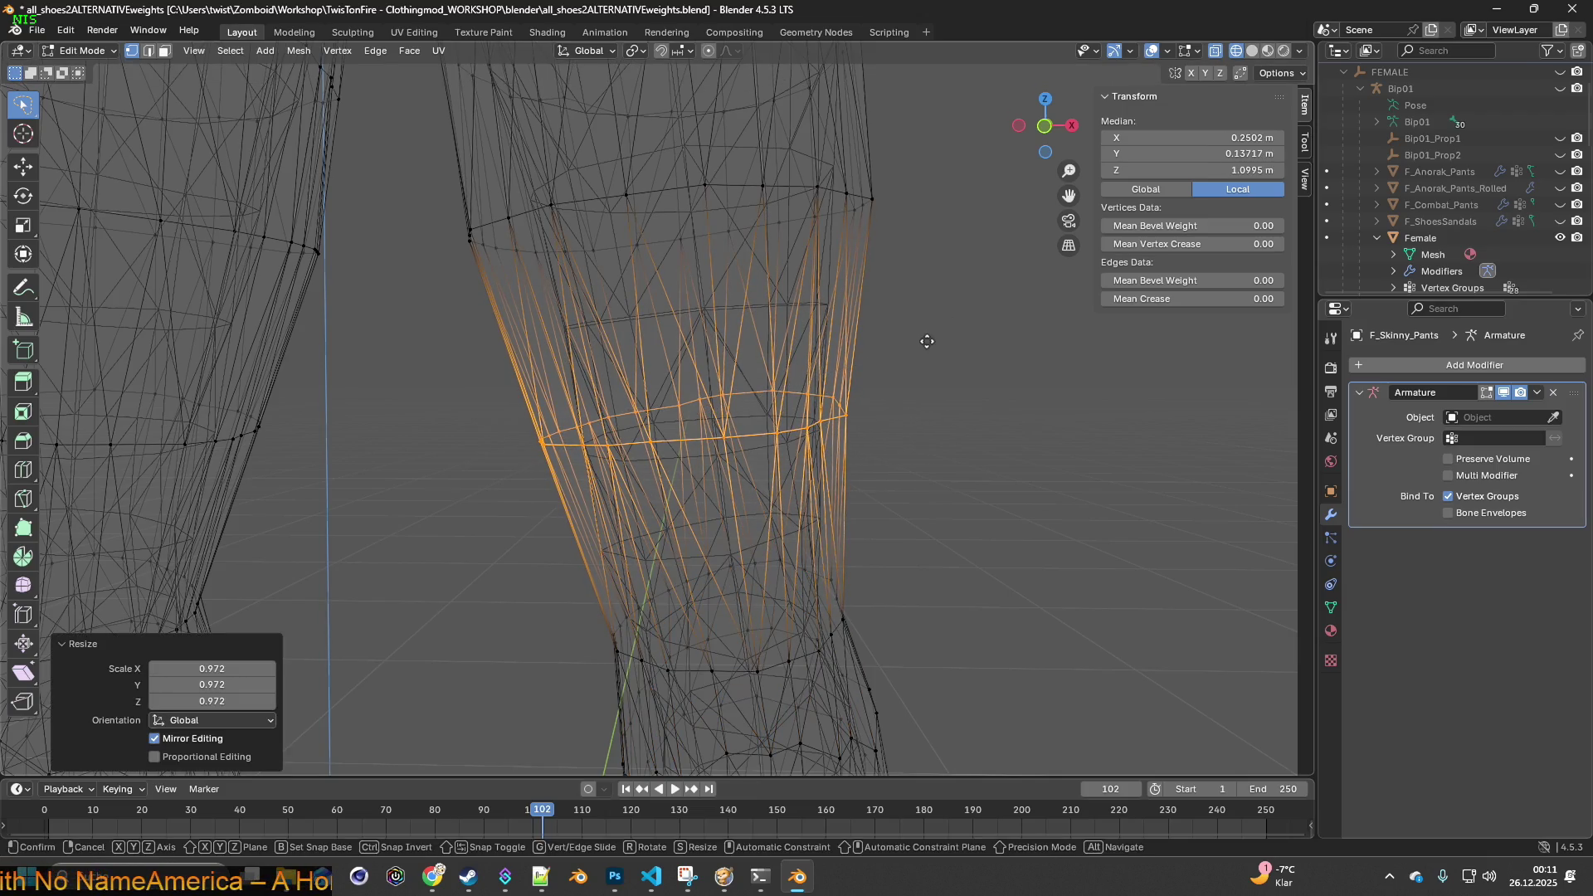
key("g")
key("x")
left_click(931, 341)
mouse_move(931, 341)
middle_mouse_down()
mouse_move(832, 384)
mouse_move(843, 430)
middle_mouse_up()
- Shift the thigh ring along X and shrink it to 0.942
mouse_move(948, 367)
right_mouse_down("ctrl")
mouse_move(427, 373)
mouse_move(968, 284)
right_mouse_up("ctrl")
middle_click_drag(968, 285, 936, 329)
key("g")
key("x")
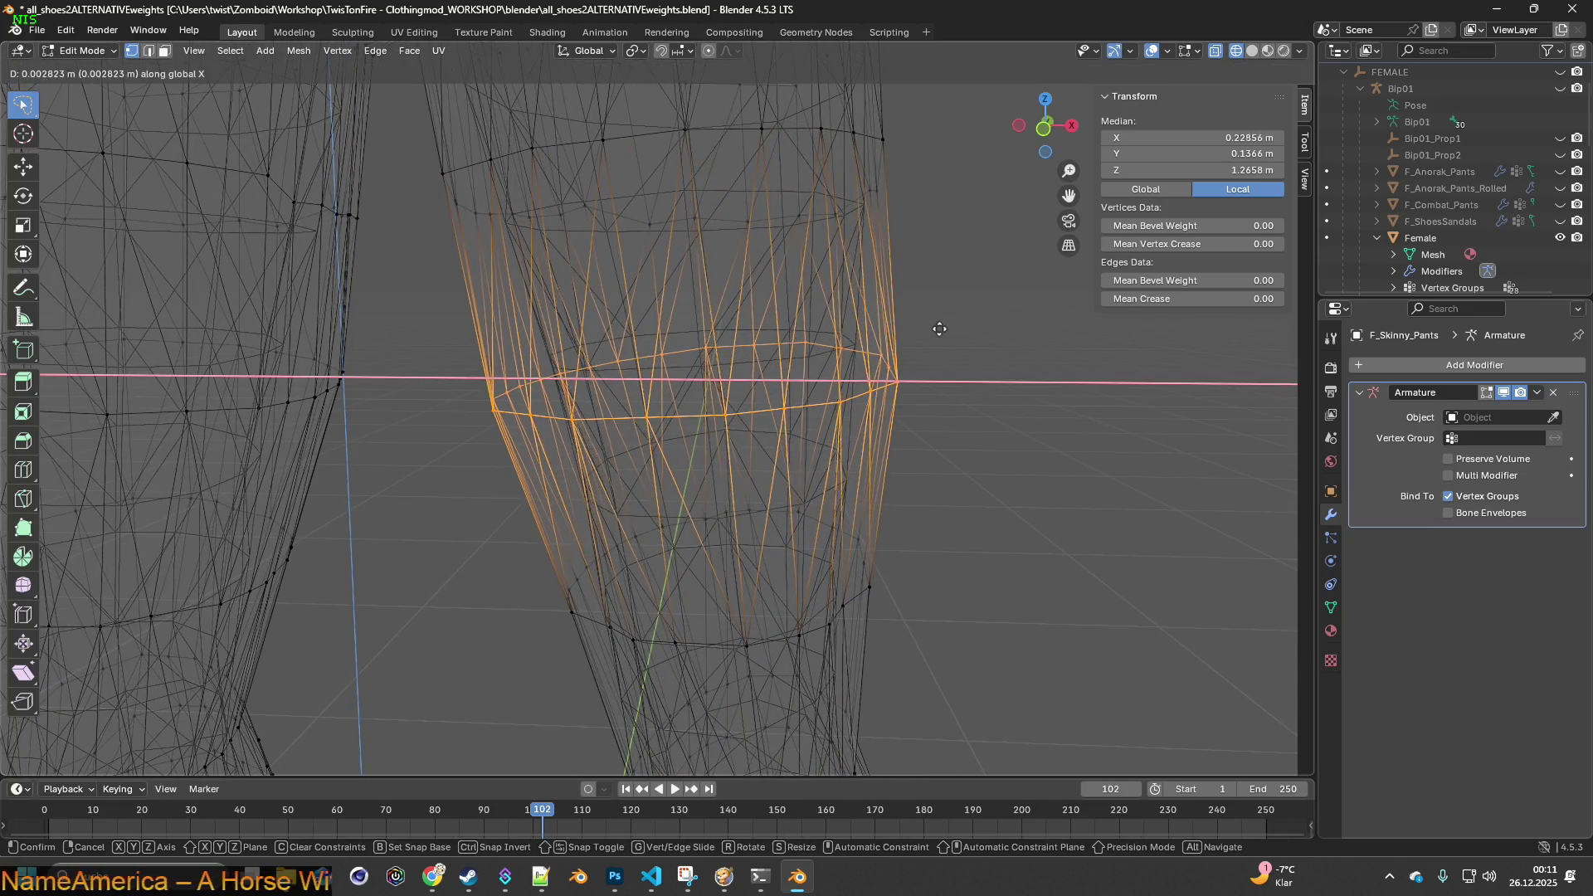
left_click(946, 328)
key("s")
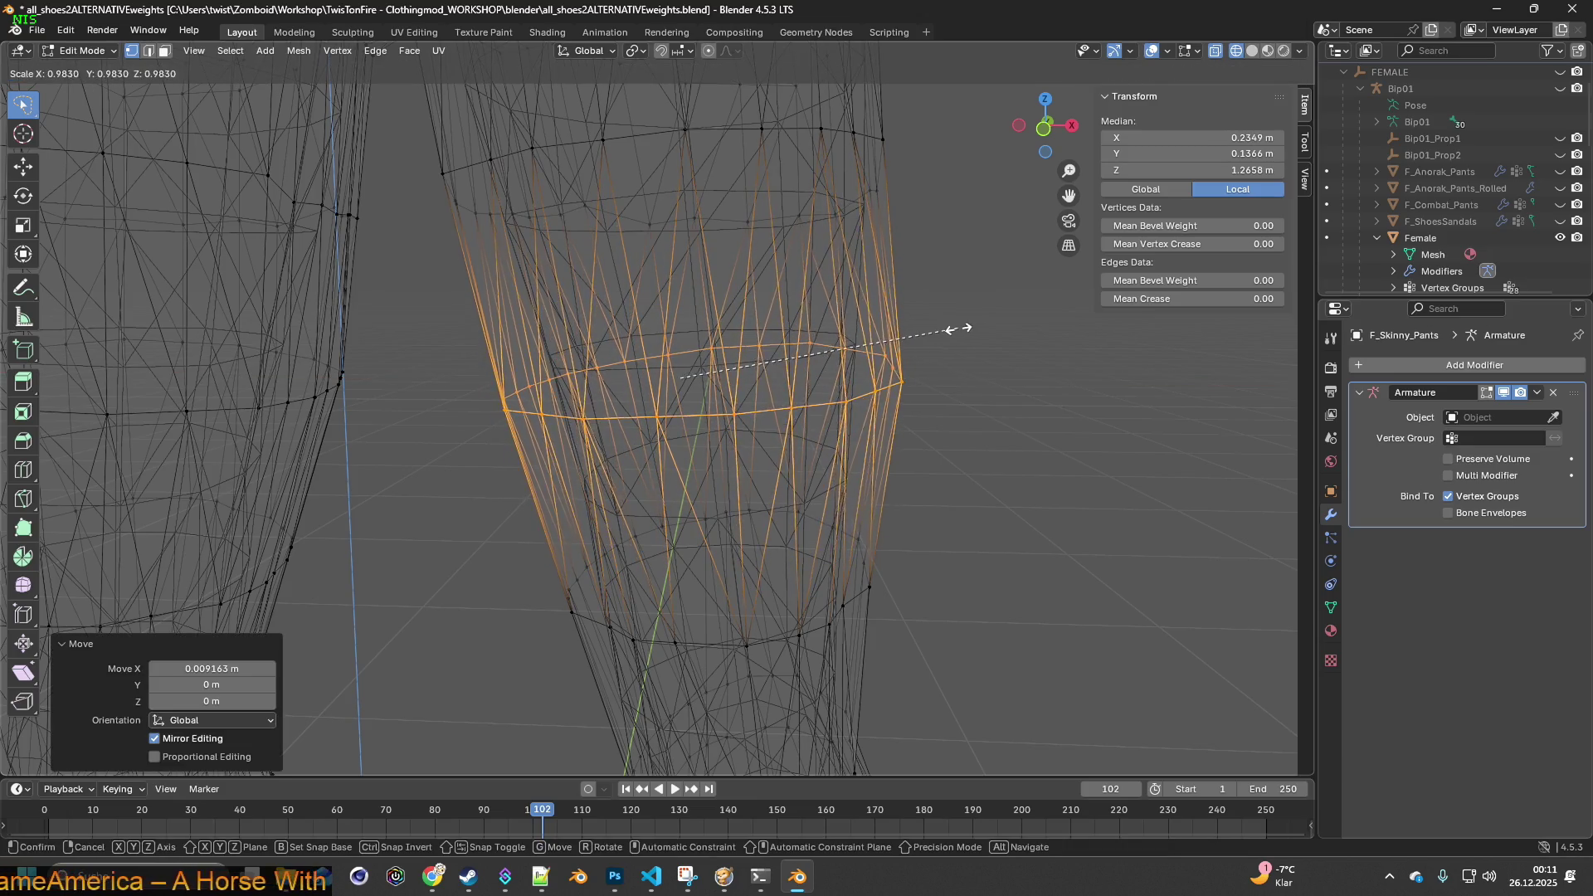
left_click(947, 332)
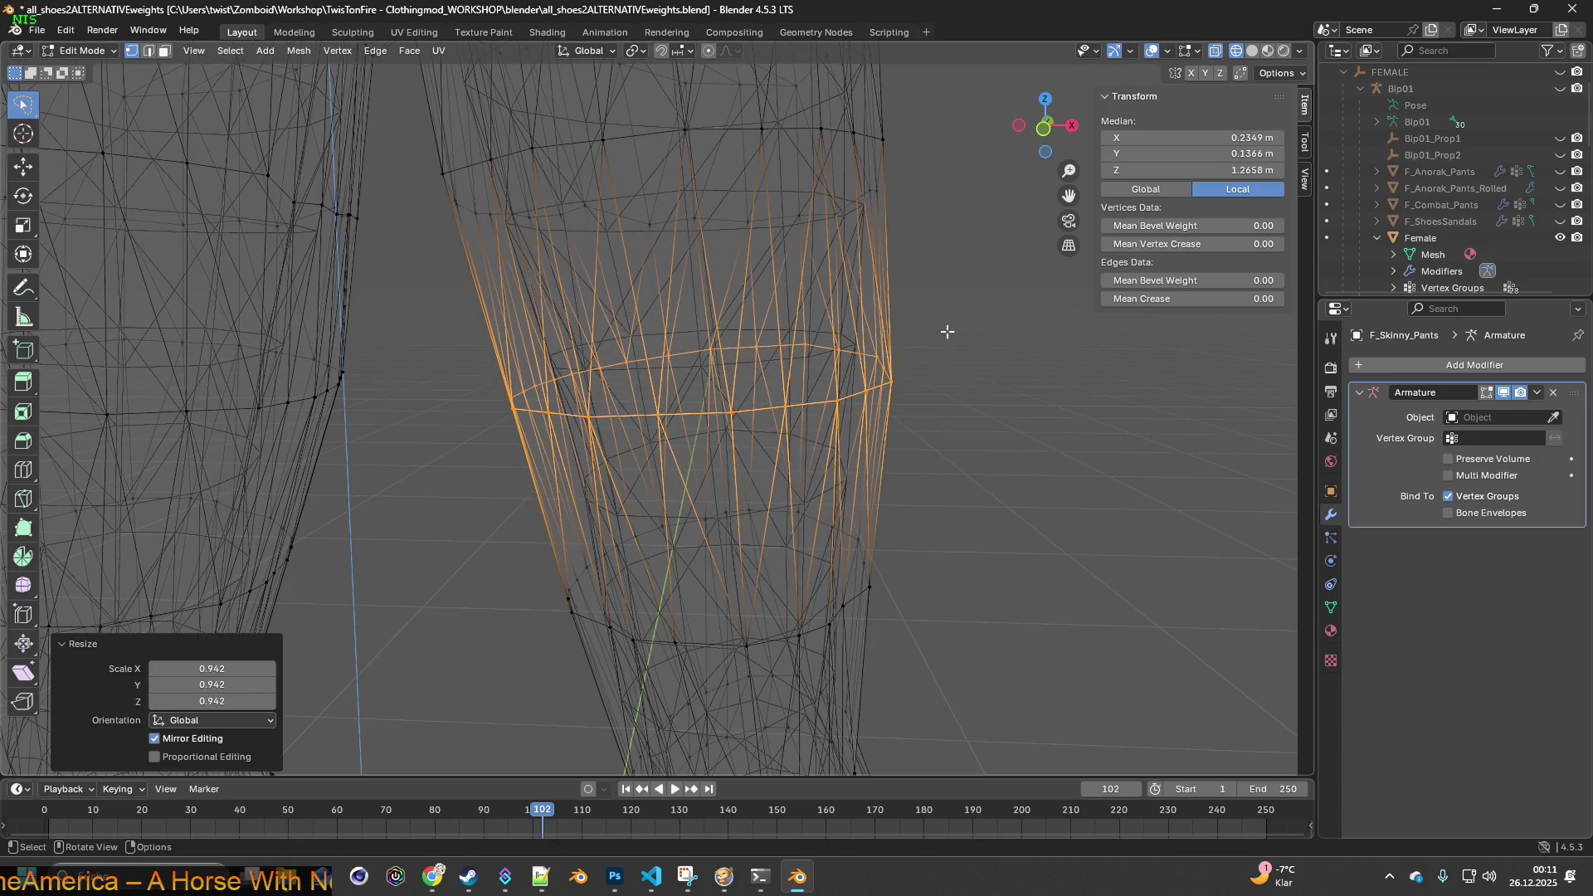
mouse_move(896, 332)
middle_mouse_down("shift")
mouse_move(911, 484)
mouse_move(920, 426)
mouse_move(953, 412)
mouse_move(949, 431)
middle_mouse_up("shift")
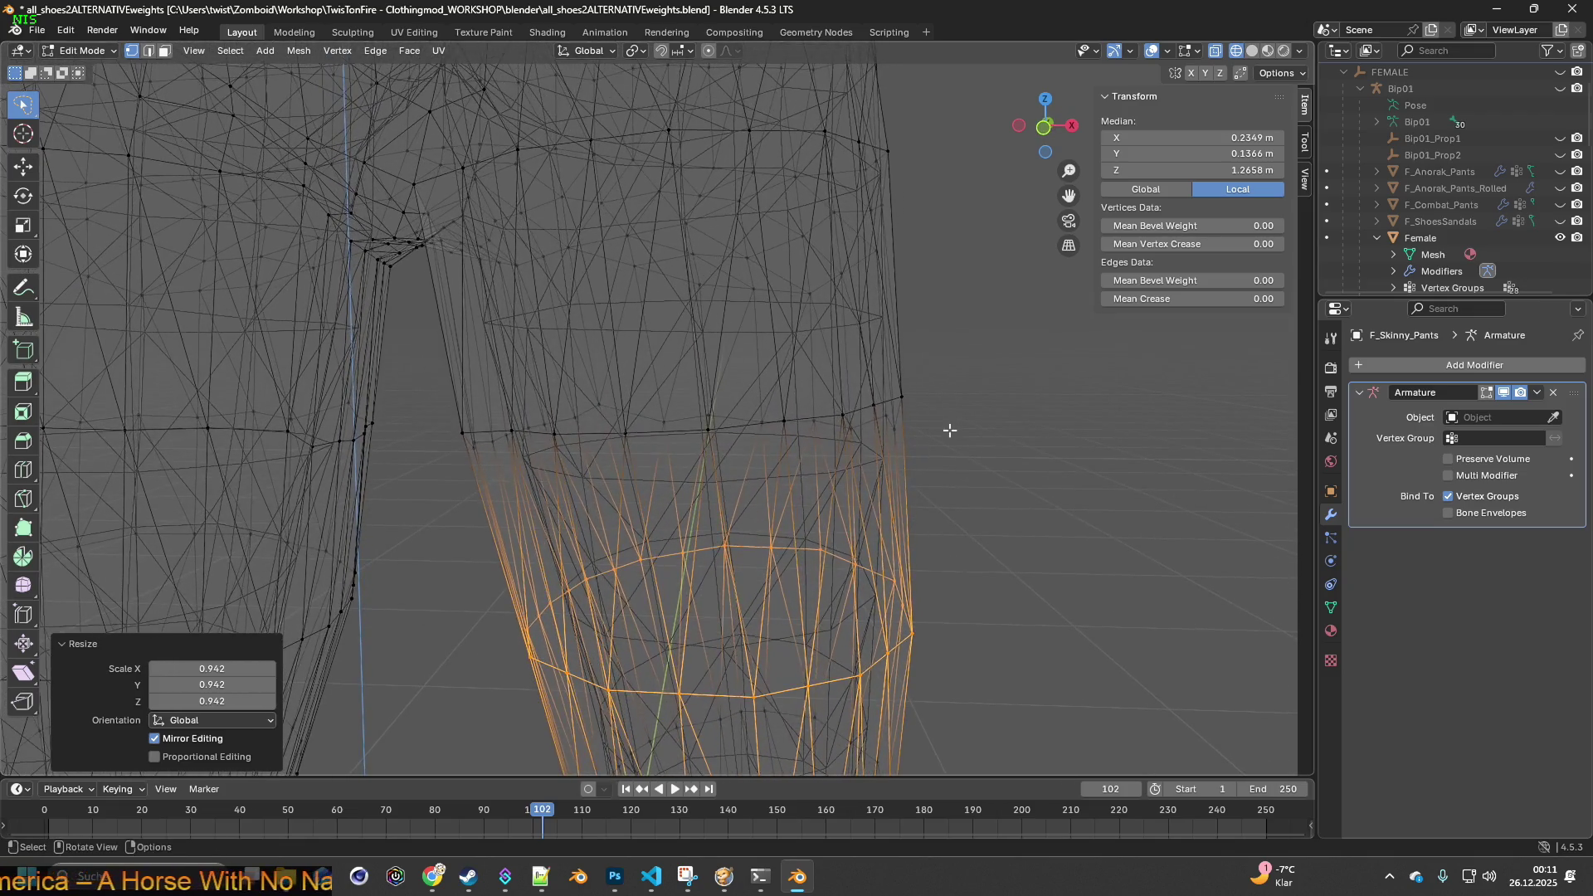
- Select the thigh ring in edge select mode and move it
right_click_drag(962, 421, 596, 474, "ctrl")
mouse_move(437, 437)
right_mouse_down("ctrl")
mouse_move(903, 359)
mouse_move(1001, 380)
right_mouse_up("ctrl")
key("2")
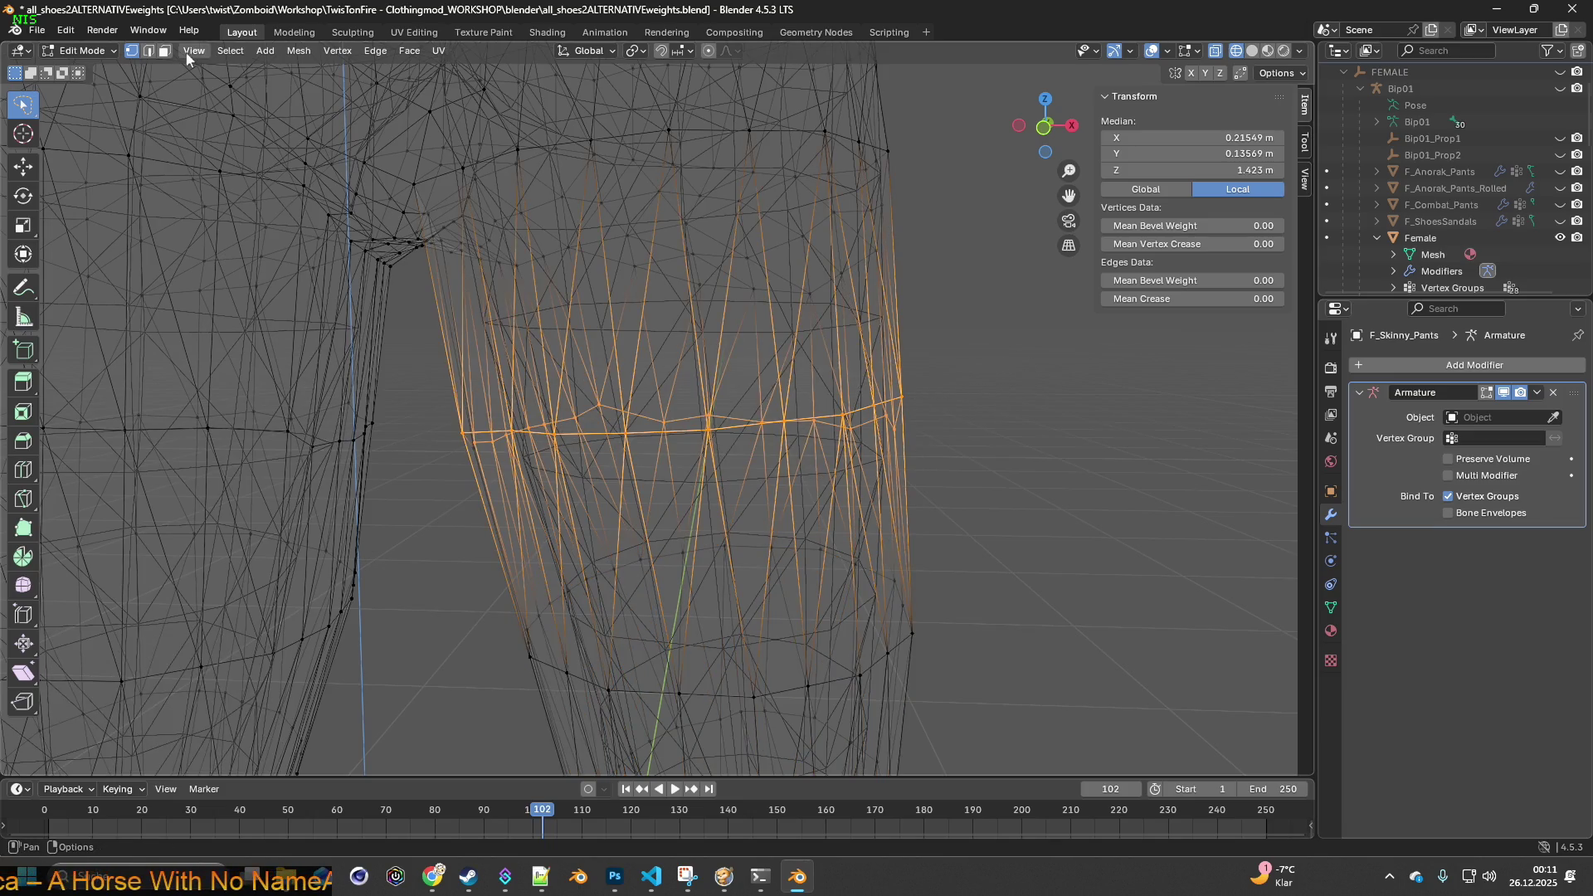
left_click(844, 415, "alt")
mouse_move(844, 415)
middle_mouse_down()
mouse_move(560, 327)
mouse_move(575, 295)
mouse_move(569, 203)
mouse_move(571, 334)
middle_mouse_up()
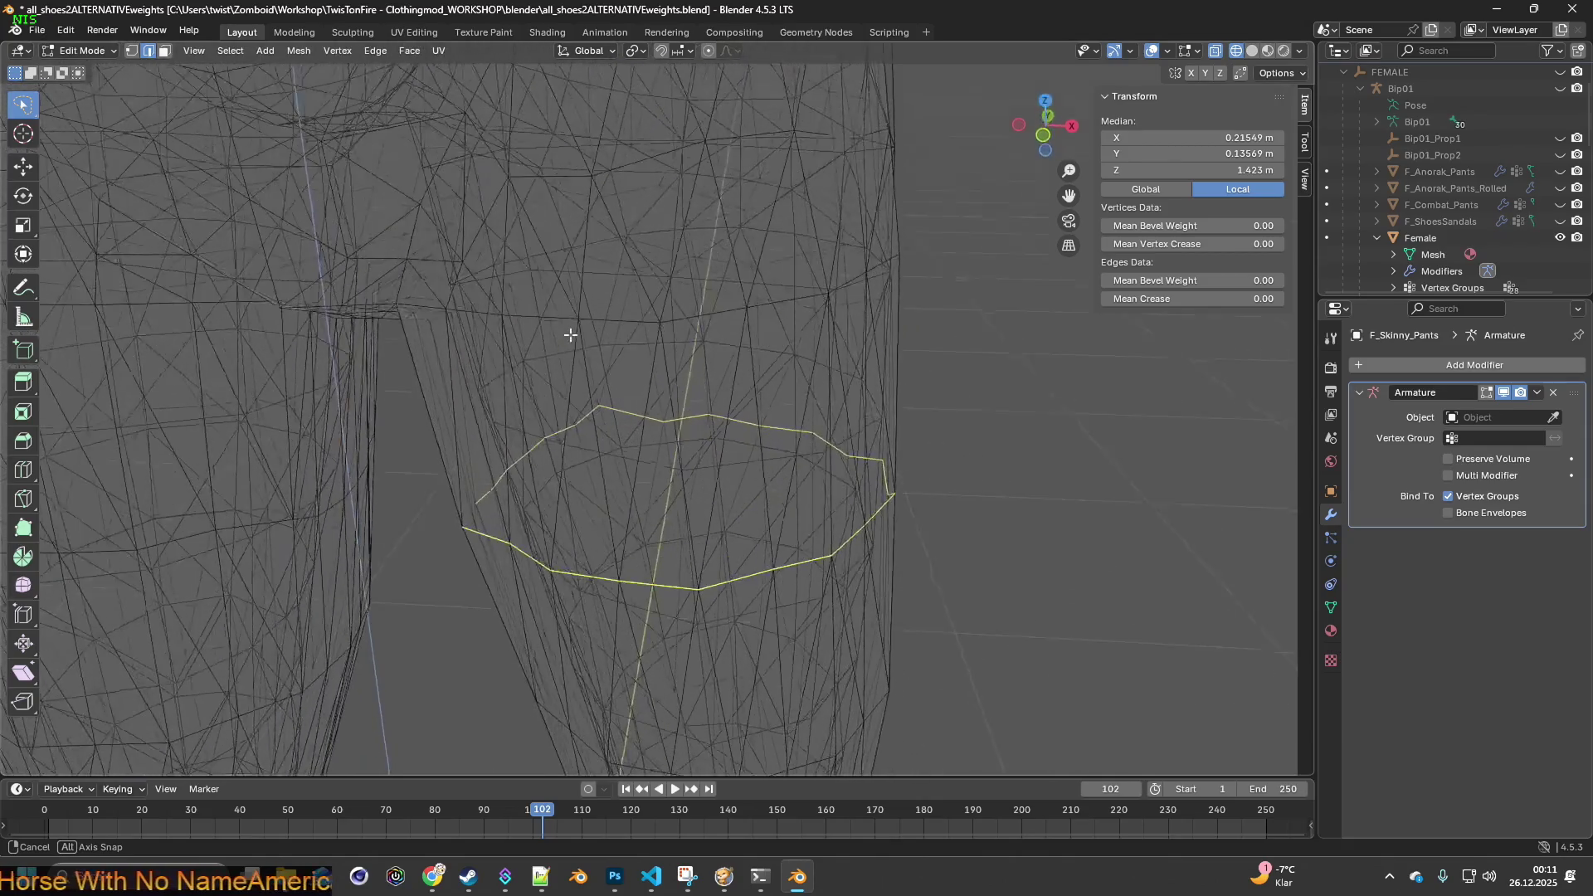
key("g")
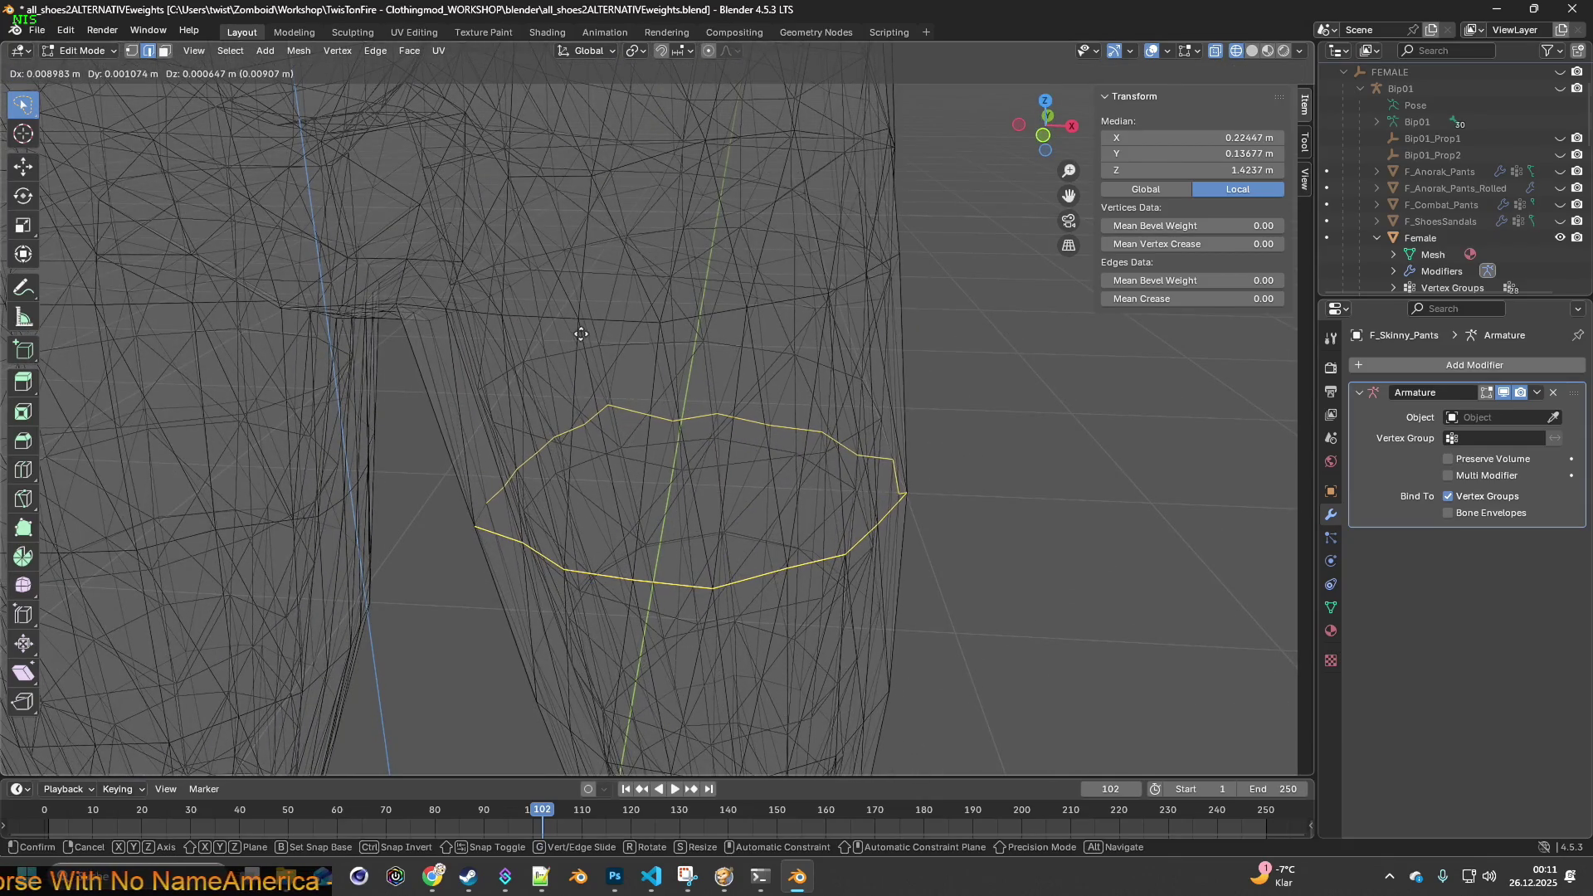
left_click(581, 334)
mouse_move(583, 335)
middle_mouse_down()
mouse_move(654, 313)
mouse_move(606, 318)
middle_mouse_up()
- Undo the edge ring move and trim the selection down to just the thigh edge ring
left_click(65, 30)
left_click(85, 52)
mouse_move(451, 429)
left_mouse_down()
mouse_move(515, 402)
mouse_move(988, 395)
mouse_move(562, 551)
mouse_move(458, 438)
left_mouse_up()
middle_click_drag(759, 493, 746, 464)
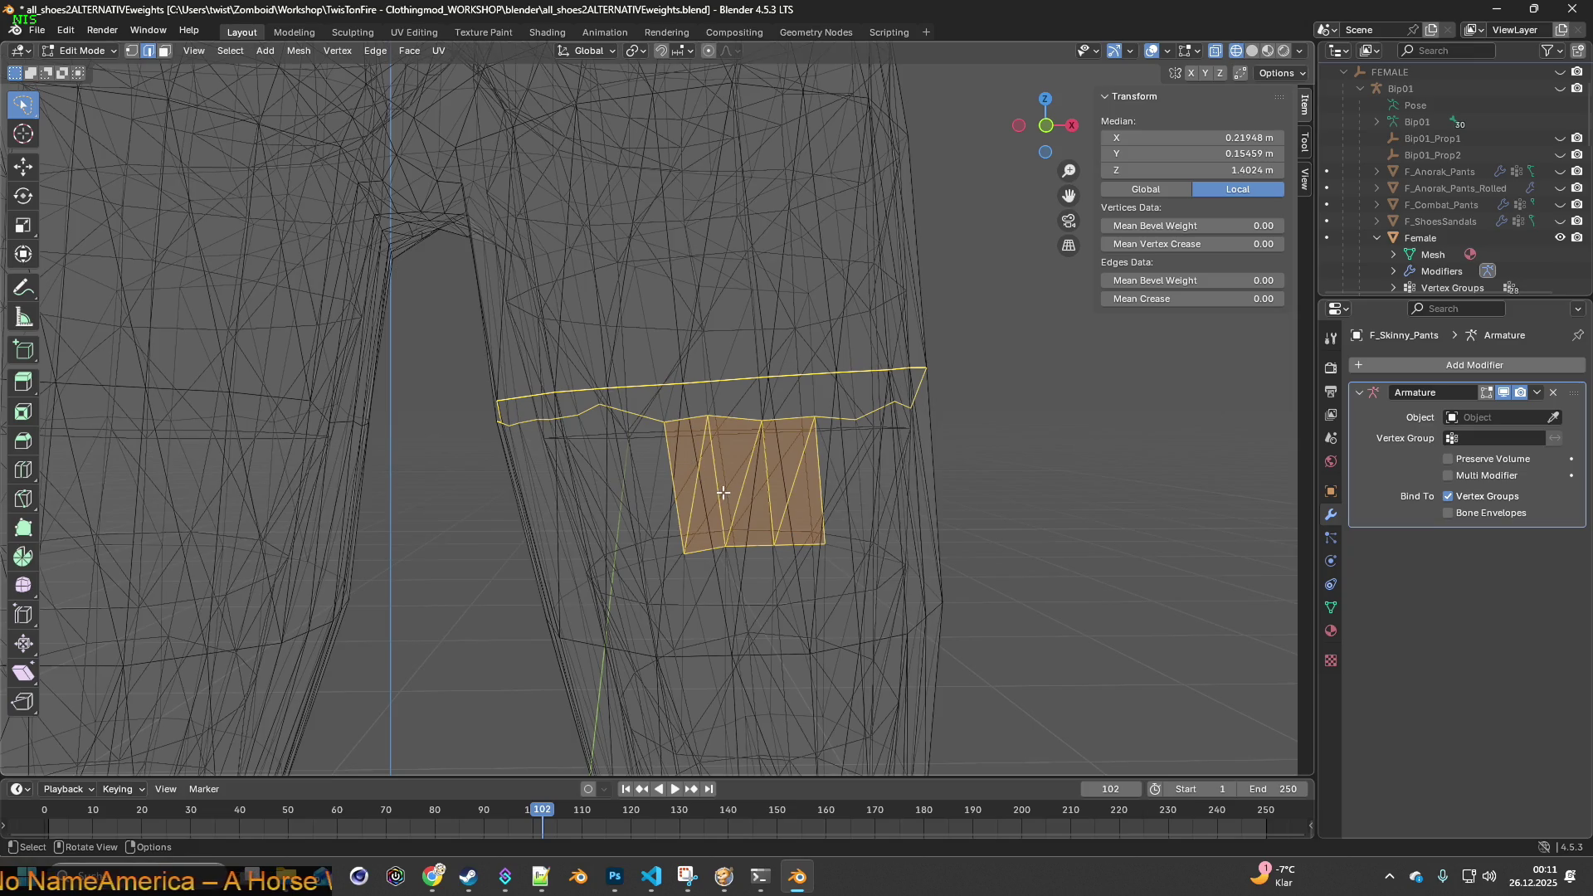
left_click_drag(906, 540, 892, 469, "ctrl")
mouse_move(741, 581)
left_mouse_down("ctrl")
mouse_move(821, 455)
mouse_move(656, 473)
left_mouse_up("ctrl")
mouse_move(654, 471)
middle_mouse_down()
mouse_move(761, 490)
mouse_move(739, 519)
mouse_move(749, 510)
middle_mouse_up()
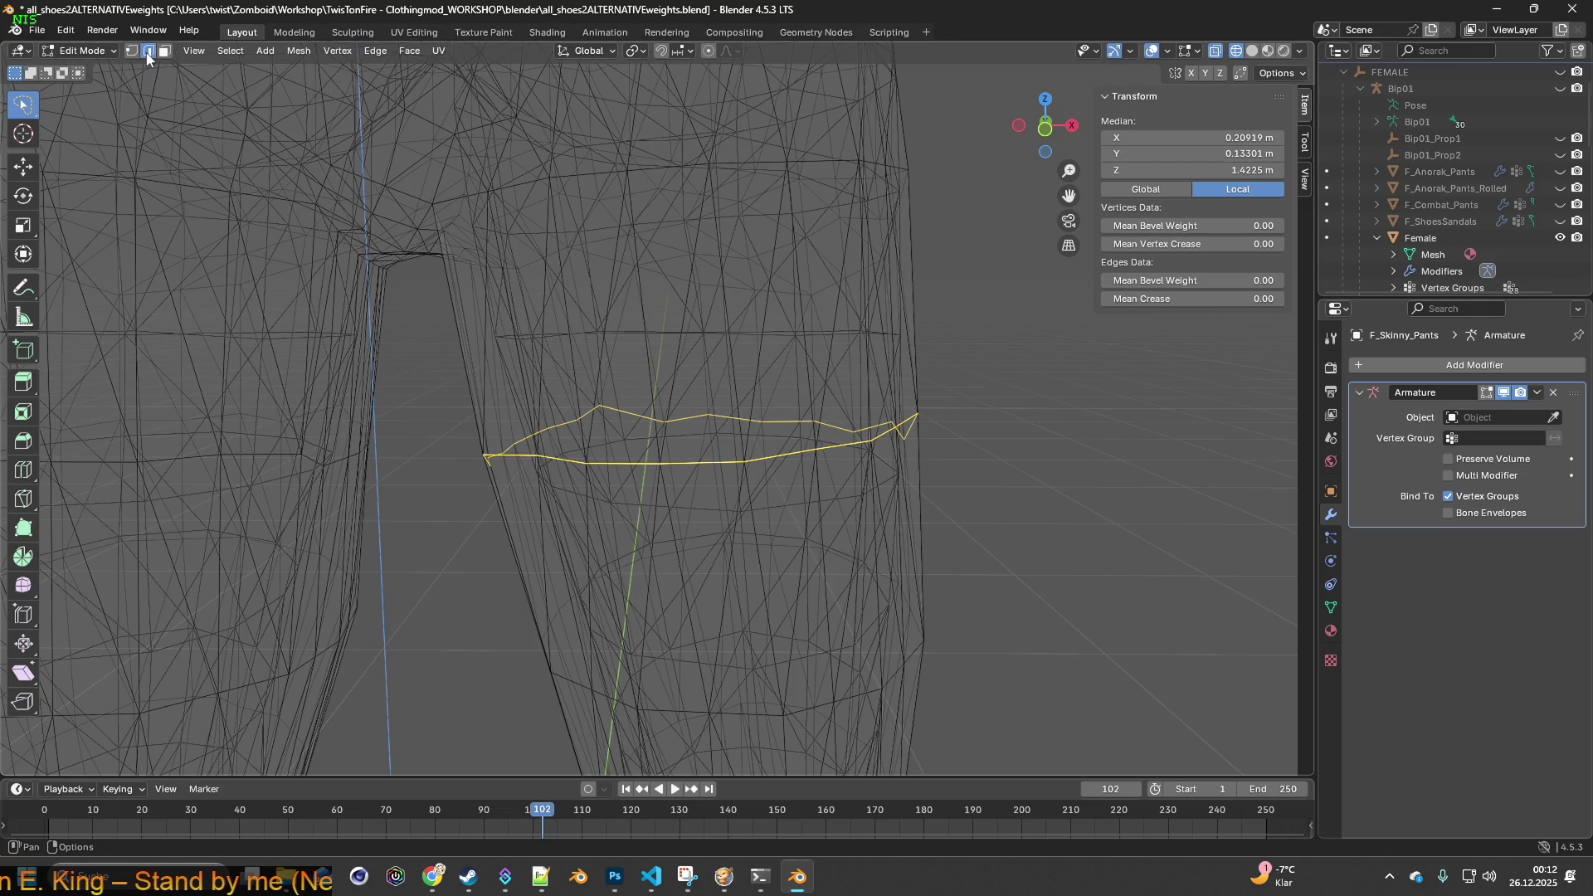
key("alt+Tab")
key("alt+Tab")
key("alt+Tab")
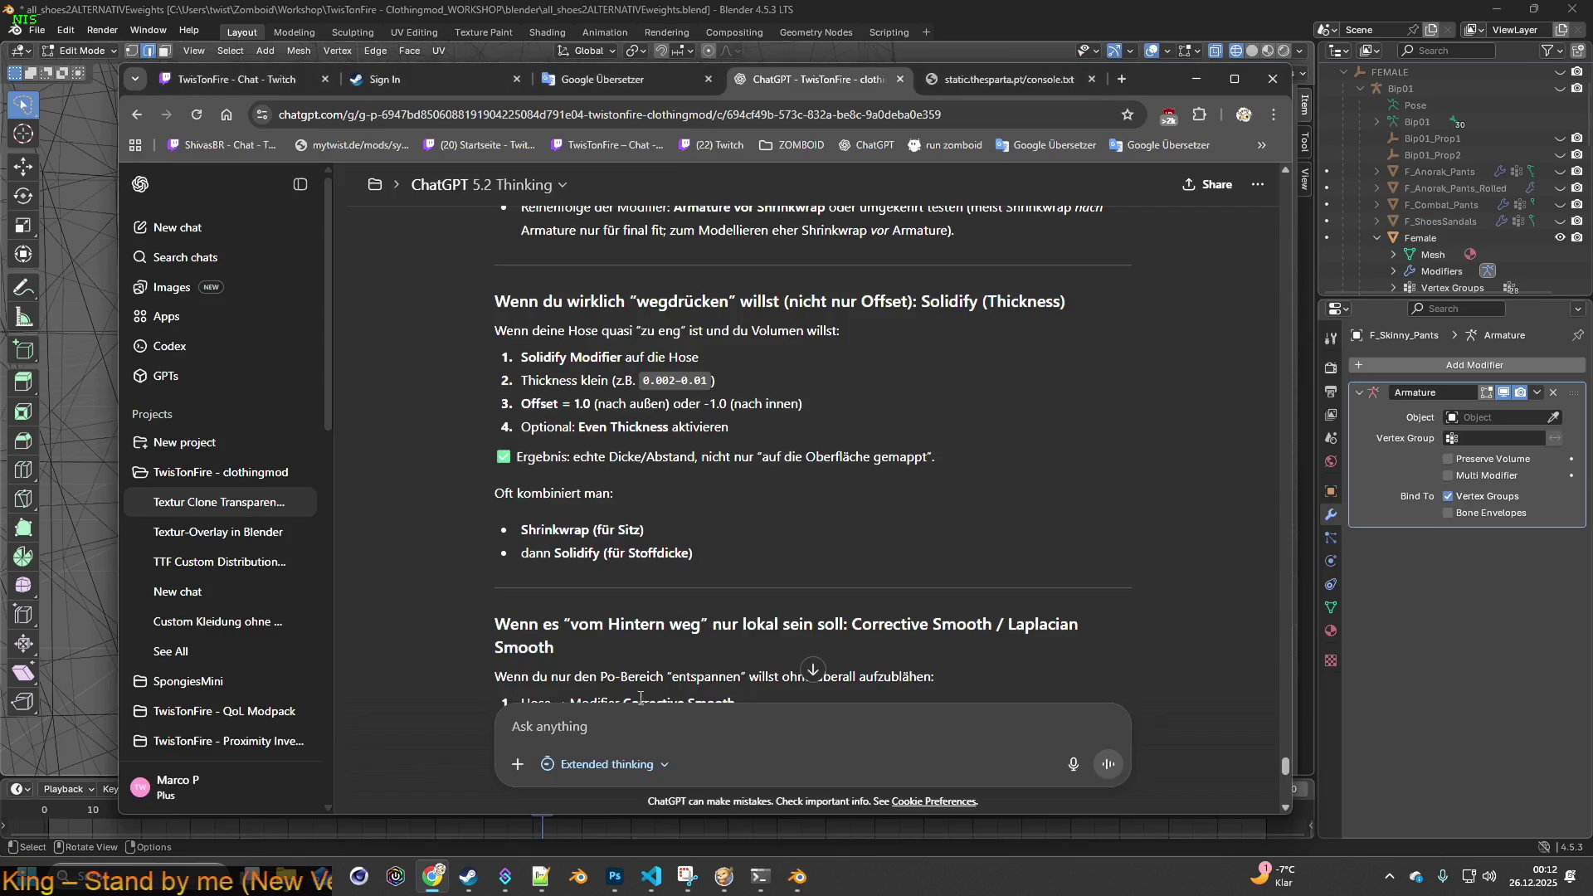
- Ask ChatGPT "kann man im edge modus ein circle smoothen ?"
type("kann m")
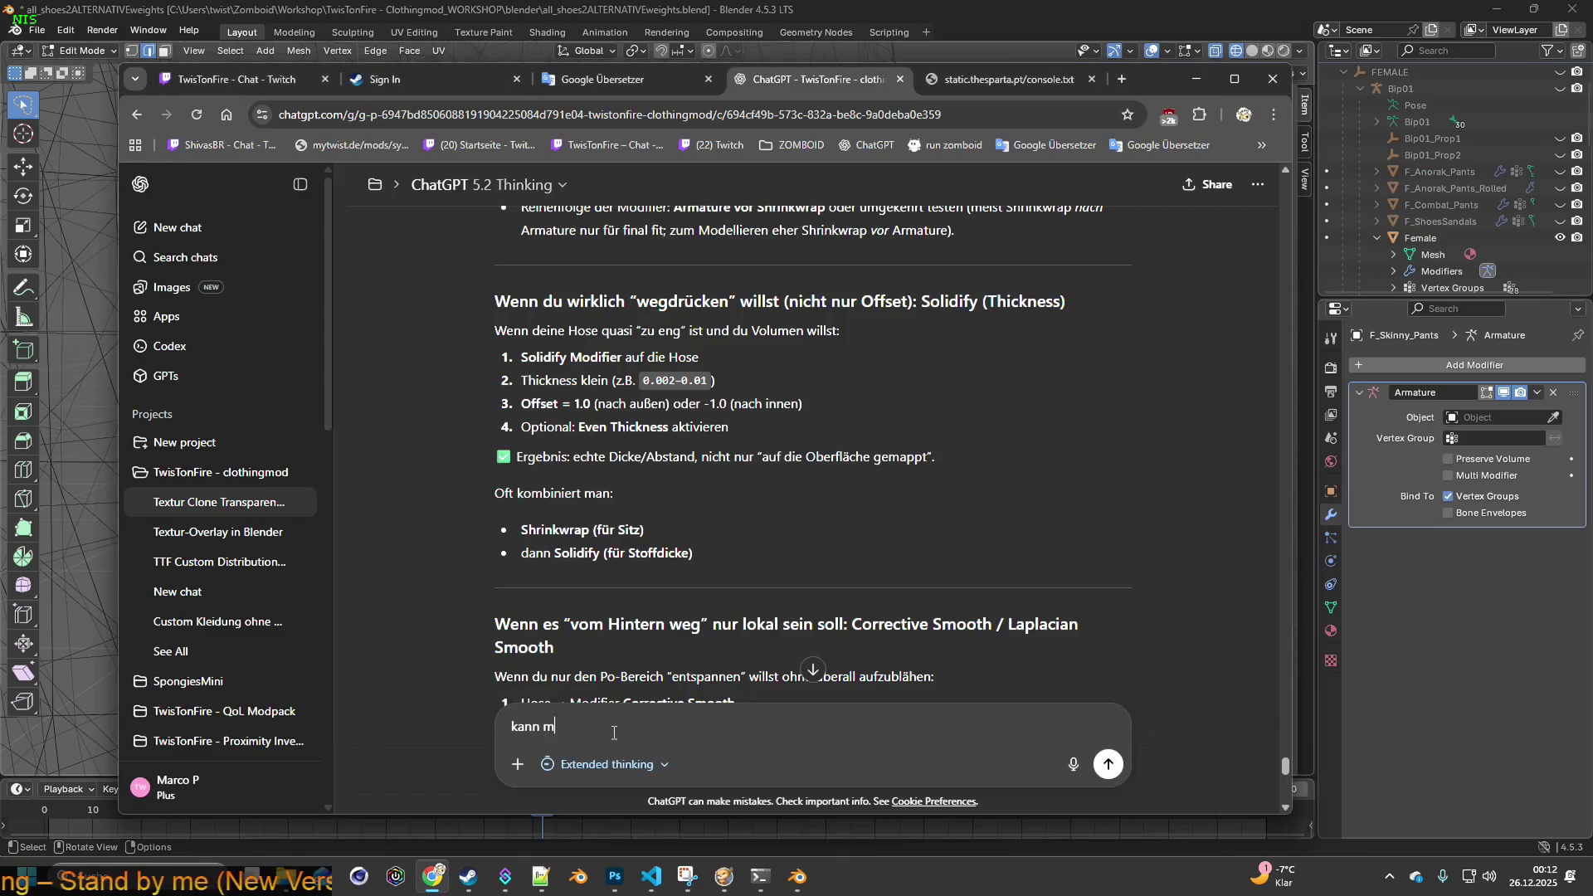
type("an im edge modus ein circle smoothen ?")
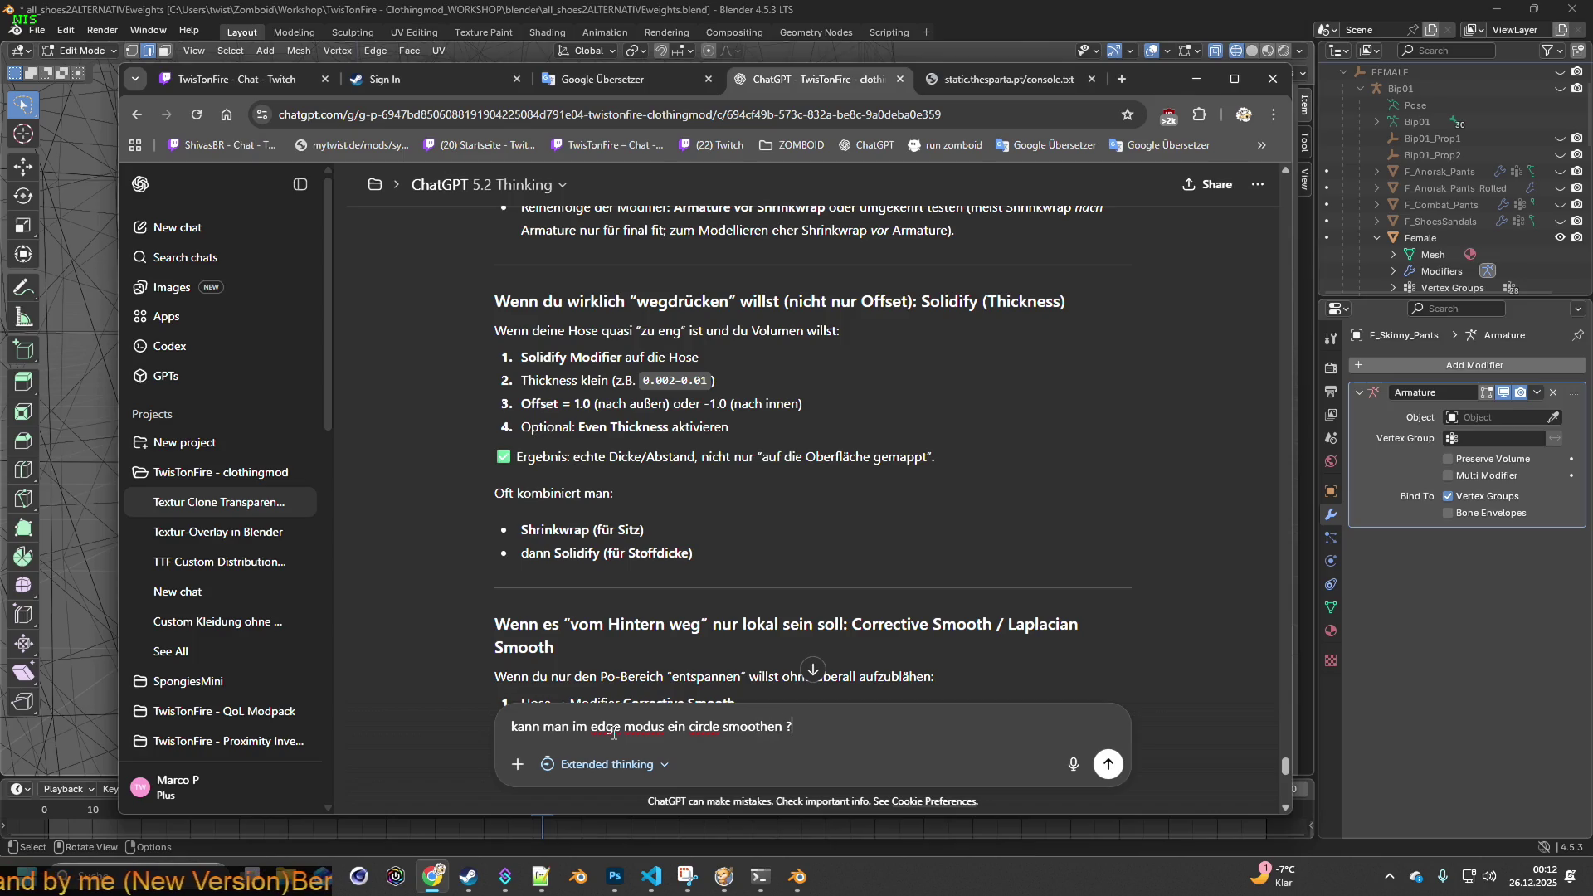
key("Return")
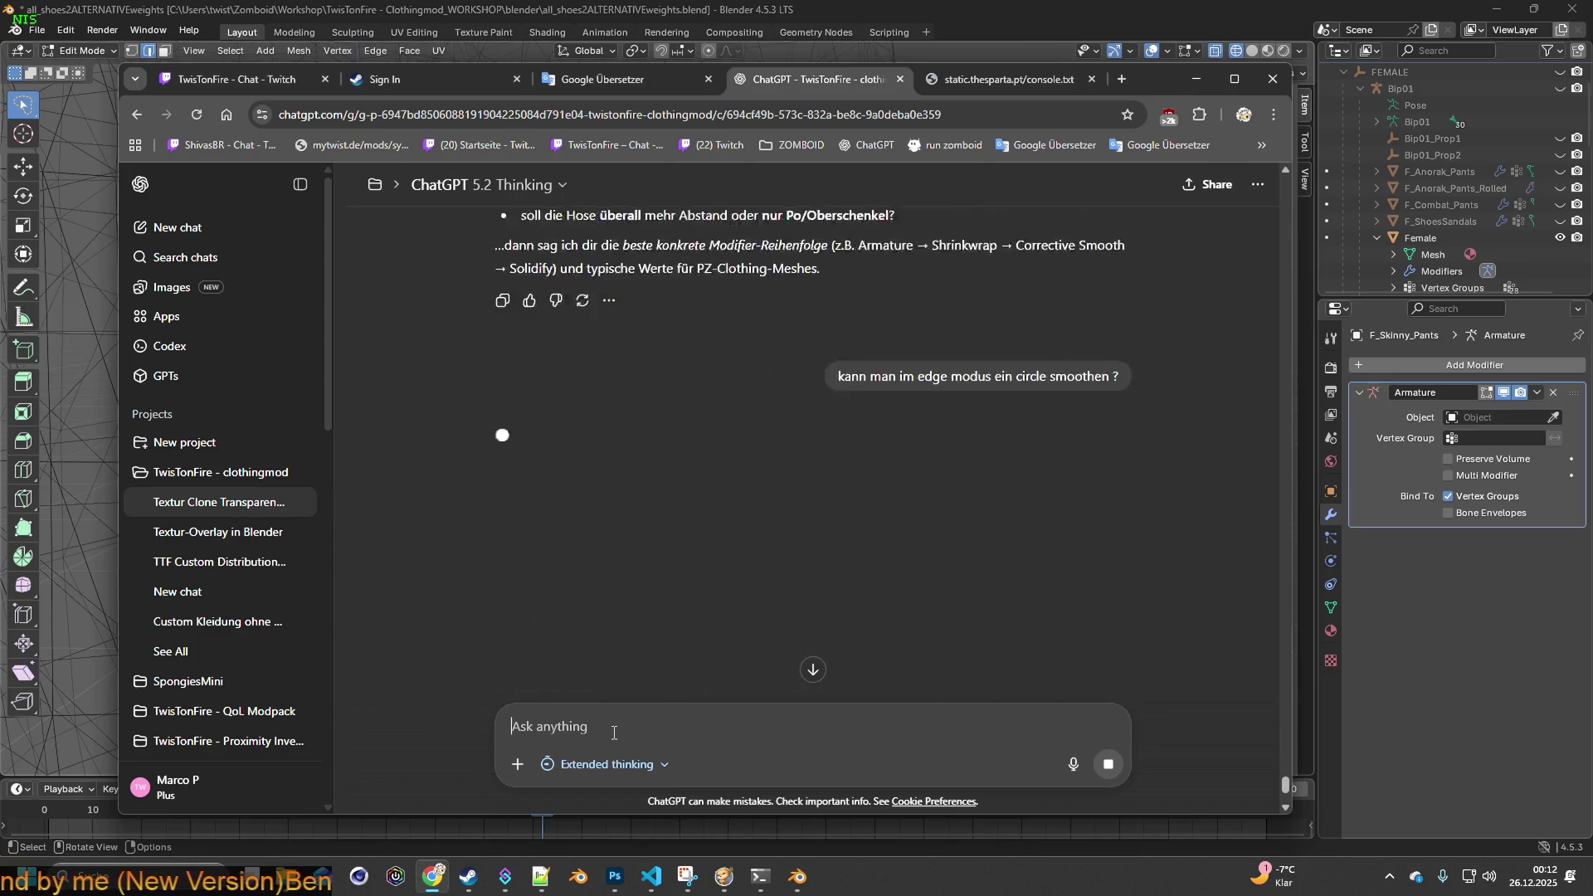
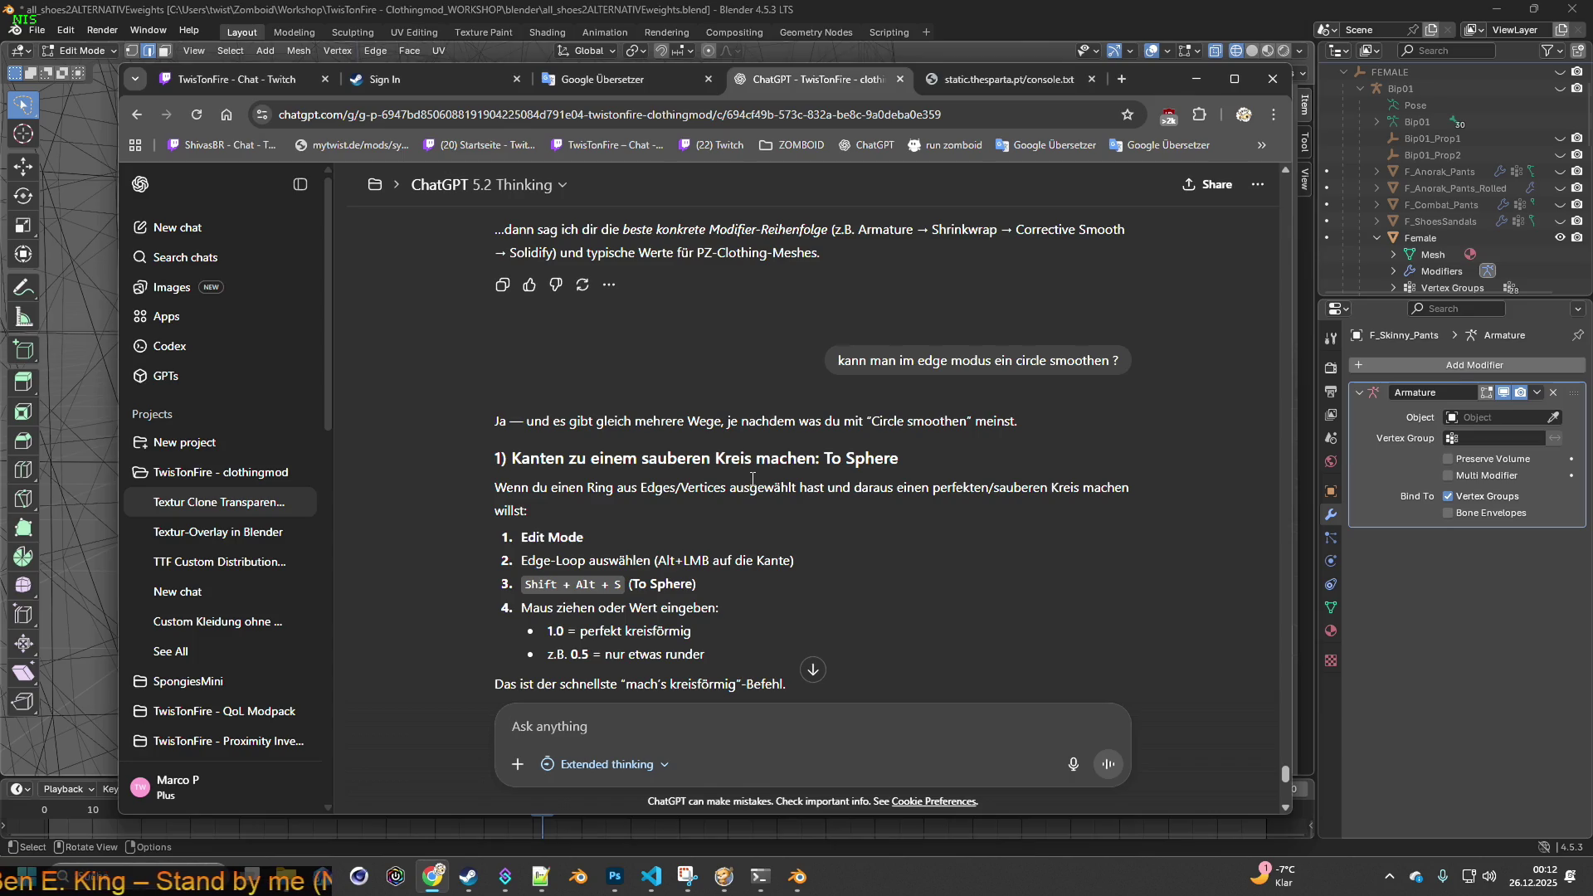
- Back in Blender, dismiss the save-as dialog and cancel circling the edge loop
key("alt+Tab")
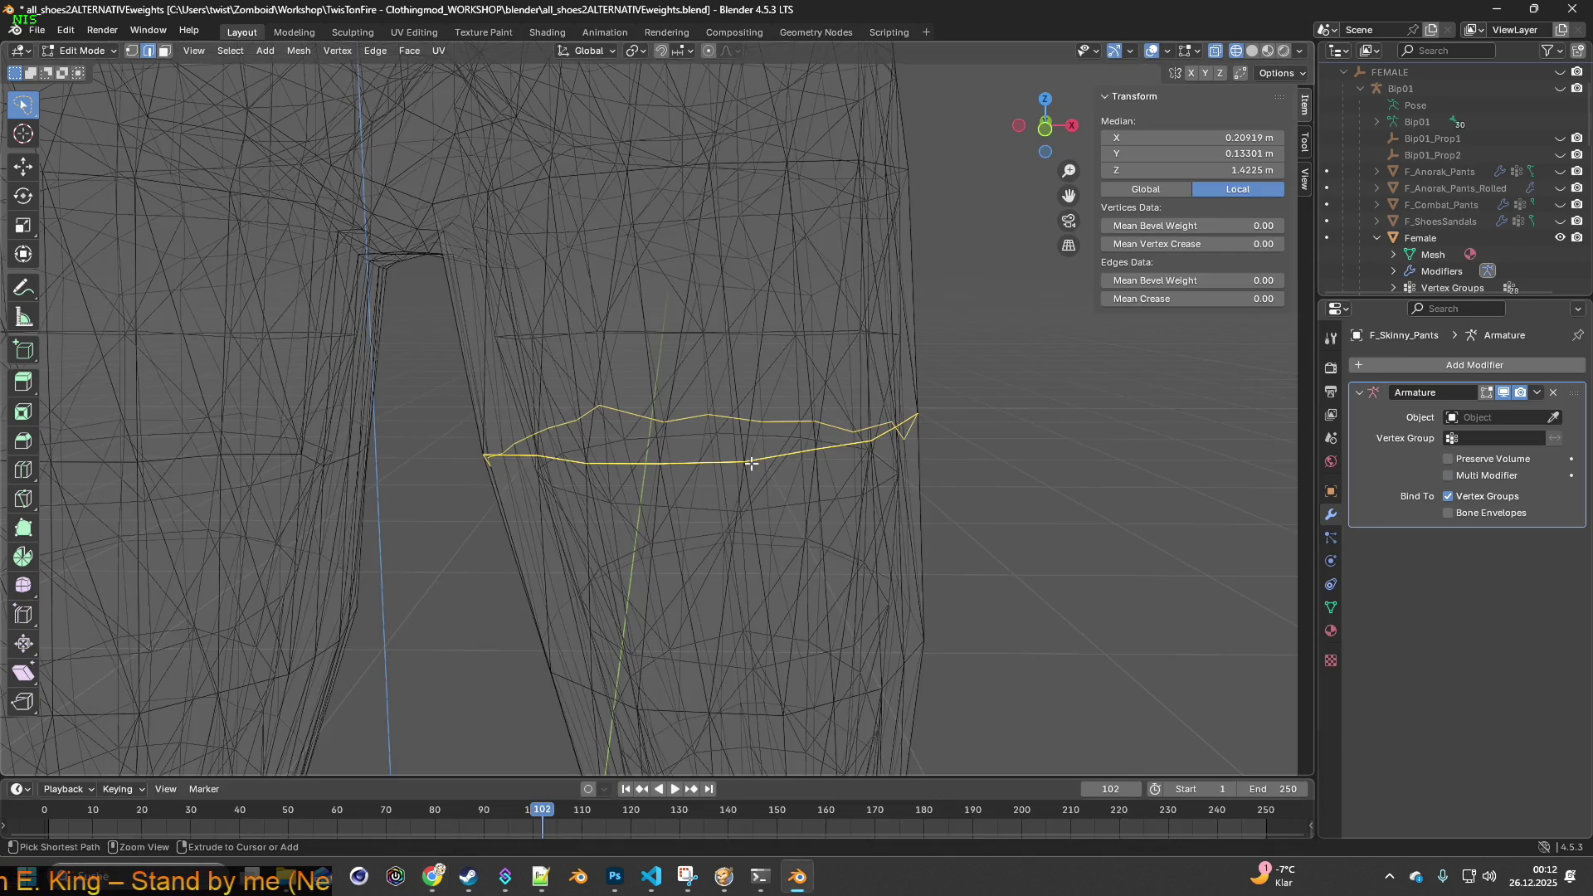
key("ctrl+shift+s")
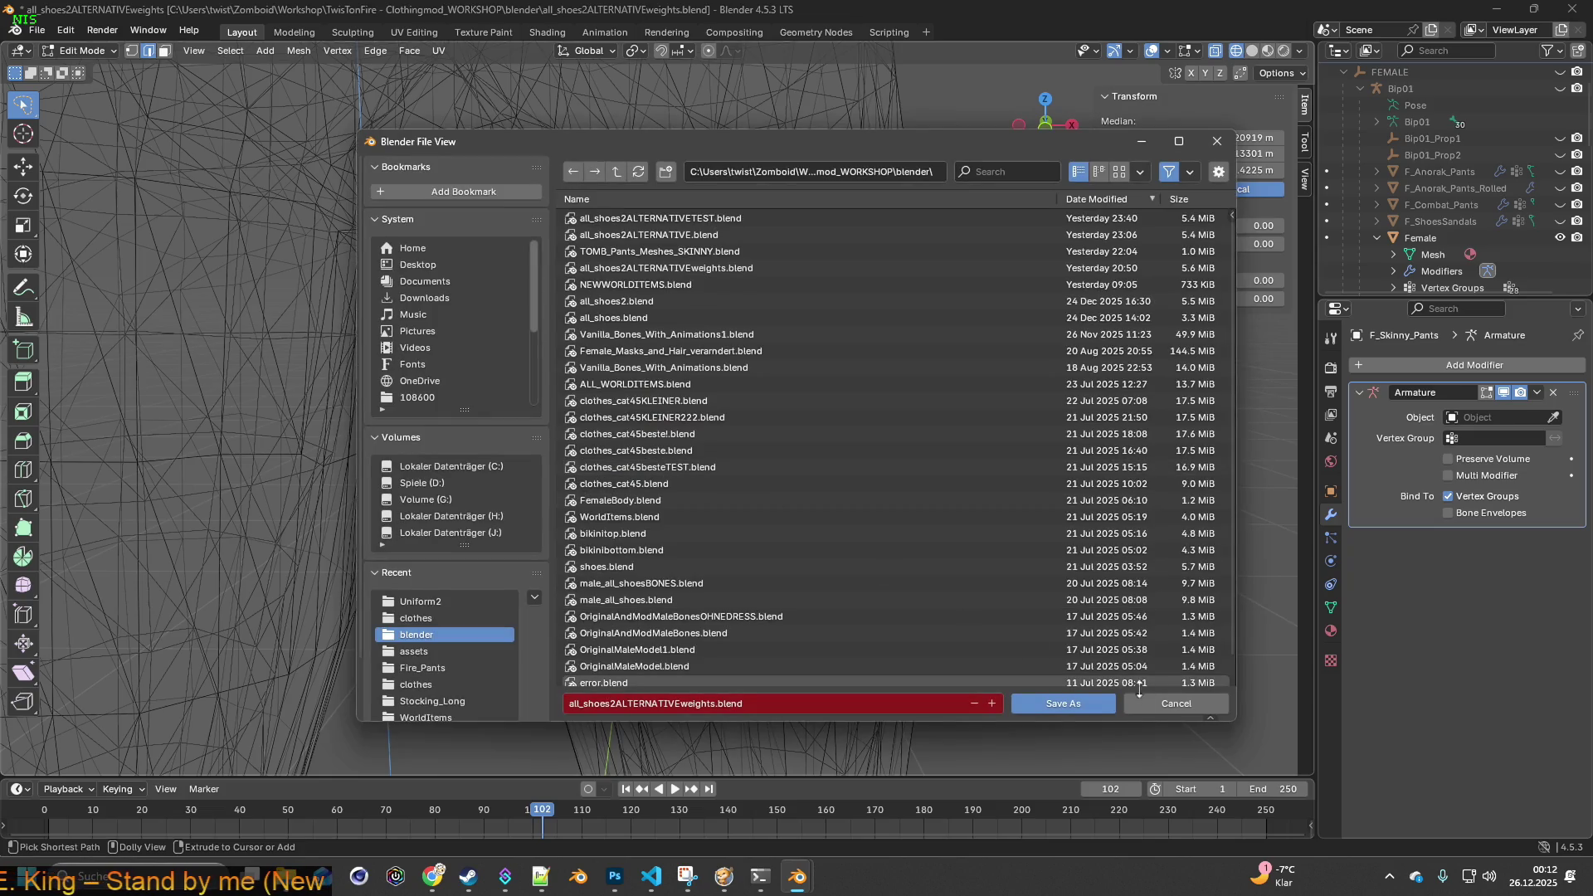
left_click(1175, 700)
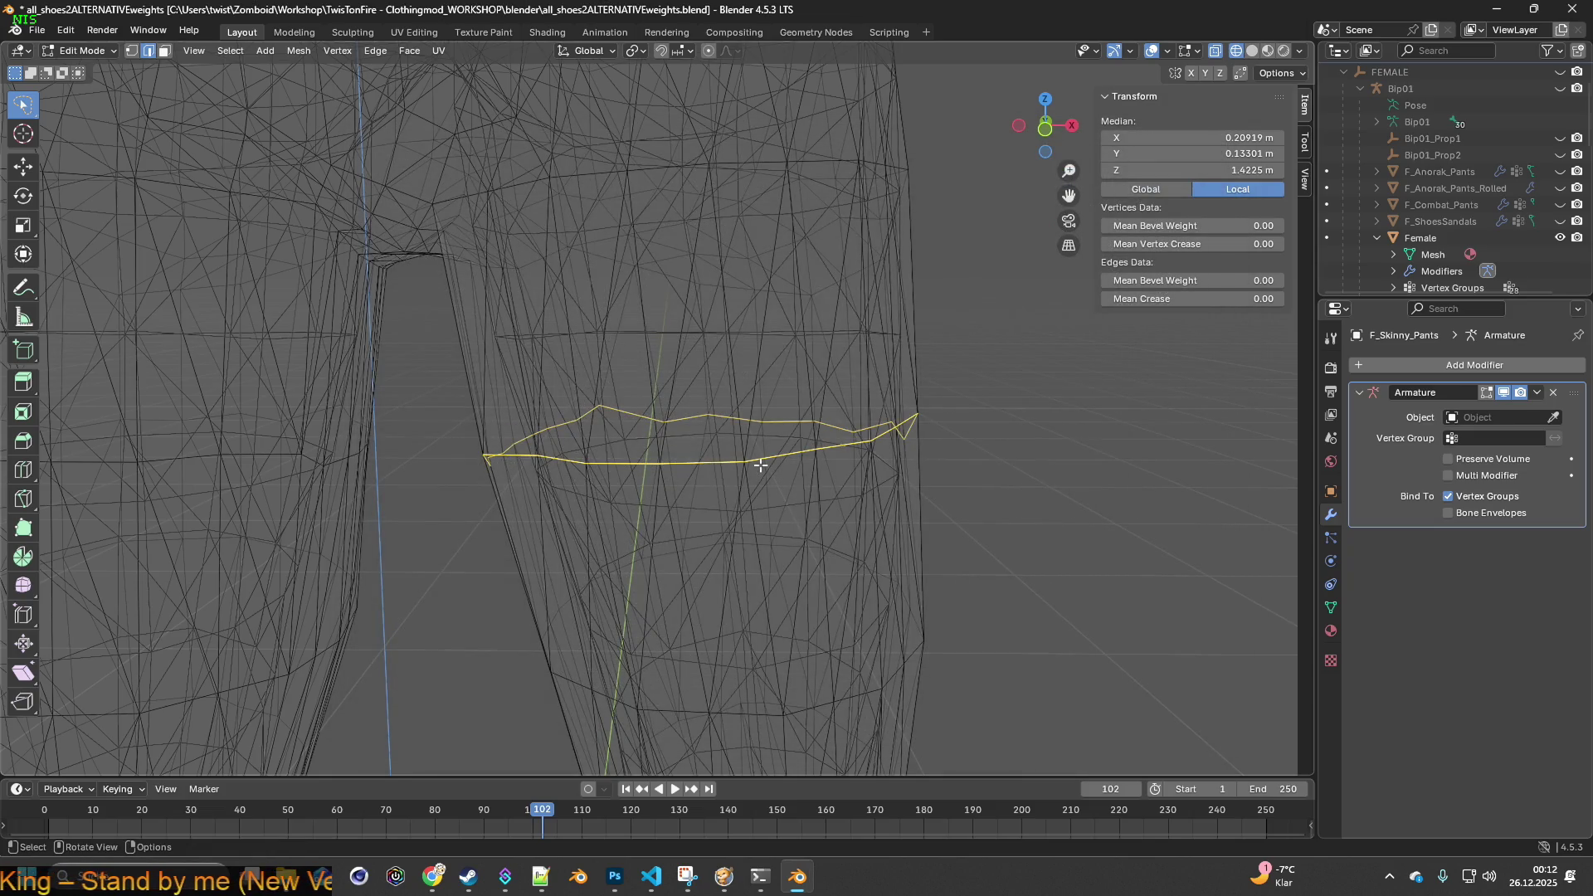
key("shift+alt+s")
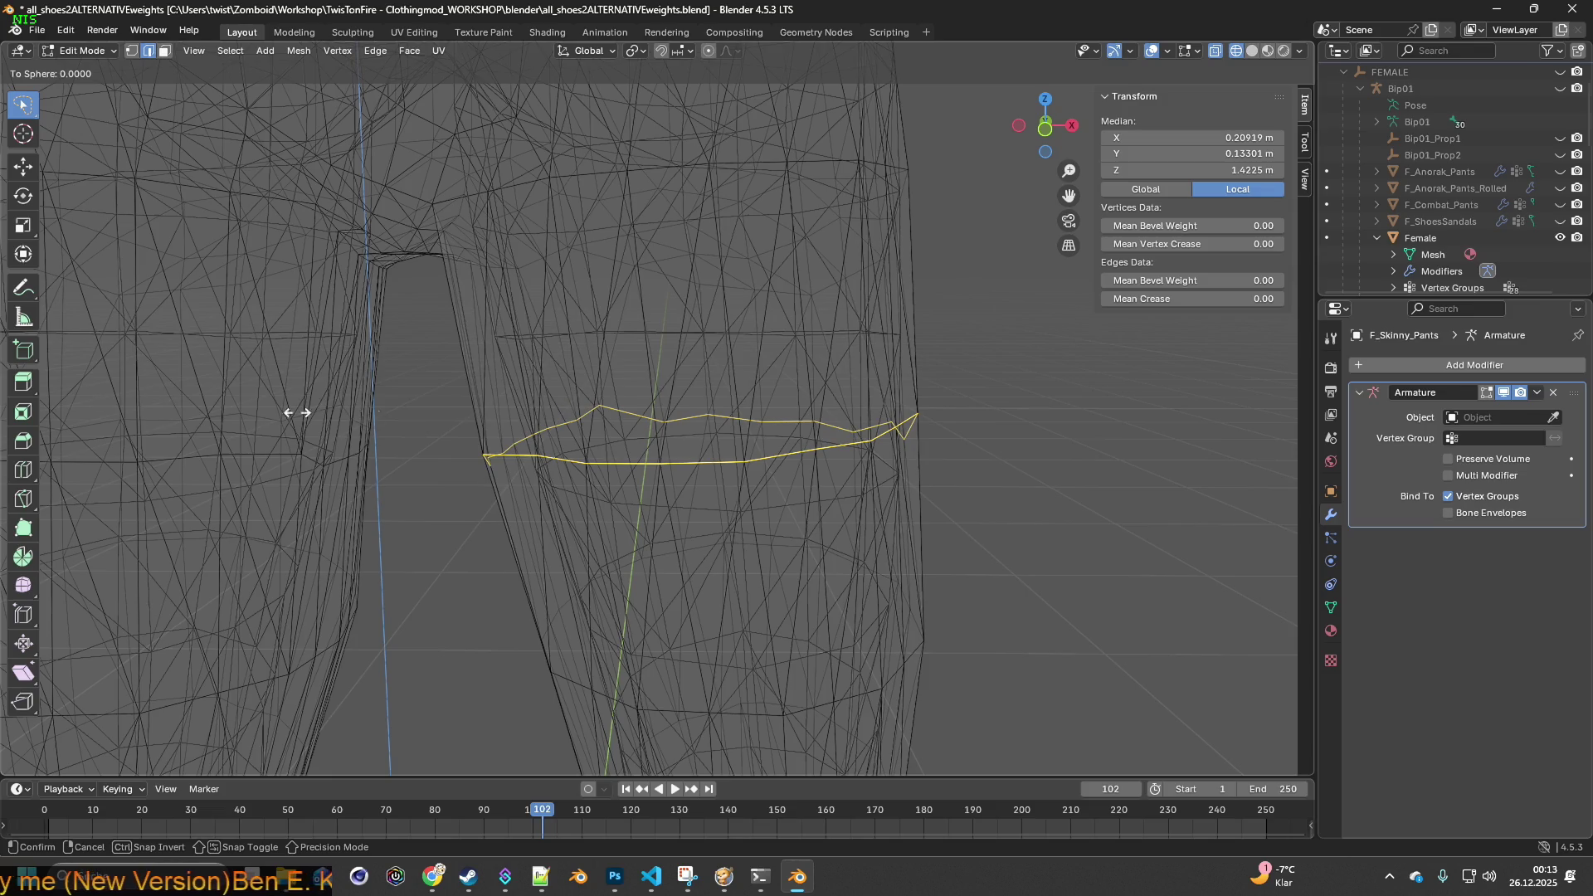
right_click(753, 383)
mouse_move(754, 383)
middle_mouse_down()
mouse_move(773, 412)
mouse_move(742, 416)
middle_mouse_up()
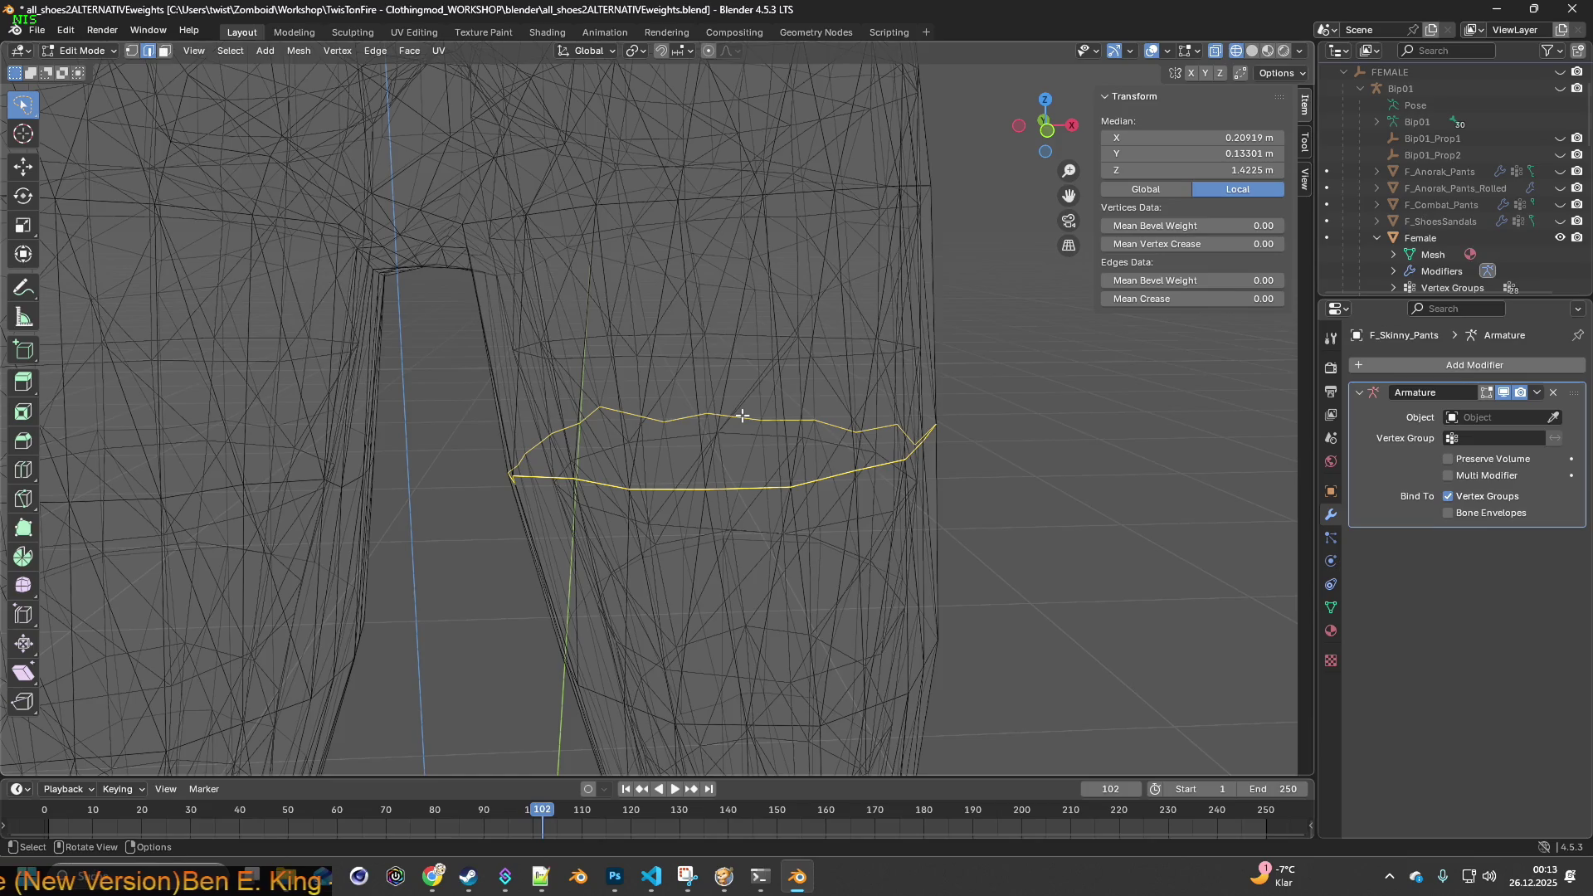
- Read down the ChatGPT answer to its Vertex Smooth section, then return to Blender
key("alt+Tab")
scroll(718, 451, "down", 3)
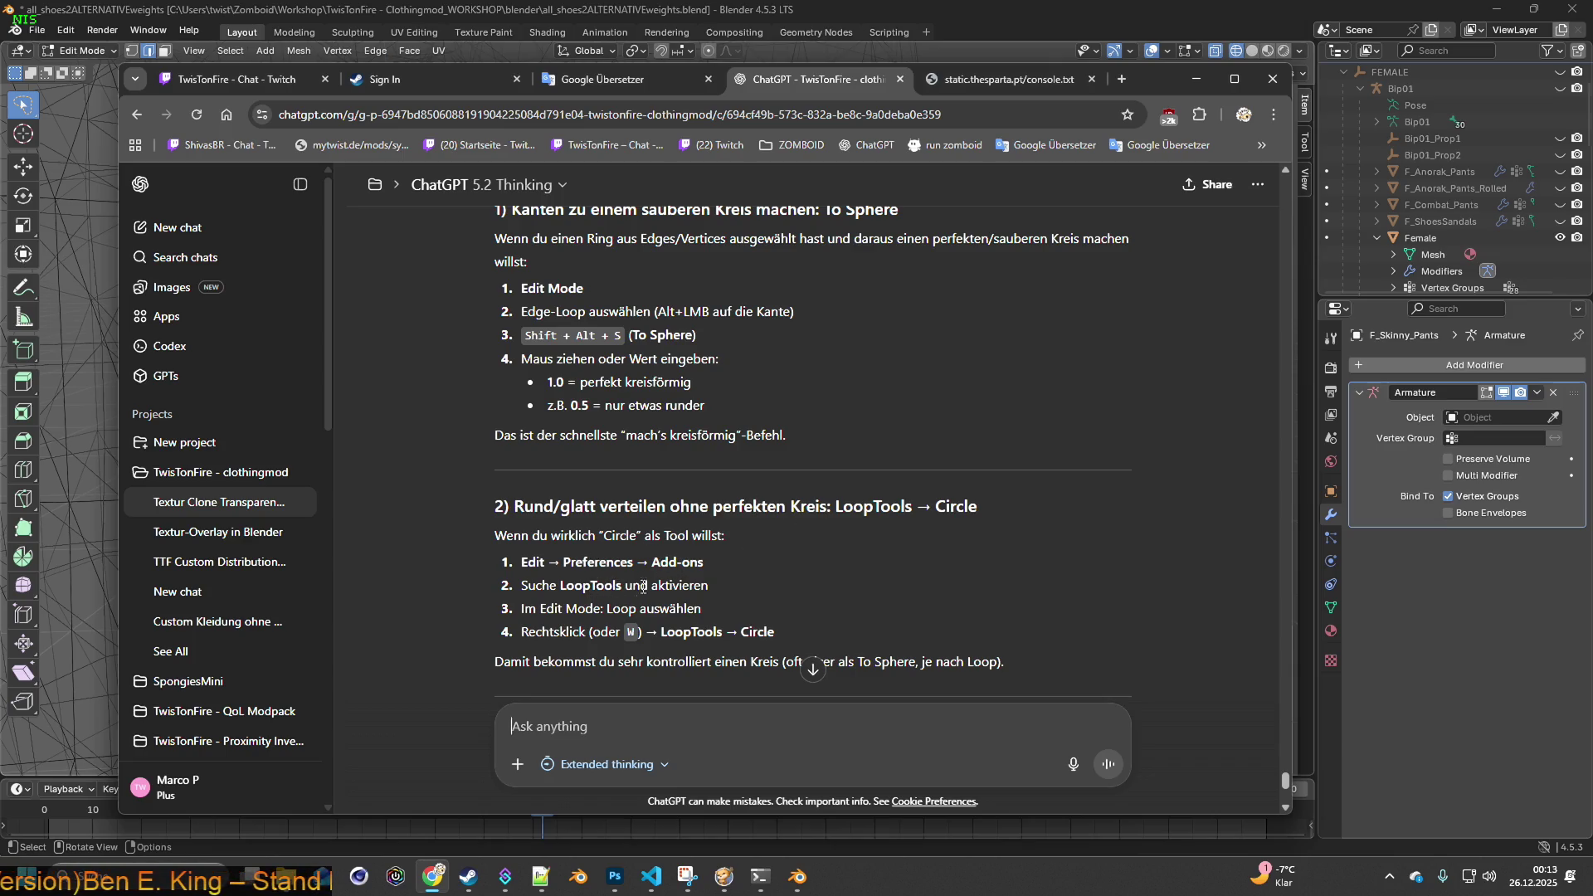
scroll(719, 581, "down", 1)
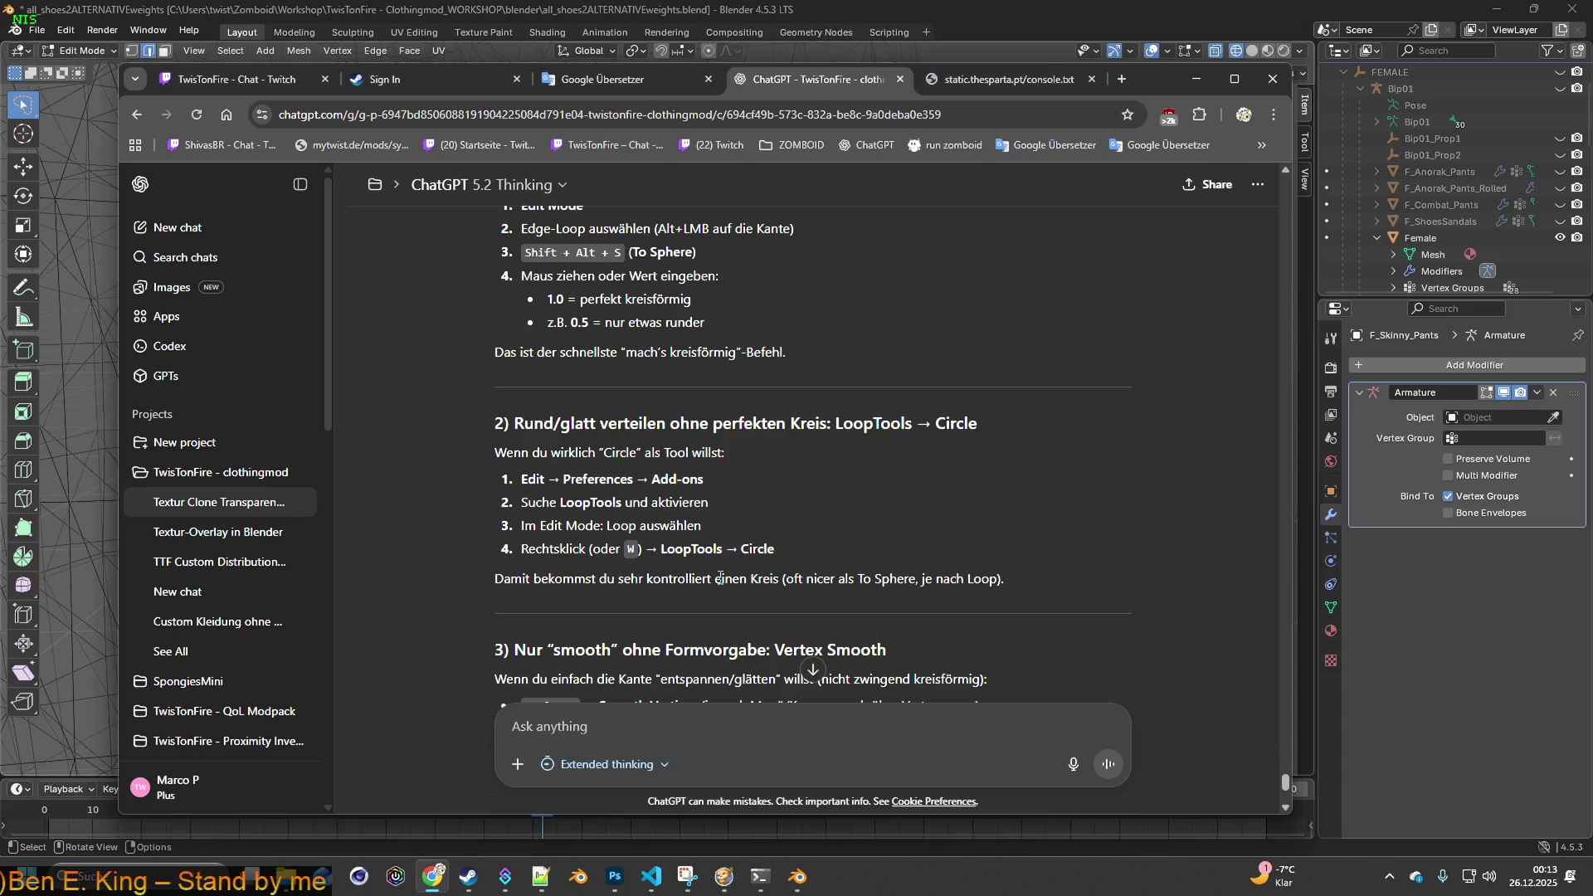
scroll(720, 579, "down", 2)
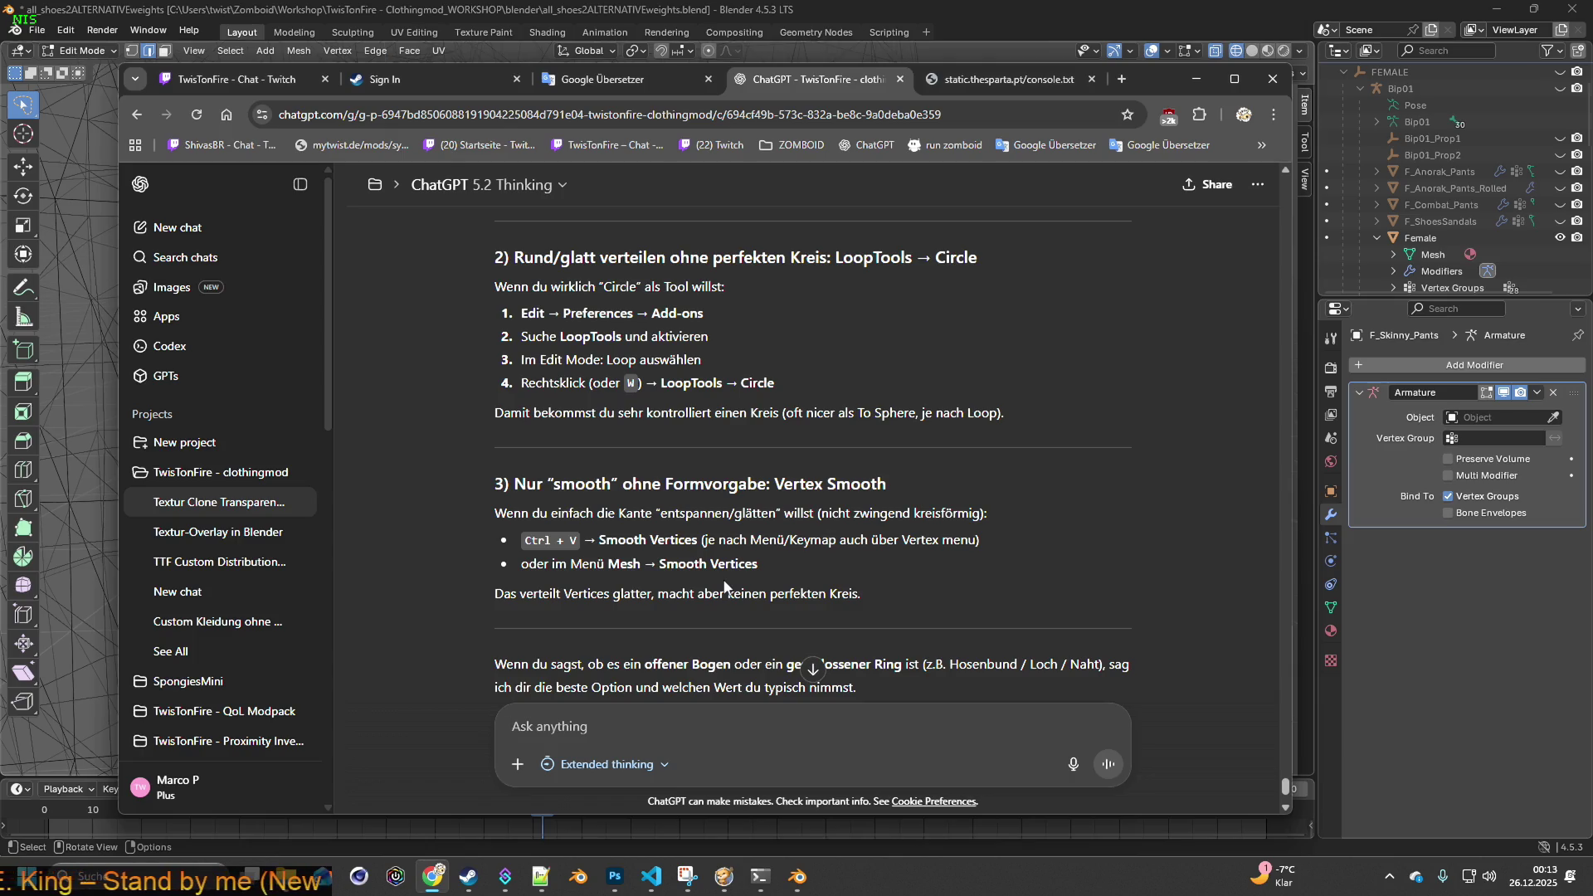
key("alt+Tab")
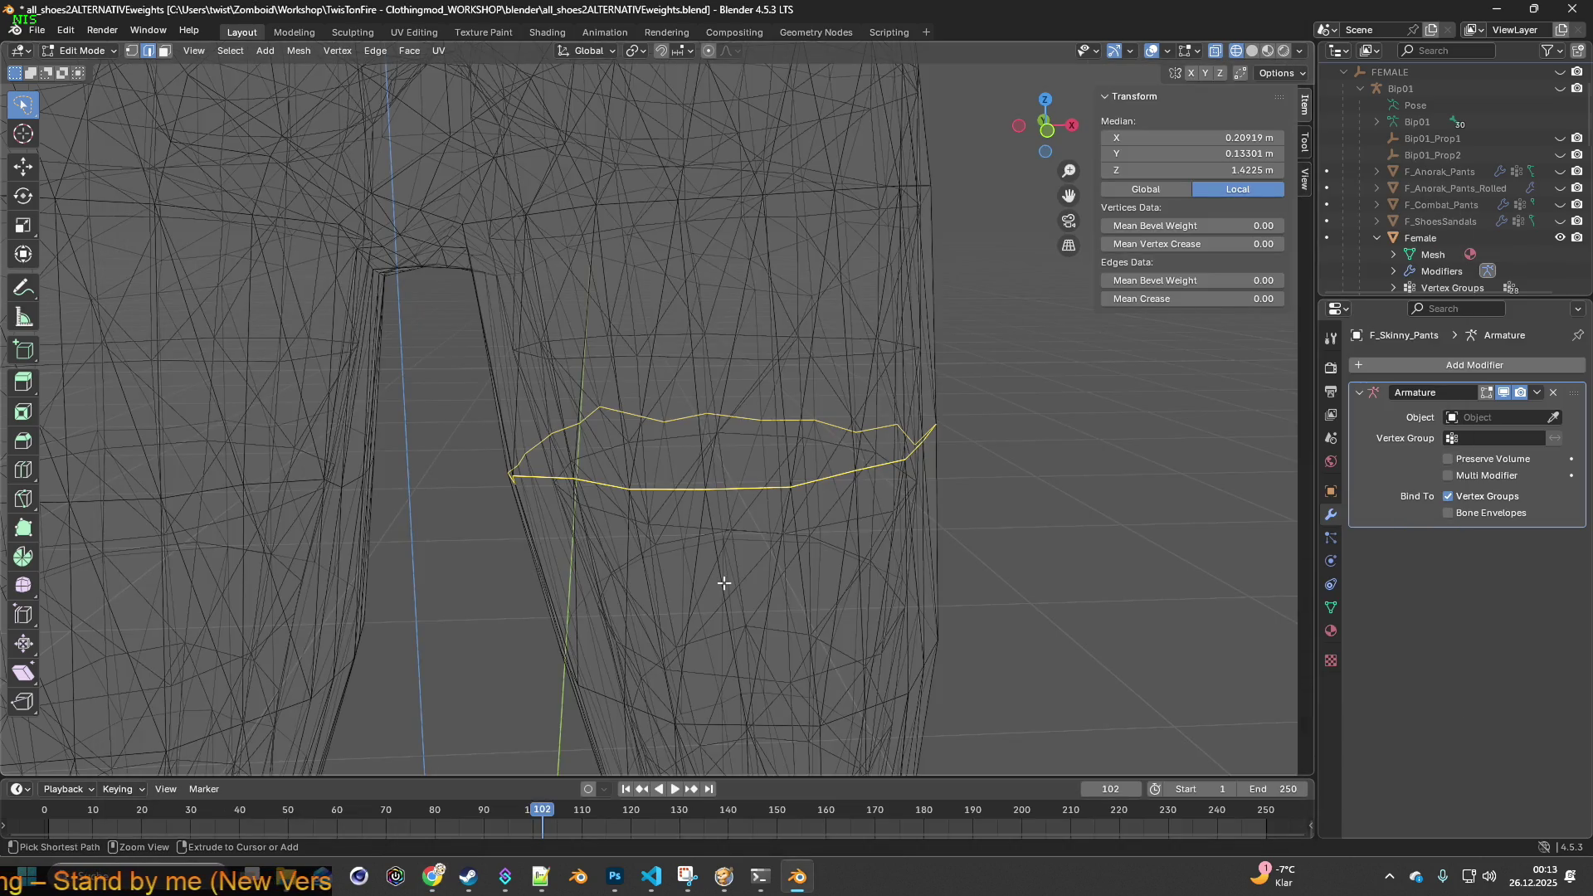
key("ctrl+v")
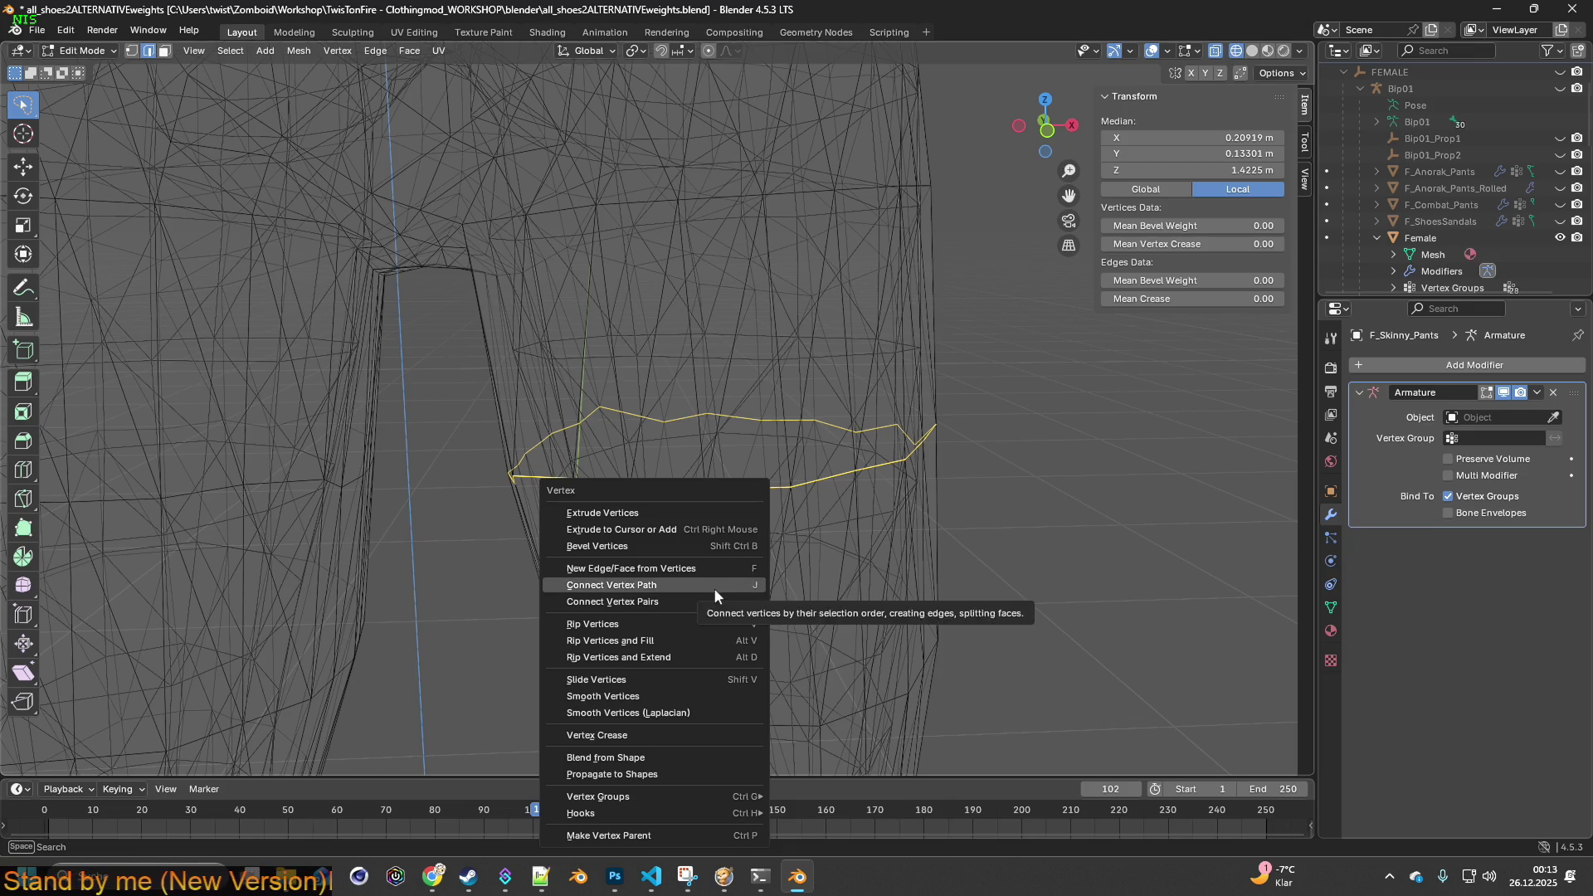
left_click(637, 696)
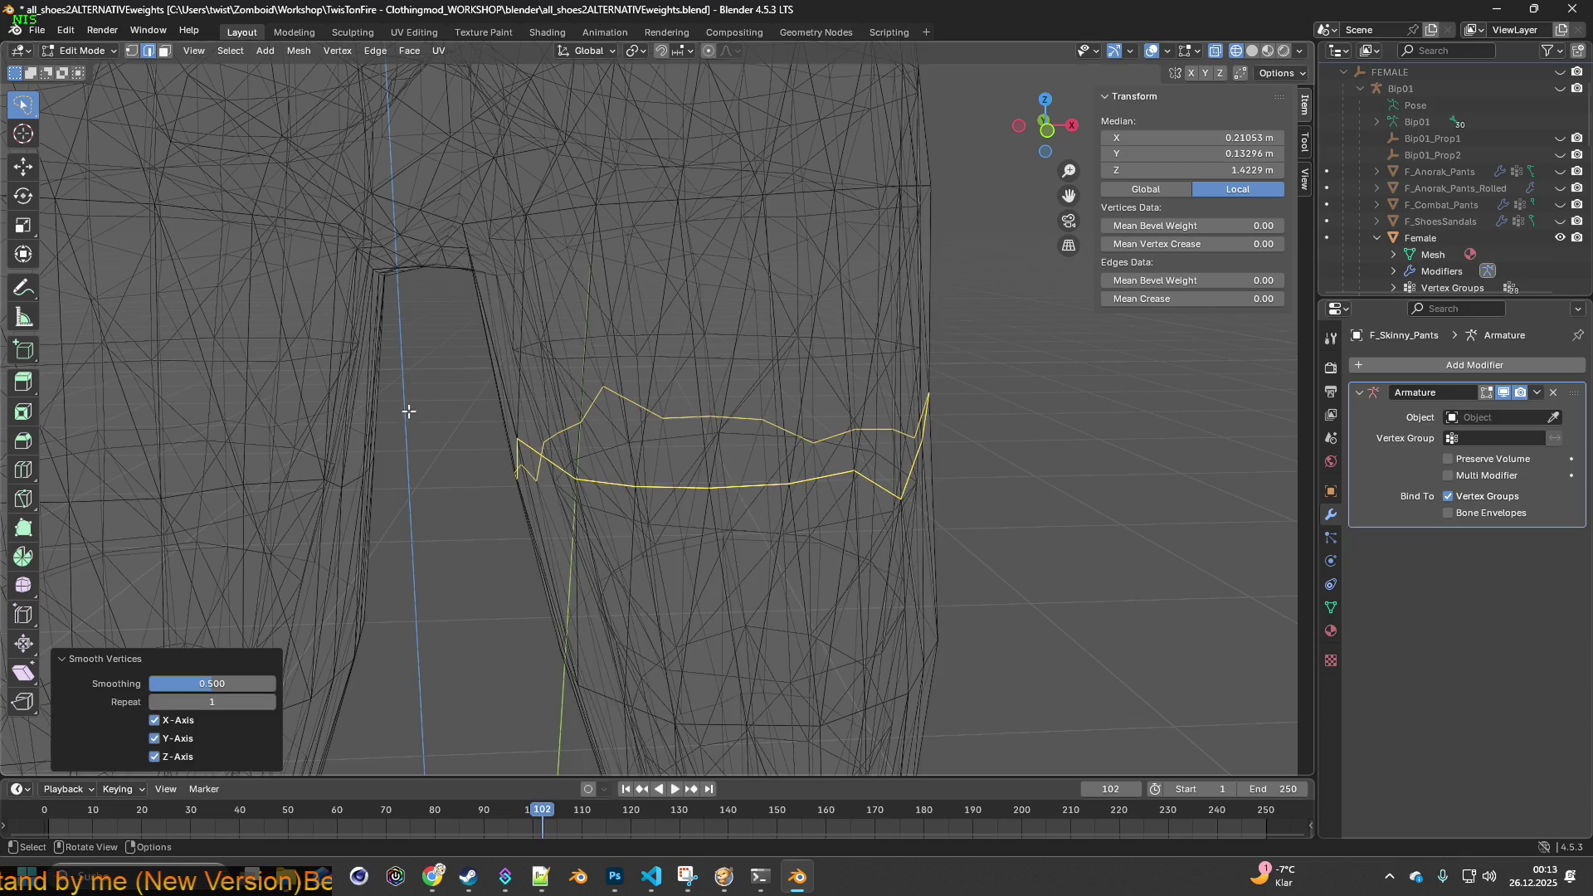
left_click(65, 30)
left_click(157, 110)
key("ctrl+v")
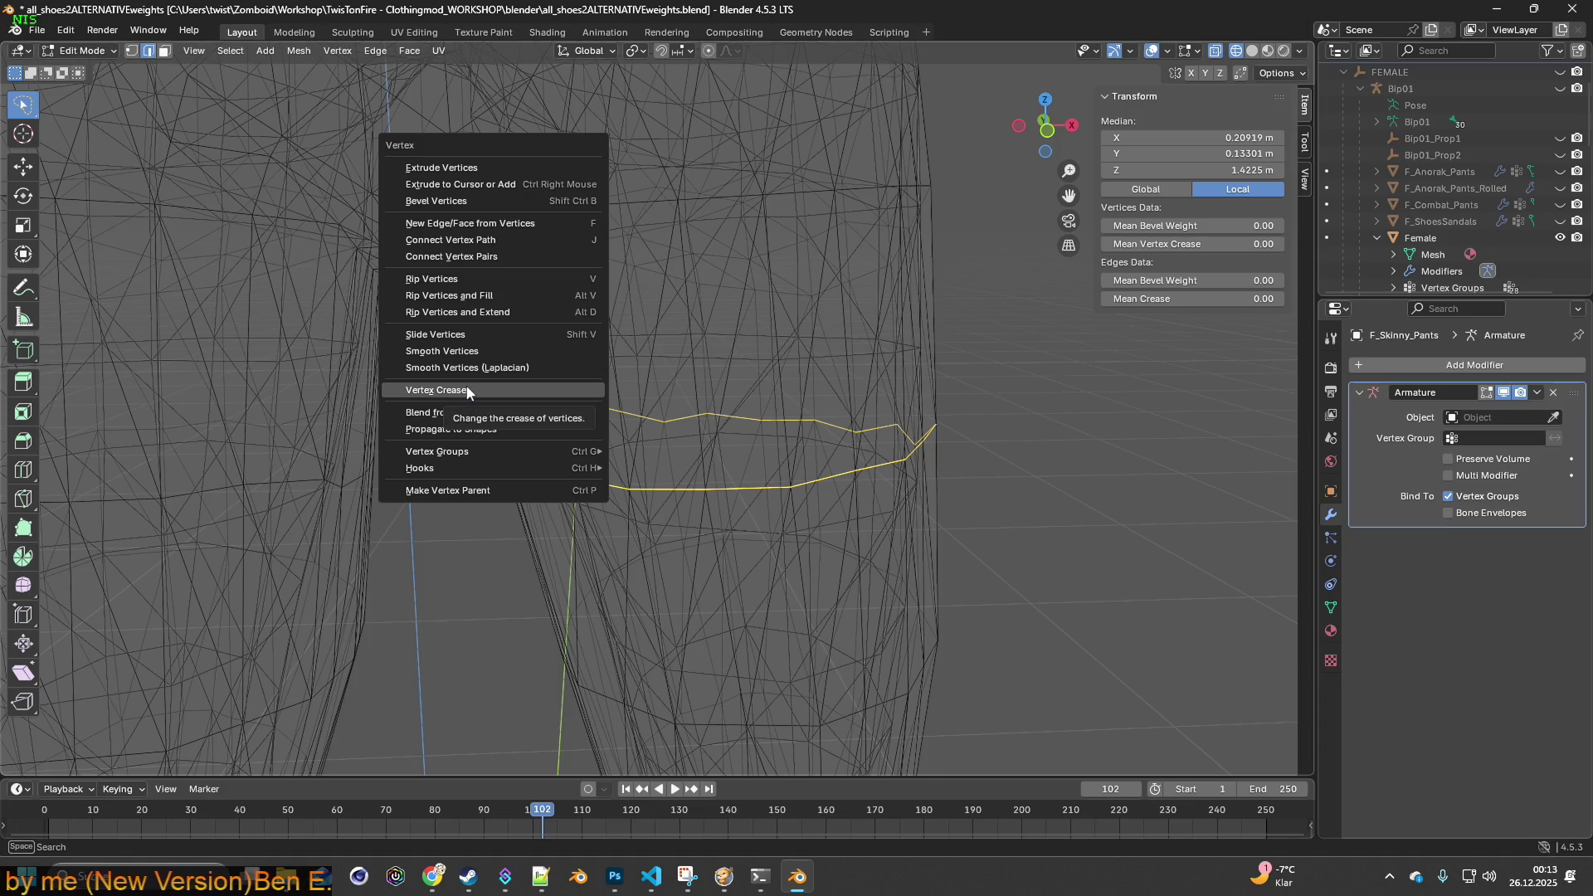
left_click(473, 333)
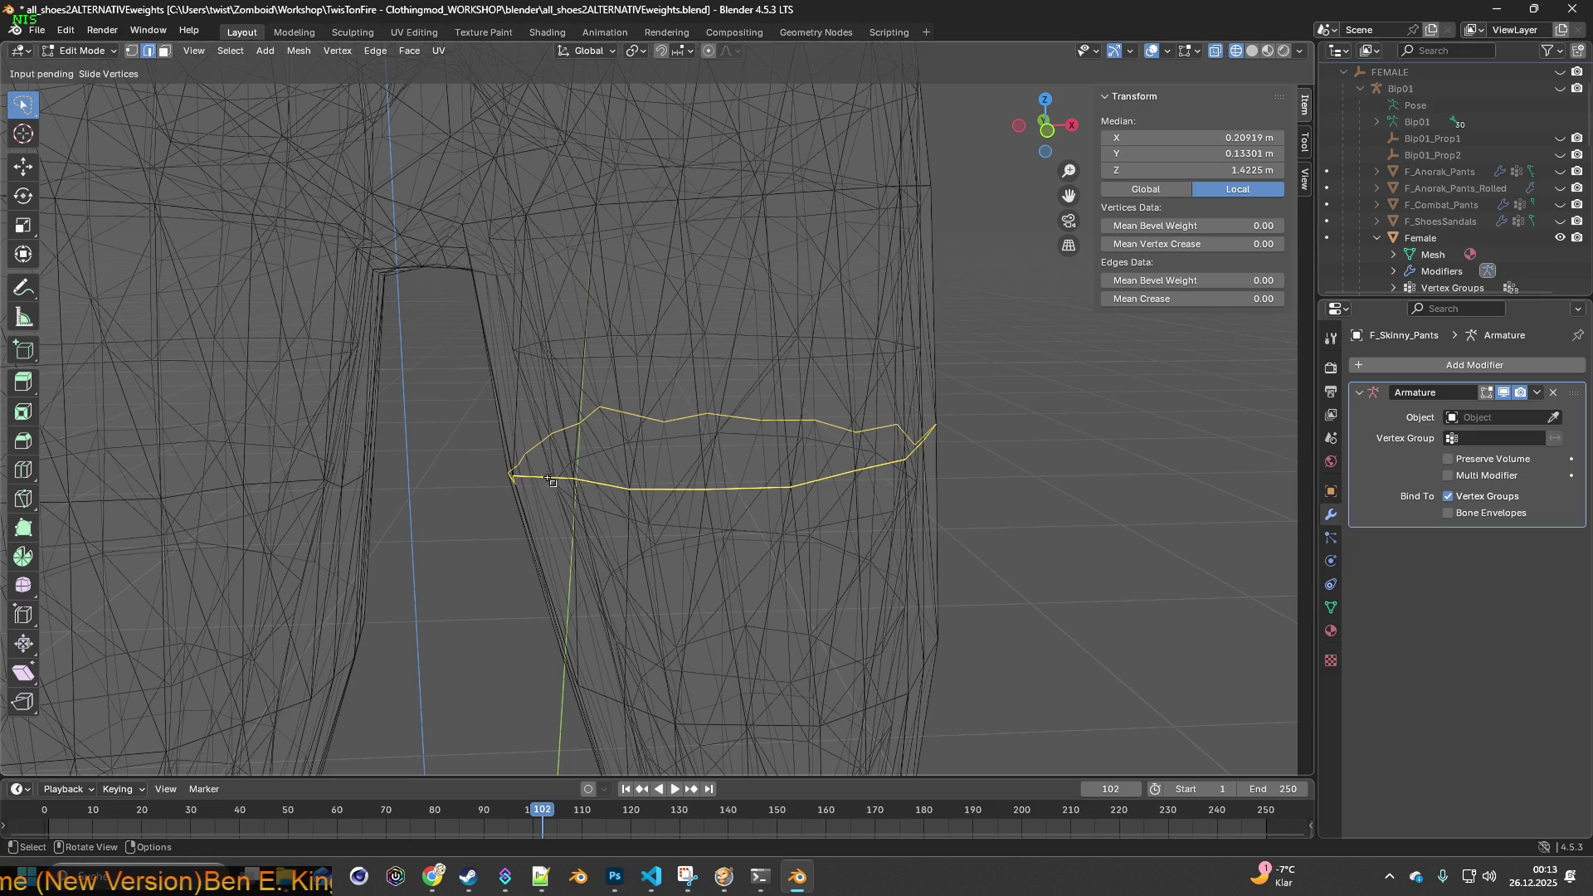
left_click(604, 409)
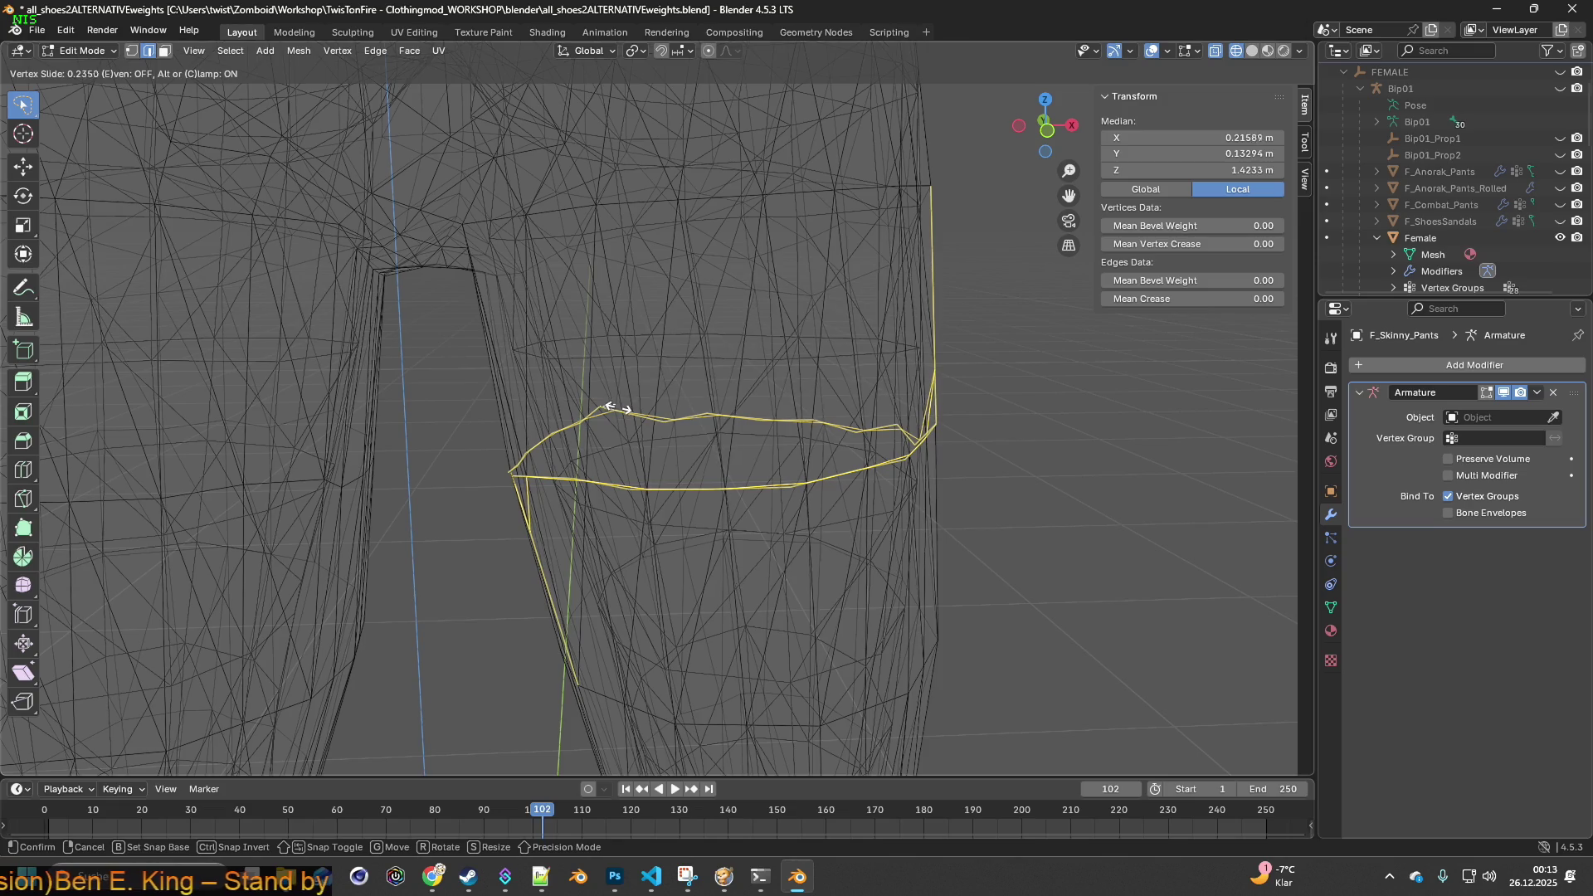
left_click(618, 406)
left_click(65, 30)
left_click(83, 52)
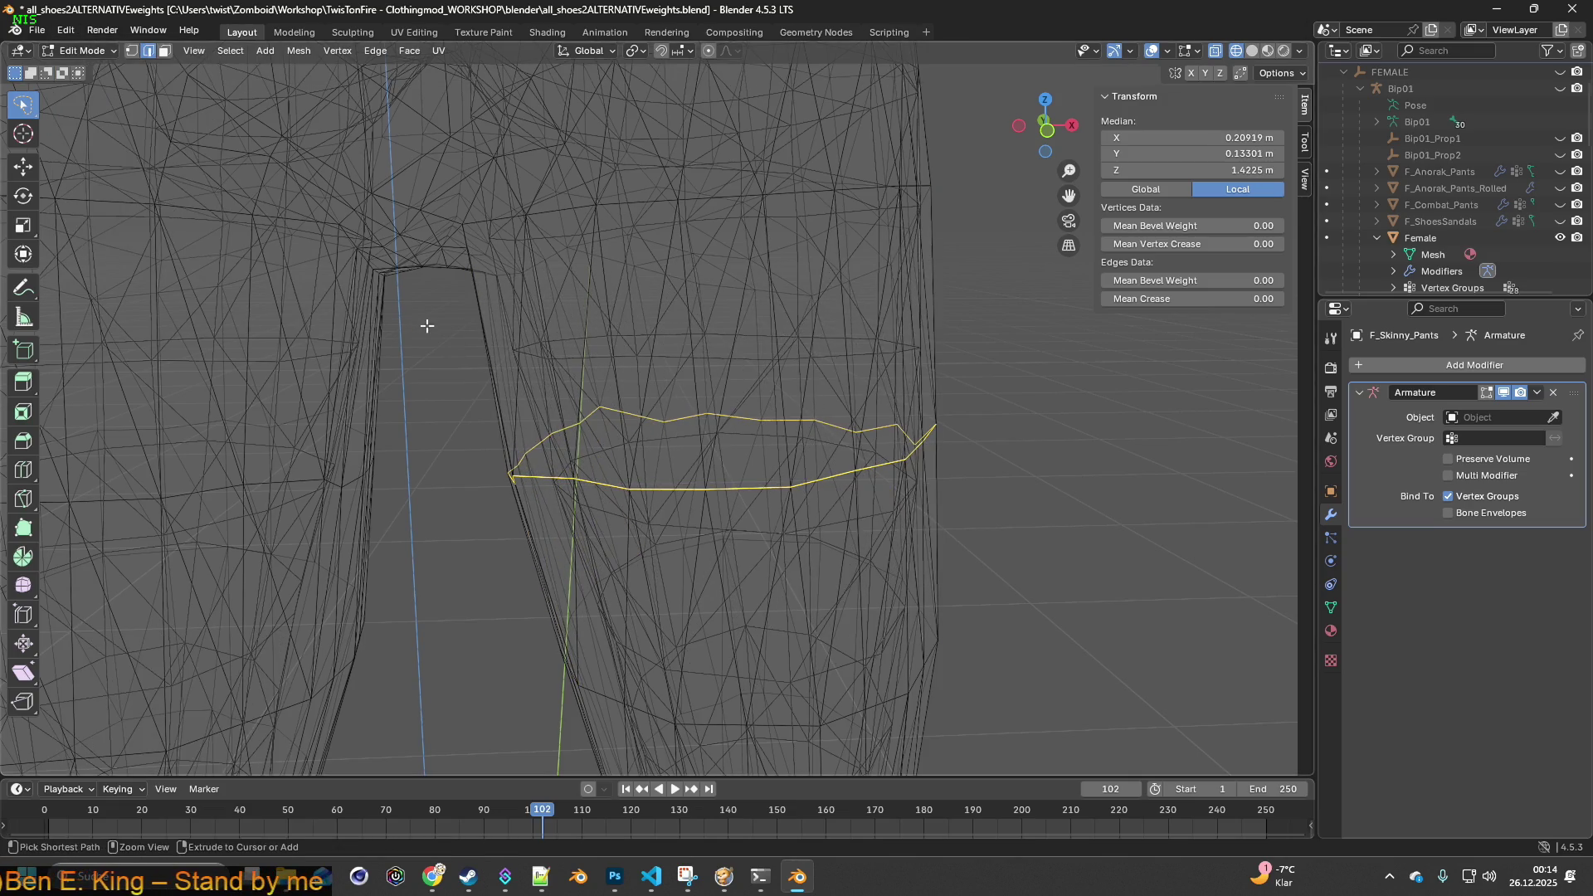
key("ctrl+v")
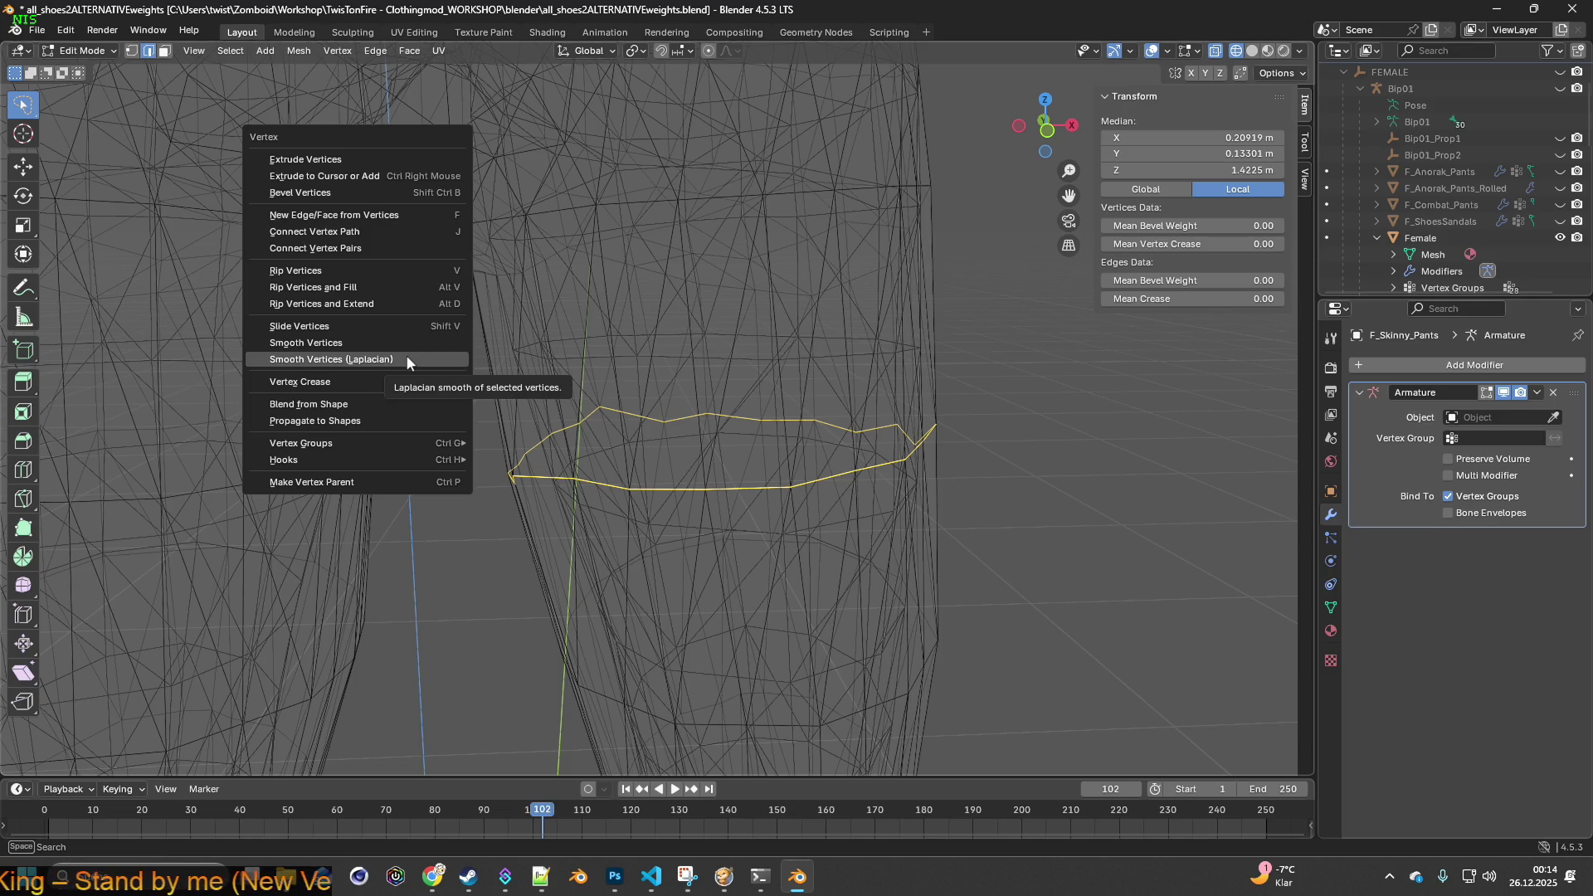
left_click(406, 360)
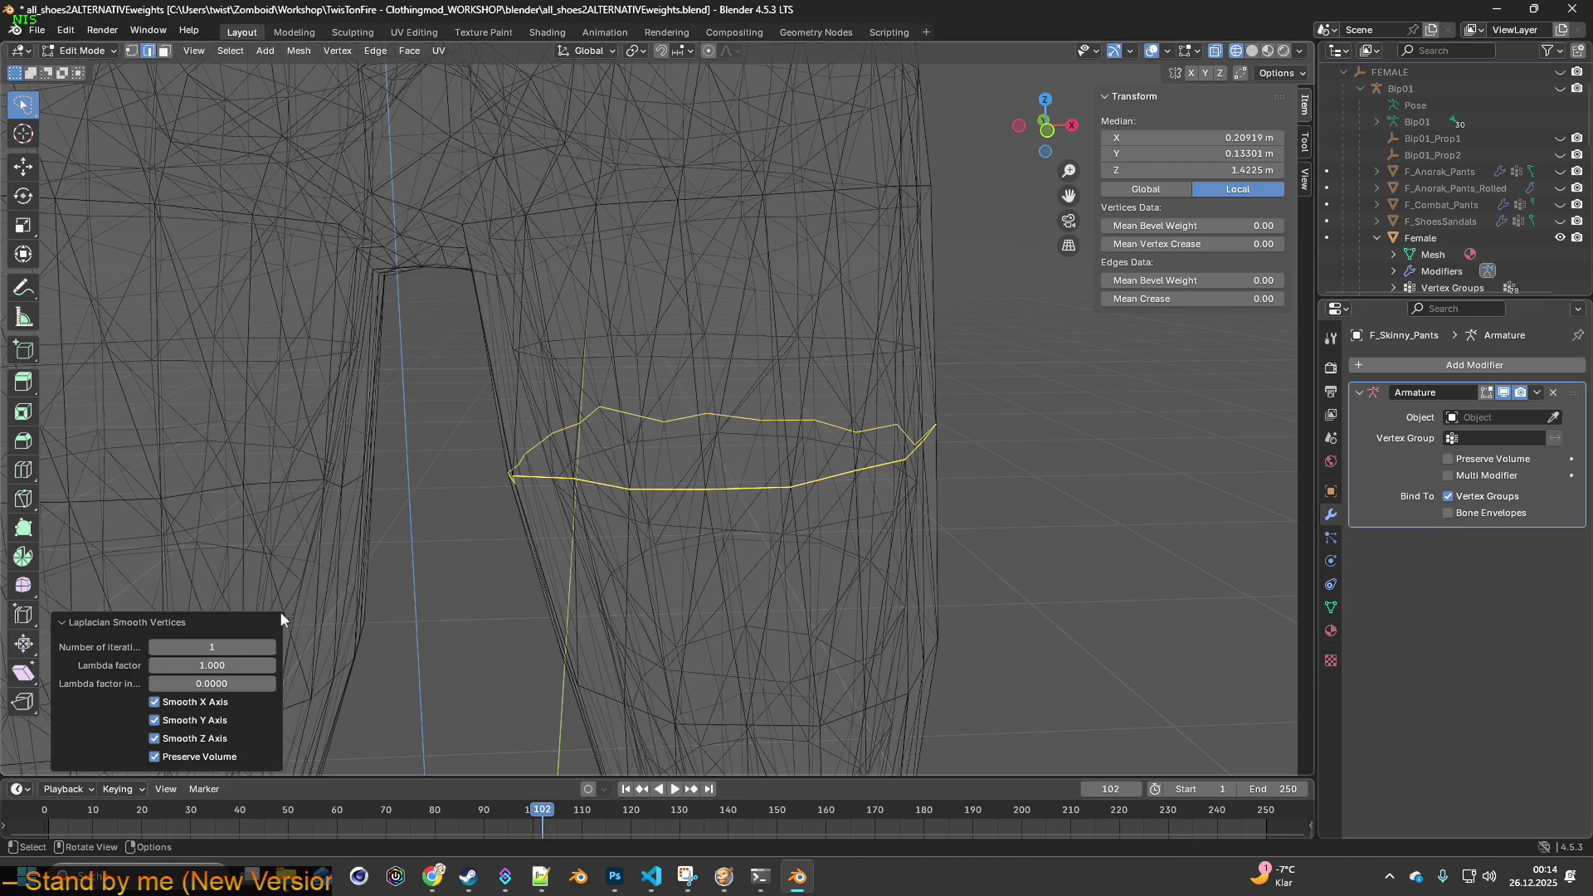
left_click_drag(222, 643, 228, 645)
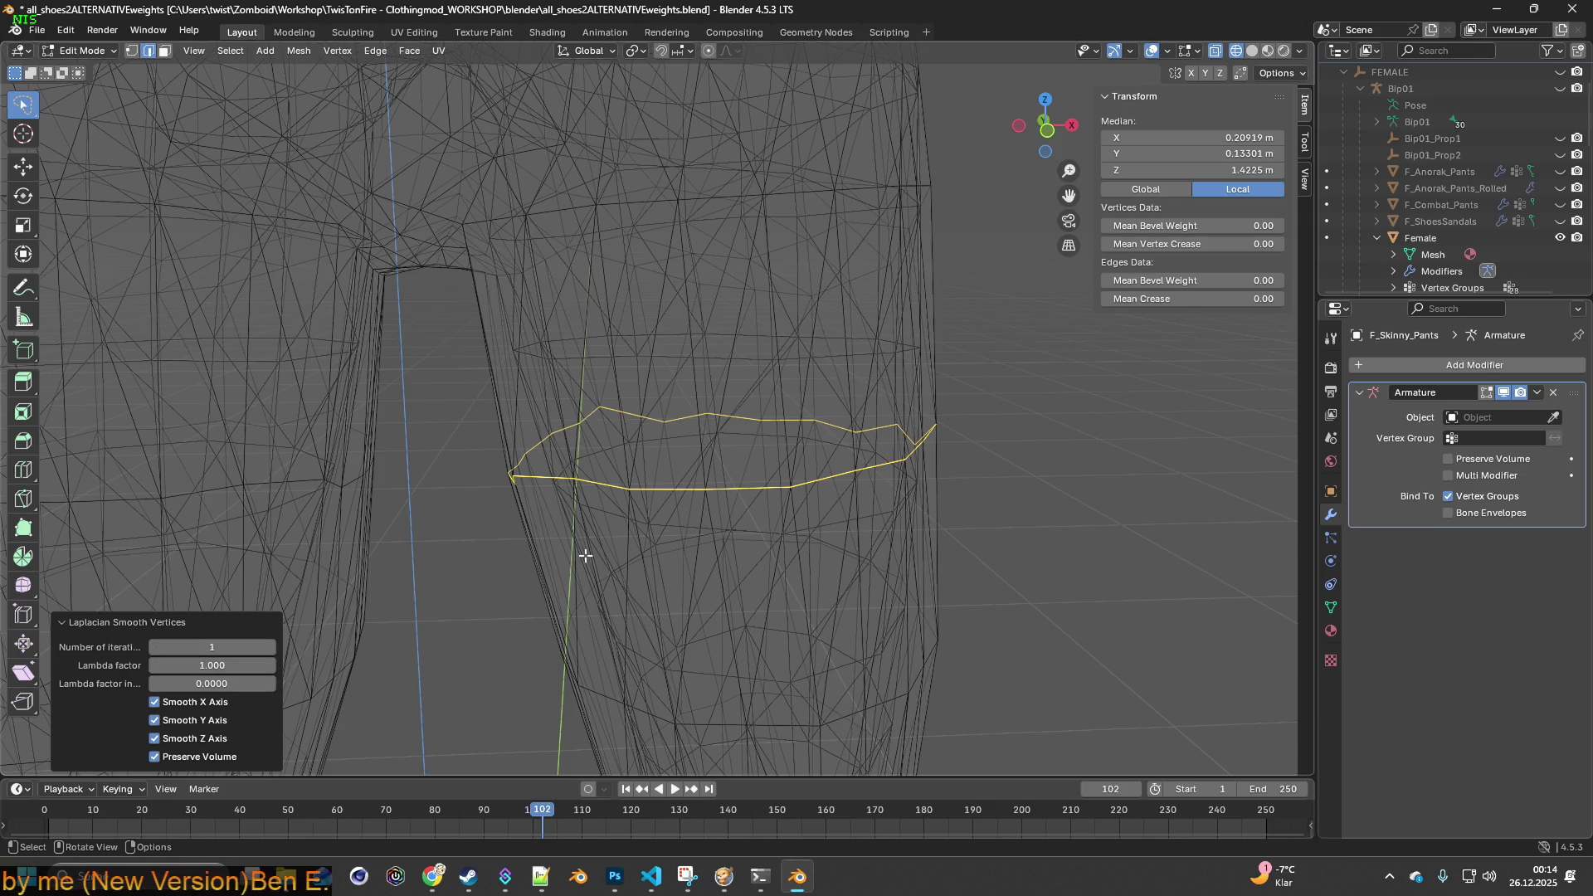
left_click(65, 30)
left_click(79, 48)
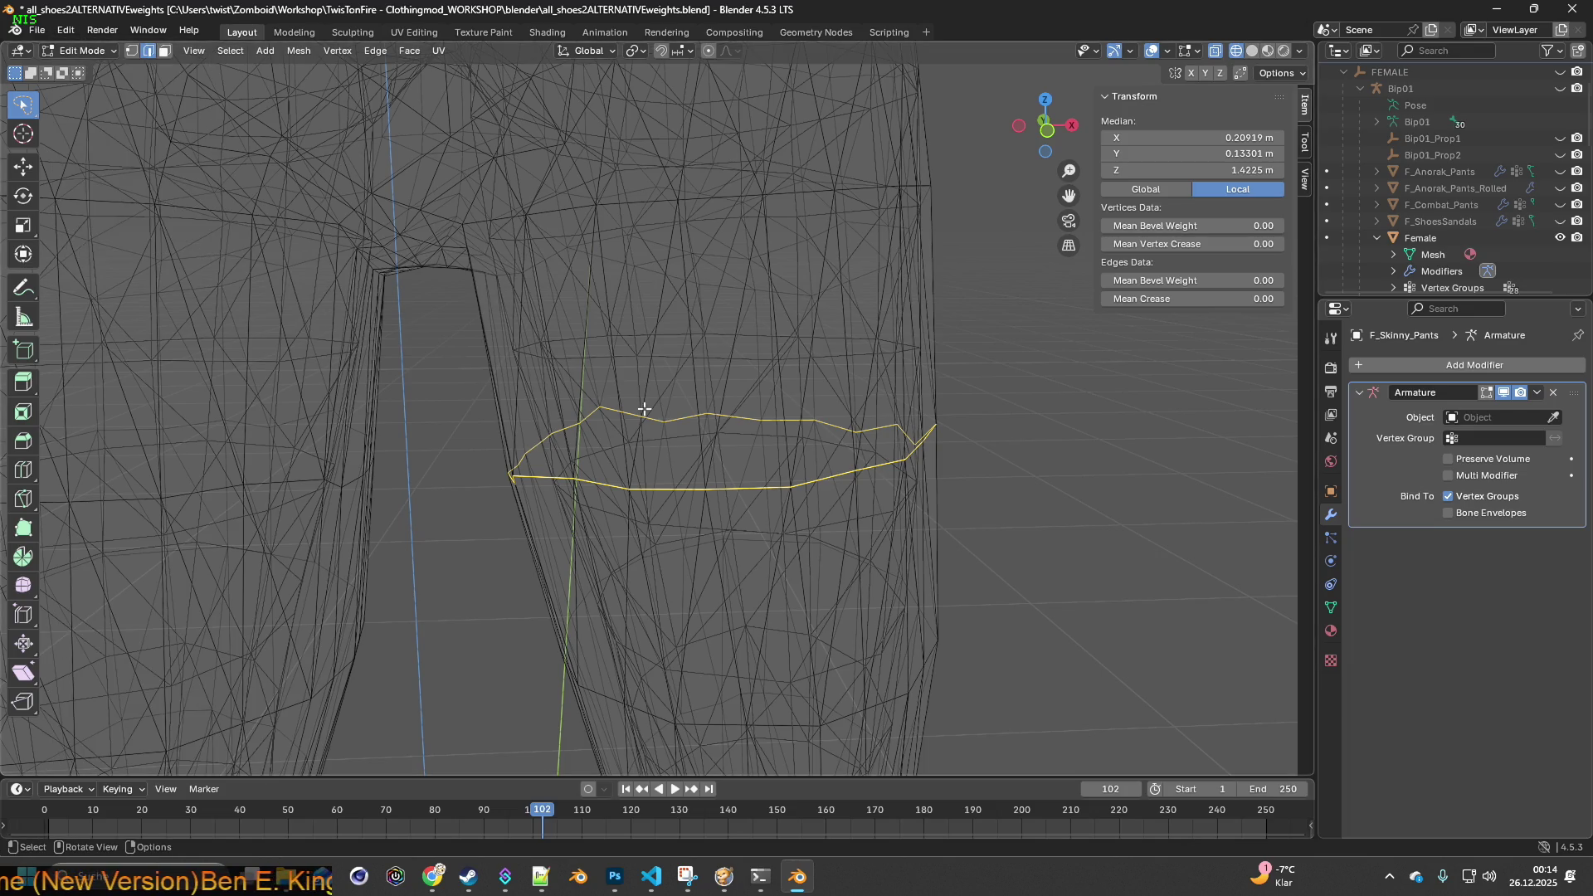
key("ctrl+v")
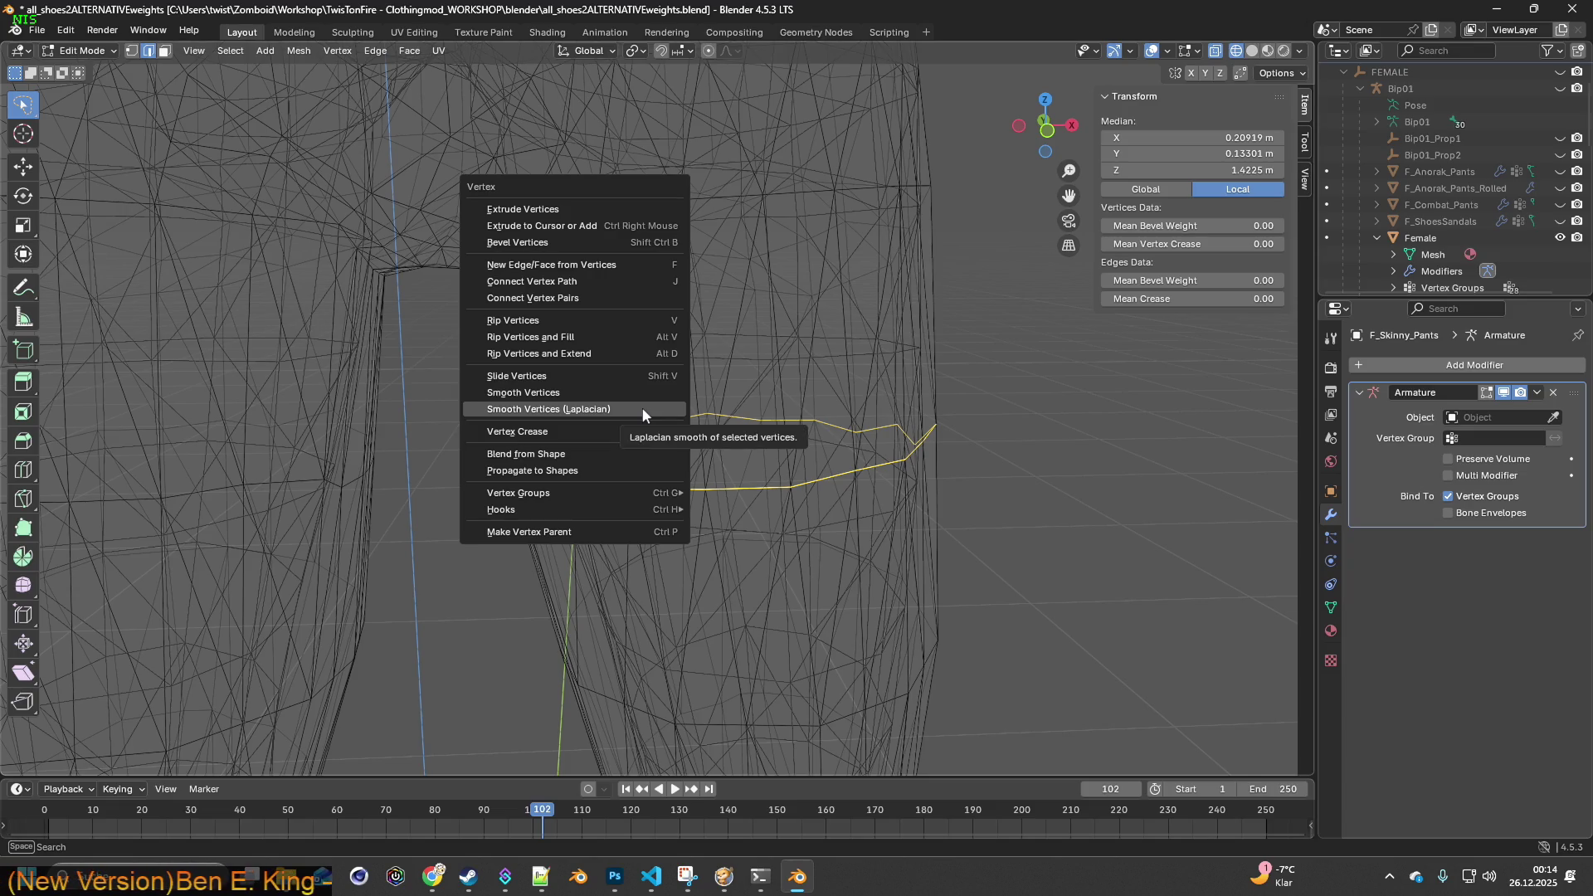
left_click(644, 376)
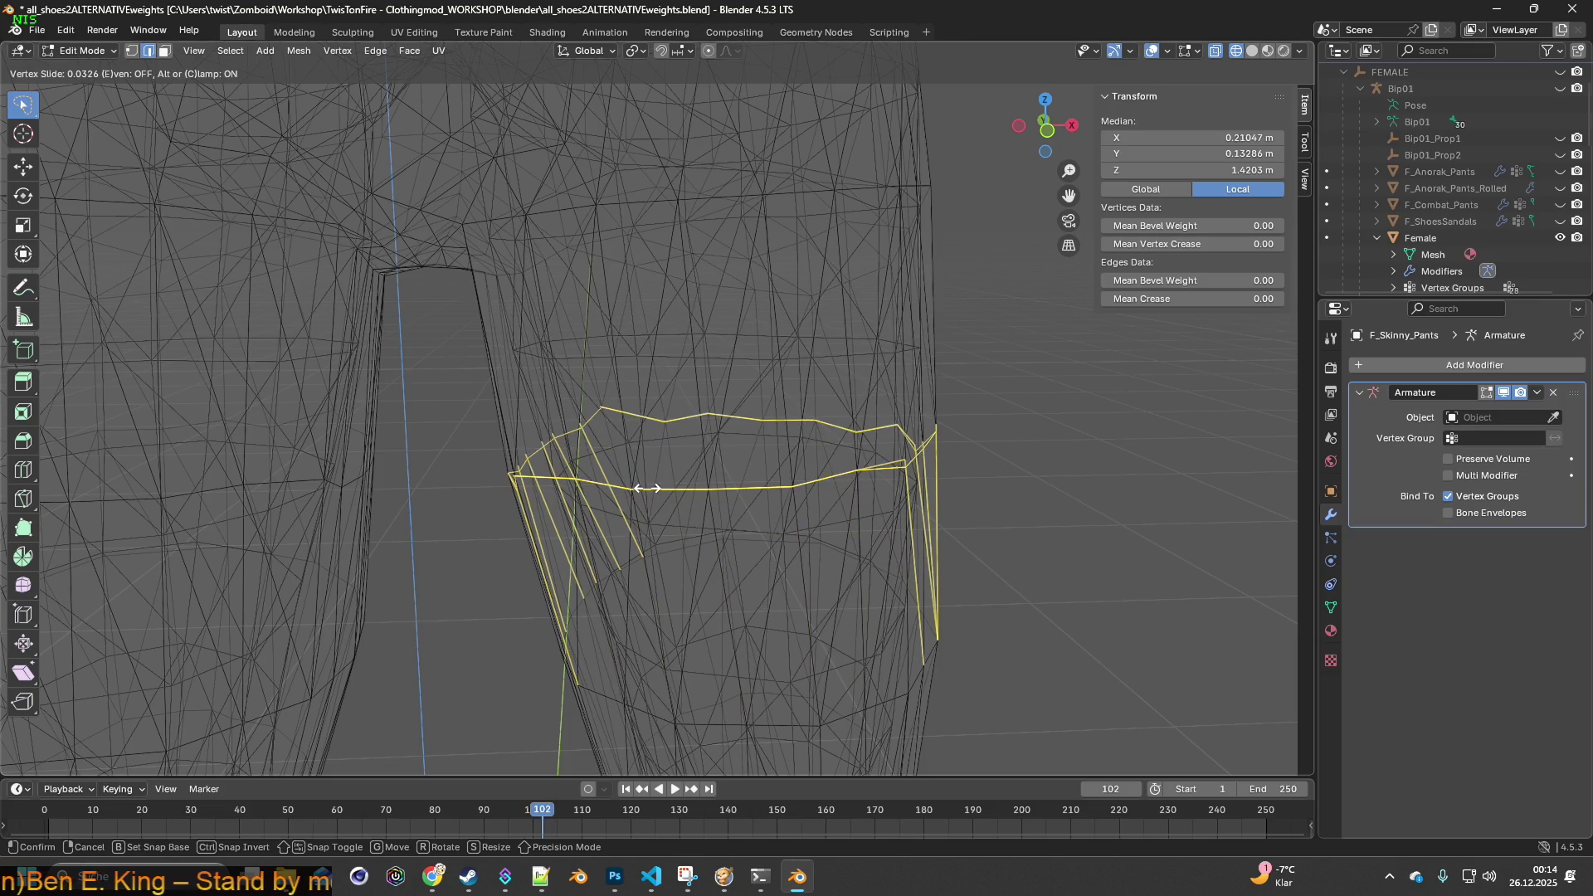
left_click(646, 489)
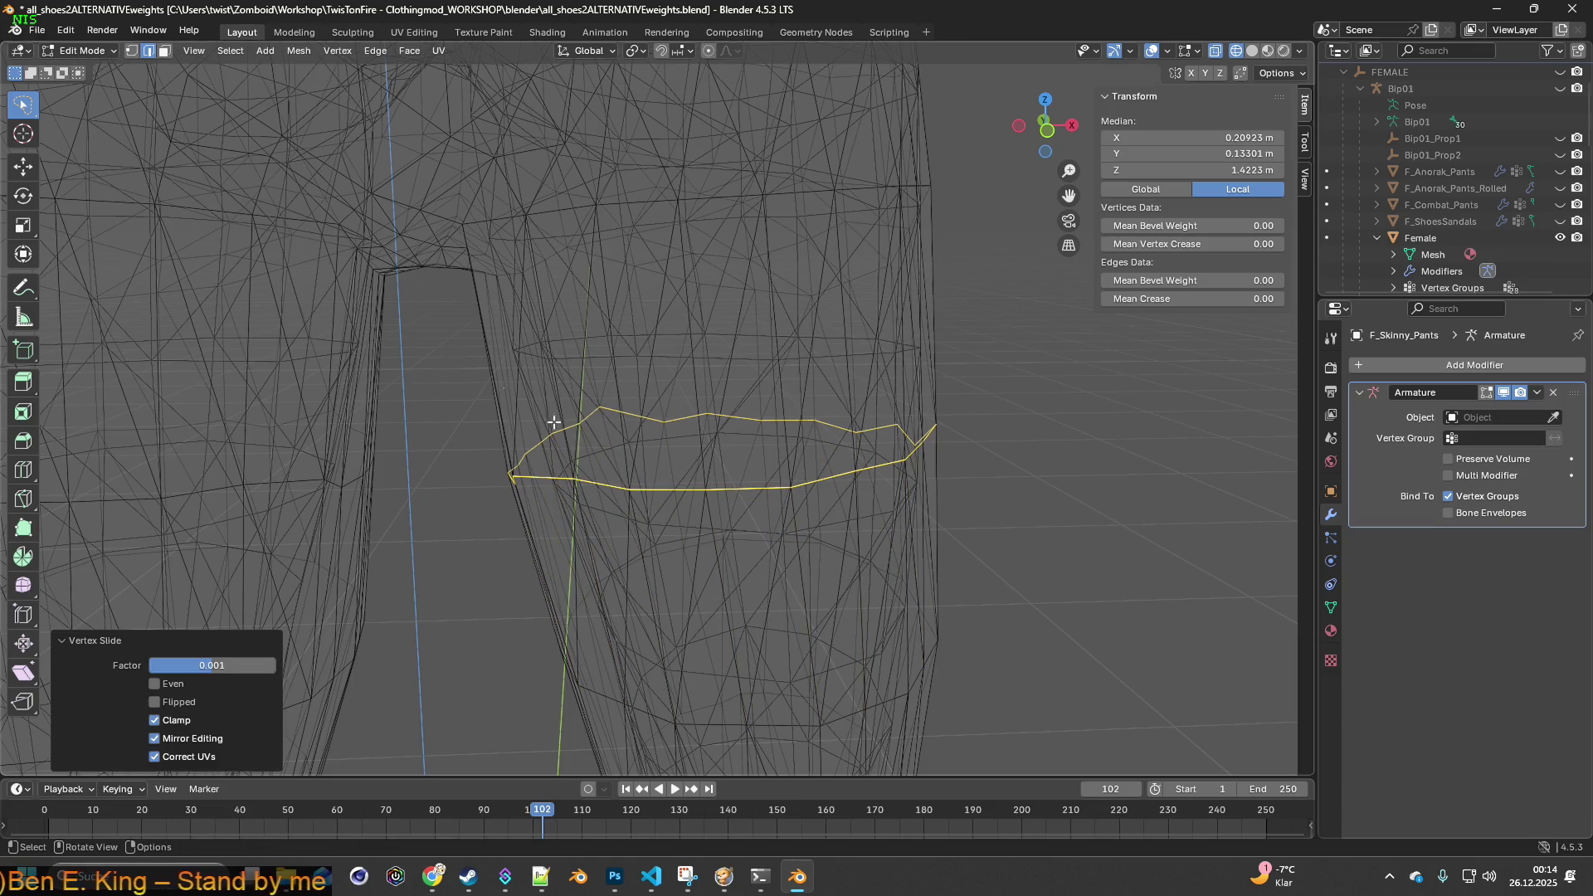
left_click(68, 30)
left_click(91, 48)
mouse_move(650, 447)
middle_mouse_down()
mouse_move(694, 333)
mouse_move(697, 444)
mouse_move(715, 483)
mouse_move(688, 426)
middle_mouse_up()
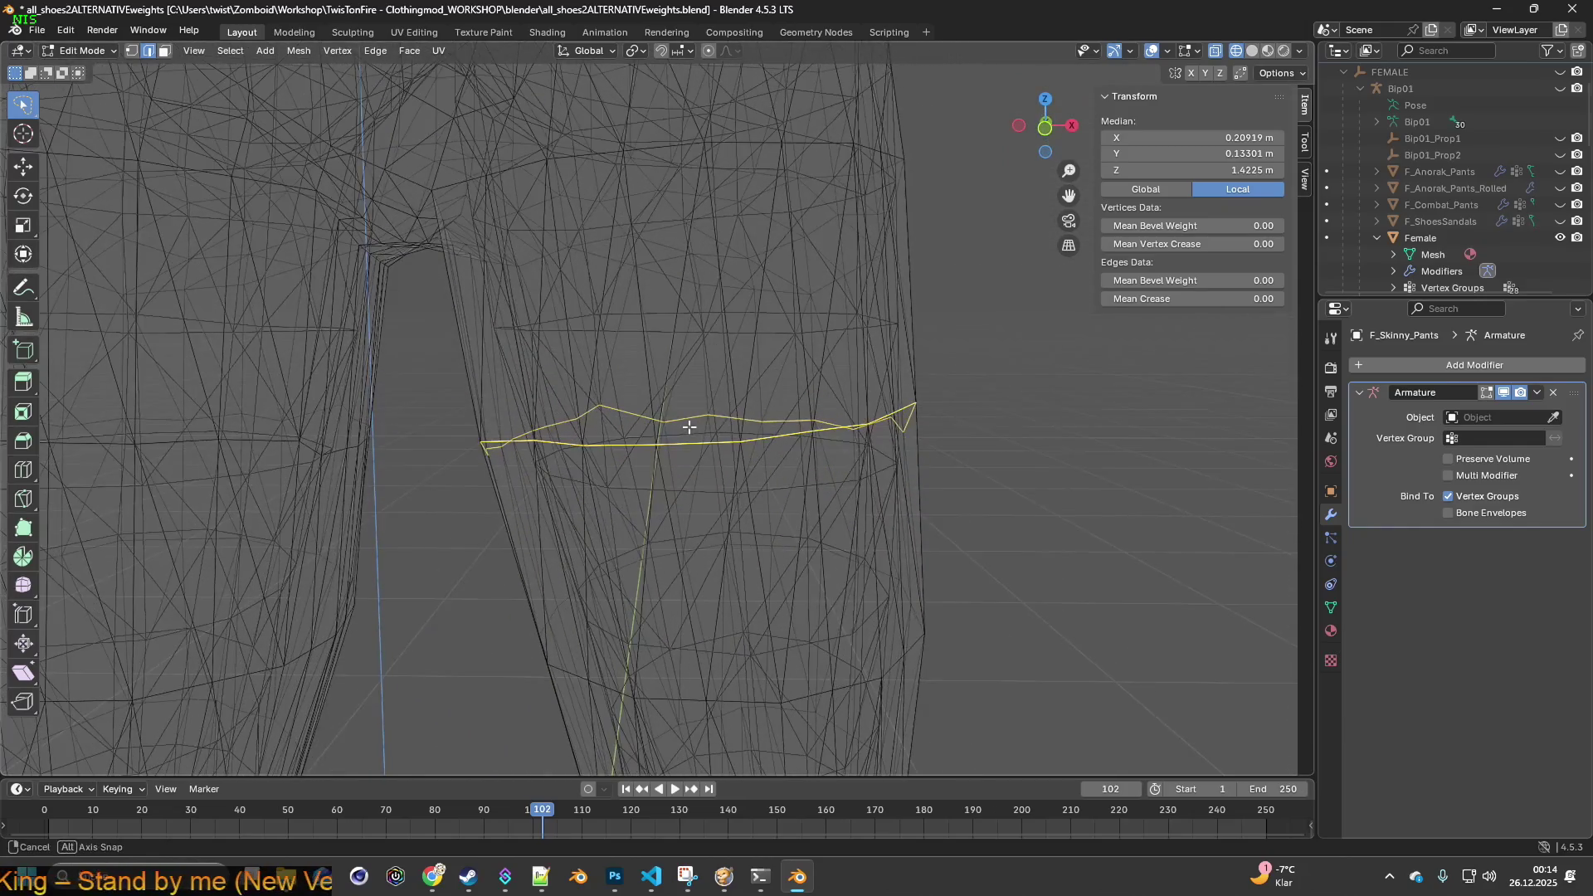
- Slide the edge loop sideways along the X axis
key("g")
key("x")
left_click(730, 419)
mouse_move(730, 419)
middle_mouse_down()
mouse_move(846, 426)
mouse_move(904, 403)
mouse_move(953, 420)
mouse_move(837, 388)
mouse_move(896, 415)
mouse_move(925, 369)
mouse_move(904, 437)
mouse_move(821, 420)
mouse_move(799, 394)
mouse_move(601, 420)
mouse_move(505, 400)
mouse_move(676, 445)
mouse_move(747, 495)
mouse_move(854, 469)
mouse_move(466, 465)
mouse_move(661, 448)
mouse_move(664, 423)
mouse_move(686, 456)
mouse_move(662, 434)
mouse_move(658, 384)
mouse_move(614, 403)
mouse_move(645, 401)
mouse_move(664, 430)
mouse_move(700, 376)
middle_mouse_up()
- Select a single leg vertex to inspect its weights, abandoning a vertical move
left_click(825, 407)
key("g")
key("z")
right_click(929, 398)
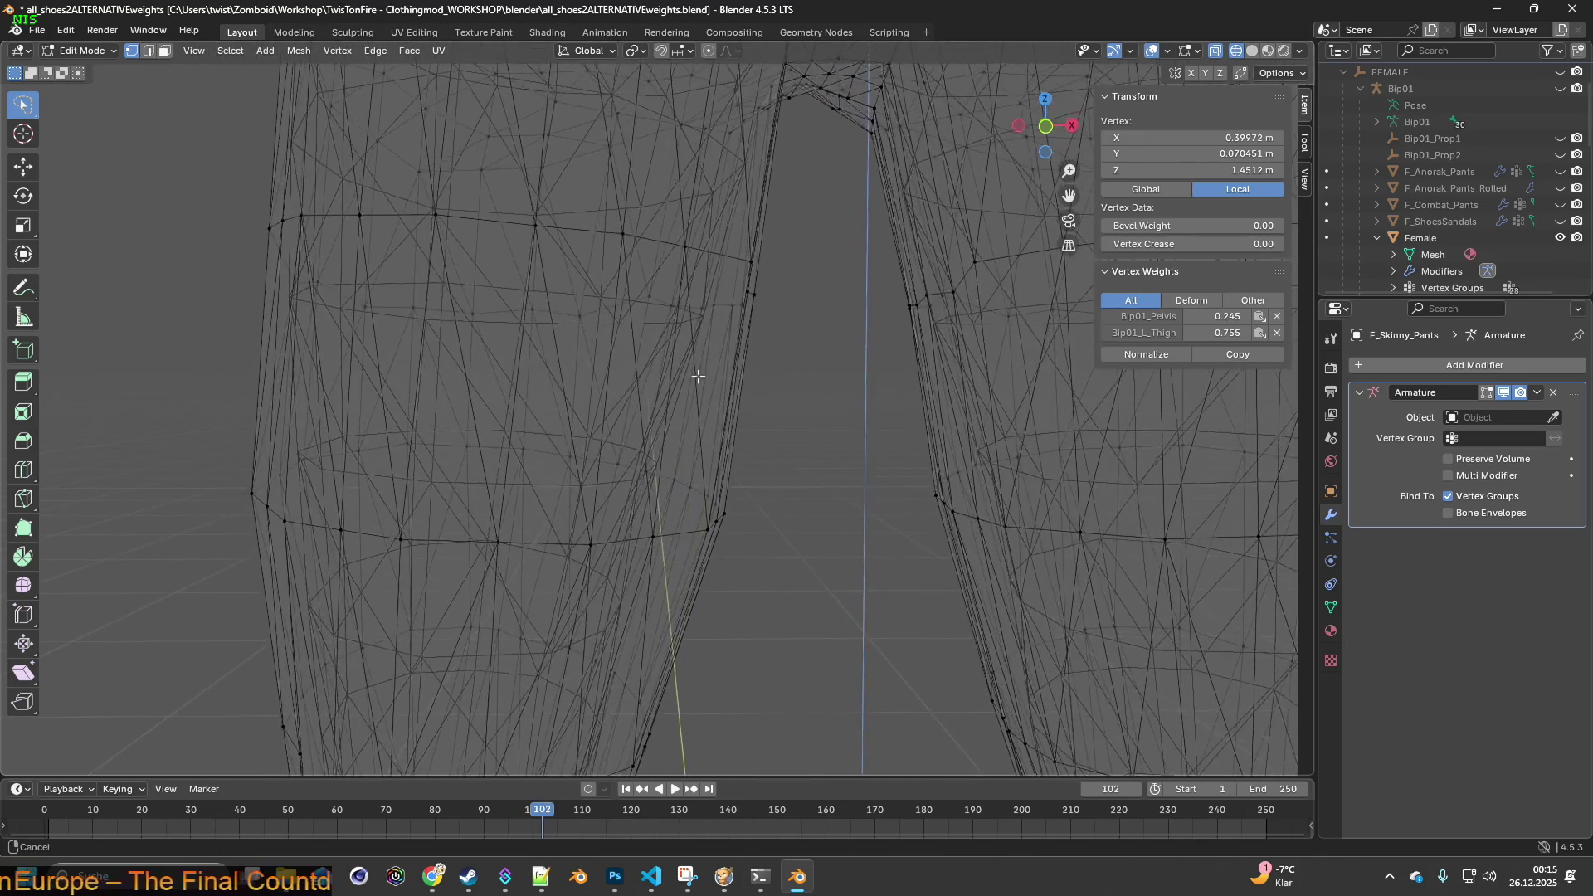
- Lasso a band of upper-leg vertices and move it -0.006196 m along X
middle_click_drag(345, 293, 314, 282)
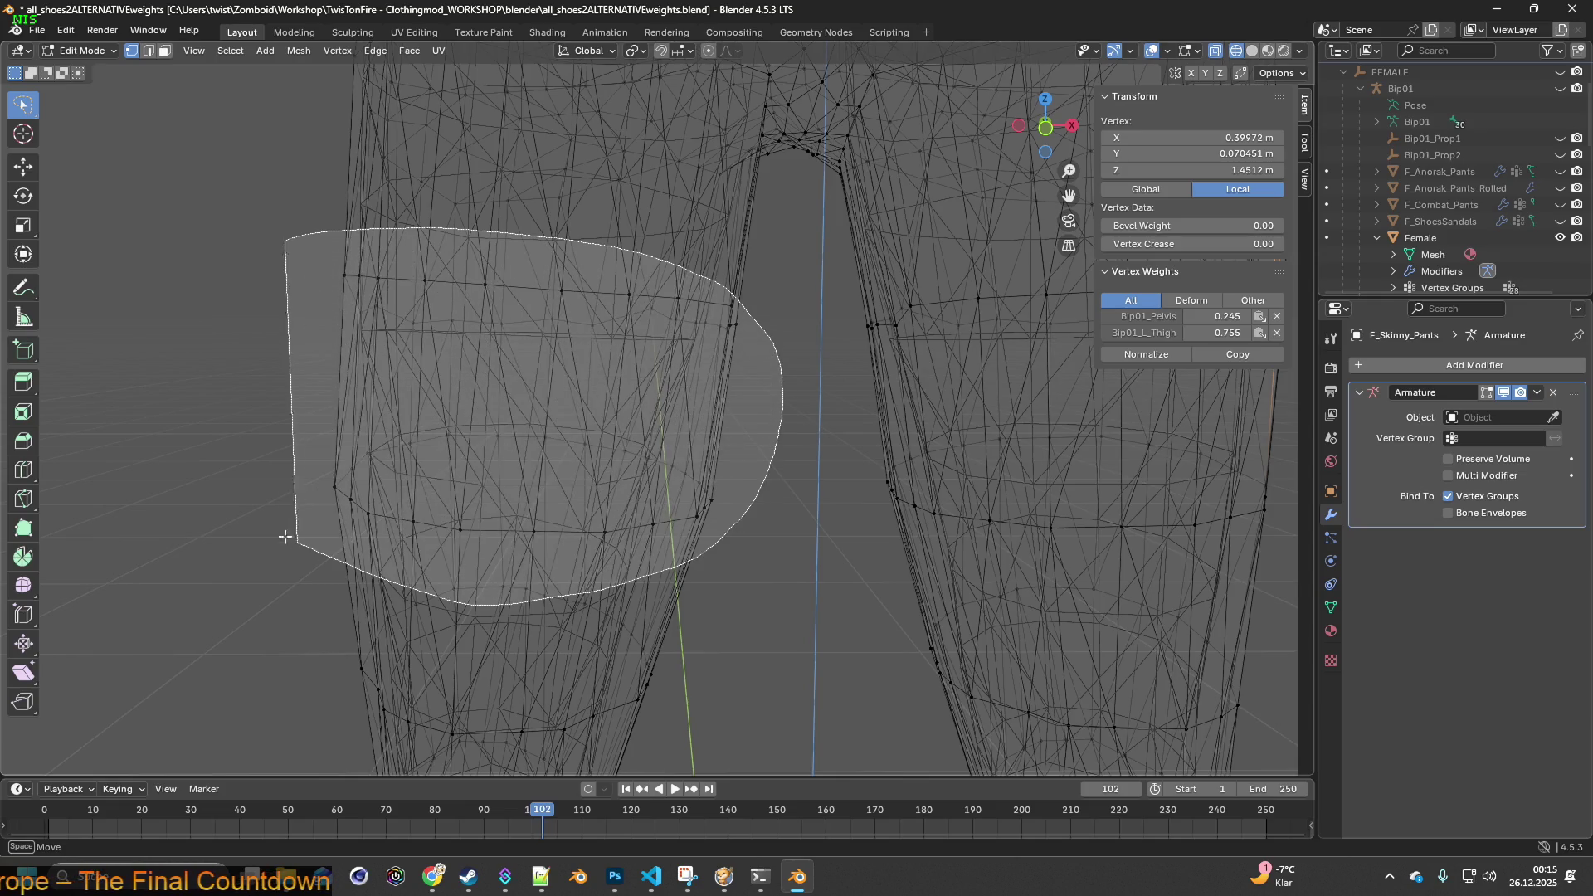
left_click_drag(284, 537, 299, 473)
key("g")
key("x")
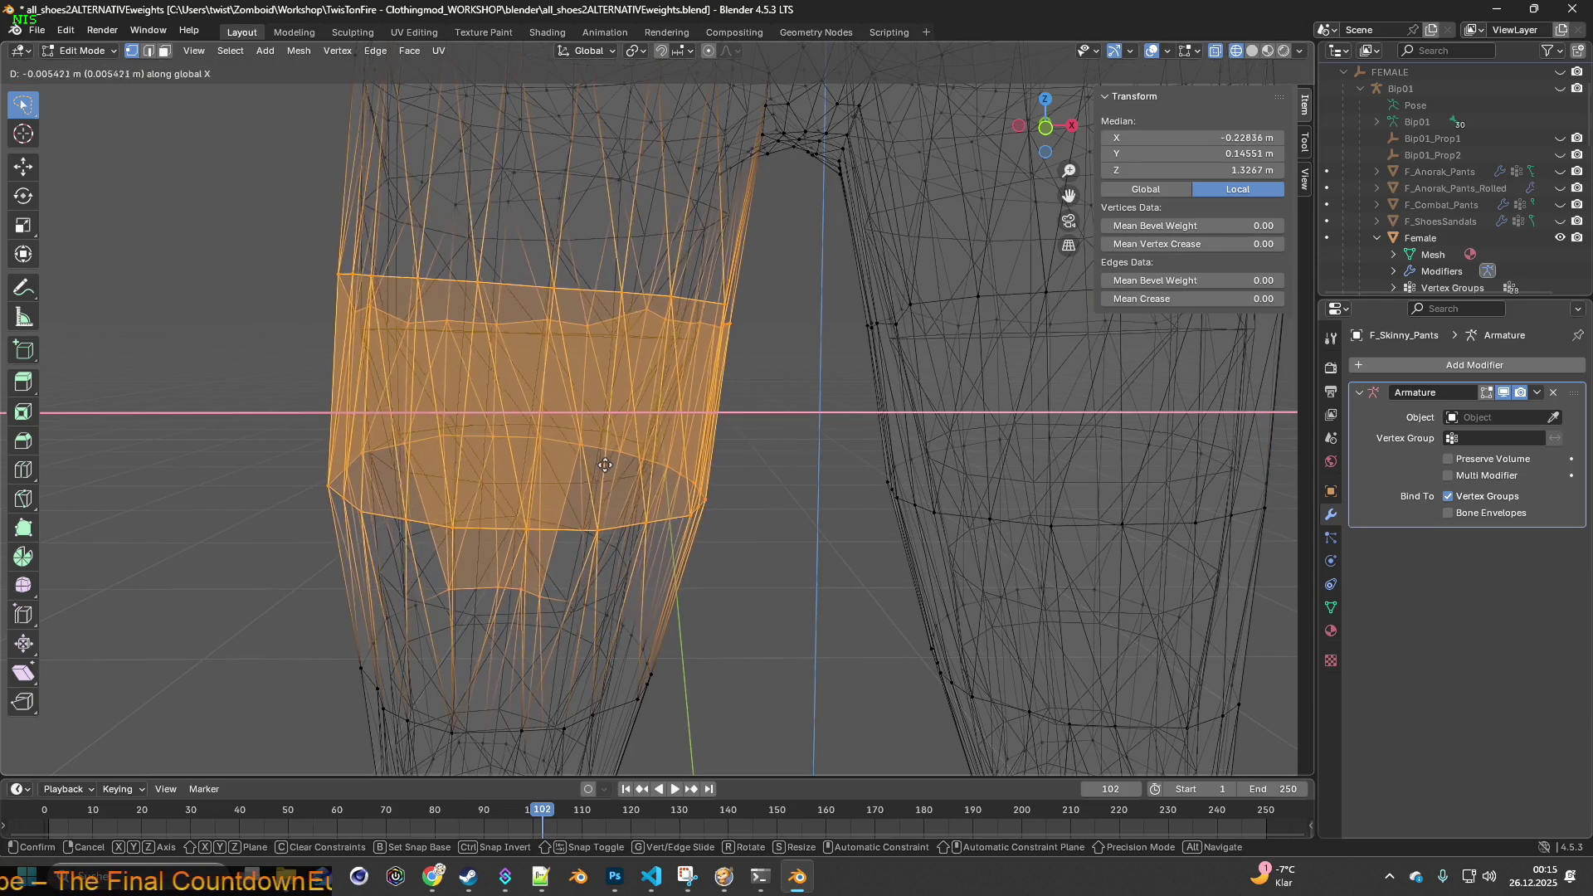
left_click(605, 466)
mouse_move(604, 466)
middle_mouse_down()
mouse_move(632, 519)
mouse_move(640, 391)
mouse_move(605, 404)
middle_mouse_up()
- Zoom and pan to the crotch and select a crotch vertex to check its weights
scroll(605, 404, "down", 5)
mouse_move(733, 345)
middle_mouse_down()
mouse_move(714, 457)
mouse_move(763, 445)
mouse_move(679, 471)
mouse_move(693, 466)
mouse_move(663, 457)
middle_mouse_up()
scroll(721, 462, "up", 2)
left_click(762, 453)
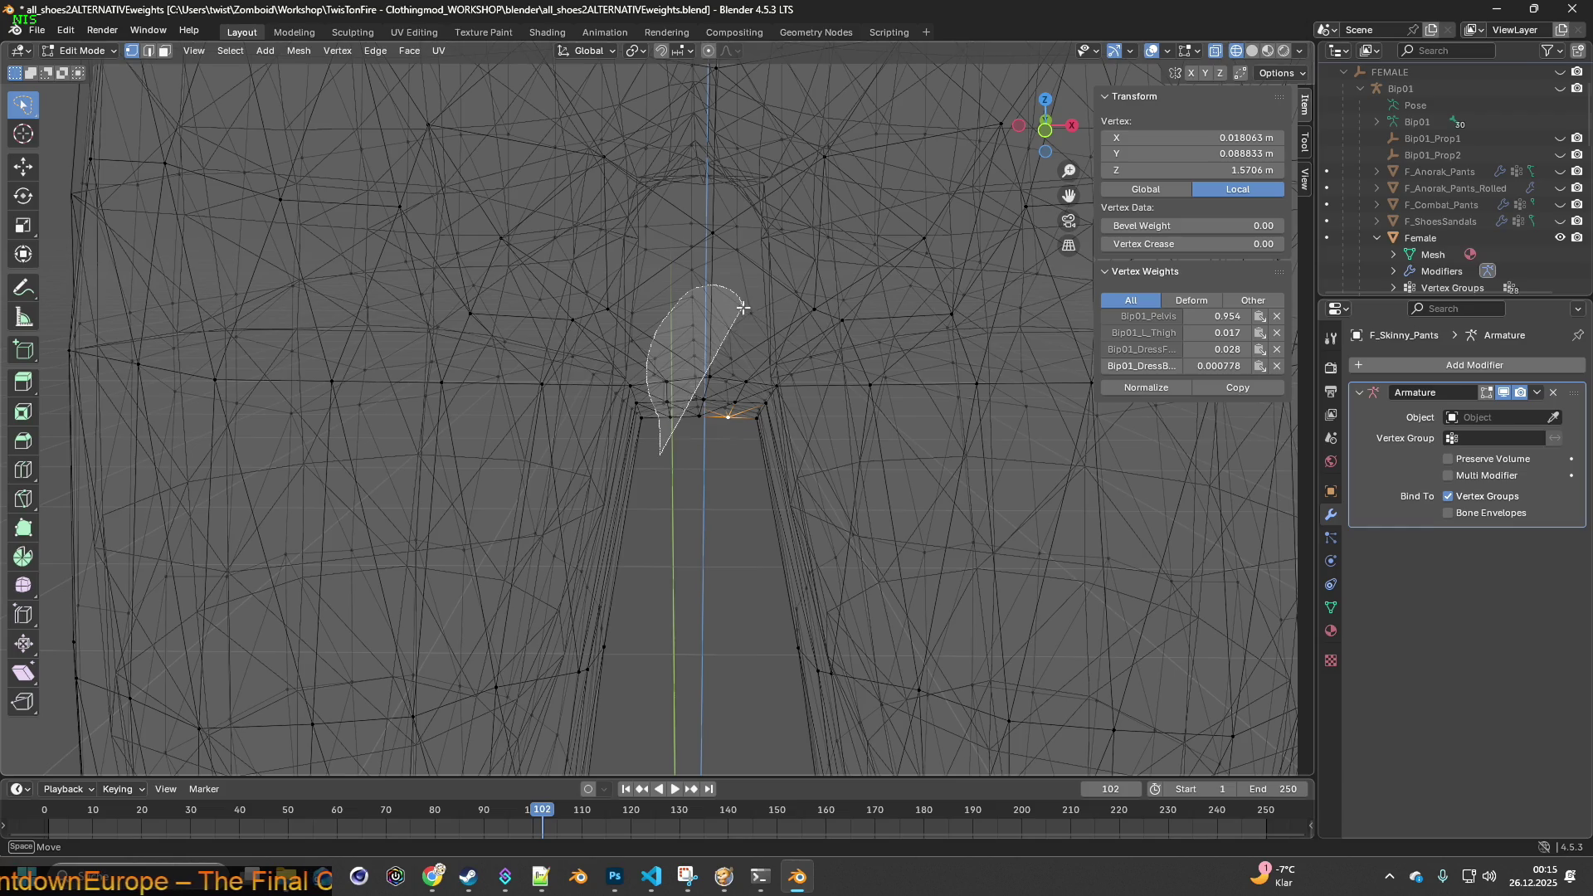
- Shrink the crotch vertices to about two-thirds, raise them slightly, then enlarge them a little
left_click_drag(745, 416, 742, 419)
middle_click_drag(705, 466, 730, 439)
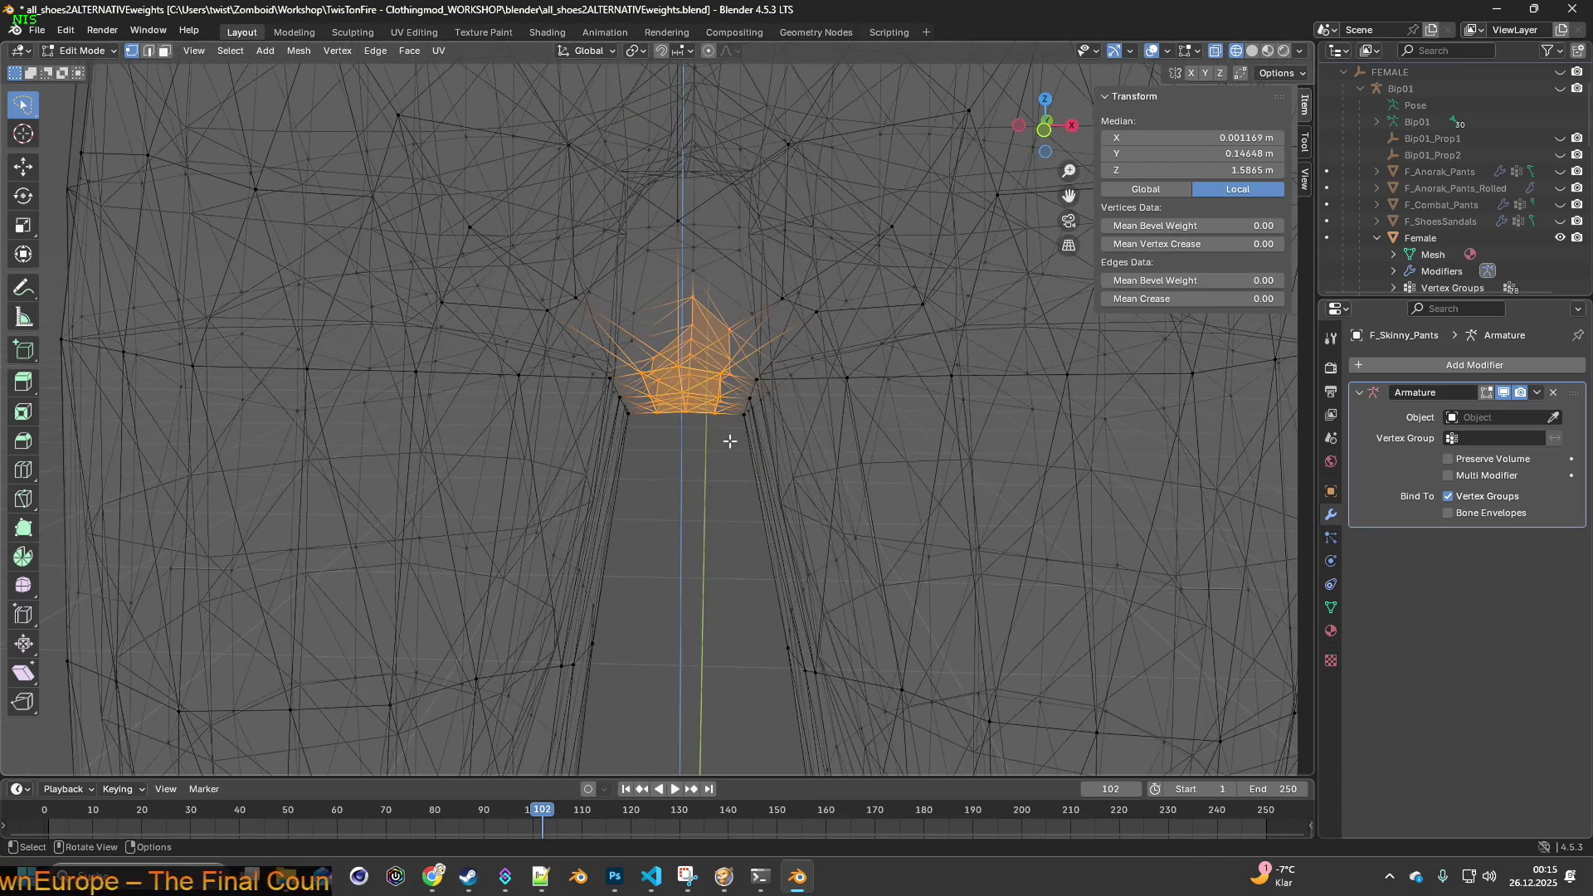
key("s")
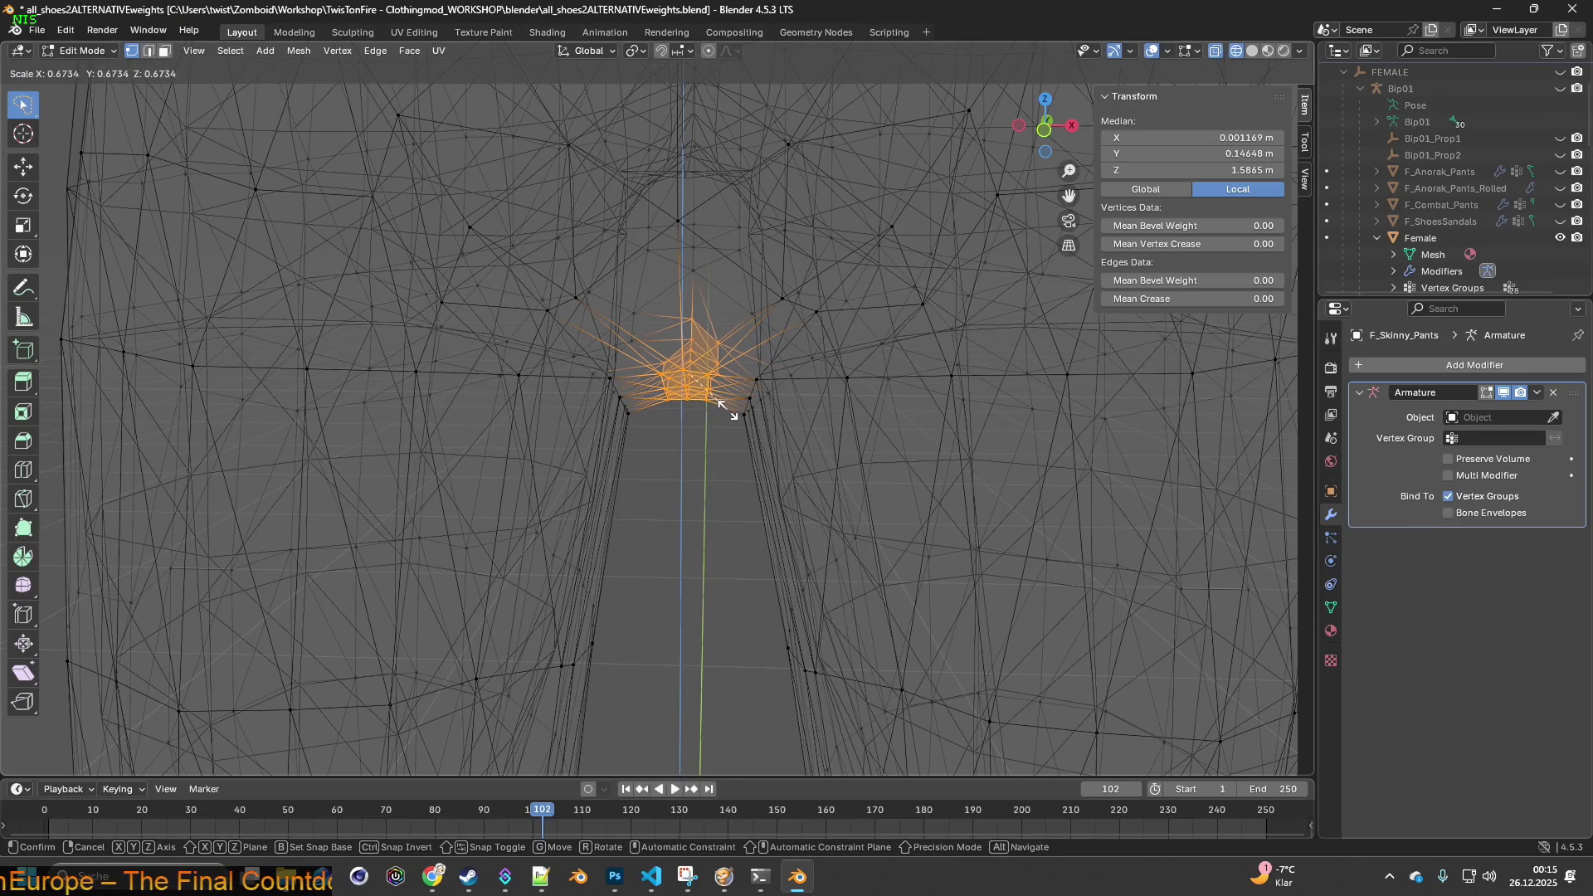
left_click(727, 410)
key("g")
key("z")
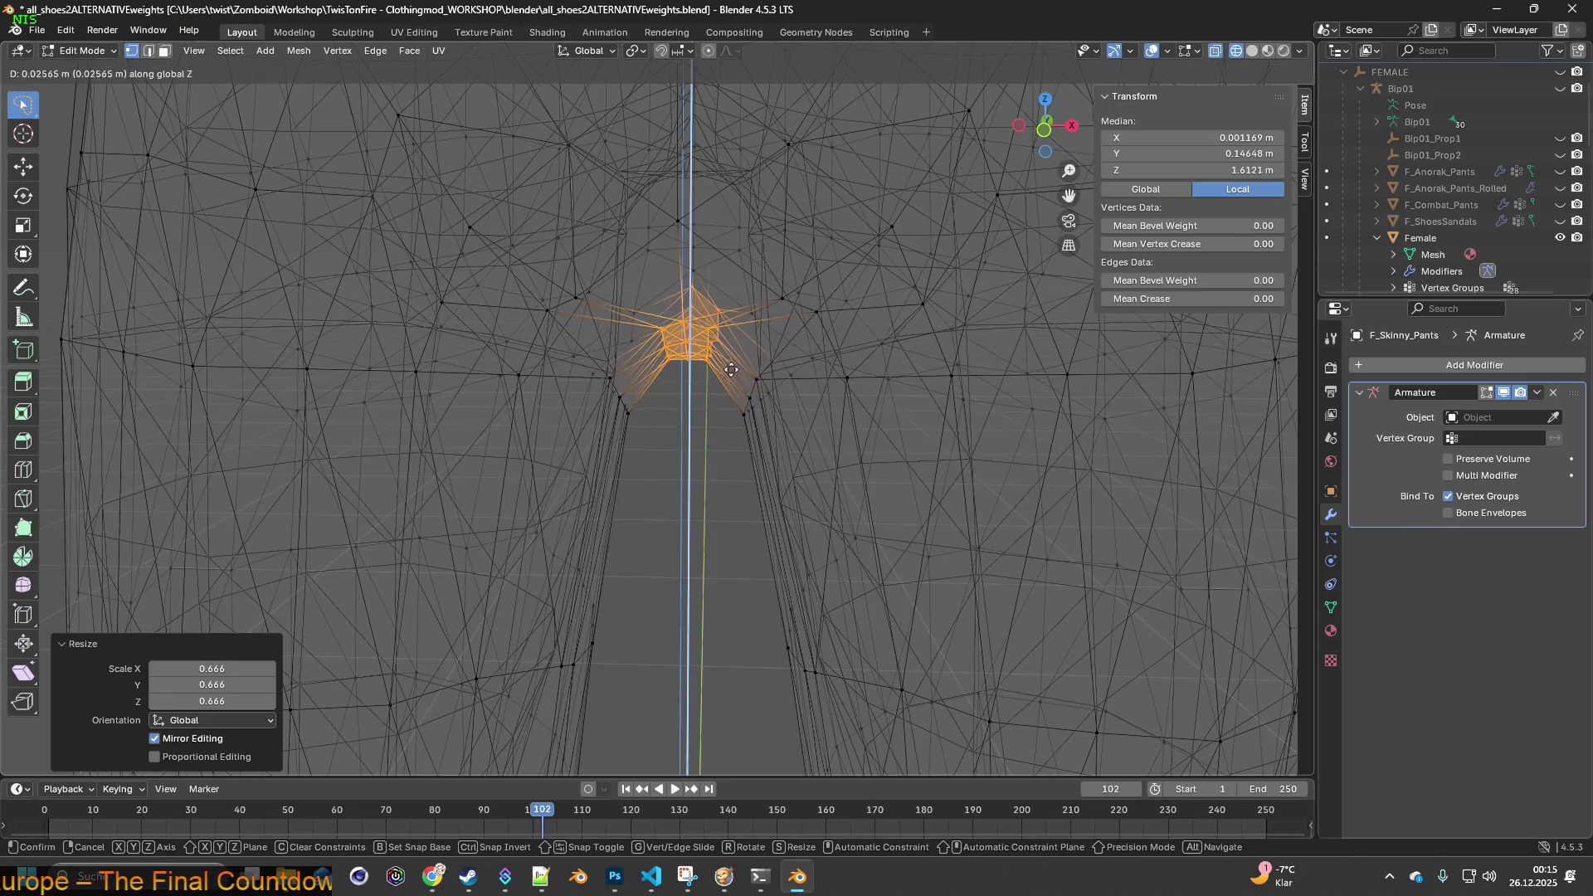
left_click(733, 341)
mouse_move(732, 342)
middle_mouse_down()
mouse_move(779, 349)
mouse_move(741, 359)
mouse_move(740, 314)
mouse_move(729, 348)
mouse_move(743, 358)
mouse_move(455, 349)
mouse_move(624, 390)
mouse_move(627, 373)
mouse_move(656, 373)
mouse_move(636, 371)
middle_mouse_up()
key("s")
left_click(751, 358)
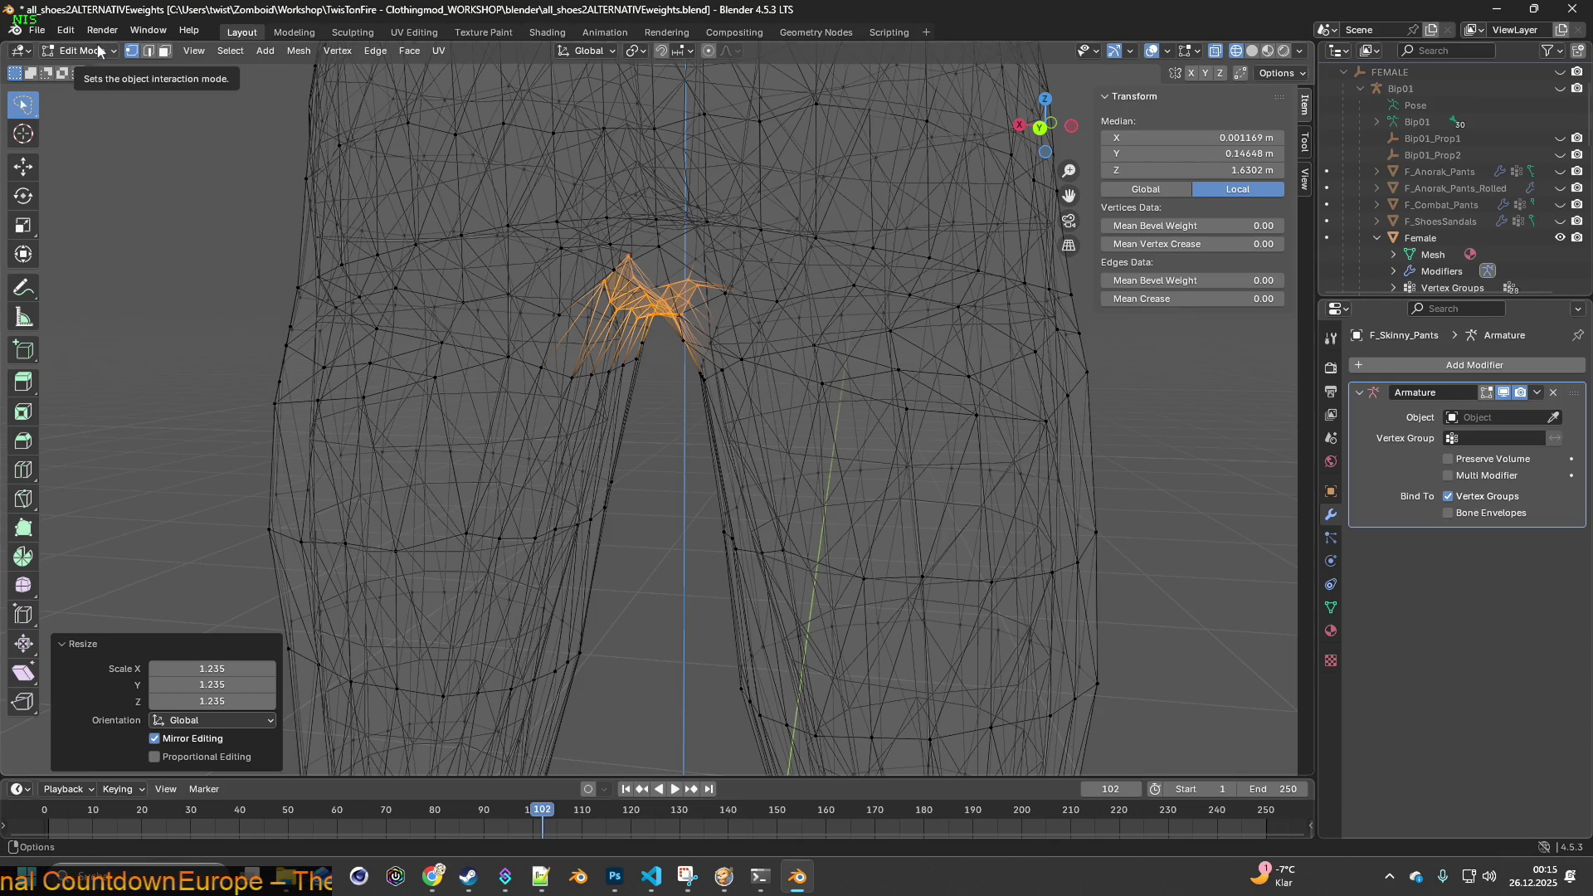
- Undo the last two crotch edits with Edit > Undo
left_click(66, 30)
left_click(77, 49)
left_click(66, 30)
left_click(77, 50)
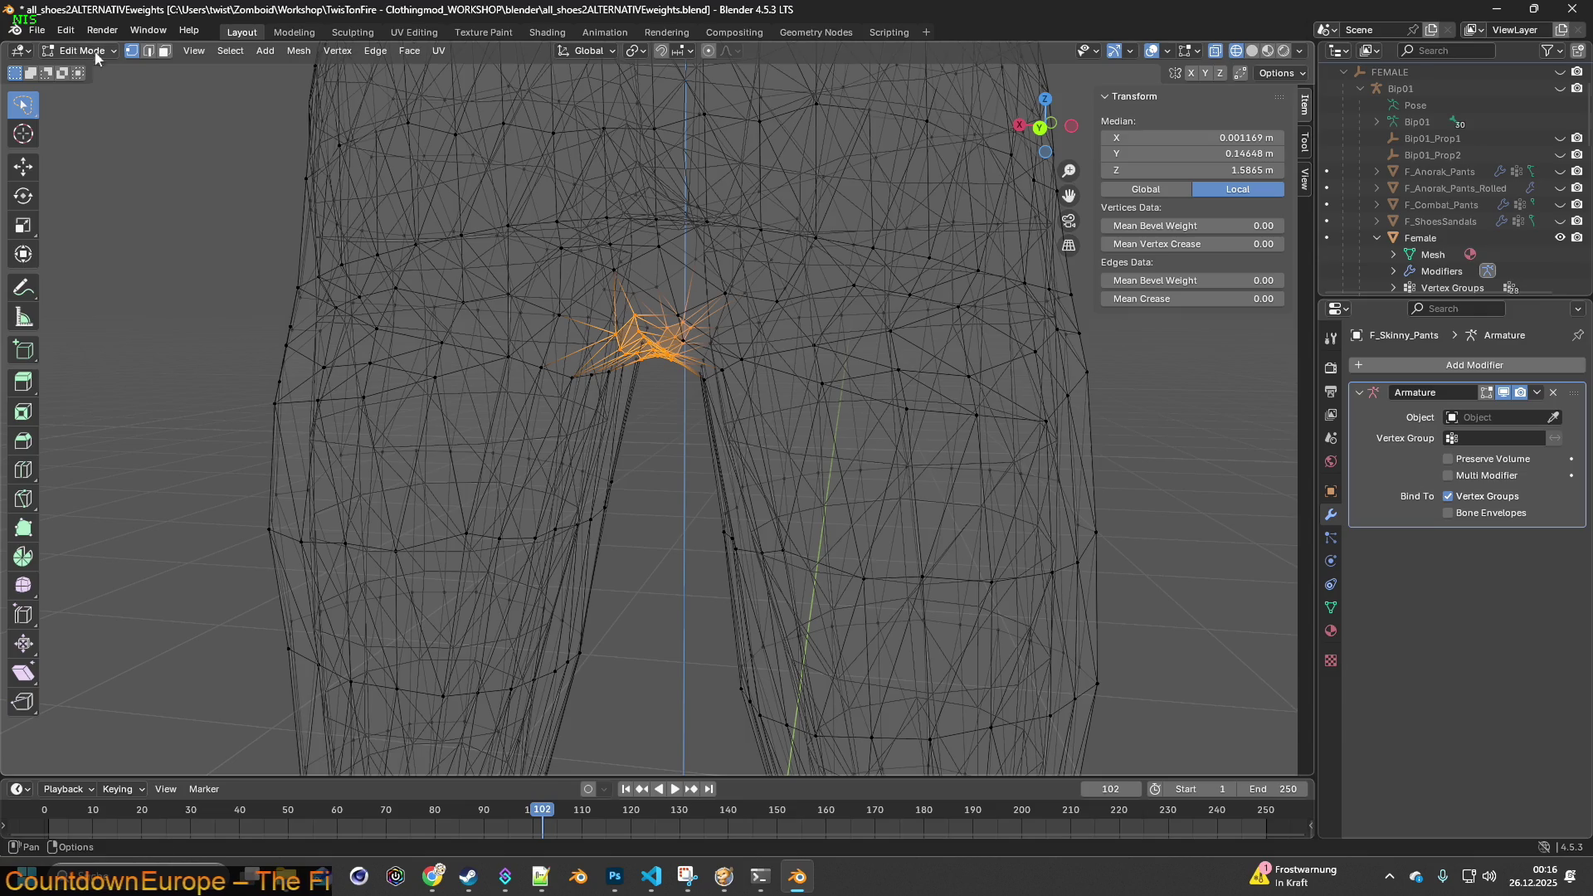
- Select one crotch vertex and read its weights: 0.929 Pelvis, 0.049 L_Thigh, 0.019 R_Thigh
left_click(652, 393)
mouse_move(652, 394)
middle_mouse_down()
mouse_move(630, 402)
mouse_move(758, 402)
mouse_move(768, 415)
mouse_move(508, 390)
mouse_move(639, 384)
mouse_move(624, 227)
mouse_move(639, 222)
middle_mouse_up()
left_click(618, 405)
mouse_move(668, 348)
middle_mouse_down()
mouse_move(612, 313)
mouse_move(597, 235)
mouse_move(558, 281)
mouse_move(665, 356)
mouse_move(764, 345)
mouse_move(705, 352)
mouse_move(650, 306)
mouse_move(618, 374)
mouse_move(642, 415)
mouse_move(643, 380)
mouse_move(651, 415)
mouse_move(657, 345)
mouse_move(697, 412)
mouse_move(686, 431)
mouse_move(628, 441)
mouse_move(653, 446)
middle_mouse_up()
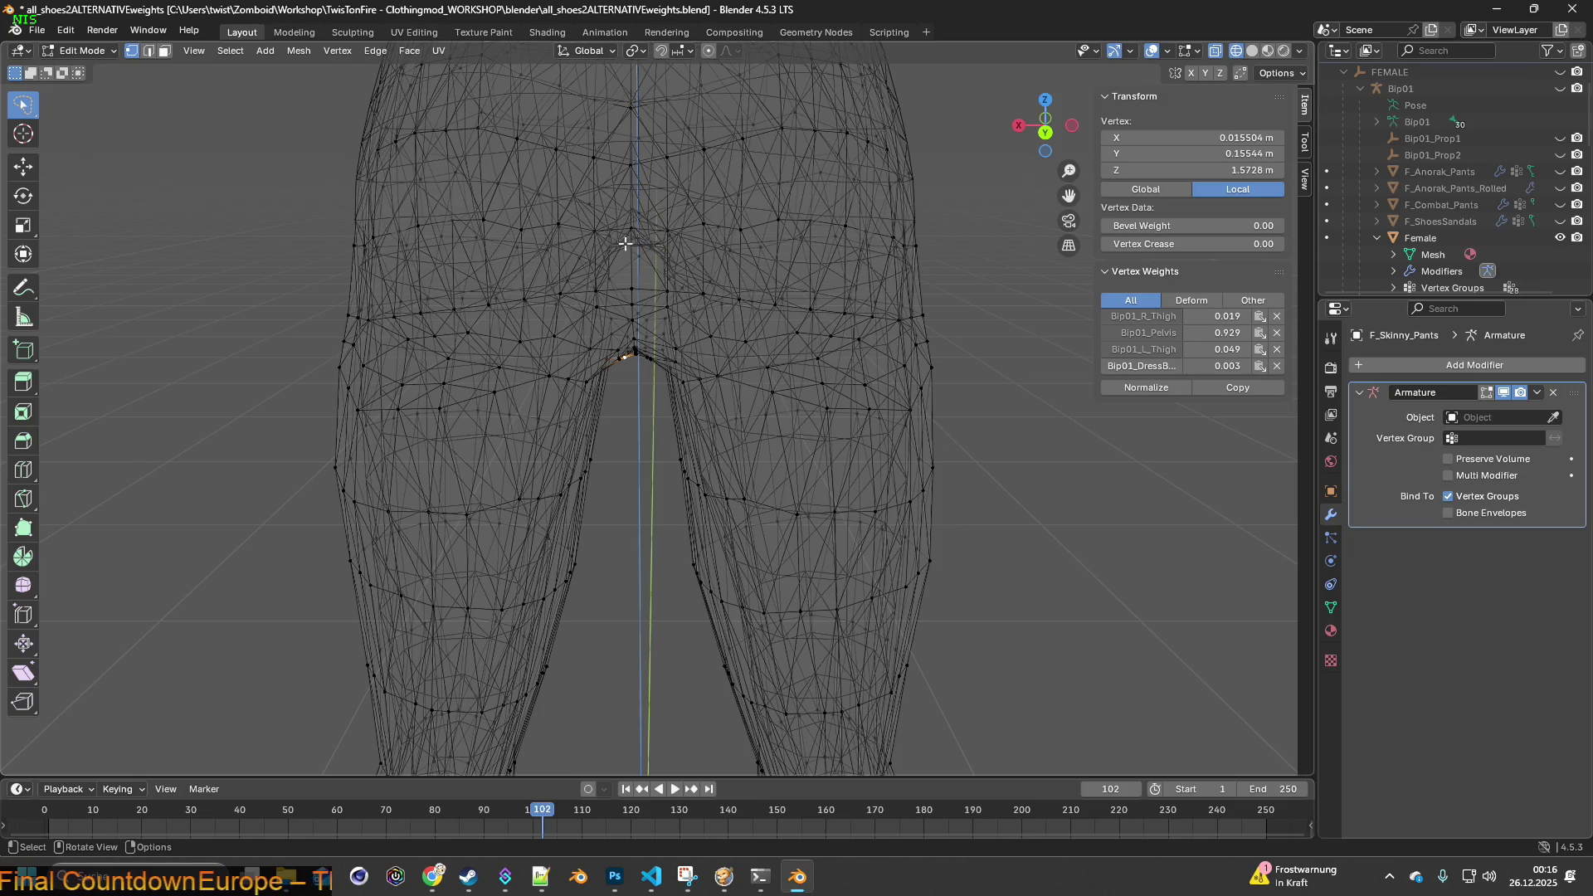
- Frame the hips and lasso the hip band from the crotch across both upper legs
mouse_move(642, 361)
middle_mouse_down()
mouse_move(650, 334)
mouse_move(628, 494)
mouse_move(750, 497)
mouse_move(608, 437)
mouse_move(519, 451)
mouse_move(921, 453)
mouse_move(689, 423)
mouse_move(712, 401)
middle_mouse_up()
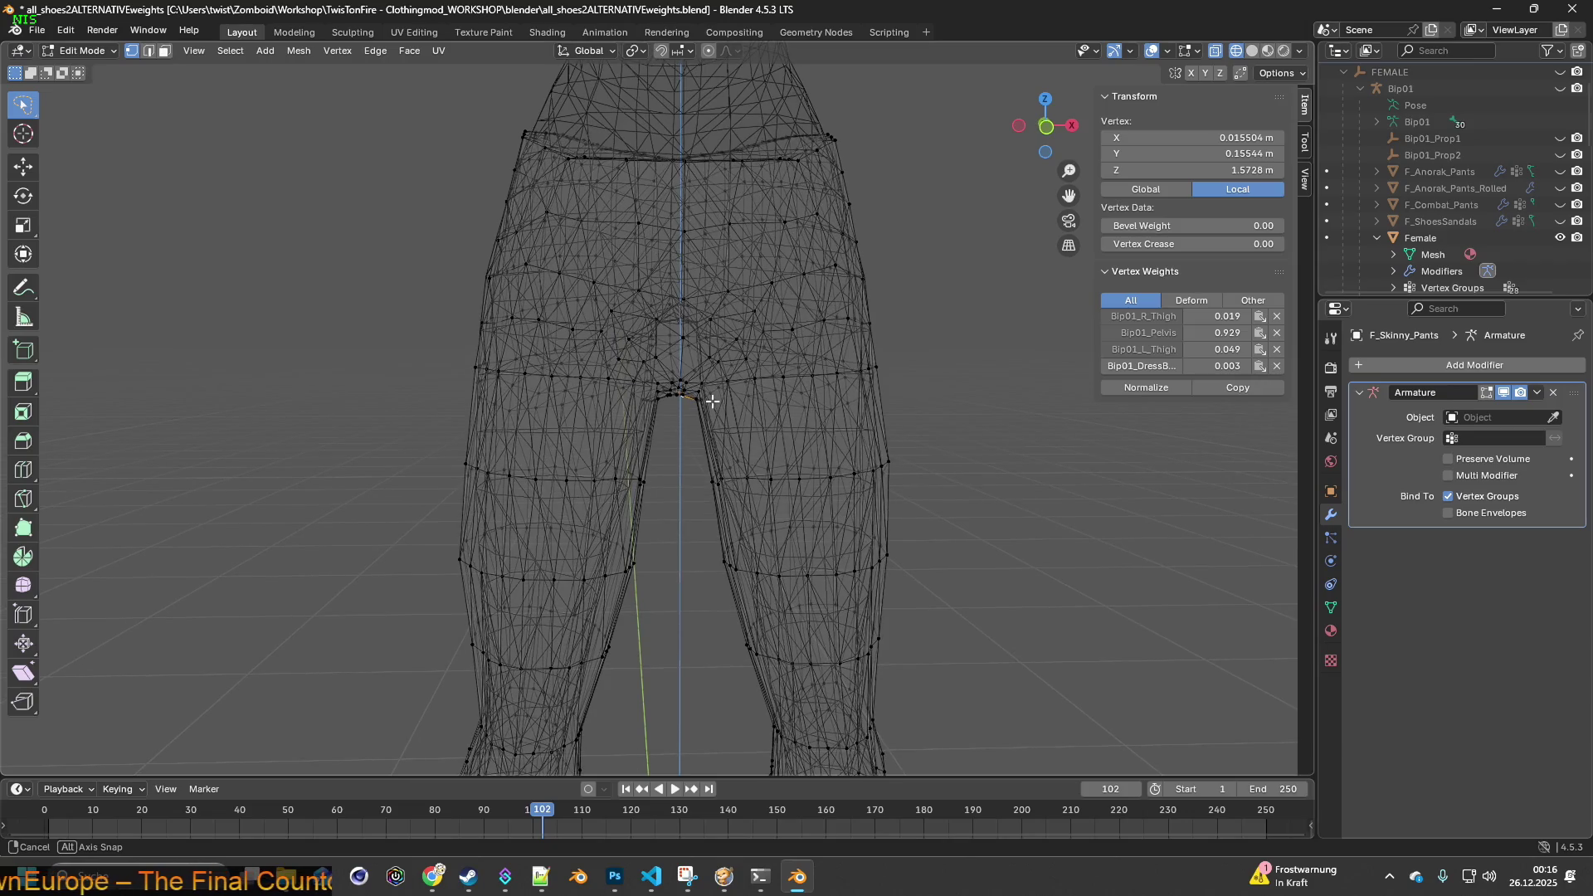
mouse_move(727, 447)
middle_mouse_down("shift")
mouse_move(722, 177)
mouse_move(669, 381)
mouse_move(671, 273)
mouse_move(668, 544)
mouse_move(639, 501)
mouse_move(611, 509)
mouse_move(624, 500)
middle_mouse_up("shift")
scroll(622, 522, "up", 4)
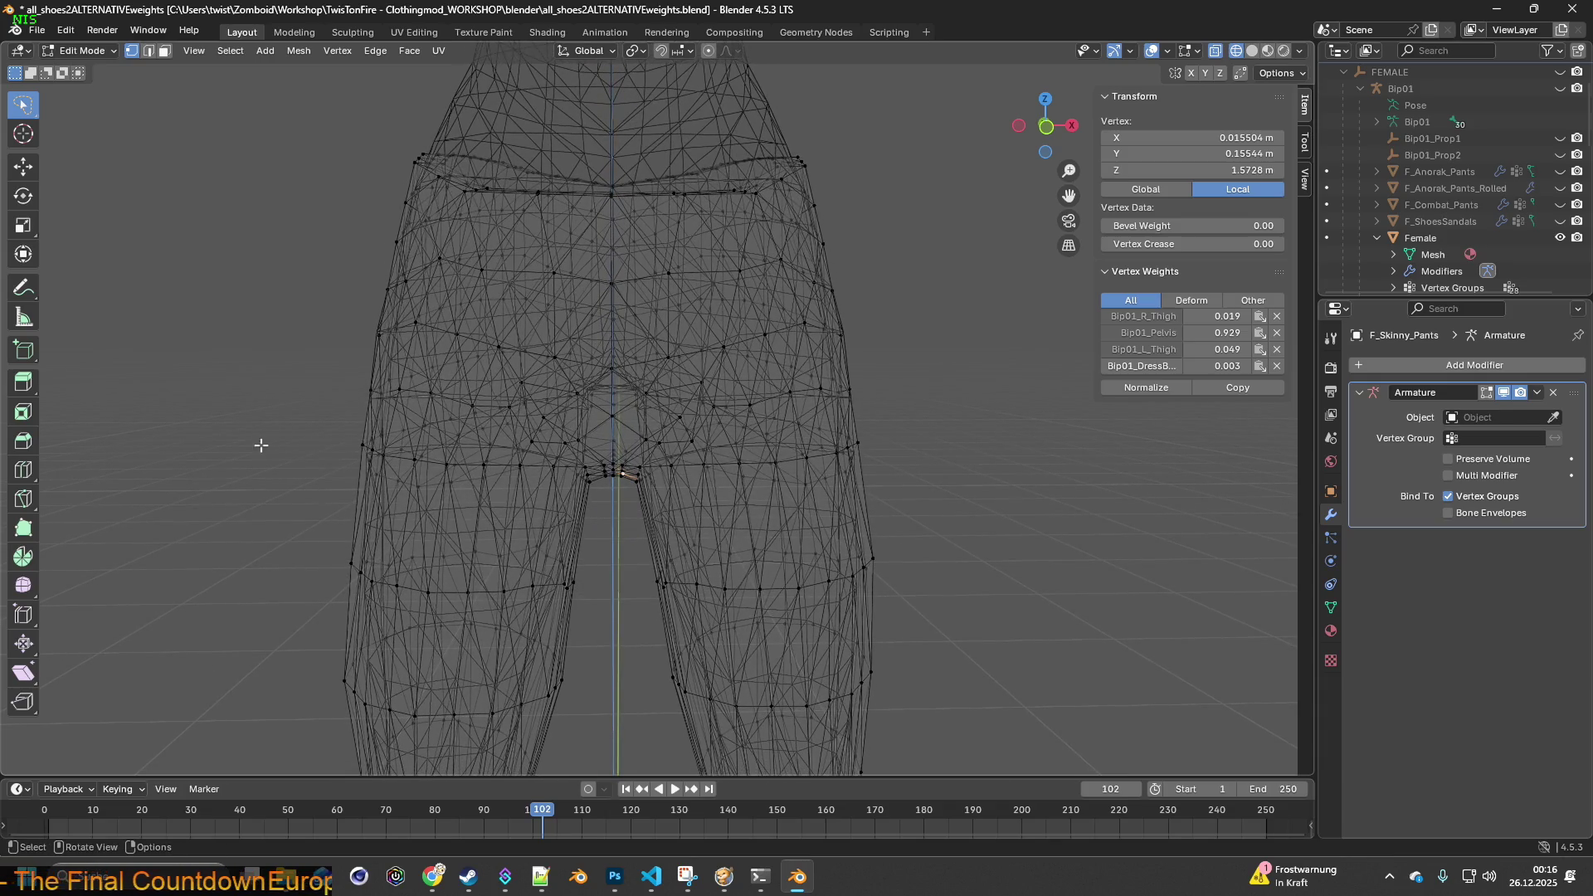
left_click_drag(397, 496, 762, 522)
mouse_move(956, 479)
left_mouse_down()
mouse_move(986, 369)
mouse_move(869, 325)
left_mouse_up()
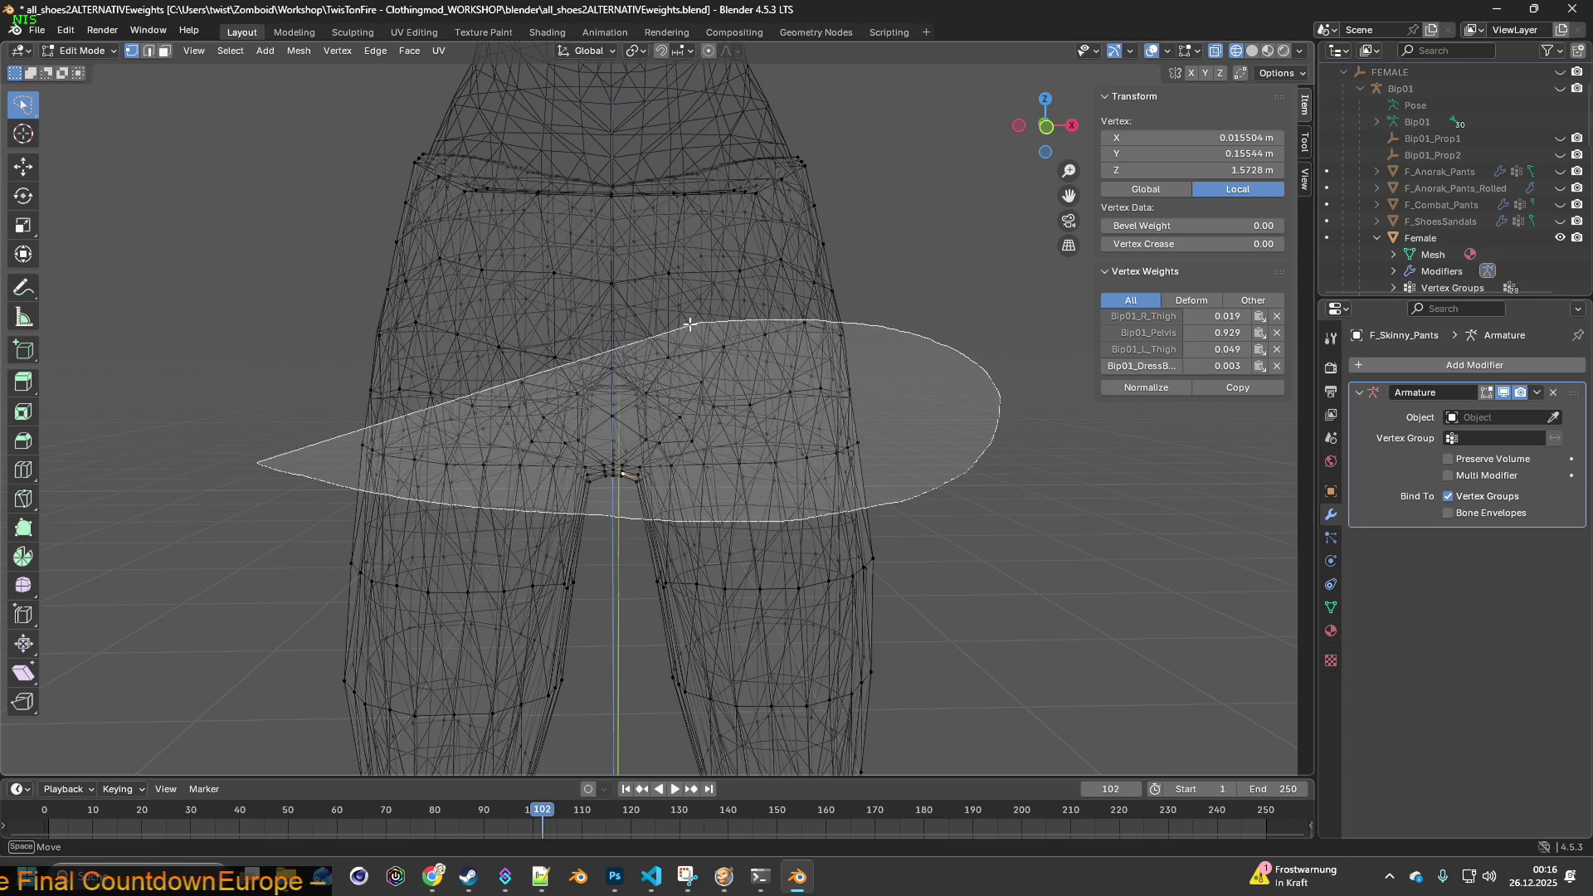
mouse_move(572, 328)
left_mouse_down()
mouse_move(456, 320)
mouse_move(253, 348)
left_mouse_up()
mouse_move(464, 398)
middle_mouse_down()
mouse_move(494, 401)
mouse_move(351, 412)
mouse_move(701, 413)
middle_mouse_up()
scroll(700, 413, "up", 5)
mouse_move(639, 348)
middle_mouse_down()
mouse_move(615, 330)
mouse_move(612, 413)
mouse_move(603, 365)
middle_mouse_up()
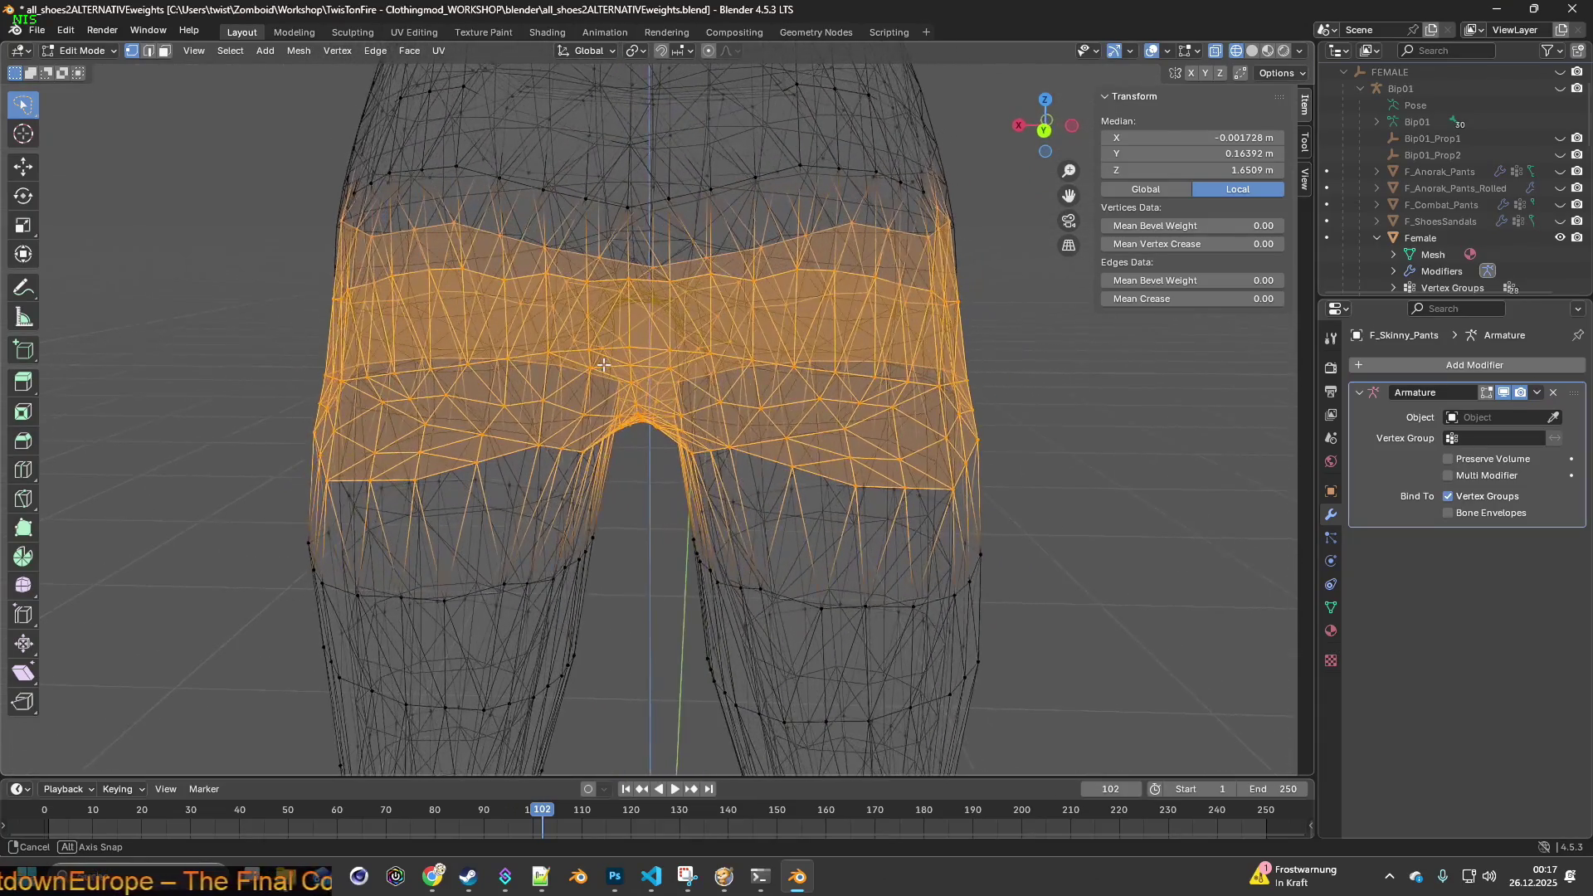
- Raise the selected seat and hip area 0.01316 m along Z
key("g")
key("z")
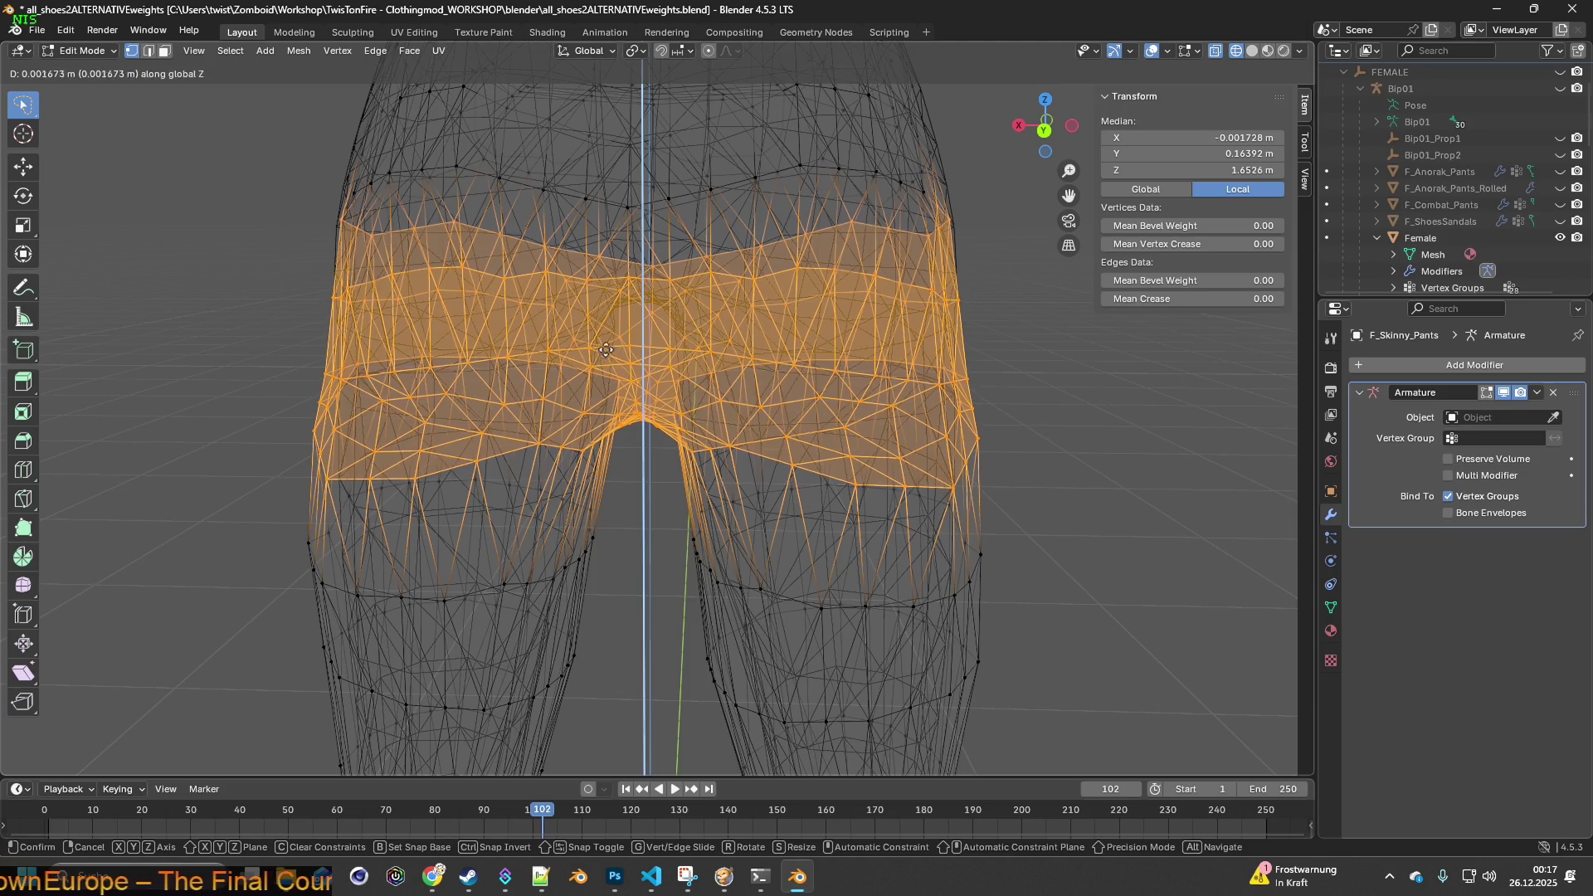
left_click(628, 253)
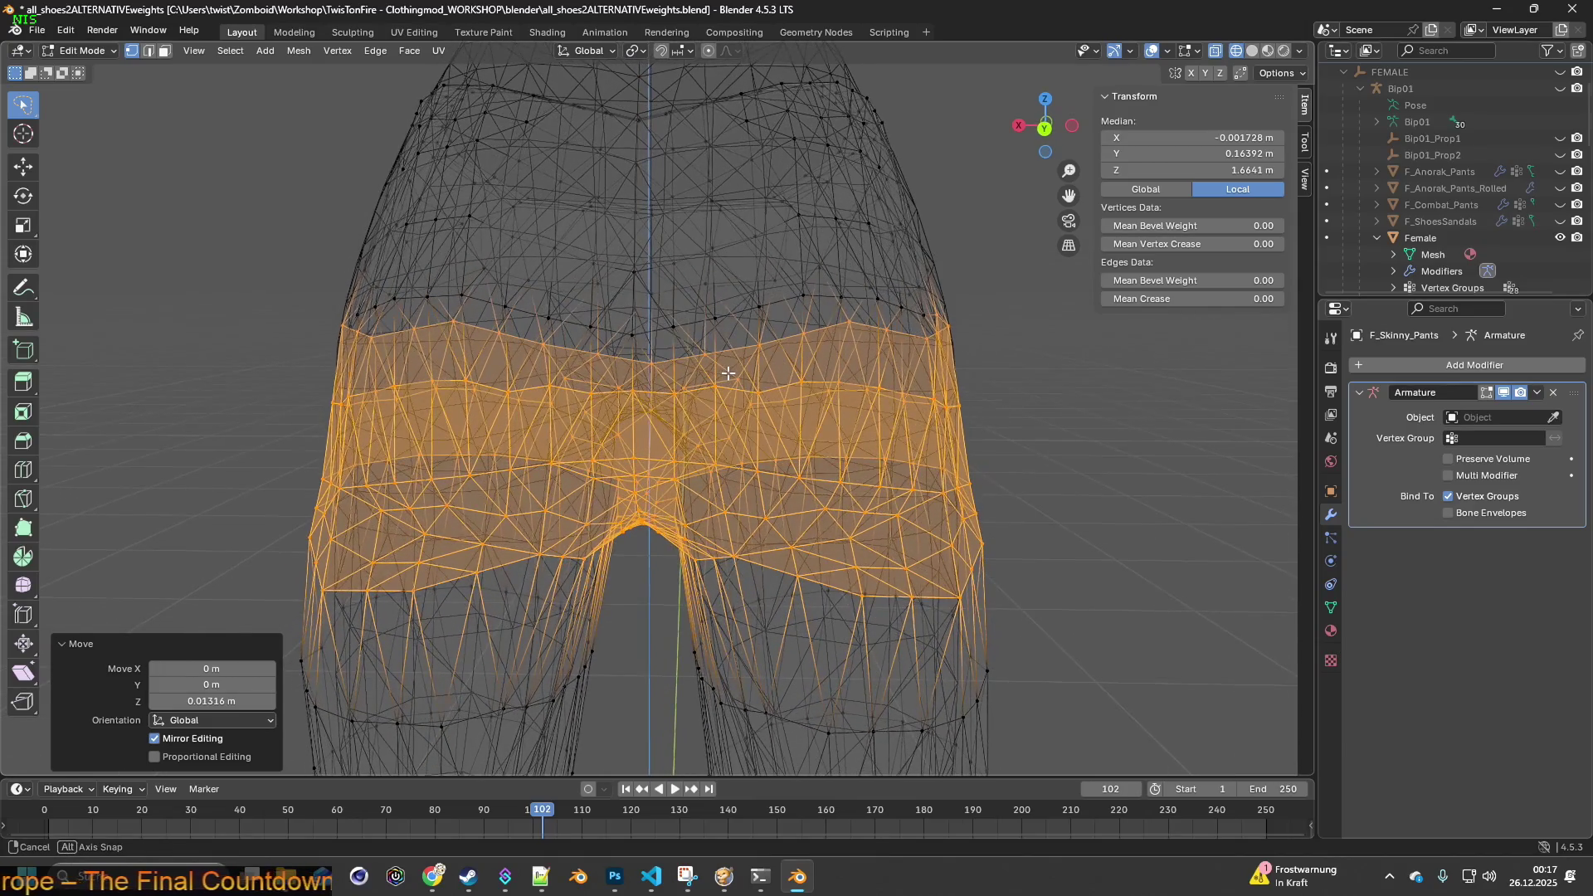
mouse_move(689, 374)
middle_mouse_down()
mouse_move(652, 392)
mouse_move(798, 394)
middle_mouse_up()
middle_click_drag(790, 418, 793, 403)
middle_click_drag(616, 425, 650, 405)
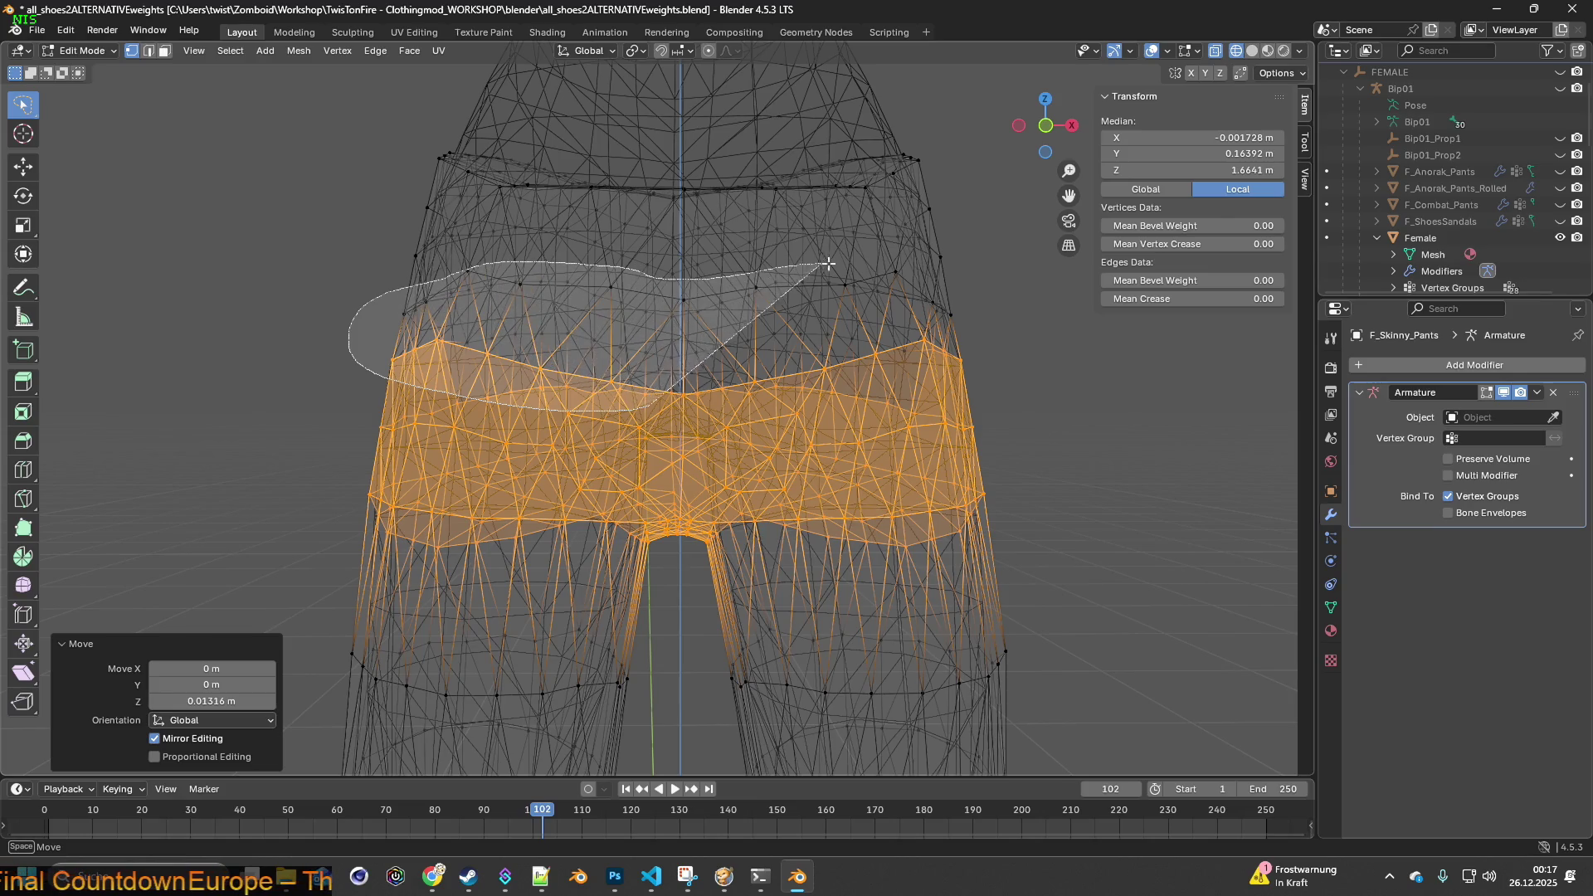
- Add the upper hip band to the selection and lift it about 0.0187 m
right_click_drag(1009, 332, 1011, 336, "ctrl+shift")
mouse_move(1020, 384)
middle_mouse_down()
mouse_move(661, 423)
mouse_move(650, 409)
mouse_move(663, 415)
middle_mouse_up()
key("g")
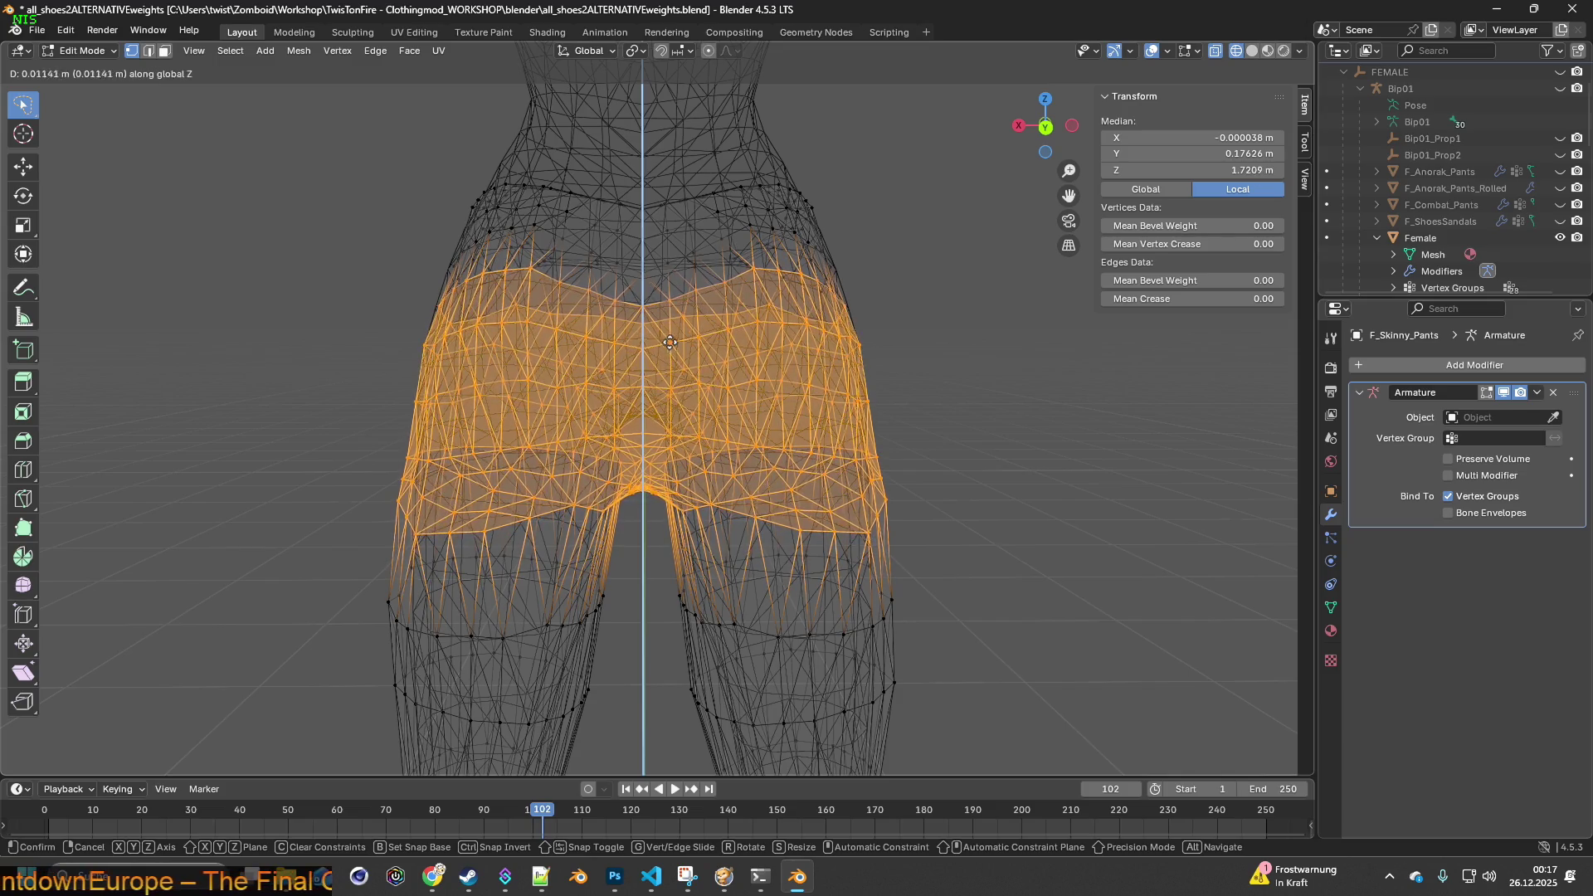
left_click(671, 301)
mouse_move(672, 300)
middle_mouse_down()
mouse_move(687, 422)
mouse_move(682, 358)
middle_mouse_up()
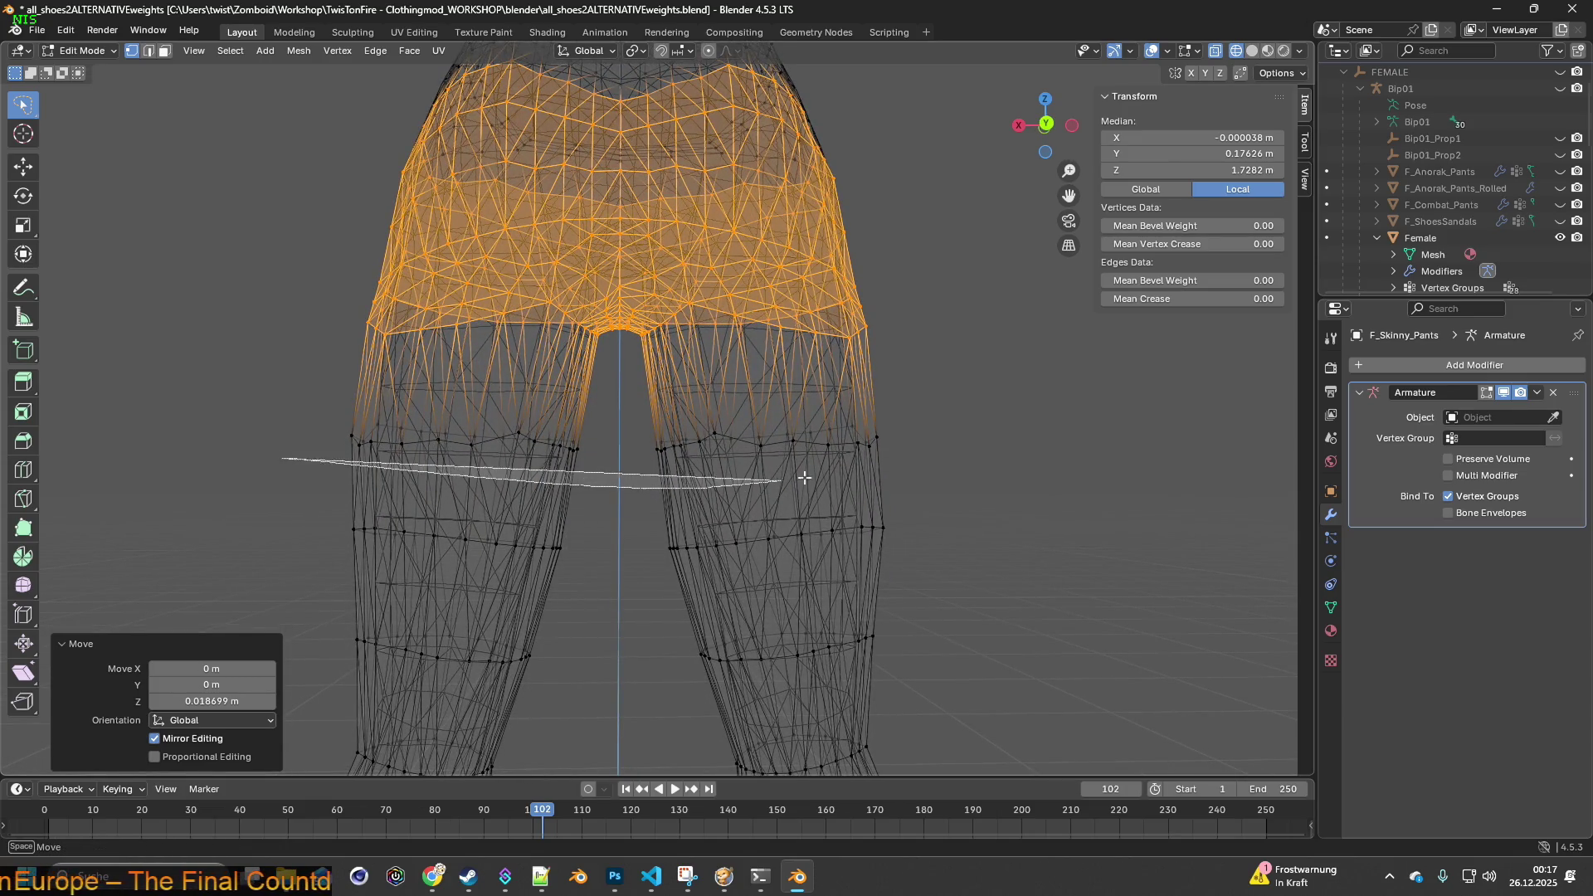
- Lasso the thigh band on both legs and raise it about 2.8 cm along Z
left_click_drag(314, 397, 315, 400)
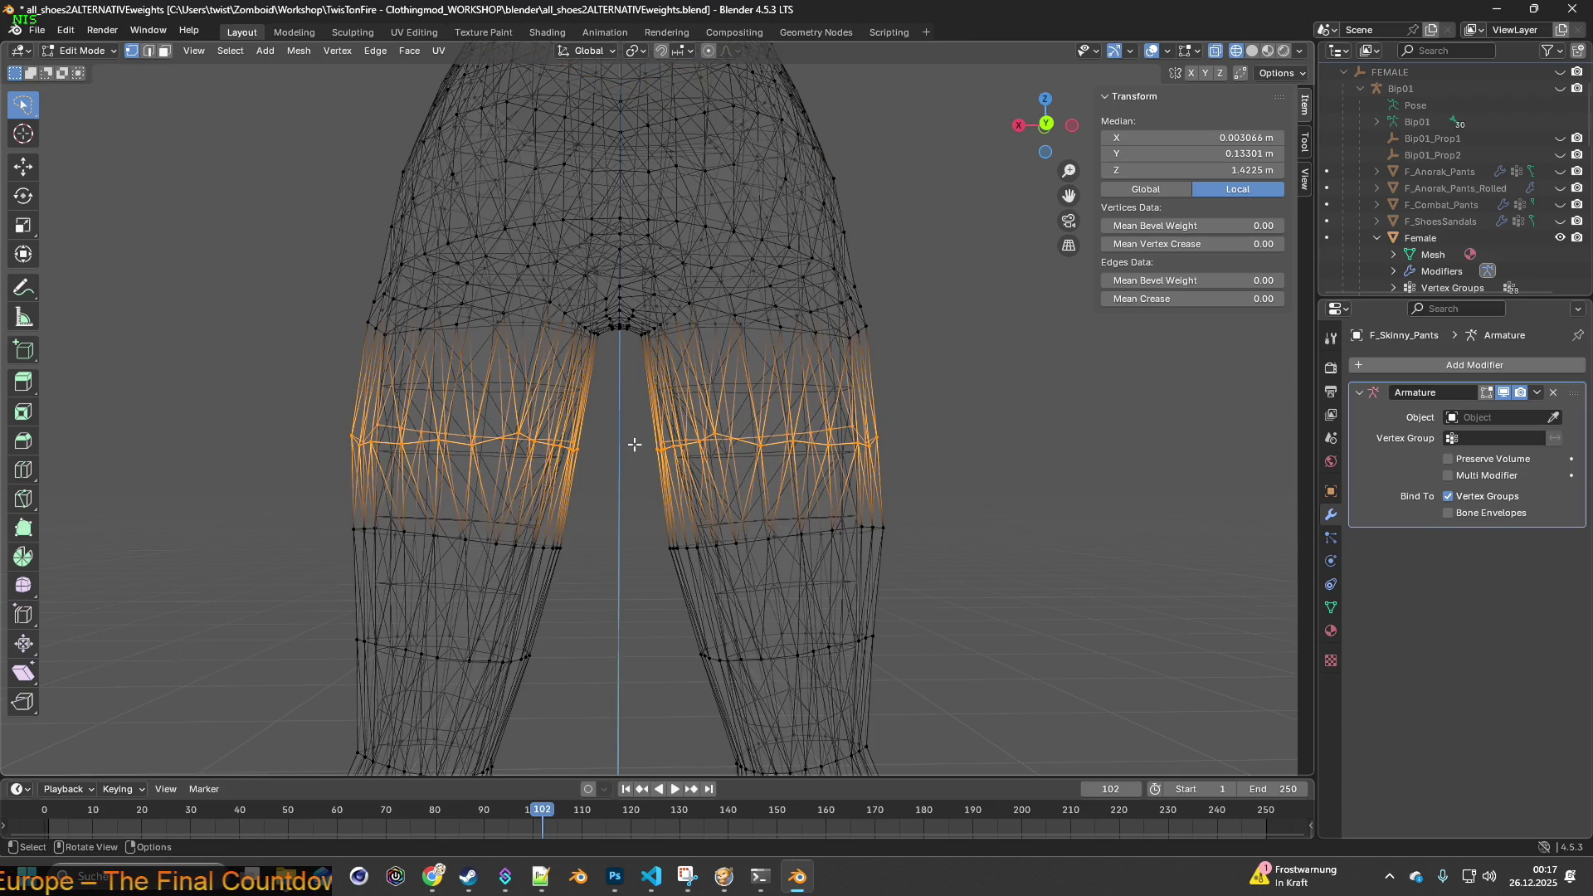
key("g")
key("z")
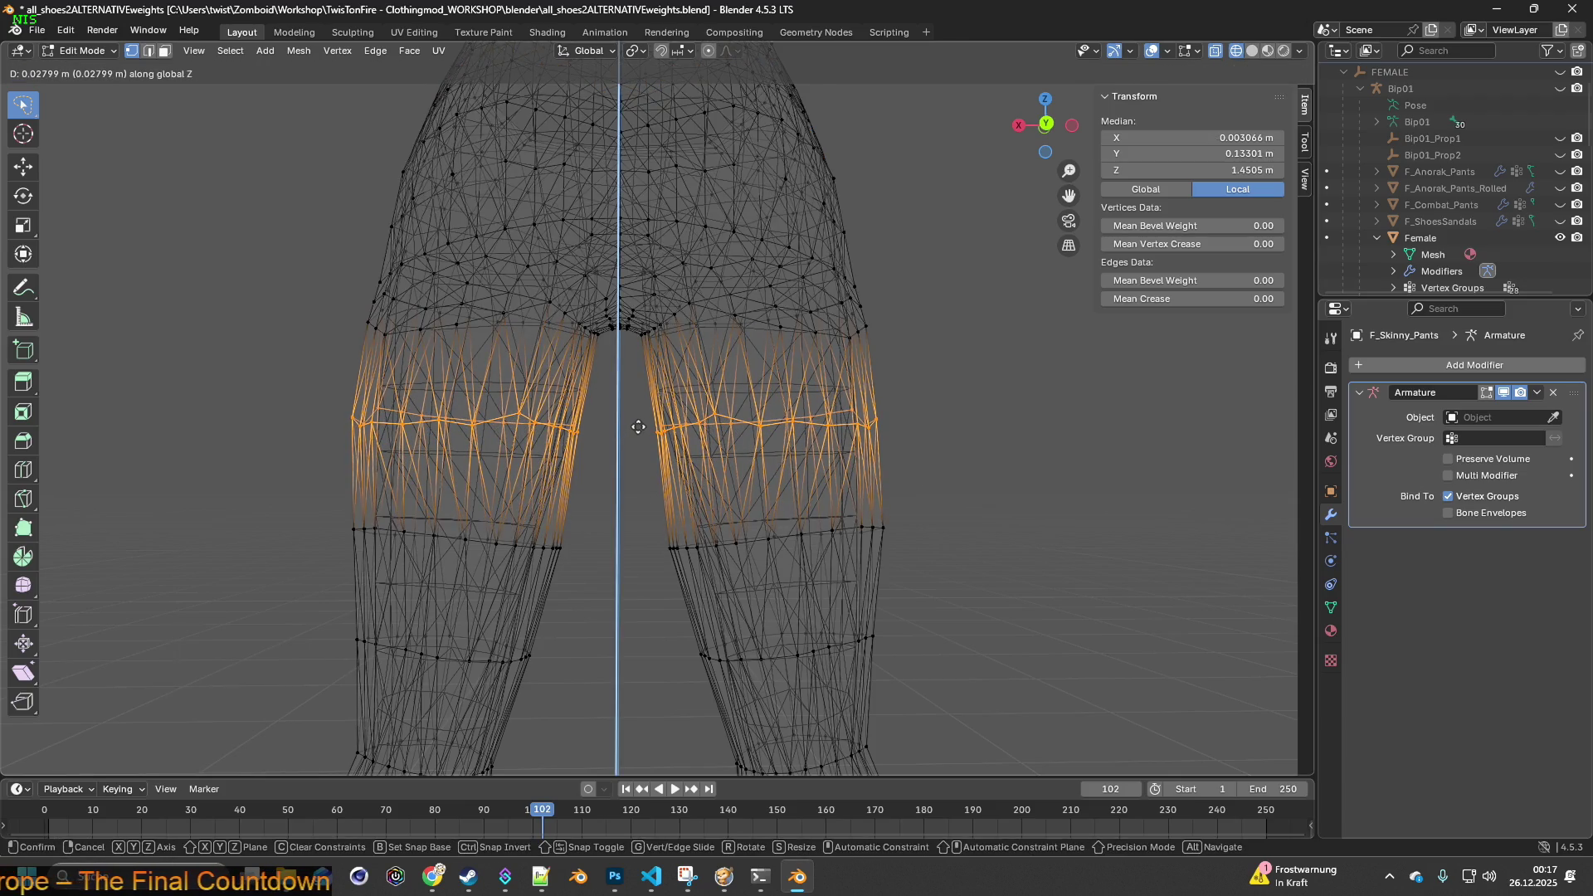
left_click(639, 427)
mouse_move(640, 426)
middle_mouse_down()
mouse_move(669, 442)
mouse_move(632, 465)
middle_mouse_up()
- Select the left thigh band, inspect the textured jeans from side and rear, then return to wireframe
left_click_drag(519, 398, 523, 396)
mouse_move(633, 402)
middle_mouse_down()
mouse_move(643, 438)
mouse_move(686, 398)
mouse_move(686, 349)
mouse_move(669, 490)
mouse_move(678, 477)
mouse_move(619, 472)
middle_mouse_up()
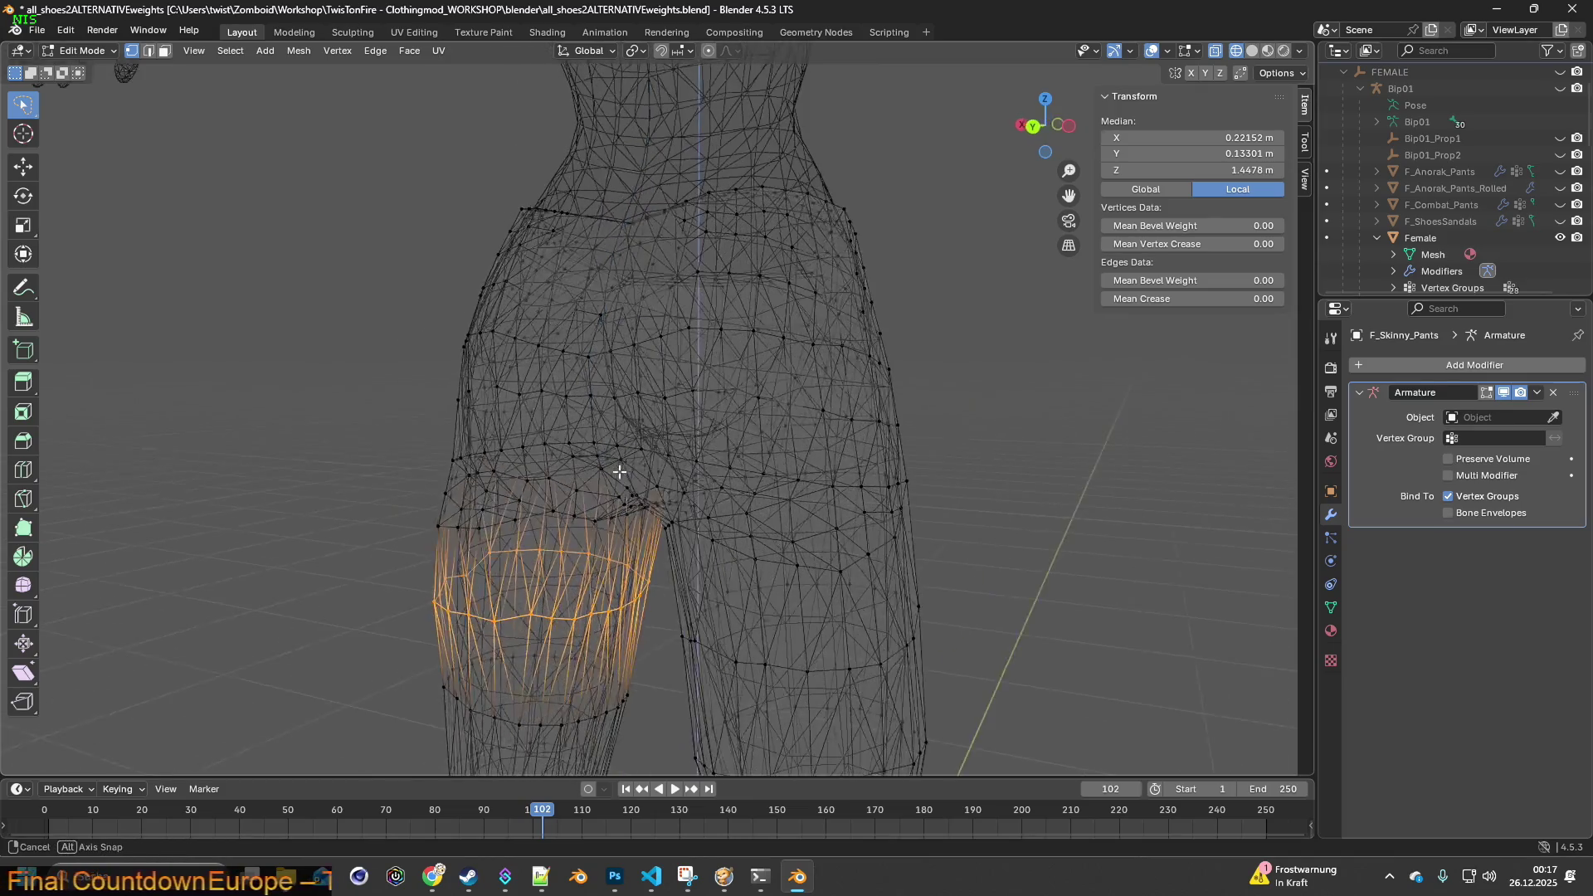
mouse_move(912, 390)
middle_mouse_down()
mouse_move(820, 362)
mouse_move(888, 373)
mouse_move(785, 381)
mouse_move(722, 456)
mouse_move(760, 468)
mouse_move(538, 467)
mouse_move(636, 471)
middle_mouse_up()
scroll(711, 462, "up", 4)
scroll(537, 467, "down", 2)
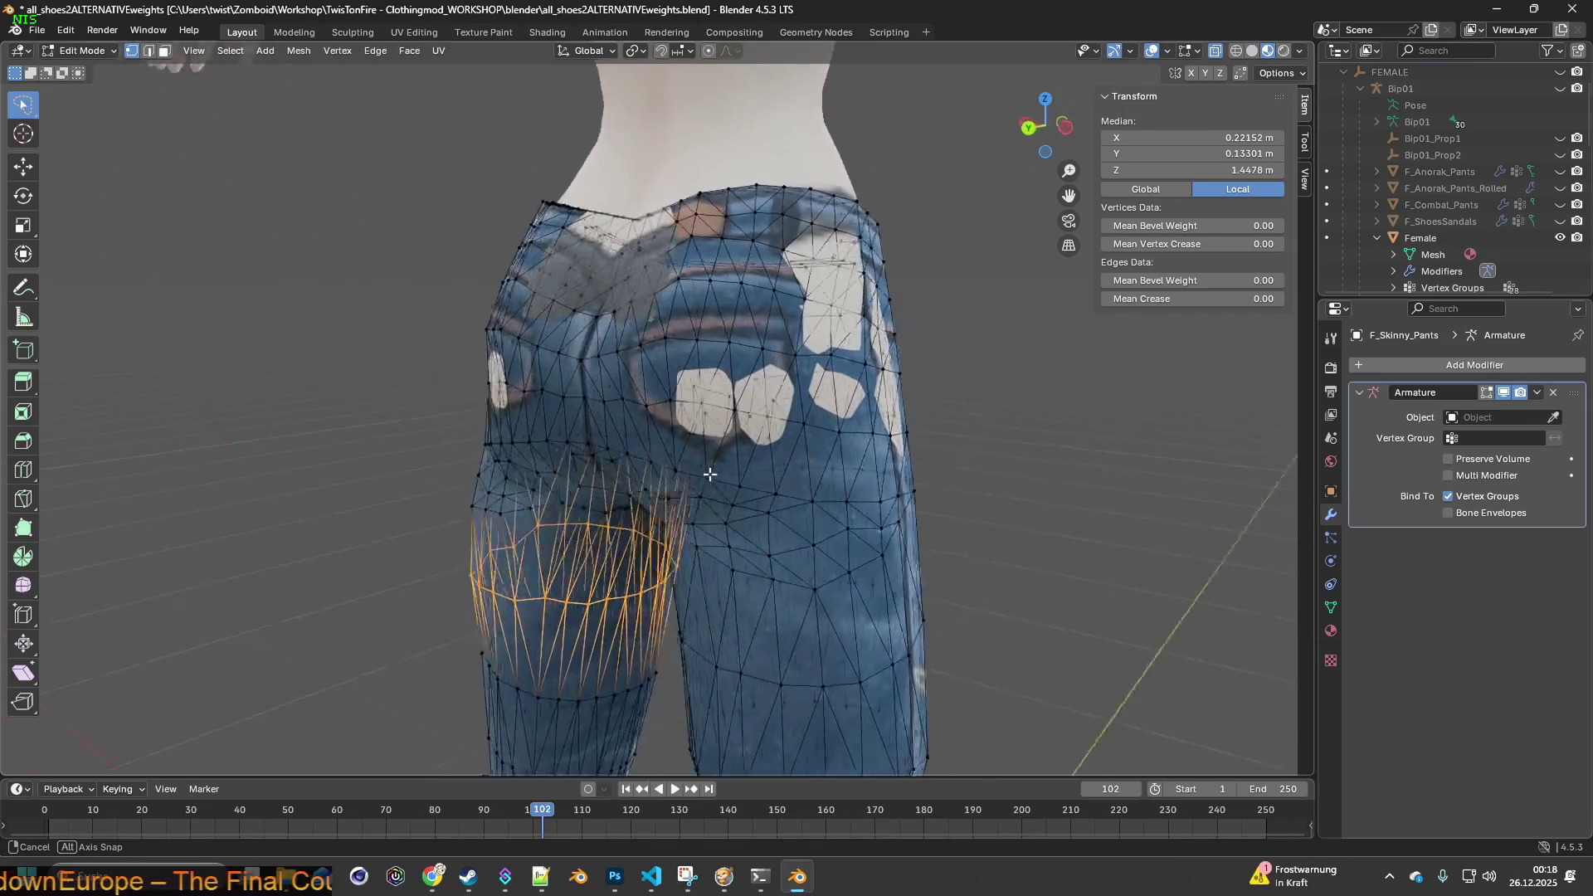
mouse_move(787, 483)
middle_mouse_down()
mouse_move(877, 465)
mouse_move(867, 427)
mouse_move(764, 416)
mouse_move(663, 461)
mouse_move(451, 473)
mouse_move(577, 491)
mouse_move(993, 487)
middle_mouse_up()
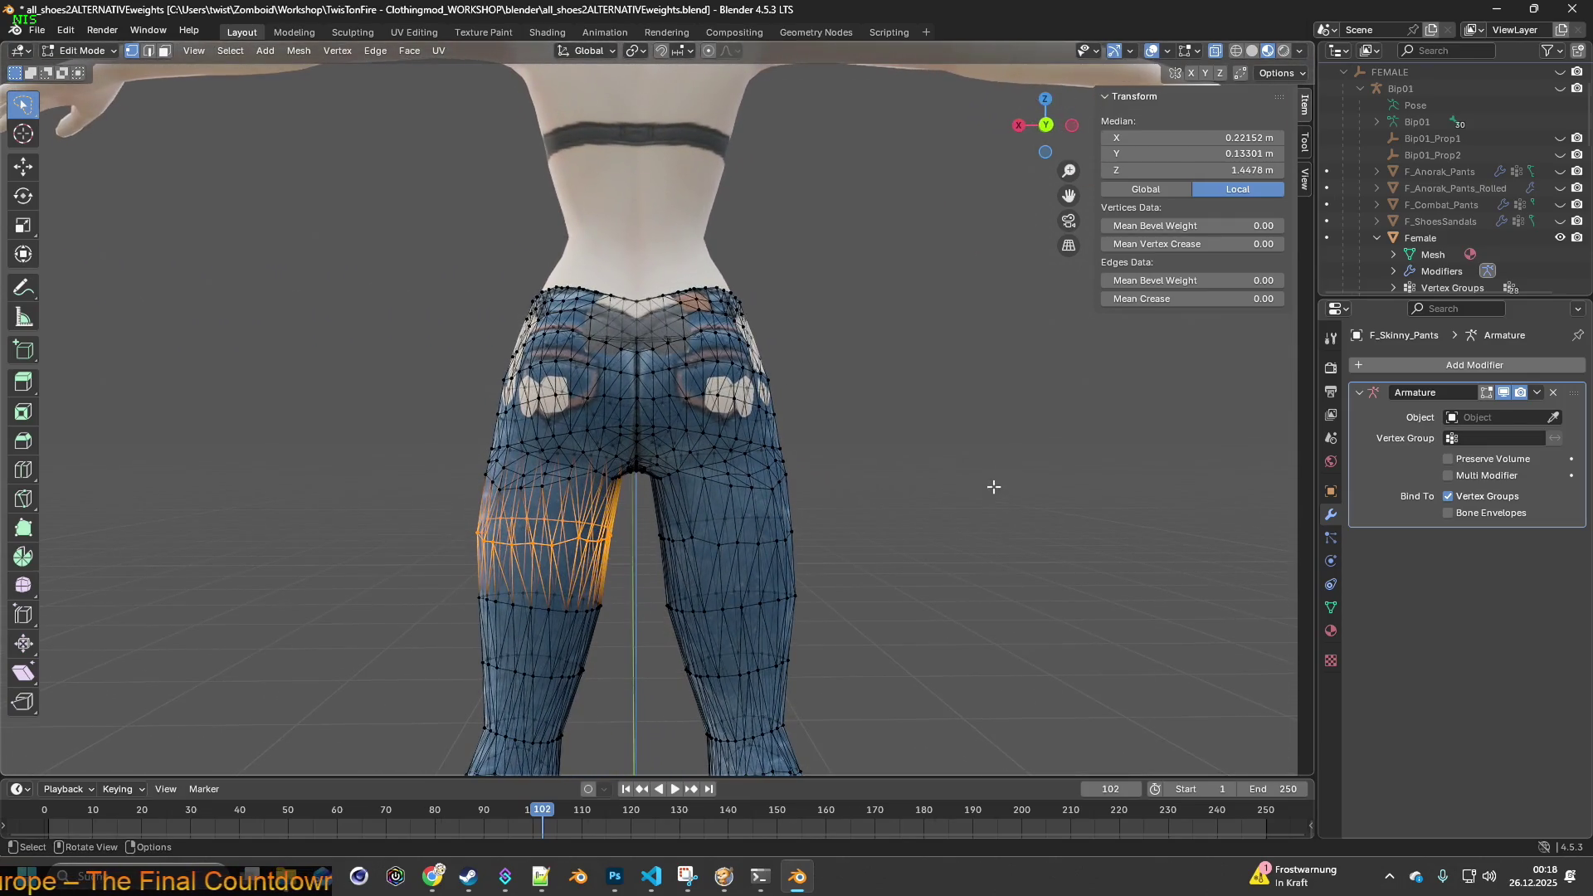
left_click(1233, 53)
scroll(789, 480, "up", 4)
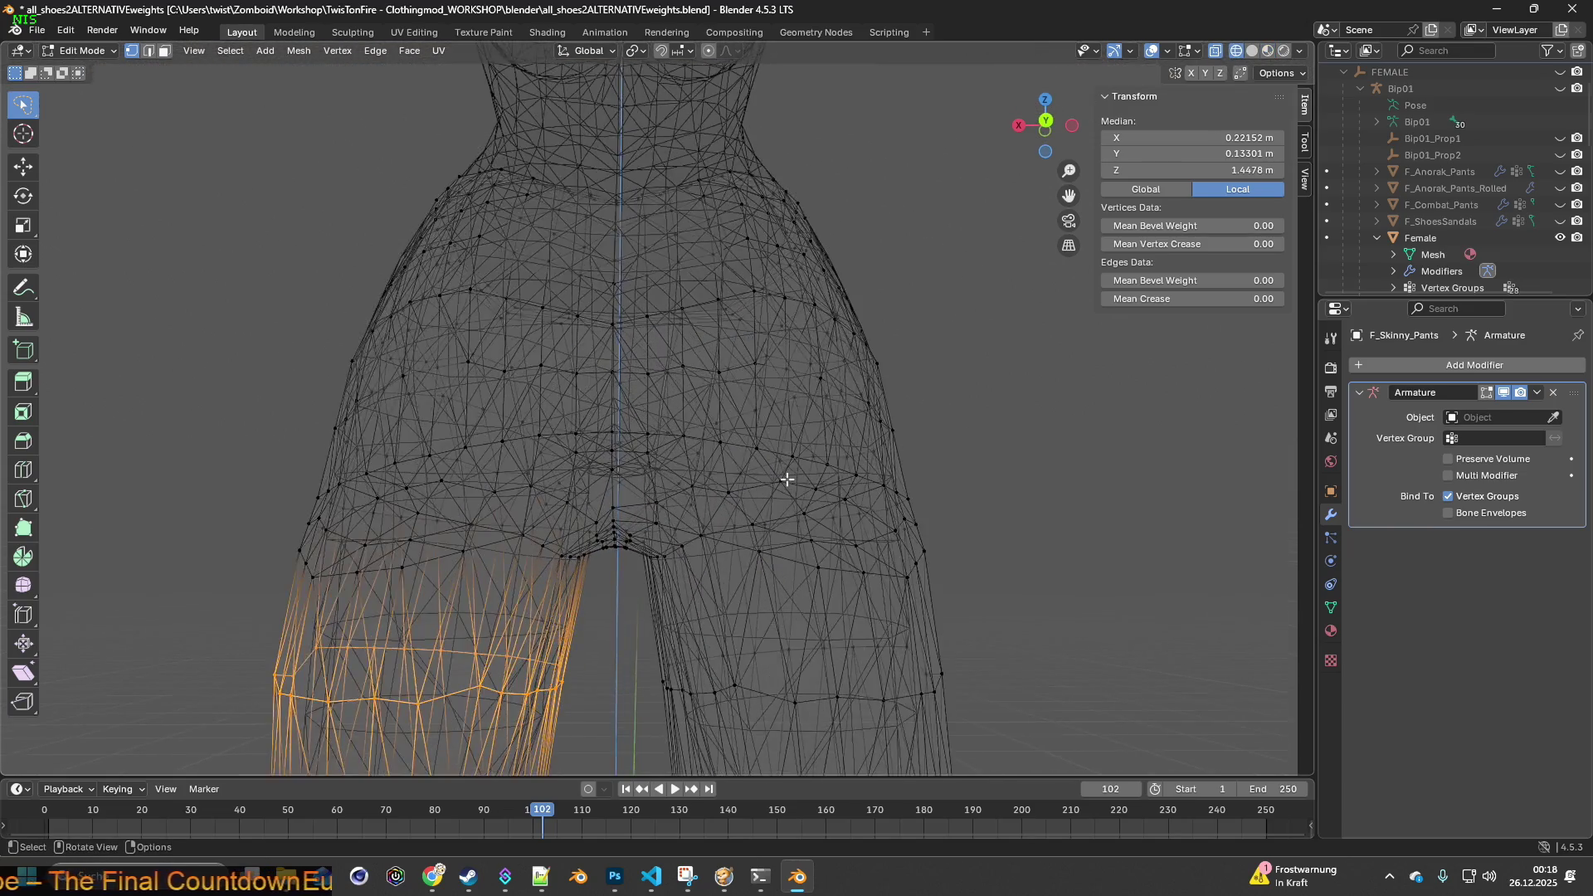
mouse_move(784, 506)
middle_mouse_down()
mouse_move(785, 522)
mouse_move(796, 501)
mouse_move(636, 482)
mouse_move(672, 473)
mouse_move(650, 484)
mouse_move(675, 490)
mouse_move(676, 469)
middle_mouse_up()
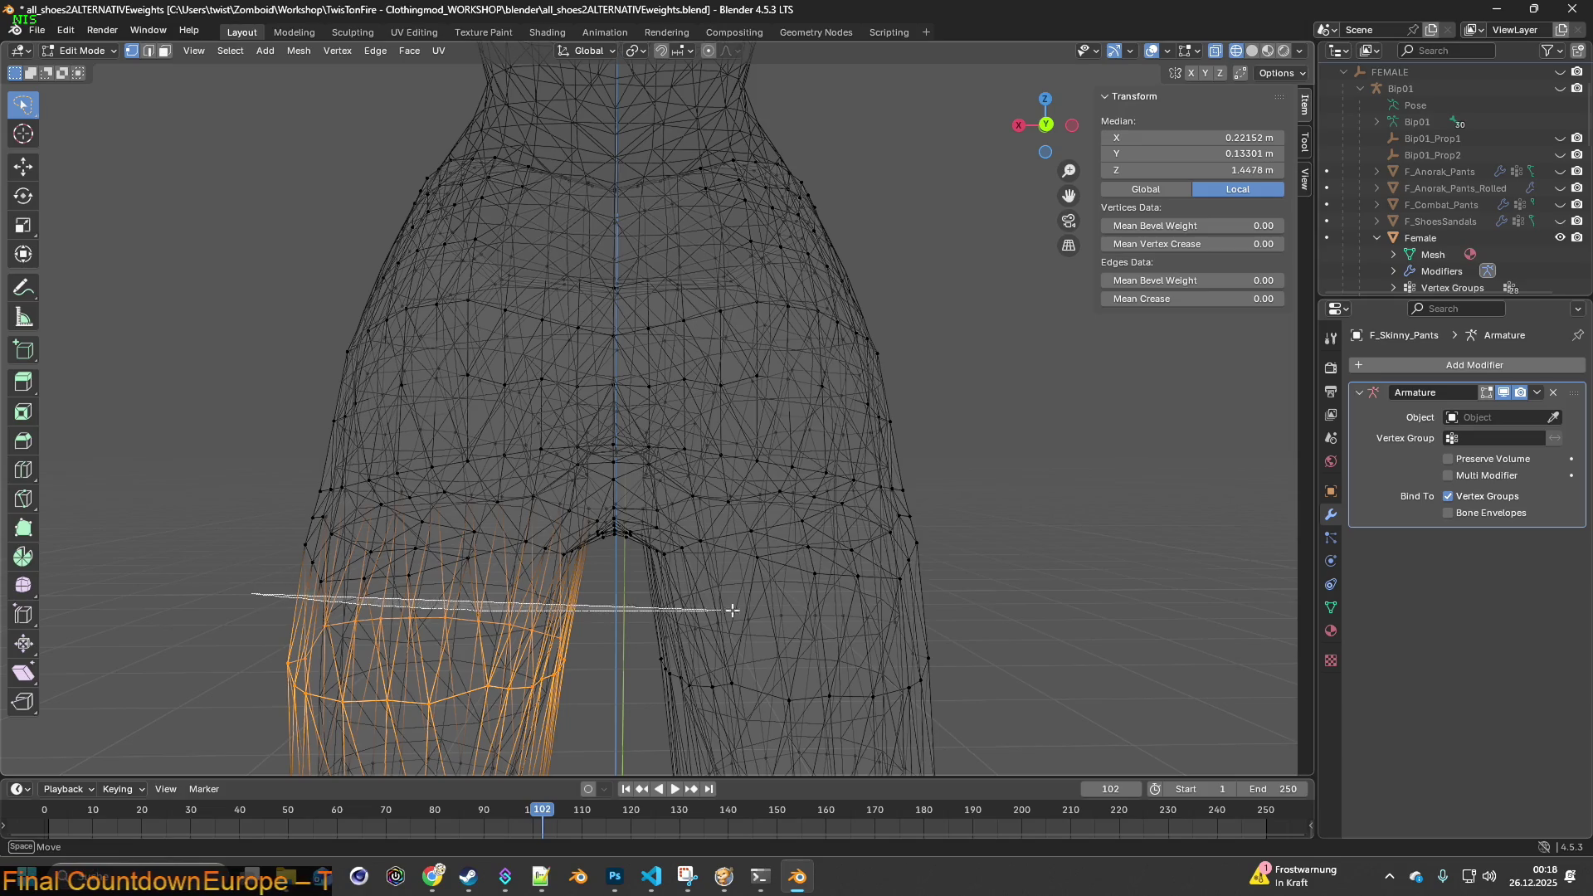
- Lasso the hip and waist band and raise it along Z
left_click_drag(490, 404, 264, 397)
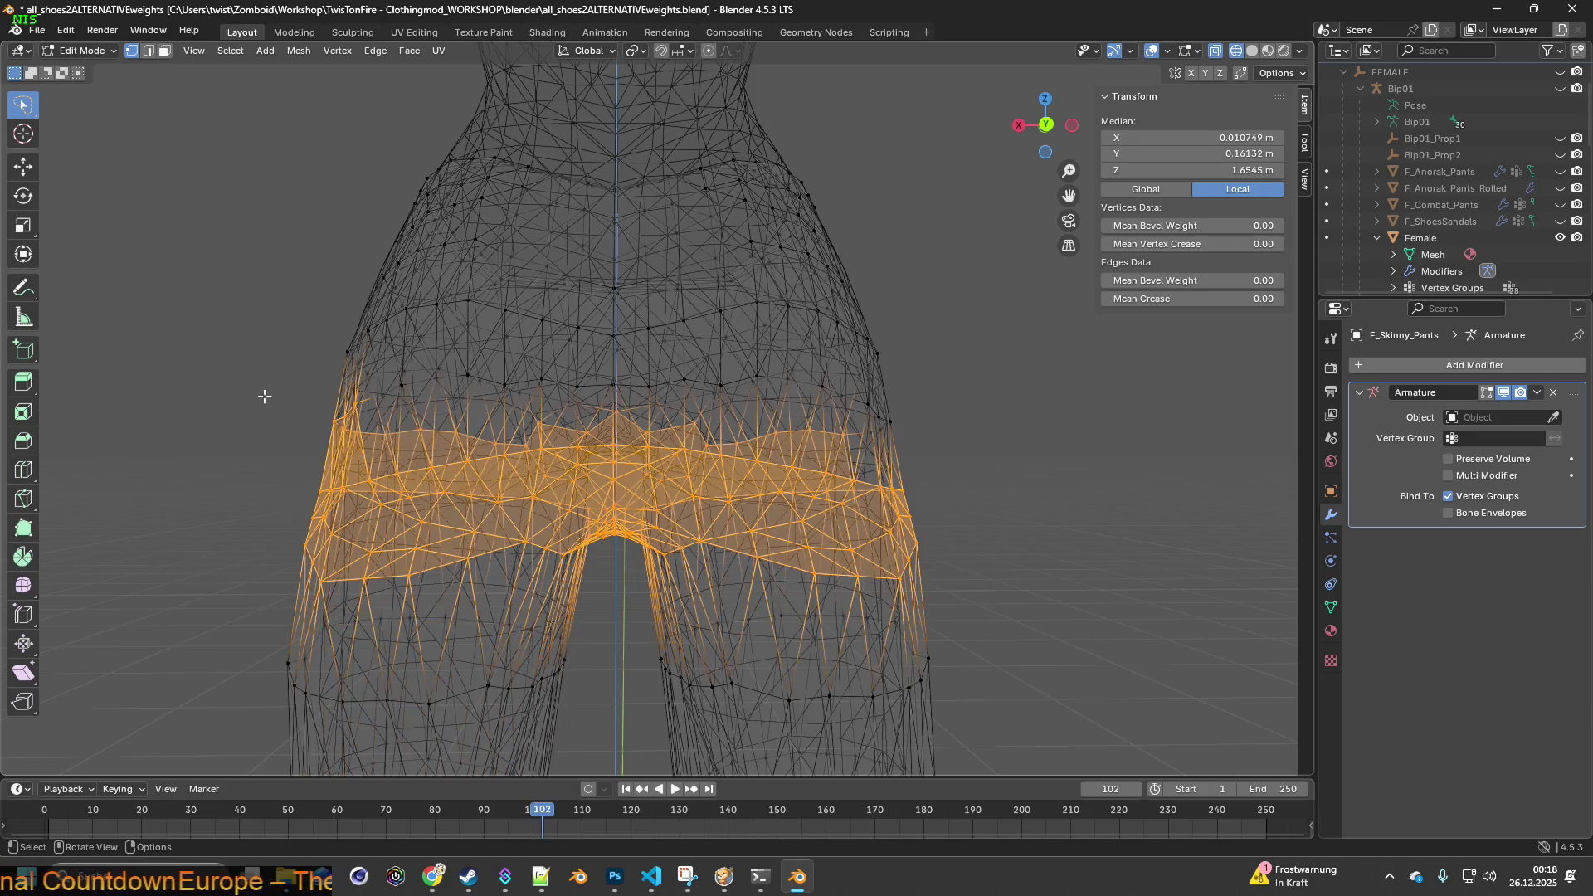
middle_click_drag(600, 498, 603, 614, "shift")
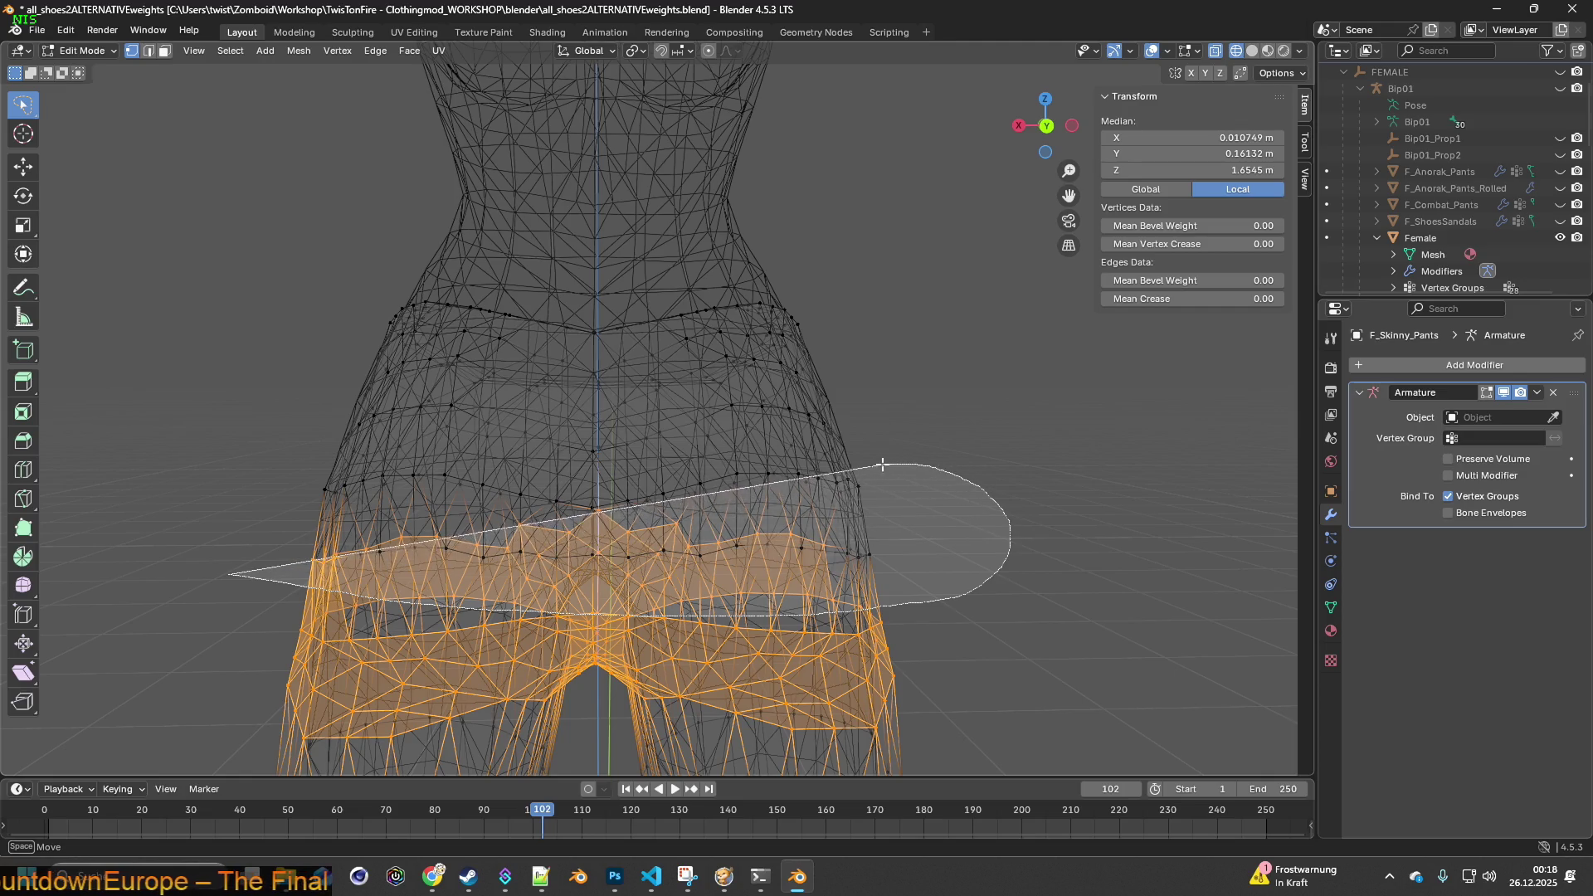
left_click_drag(382, 455, 382, 456, "shift")
mouse_move(382, 455)
middle_mouse_down()
mouse_move(698, 537)
mouse_move(1002, 554)
mouse_move(685, 536)
mouse_move(547, 550)
middle_mouse_up()
mouse_move(782, 452)
middle_mouse_down()
mouse_move(849, 520)
mouse_move(659, 533)
middle_mouse_up()
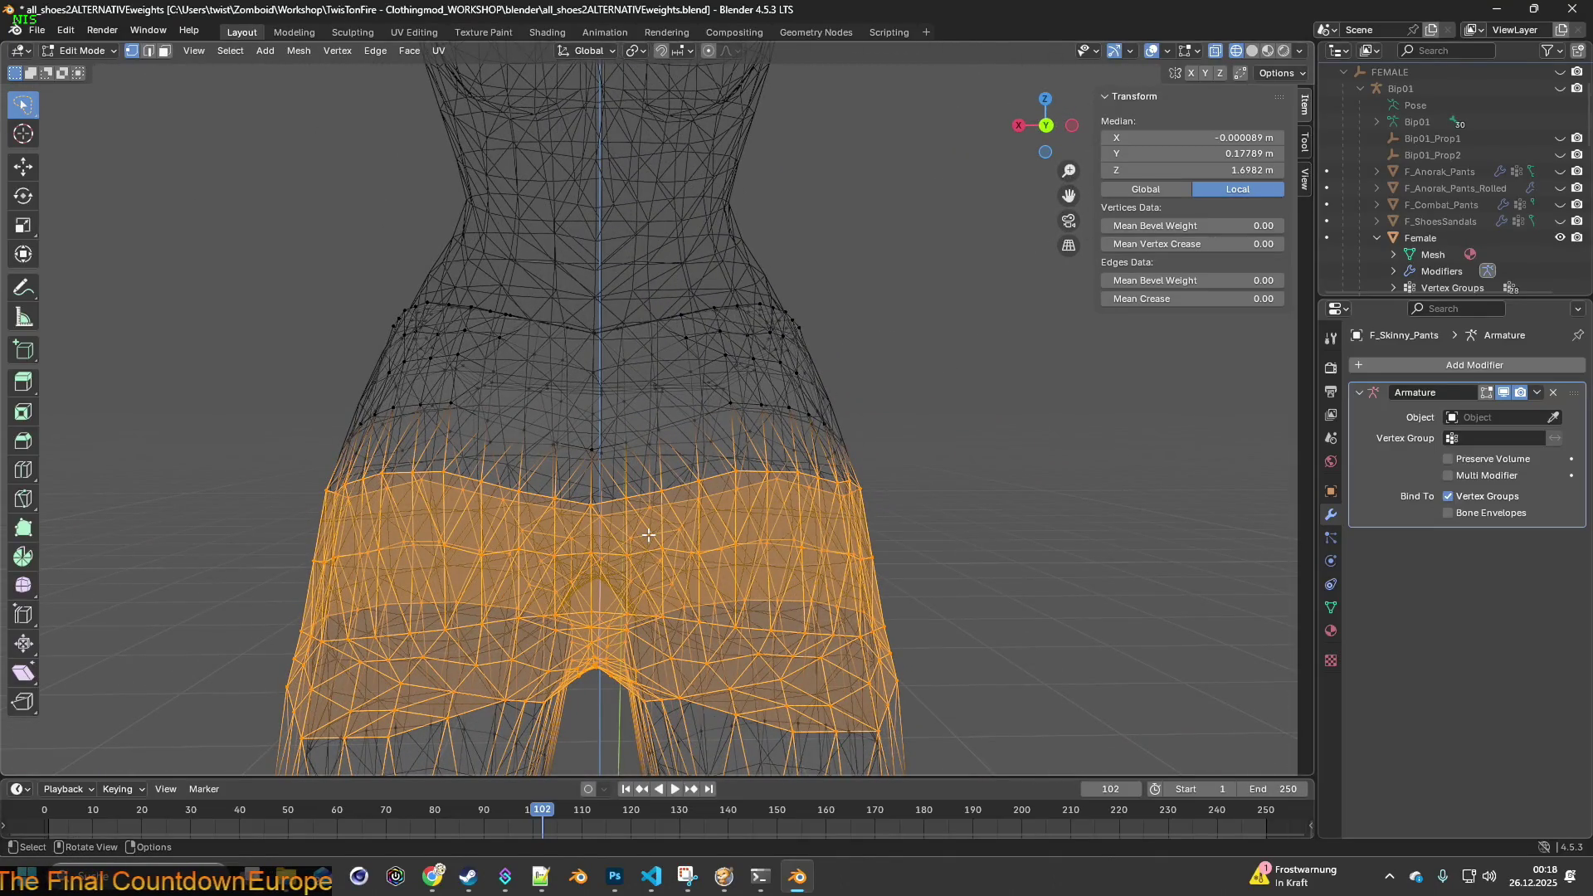
key("g")
key("z")
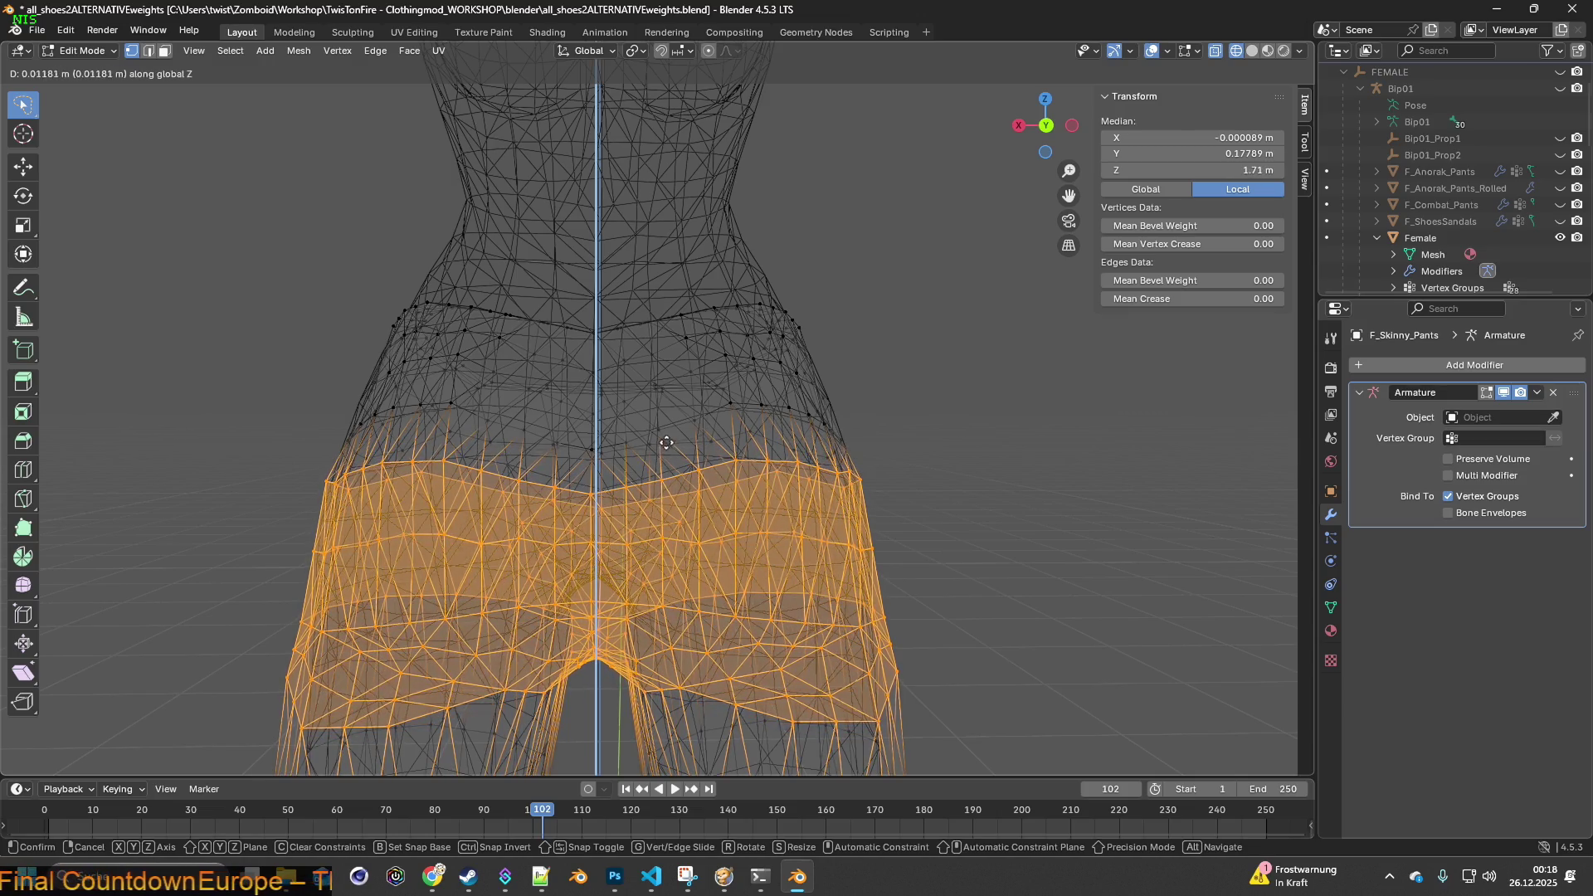
left_click(676, 387)
mouse_move(661, 423)
middle_mouse_down()
mouse_move(669, 445)
mouse_move(579, 473)
mouse_move(577, 493)
middle_mouse_up()
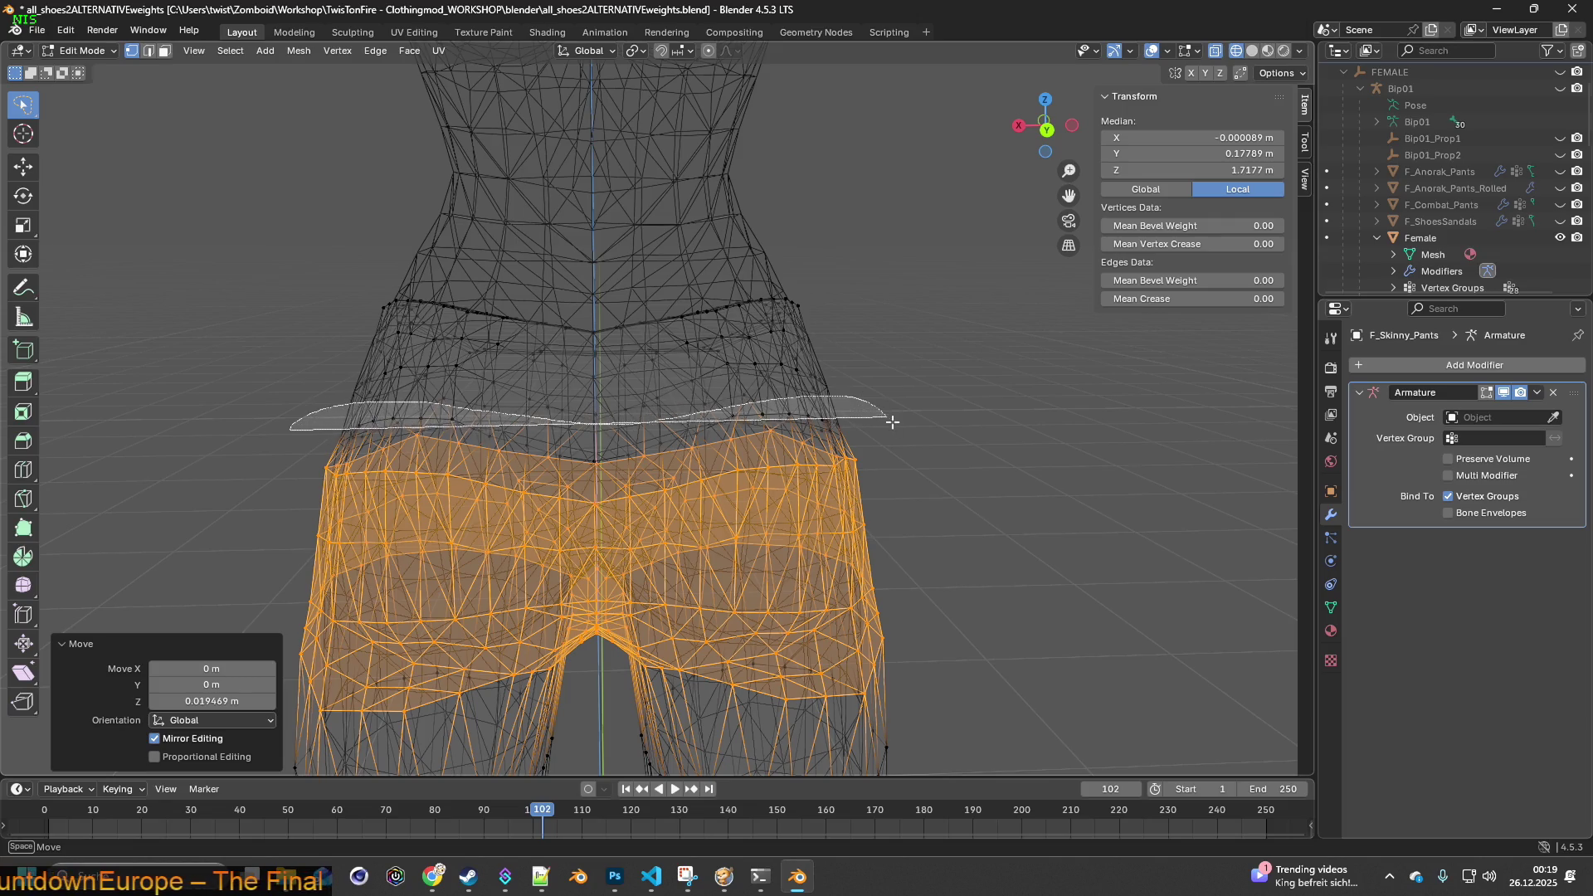
mouse_move(589, 543)
middle_mouse_down()
mouse_move(722, 532)
mouse_move(659, 532)
mouse_move(705, 500)
mouse_move(882, 537)
mouse_move(565, 543)
mouse_move(544, 528)
middle_mouse_up()
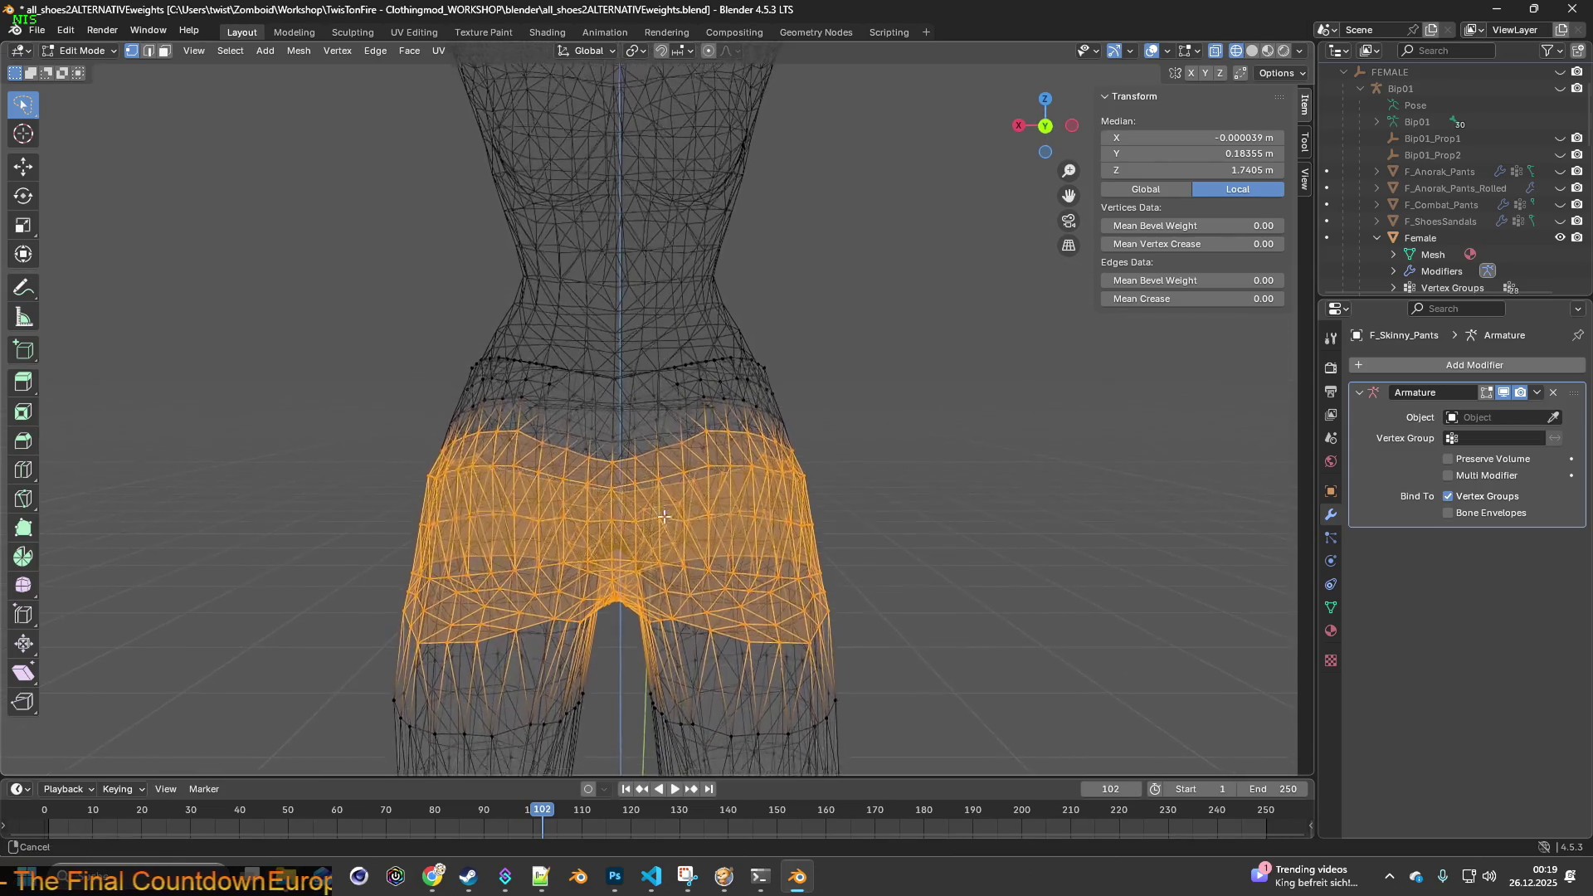
middle_click_drag(664, 515, 676, 563)
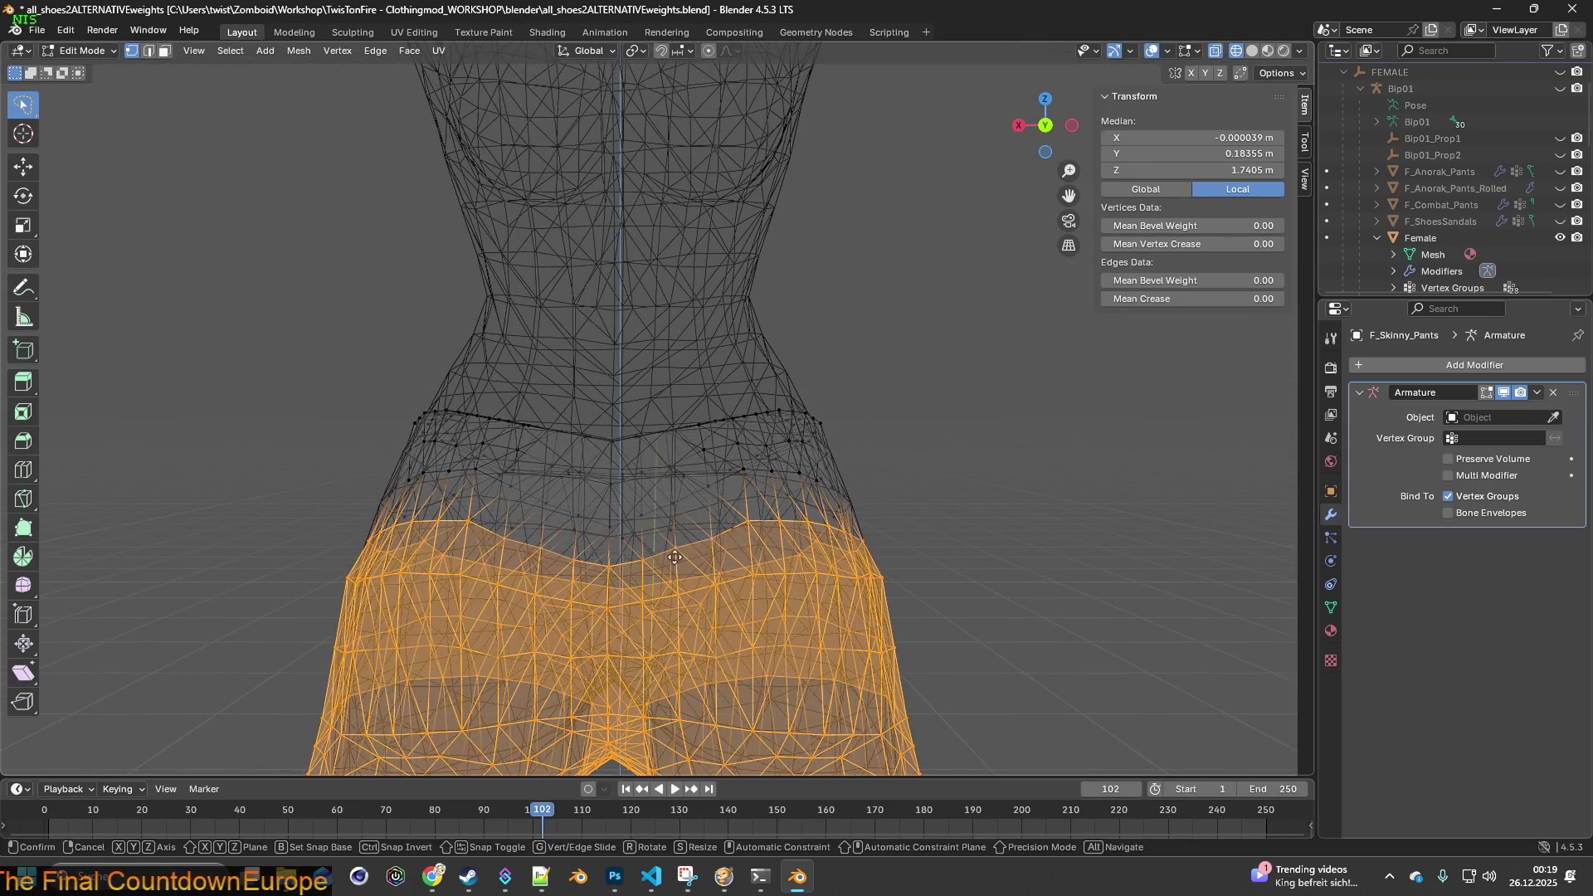
- Raise the waist band a further 0.01263 m along Z, then clear the selection
key("z")
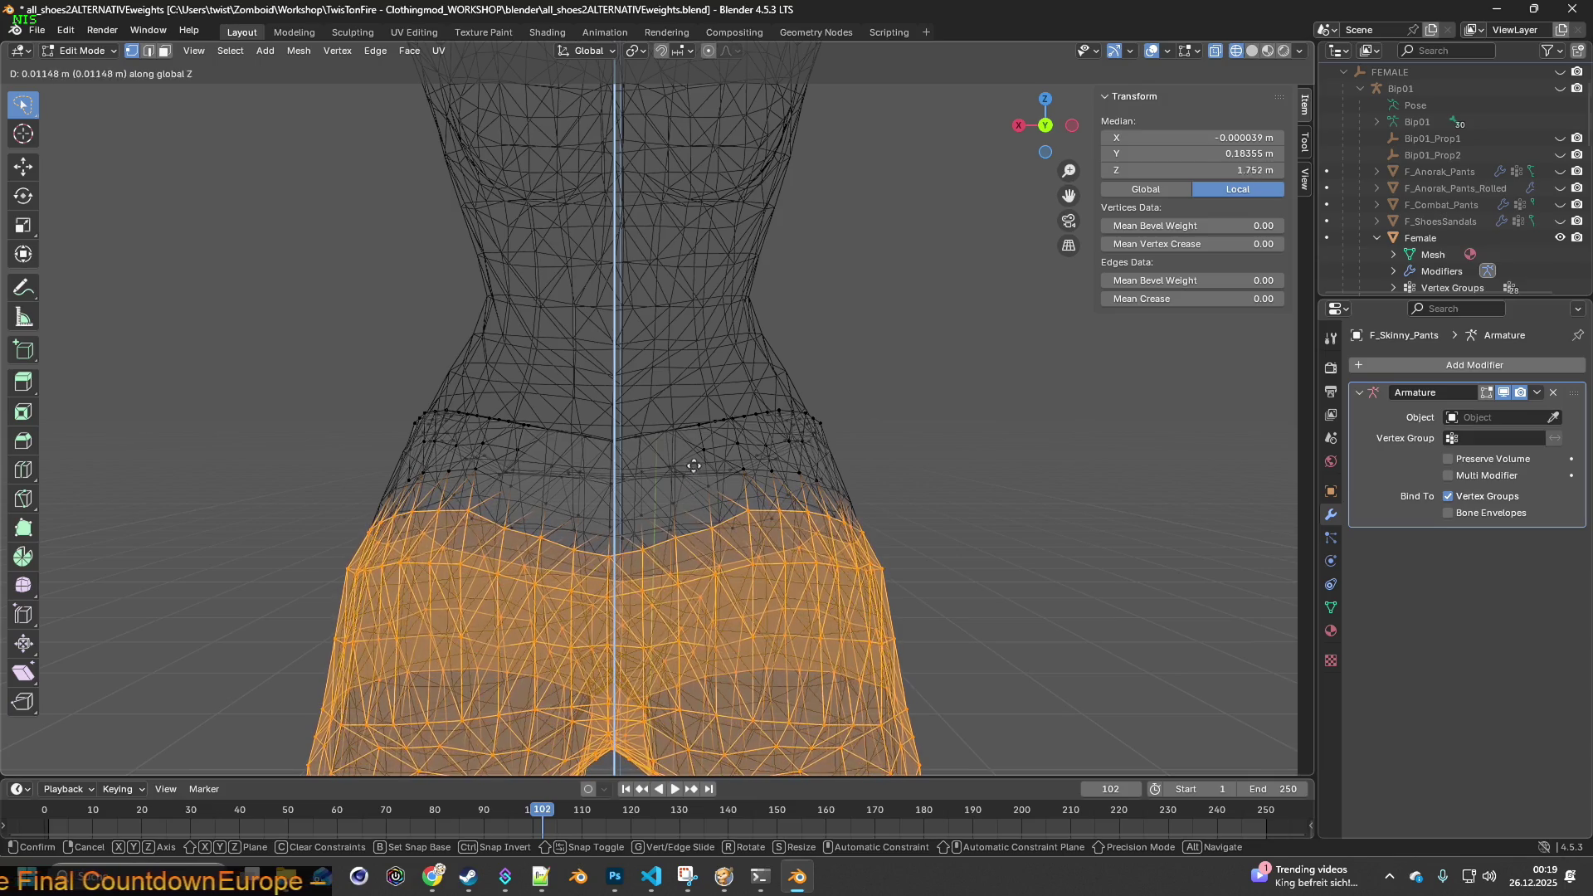
left_click(697, 457)
mouse_move(697, 457)
middle_mouse_down()
mouse_move(638, 490)
mouse_move(730, 544)
mouse_move(759, 516)
mouse_move(967, 551)
mouse_move(690, 637)
mouse_move(697, 550)
middle_mouse_up()
scroll(690, 639, "up", 3)
scroll(689, 639, "down", 3)
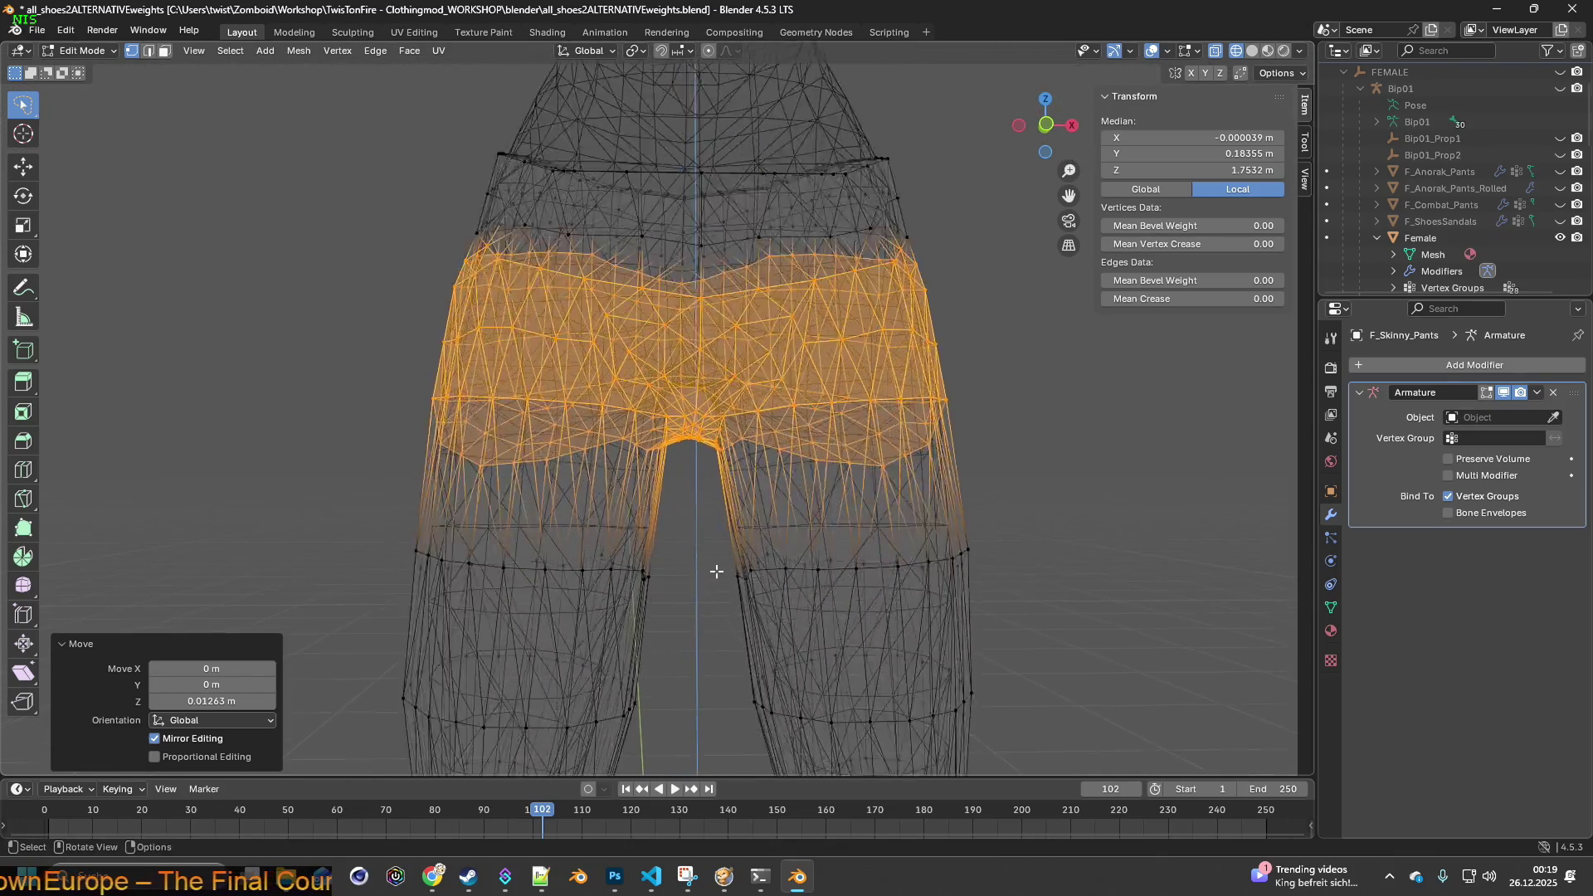
left_click(709, 614)
scroll(708, 622, "up", 2)
- Select the inner crotch vertices and shrink them slightly by scaling
mouse_move(708, 622)
middle_mouse_down()
mouse_move(708, 605)
mouse_move(710, 624)
middle_mouse_up()
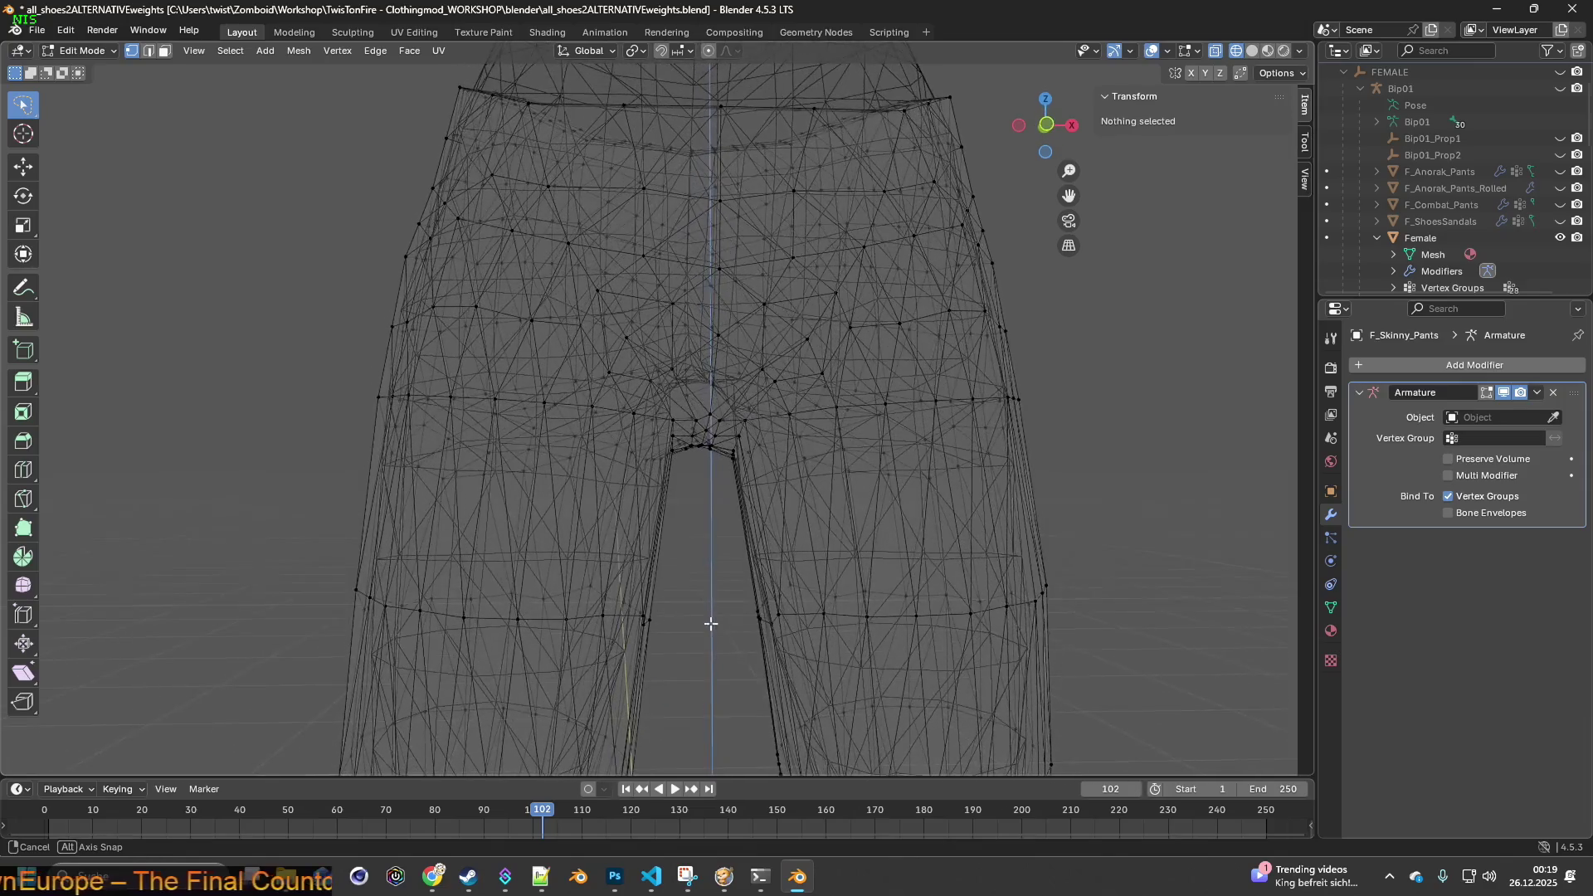
scroll(698, 593, "up", 4)
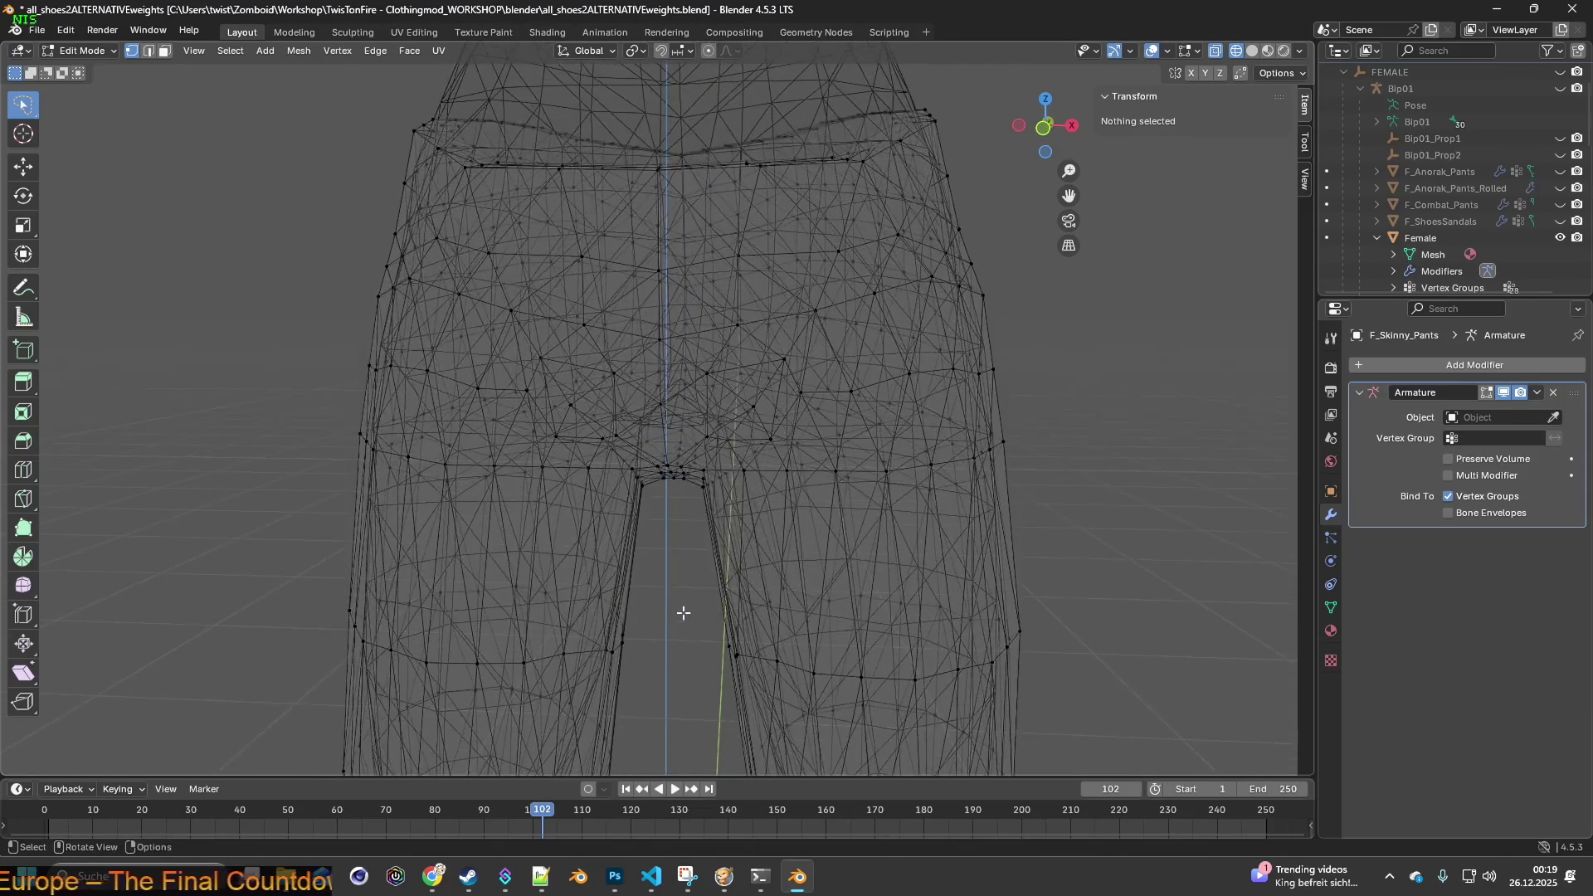
middle_click_drag(697, 586, 697, 572)
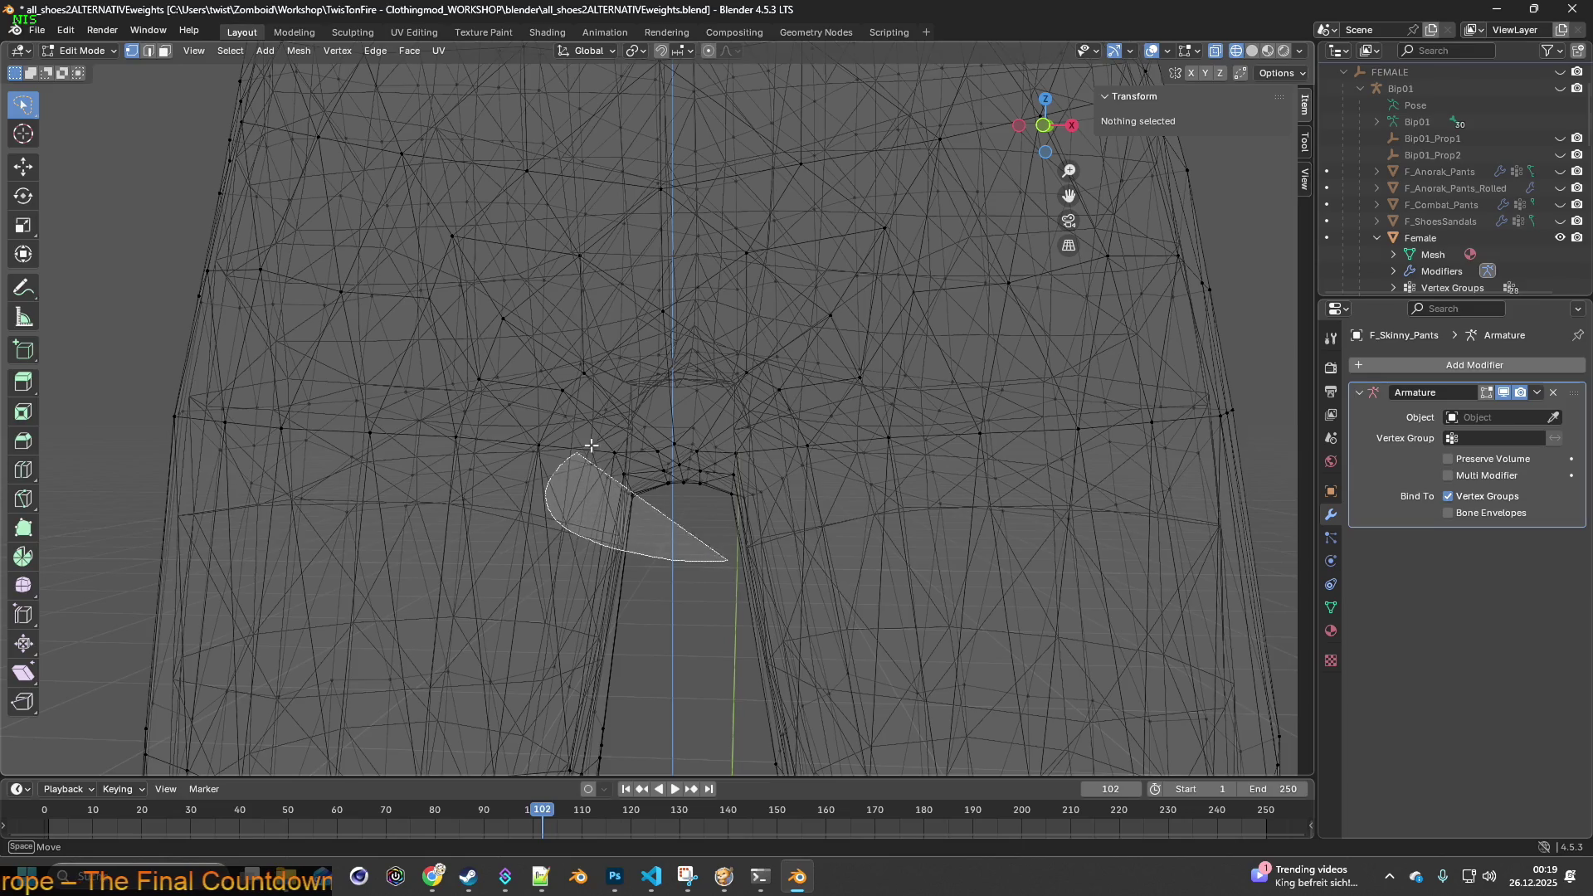
left_click_drag(809, 532, 809, 533)
mouse_move(809, 533)
middle_mouse_down()
mouse_move(808, 551)
mouse_move(827, 532)
middle_mouse_up()
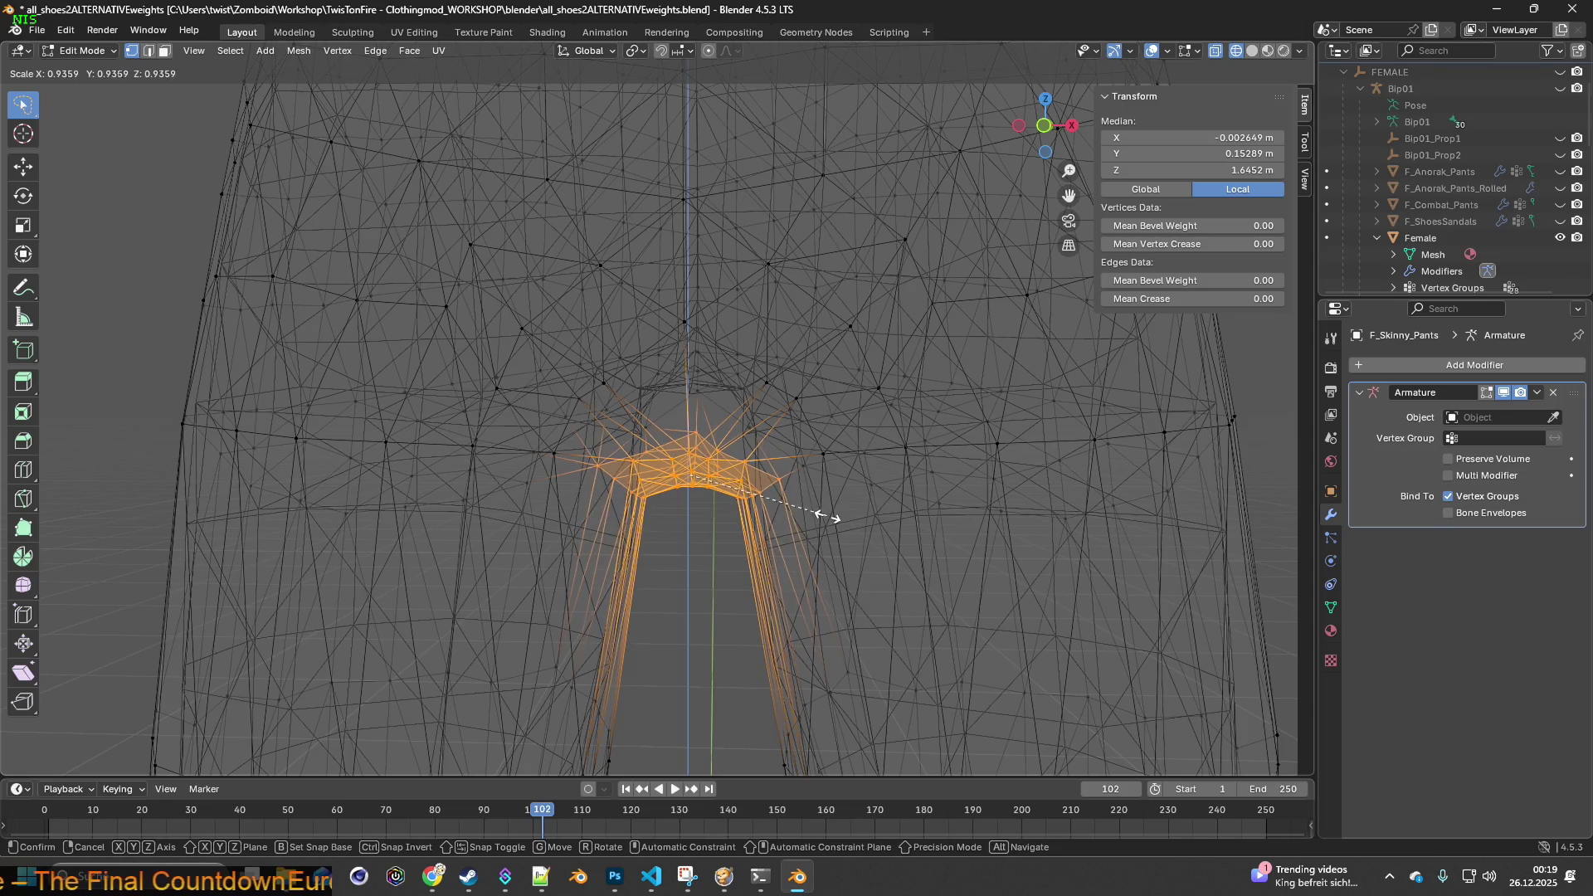
left_click(796, 519)
mouse_move(800, 523)
middle_mouse_down()
mouse_move(739, 576)
mouse_move(777, 556)
mouse_move(785, 497)
mouse_move(768, 505)
mouse_move(804, 522)
mouse_move(787, 521)
mouse_move(807, 548)
middle_mouse_up()
key("s")
left_click(823, 506)
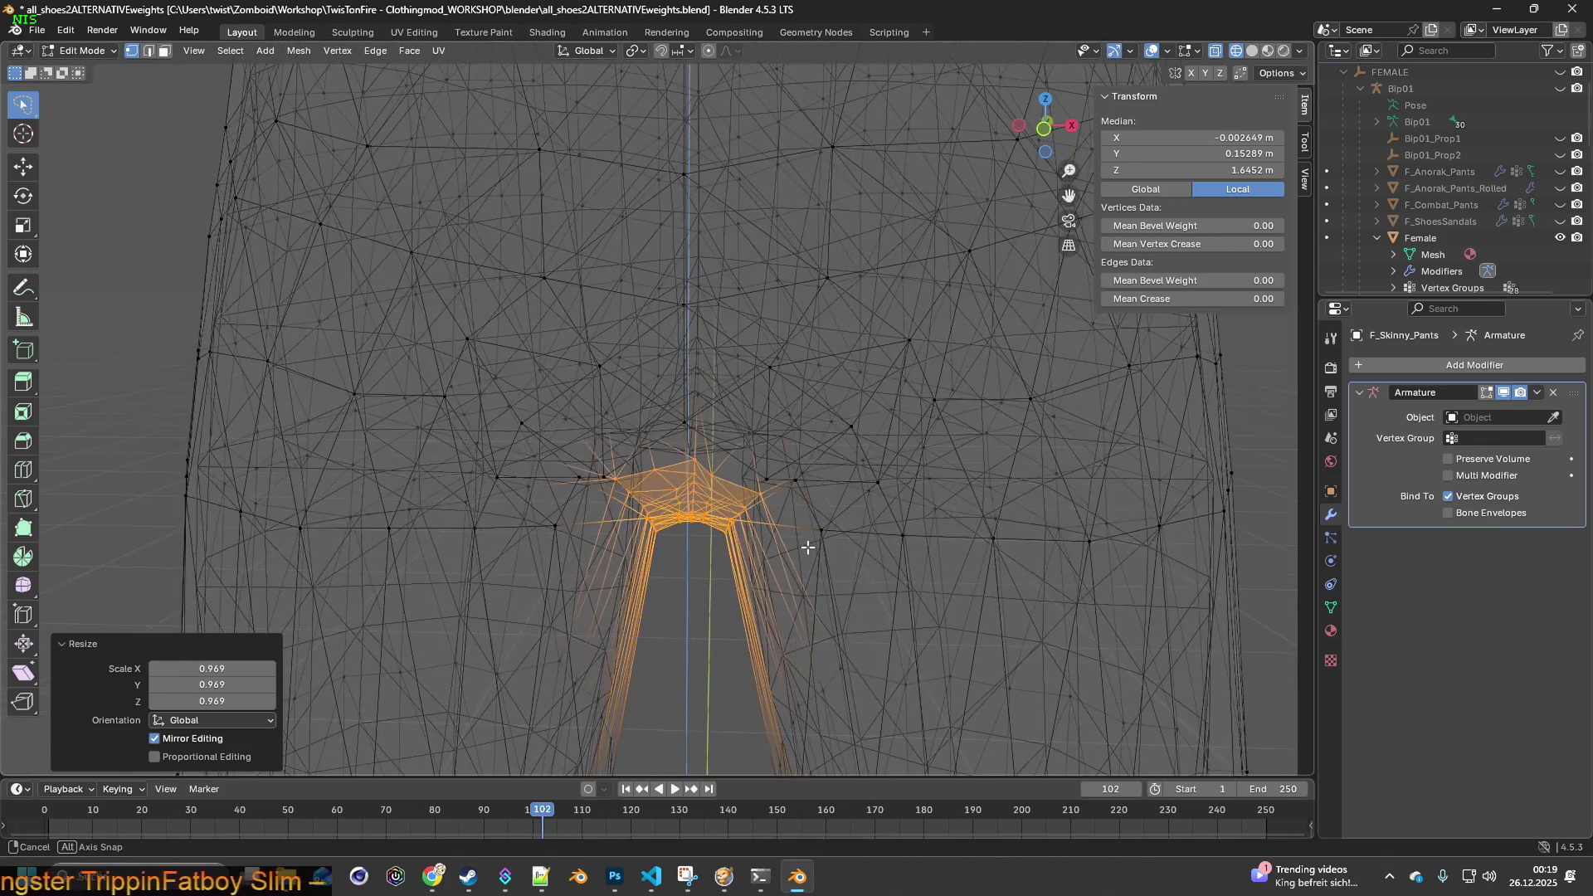
scroll(688, 603, "down", 3)
mouse_move(651, 586)
middle_mouse_down()
mouse_move(331, 569)
mouse_move(611, 576)
mouse_move(683, 544)
middle_mouse_up()
left_click(638, 583)
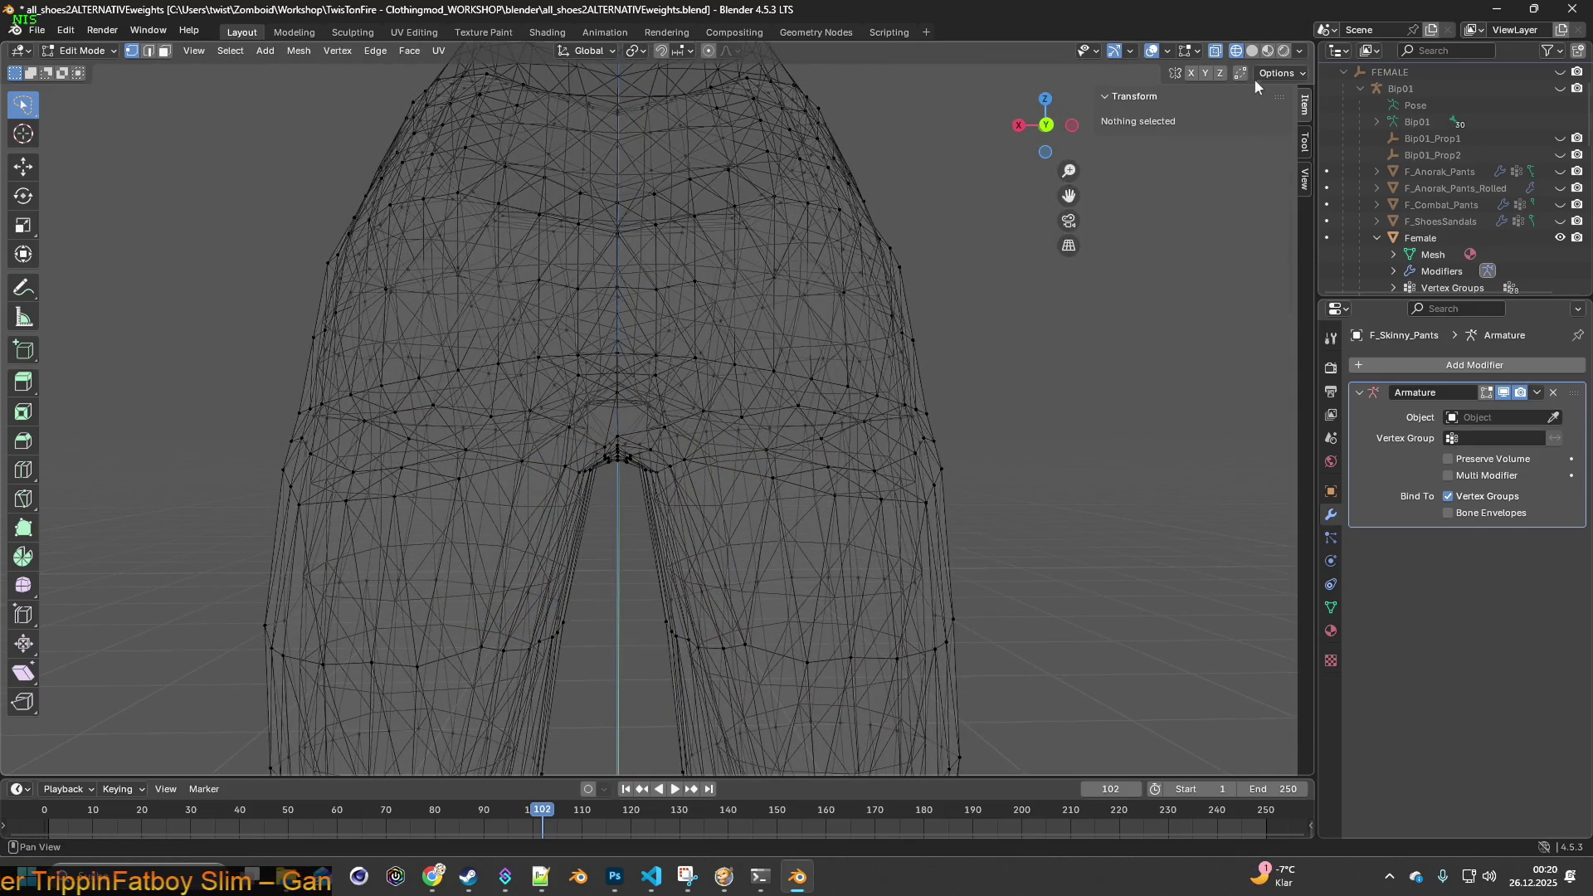
- In Material Preview, shift the left crotch-edge vertices sideways along X
left_click(1268, 51)
scroll(647, 534, "up", 5)
mouse_move(633, 496)
middle_mouse_down()
mouse_move(636, 580)
mouse_move(615, 473)
mouse_move(633, 614)
mouse_move(613, 576)
mouse_move(643, 574)
middle_mouse_up()
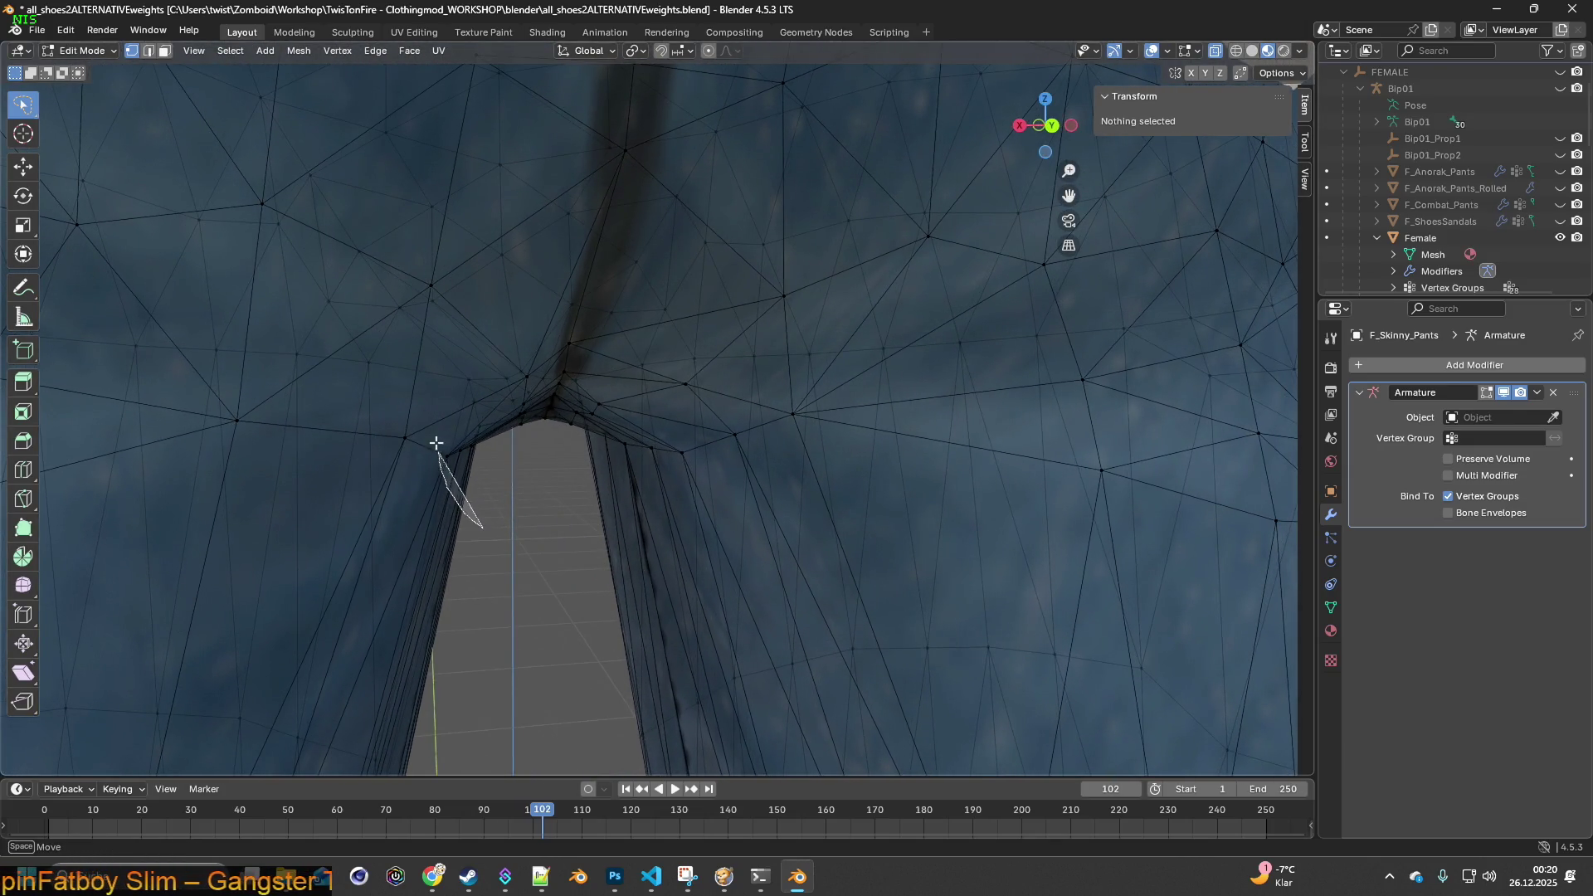
left_click_drag(466, 365, 468, 369)
key("g")
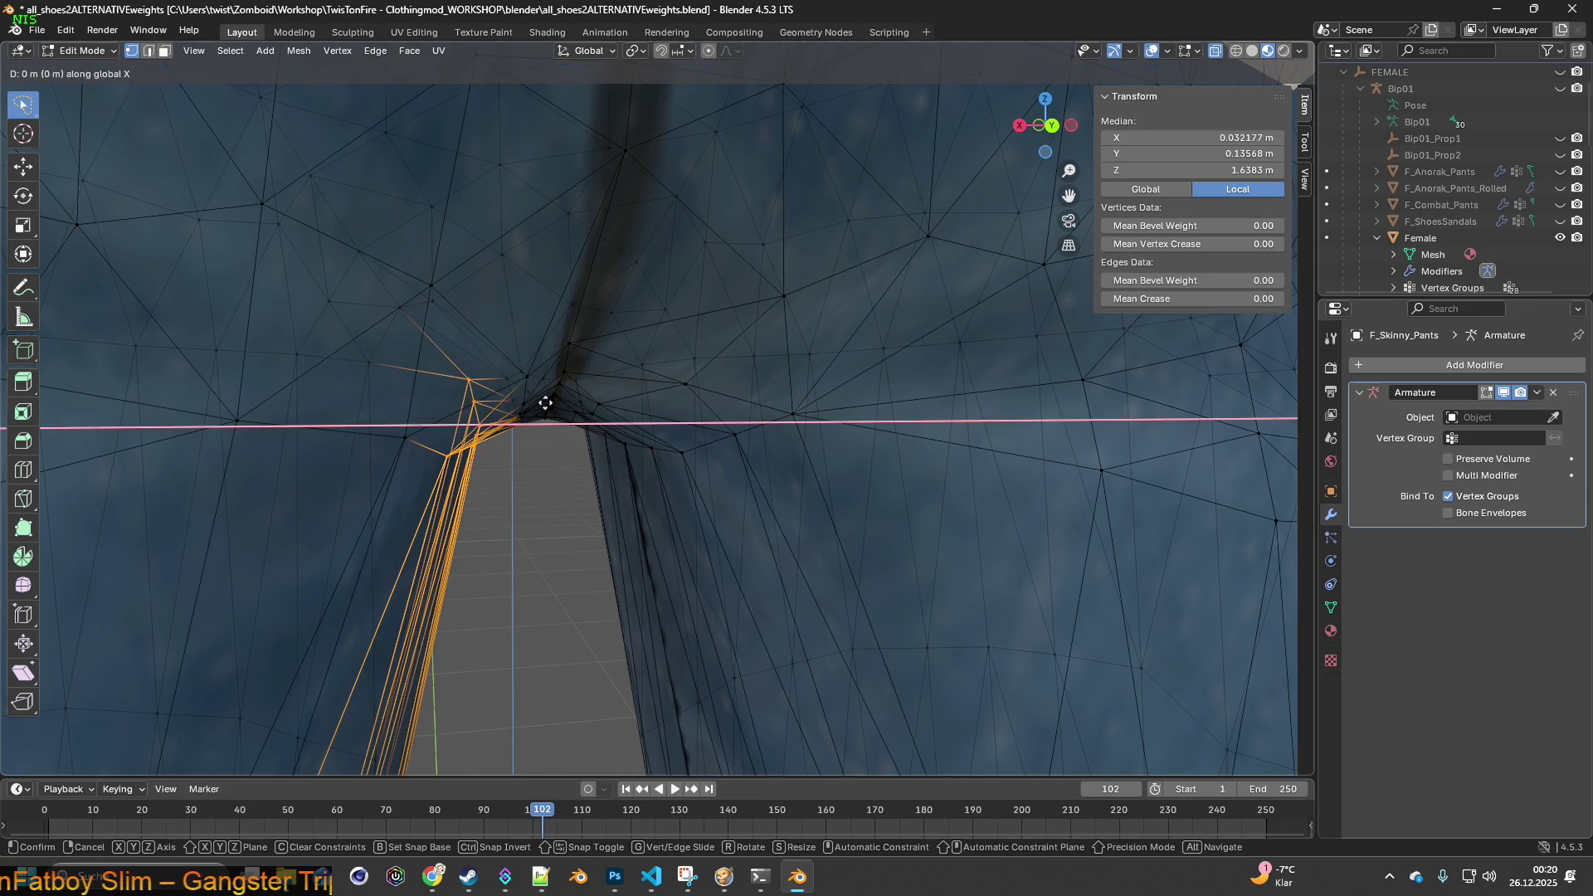
left_click(559, 403)
middle_click_drag(634, 484, 604, 472)
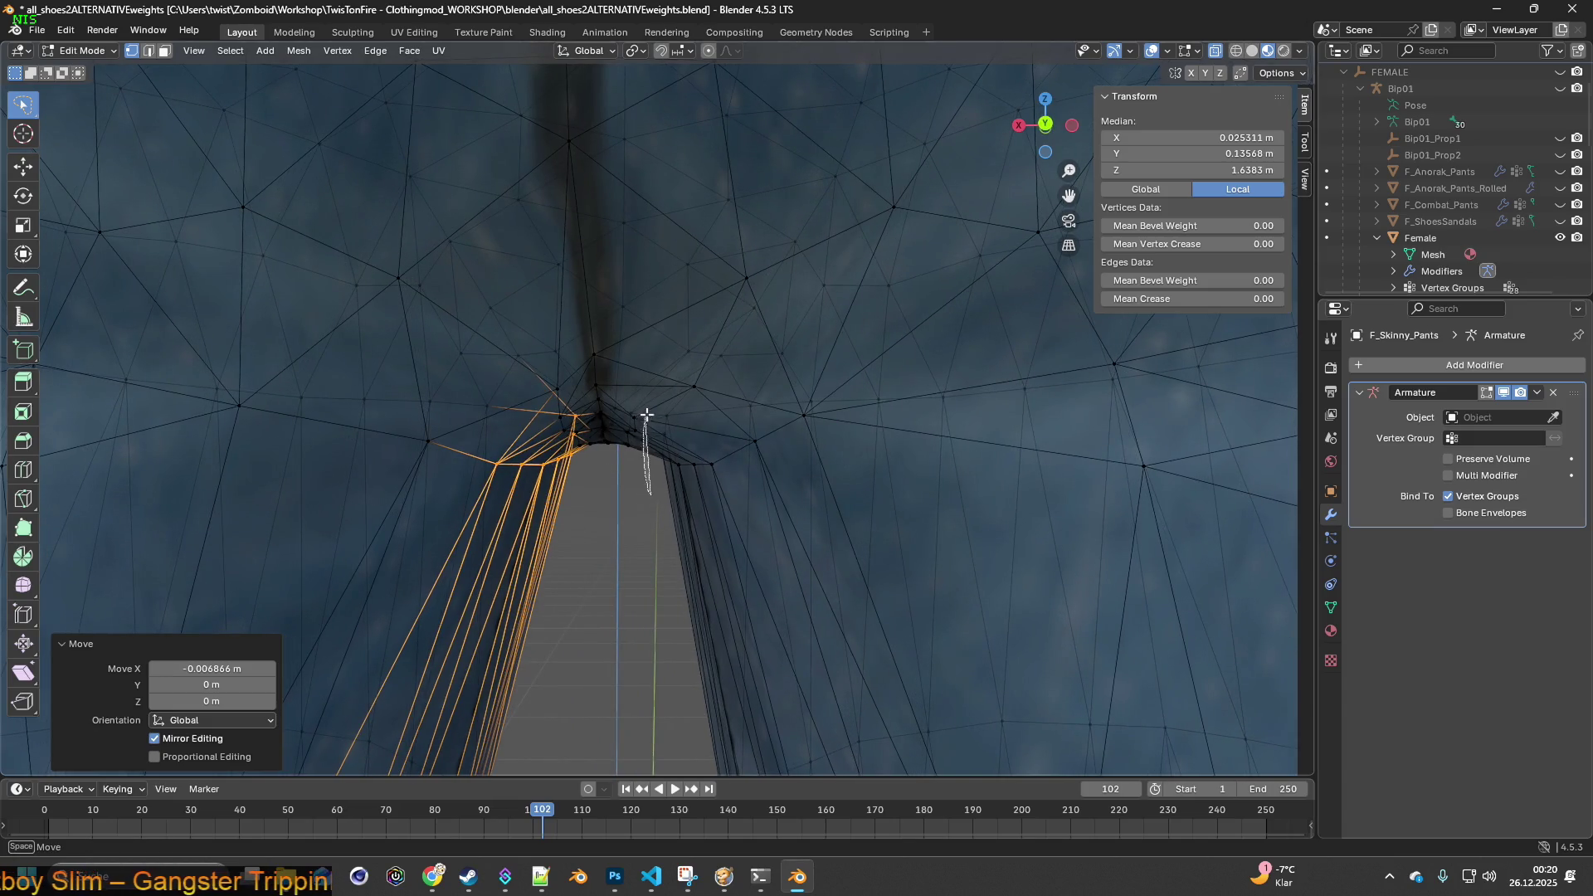
- Shift the right crotch-edge vertices 0.009041 m along X, then return to Object Mode
left_click_drag(734, 486, 736, 488)
mouse_move(758, 498)
middle_mouse_down()
mouse_move(722, 498)
mouse_move(768, 498)
middle_mouse_up()
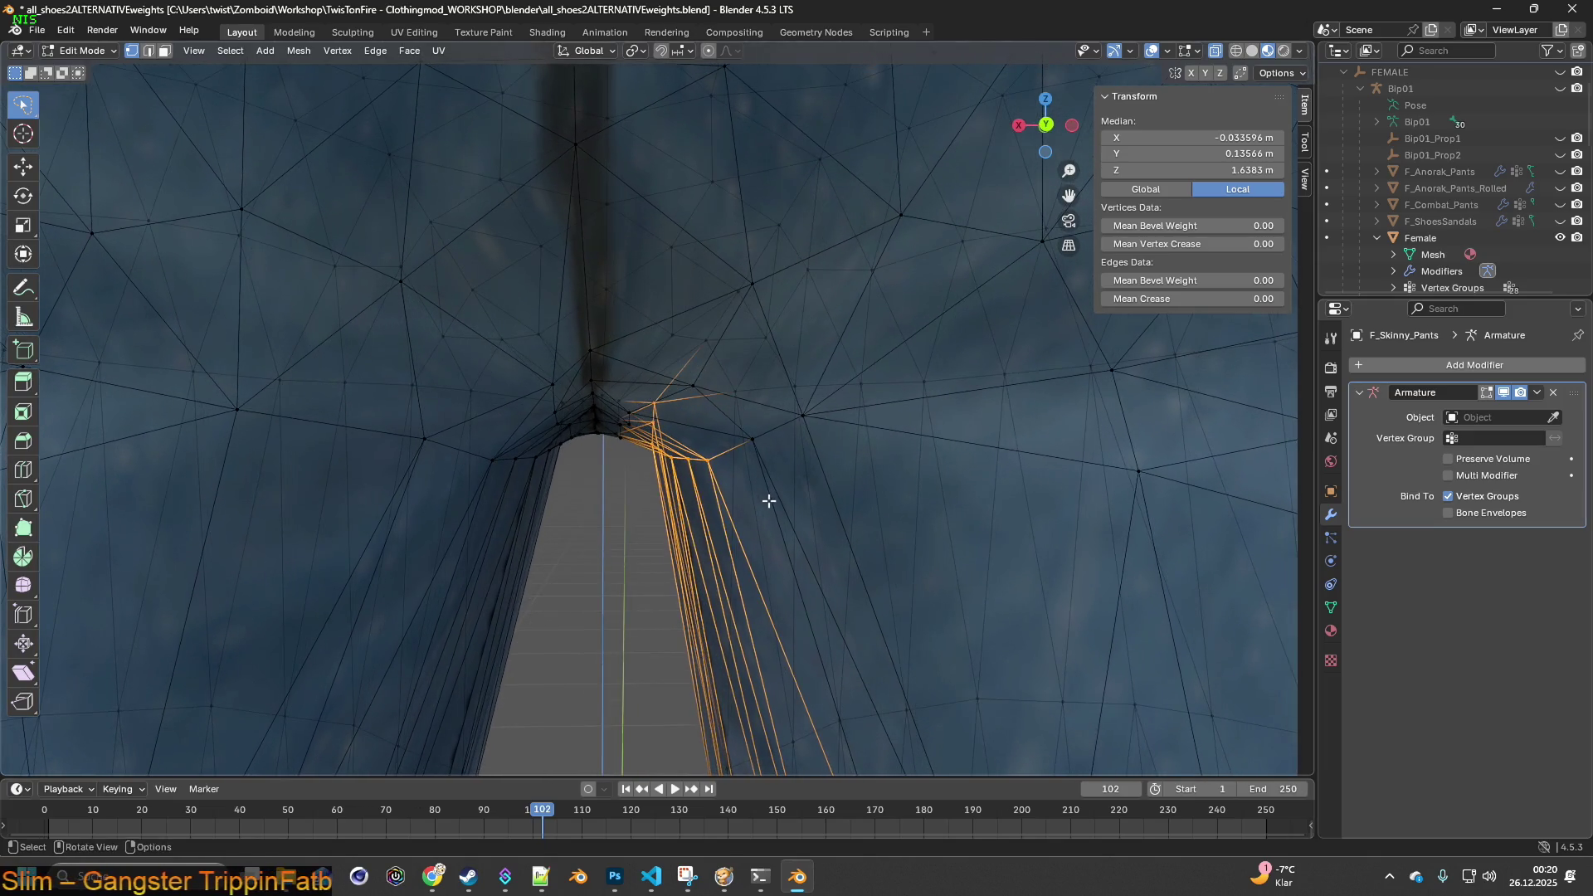
key("g")
key("x")
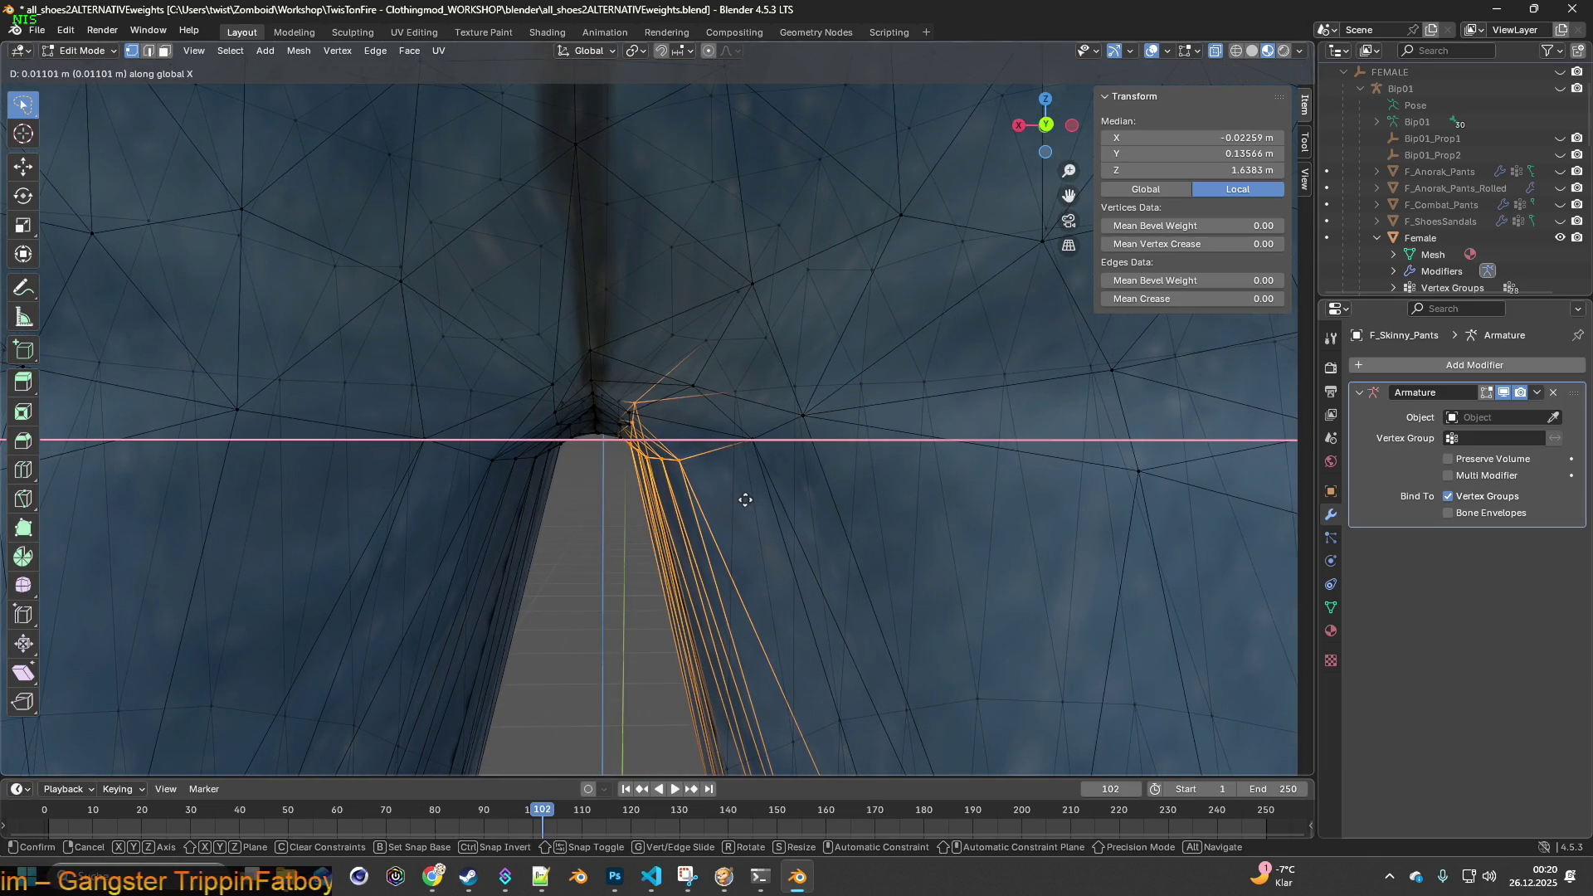
left_click(747, 500)
mouse_move(743, 498)
middle_mouse_down()
mouse_move(612, 507)
mouse_move(615, 448)
mouse_move(634, 428)
mouse_move(633, 509)
mouse_move(587, 555)
mouse_move(551, 639)
mouse_move(585, 404)
mouse_move(611, 522)
mouse_move(689, 505)
mouse_move(788, 581)
mouse_move(840, 590)
mouse_move(710, 390)
mouse_move(684, 386)
middle_mouse_up()
scroll(839, 590, "down", 5)
key("Tab")
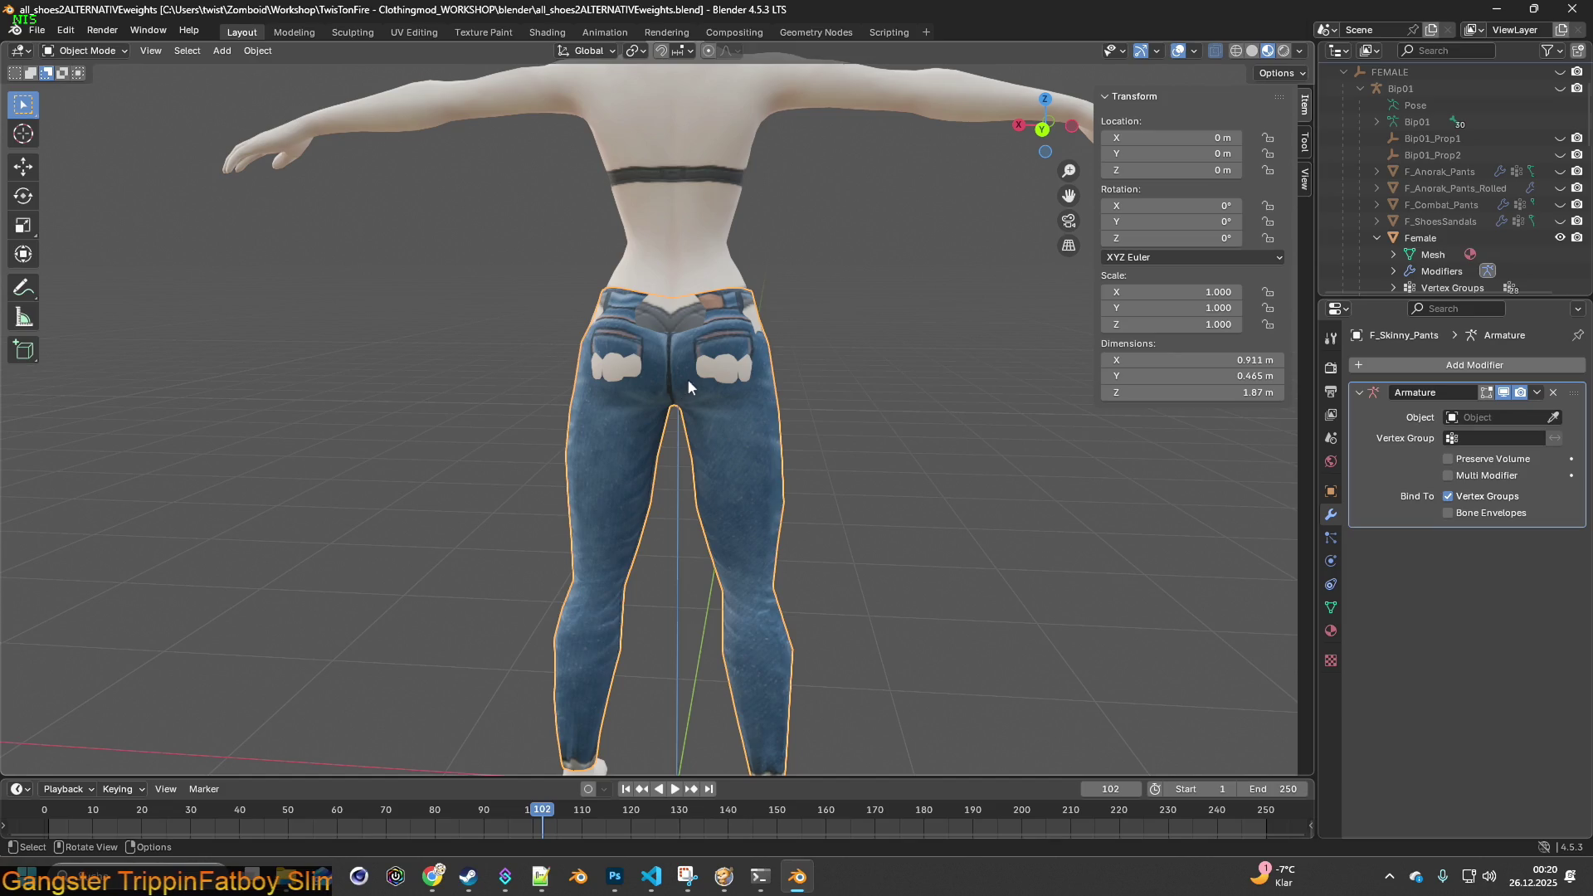
- Inspect the jeans from back and side, then show the Deform modifiers under Add Modifier
mouse_move(720, 370)
middle_mouse_down()
mouse_move(727, 411)
mouse_move(753, 413)
mouse_move(743, 426)
mouse_move(779, 417)
mouse_move(654, 431)
middle_mouse_up()
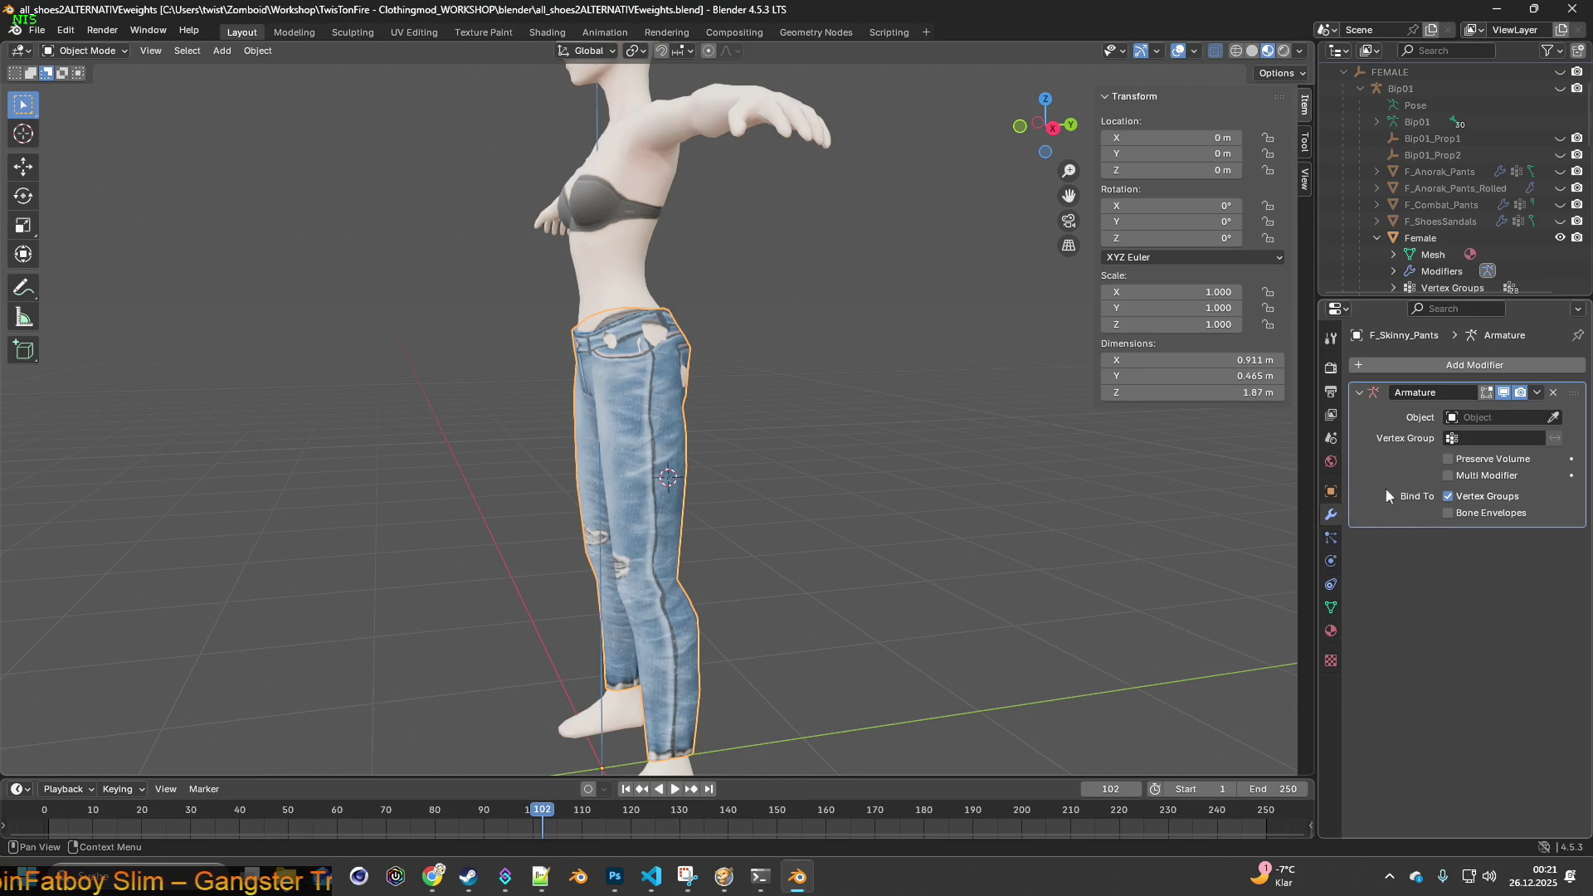
left_click(1402, 362)
mouse_move(1333, 406)
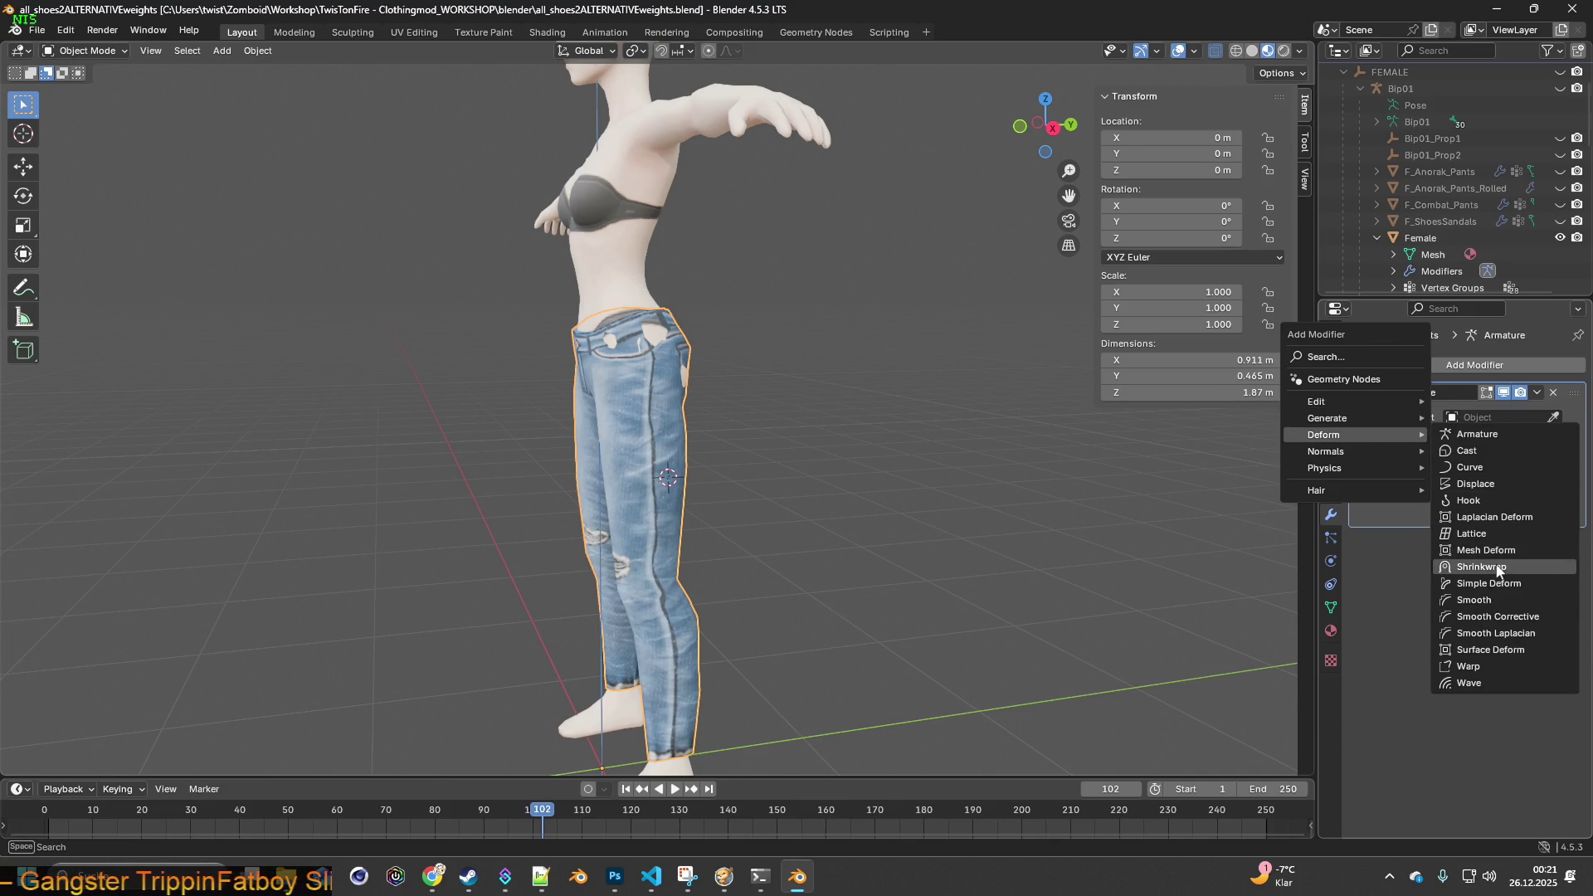
- Add a Shrinkwrap modifier targeting Female to the jeans and remove their Armature modifier
left_click(1483, 567)
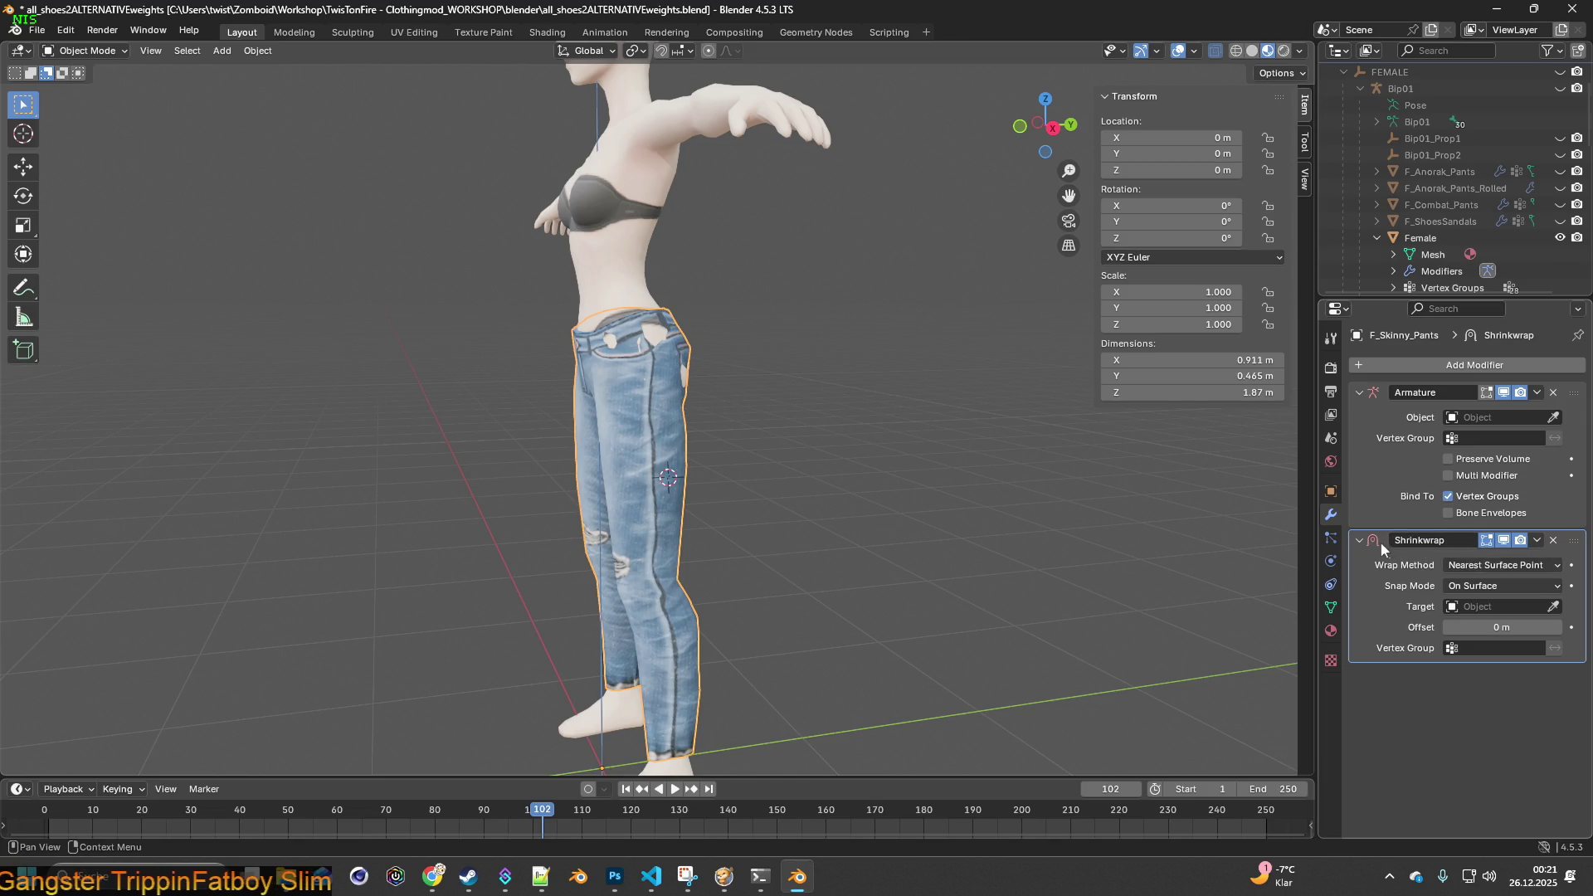
left_click(1553, 393)
left_click(1491, 458)
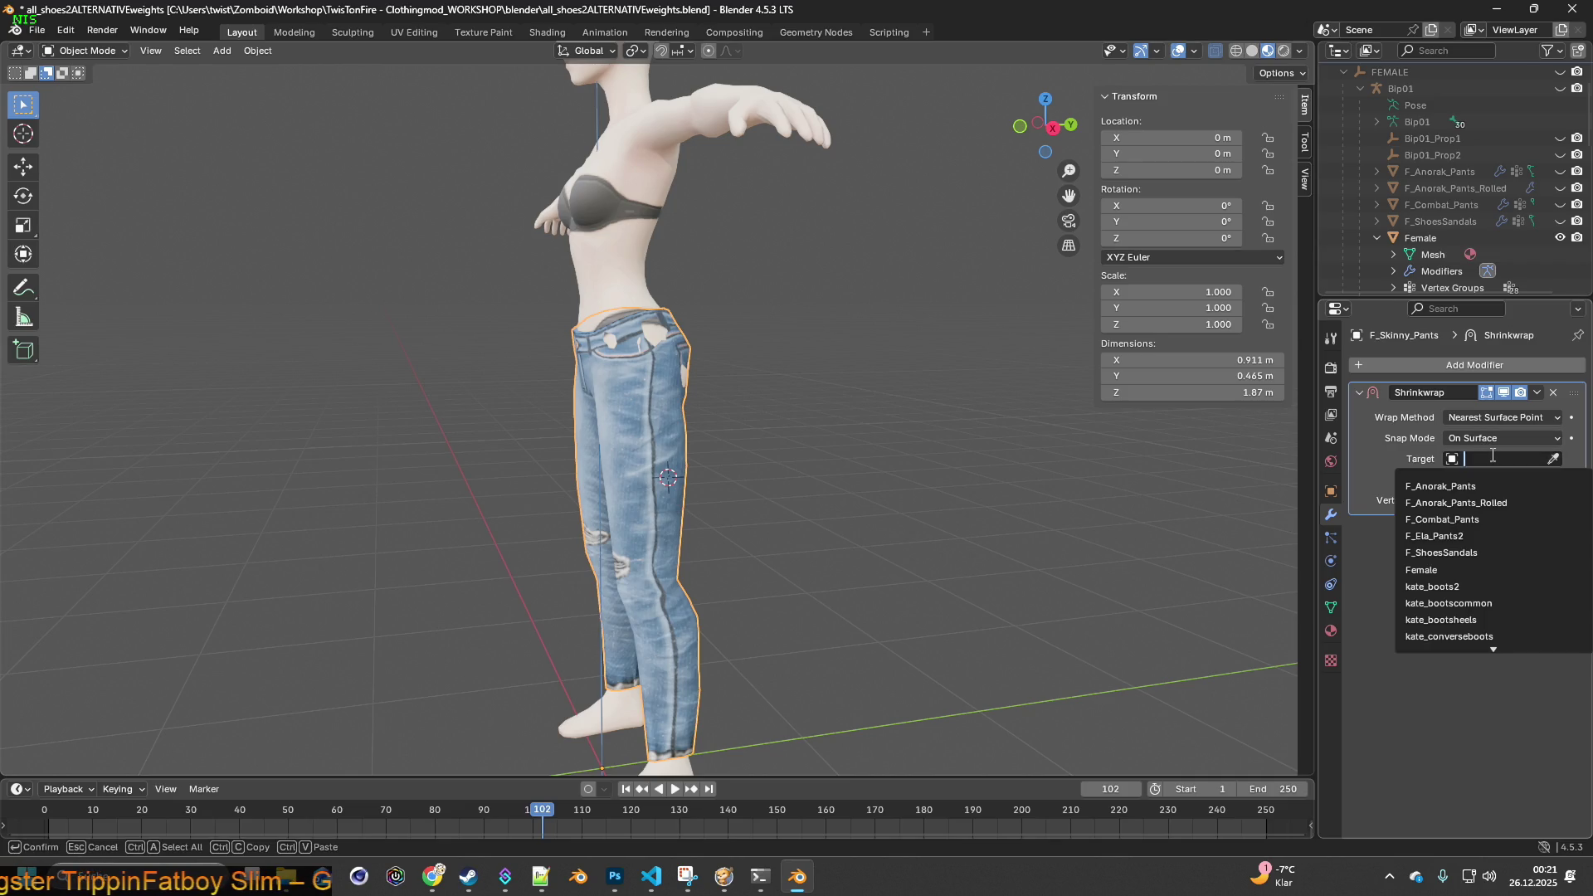
left_click(1477, 566)
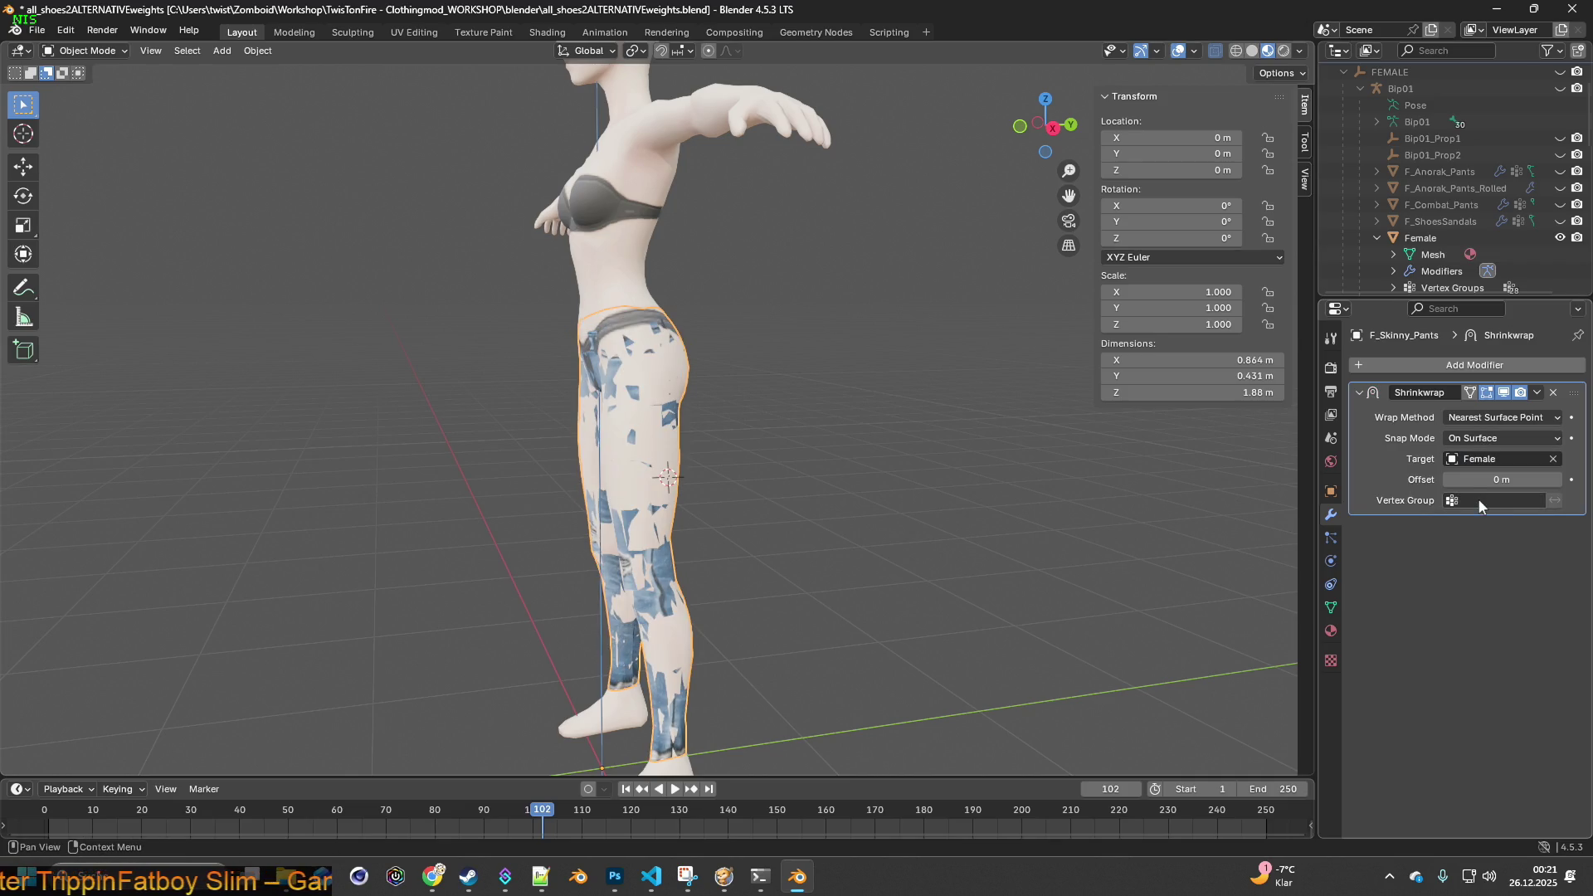
- Delete the jeans' old bone vertex groups, starting with Bip01_DressBack, and add a new ASS group
left_click(1330, 608)
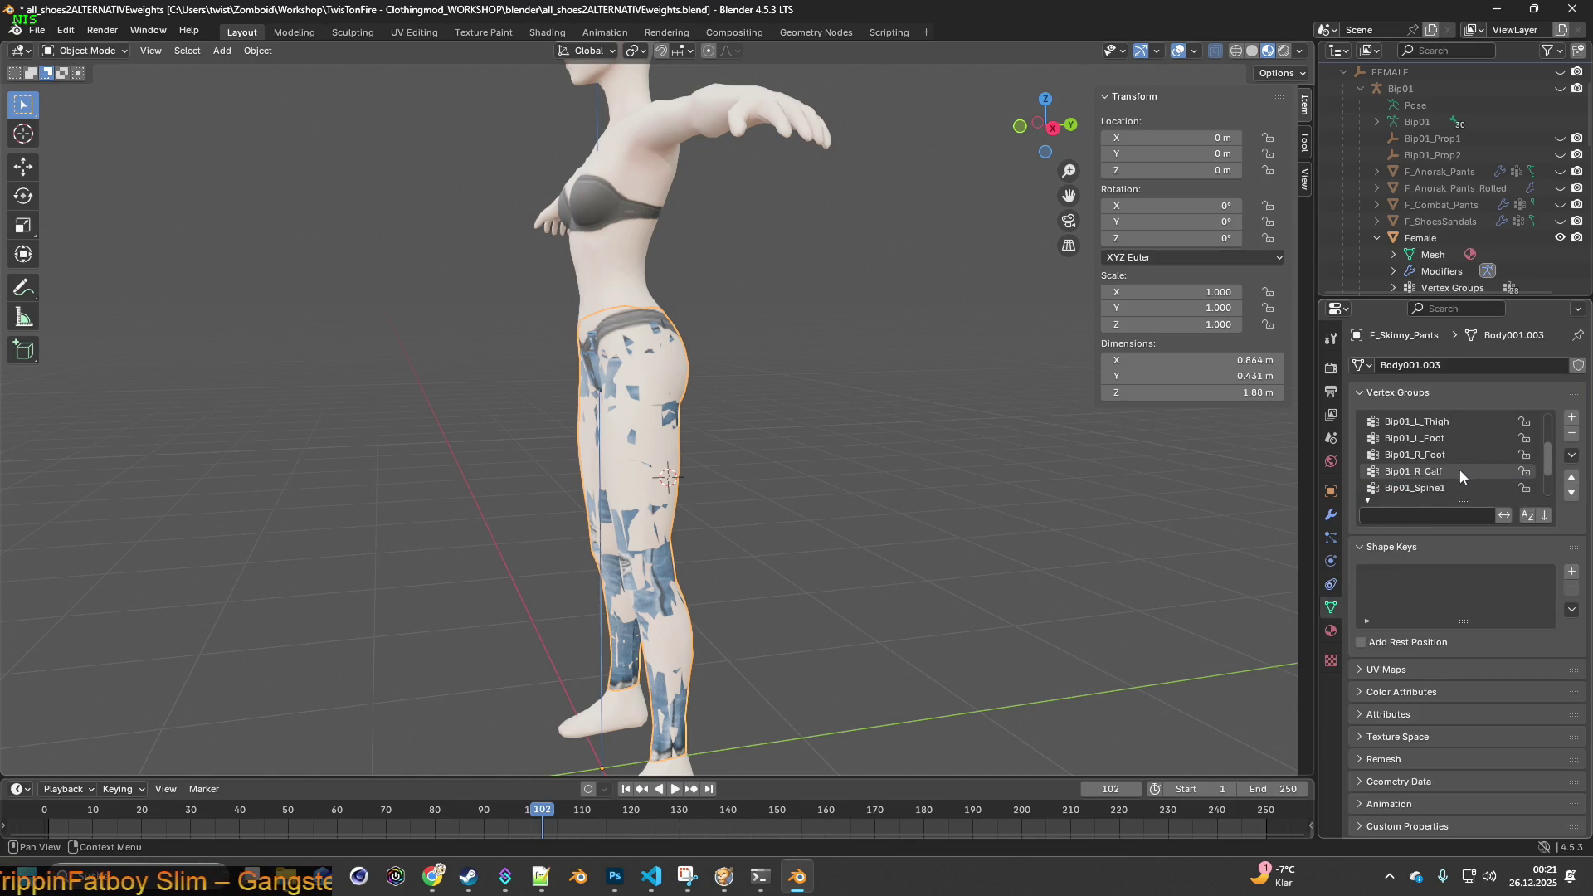
scroll(1456, 469, "down", 3)
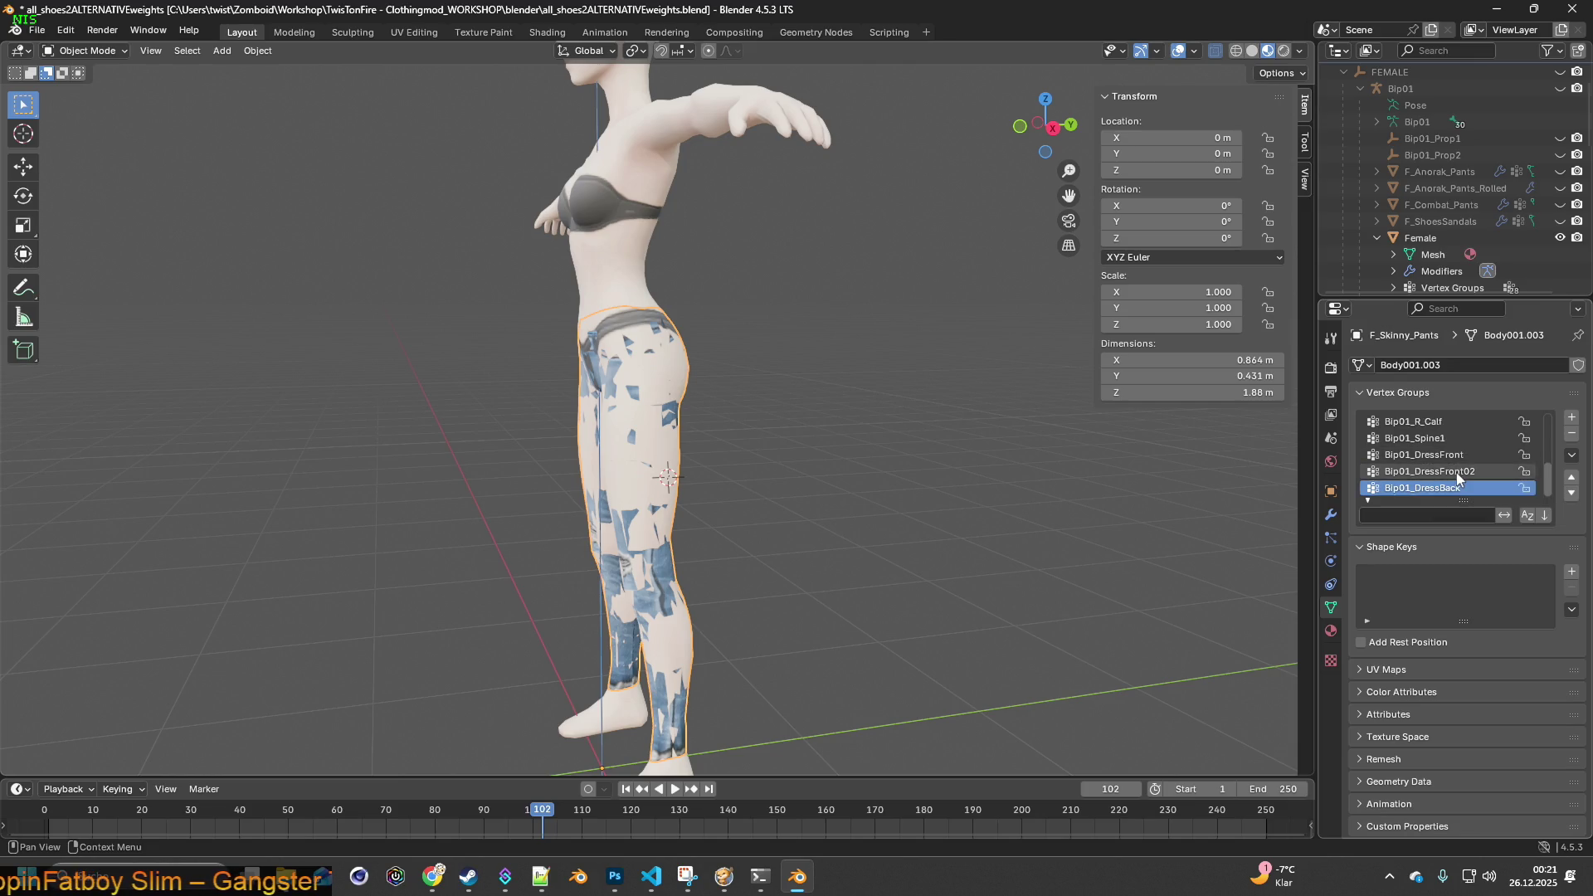
scroll(1443, 482, "up", 10)
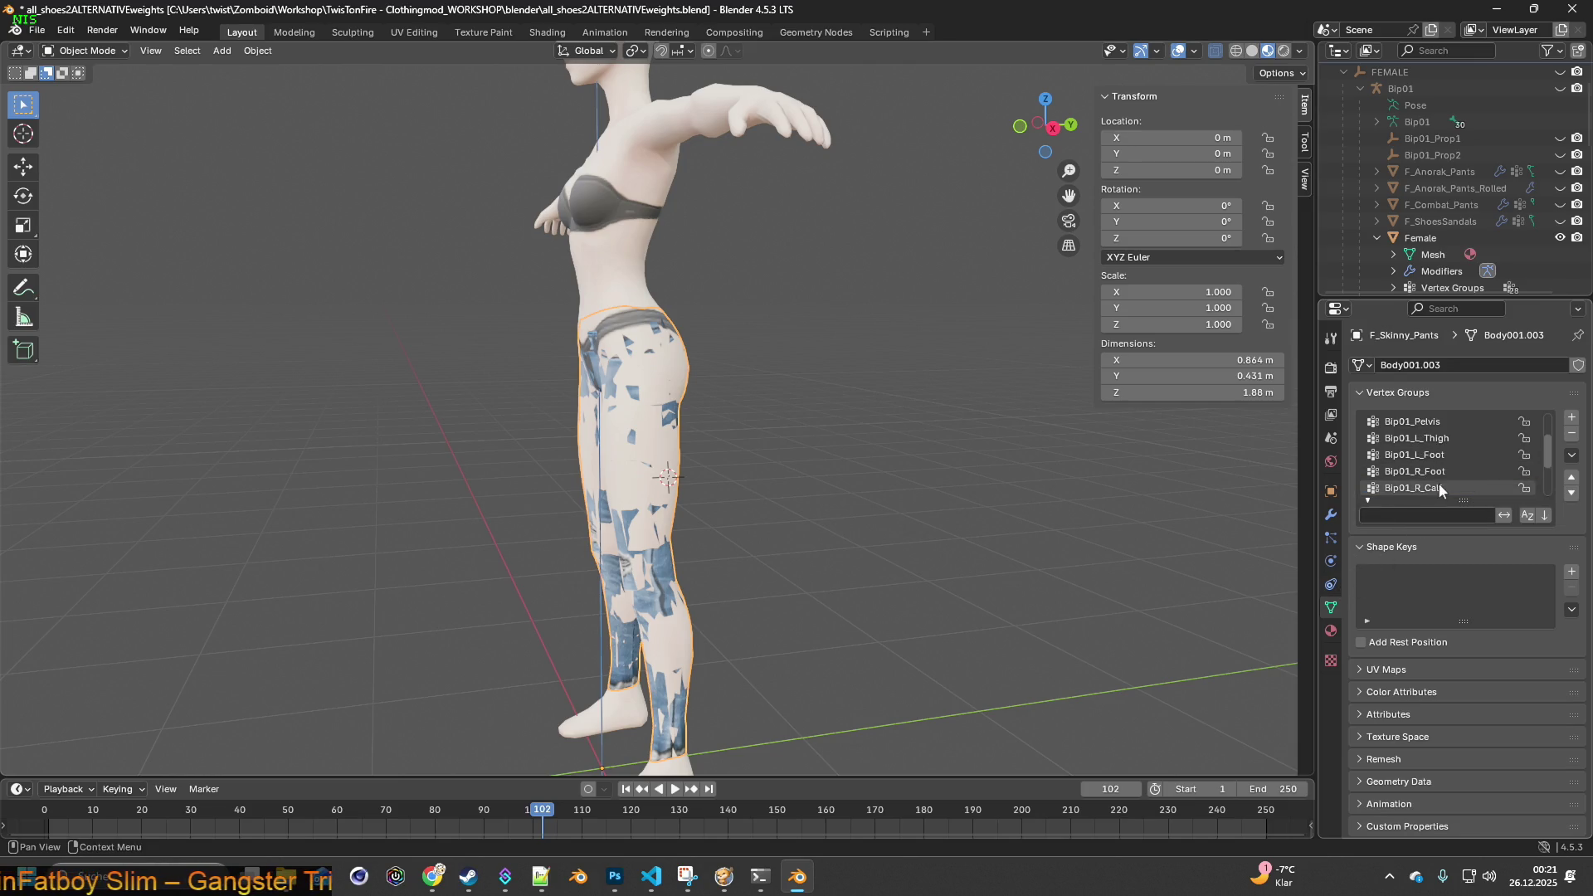
scroll(1441, 485, "down", 8)
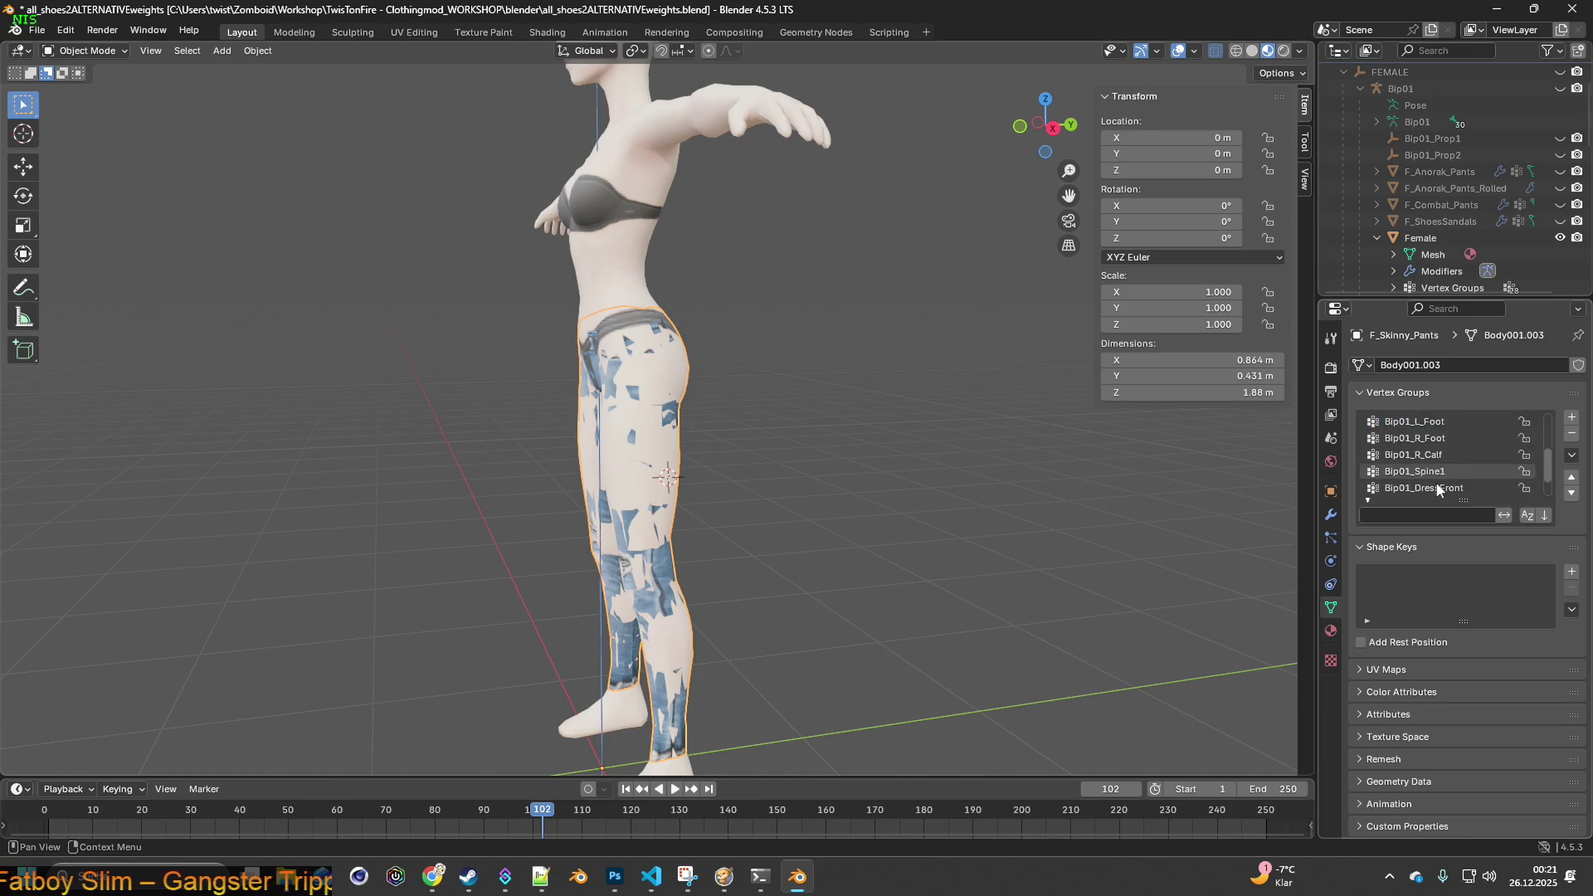
left_click(1437, 491)
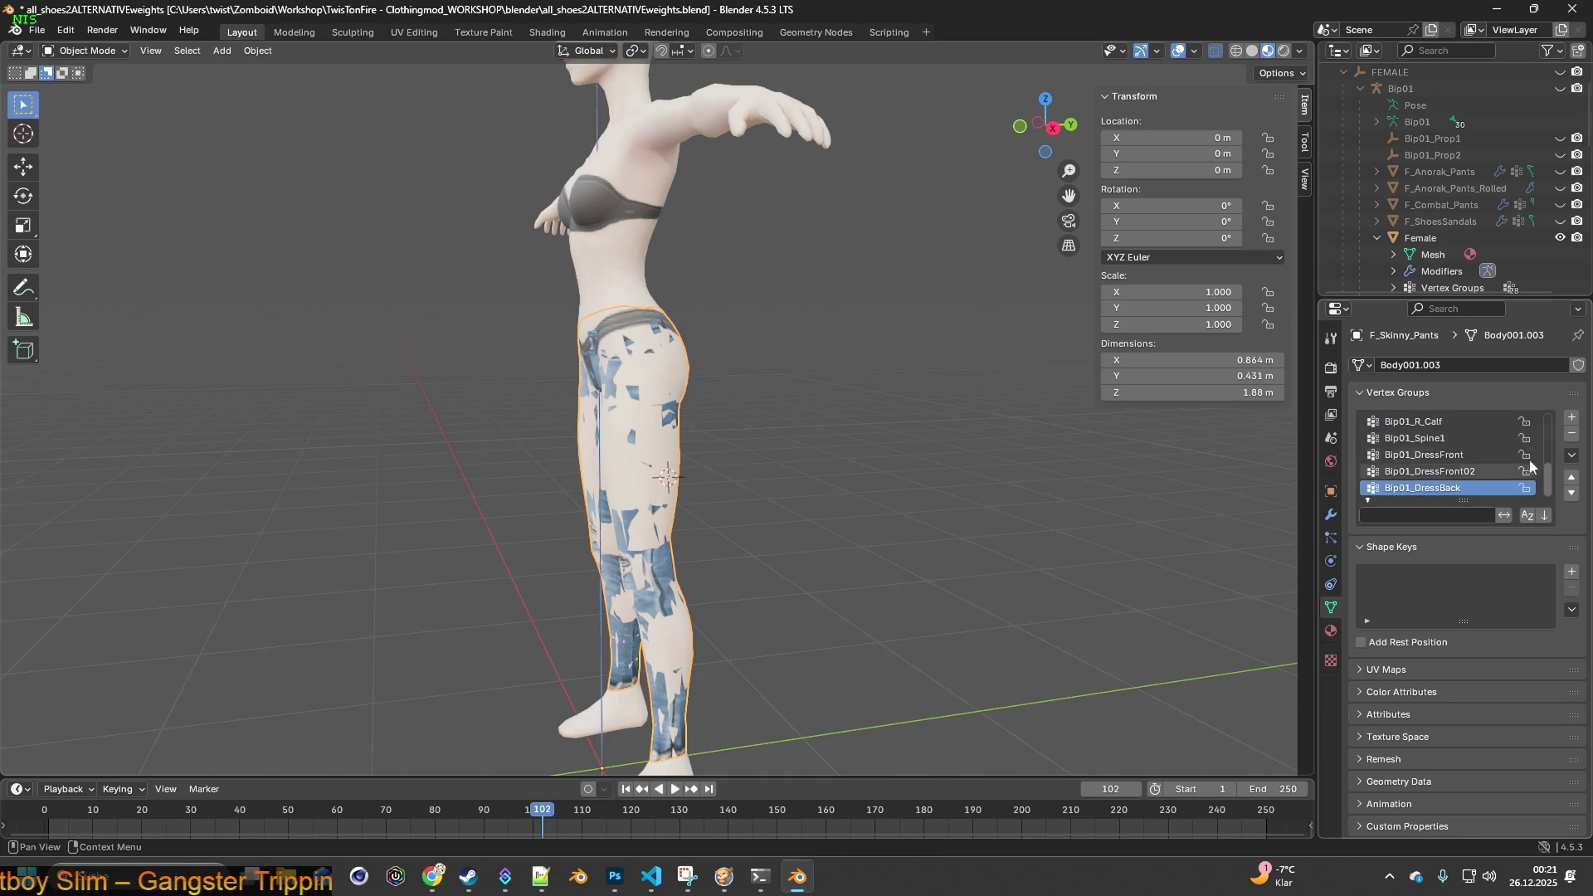
left_click(1572, 436)
left_click(1572, 436)
left_click(1572, 436)
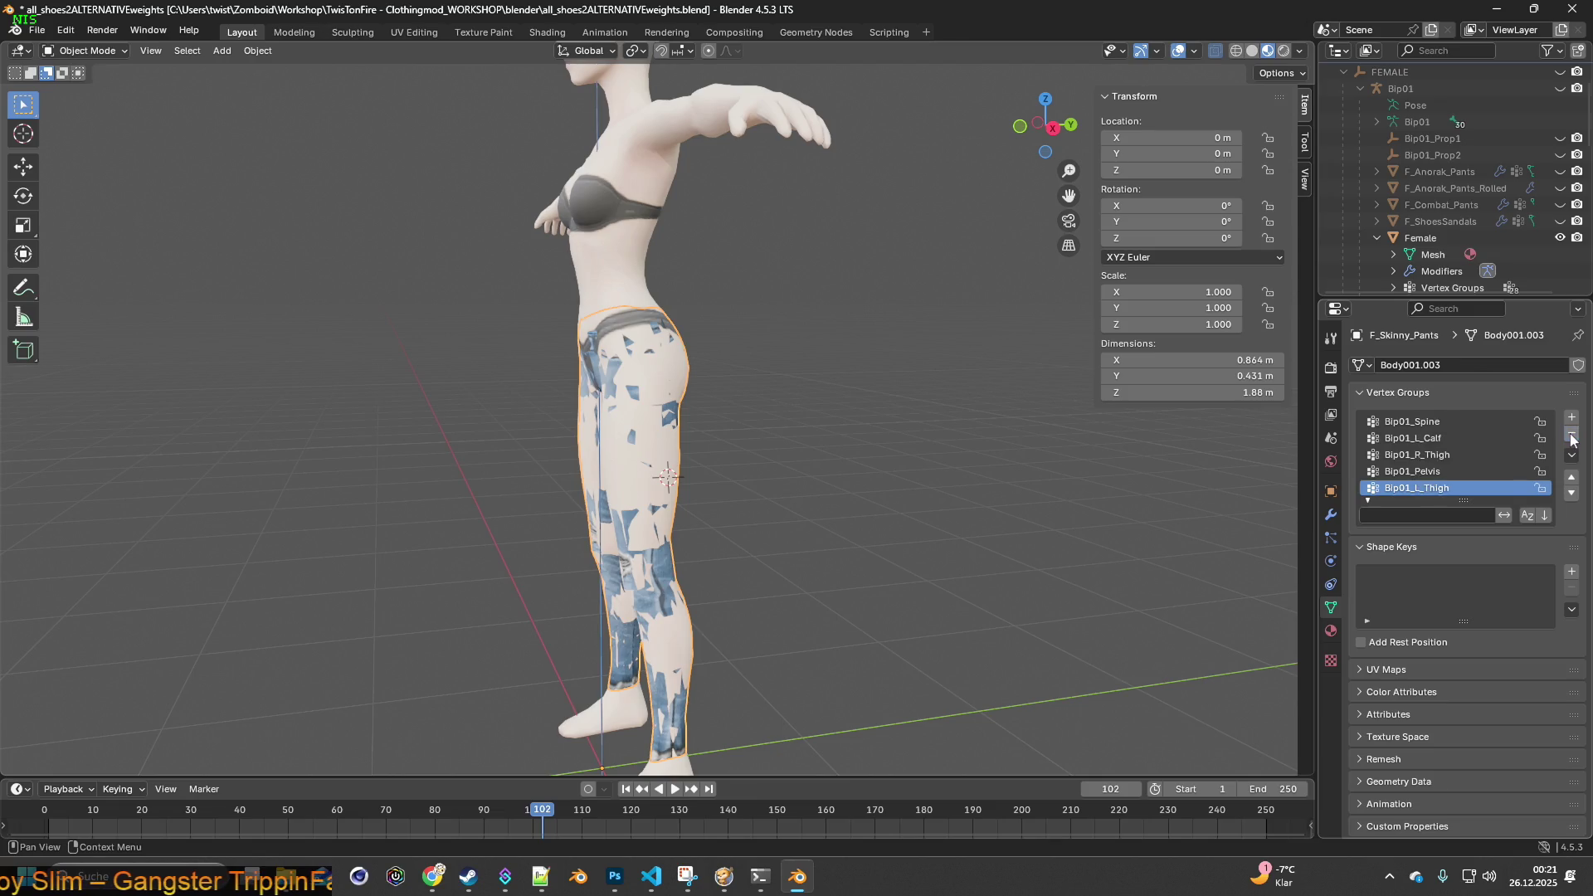
left_click(1572, 435)
left_click(1572, 435)
left_click(1572, 436)
left_click(1572, 436)
left_click(1572, 435)
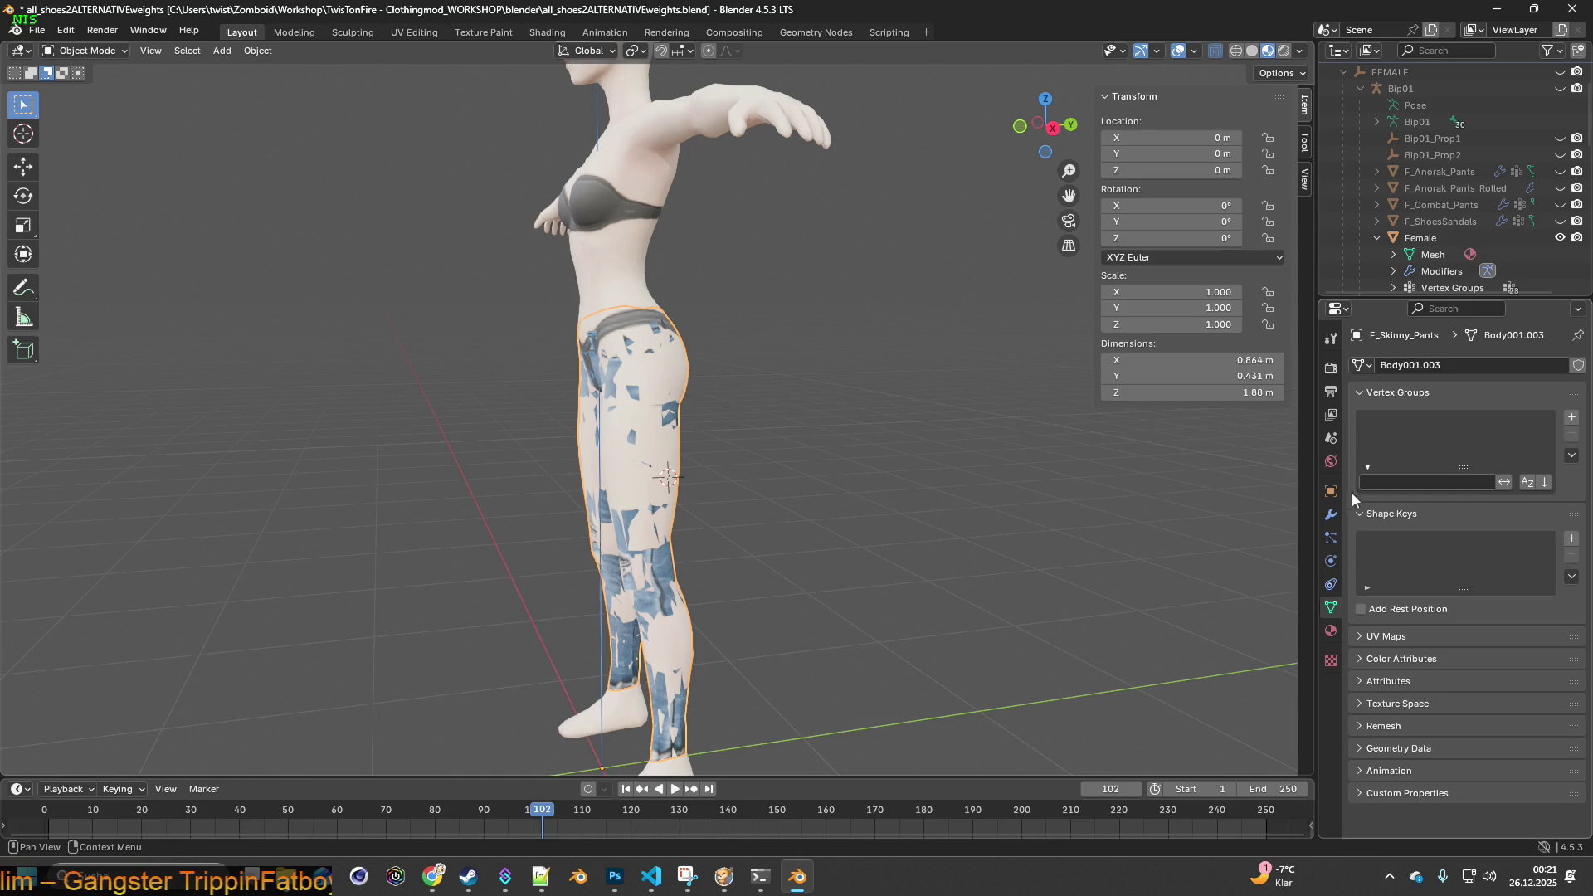
left_click(1571, 418)
type("ASS")
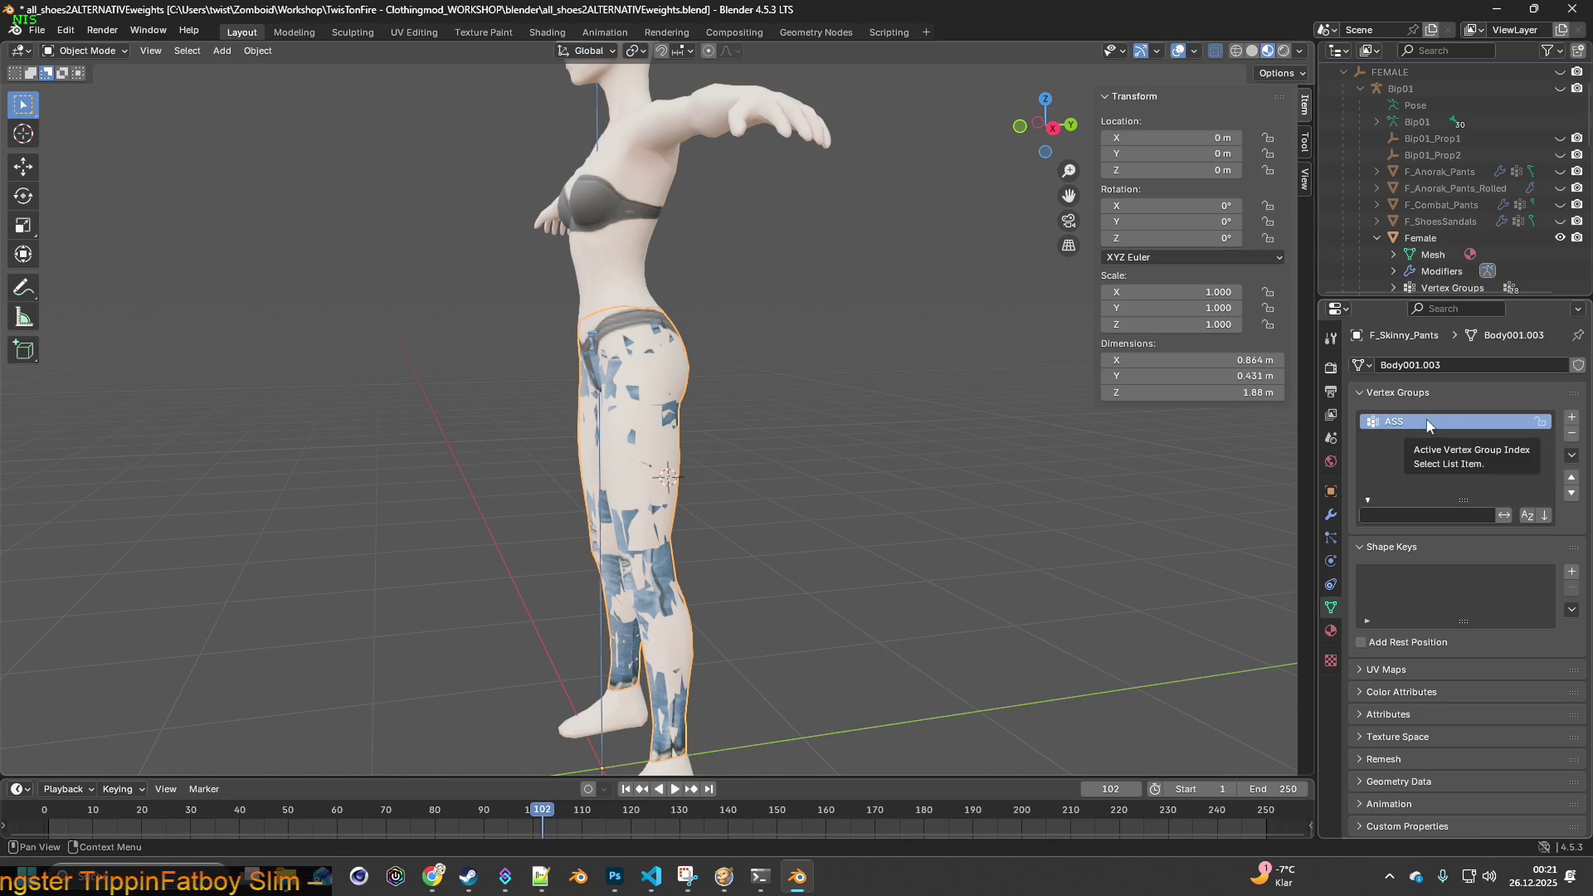
- Restrict the Shrinkwrap modifier to the ASS vertex group
left_click(1332, 516)
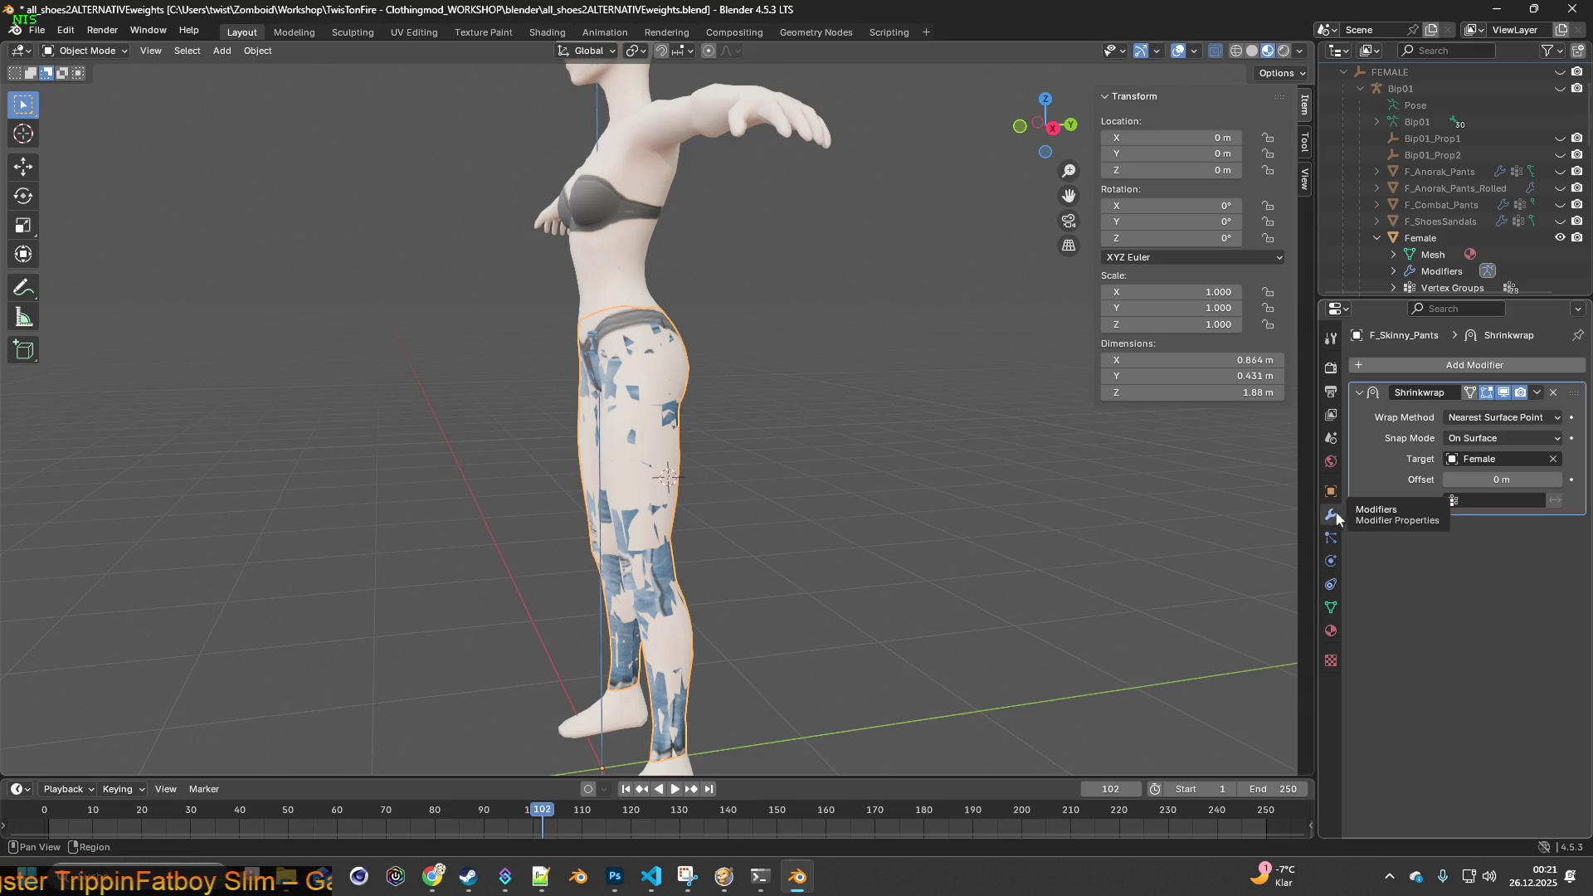
left_click(1506, 502)
left_click(1485, 528)
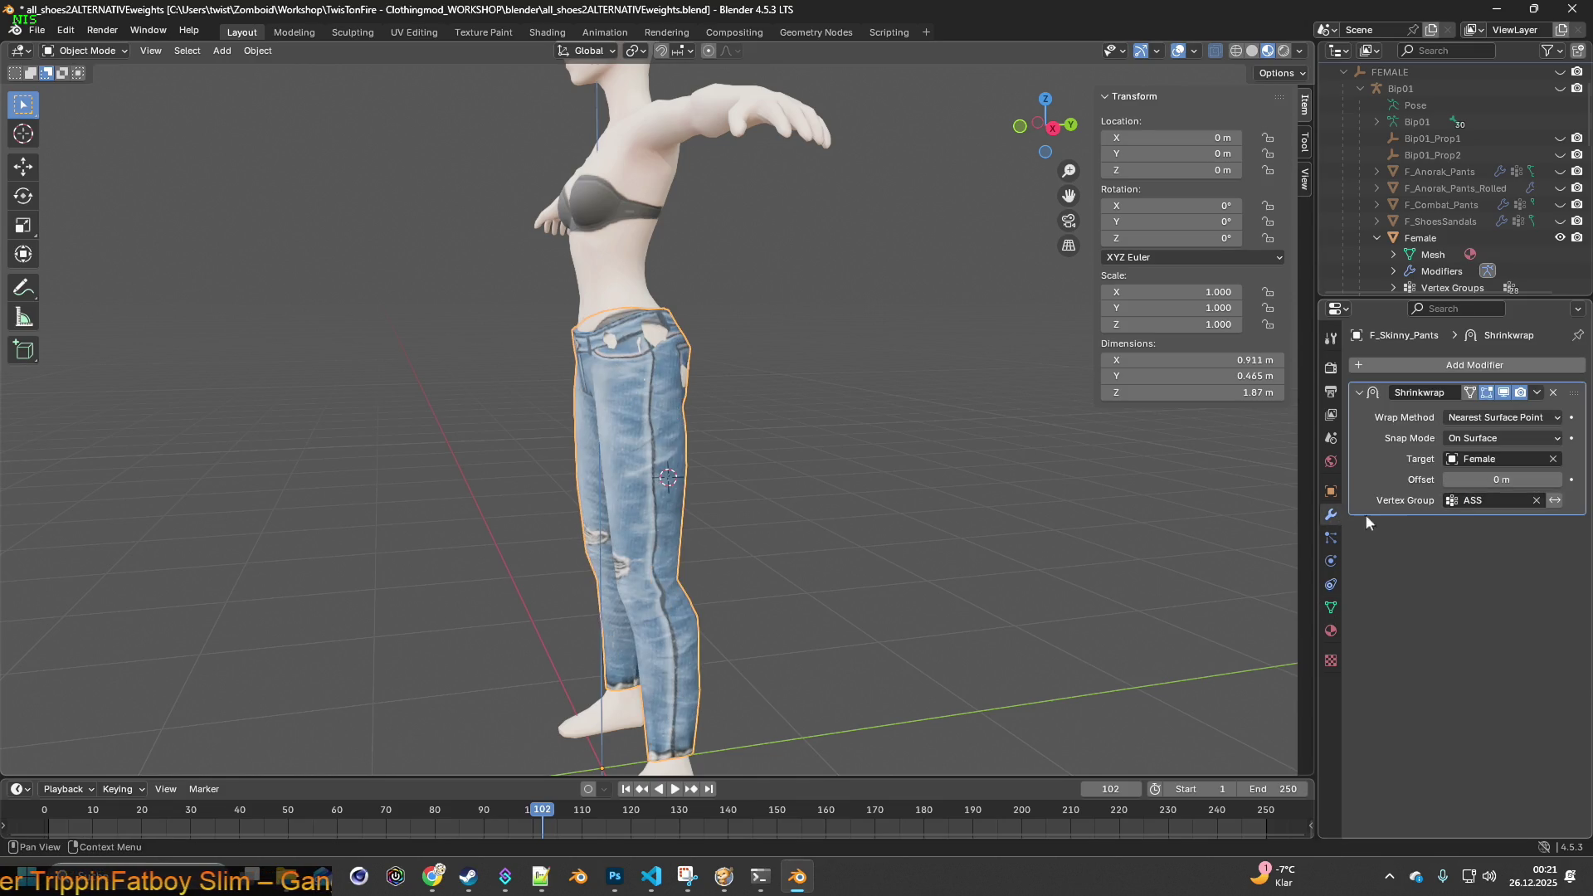
middle_click_drag(976, 463, 804, 464)
middle_click_drag(971, 452, 936, 448)
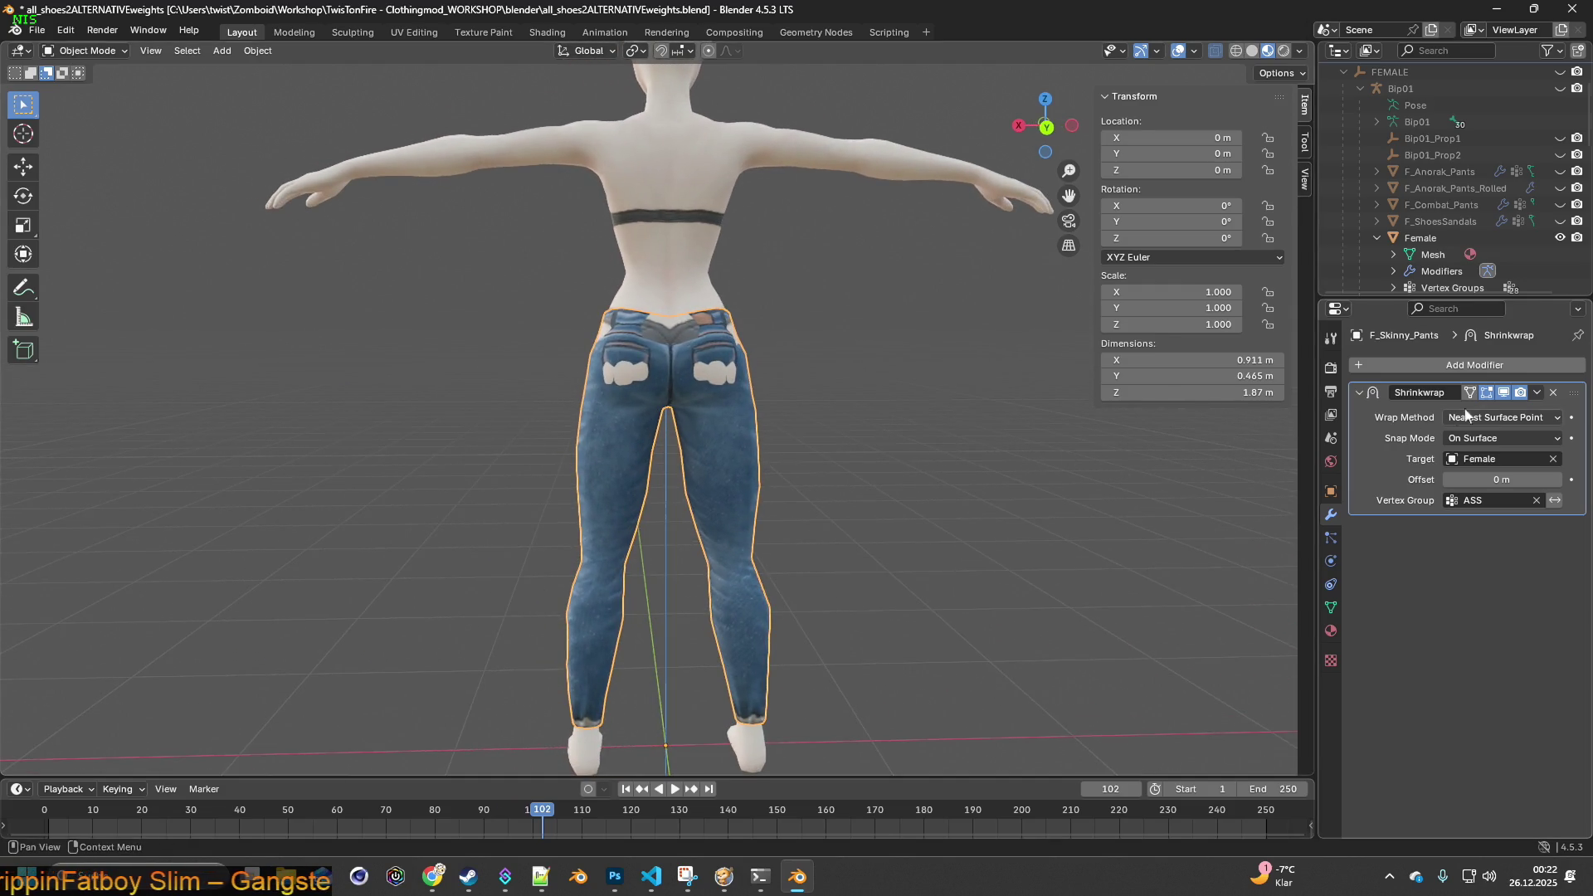
- Set the Shrinkwrap snap mode to Above Surface and wrap method to Nearest Vertex
left_click(1526, 417)
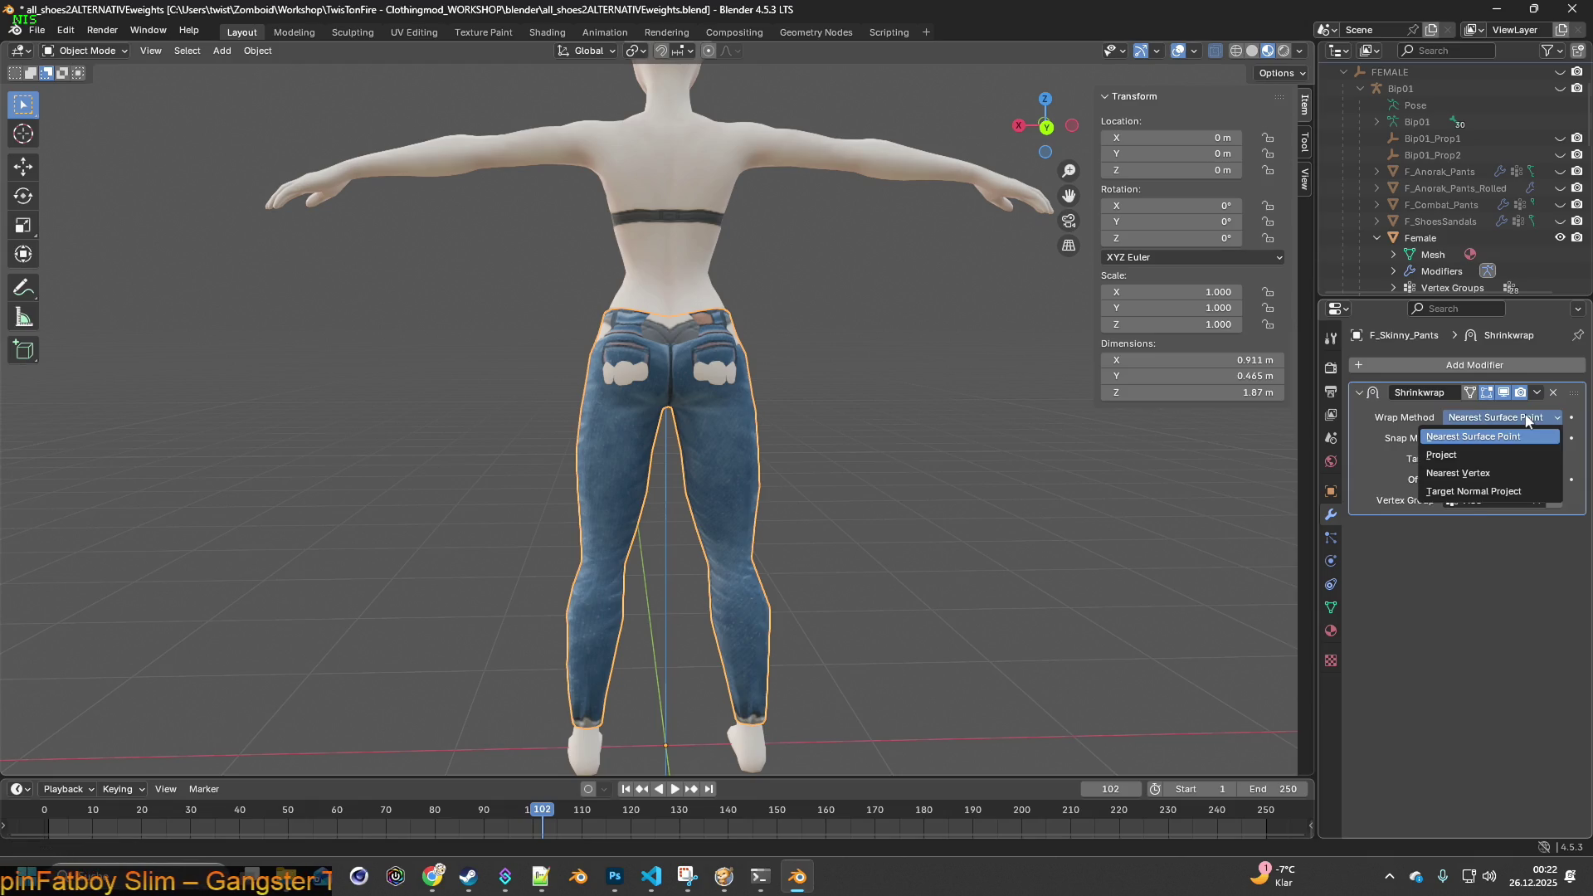
left_click(1526, 418)
left_click(1512, 438)
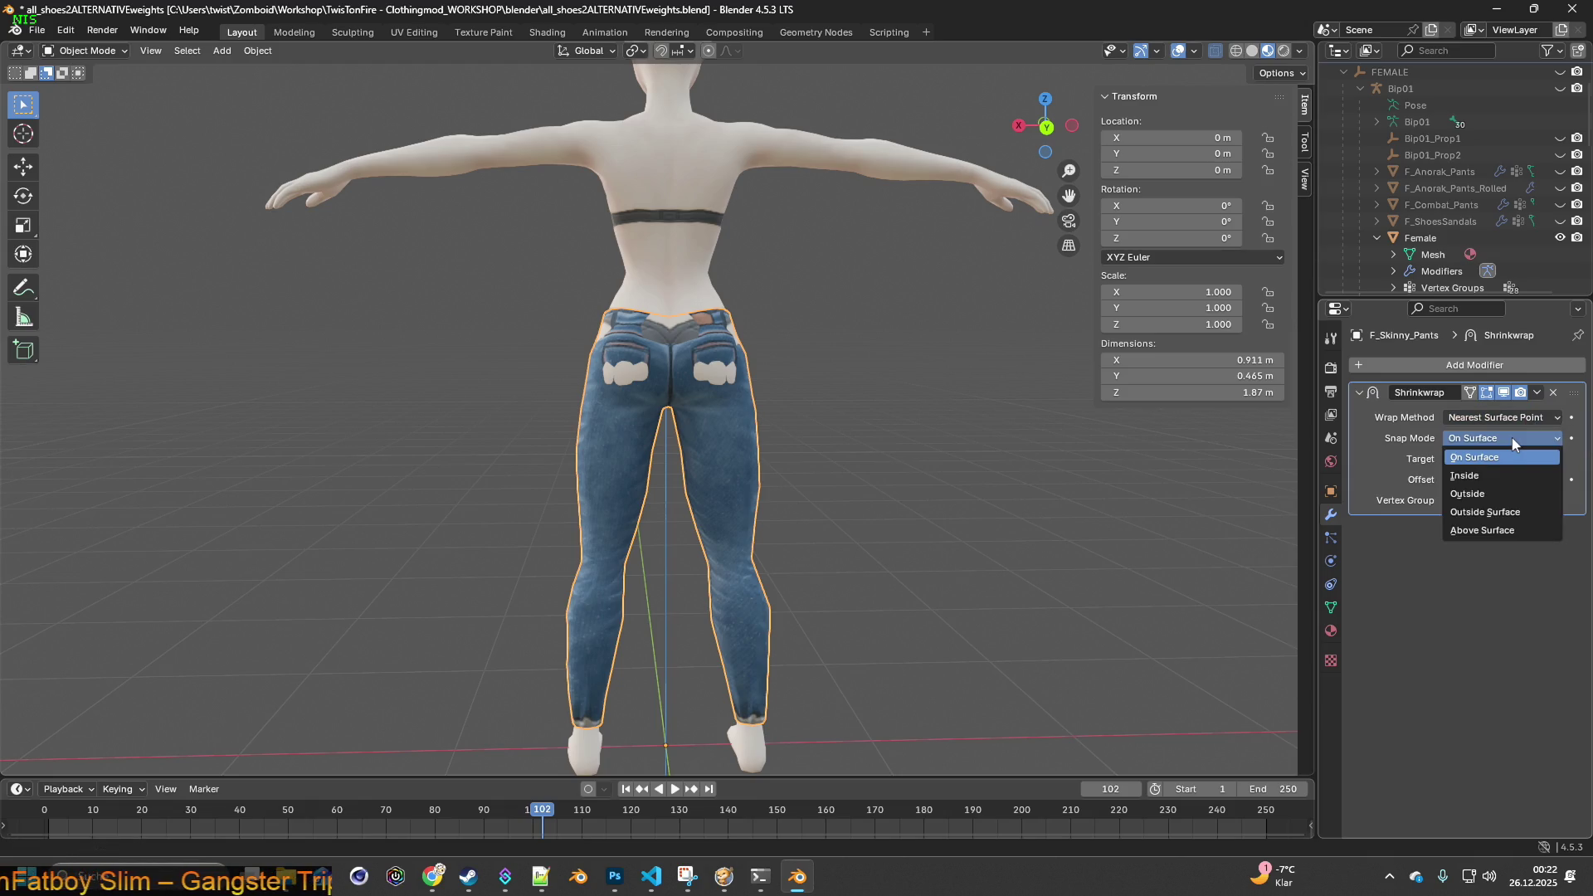
left_click(1498, 531)
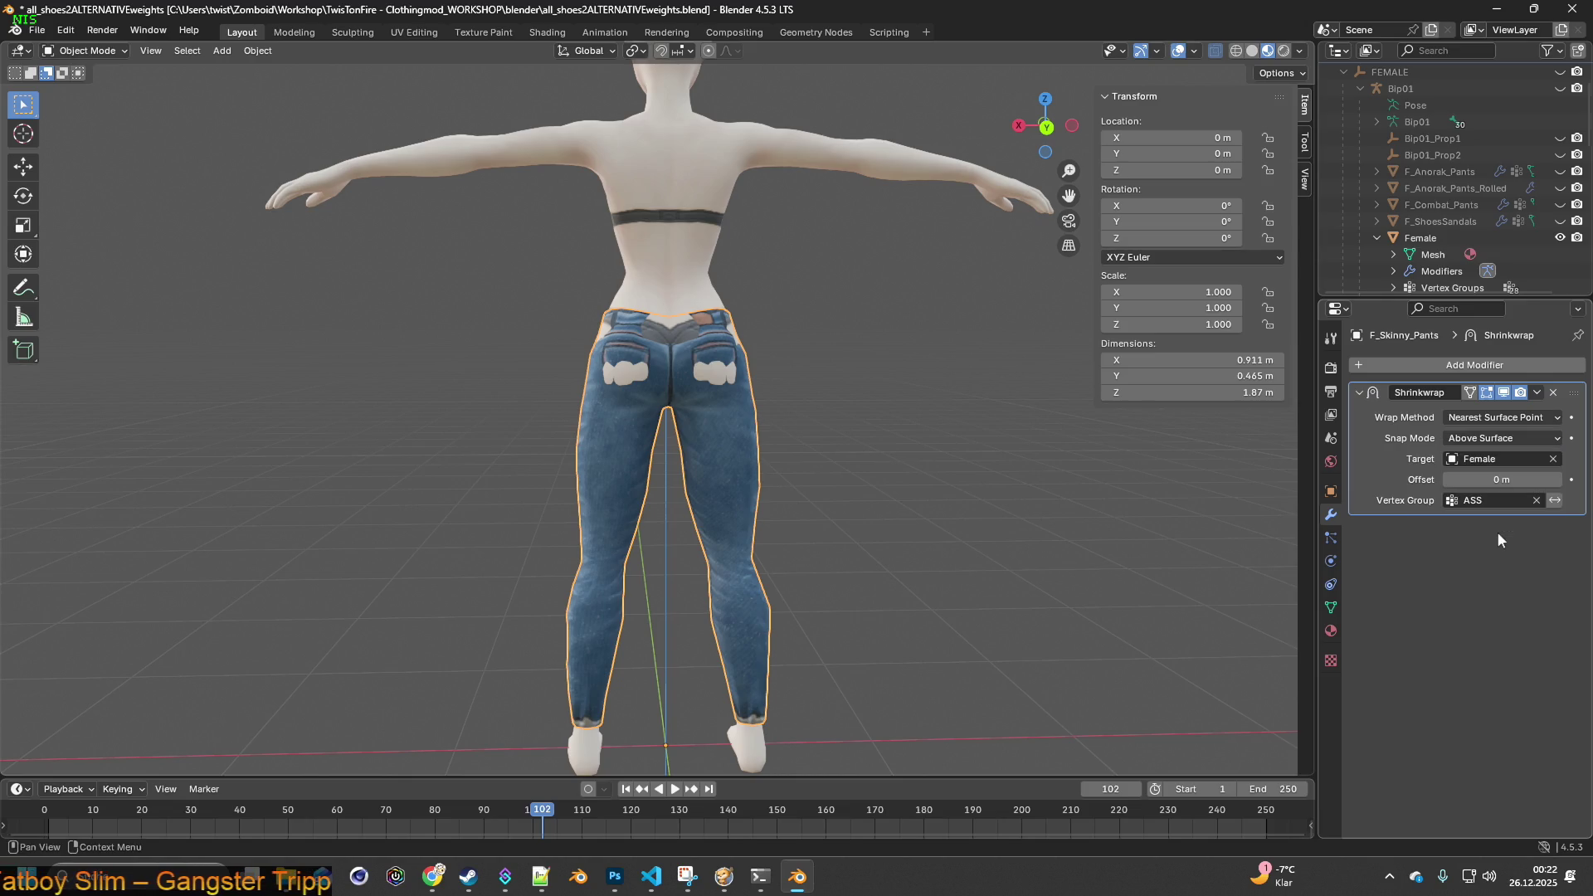
left_click(1515, 421)
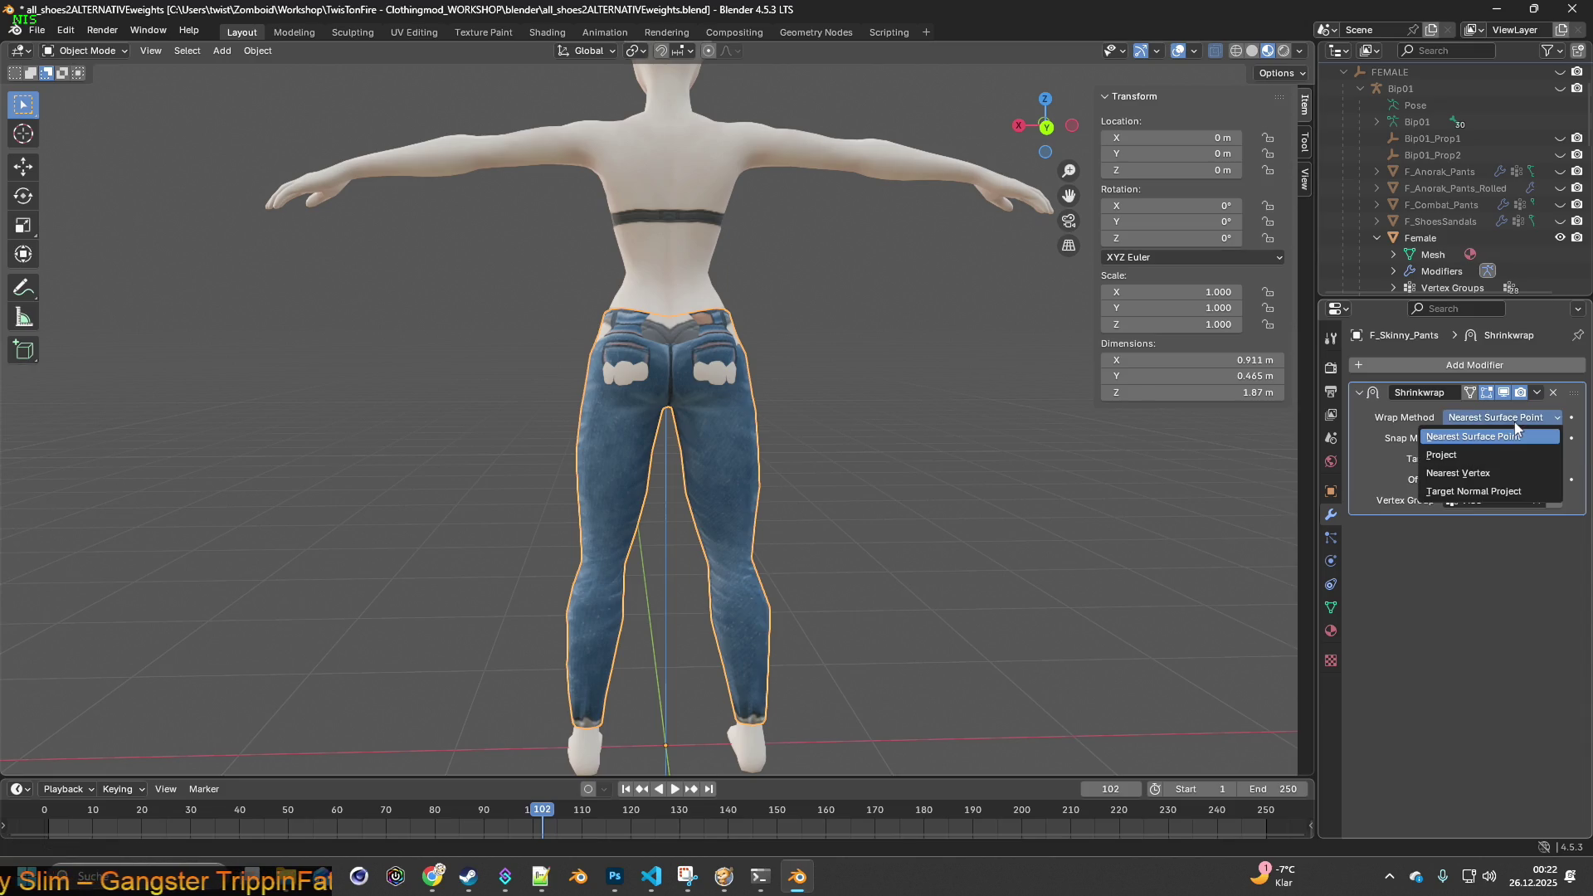
left_click(1486, 471)
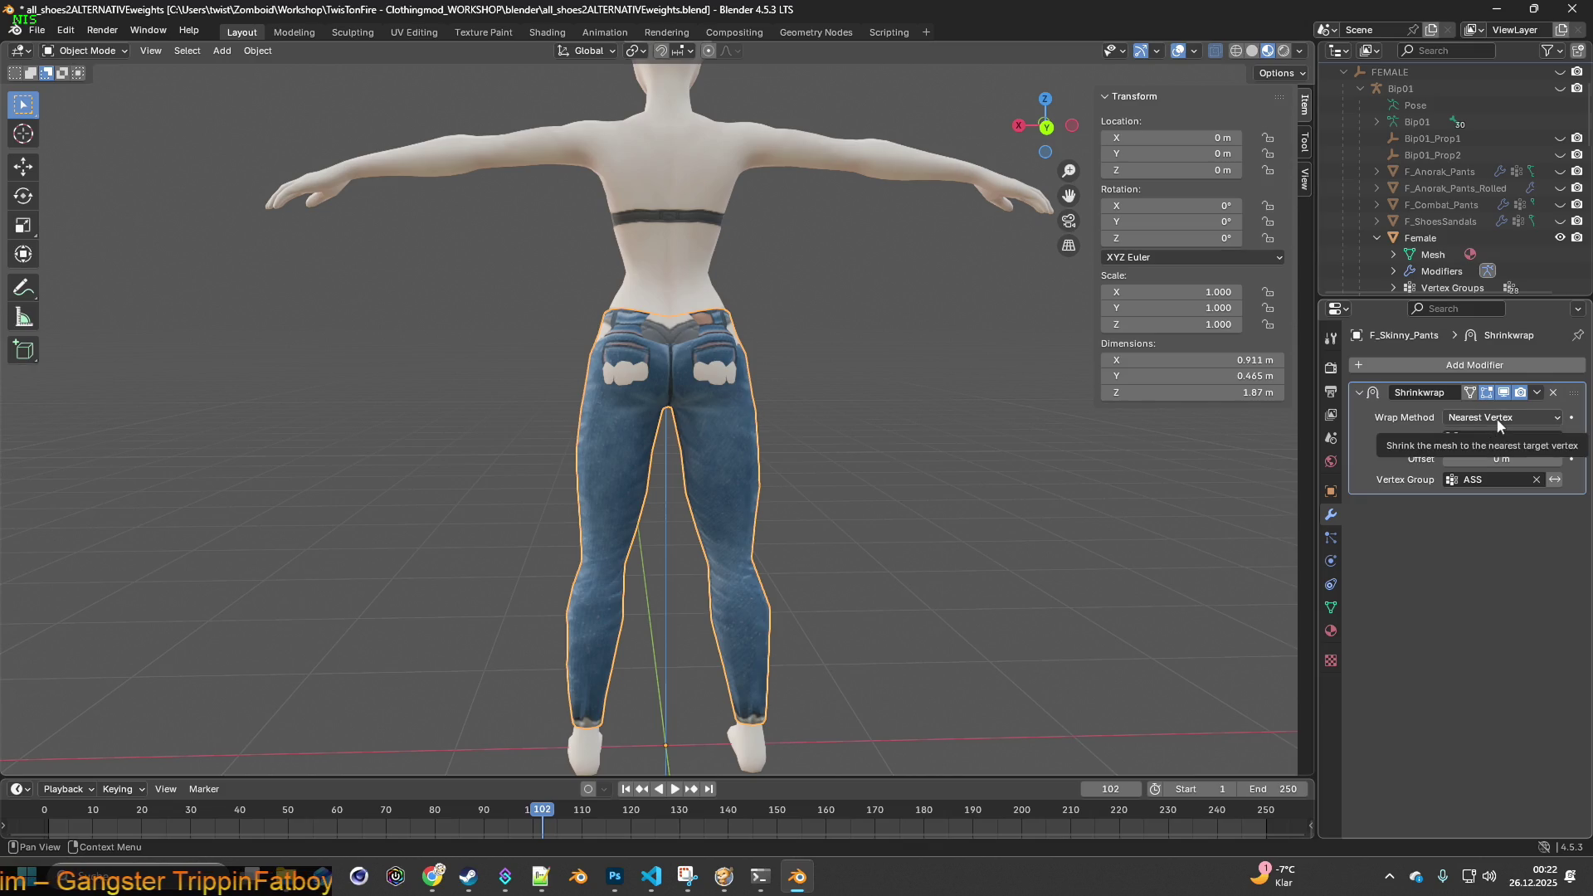
- Switch the jeans into Weight Paint mode
middle_click_drag(943, 435, 879, 425)
left_click(87, 50)
left_click(92, 143)
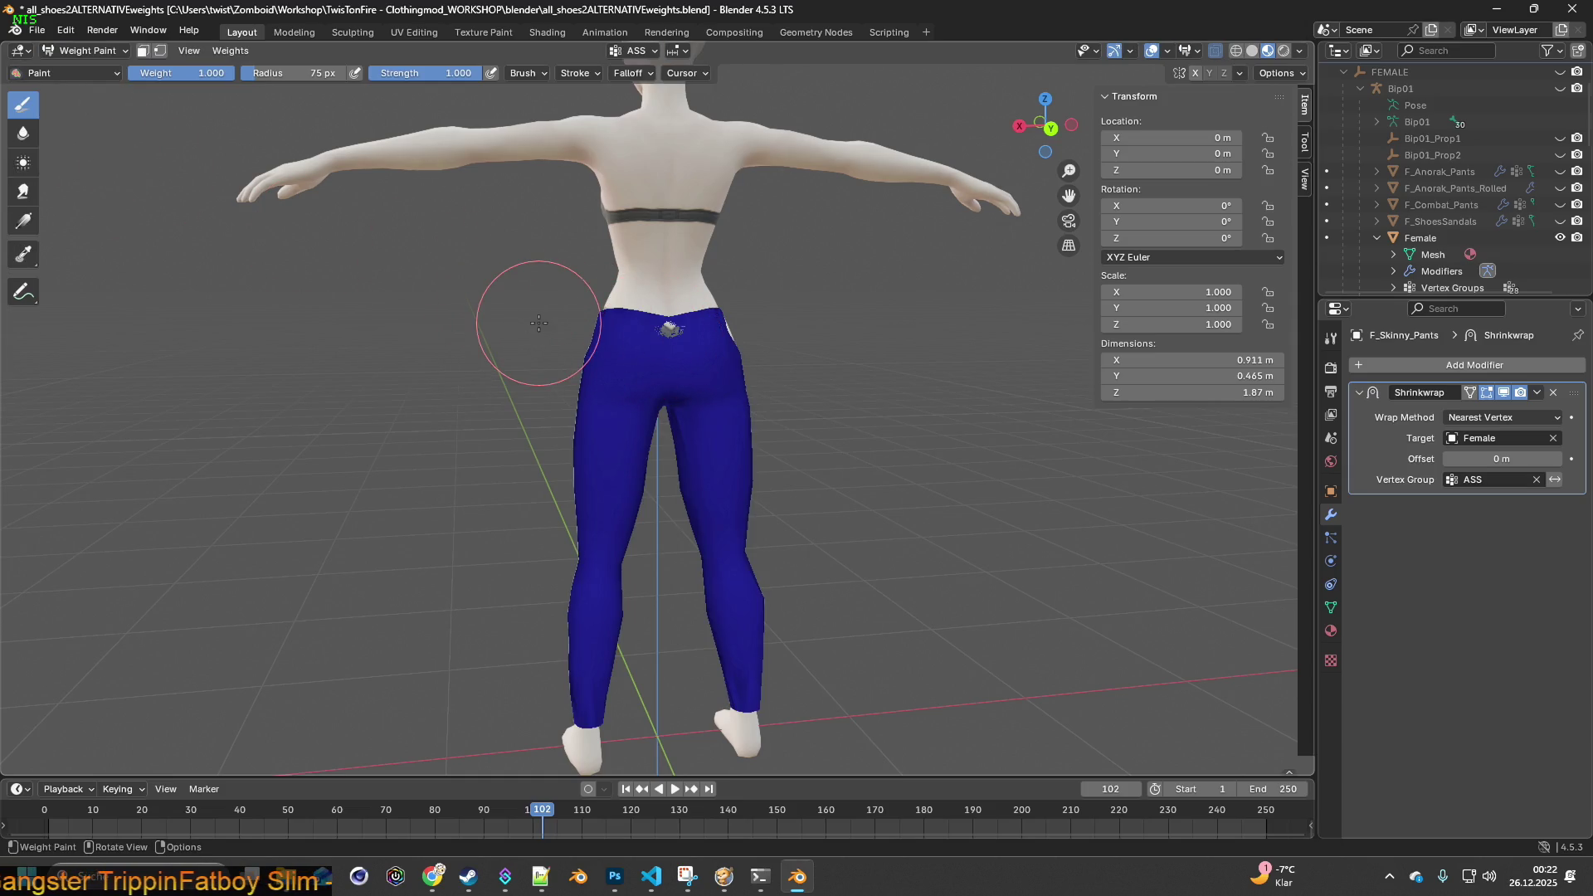
- Paint full weight over the seat, front hips, waist and both legs of the jeans
middle_click_drag(572, 325, 450, 338)
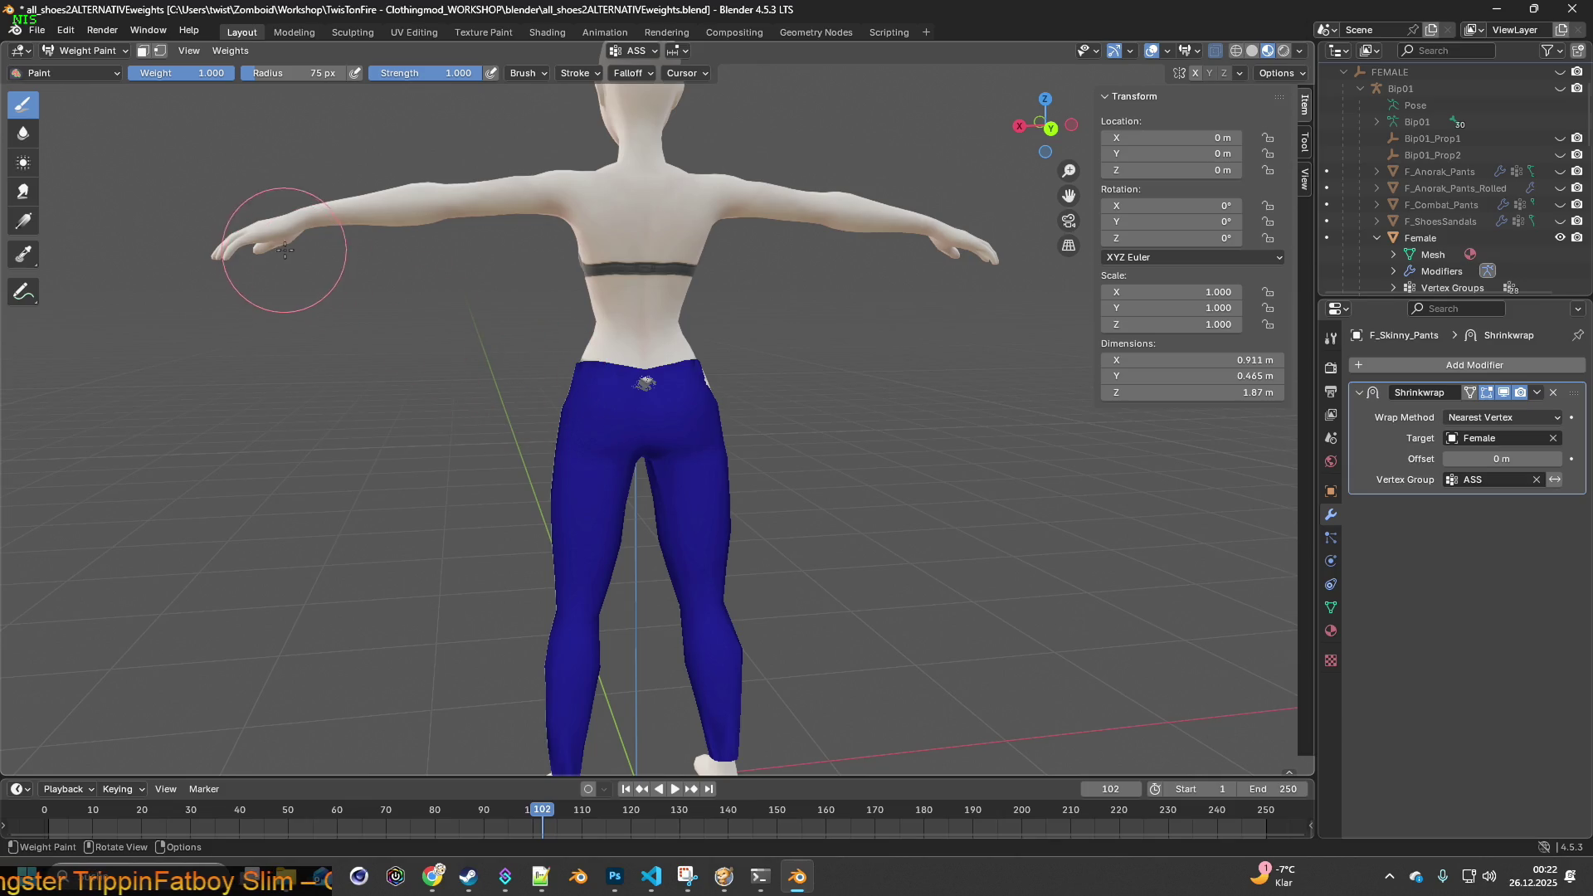
mouse_move(630, 407)
left_mouse_down()
mouse_move(650, 405)
mouse_move(585, 394)
mouse_move(672, 379)
mouse_move(581, 390)
mouse_move(707, 368)
mouse_move(618, 374)
mouse_move(584, 356)
mouse_move(597, 423)
mouse_move(679, 427)
left_mouse_up()
mouse_move(678, 427)
middle_mouse_down()
mouse_move(747, 414)
mouse_move(598, 390)
middle_mouse_up()
mouse_move(597, 390)
left_mouse_down()
mouse_move(586, 373)
mouse_move(614, 466)
mouse_move(593, 489)
mouse_move(618, 523)
mouse_move(609, 539)
mouse_move(652, 572)
mouse_move(700, 548)
left_mouse_up()
middle_click_drag(729, 435, 703, 475)
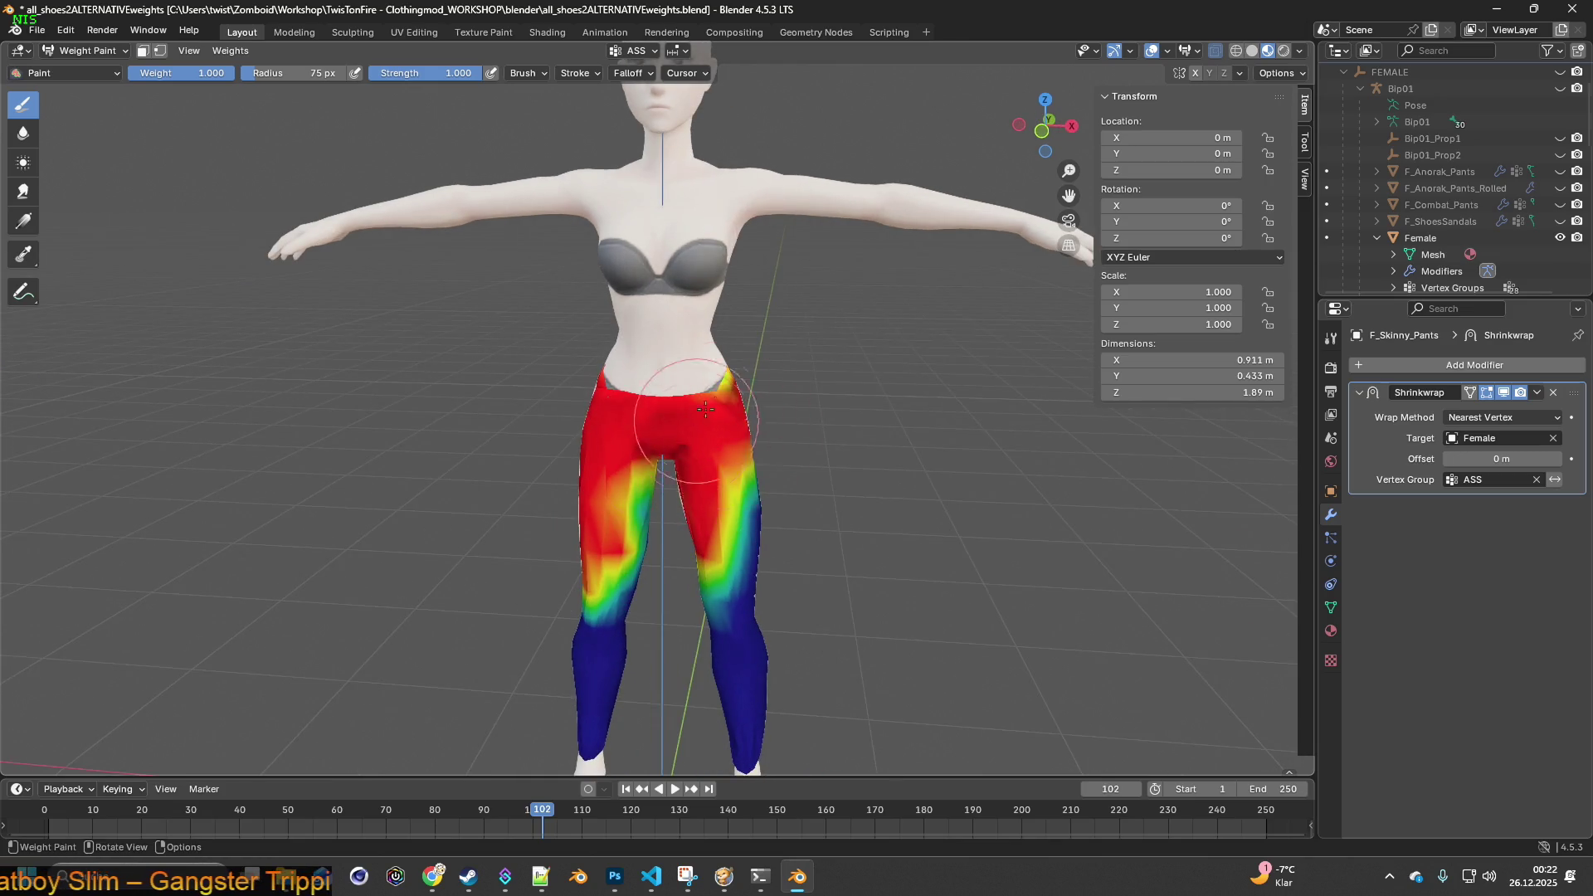
left_click_drag(636, 434, 750, 655)
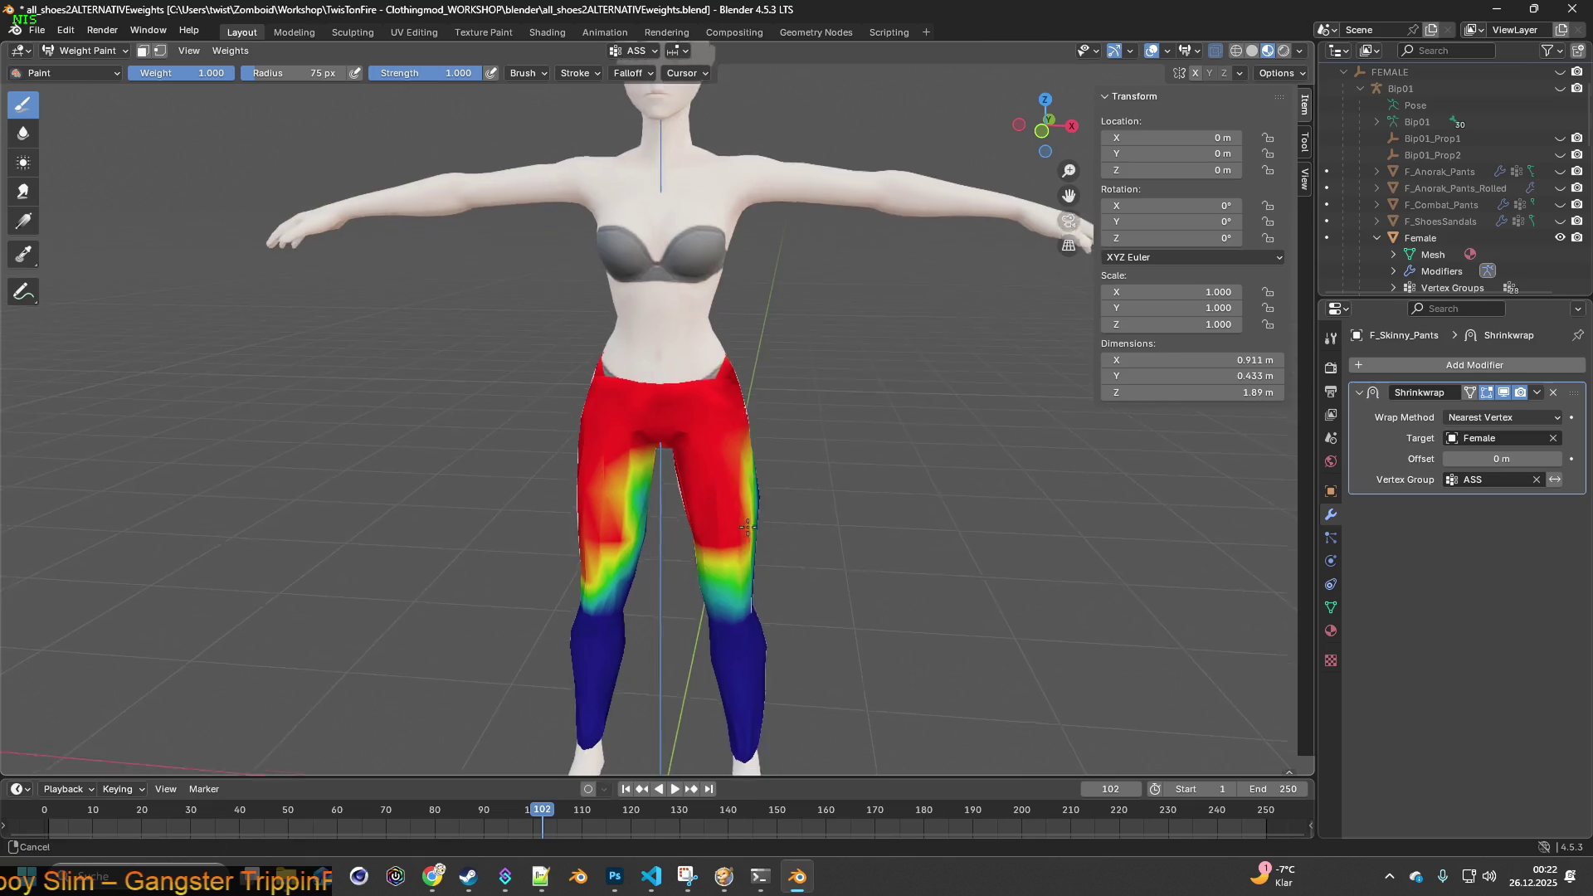
middle_click_drag(730, 663, 730, 444, "shift")
mouse_move(589, 290)
left_mouse_down()
mouse_move(581, 479)
mouse_move(551, 469)
mouse_move(554, 508)
mouse_move(566, 440)
mouse_move(569, 498)
mouse_move(675, 406)
mouse_move(658, 356)
mouse_move(713, 526)
left_mouse_up()
middle_click_drag(711, 622, 581, 631)
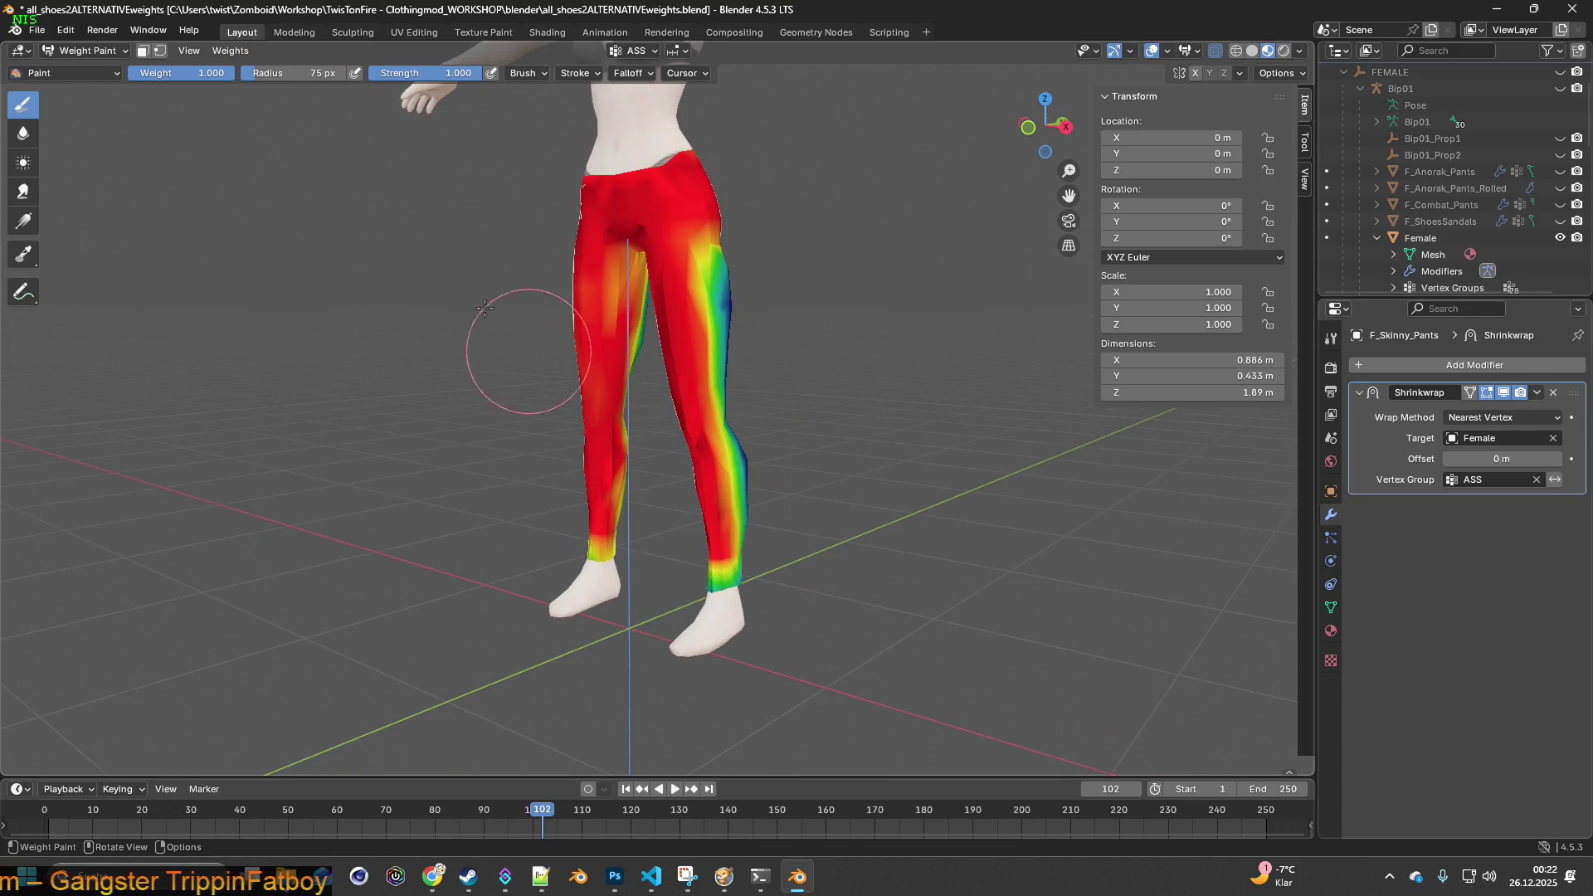
- Enlarge the brush and paint the remaining yellow and green areas solid red
key("f")
left_click(632, 815)
left_click_drag(797, 572, 813, 597)
mouse_move(813, 597)
middle_mouse_down()
mouse_move(714, 539)
mouse_move(727, 326)
middle_mouse_up()
mouse_move(726, 326)
left_mouse_down()
mouse_move(713, 564)
mouse_move(713, 540)
left_mouse_up()
mouse_move(713, 539)
middle_mouse_down()
mouse_move(752, 528)
mouse_move(609, 440)
middle_mouse_up()
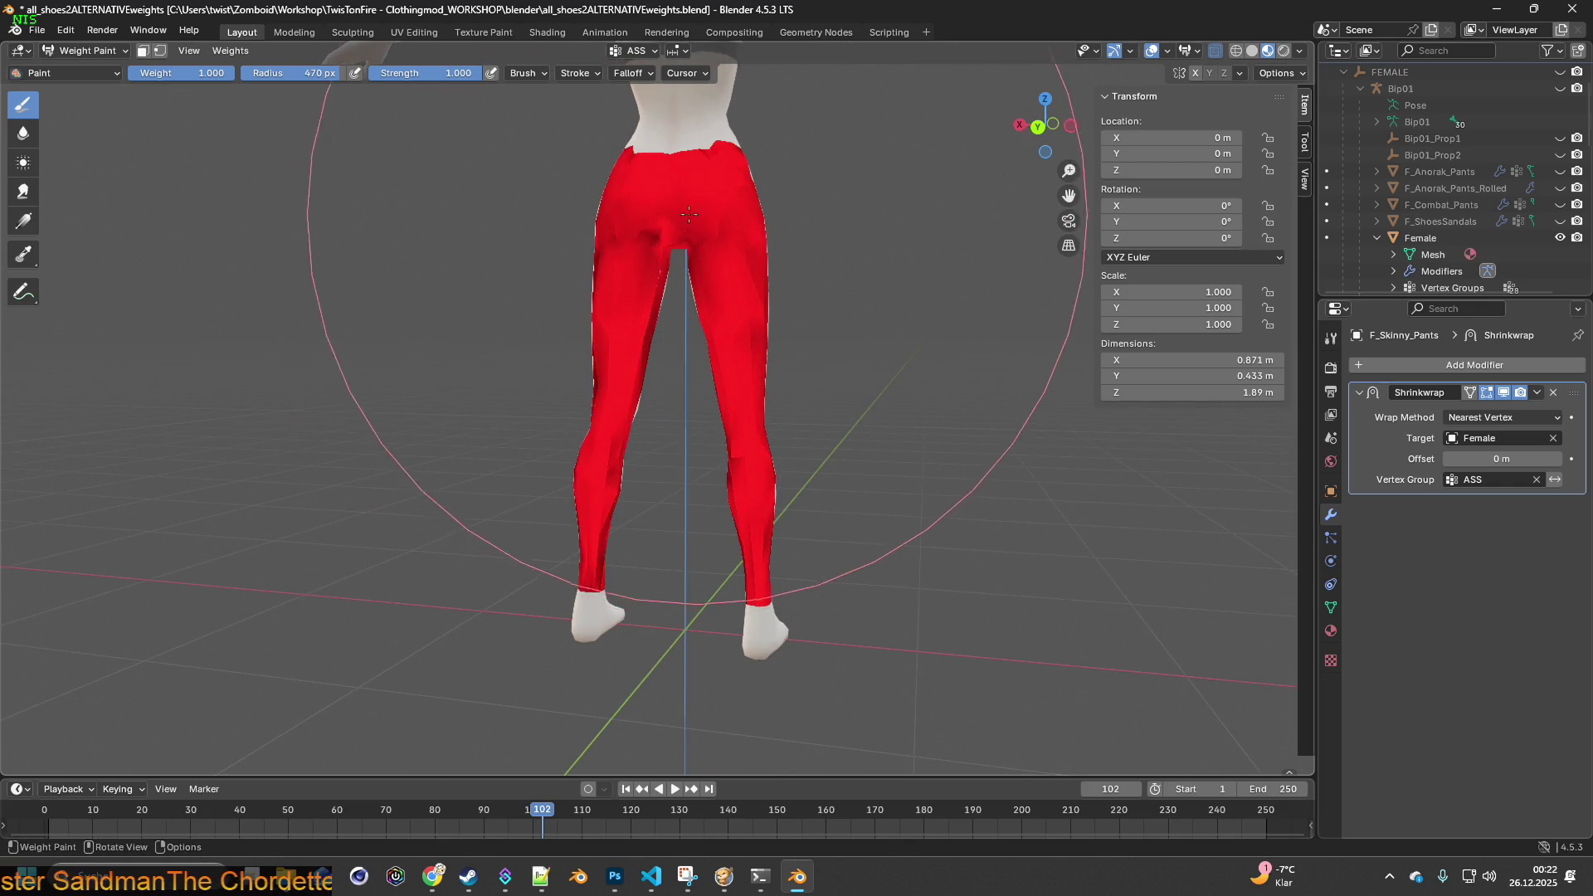
middle_click_drag(720, 257, 637, 357, "shift")
mouse_move(746, 480)
middle_mouse_down()
mouse_move(598, 533)
mouse_move(640, 578)
mouse_move(788, 531)
mouse_move(776, 509)
middle_mouse_up()
scroll(777, 509, "down", 3)
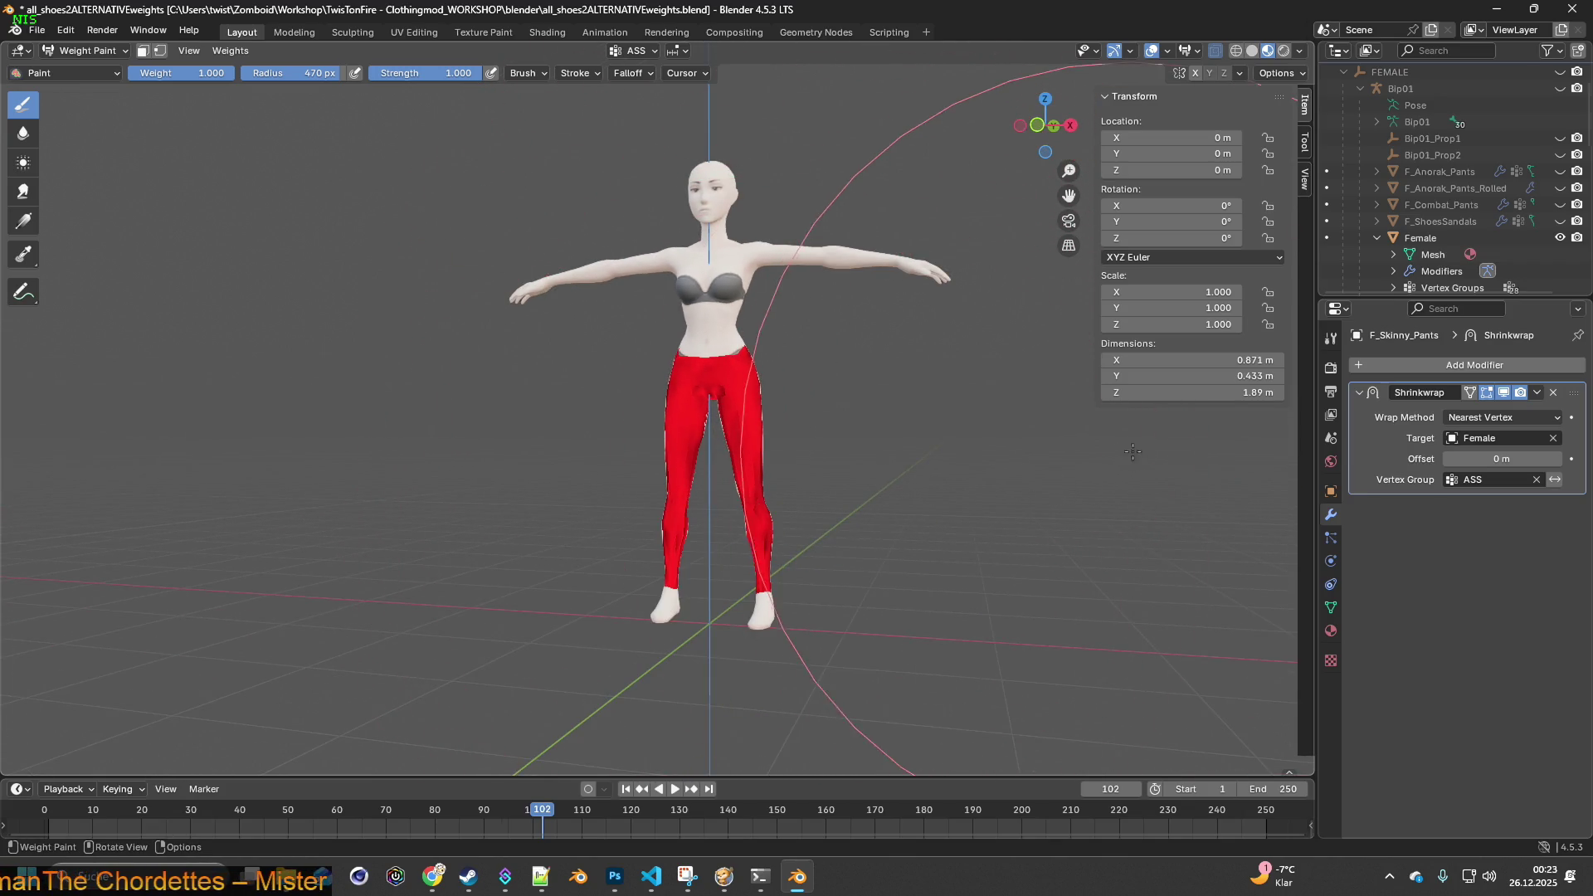
left_click(1331, 610)
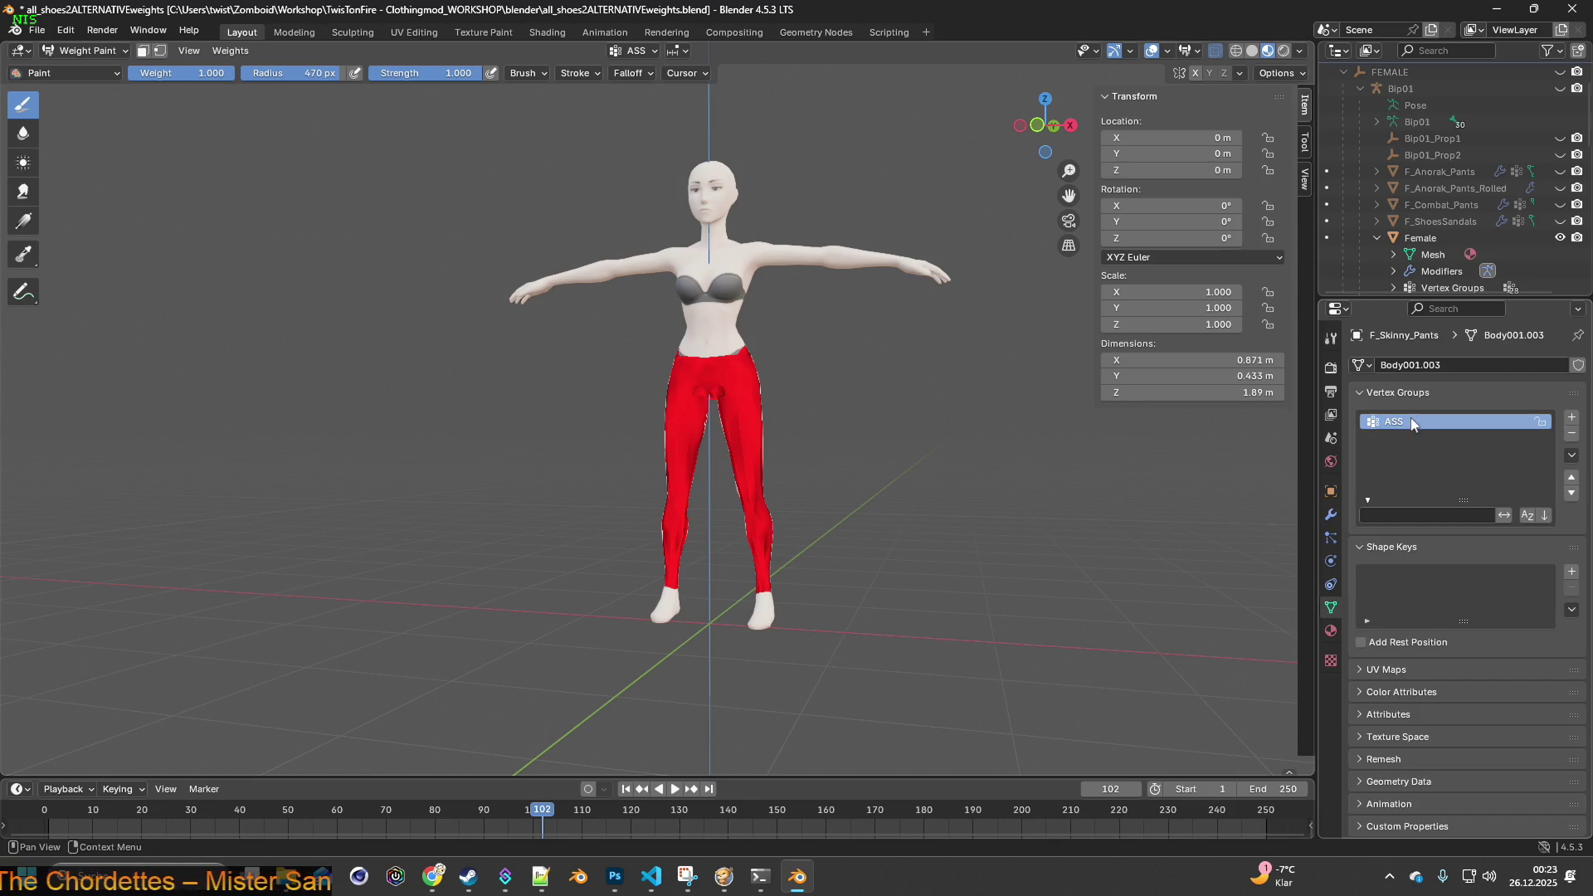
- In Edit Mode, select all jeans vertices and assign them to ASS at weight 1.000
left_click(86, 50)
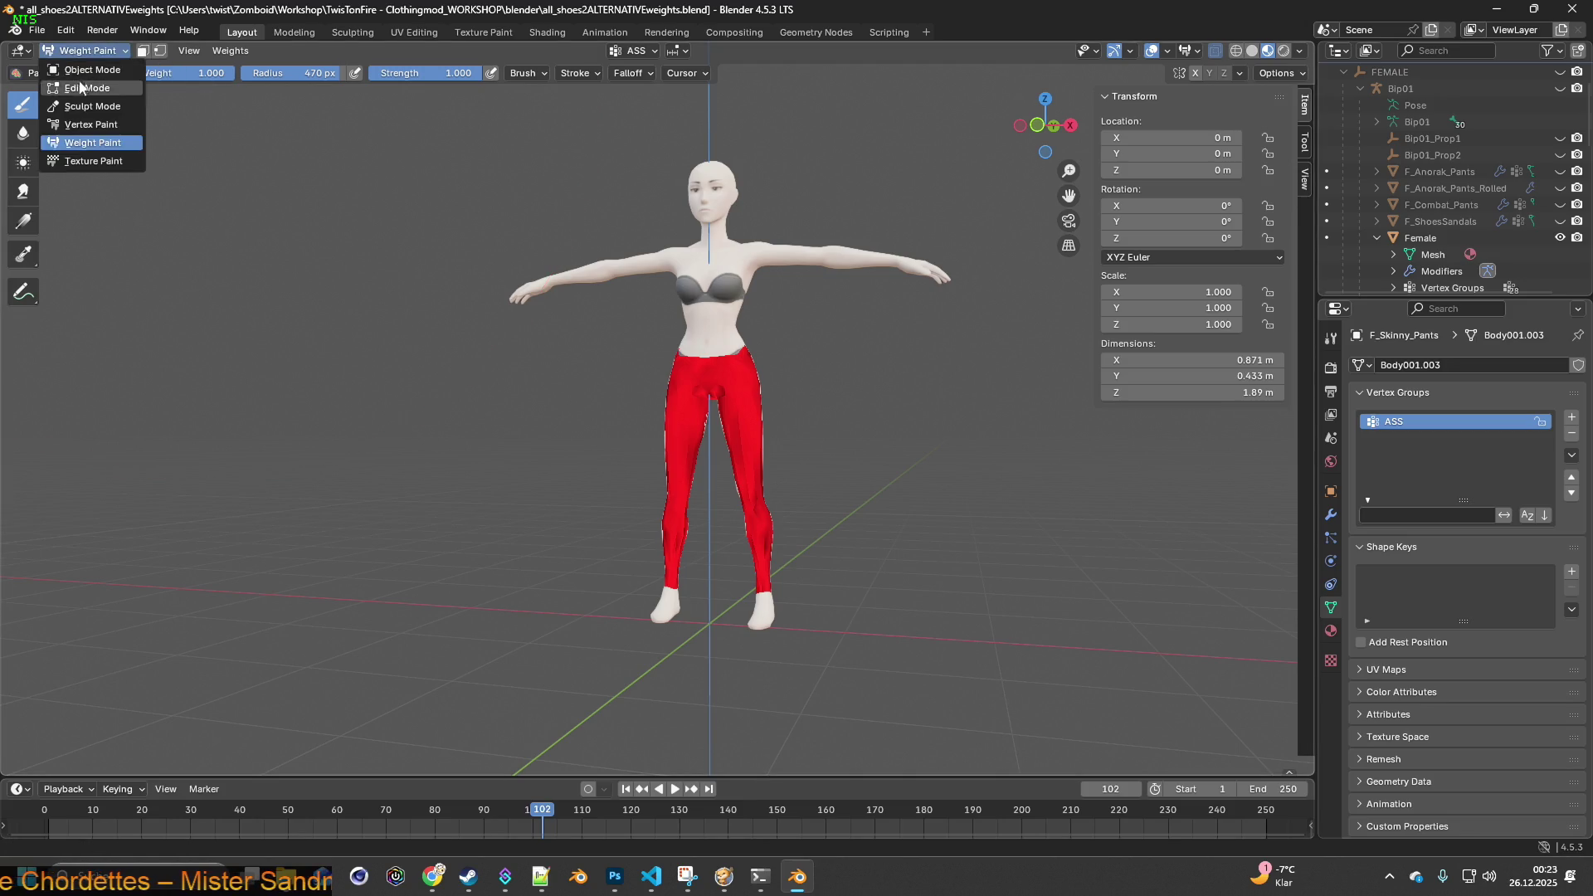
left_click(80, 87)
middle_click_drag(581, 373, 680, 374)
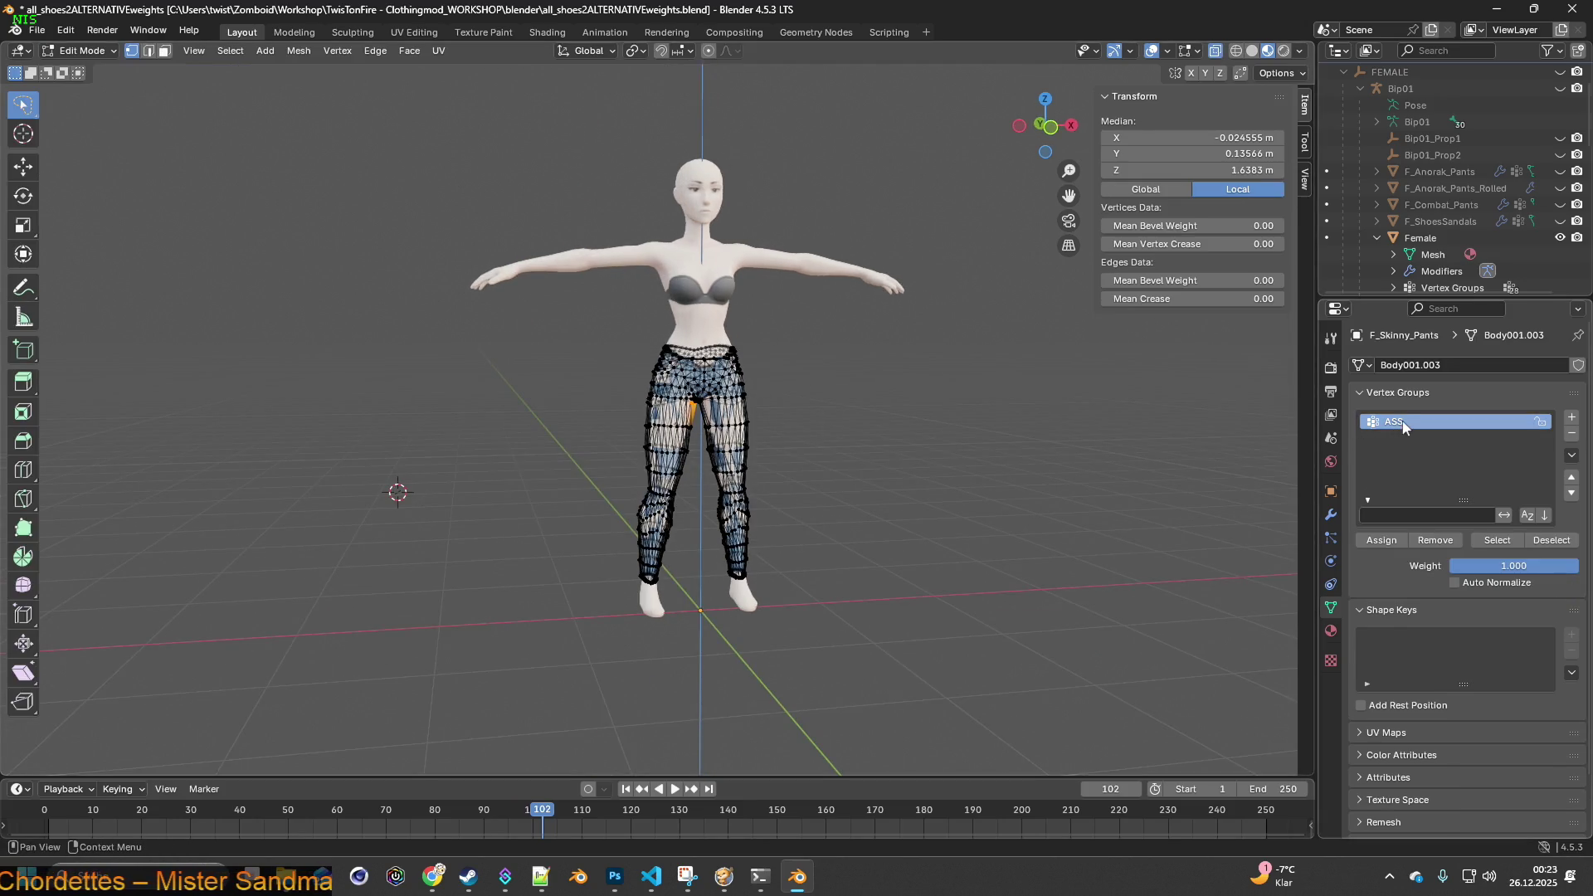
key("a")
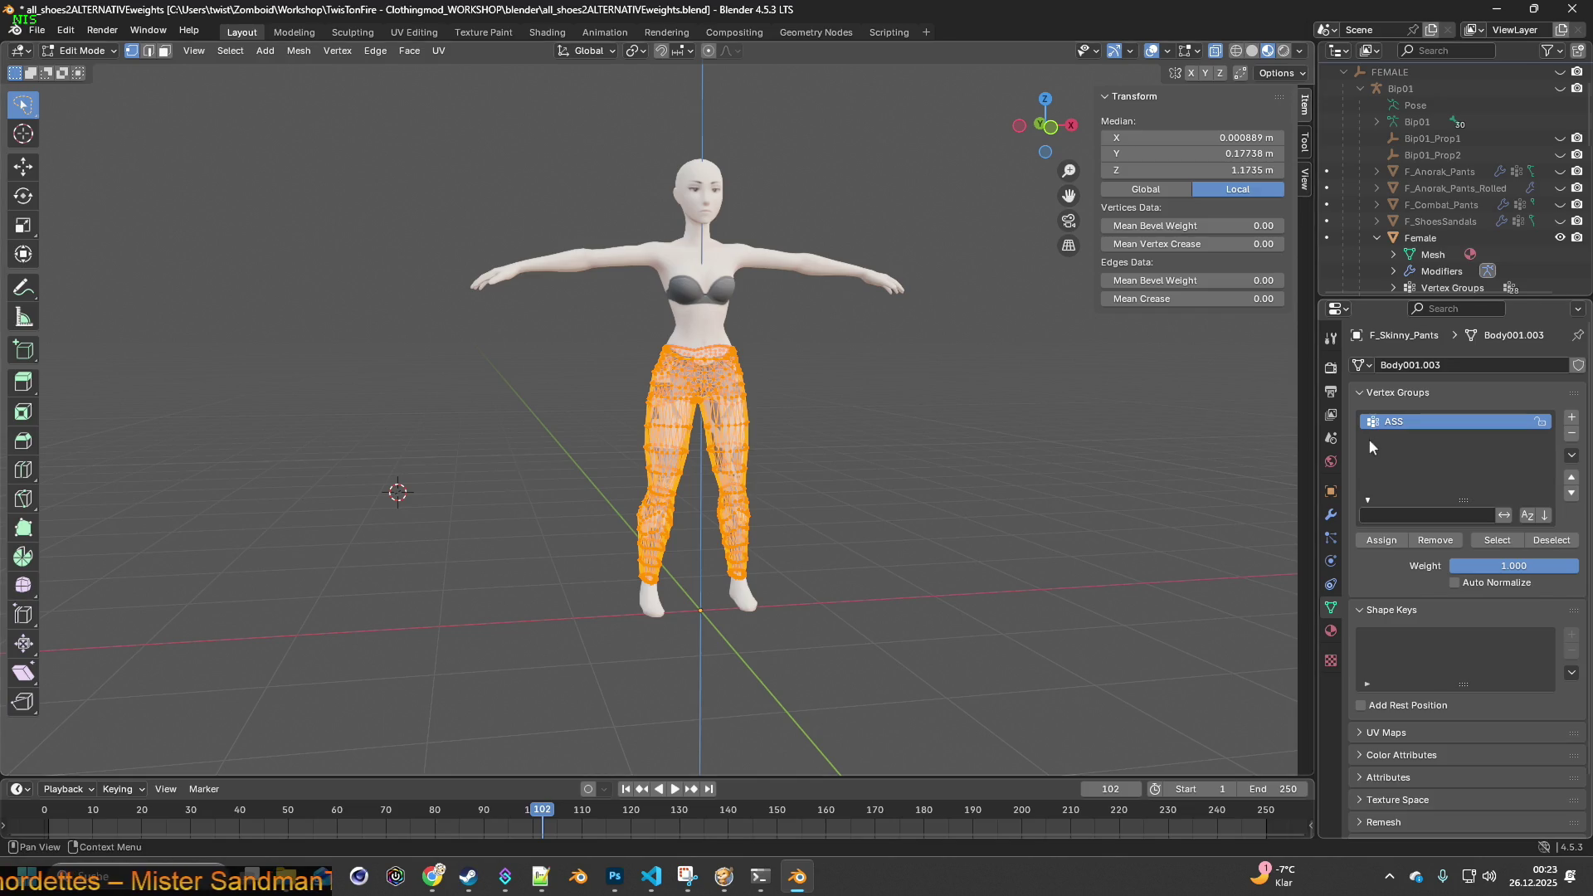
left_click(1382, 540)
mouse_move(1073, 456)
middle_mouse_down()
mouse_move(803, 456)
mouse_move(967, 540)
mouse_move(897, 463)
mouse_move(1048, 473)
mouse_move(926, 468)
mouse_move(880, 442)
mouse_move(985, 451)
mouse_move(717, 416)
mouse_move(1059, 551)
mouse_move(1198, 551)
mouse_move(560, 422)
mouse_move(608, 443)
middle_mouse_up()
scroll(926, 468, "up", 3)
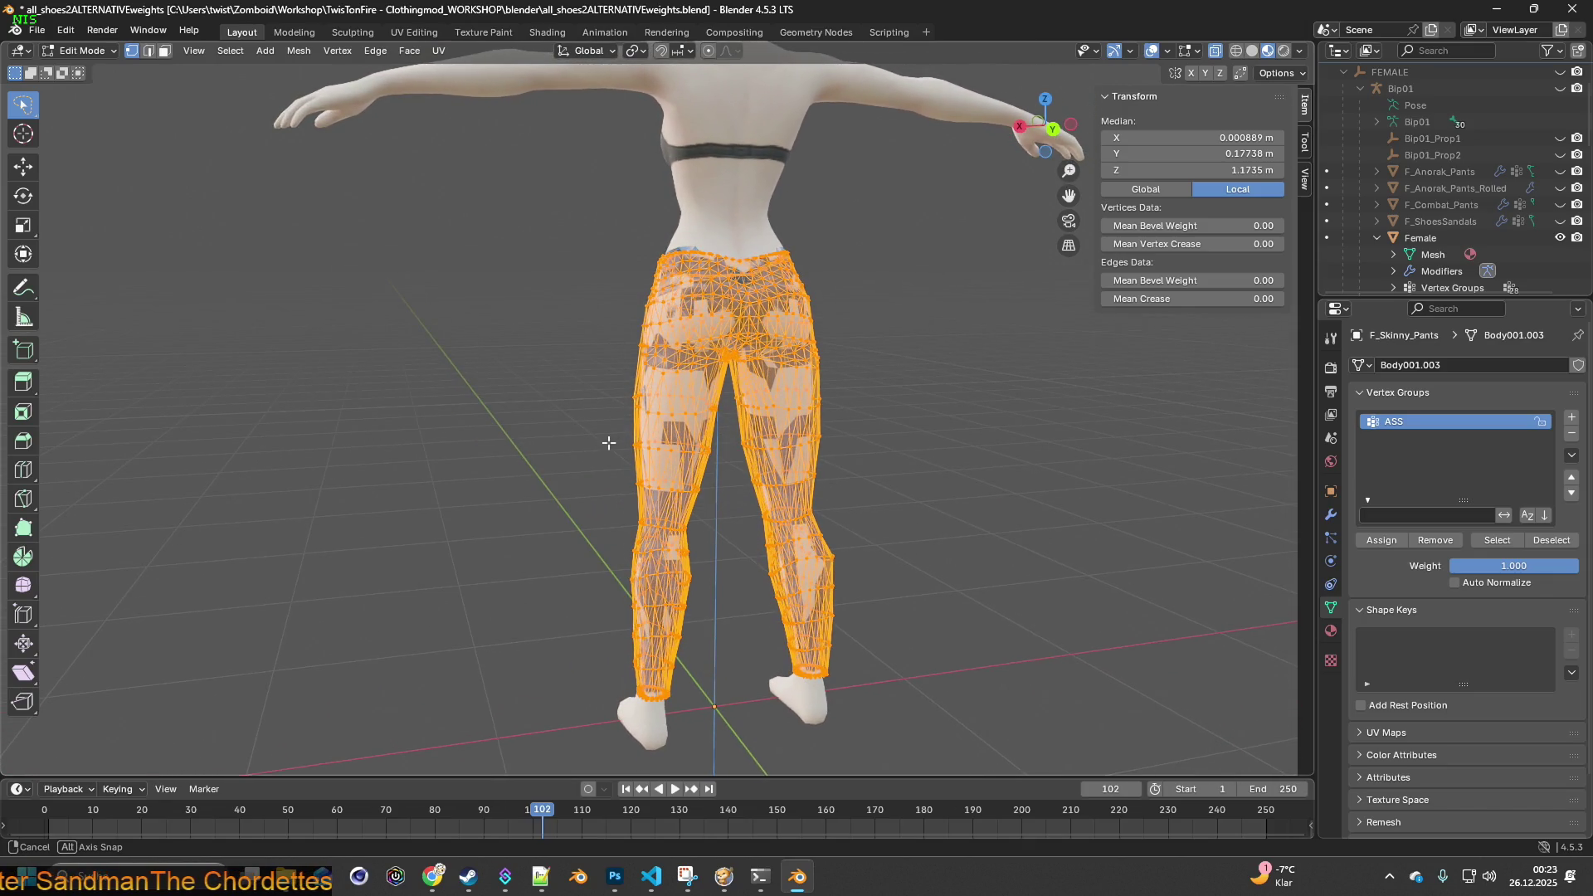
left_click(1387, 546)
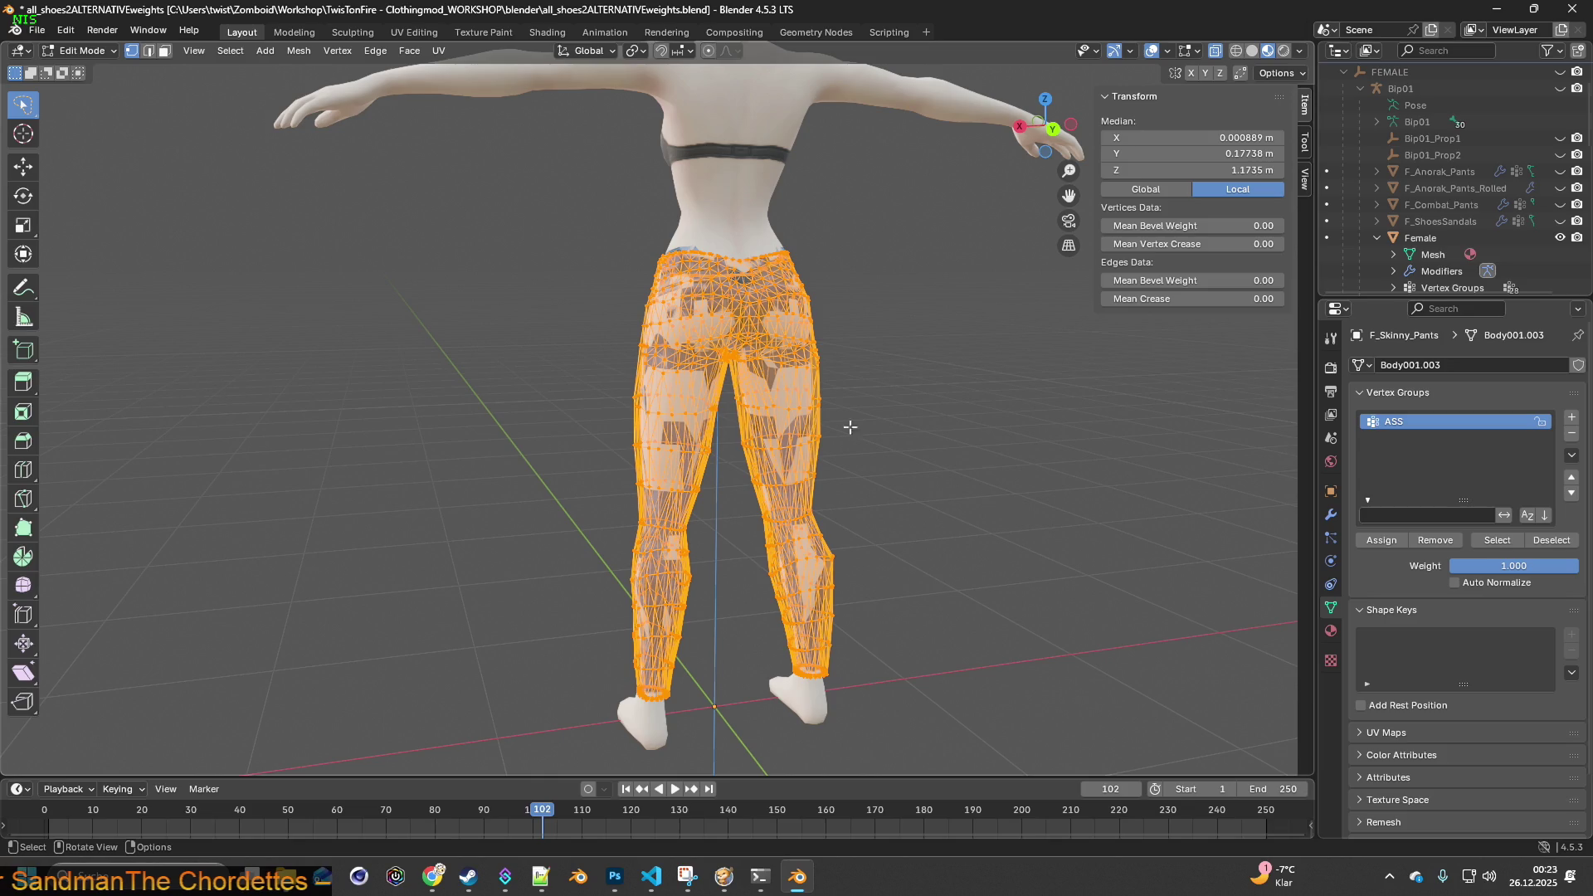
- Return to Object Mode and view the textured jeans from the front and side
left_click(91, 56)
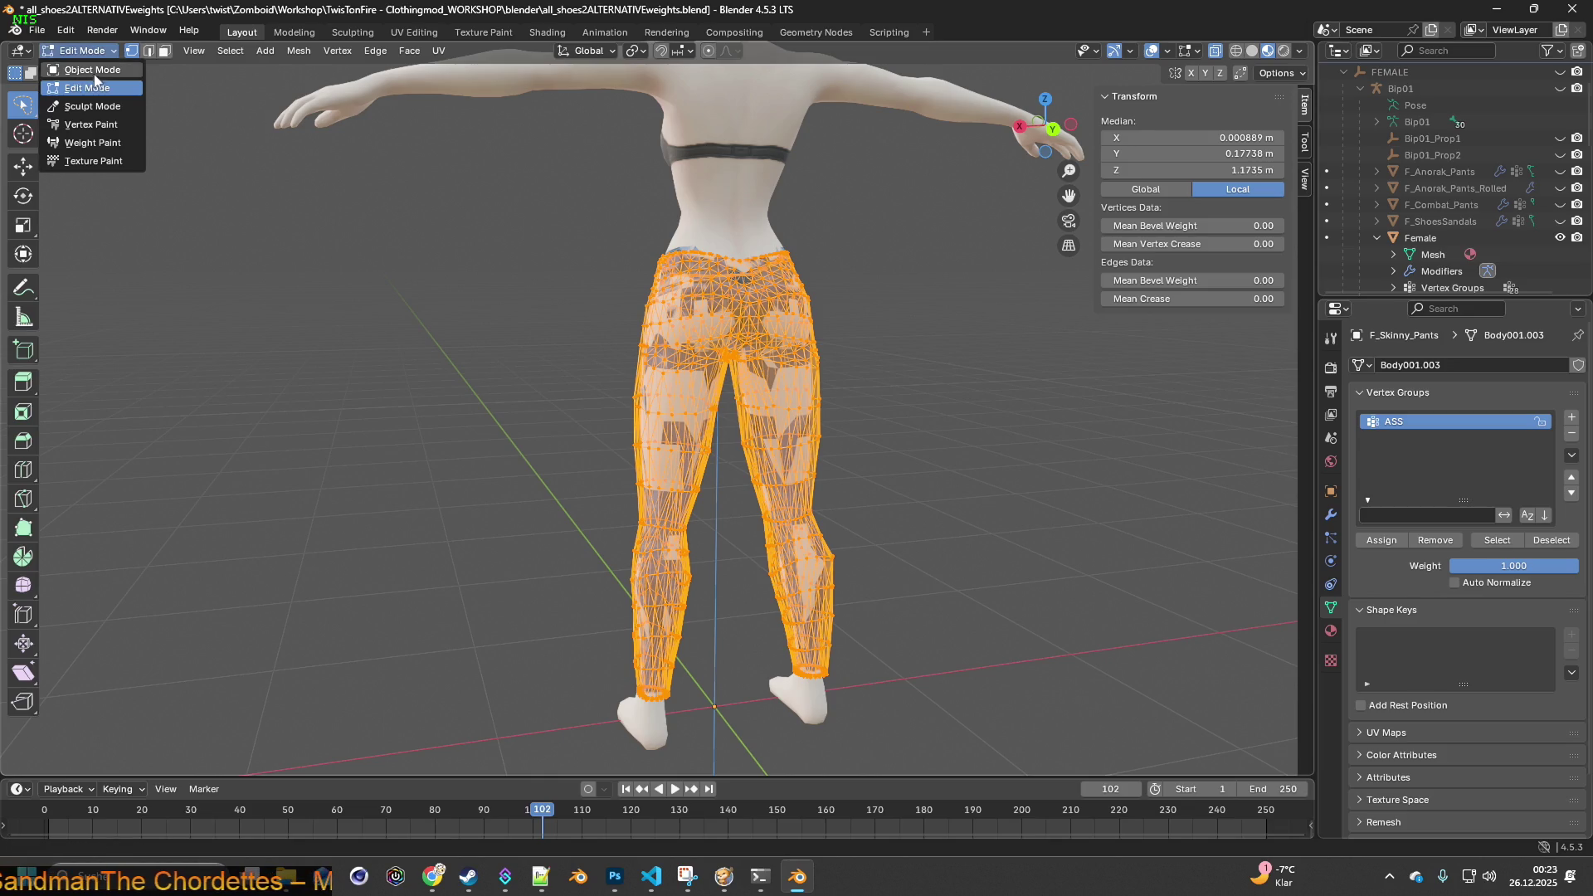
left_click(94, 73)
mouse_move(411, 260)
middle_mouse_down()
mouse_move(735, 335)
mouse_move(843, 330)
middle_mouse_up()
scroll(745, 361, "up", 5)
mouse_move(745, 361)
middle_mouse_down()
mouse_move(889, 335)
mouse_move(733, 347)
mouse_move(746, 348)
middle_mouse_up()
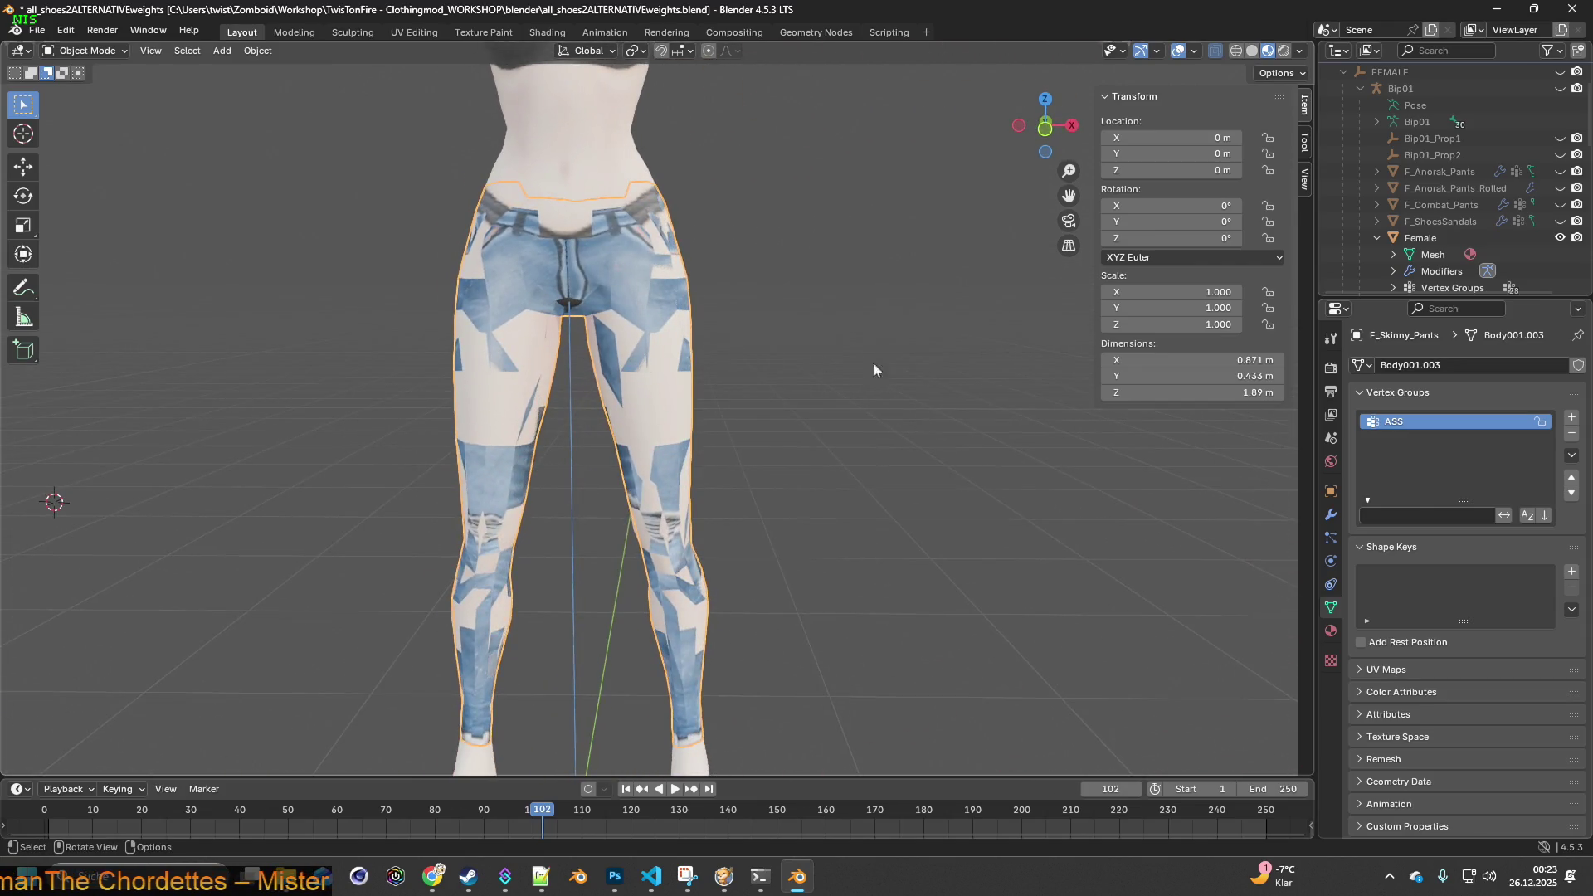
- Try Shrinkwrap offsets of 0.02 m and 0 m while inspecting the jeans' fit
left_click(1330, 514)
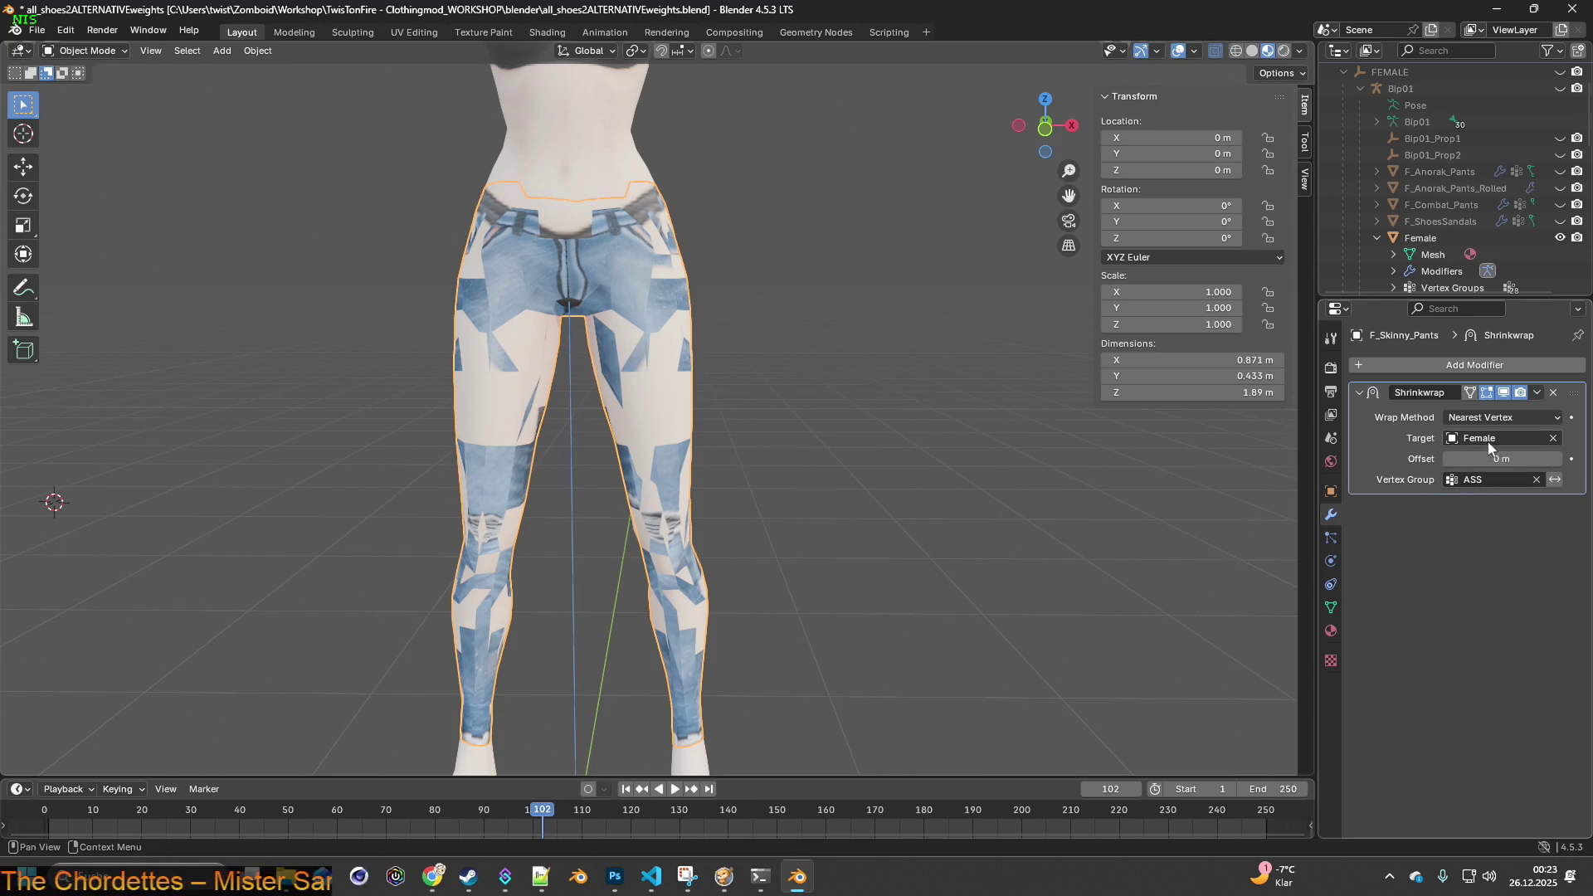
scroll(1531, 459, "down", 1, "ctrl")
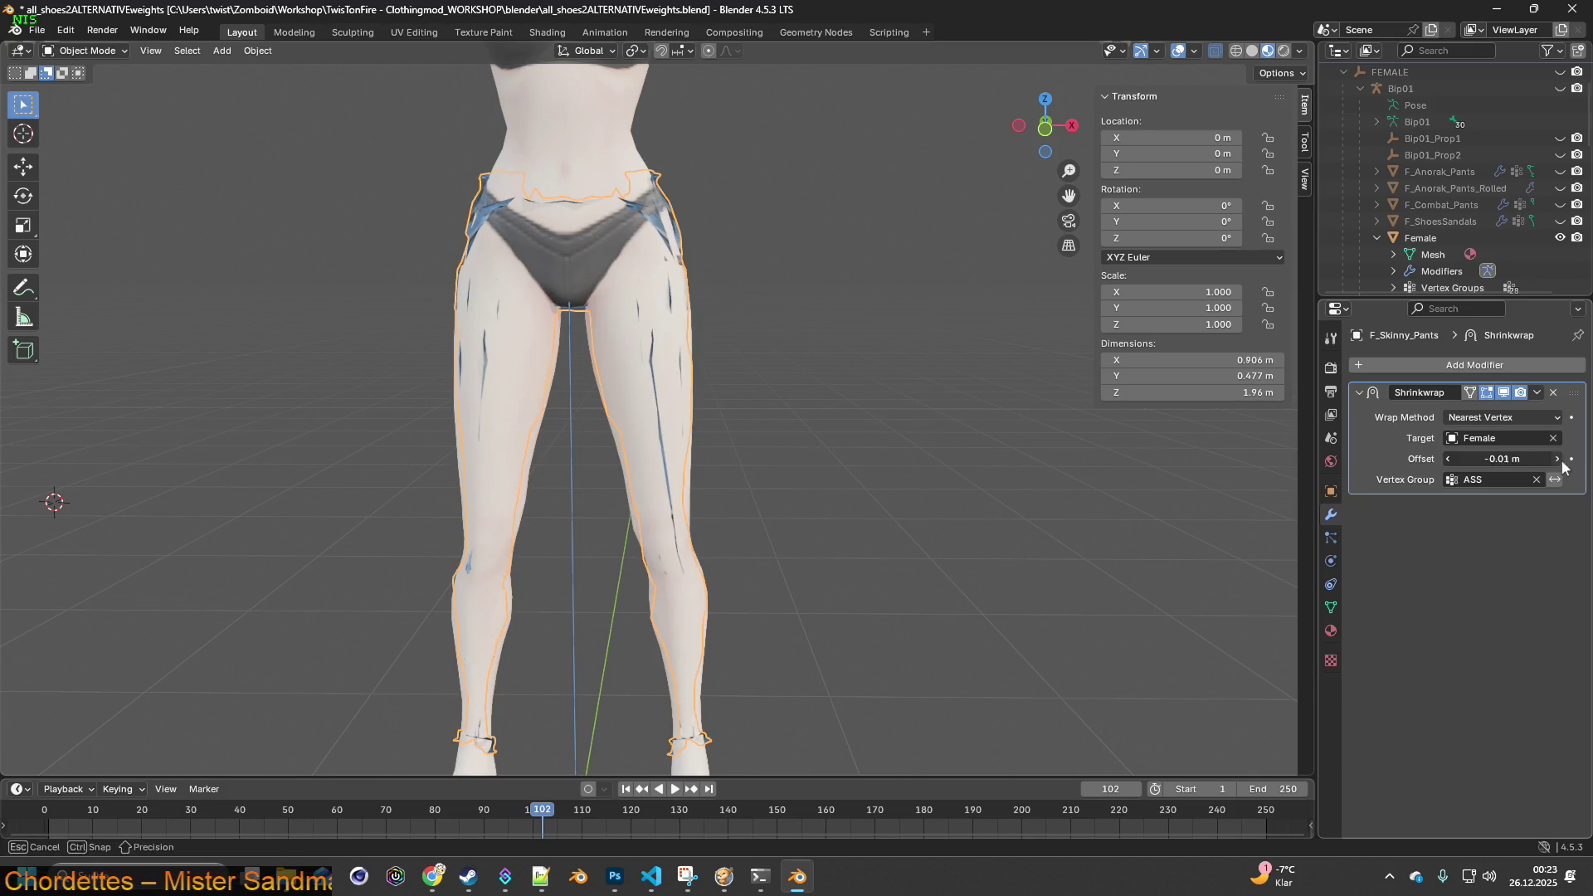
scroll(1547, 461, "up", 2, "ctrl")
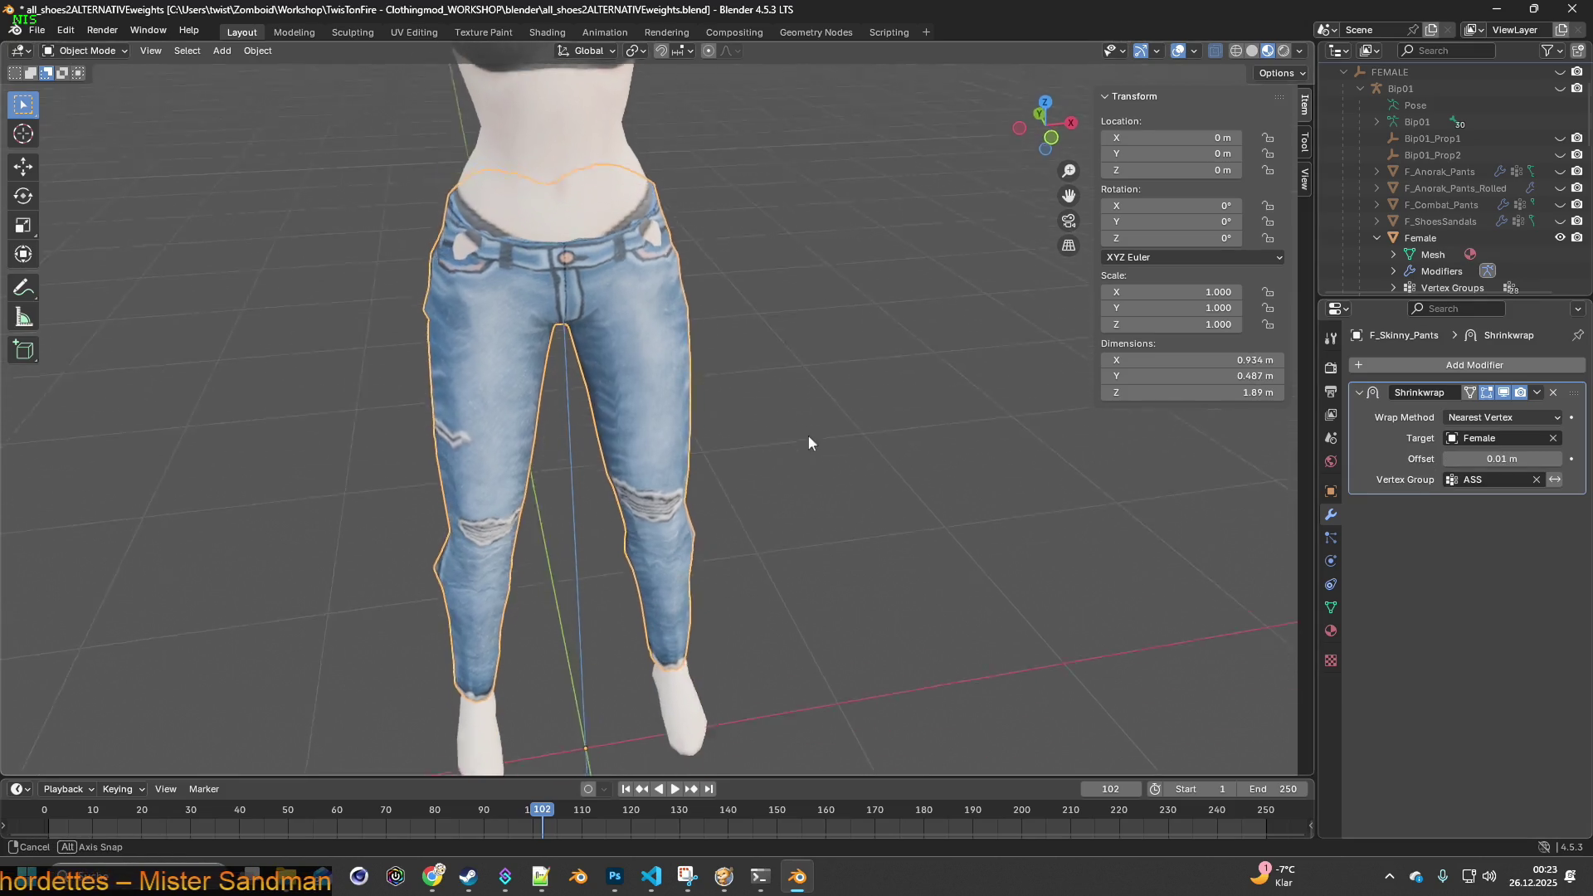
middle_click_drag(811, 437, 827, 466)
scroll(967, 454, "up", 5)
middle_click_drag(968, 455, 993, 440)
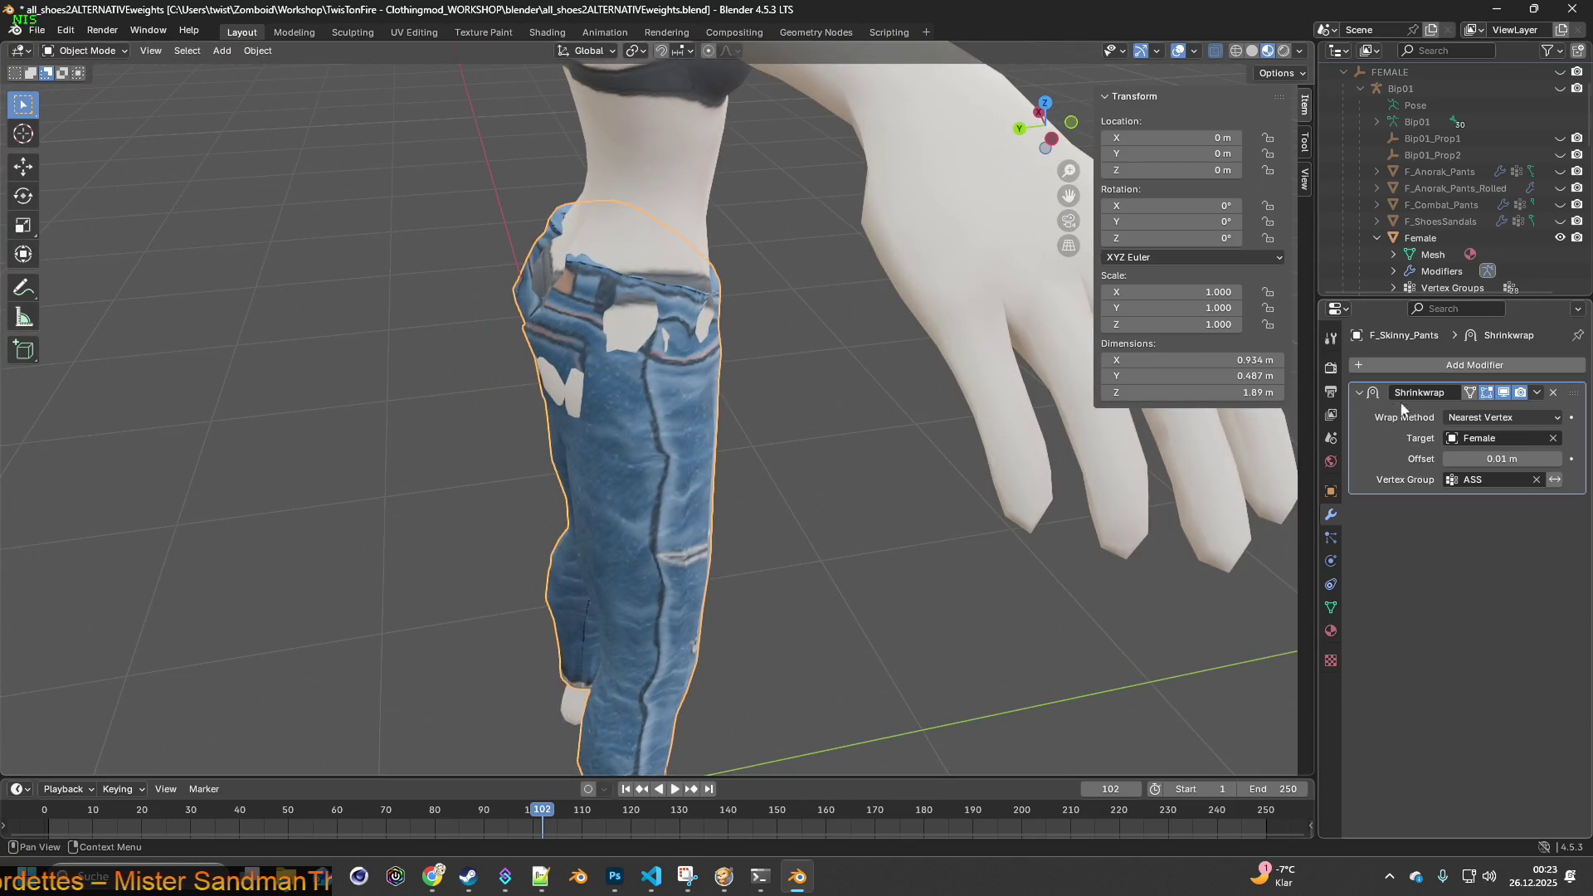
left_click(1558, 459)
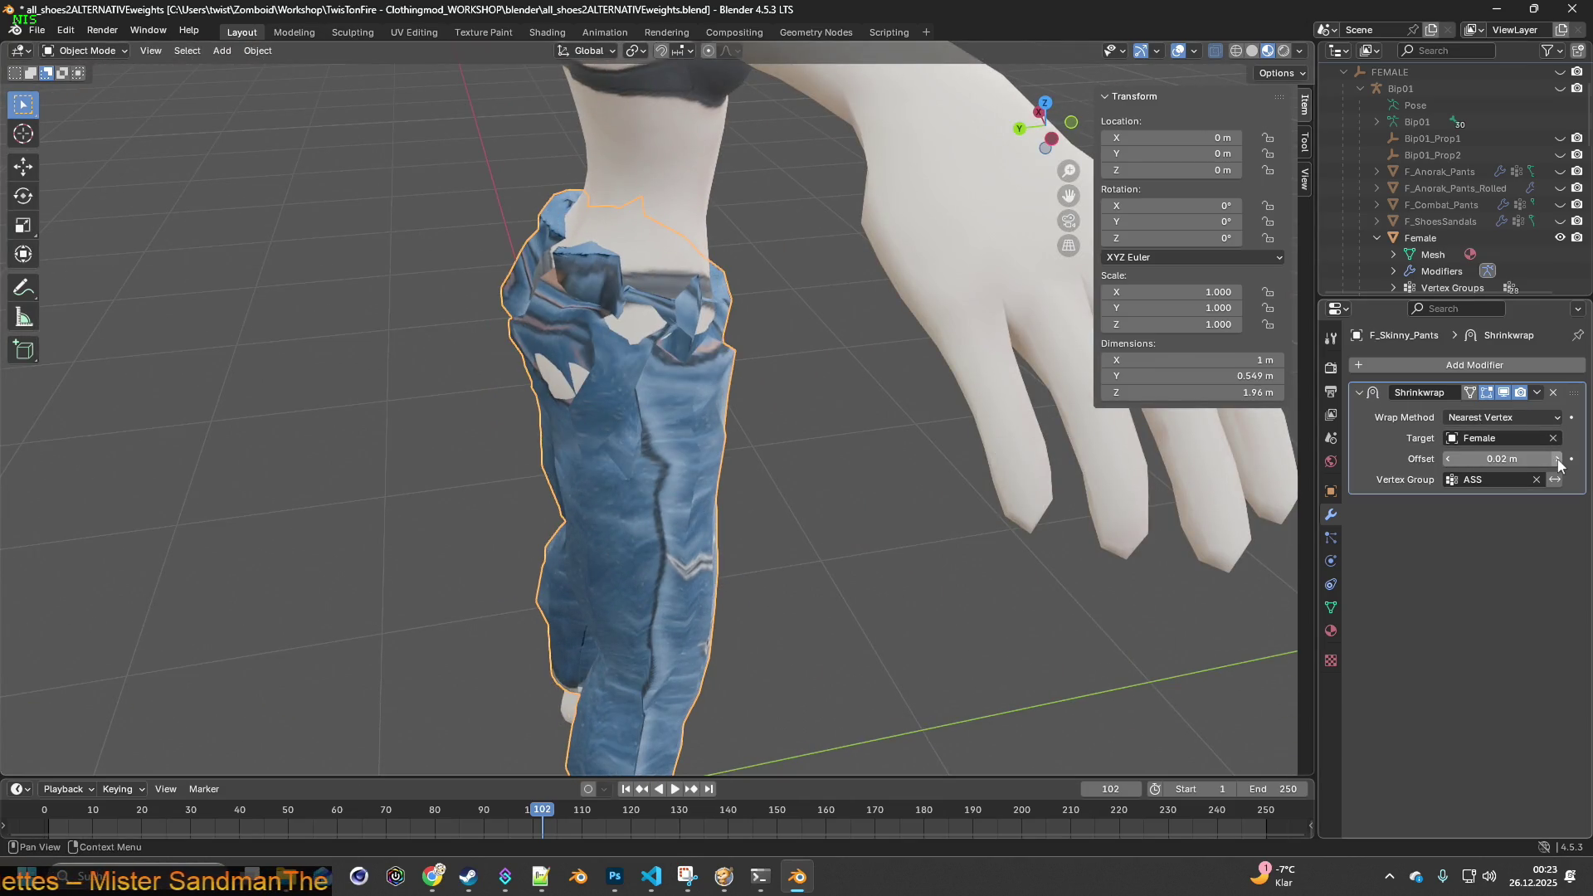
left_click(1481, 458)
type("0")
key("Return")
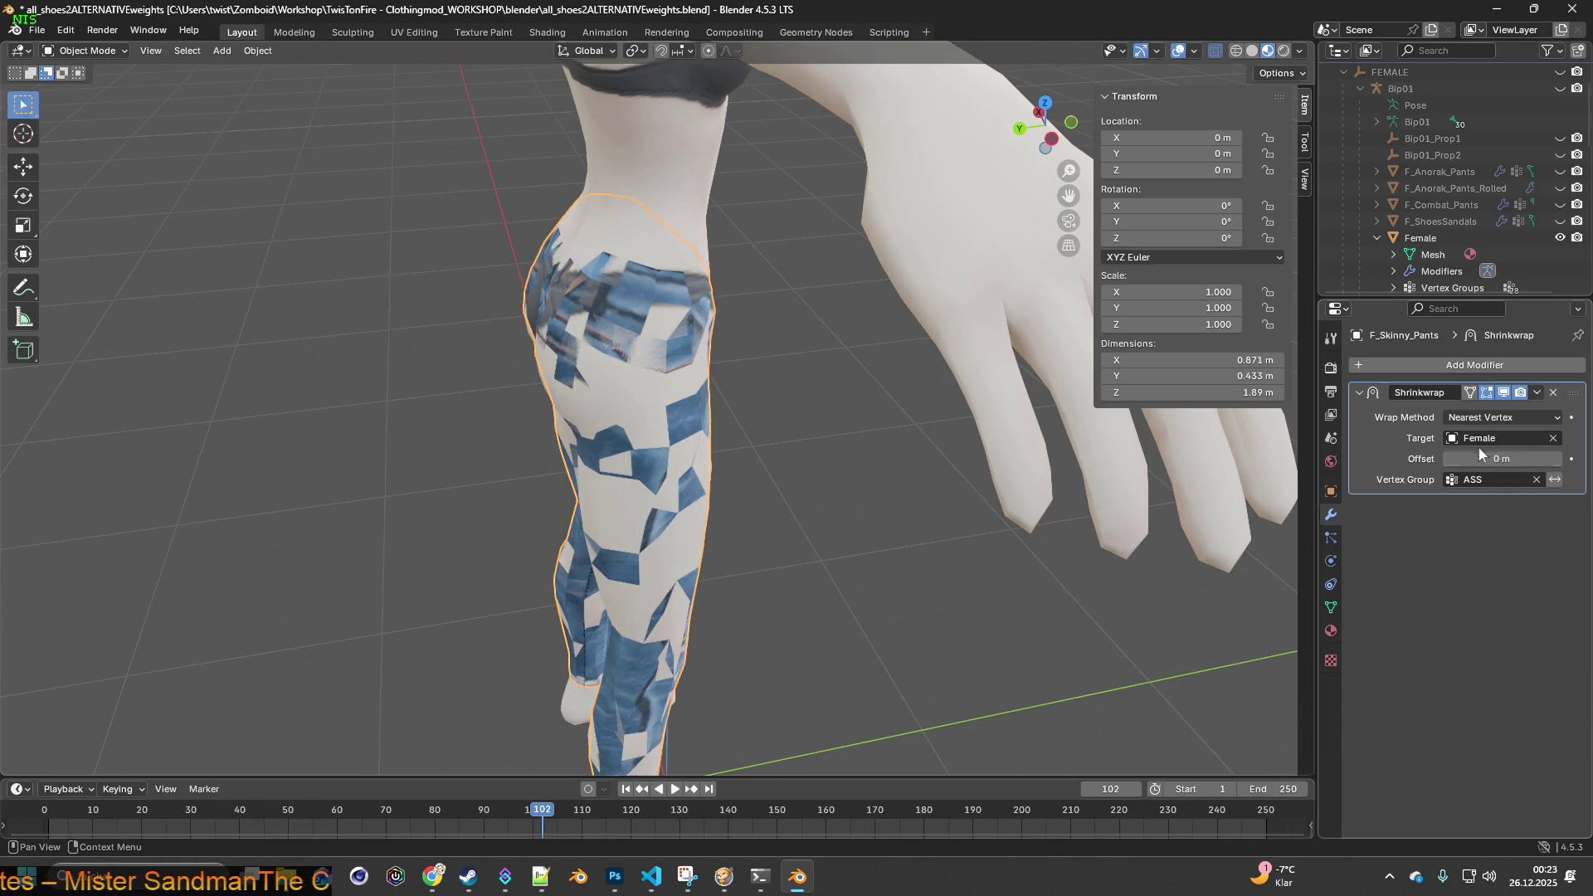
left_click(1557, 458)
- Switch the wrap method to Nearest Surface Point and settle on a 0.0025 m offset
left_click(1503, 419)
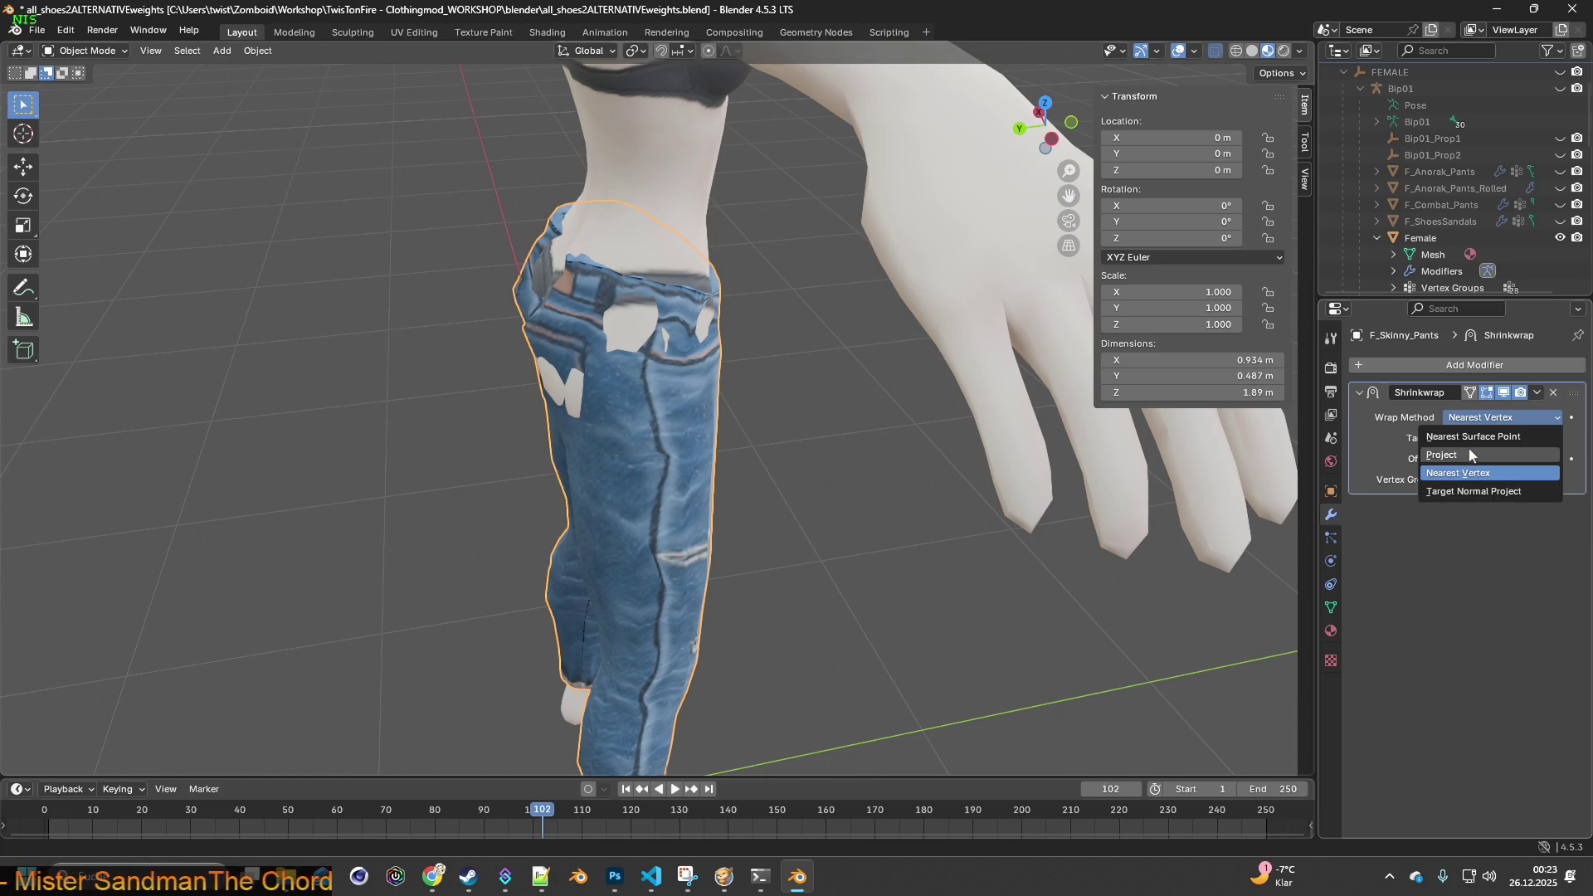
left_click(1477, 437)
mouse_move(779, 406)
middle_mouse_down()
mouse_move(895, 399)
mouse_move(818, 426)
middle_mouse_up()
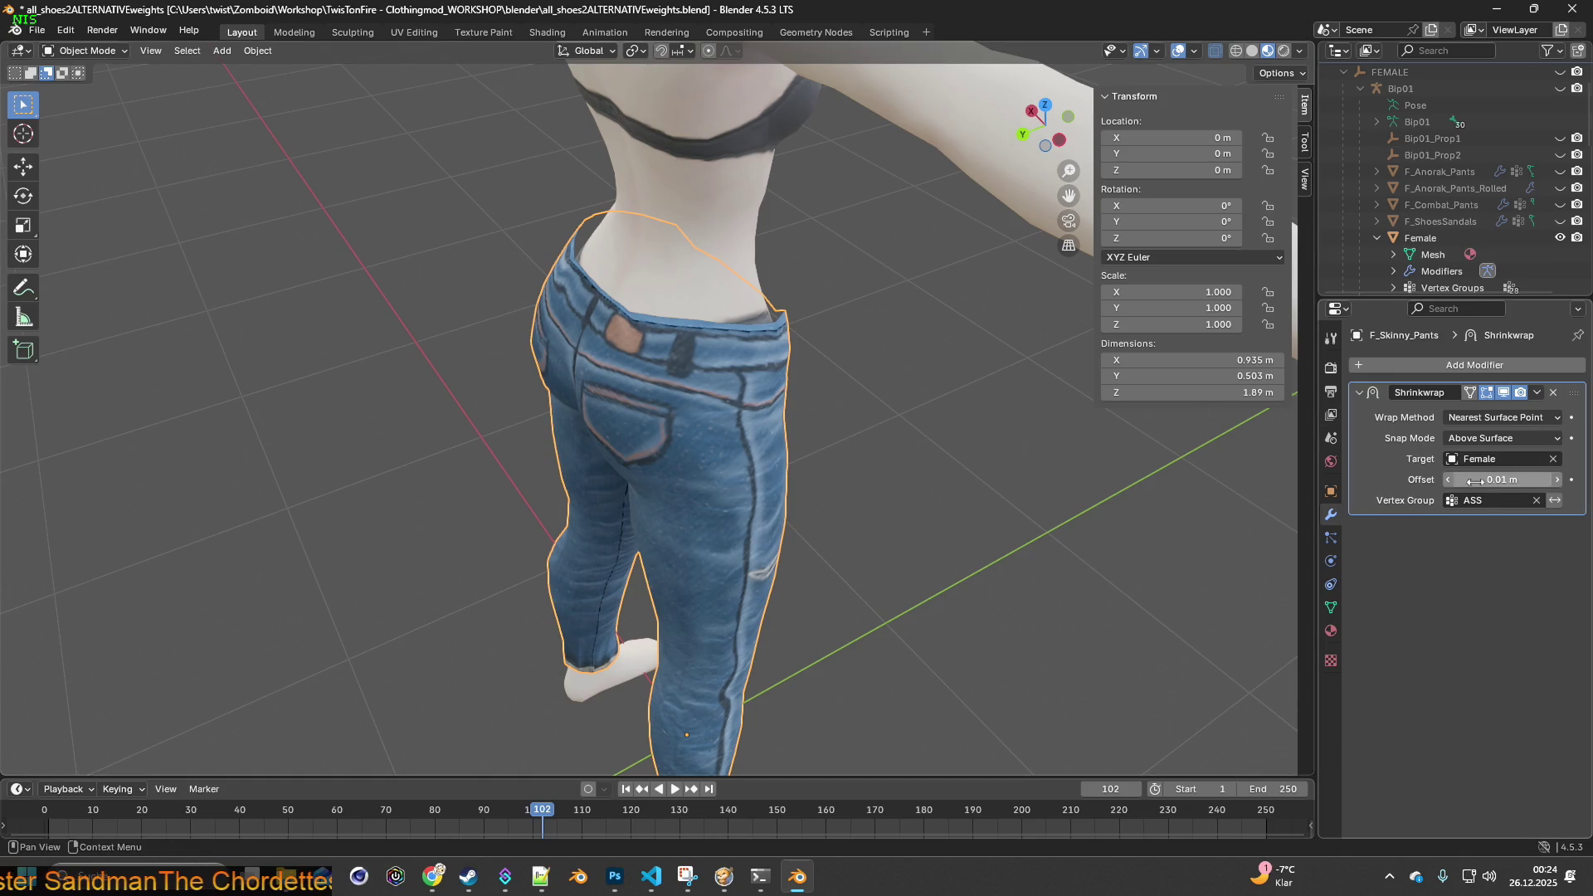
mouse_move(1483, 480)
left_mouse_down()
mouse_move(1468, 481)
mouse_move(1505, 480)
mouse_move(1471, 480)
mouse_move(1485, 481)
left_mouse_up()
left_click(1499, 480)
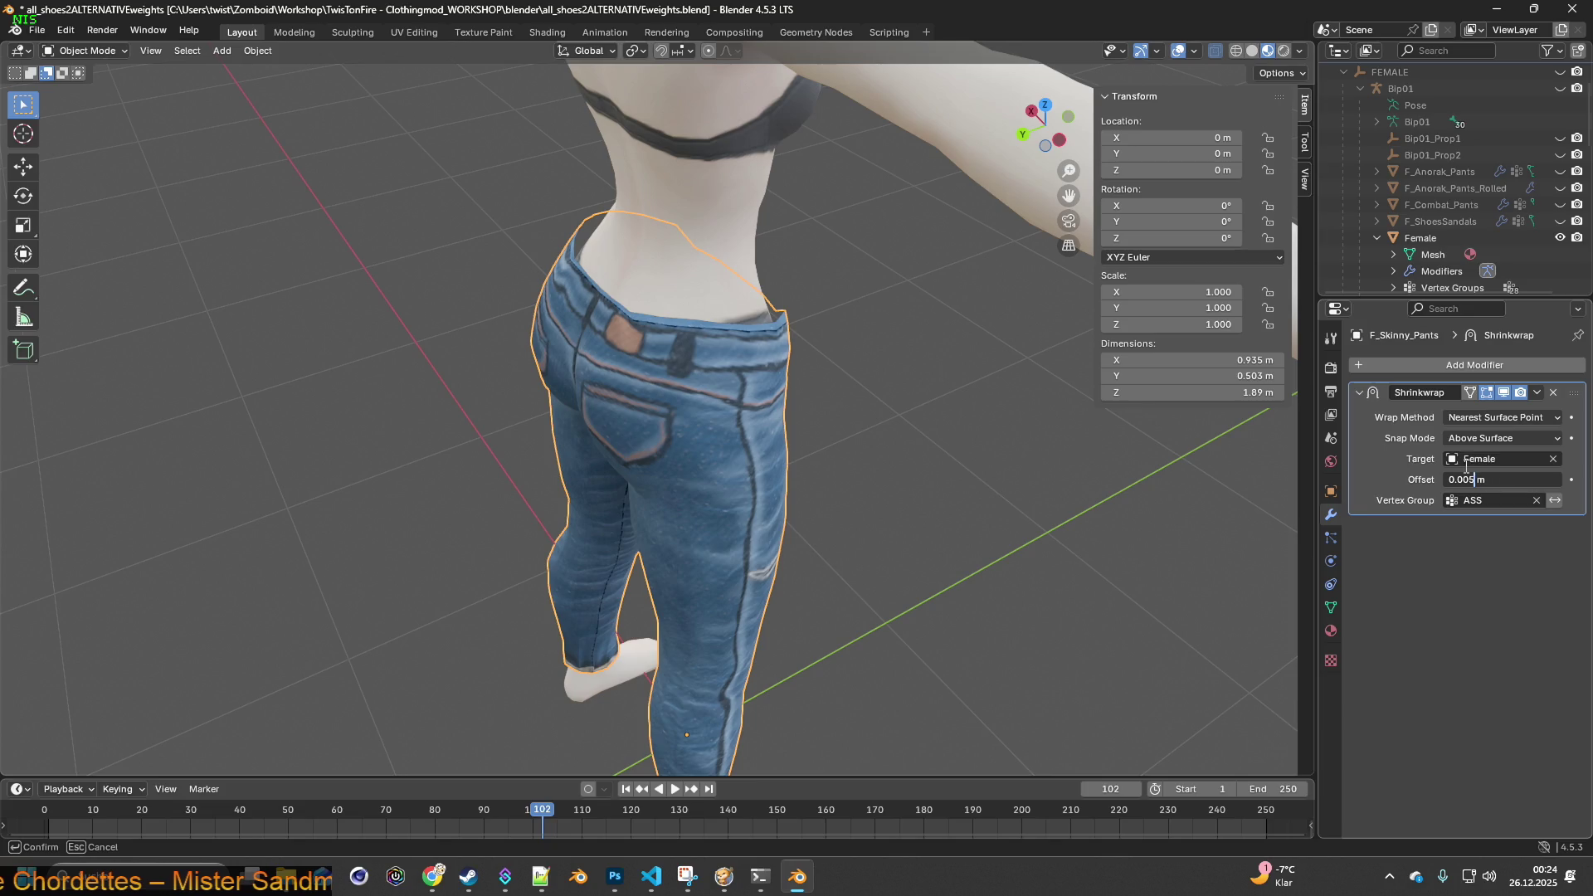
key("Return")
mouse_move(993, 418)
middle_mouse_down()
mouse_move(699, 361)
mouse_move(1097, 400)
mouse_move(1105, 466)
middle_mouse_up()
middle_click_drag(1056, 456, 988, 420)
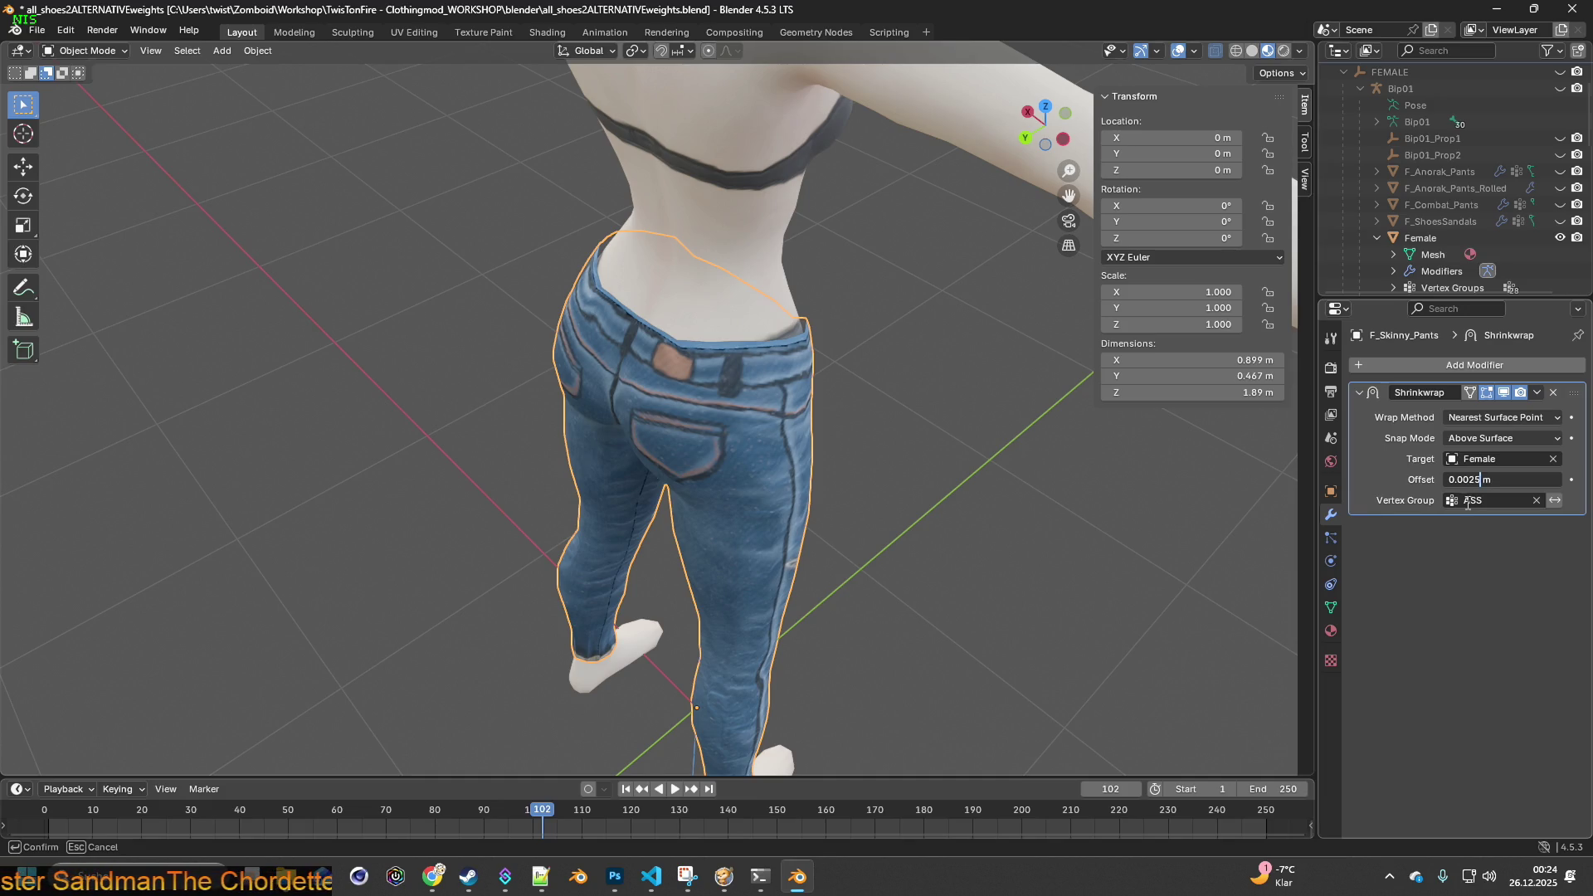
key("Return")
mouse_move(919, 418)
middle_mouse_down()
mouse_move(765, 401)
mouse_move(671, 361)
mouse_move(650, 322)
mouse_move(729, 336)
mouse_move(520, 342)
mouse_move(939, 364)
mouse_move(579, 327)
mouse_move(864, 350)
mouse_move(796, 382)
mouse_move(741, 443)
mouse_move(682, 406)
mouse_move(765, 317)
mouse_move(785, 231)
mouse_move(754, 232)
mouse_move(778, 292)
mouse_move(750, 247)
mouse_move(595, 234)
mouse_move(507, 255)
mouse_move(430, 340)
mouse_move(469, 351)
mouse_move(431, 376)
mouse_move(461, 285)
mouse_move(633, 246)
mouse_move(750, 252)
mouse_move(773, 309)
mouse_move(768, 419)
mouse_move(785, 422)
mouse_move(761, 431)
mouse_move(757, 462)
mouse_move(836, 371)
mouse_move(789, 435)
mouse_move(562, 413)
mouse_move(498, 397)
mouse_move(471, 367)
mouse_move(545, 367)
mouse_move(484, 373)
middle_mouse_up()
scroll(808, 400, "down", 4)
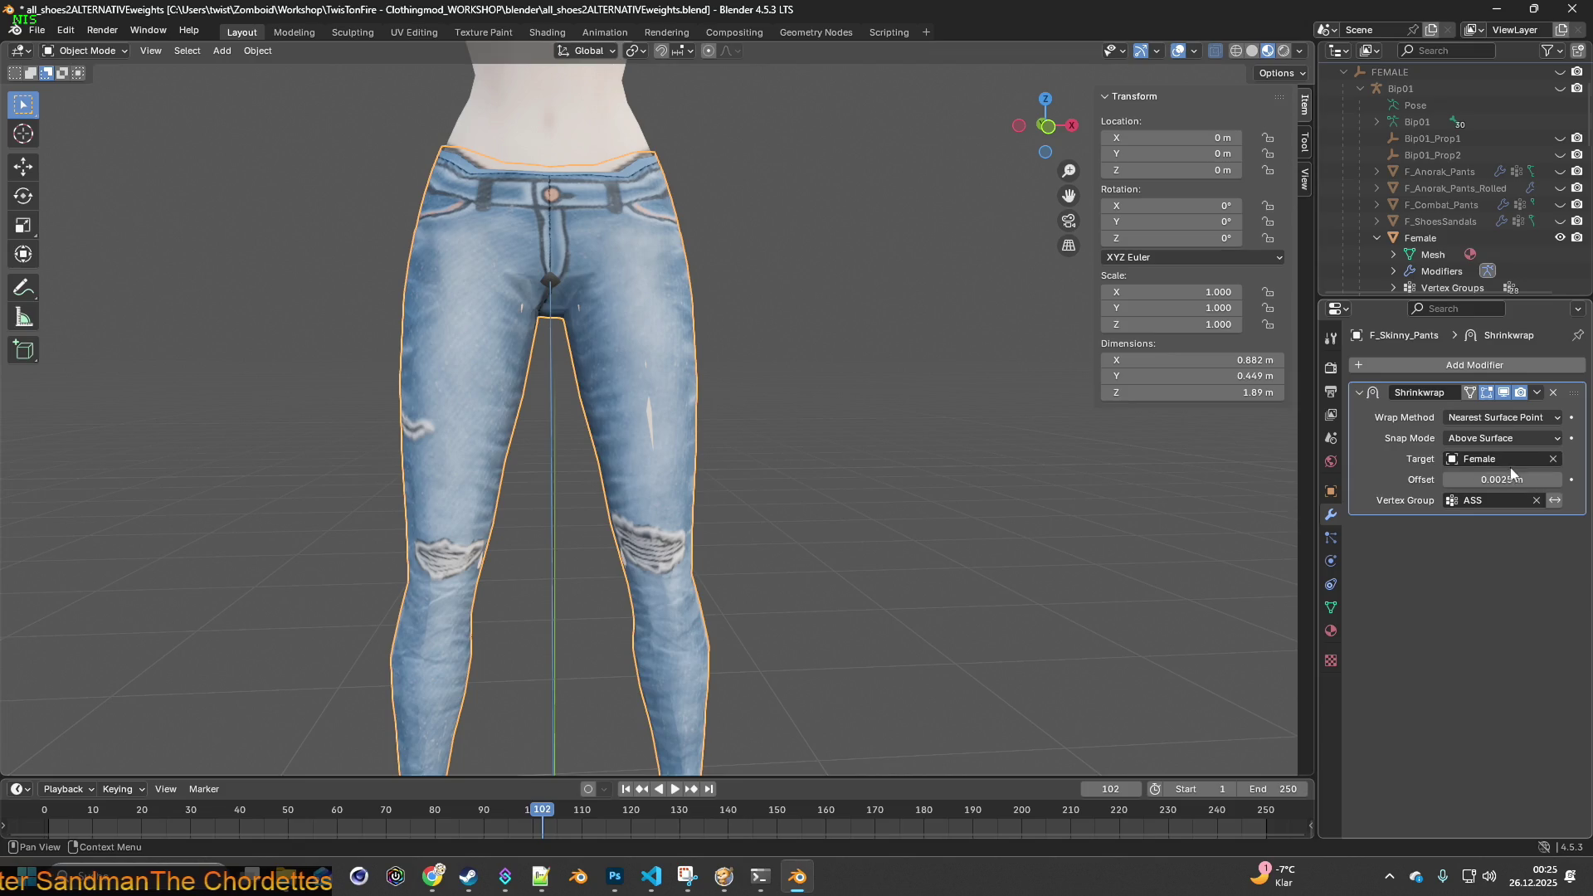
left_click(83, 51)
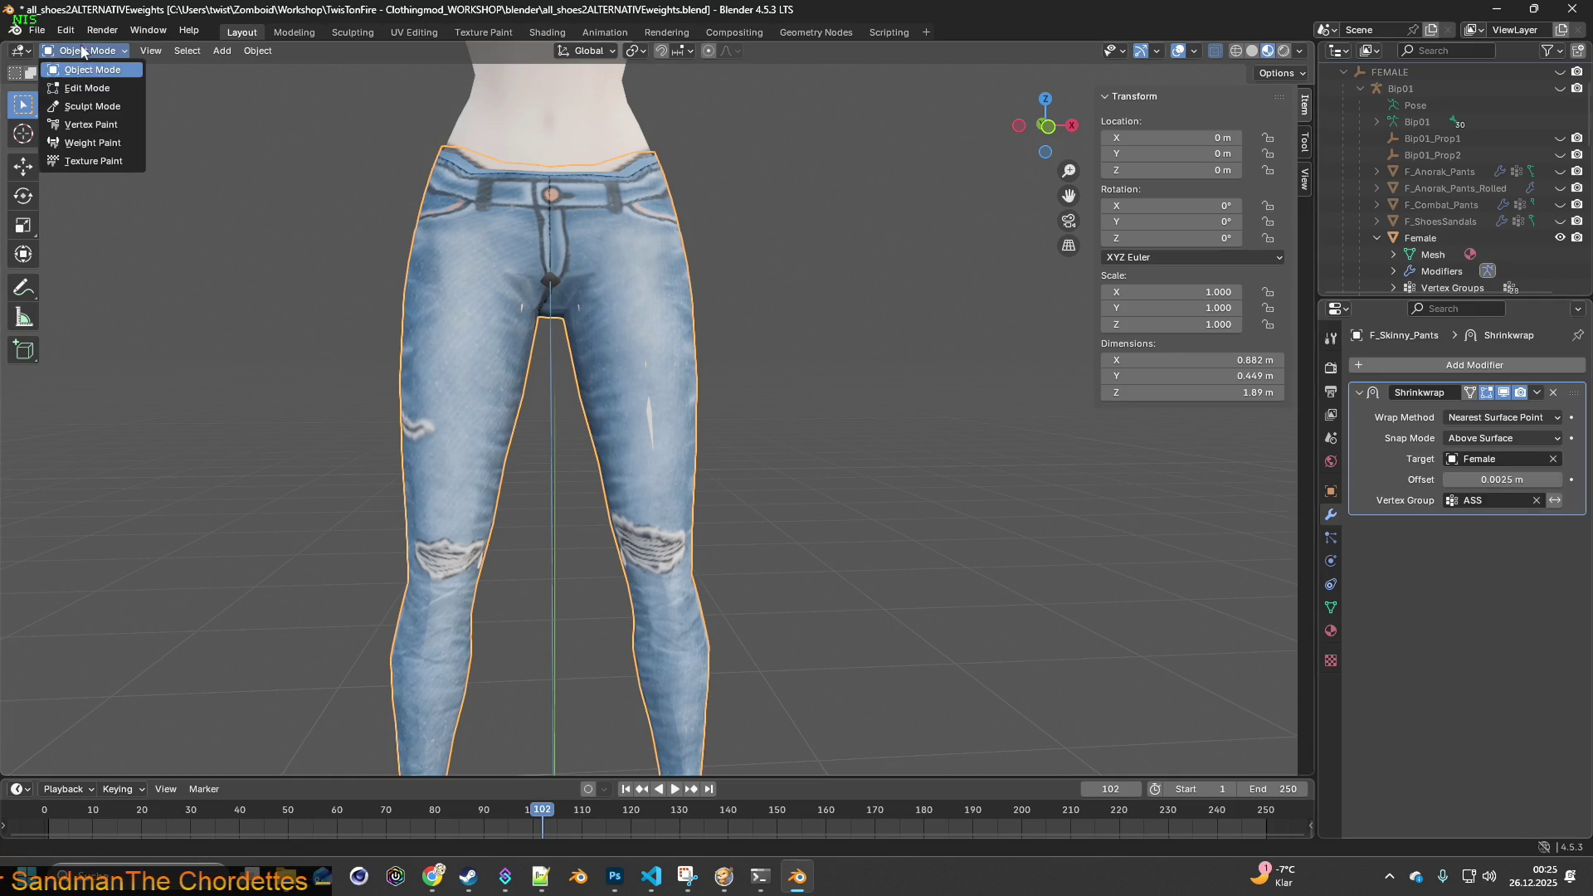
- In Weight Paint mode, paint partial weight over the crotch and right inner thigh
left_click(87, 143)
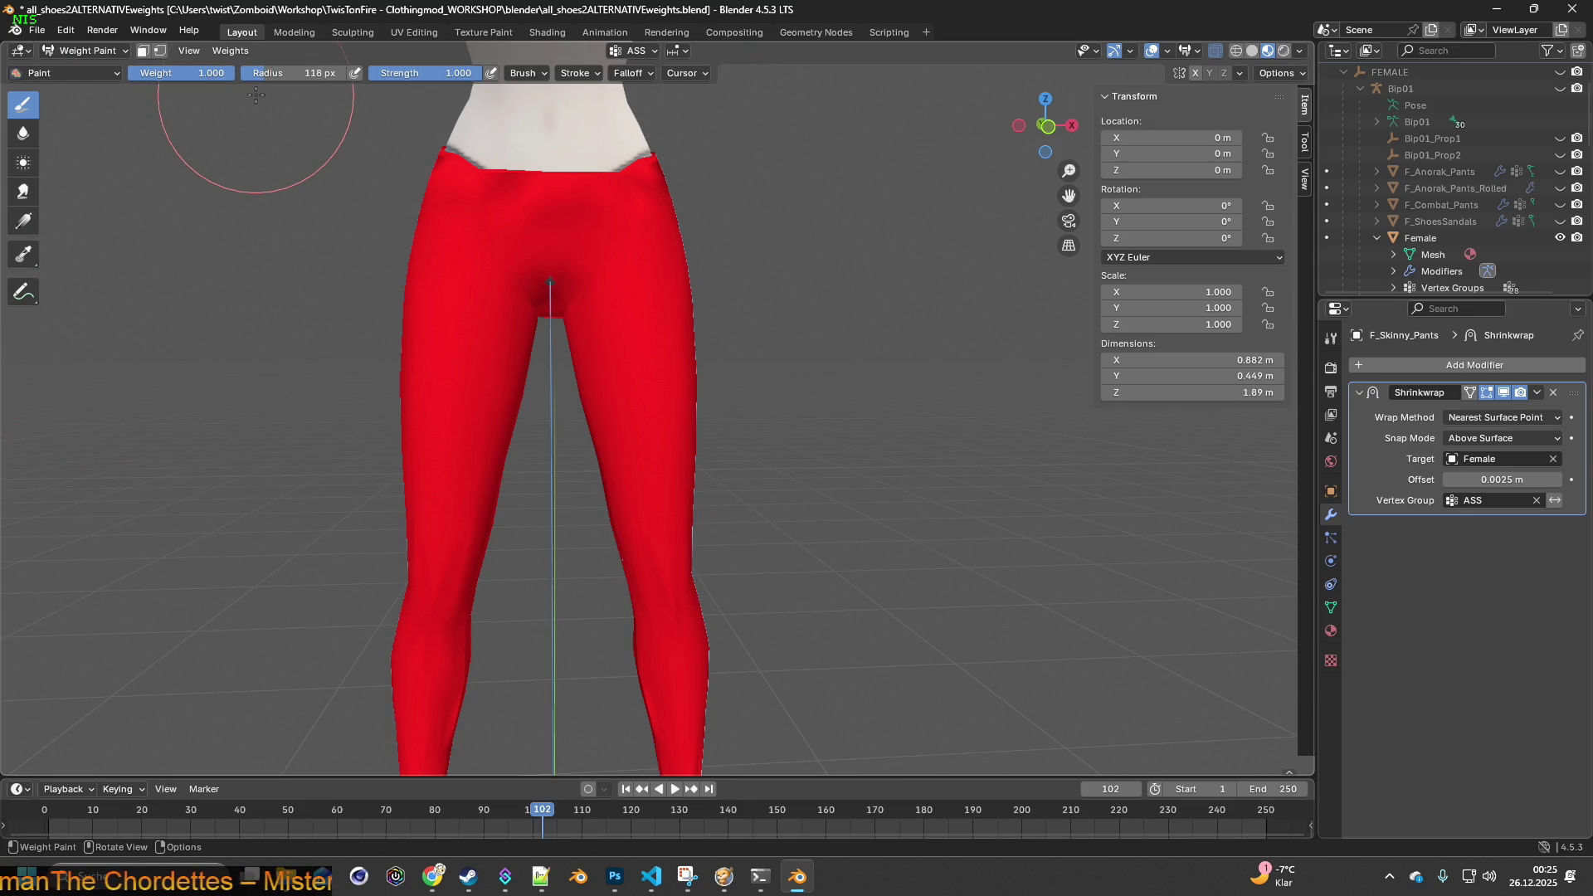
scroll(583, 233, "up", 4)
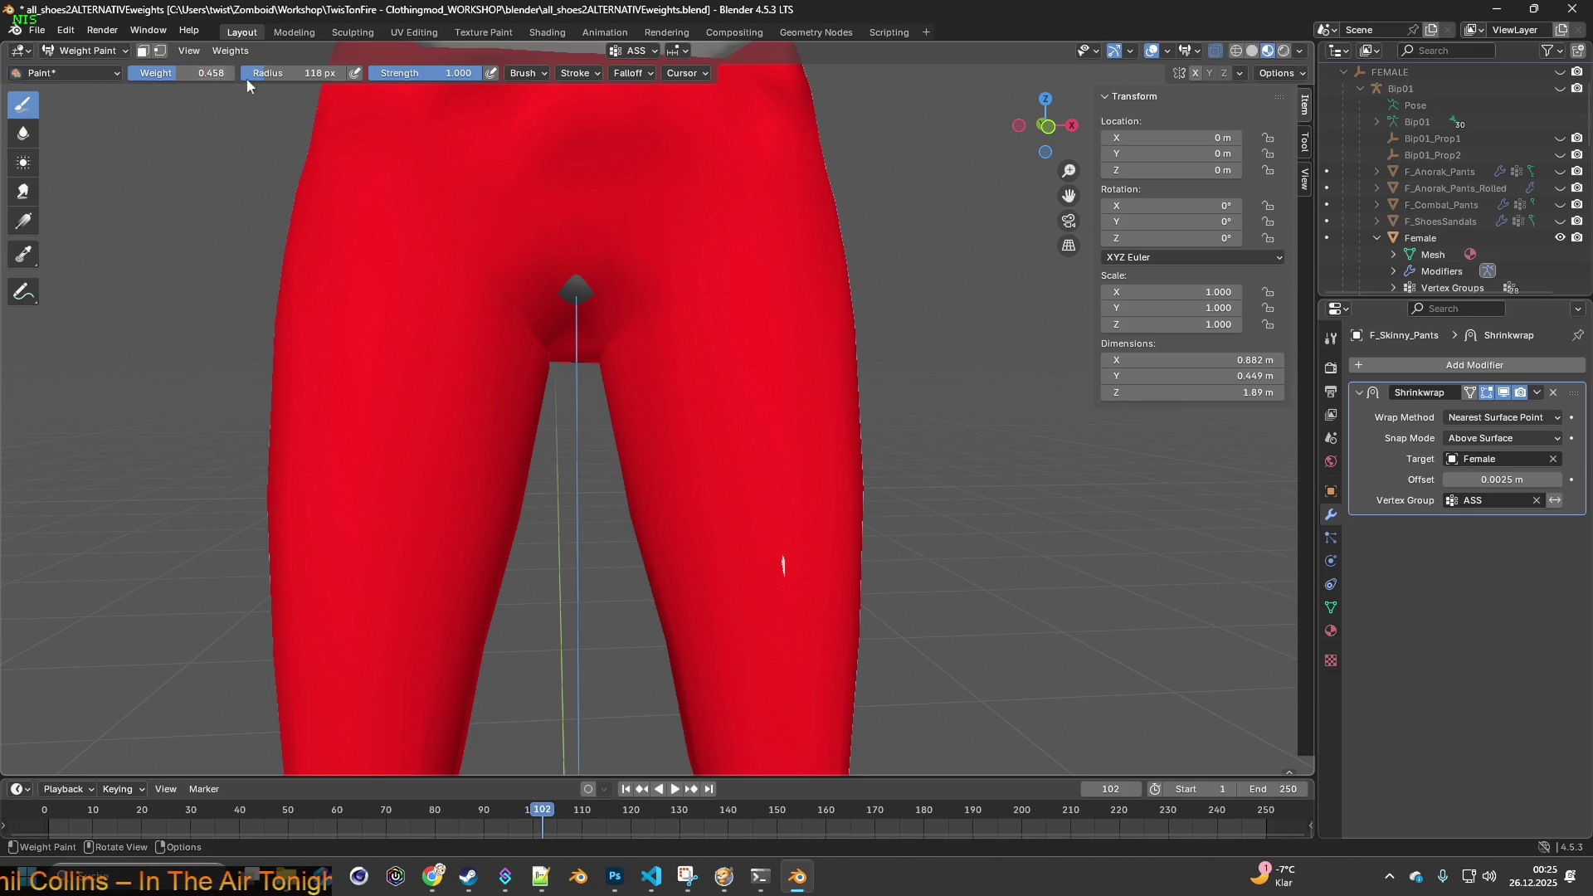
left_click_drag(569, 307, 575, 357)
middle_click_drag(578, 352, 823, 347)
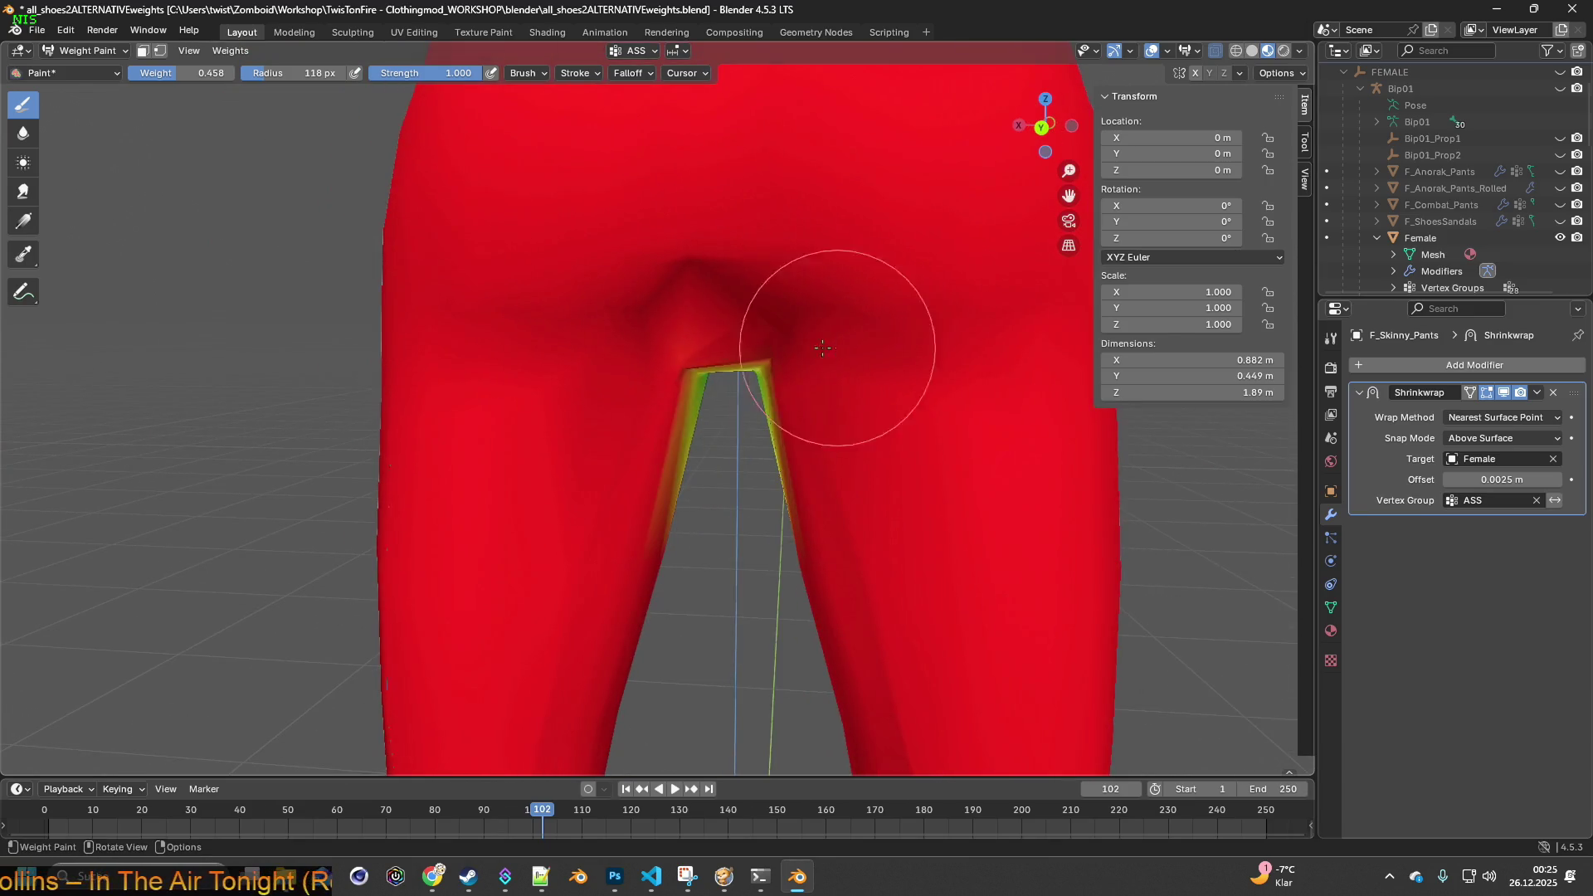
mouse_move(719, 360)
left_mouse_down()
mouse_move(677, 303)
mouse_move(710, 286)
mouse_move(717, 357)
left_mouse_up()
mouse_move(732, 335)
middle_mouse_down()
mouse_move(746, 336)
mouse_move(704, 330)
middle_mouse_up()
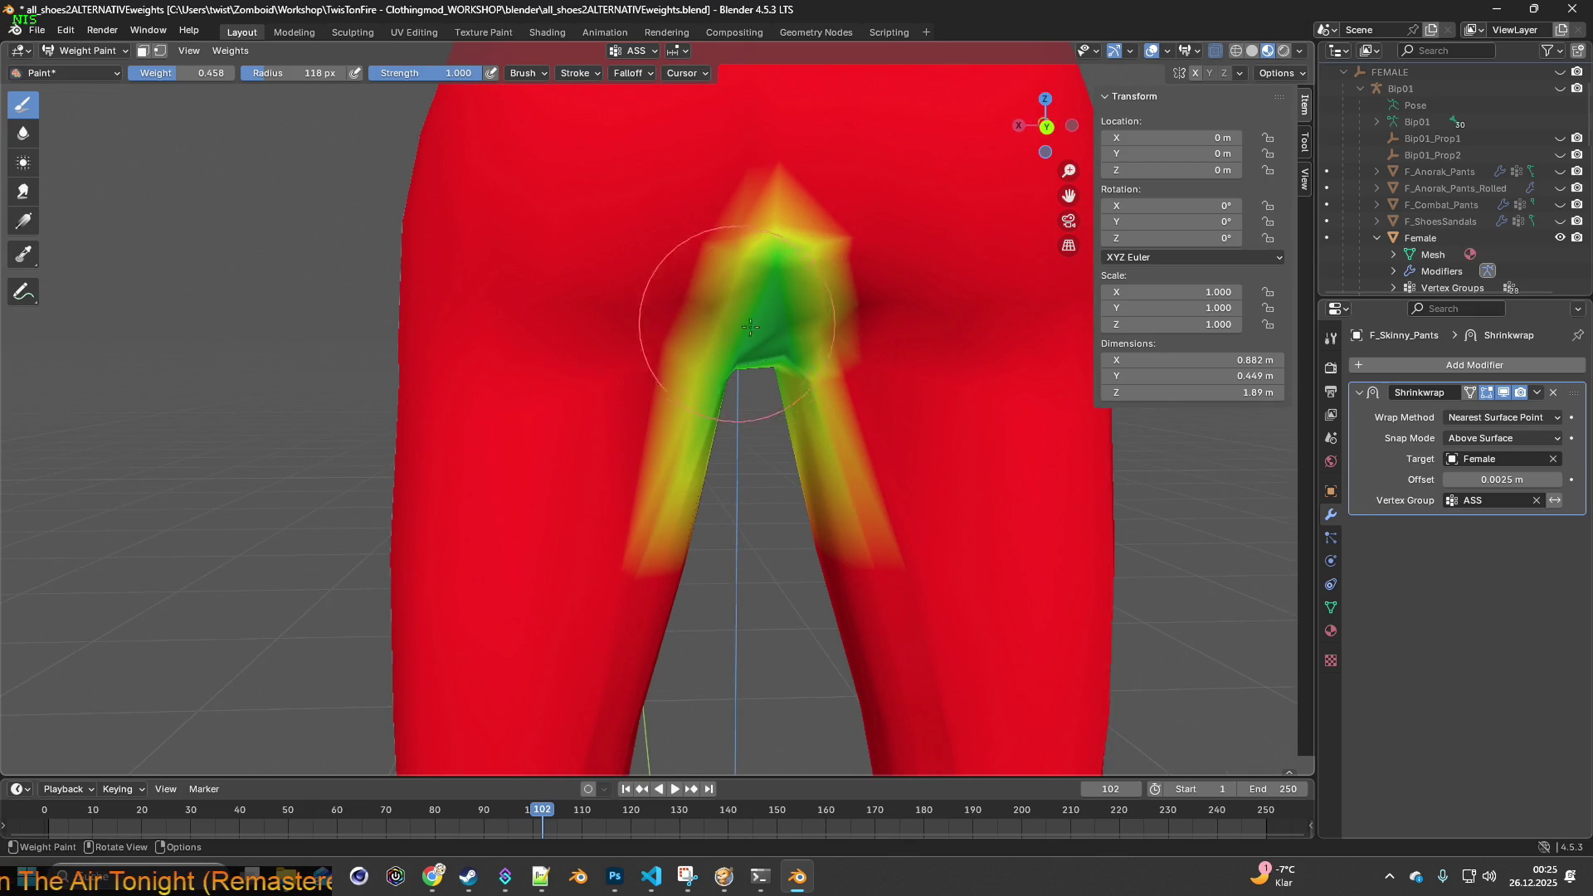
left_click_drag(816, 358, 824, 314)
middle_click_drag(807, 338, 767, 365)
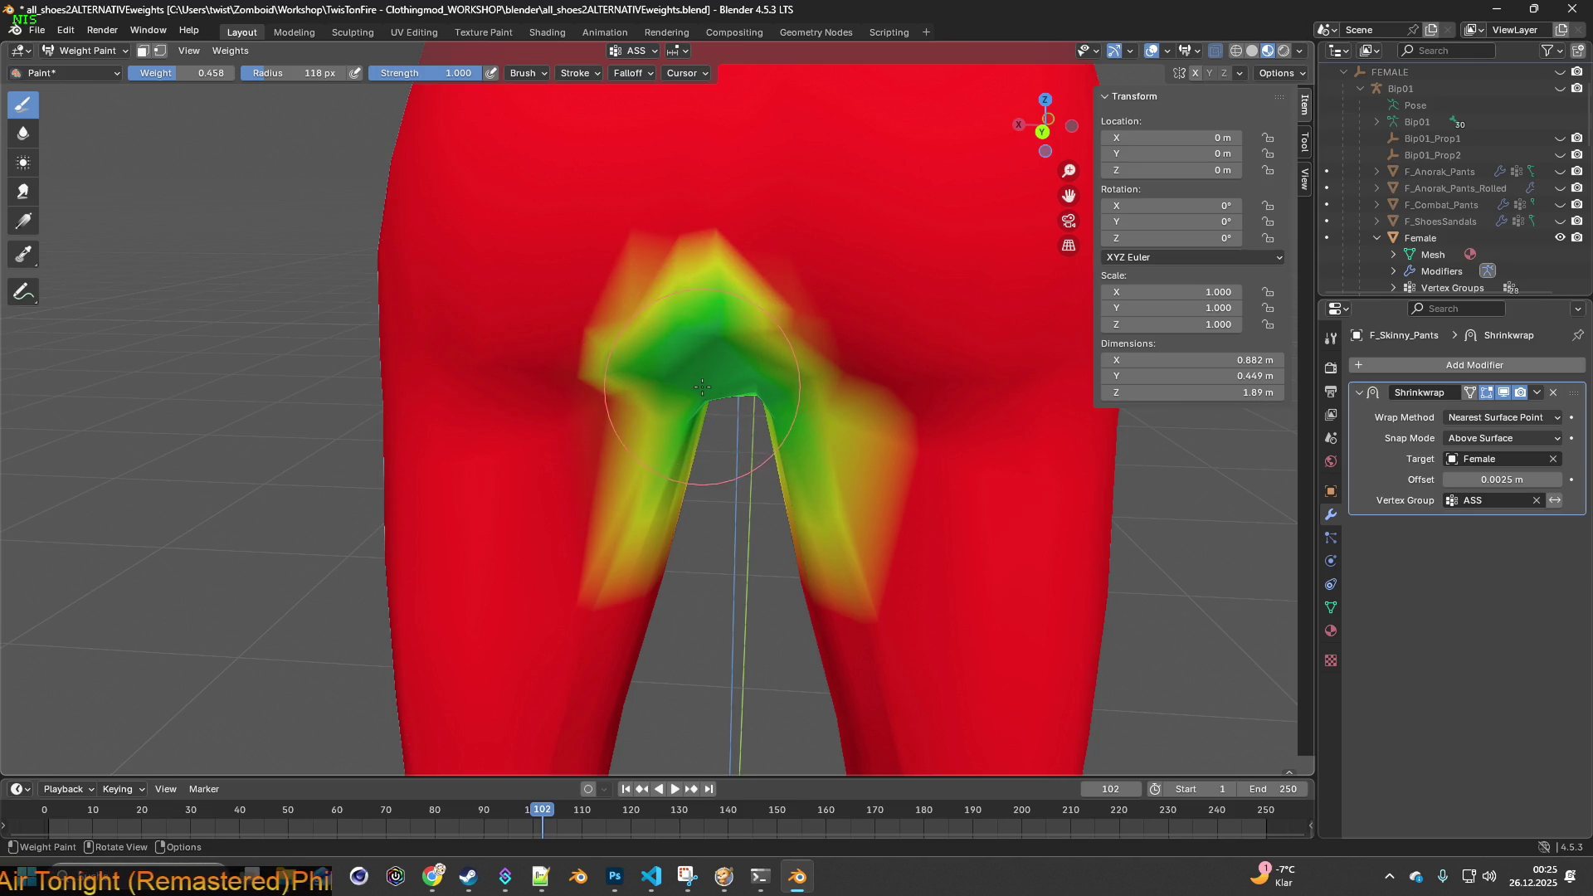
scroll(656, 349, "down", 2)
middle_click_drag(799, 338, 769, 335)
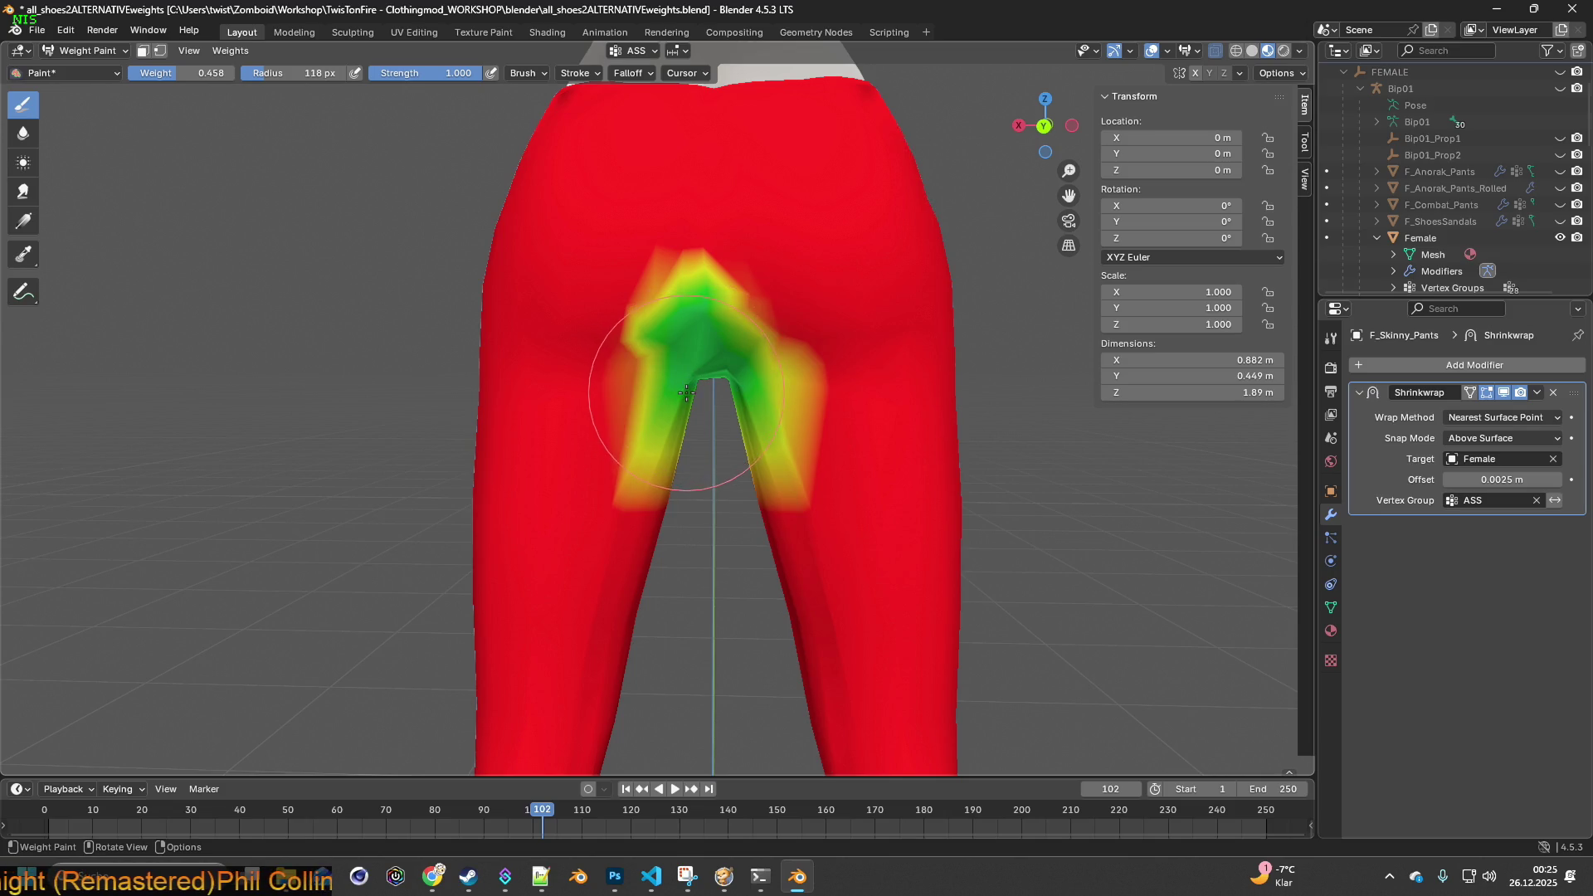
- Lower the crotch weights to 0.198 and spread them down the inner left leg and around
left_click_drag(686, 392, 664, 453)
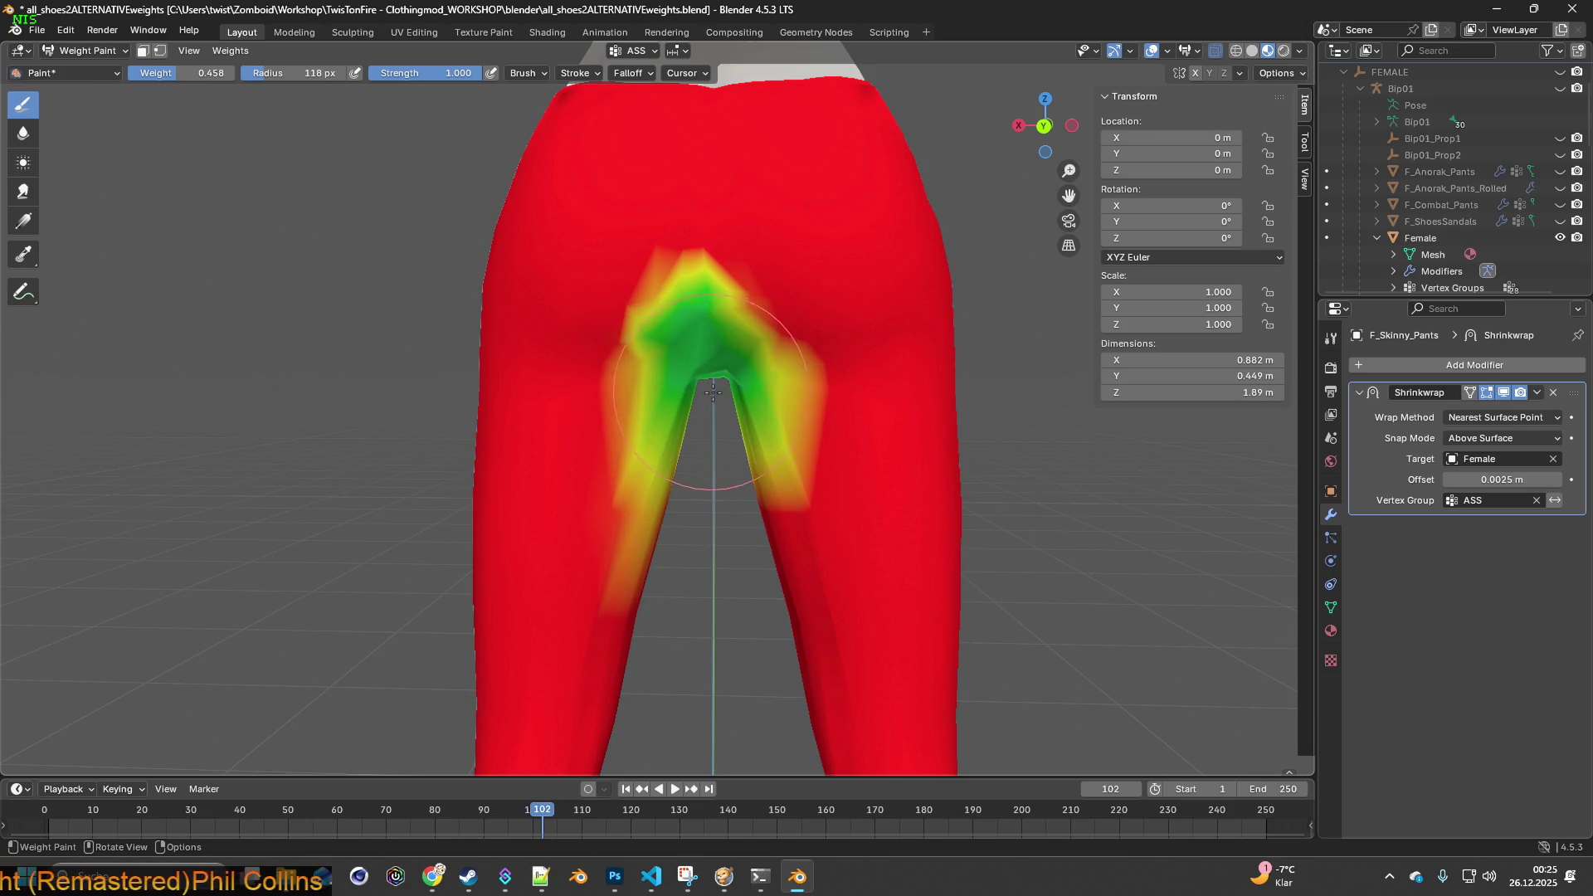
mouse_move(720, 400)
middle_mouse_down()
mouse_move(648, 407)
mouse_move(600, 385)
mouse_move(718, 389)
middle_mouse_up()
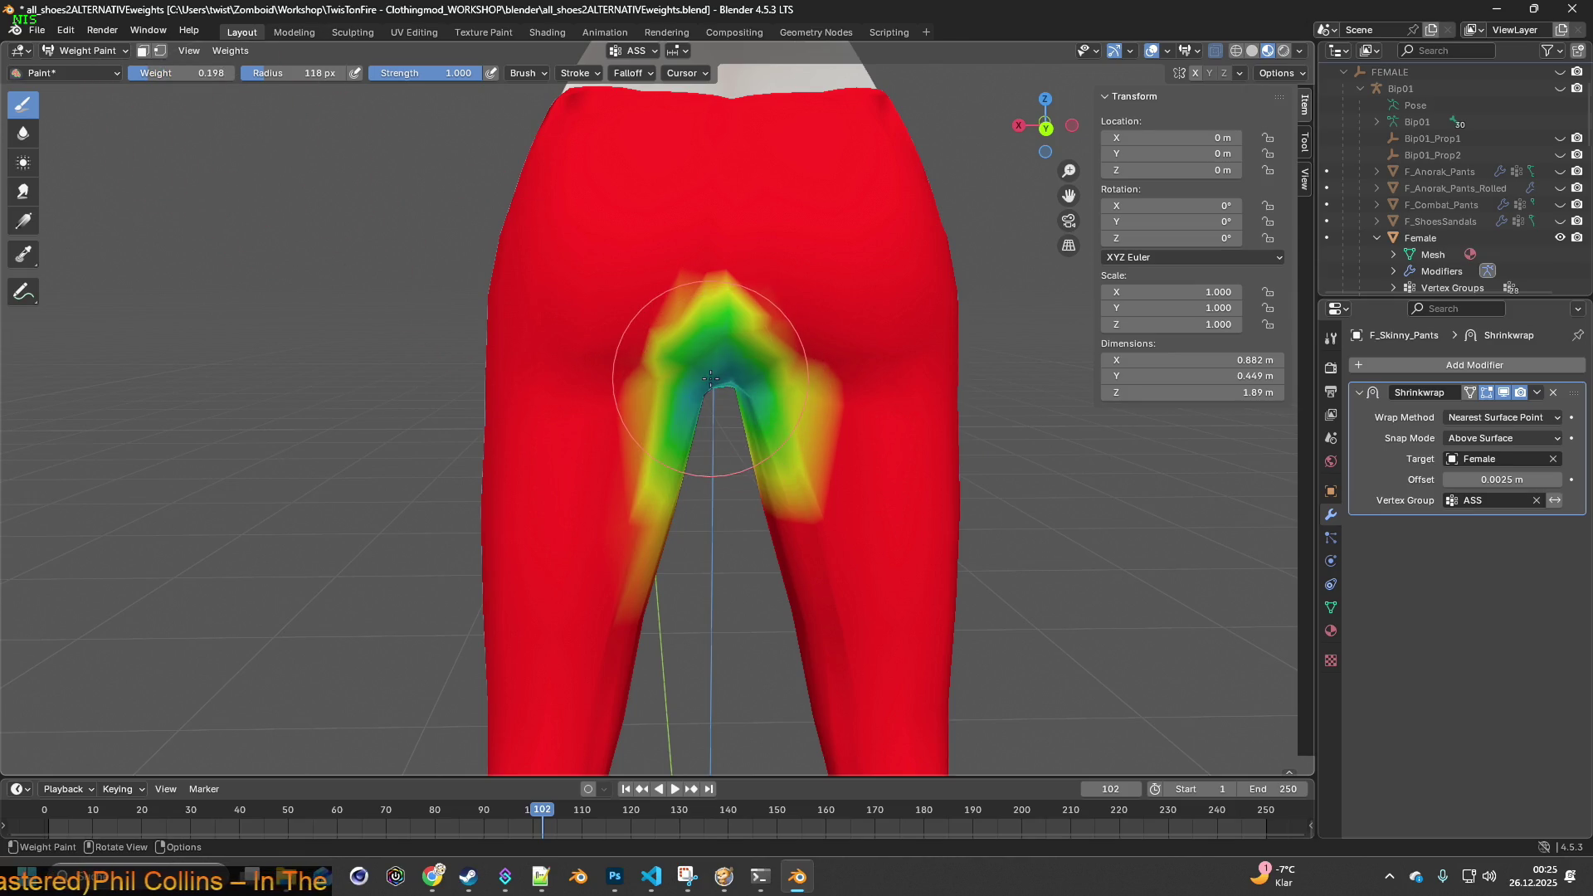
middle_click_drag(718, 399, 710, 306)
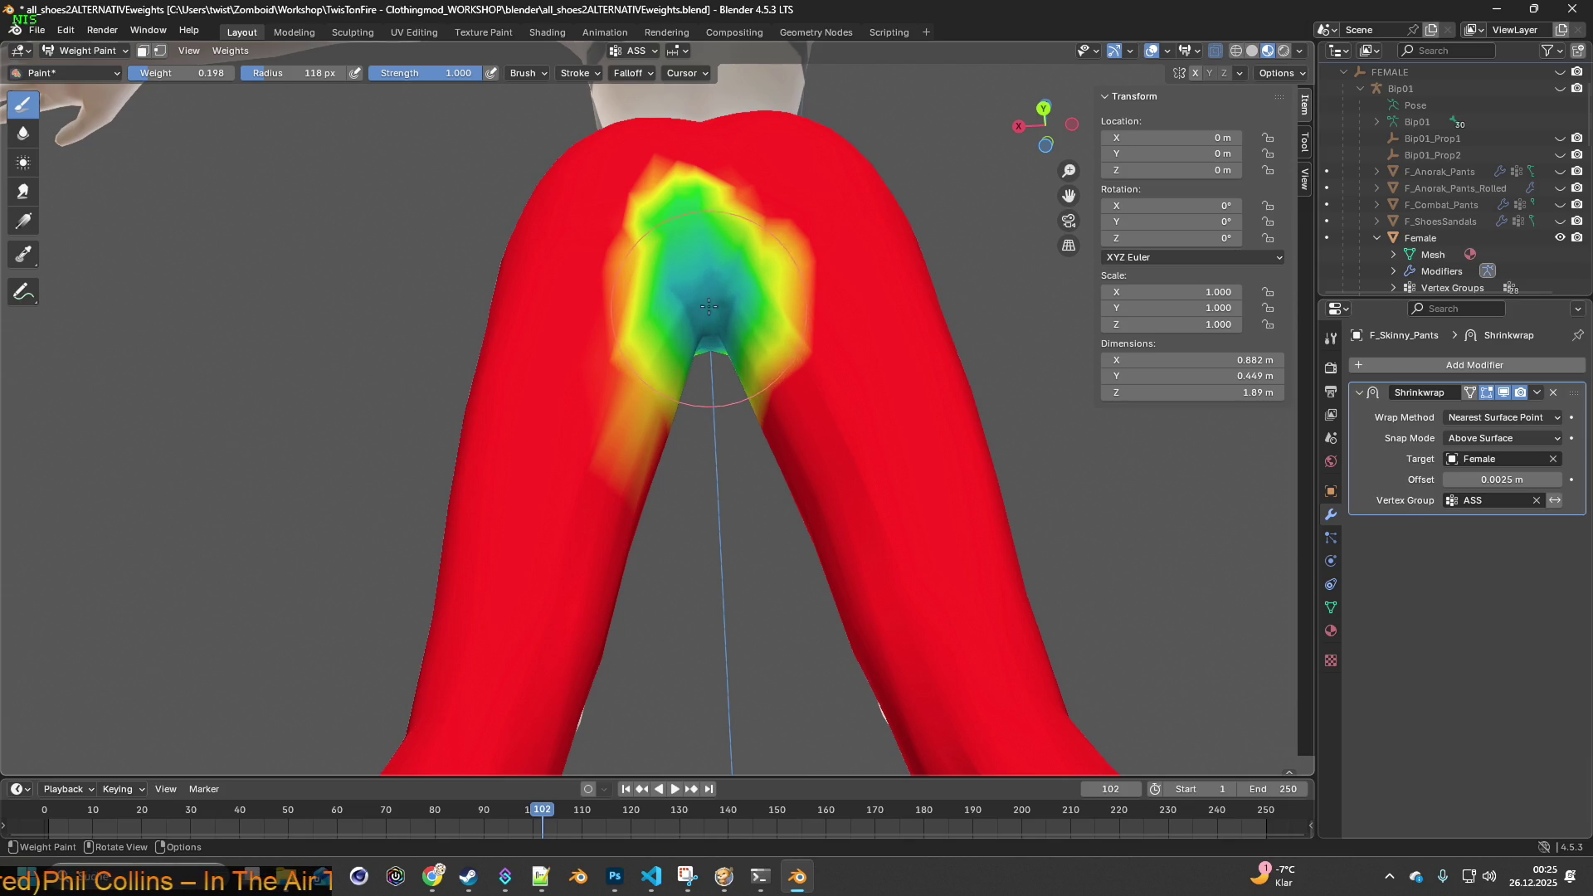
middle_click_drag(710, 307, 711, 416)
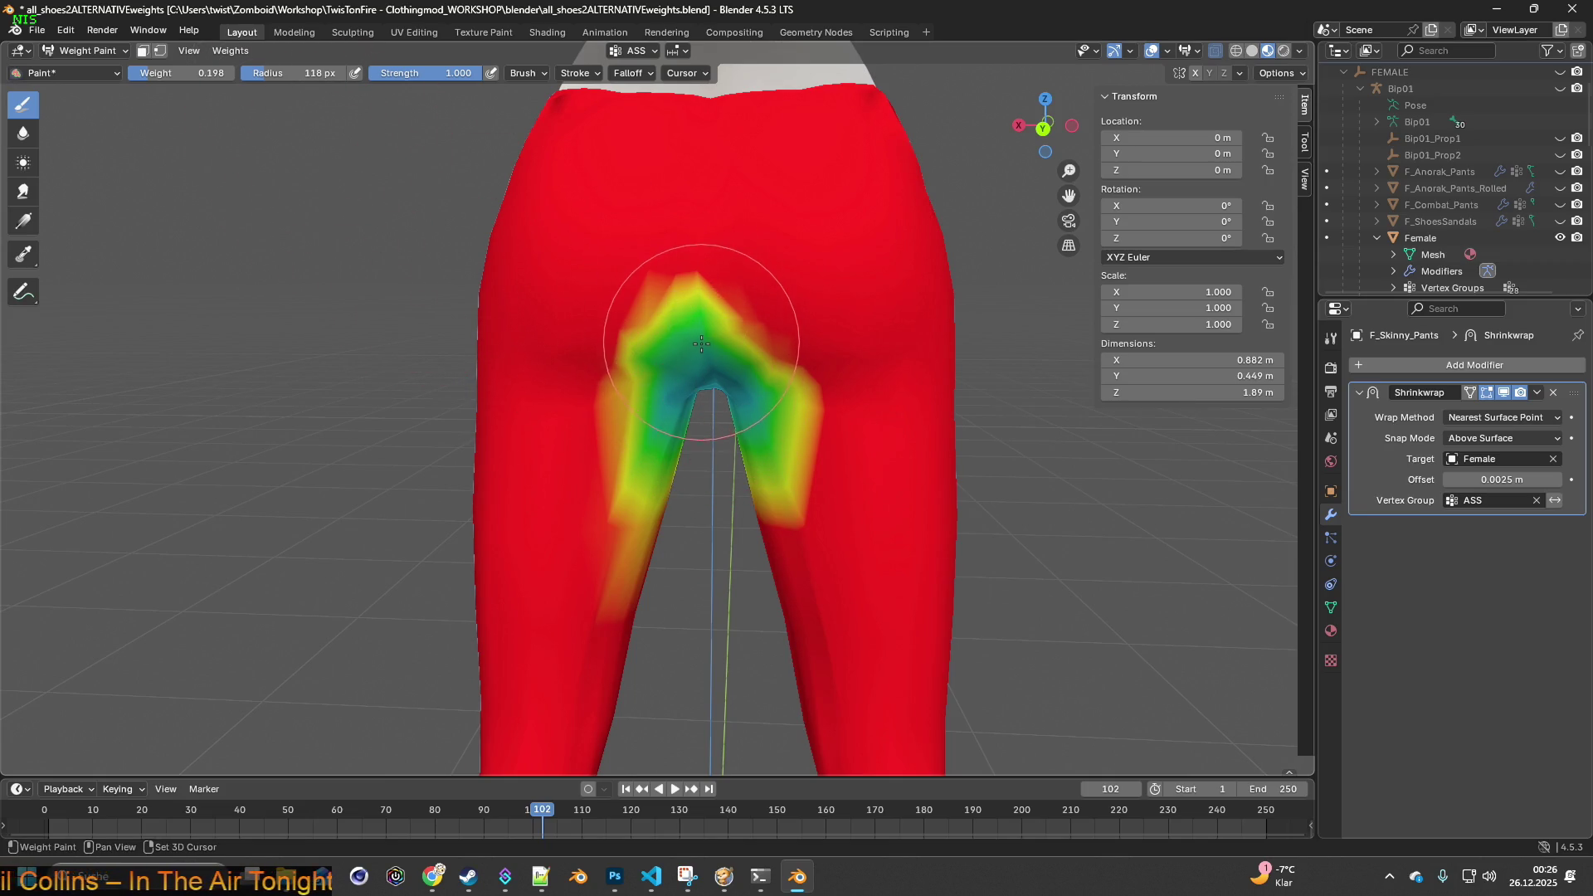
mouse_move(703, 369)
left_mouse_down()
mouse_move(686, 346)
mouse_move(660, 365)
mouse_move(811, 327)
mouse_move(622, 356)
mouse_move(674, 472)
left_mouse_up()
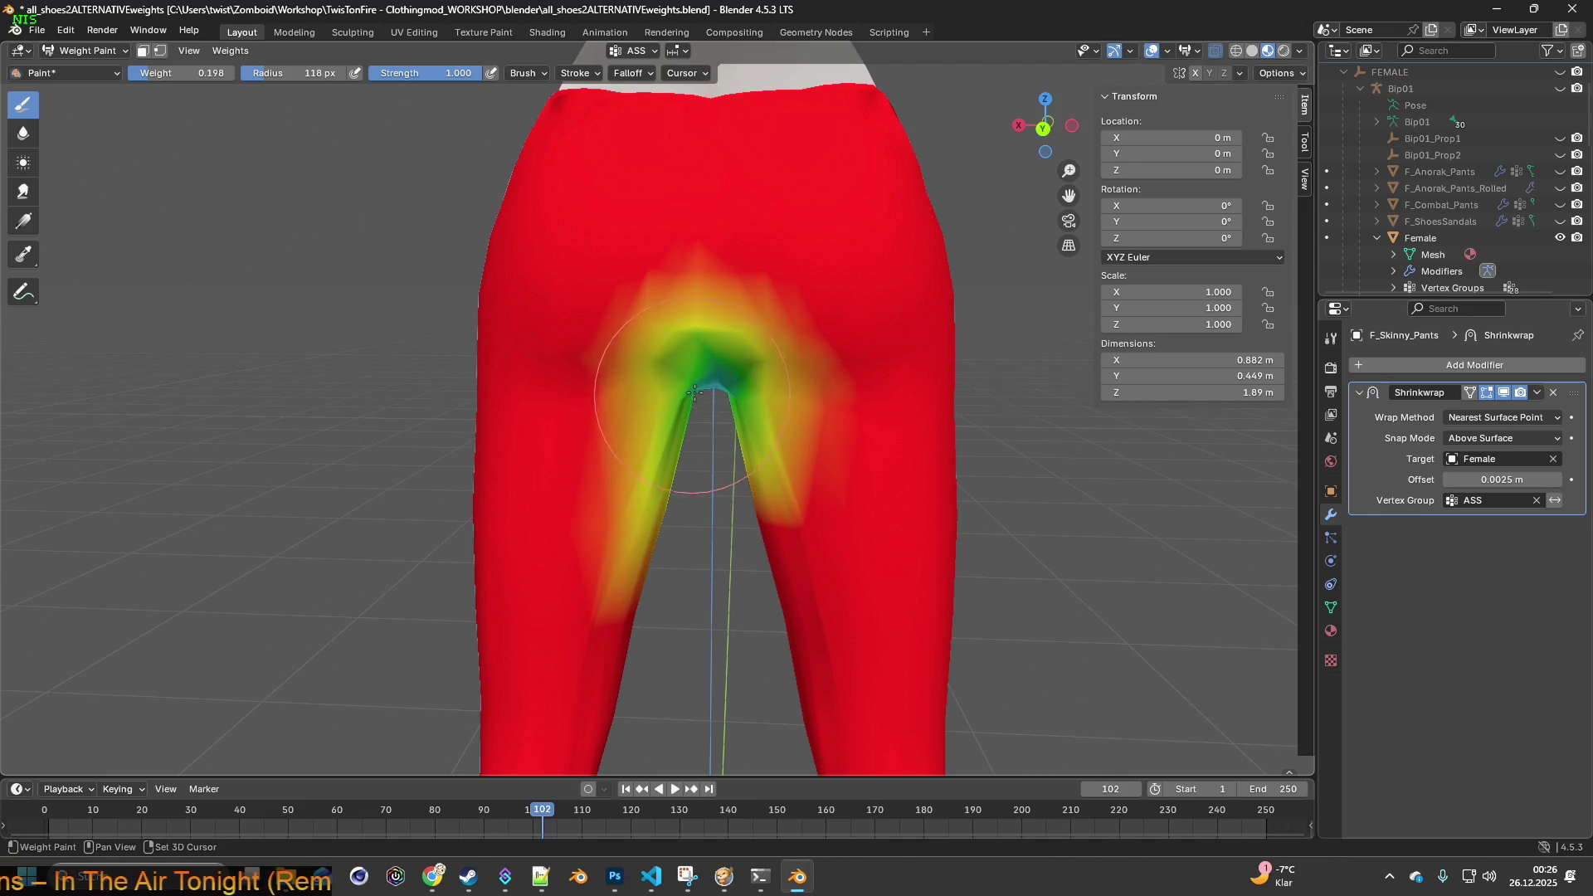
middle_click_drag(701, 340, 583, 359)
mouse_move(594, 345)
left_mouse_down()
mouse_move(558, 320)
mouse_move(640, 313)
mouse_move(650, 403)
mouse_move(668, 320)
mouse_move(552, 397)
left_mouse_up()
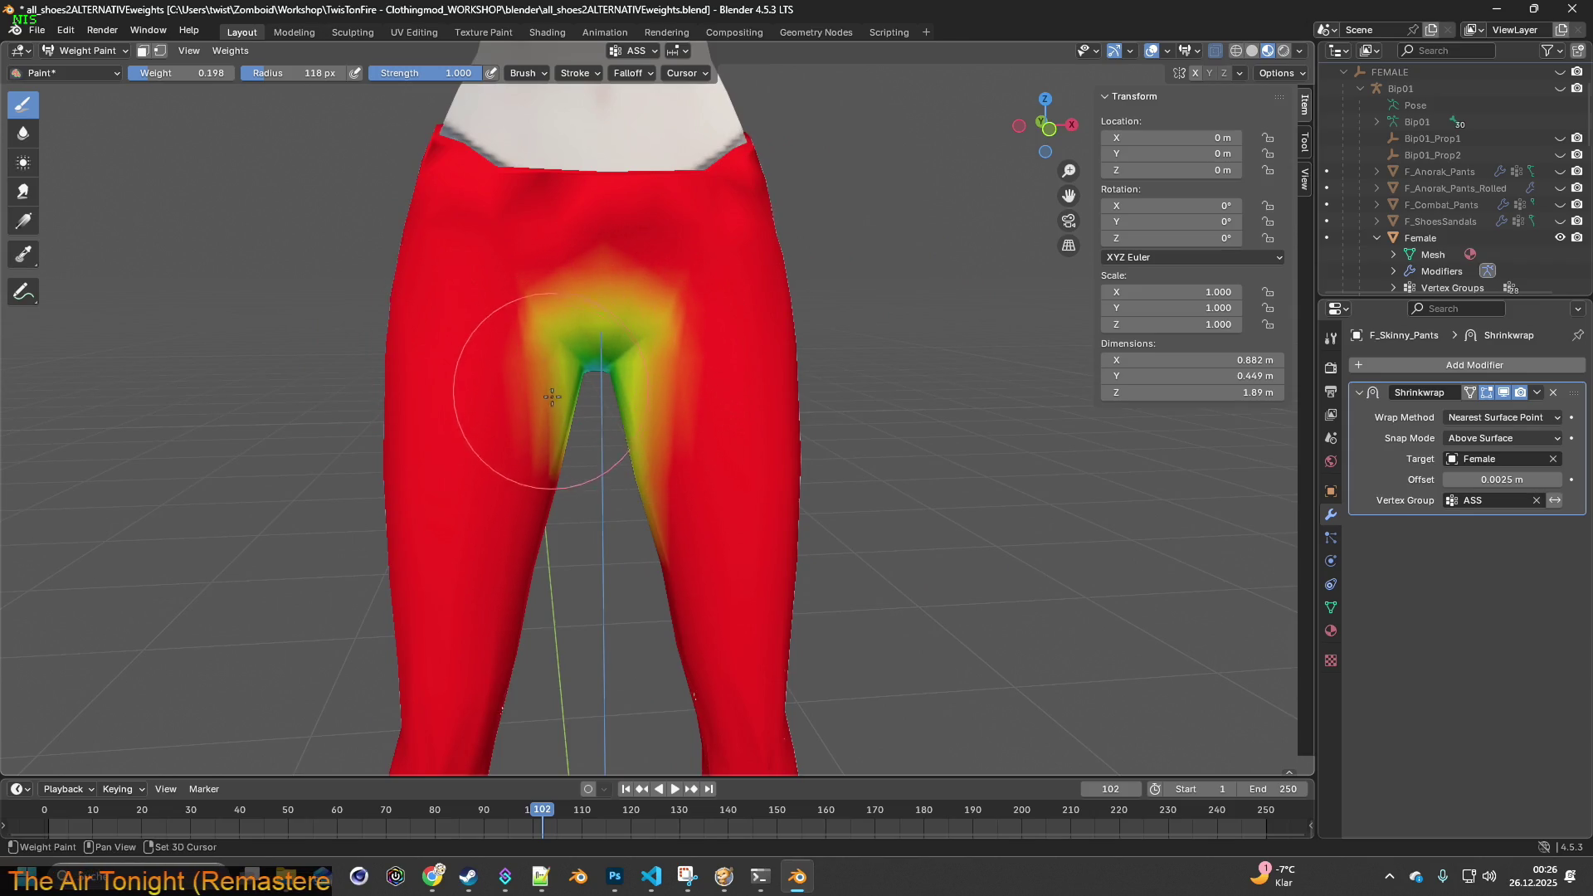
- Return to Object Mode and check the textured jeans' fit from behind
left_click(87, 51)
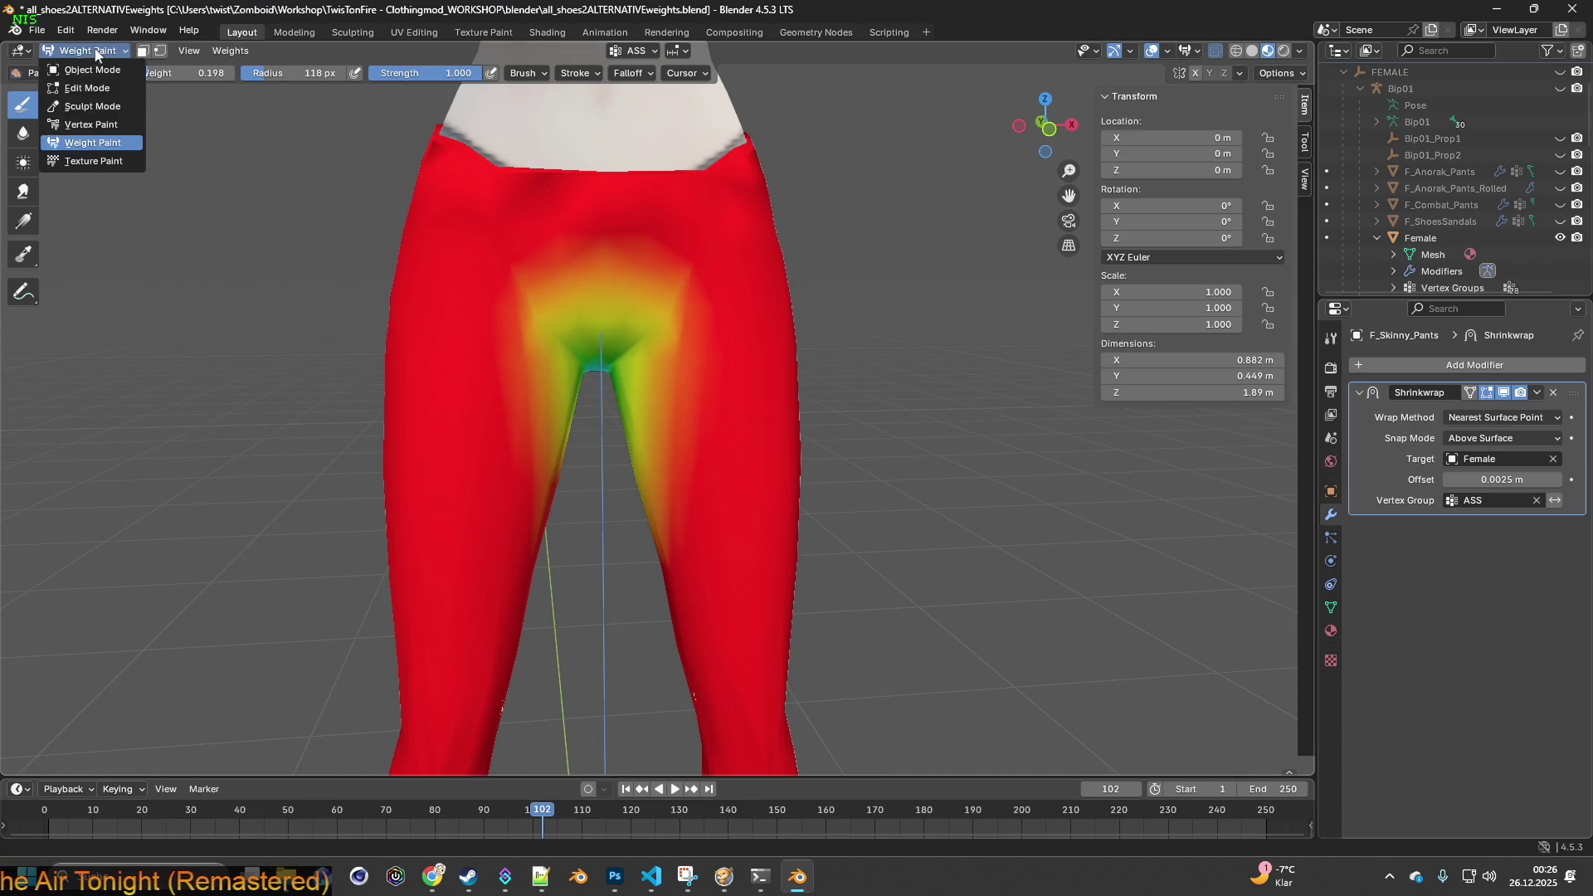
left_click(83, 70)
mouse_move(539, 238)
middle_mouse_down()
mouse_move(688, 289)
mouse_move(323, 285)
mouse_move(706, 312)
mouse_move(735, 350)
mouse_move(726, 392)
mouse_move(684, 370)
mouse_move(680, 416)
mouse_move(712, 348)
mouse_move(676, 304)
mouse_move(556, 302)
mouse_move(715, 273)
mouse_move(809, 330)
mouse_move(695, 298)
mouse_move(837, 285)
mouse_move(937, 253)
mouse_move(850, 316)
mouse_move(799, 213)
mouse_move(818, 311)
mouse_move(798, 330)
mouse_move(814, 323)
mouse_move(807, 301)
mouse_move(801, 347)
mouse_move(751, 330)
mouse_move(594, 387)
mouse_move(627, 316)
mouse_move(512, 287)
mouse_move(586, 278)
mouse_move(690, 337)
mouse_move(625, 316)
mouse_move(712, 331)
mouse_move(720, 357)
mouse_move(559, 360)
mouse_move(774, 366)
mouse_move(566, 386)
mouse_move(685, 351)
mouse_move(693, 304)
mouse_move(700, 409)
middle_mouse_up()
scroll(568, 383, "up", 3)
scroll(699, 414, "up", 2)
left_click(111, 56)
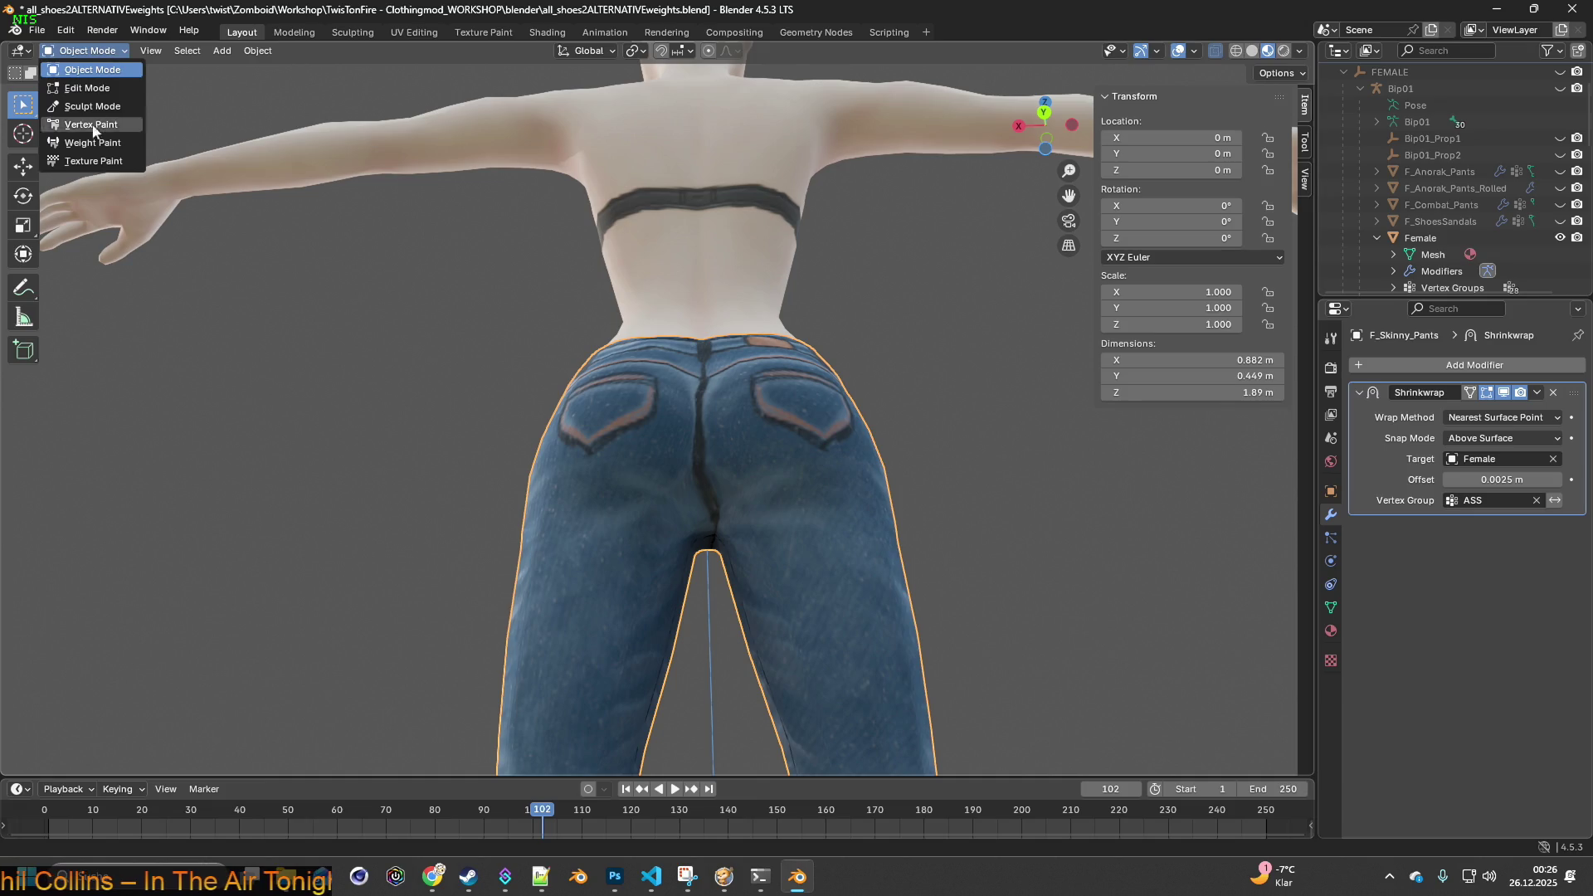
- Weight paint the crotch at 0.130, softening it from both back and front
left_click(83, 143)
mouse_move(576, 337)
middle_mouse_down()
mouse_move(773, 435)
mouse_move(777, 373)
middle_mouse_up()
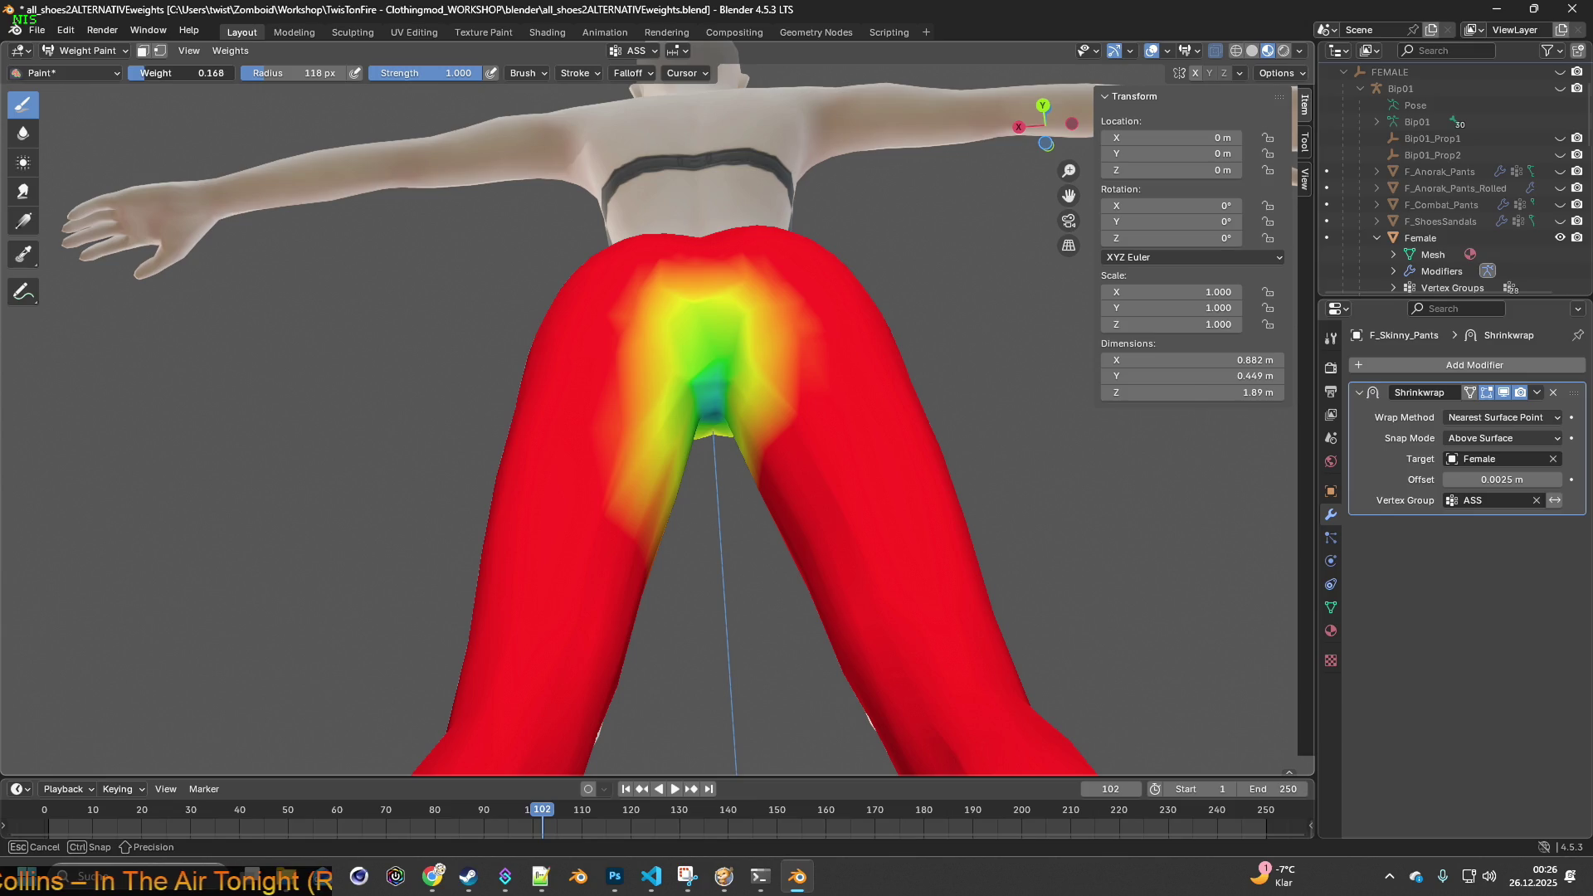
left_click_drag(699, 402, 705, 397)
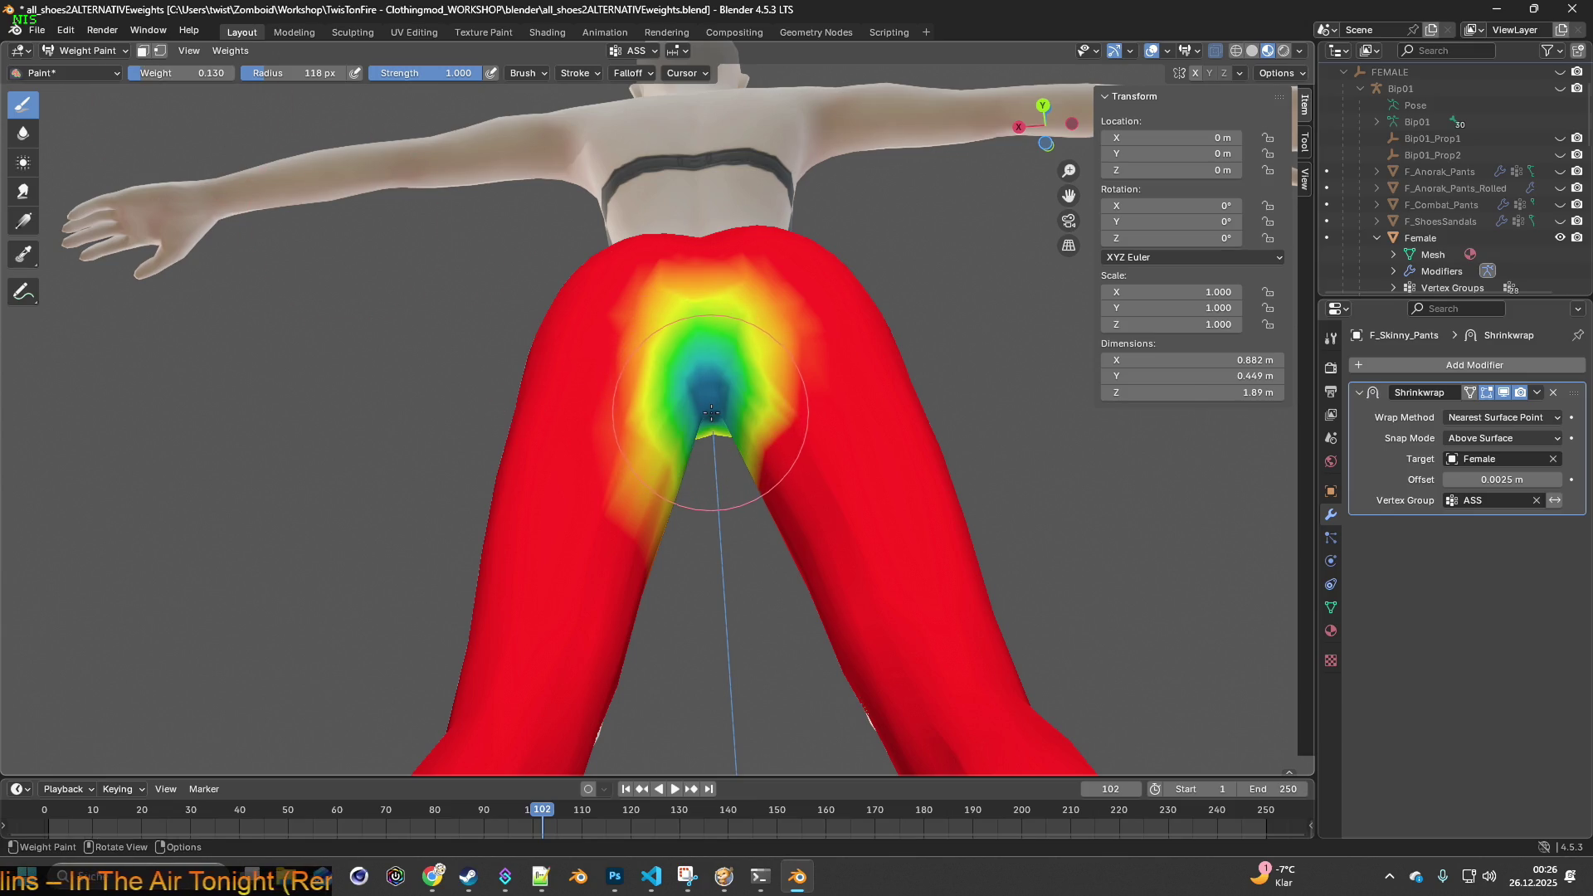
middle_click_drag(713, 396, 715, 415)
mouse_move(729, 423)
left_mouse_down()
mouse_move(659, 426)
mouse_move(704, 345)
mouse_move(746, 421)
left_mouse_up()
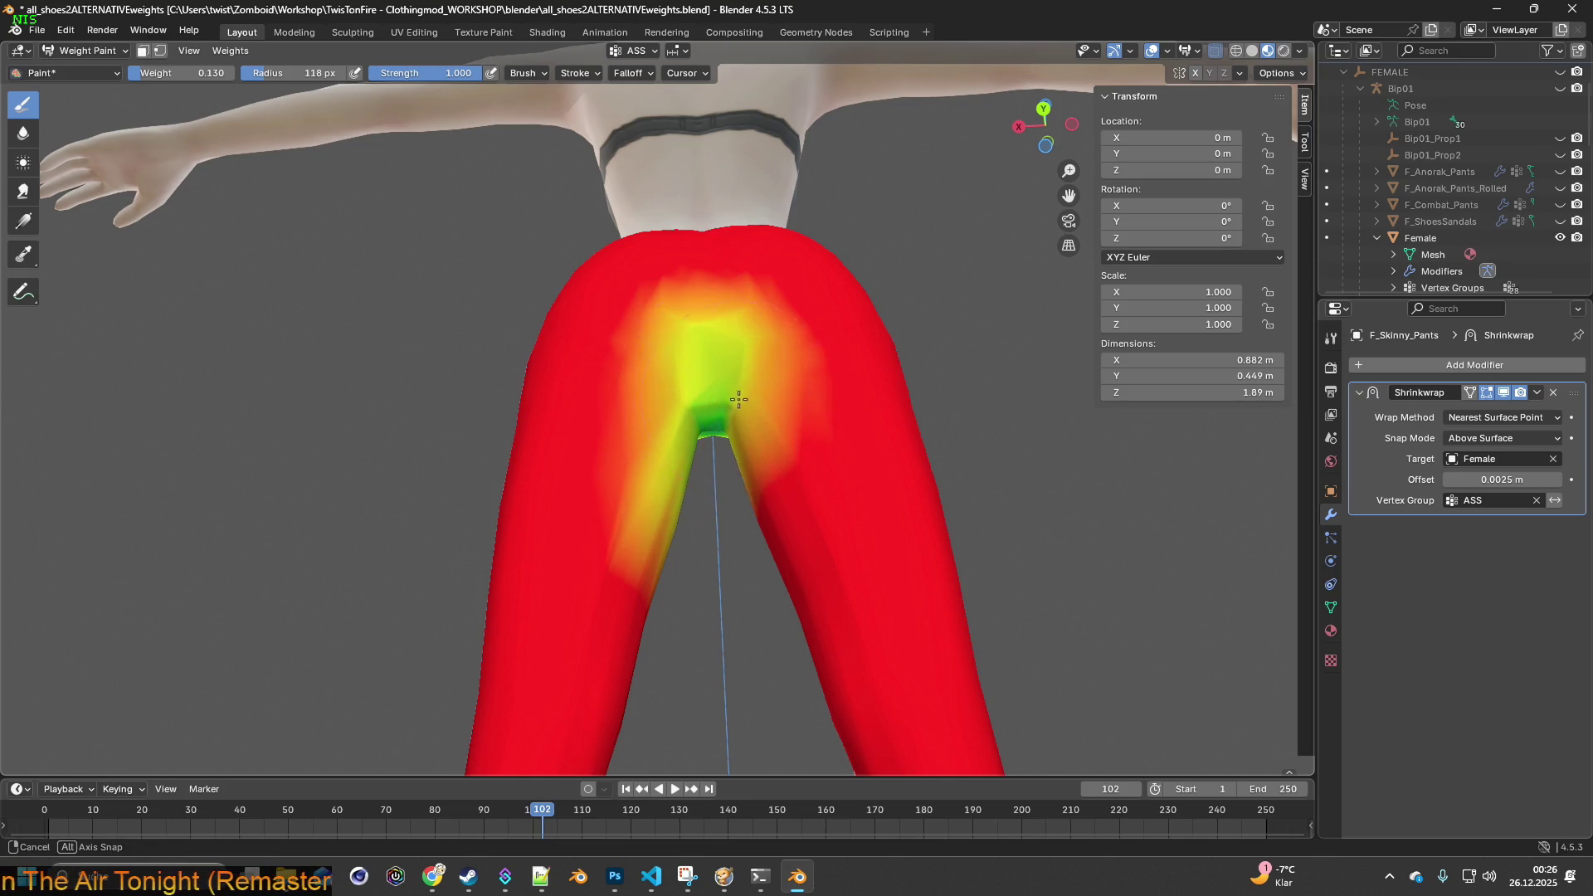
middle_click_drag(738, 399, 405, 445)
middle_click_drag(599, 452, 589, 415)
mouse_move(589, 415)
left_mouse_down()
mouse_move(594, 471)
mouse_move(597, 438)
left_mouse_up()
mouse_move(601, 453)
middle_mouse_down()
mouse_move(617, 470)
mouse_move(697, 444)
mouse_move(778, 446)
middle_mouse_up()
left_click_drag(733, 436, 747, 391)
middle_click_drag(753, 367, 640, 462)
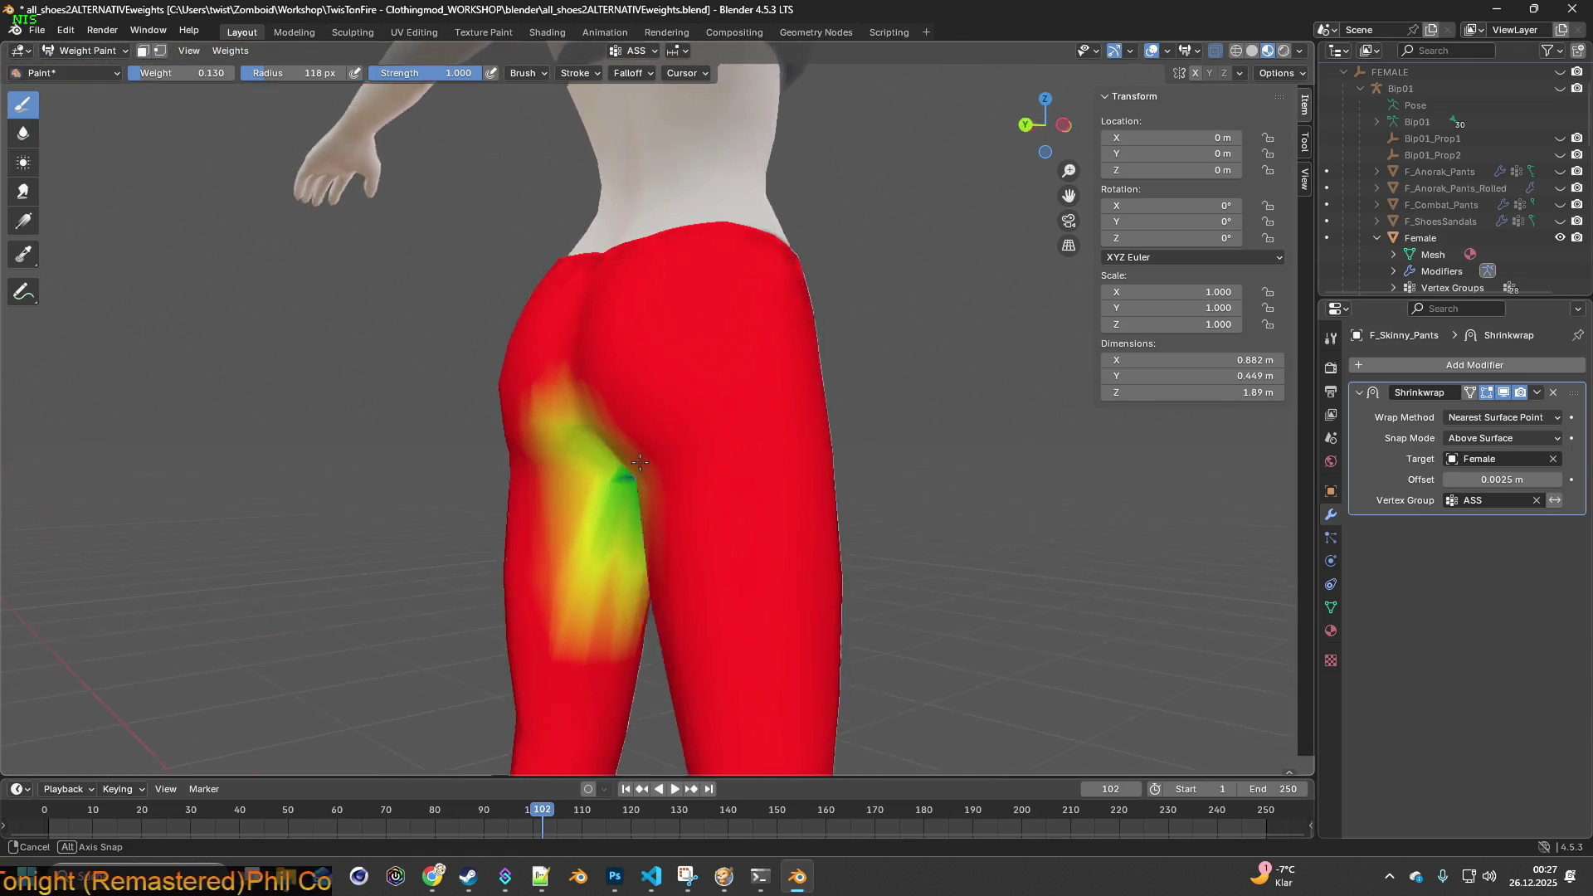
- Check the jeans in Object Mode, touch up the crotch weights, and inspect again
left_click(87, 50)
left_click(78, 65)
mouse_move(455, 252)
middle_mouse_down()
mouse_move(580, 277)
mouse_move(590, 221)
mouse_move(306, 308)
mouse_move(525, 316)
mouse_move(504, 301)
mouse_move(865, 350)
mouse_move(783, 365)
middle_mouse_up()
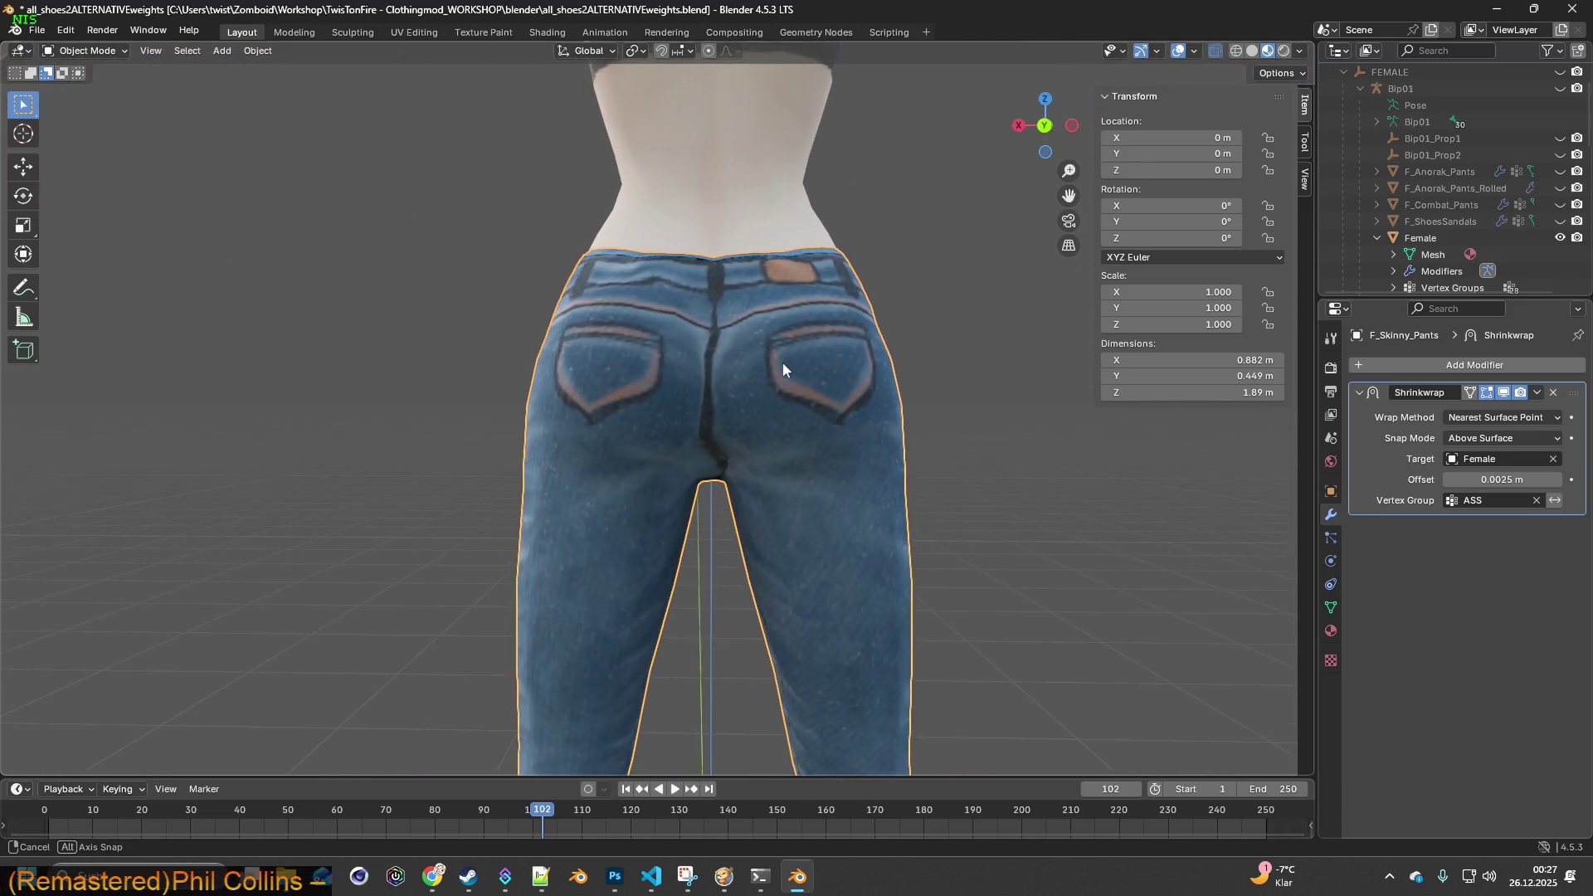
left_click(87, 50)
left_click(78, 138)
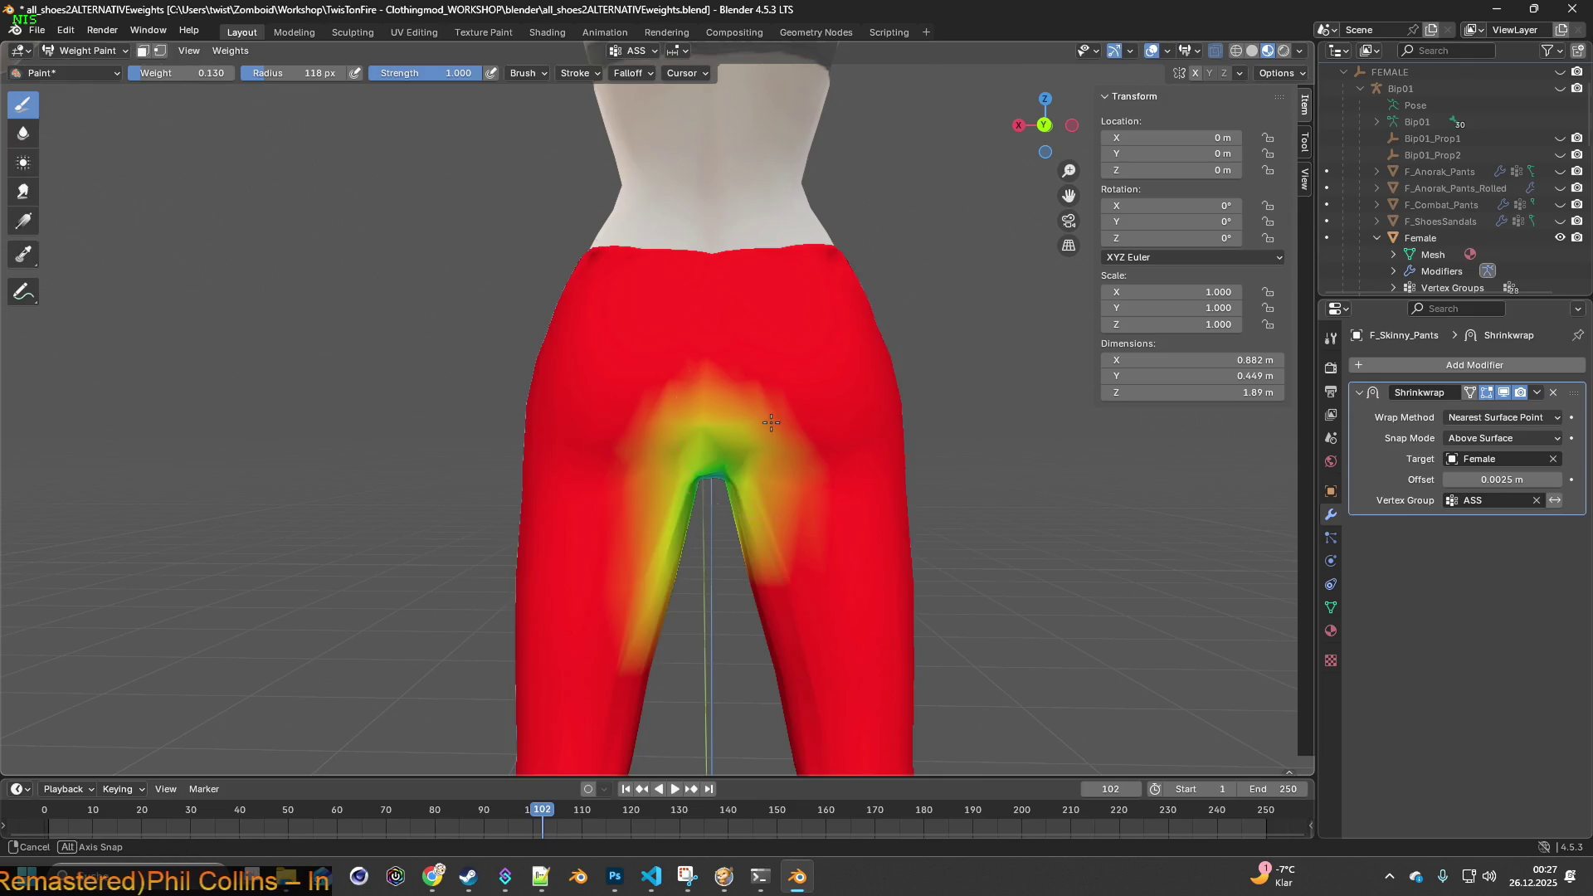
middle_click_drag(771, 423, 711, 419)
left_click(683, 429)
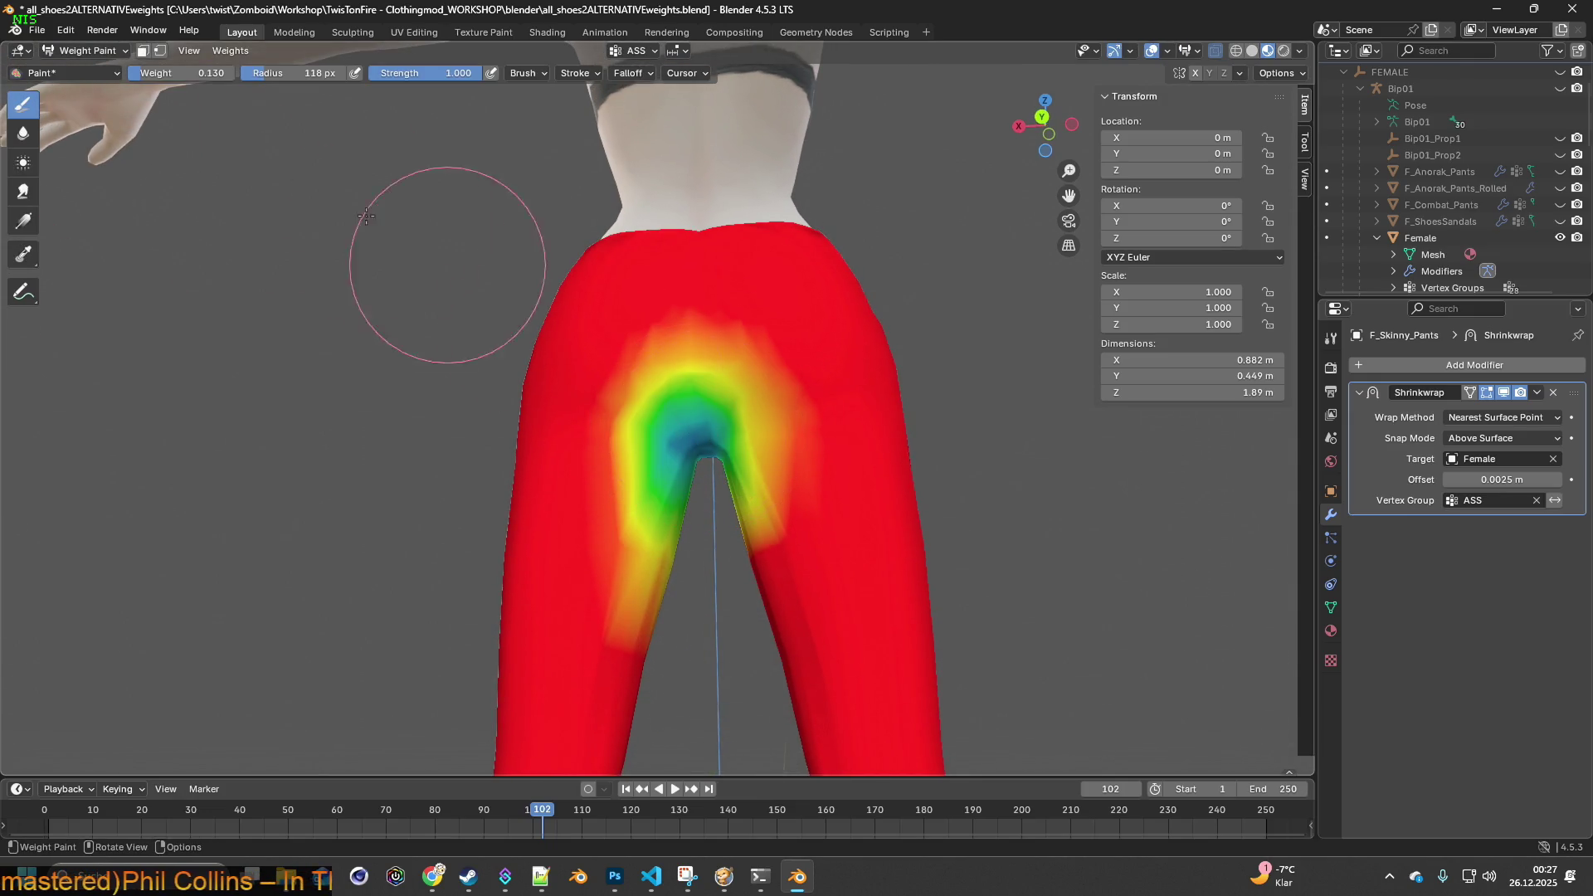
left_click(83, 51)
left_click(78, 68)
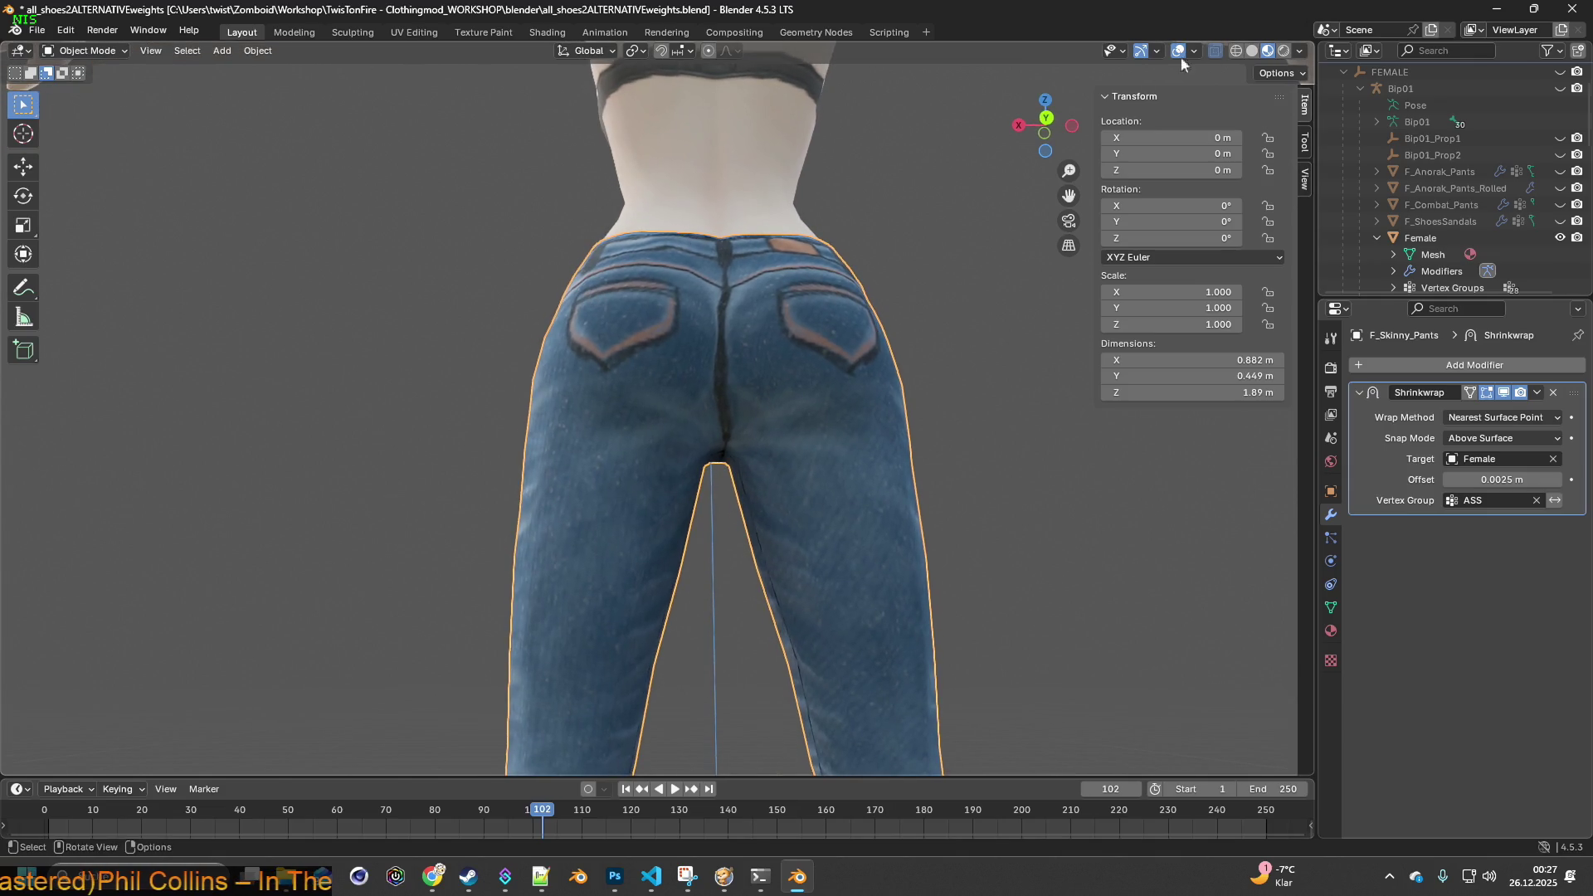
mouse_move(794, 296)
middle_mouse_down()
mouse_move(788, 257)
mouse_move(771, 311)
mouse_move(784, 336)
mouse_move(470, 360)
mouse_move(662, 333)
mouse_move(607, 326)
mouse_move(659, 333)
mouse_move(609, 299)
mouse_move(608, 247)
mouse_move(643, 348)
mouse_move(667, 362)
middle_mouse_up()
- Switch the skinny jeans mesh into Edit Mode
left_click(124, 51)
left_click(83, 87)
scroll(646, 356, "up", 5)
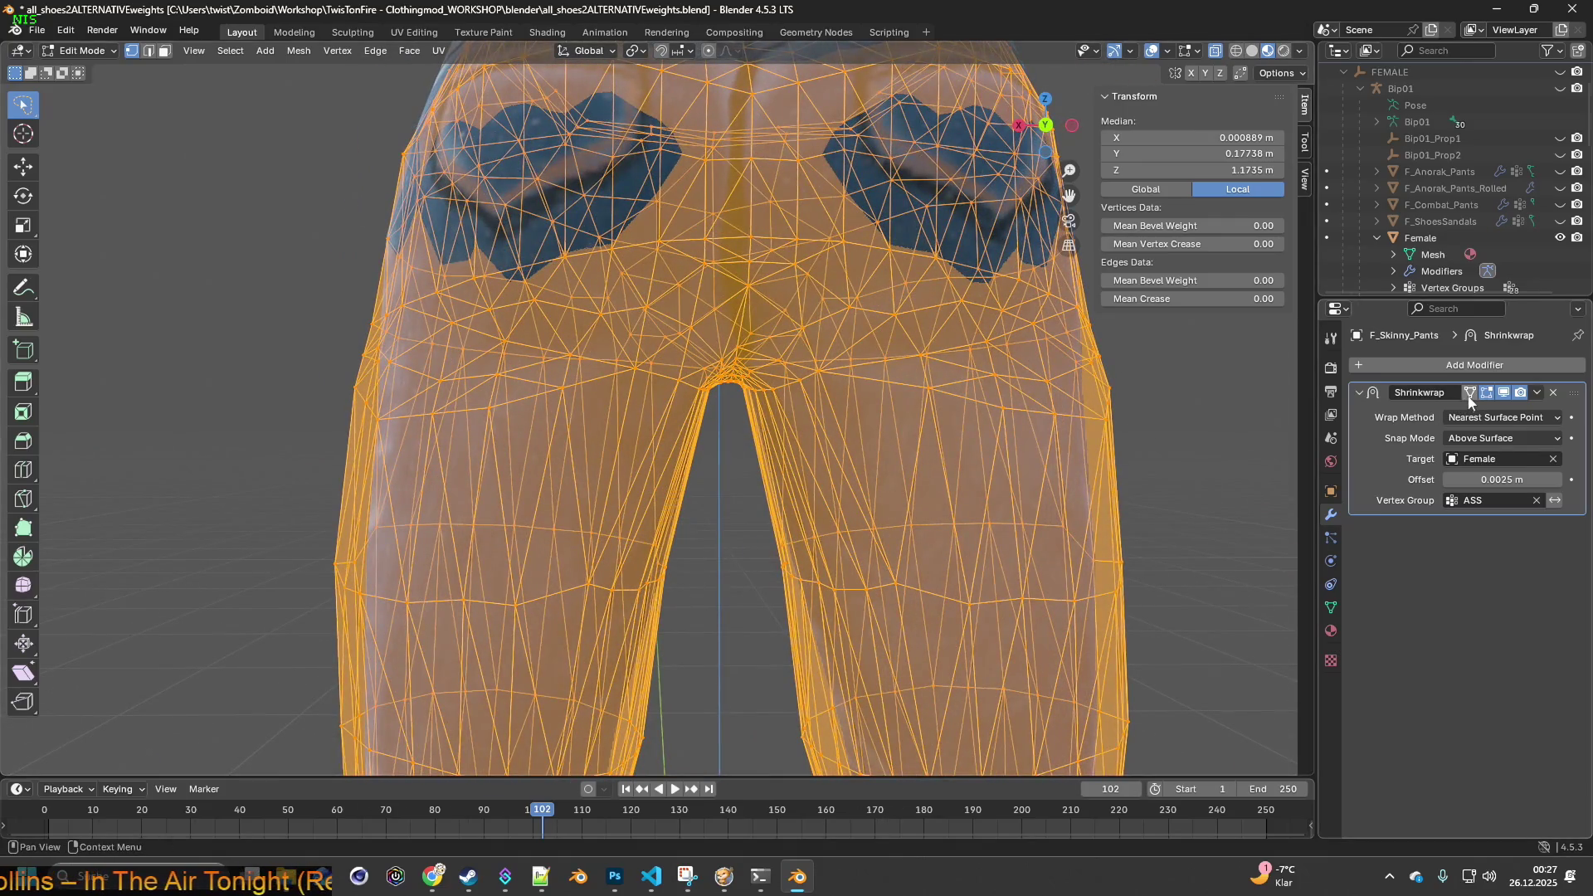
- Toggle the Shrinkwrap modifier's Edit Mode display repeatedly to compare the jeans' shape
left_click(1469, 397)
left_click(1469, 397)
left_click(1469, 398)
left_click(1469, 397)
left_click(1469, 398)
left_click(1469, 397)
left_click(1469, 397)
left_click(1469, 397)
left_click(1469, 397)
left_click(1469, 398)
left_click(1469, 397)
left_click(1469, 397)
left_click(1469, 392)
left_click(1469, 393)
left_click(1469, 392)
left_click(1469, 392)
left_click(1469, 393)
left_click(1469, 392)
left_click(1469, 392)
- Orbit from the front to the back of the jeans to inspect the shrinkwrapped fit
mouse_move(1078, 390)
middle_mouse_down()
mouse_move(796, 399)
mouse_move(838, 393)
middle_mouse_up()
scroll(991, 402, "down", 2)
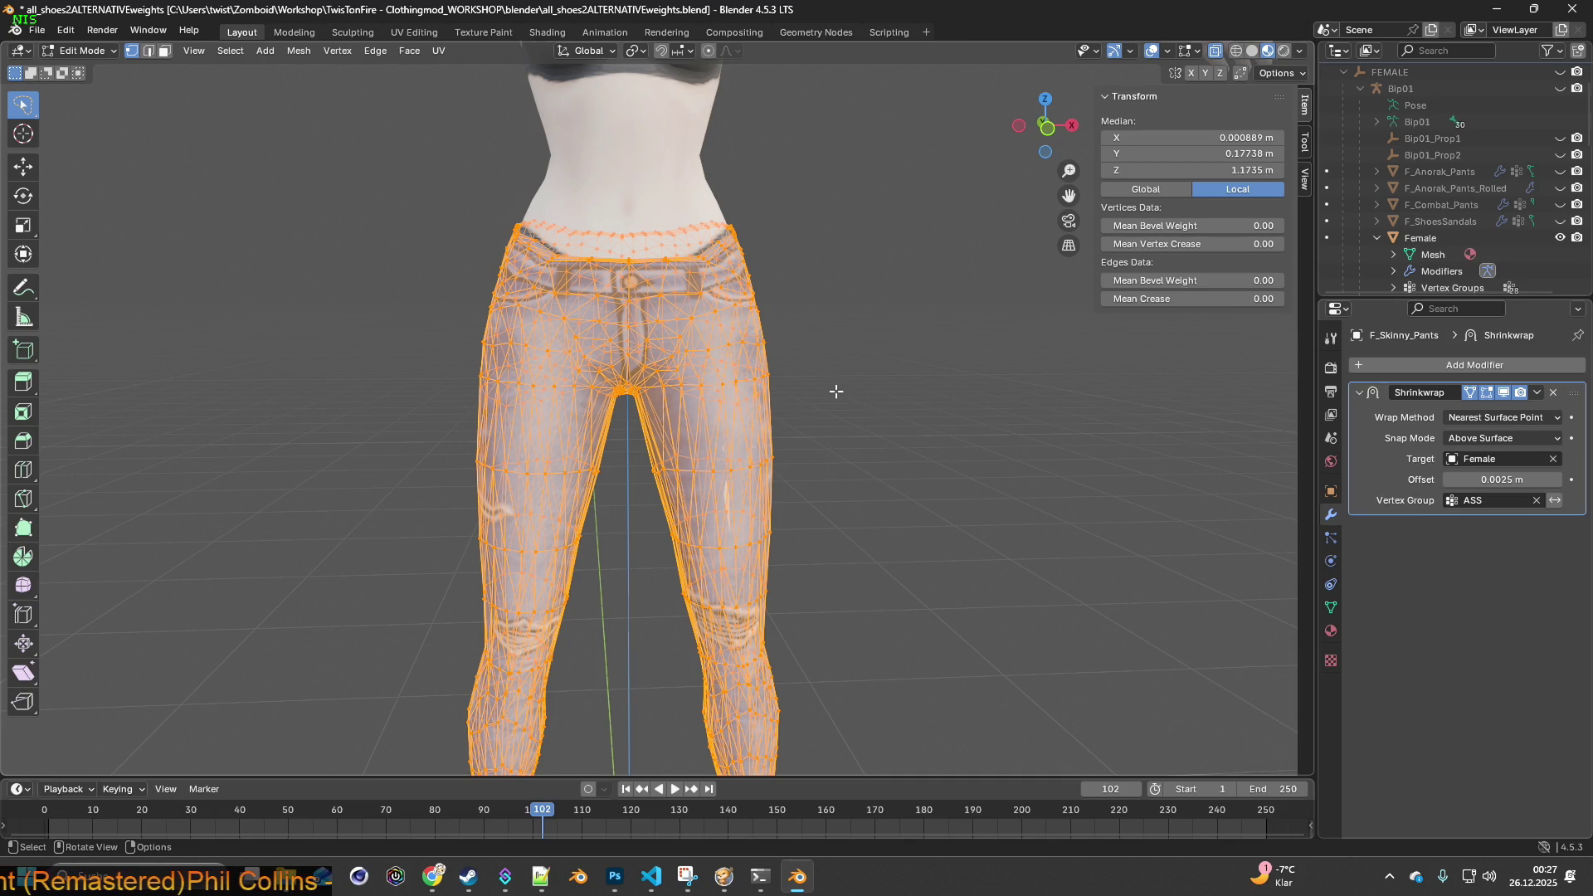
mouse_move(835, 391)
middle_mouse_down()
mouse_move(963, 360)
mouse_move(894, 363)
mouse_move(982, 370)
mouse_move(951, 368)
middle_mouse_up()
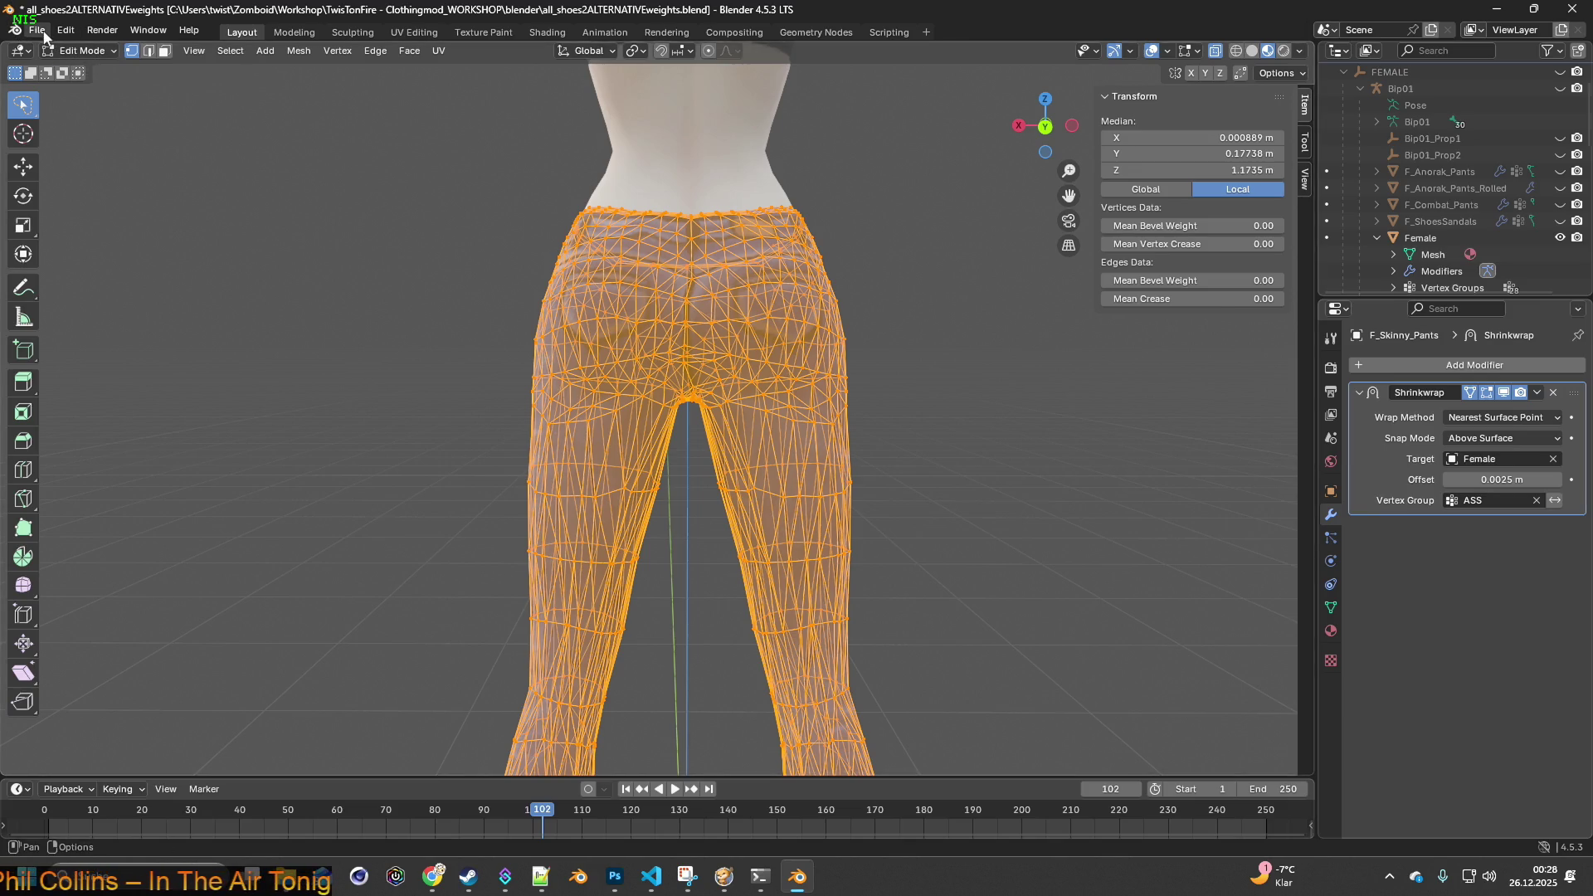
left_click(79, 50)
- Return to Object Mode and view the textured jeans from a front three-quarter angle
left_click(83, 66)
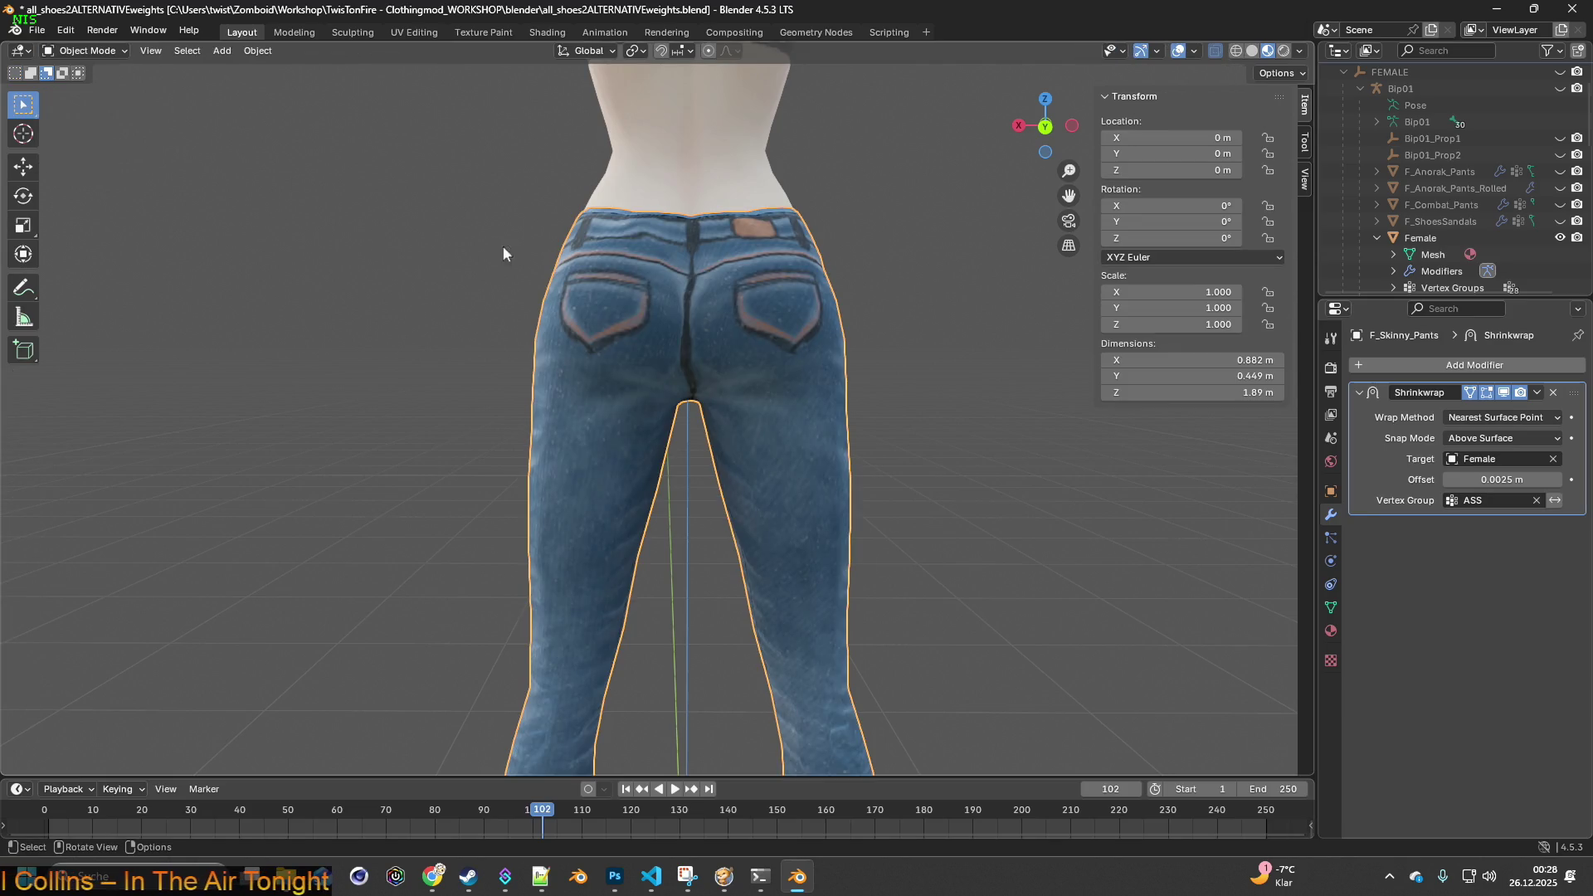
middle_click_drag(730, 327, 461, 342)
scroll(581, 315, "down", 5)
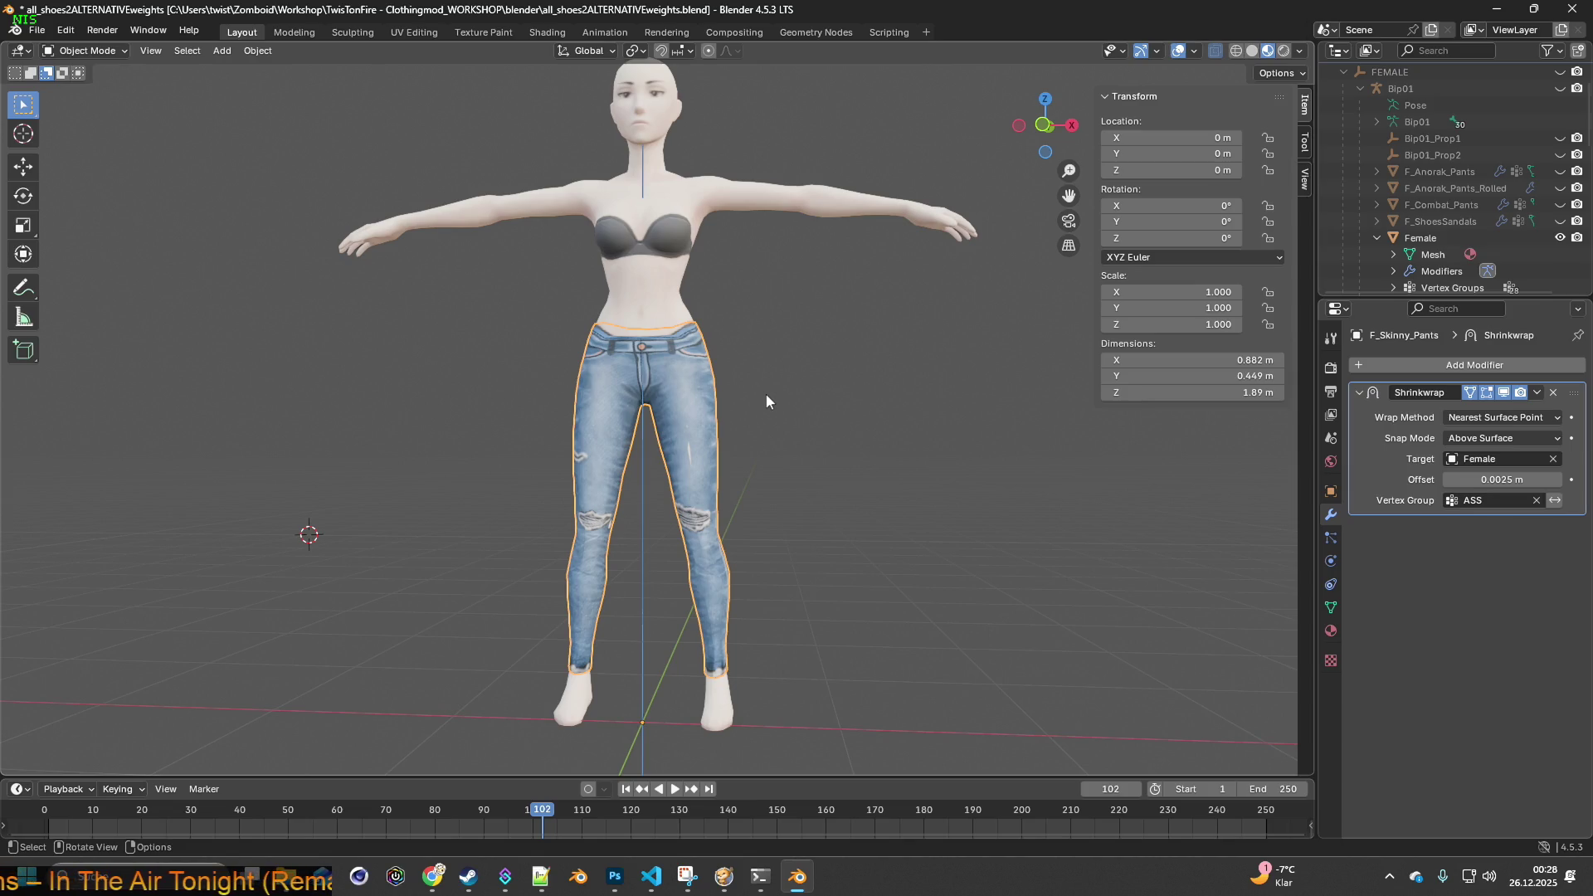
- Re-enter Edit Mode and inspect the jeans mesh from the side and back
left_click(83, 50)
left_click(93, 86)
mouse_move(772, 447)
middle_mouse_down()
mouse_move(558, 448)
mouse_move(631, 448)
middle_mouse_up()
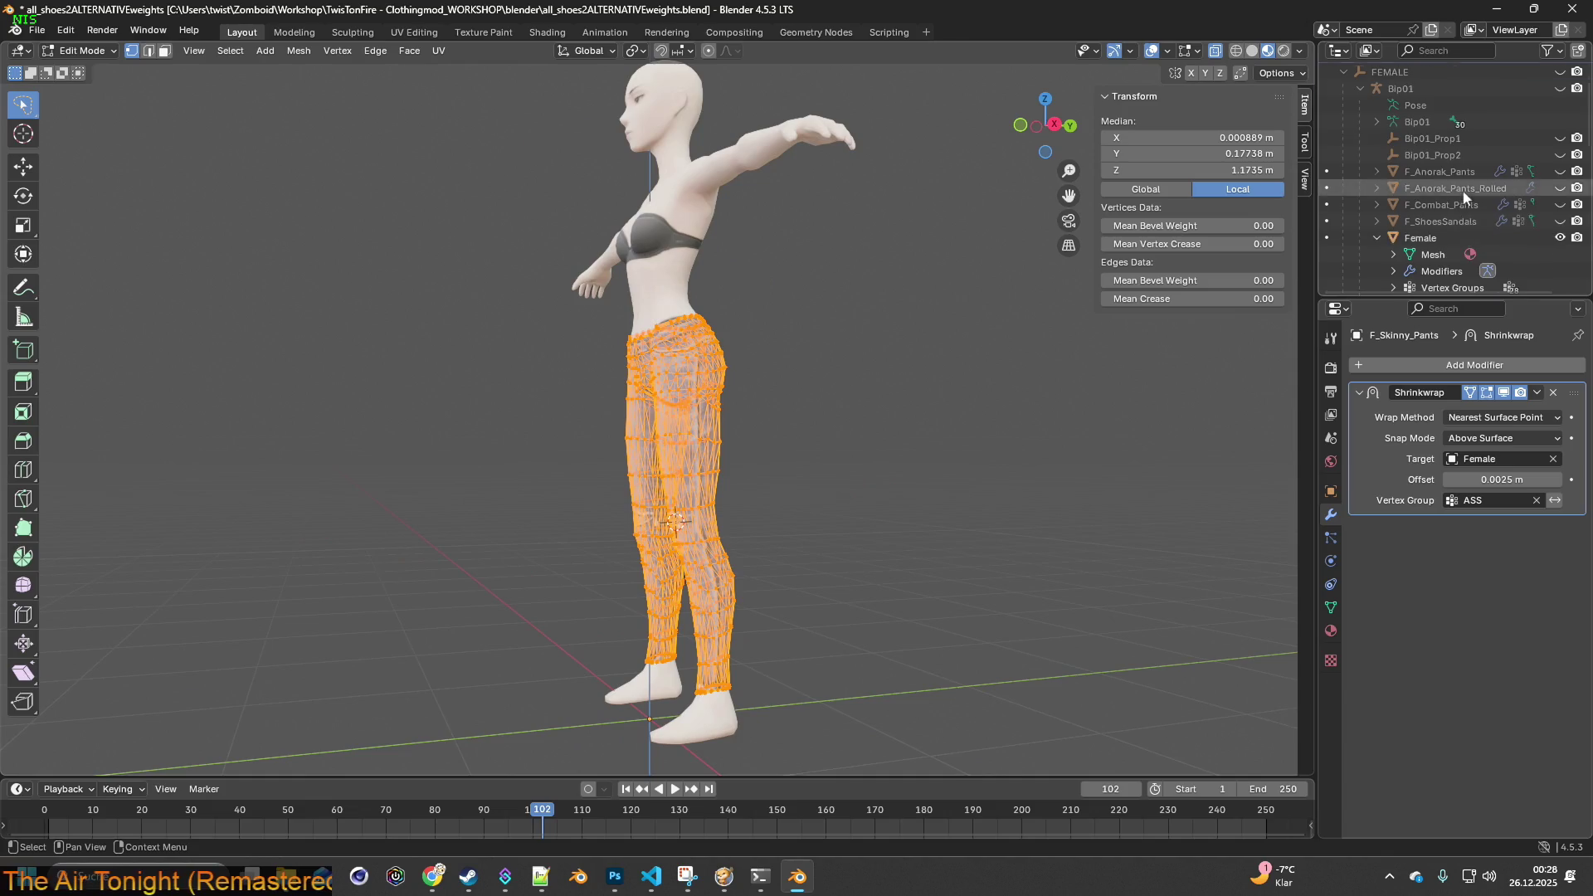
scroll(1463, 197, "up", 4)
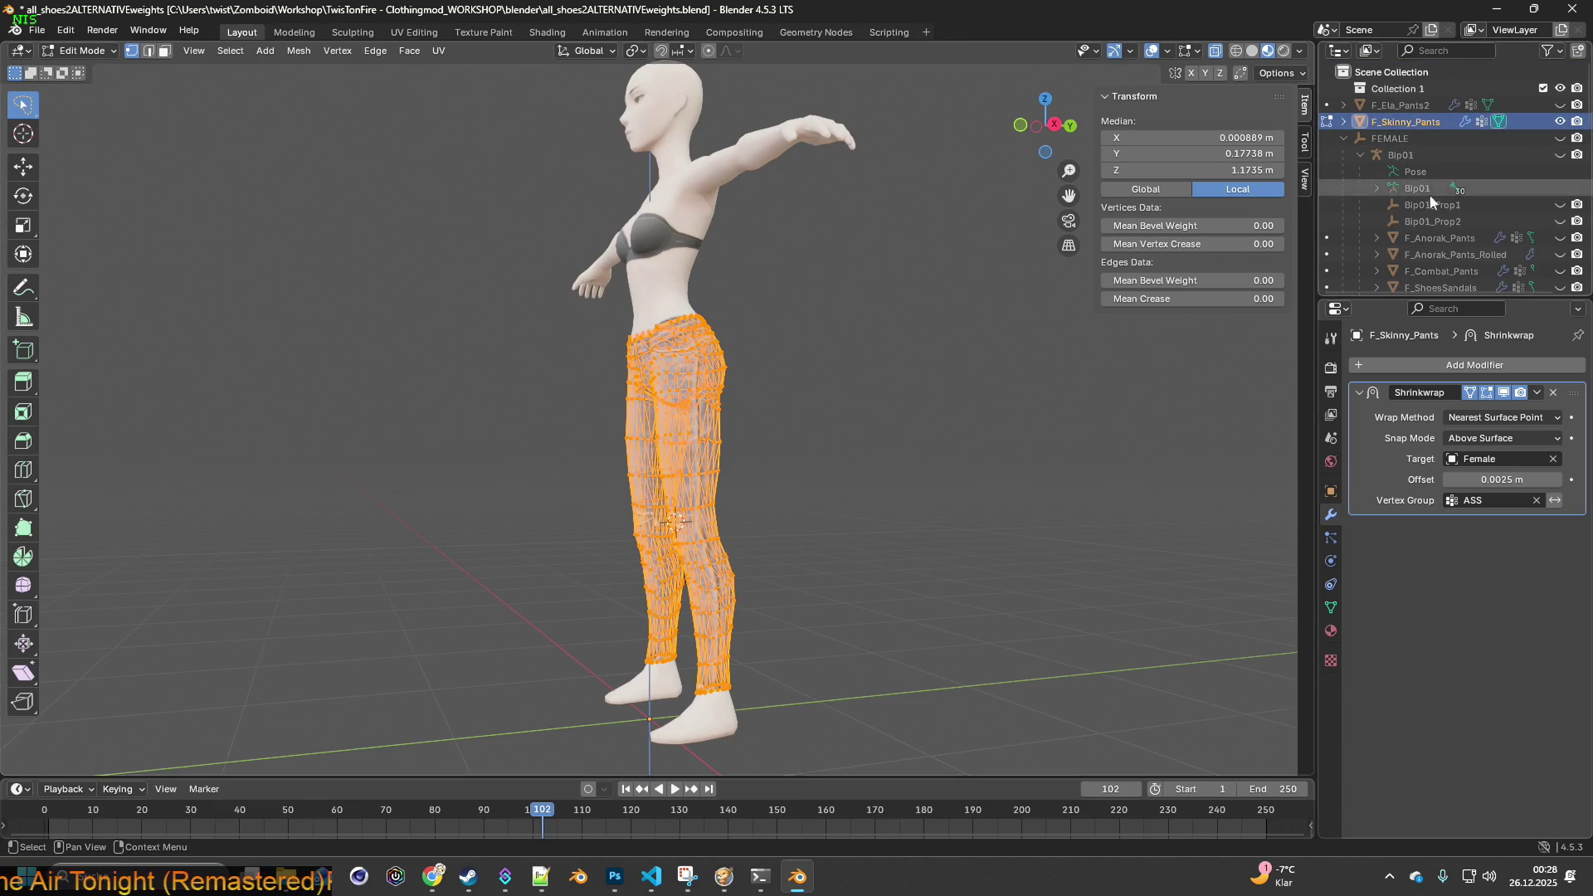
mouse_move(934, 395)
middle_mouse_down()
mouse_move(699, 410)
mouse_move(984, 422)
mouse_move(821, 426)
mouse_move(728, 514)
middle_mouse_up()
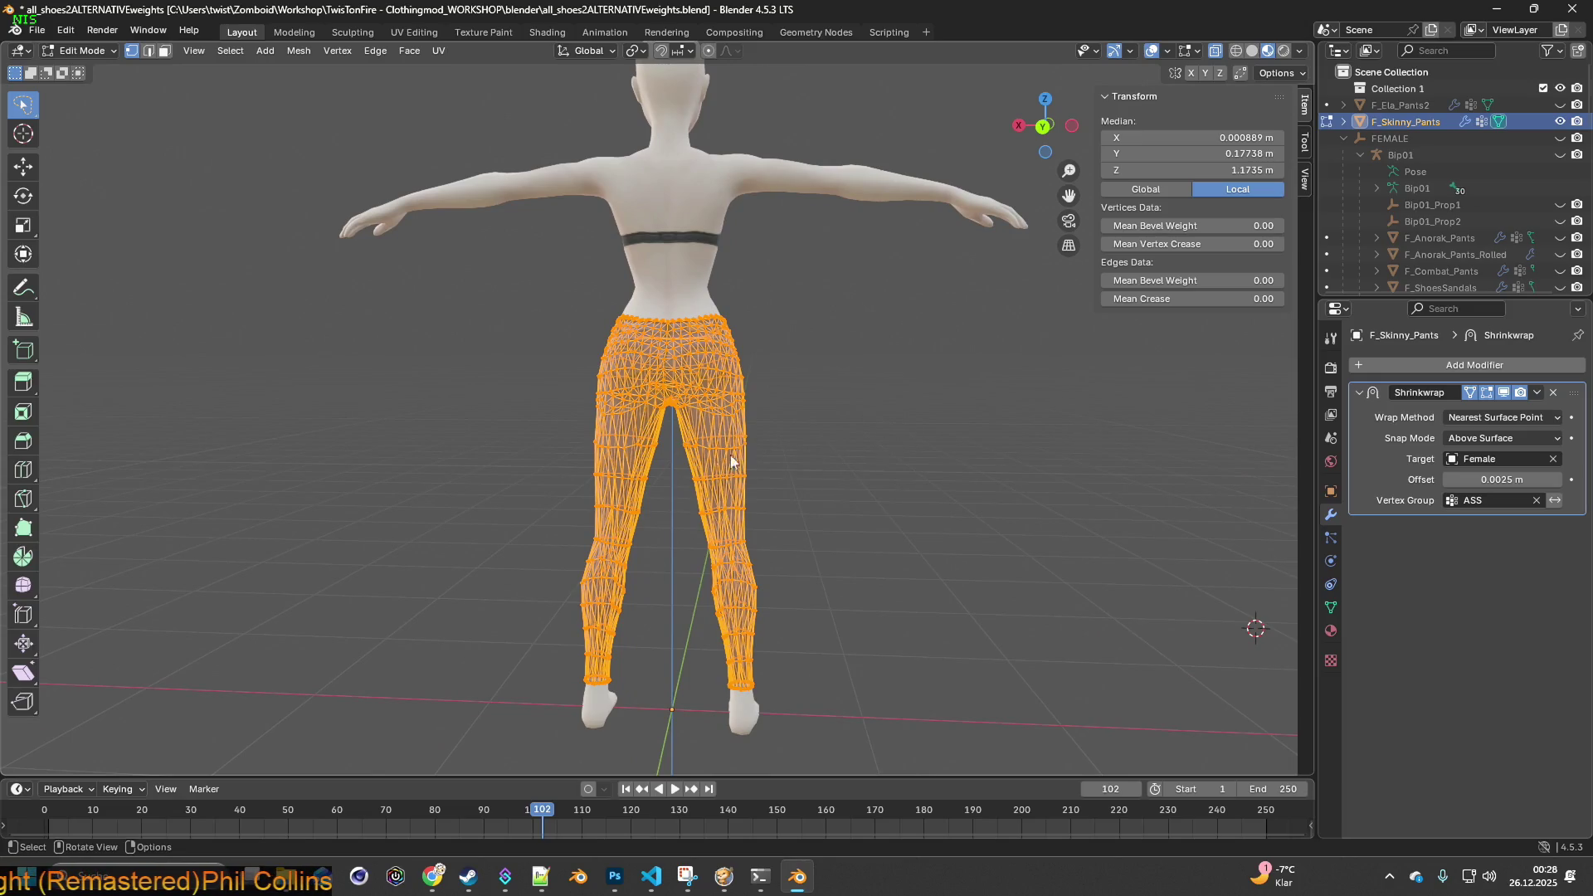
scroll(725, 465, "up", 2)
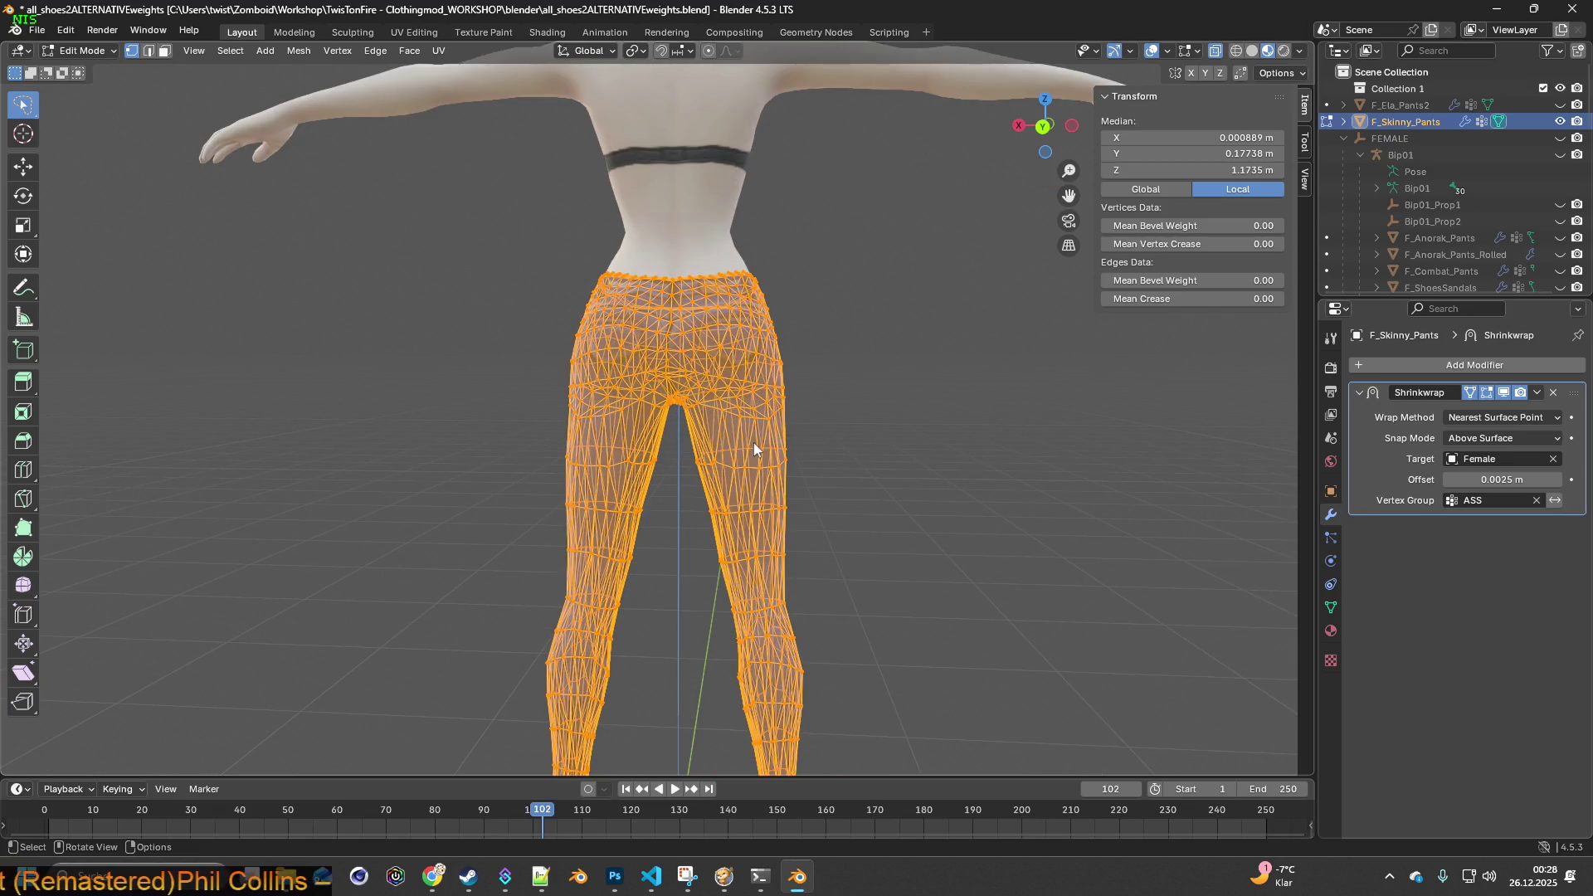
- Switch the jeans back to Object Mode
left_click(81, 51)
left_click(75, 66)
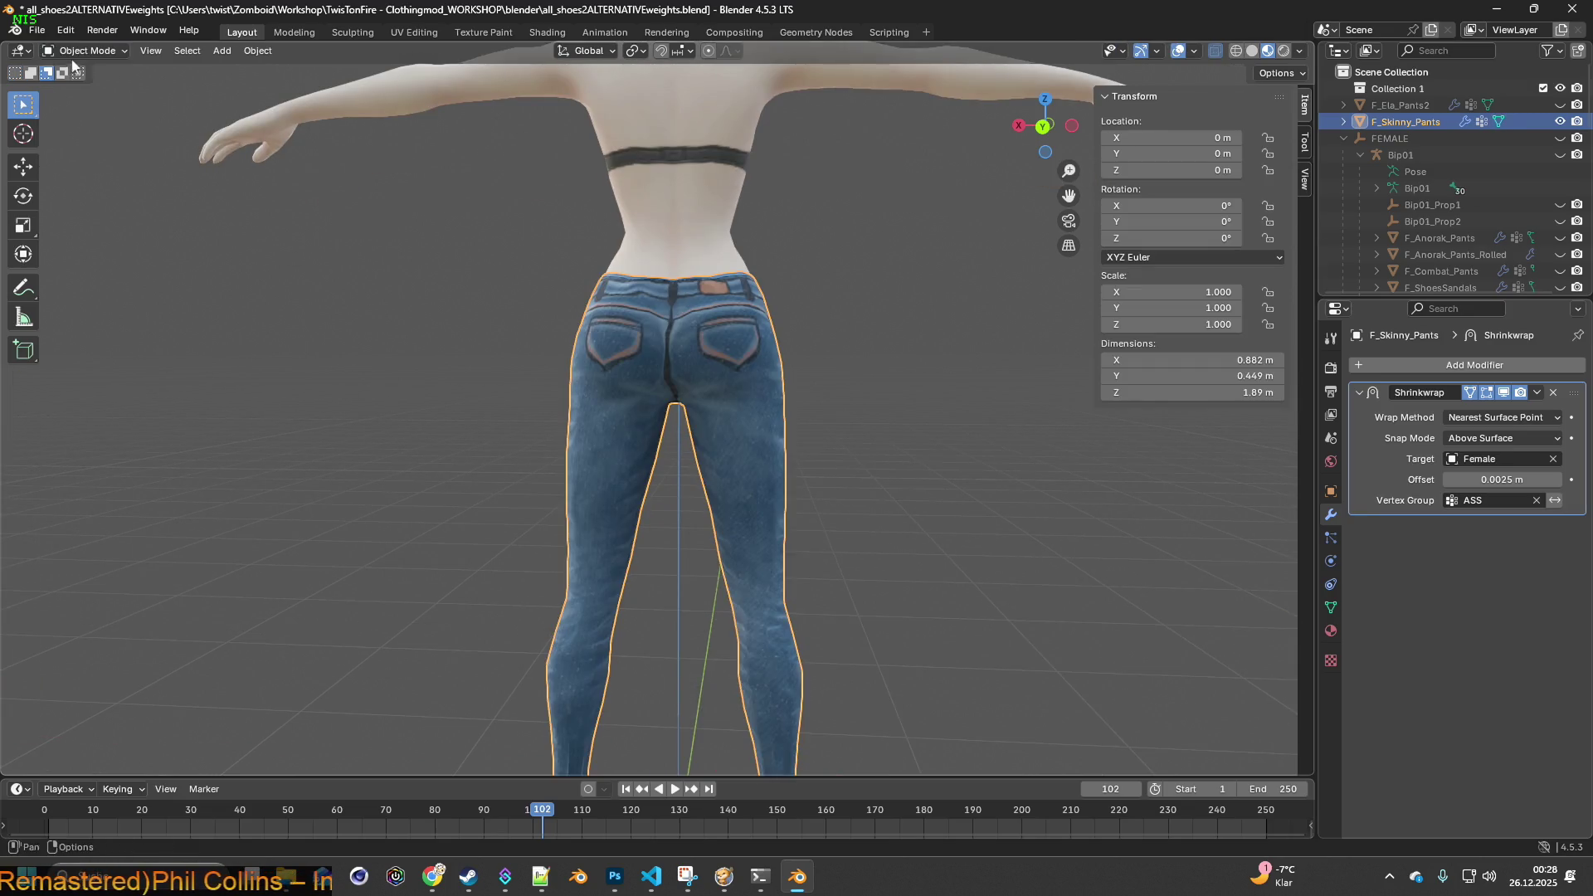
left_click(36, 30)
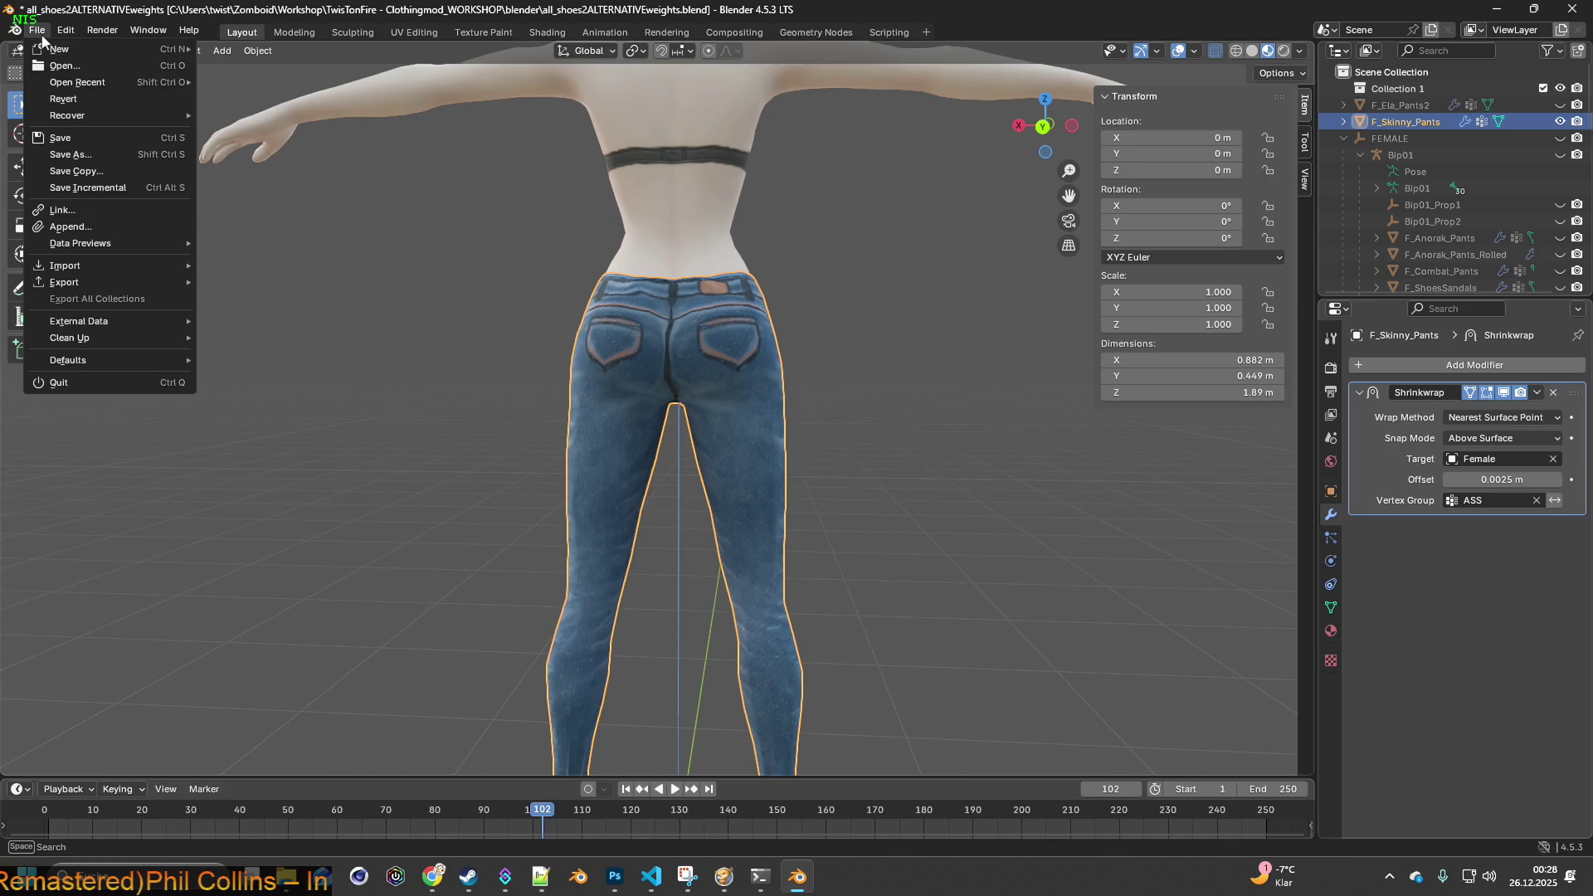
- Save the project as all_shoes2ALTERNATIVEweights.blend and orbit round to a side view
left_click(73, 137)
middle_click_drag(559, 293, 600, 308)
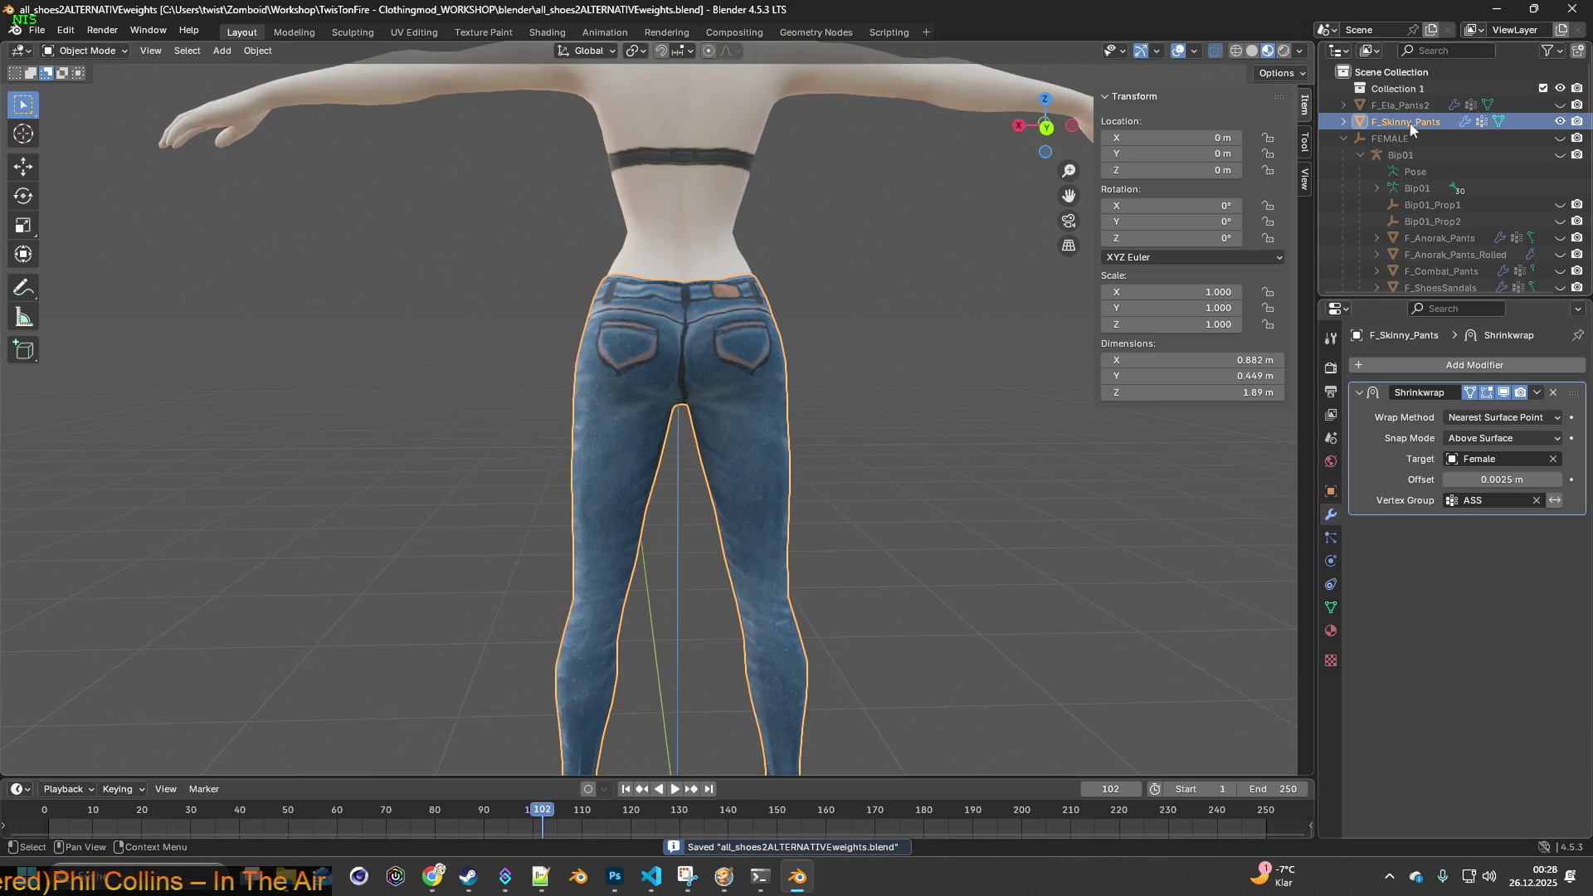
mouse_move(979, 356)
middle_mouse_down()
mouse_move(929, 316)
mouse_move(768, 337)
mouse_move(858, 362)
mouse_move(769, 379)
mouse_move(814, 401)
mouse_move(820, 351)
mouse_move(814, 409)
mouse_move(866, 395)
middle_mouse_up()
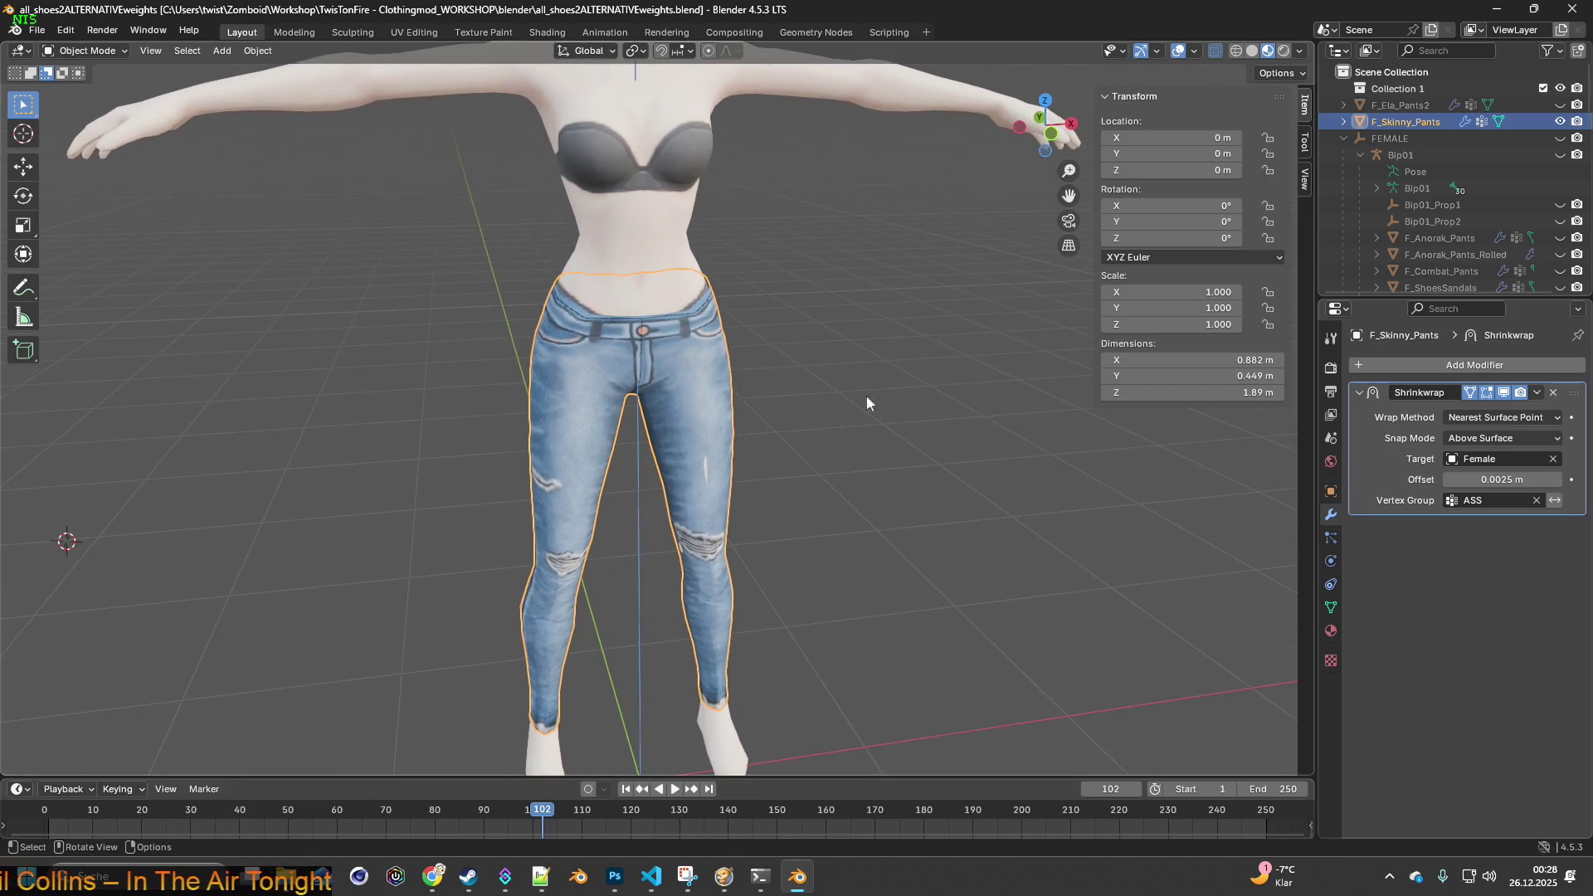
left_click(1464, 365)
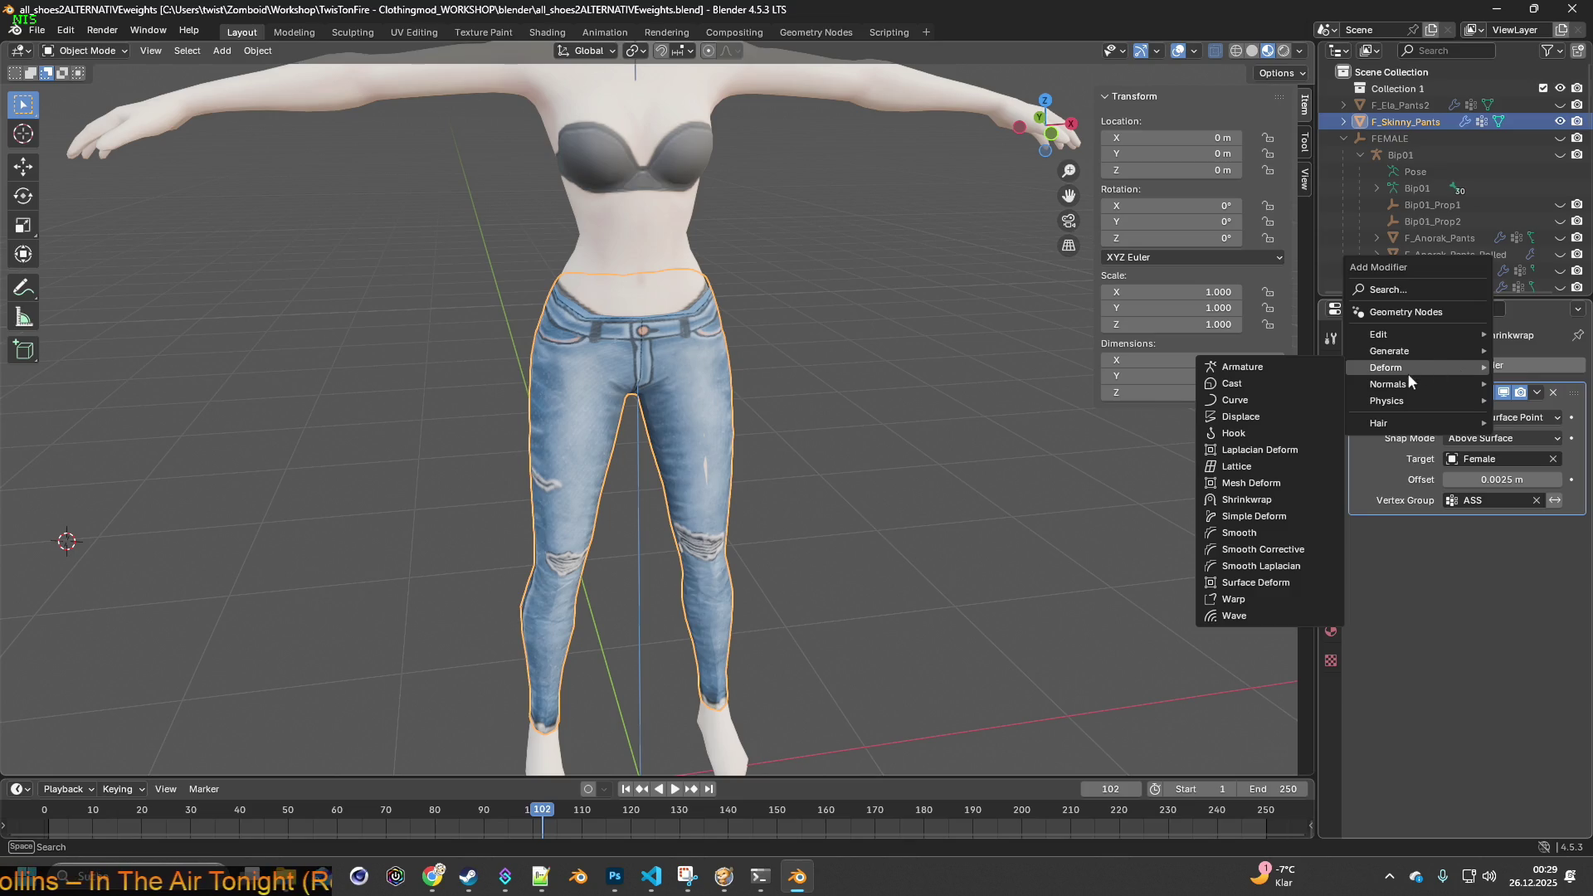
- Add a Solidify modifier to the jeans limited to the ASS vertex group
mouse_move(1407, 379)
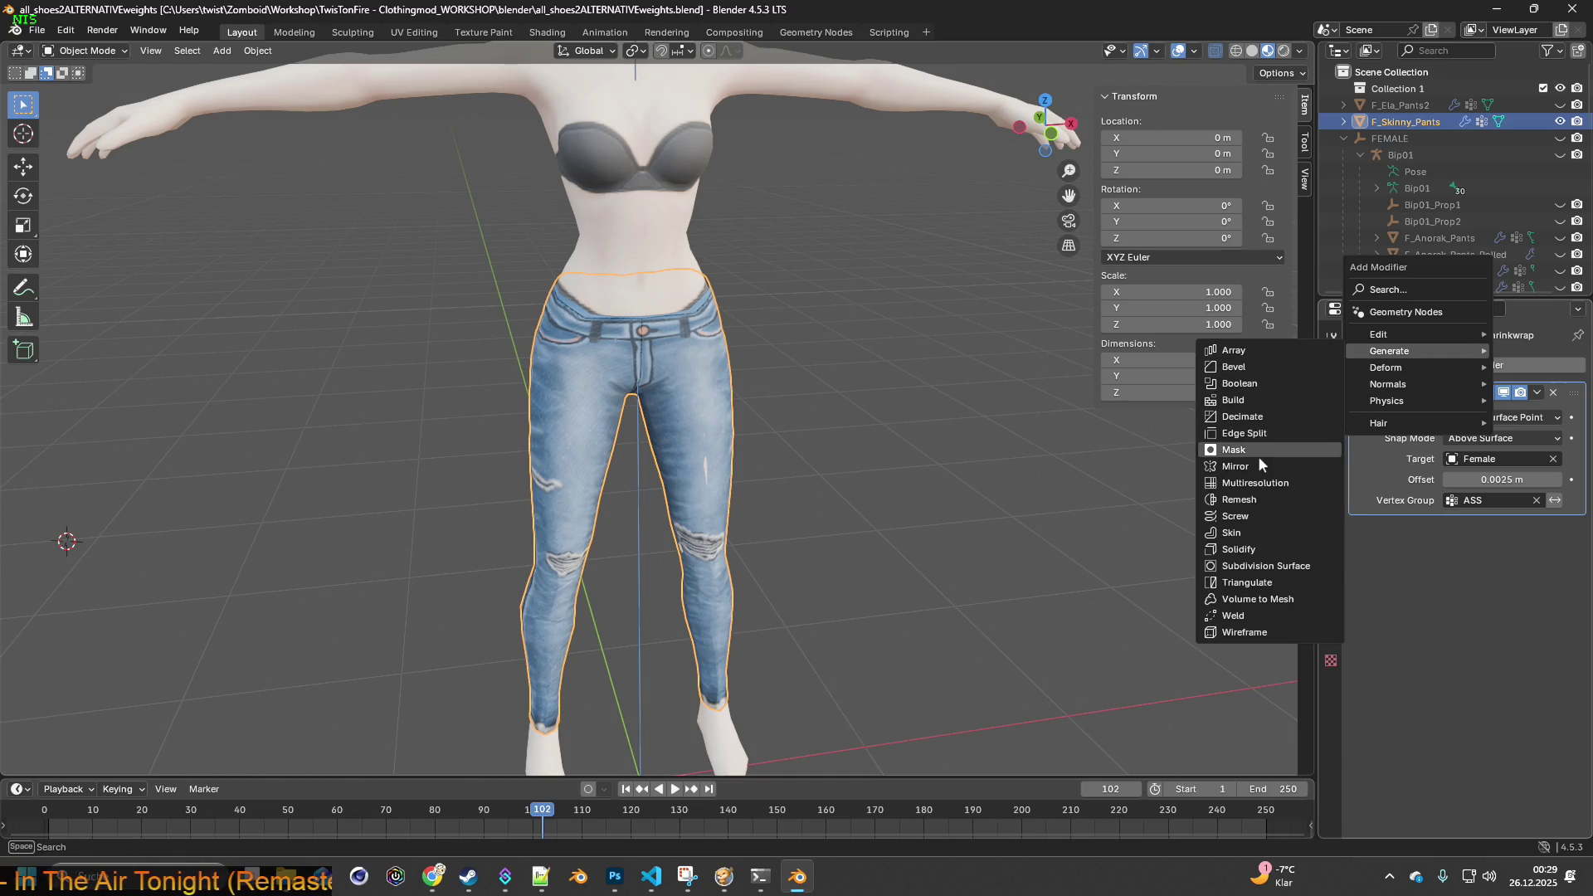
left_click(1241, 549)
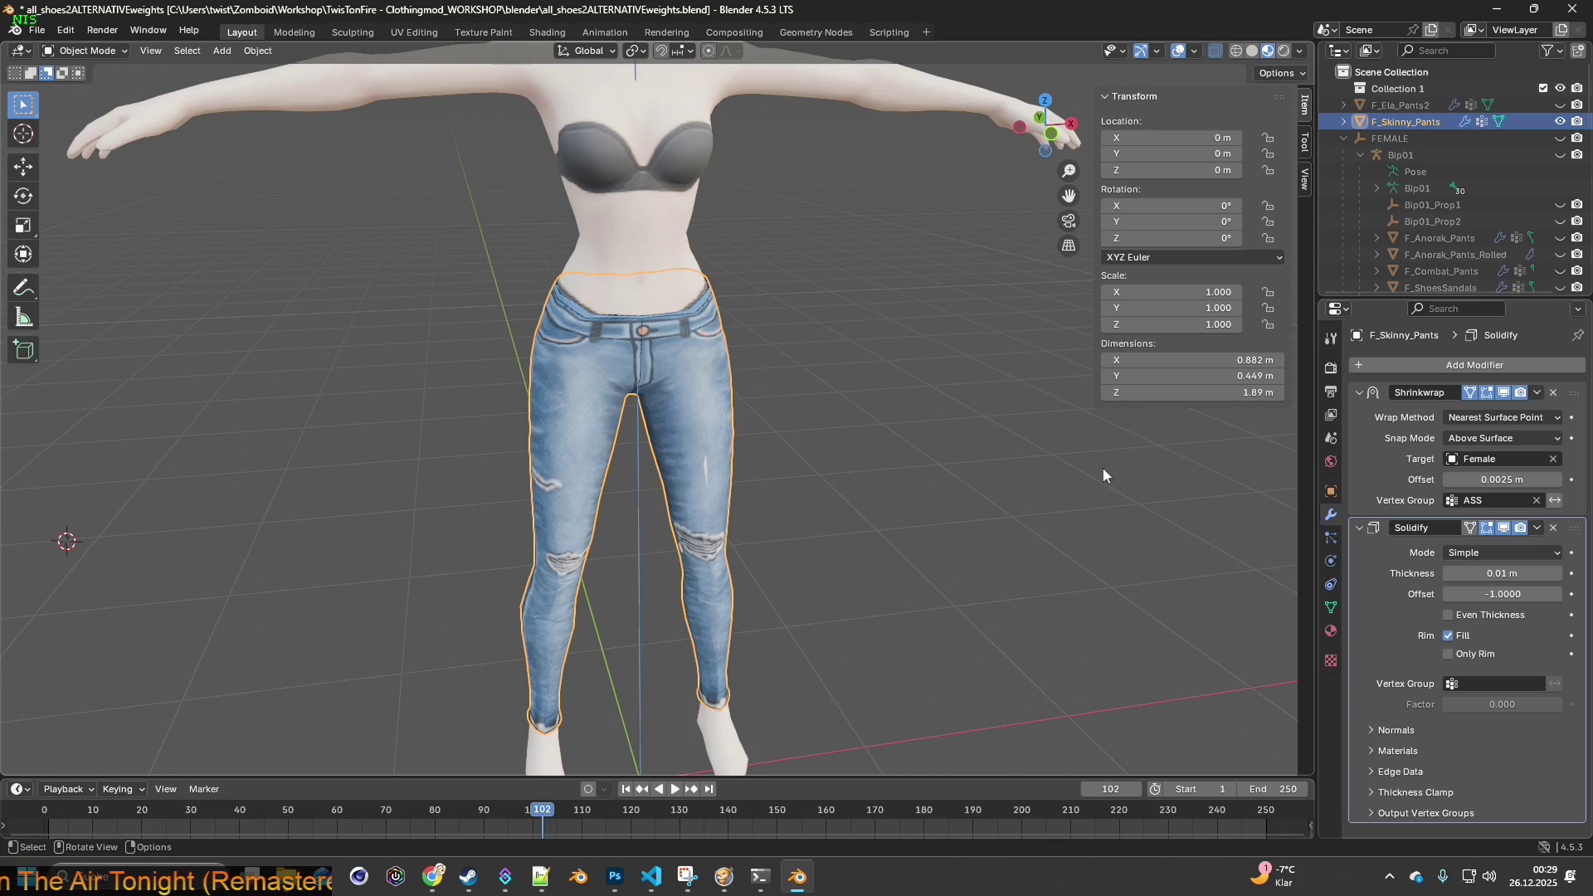
left_click(1485, 683)
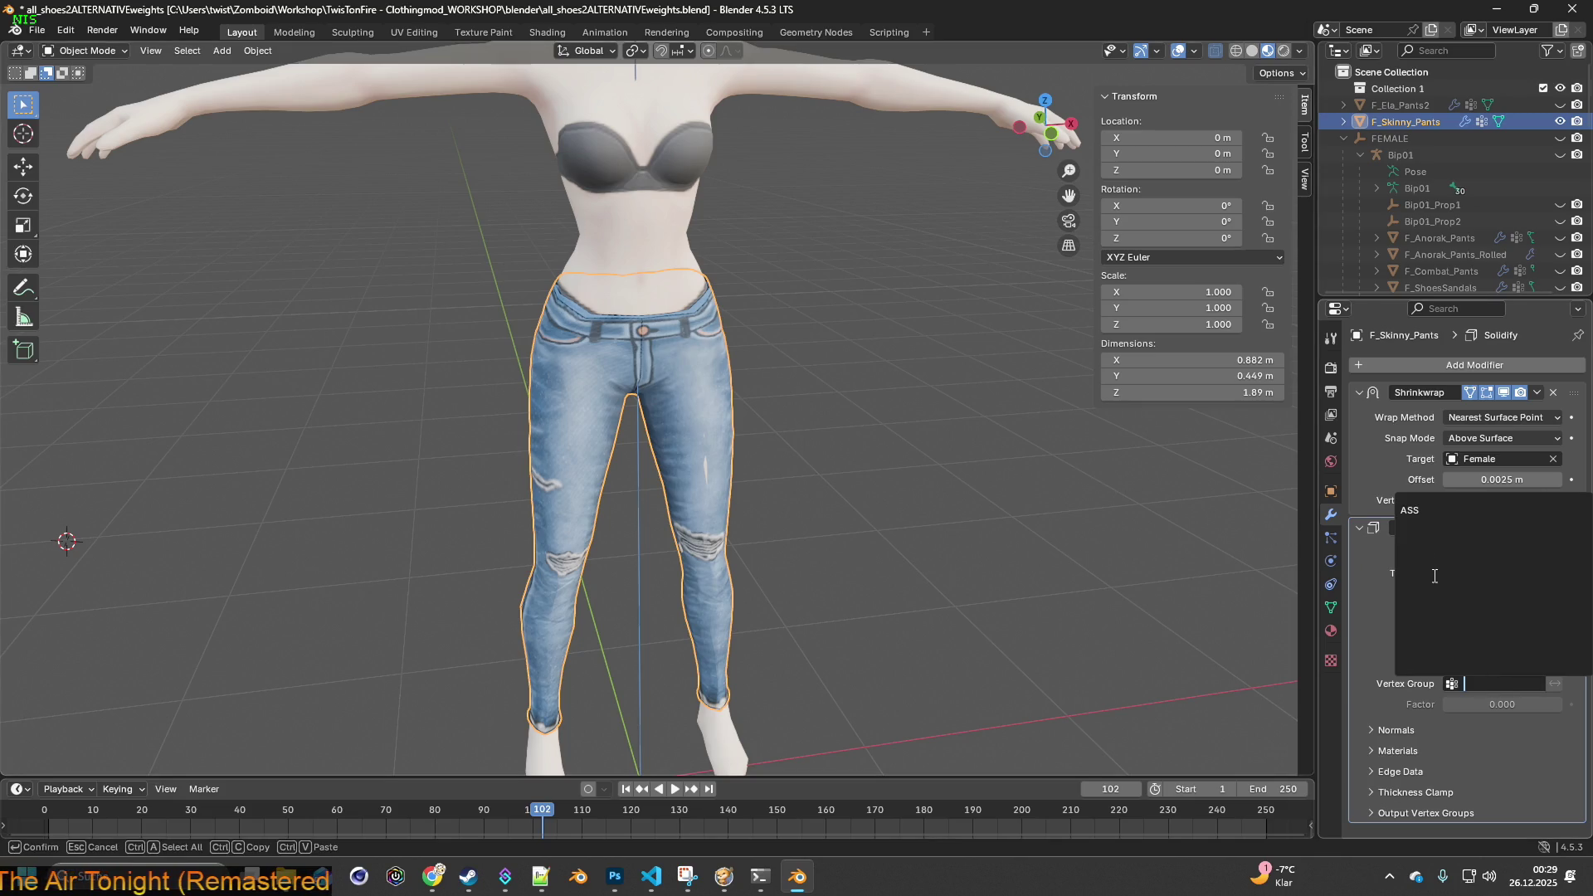
left_click(1423, 511)
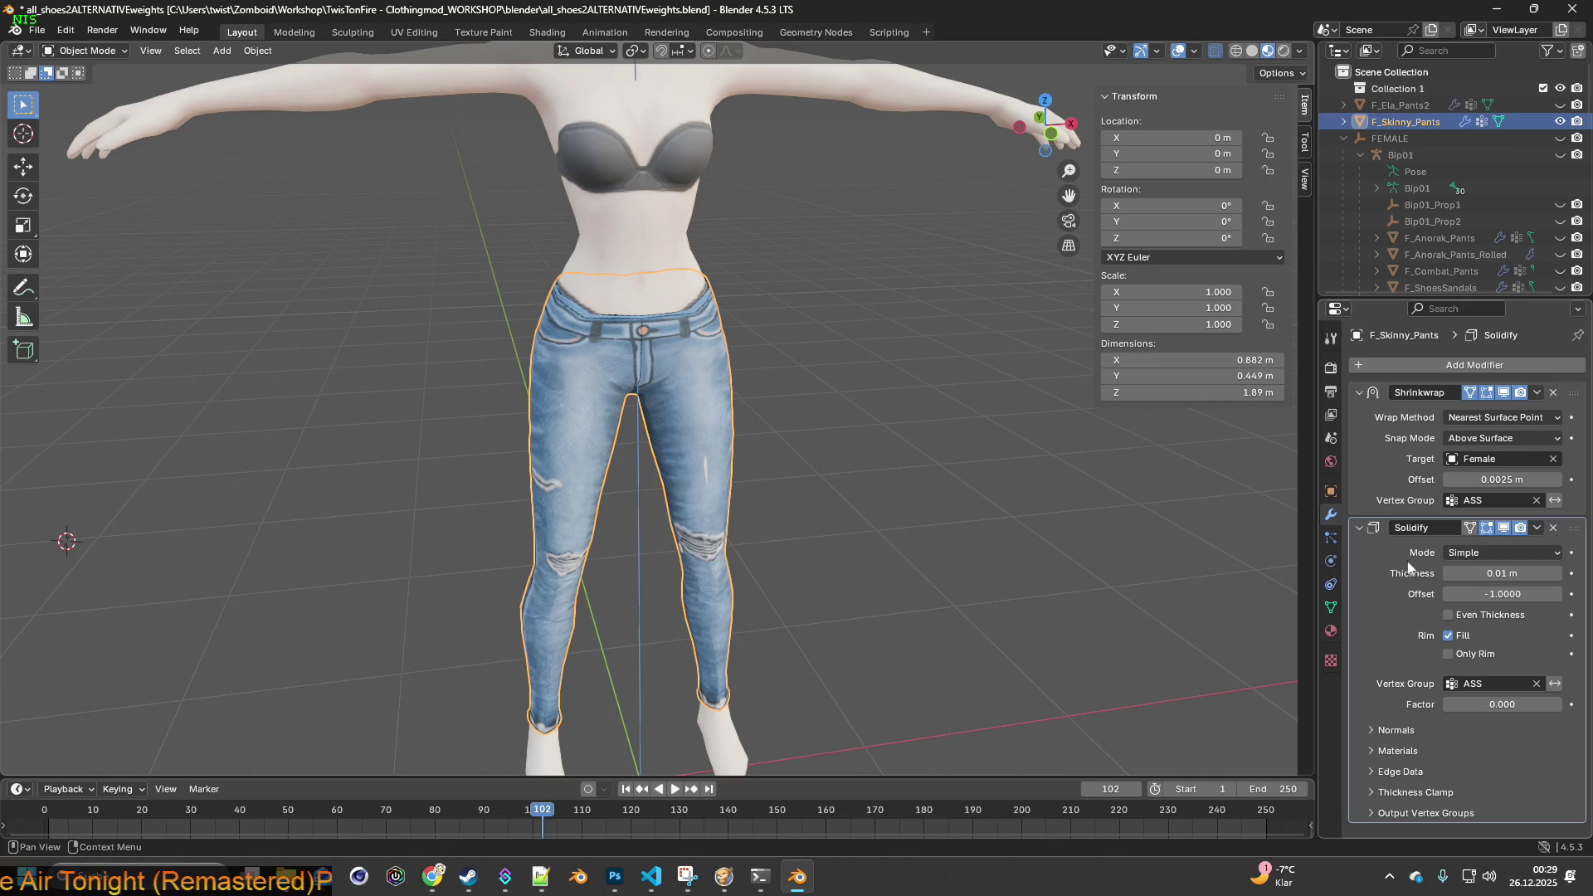
scroll(943, 473, "up", 3)
mouse_move(895, 402)
middle_mouse_down()
mouse_move(859, 441)
mouse_move(730, 410)
mouse_move(836, 375)
middle_mouse_up()
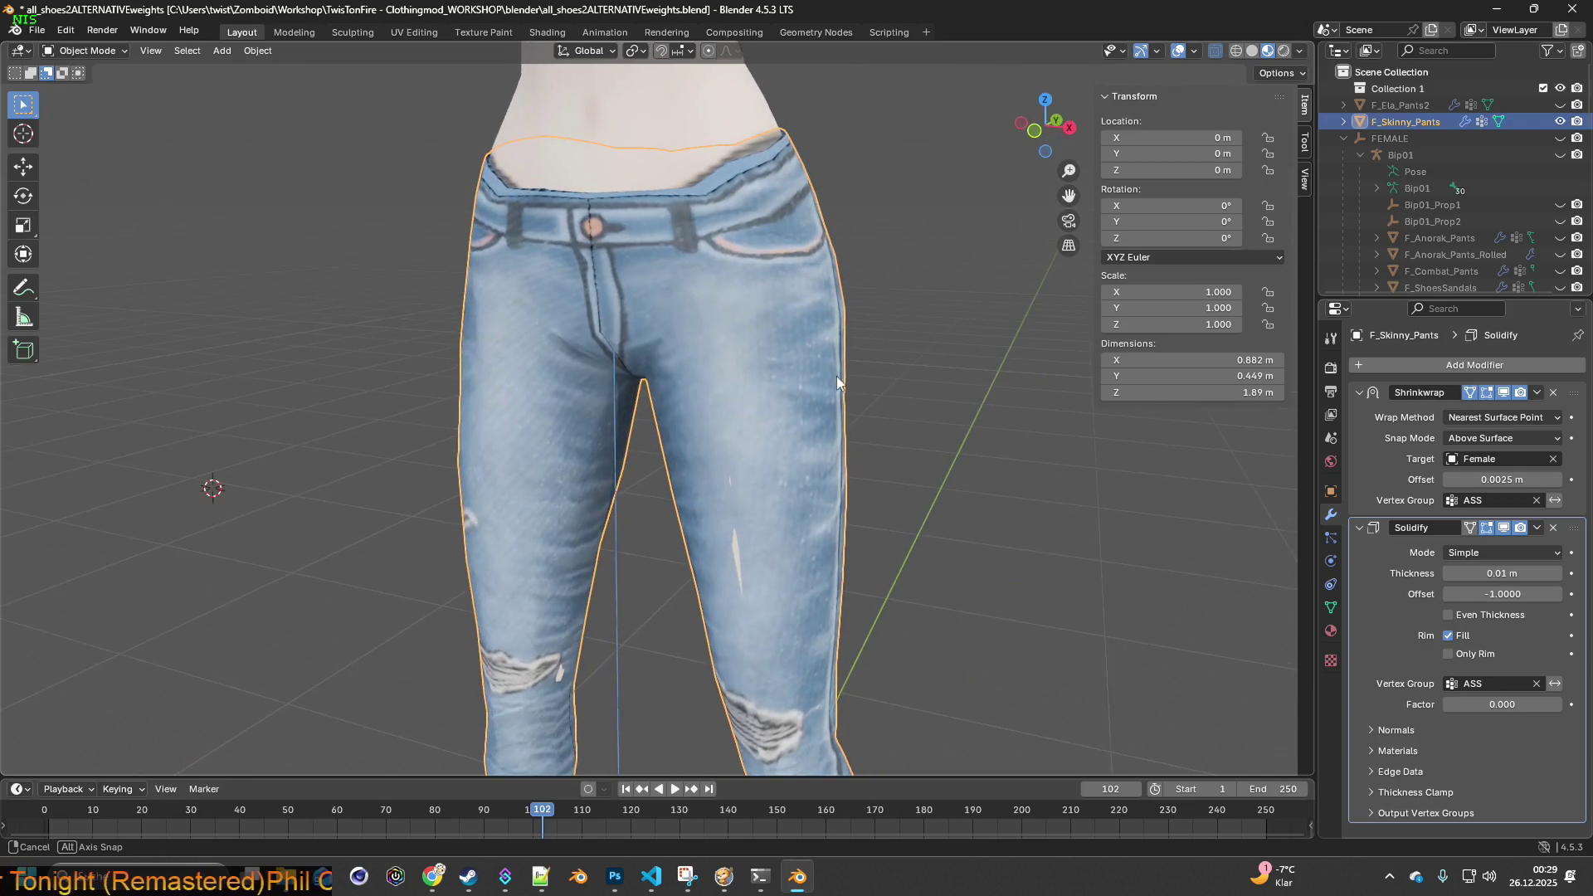
- Set the Solidify thickness to -0.01 m and check the jeans from front, side and back
mouse_move(1493, 573)
left_mouse_down()
mouse_move(1518, 573)
mouse_move(1469, 573)
mouse_move(1491, 573)
left_mouse_up()
mouse_move(1070, 480)
middle_mouse_down()
mouse_move(769, 465)
mouse_move(933, 471)
mouse_move(889, 520)
mouse_move(888, 586)
mouse_move(873, 547)
mouse_move(704, 515)
mouse_move(584, 545)
mouse_move(718, 421)
mouse_move(715, 390)
mouse_move(774, 486)
mouse_move(790, 351)
mouse_move(508, 524)
mouse_move(959, 559)
mouse_move(1086, 546)
mouse_move(1062, 636)
mouse_move(907, 630)
mouse_move(459, 249)
mouse_move(573, 510)
mouse_move(834, 491)
mouse_move(830, 473)
mouse_move(911, 461)
mouse_move(728, 417)
middle_mouse_up()
mouse_move(901, 403)
middle_mouse_down()
mouse_move(731, 479)
mouse_move(908, 476)
mouse_move(803, 449)
mouse_move(951, 479)
mouse_move(659, 462)
middle_mouse_up()
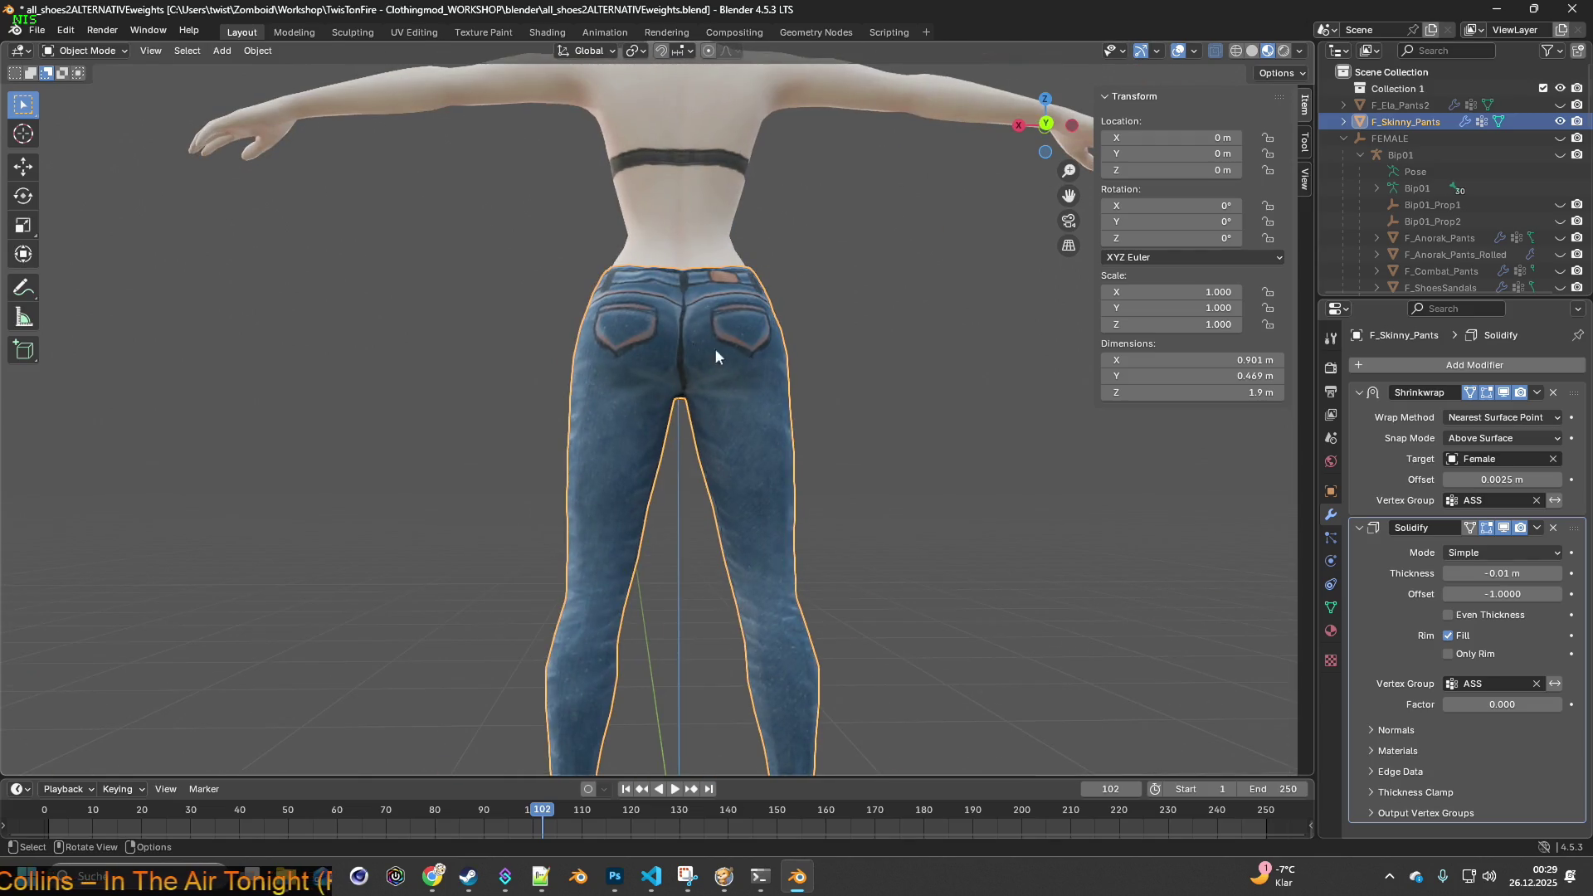
mouse_move(929, 523)
middle_mouse_down()
mouse_move(928, 544)
mouse_move(869, 491)
mouse_move(632, 533)
mouse_move(1003, 551)
mouse_move(693, 512)
mouse_move(870, 526)
mouse_move(863, 486)
mouse_move(863, 506)
mouse_move(655, 500)
mouse_move(540, 359)
mouse_move(912, 561)
mouse_move(1020, 563)
middle_mouse_up()
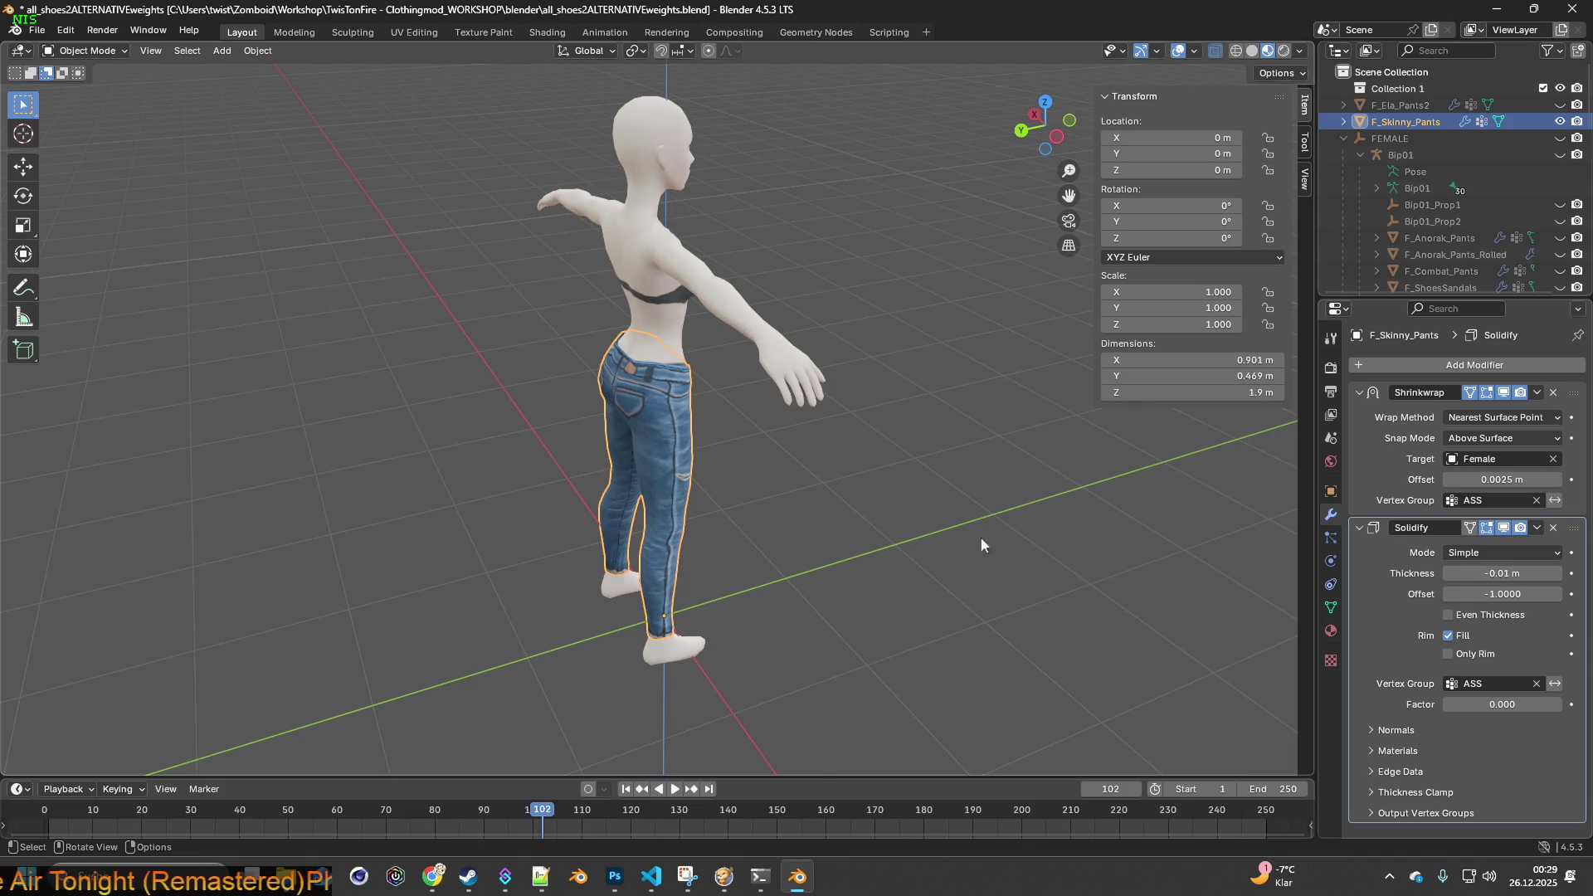
mouse_move(864, 460)
middle_mouse_down()
mouse_move(798, 431)
mouse_move(795, 445)
mouse_move(833, 441)
mouse_move(830, 418)
mouse_move(669, 524)
middle_mouse_up()
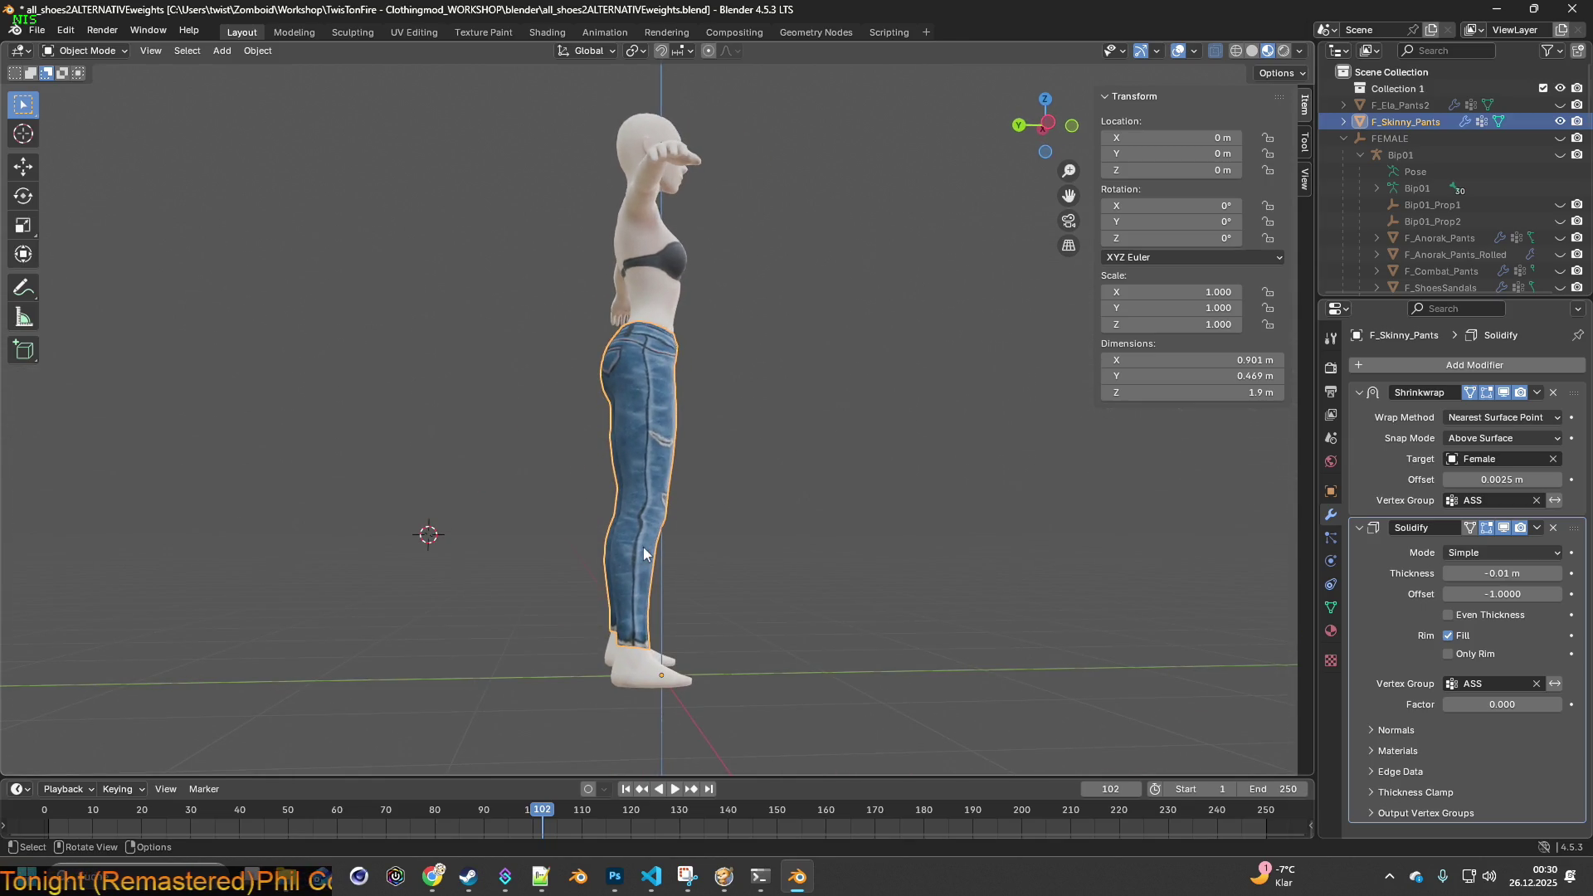
mouse_move(789, 463)
middle_mouse_down()
mouse_move(827, 514)
mouse_move(891, 523)
mouse_move(505, 515)
middle_mouse_up()
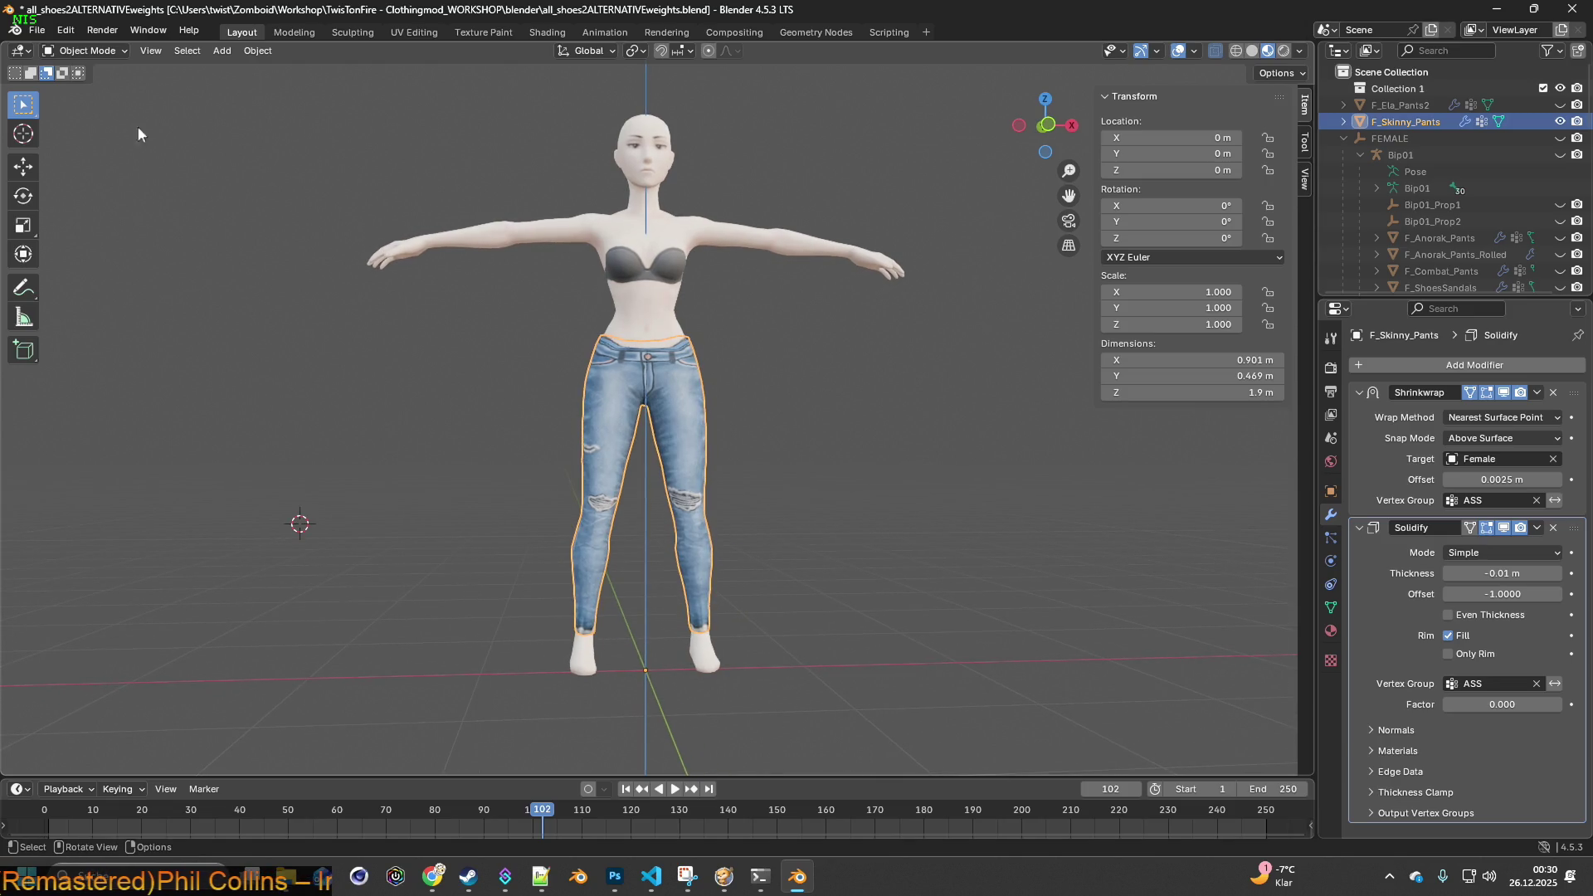
left_click(37, 30)
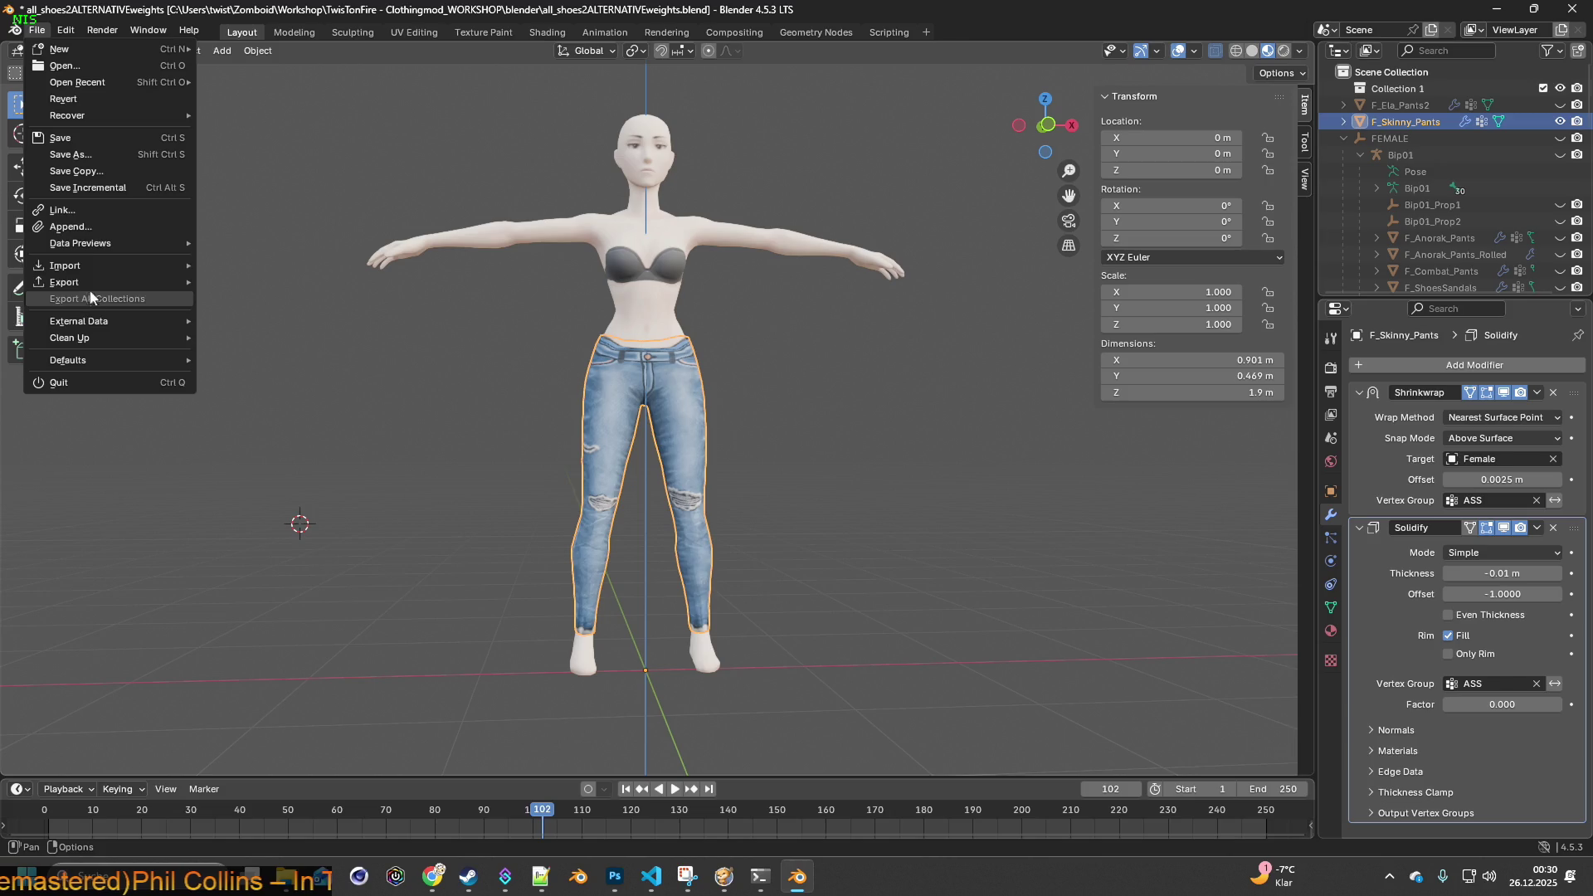
- Save a copy as all_shoes2ALTERNATIVEweights.blend, then expand F_Skinny_Pants' Modifiers entry in the Outliner
left_click(76, 171)
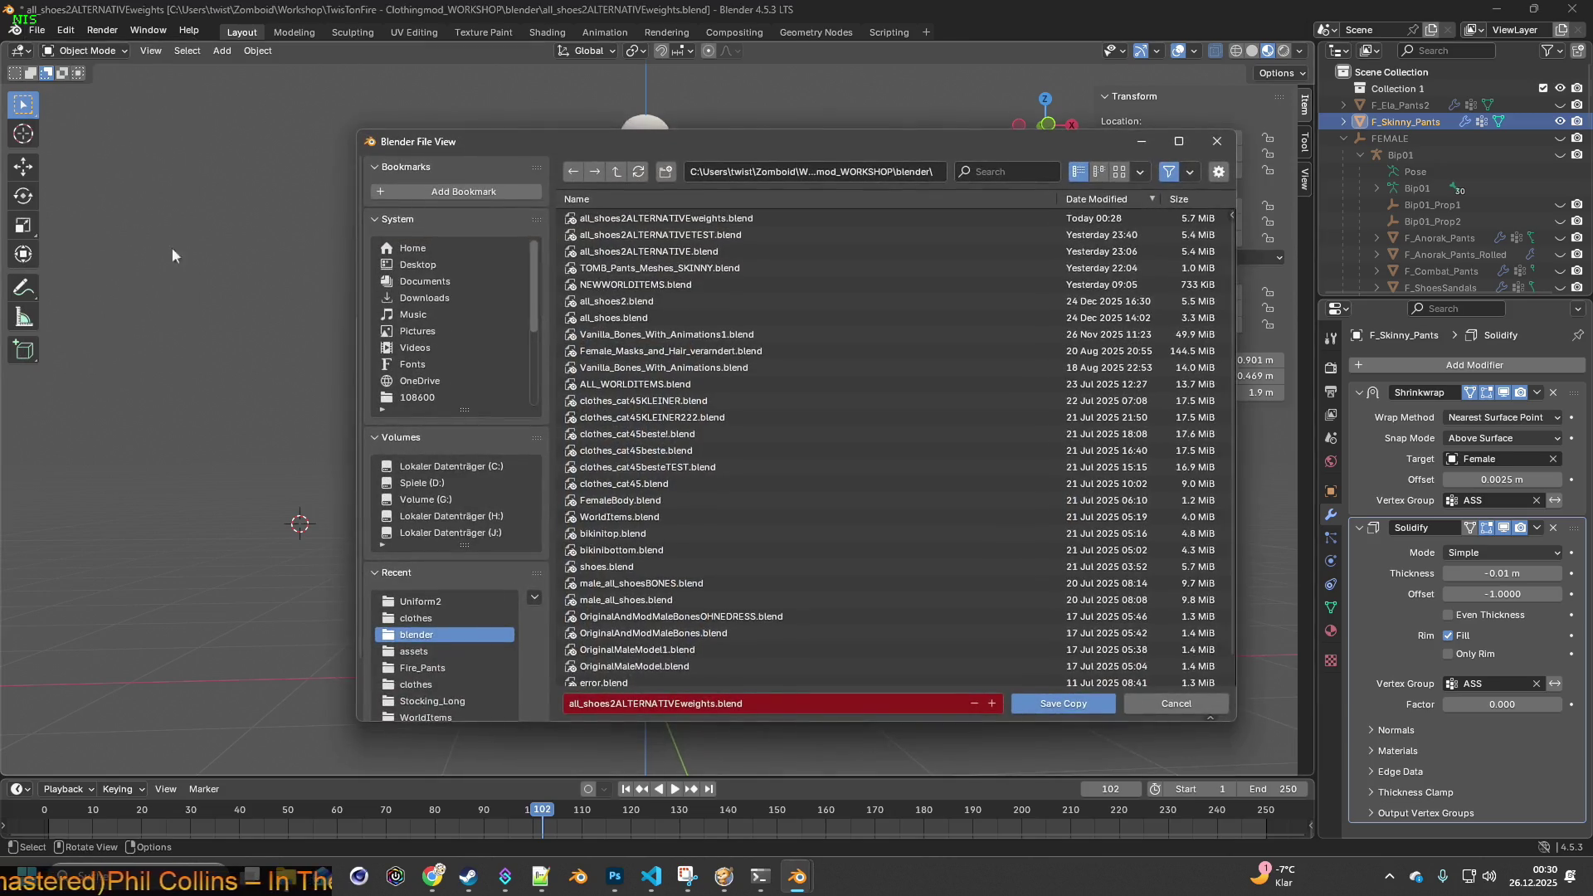
left_click(1049, 703)
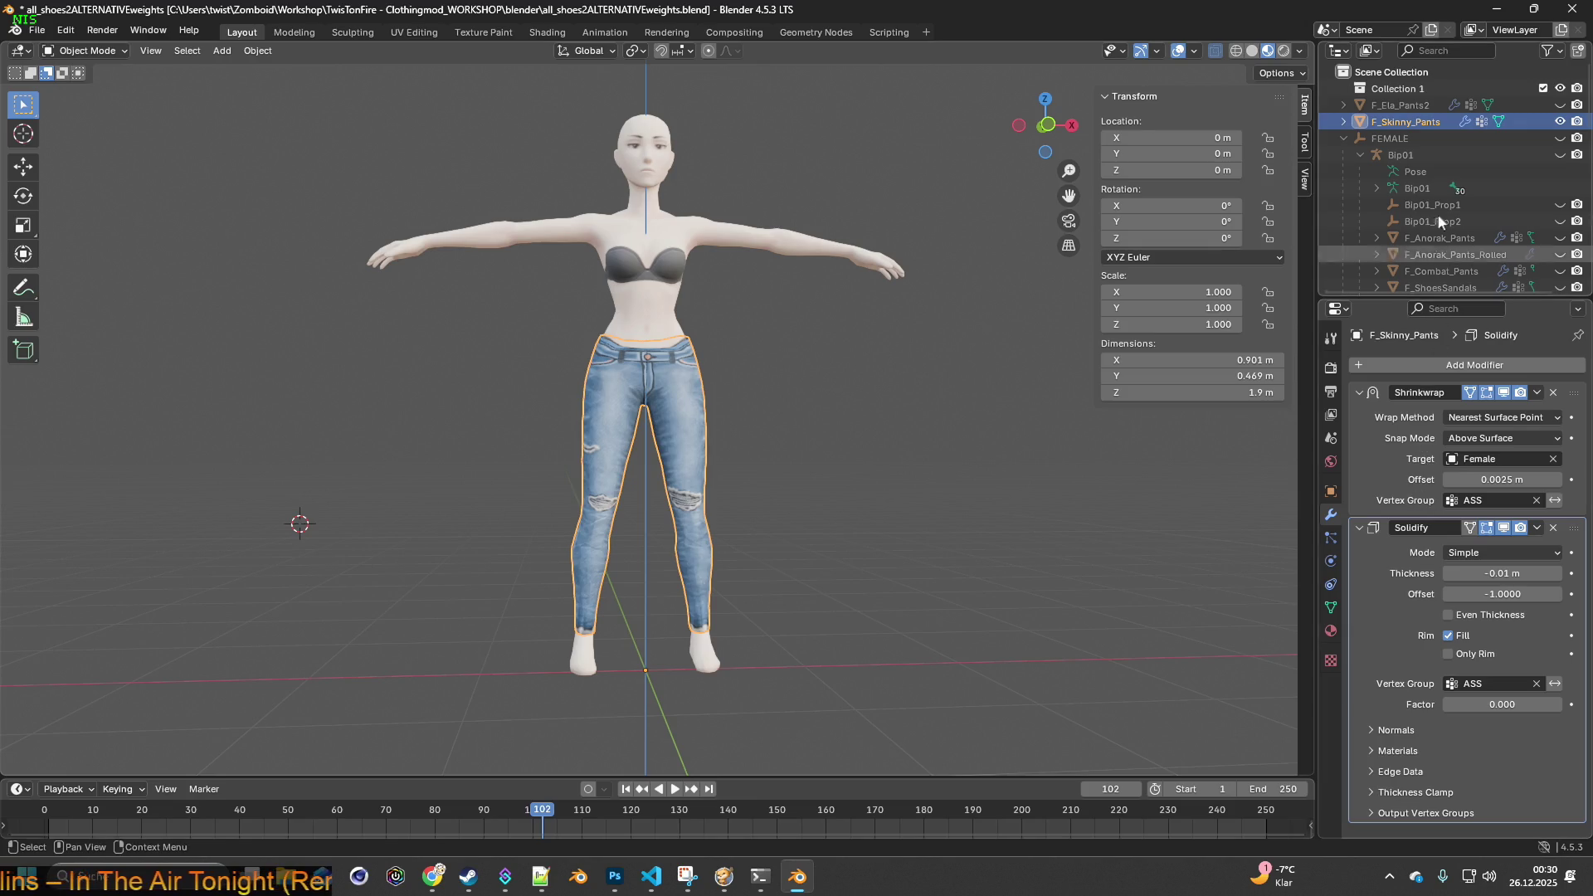
left_click(1344, 122)
left_click(1409, 155)
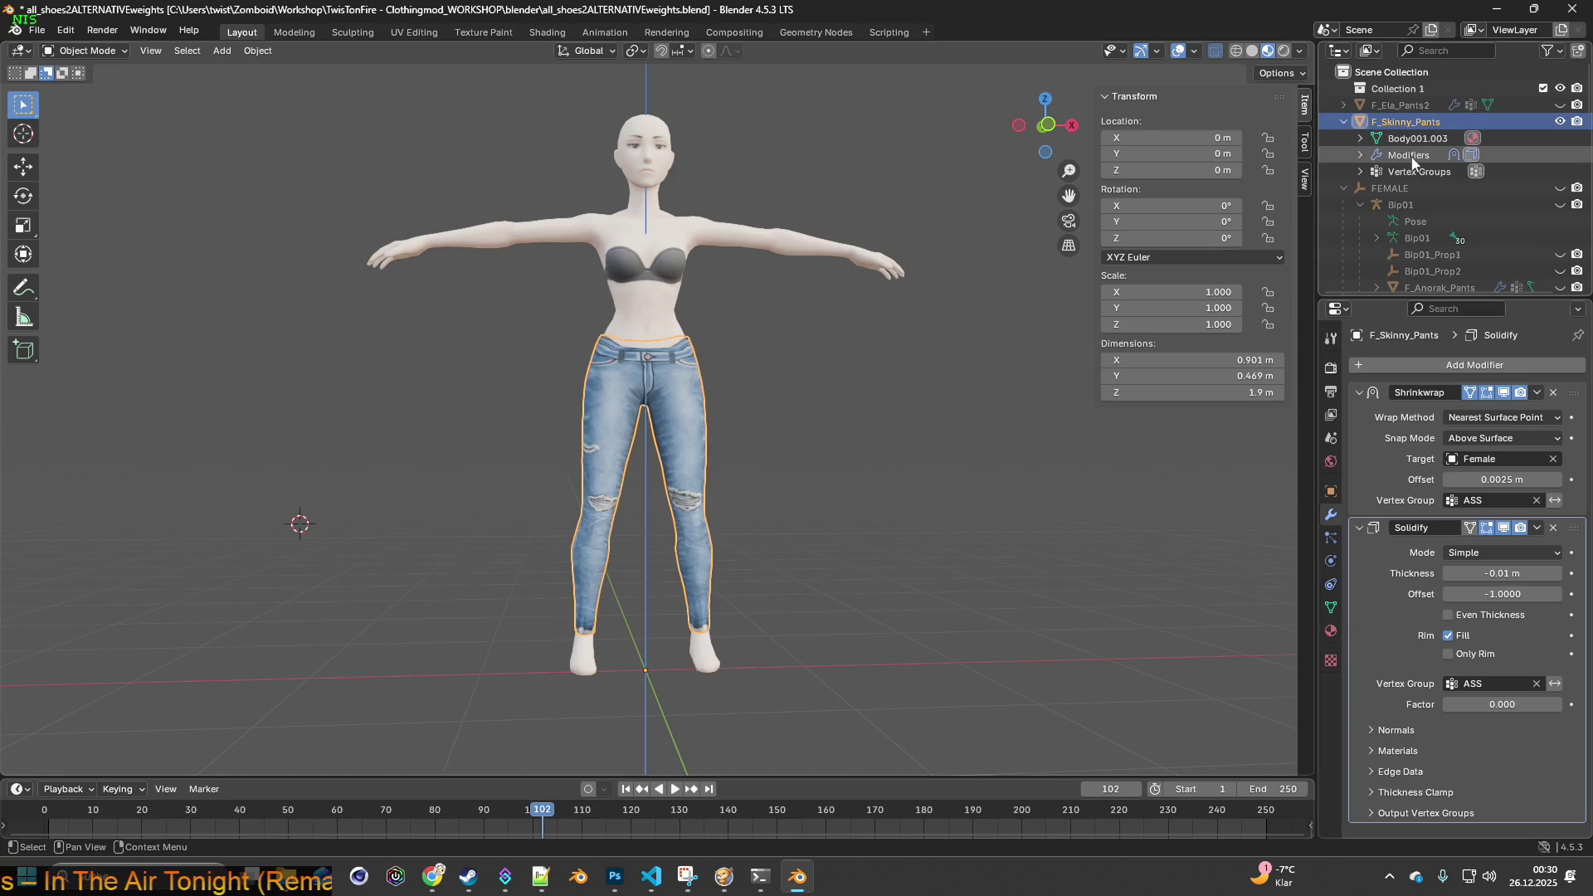
right_click(1409, 155)
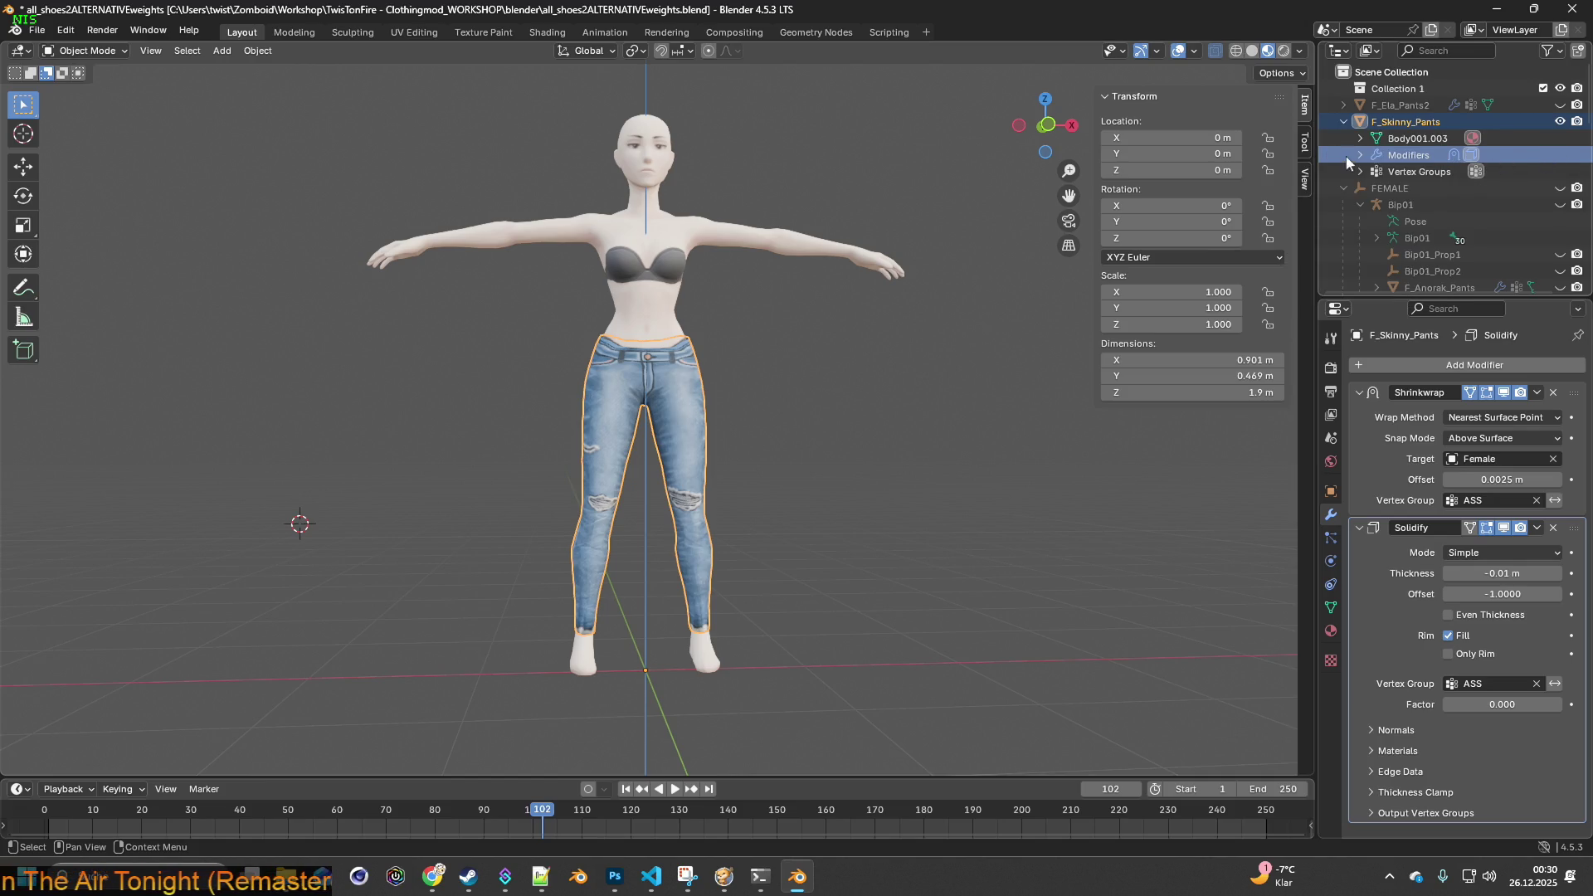
- Apply the Shrinkwrap and Solidify modifiers to the jeans and inspect the result
left_click(1360, 154)
left_click(1428, 171)
right_click(1415, 171)
left_click(1415, 171)
right_click(1415, 172)
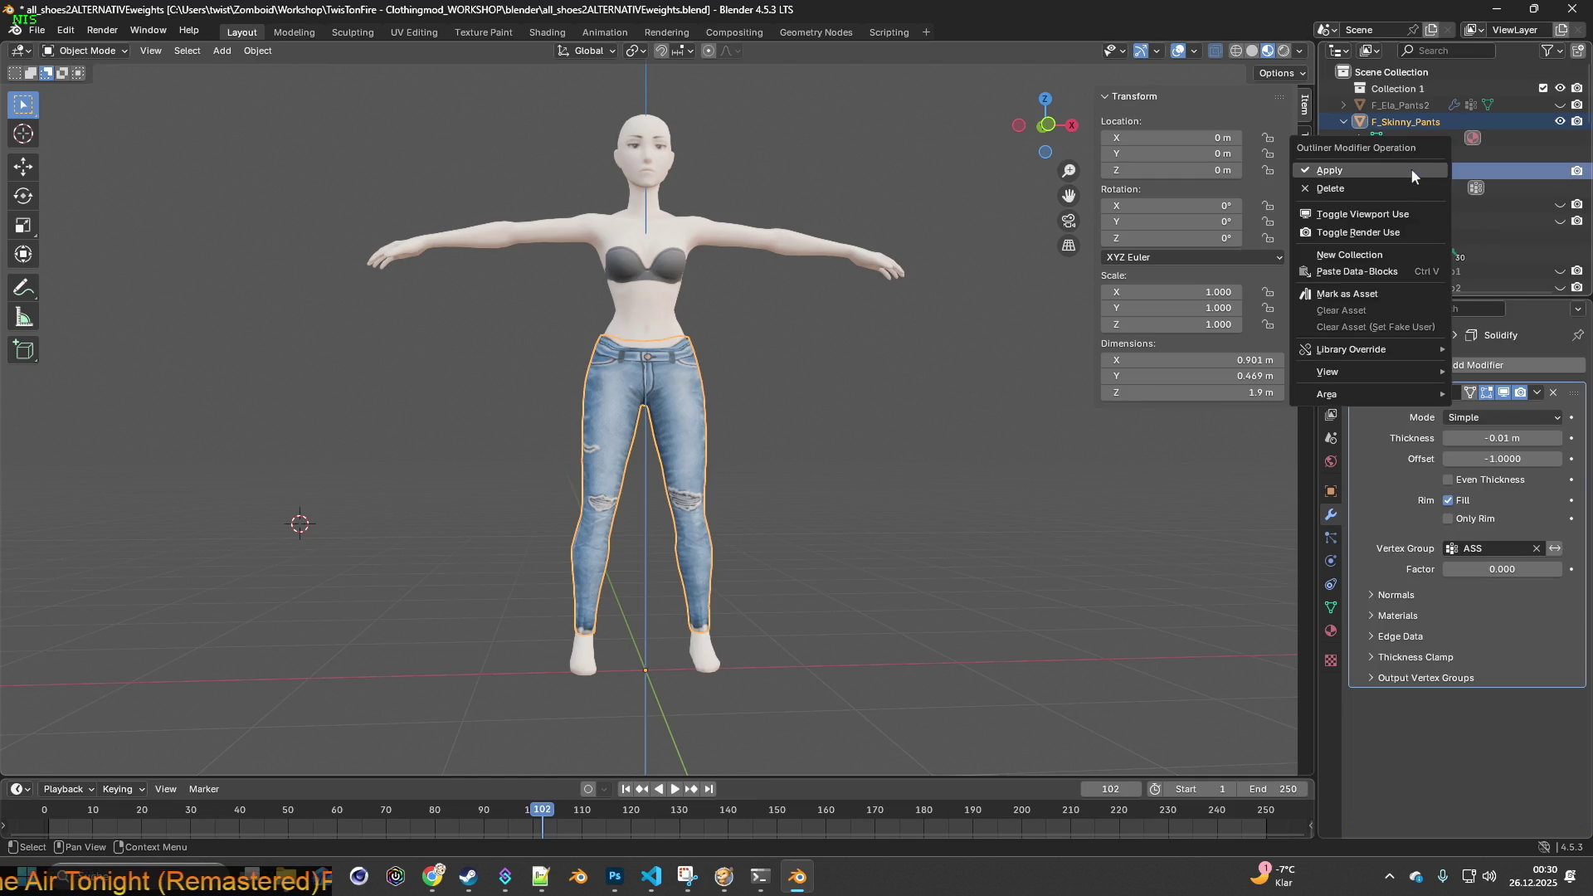
left_click(1410, 167)
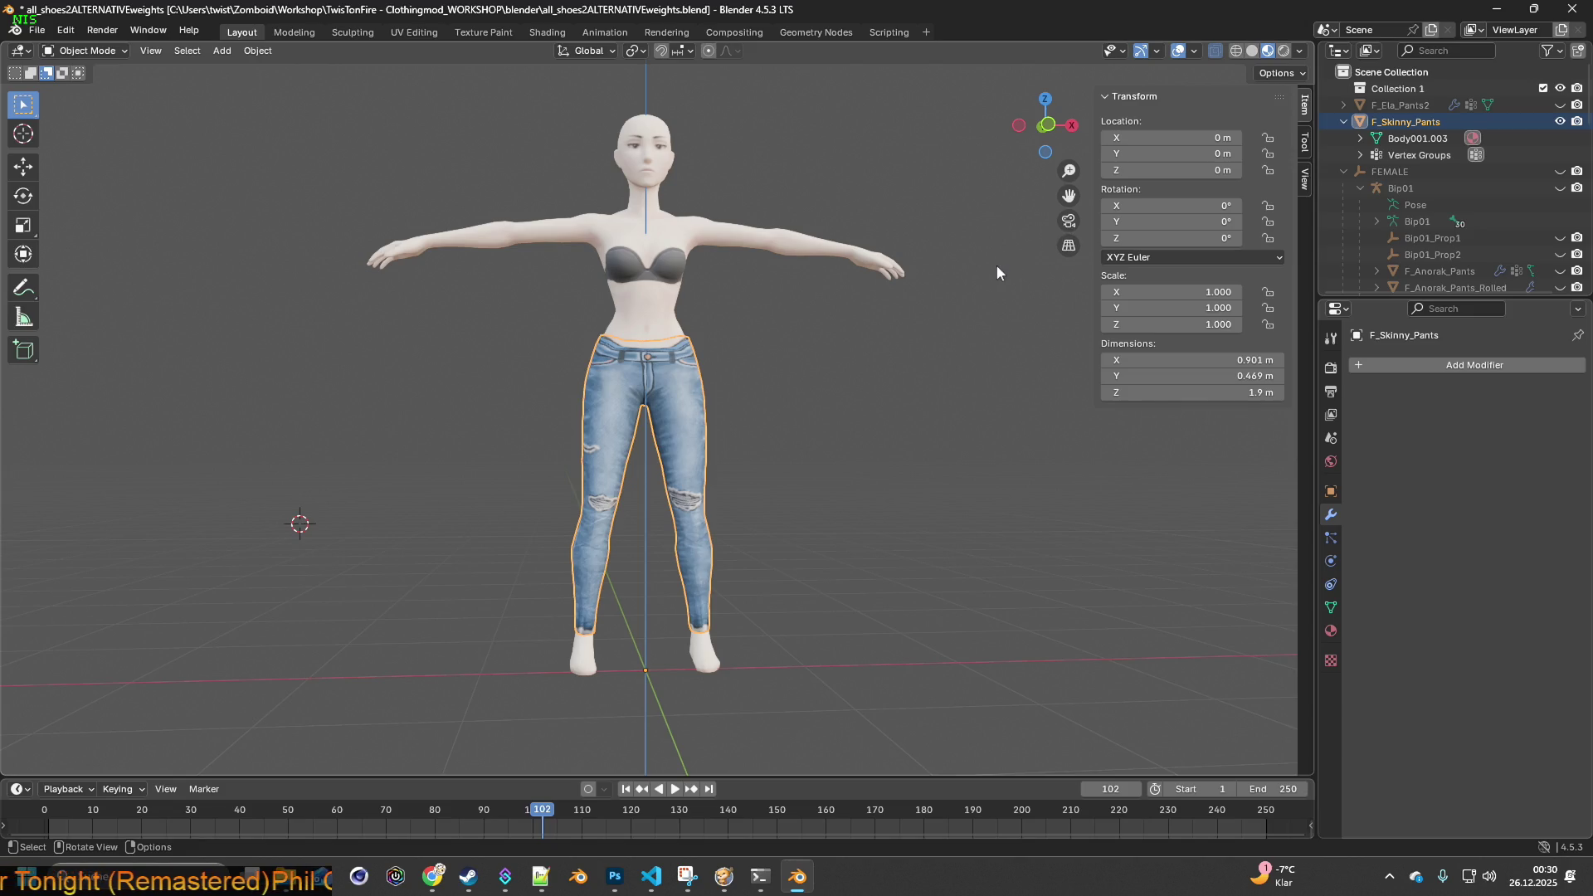
mouse_move(919, 281)
middle_mouse_down()
mouse_move(867, 360)
mouse_move(622, 332)
mouse_move(622, 401)
mouse_move(585, 385)
mouse_move(688, 370)
mouse_move(738, 272)
mouse_move(678, 346)
mouse_move(630, 349)
middle_mouse_up()
scroll(729, 357, "up", 3)
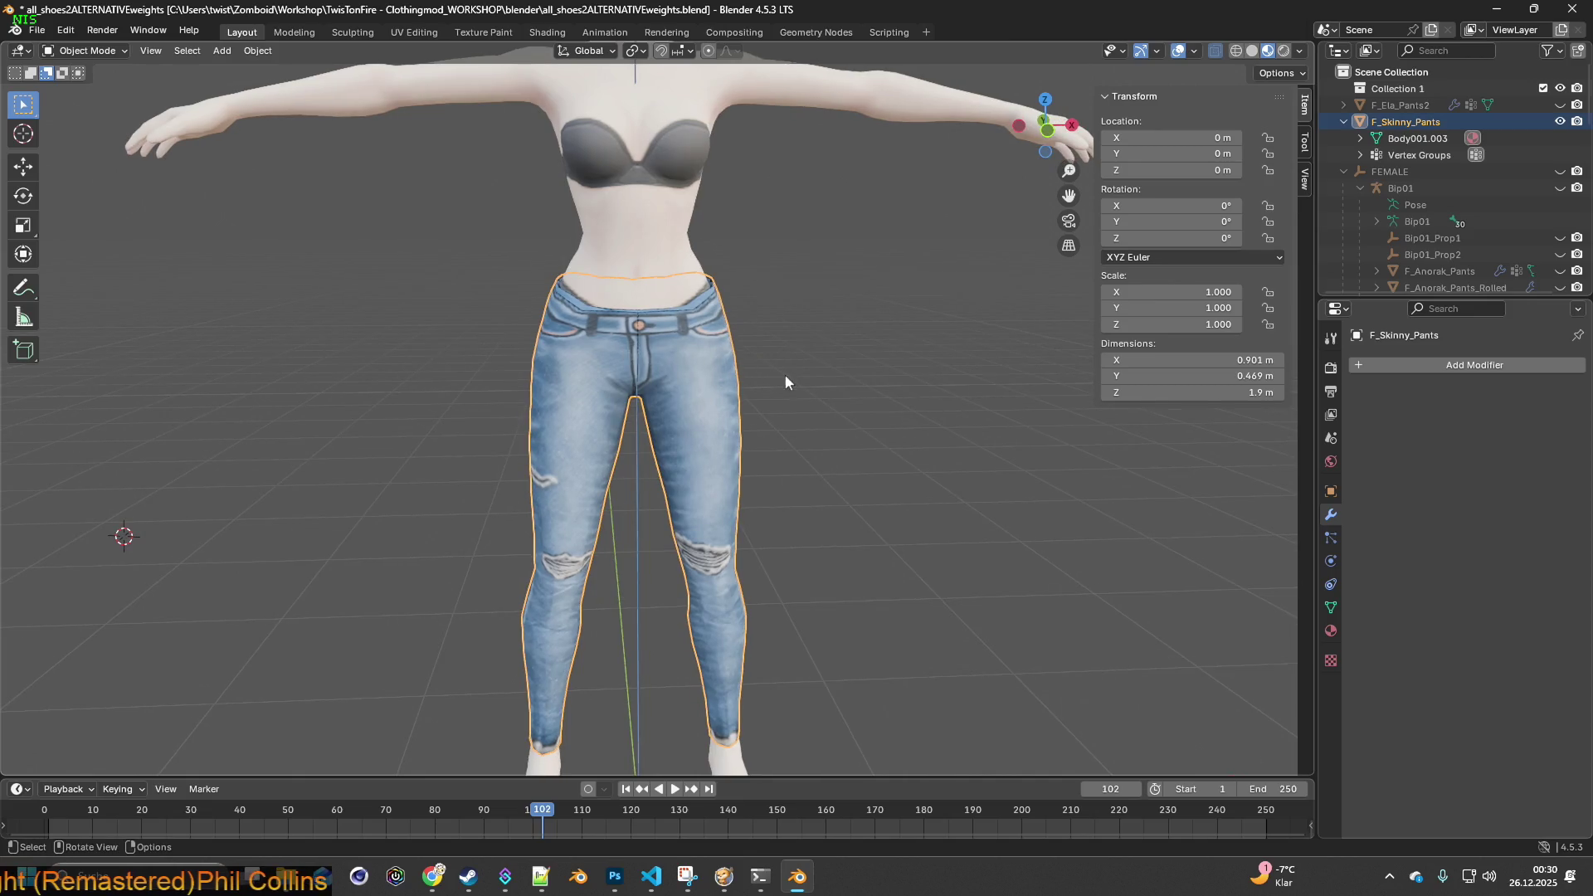
scroll(842, 410, "down", 5)
mouse_move(695, 301)
middle_mouse_down()
mouse_move(800, 376)
mouse_move(564, 390)
mouse_move(841, 387)
mouse_move(818, 405)
mouse_move(786, 349)
mouse_move(793, 390)
middle_mouse_up()
scroll(793, 389, "up", 3)
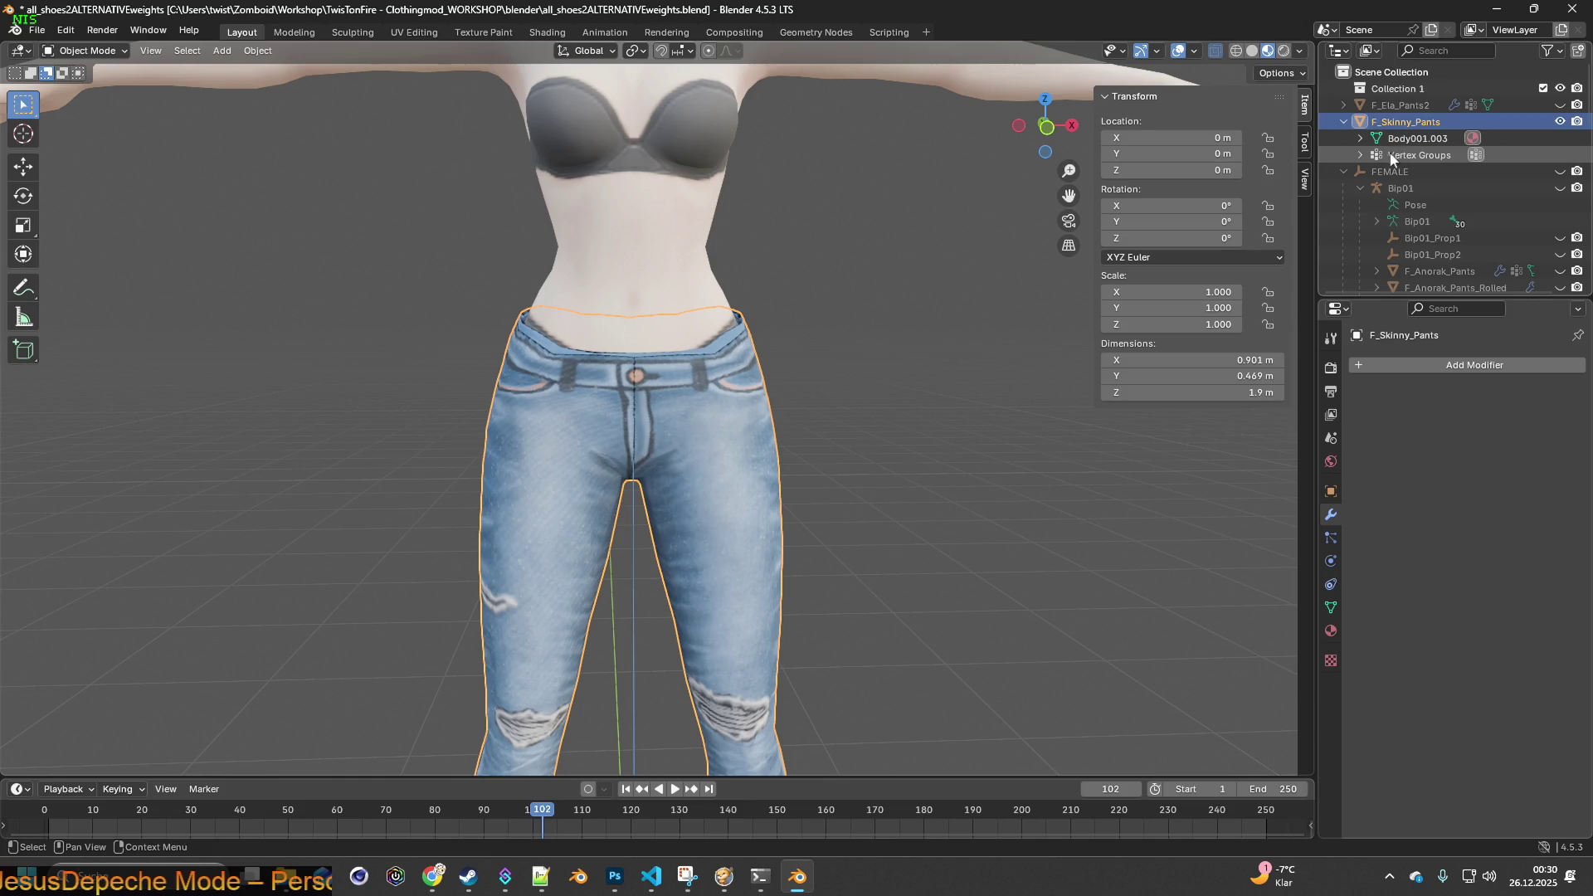
- Delete the ASS vertex group from the jeans' Object Data properties
left_click(1360, 155)
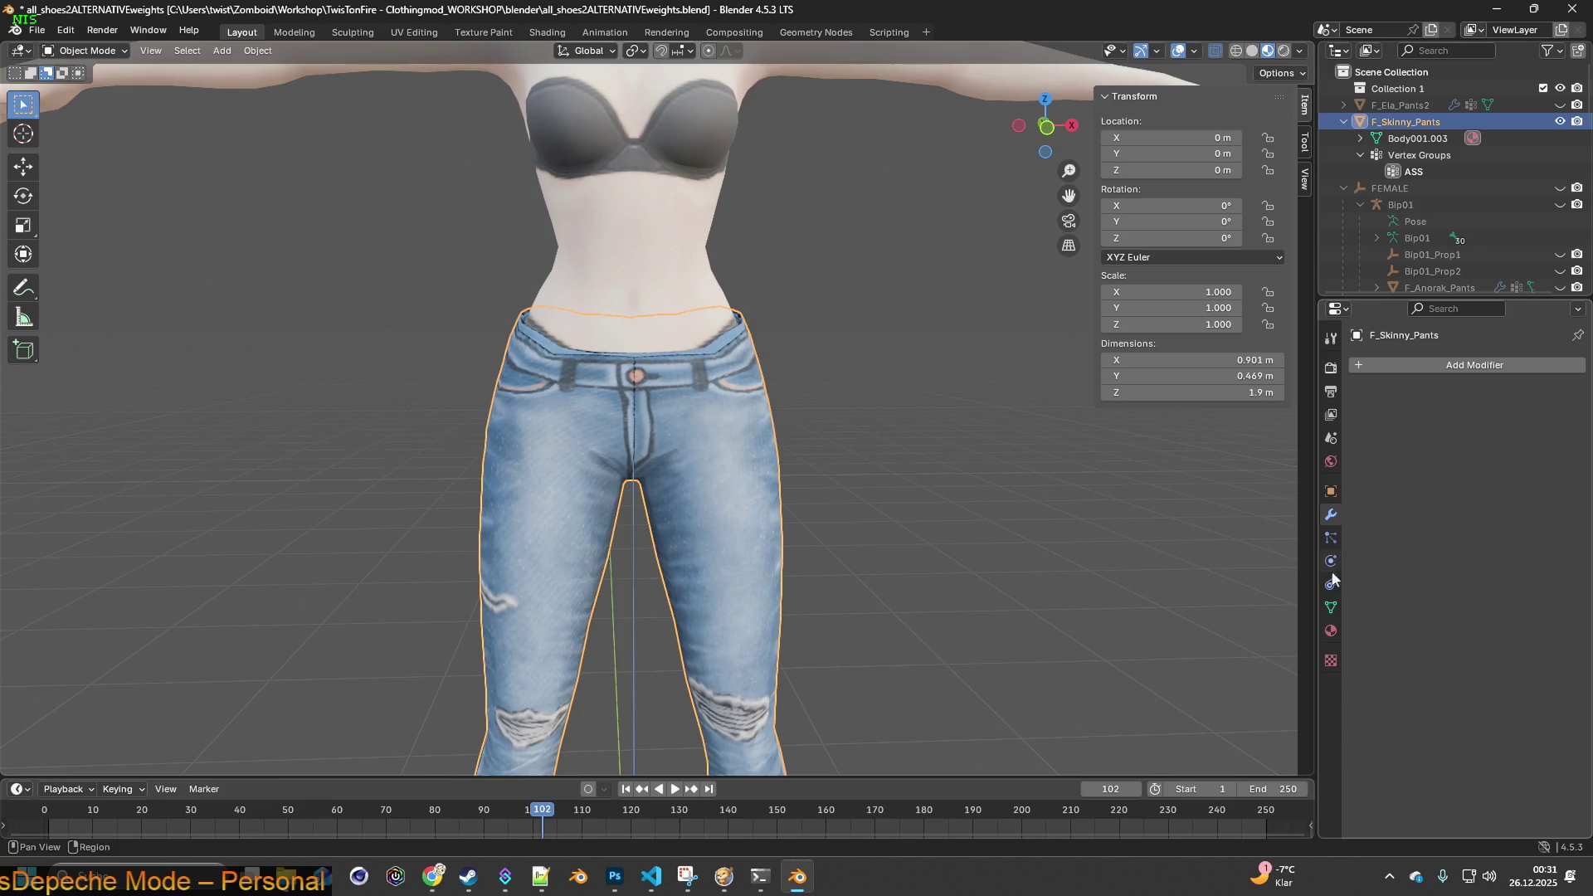
left_click(1331, 609)
left_click(1570, 433)
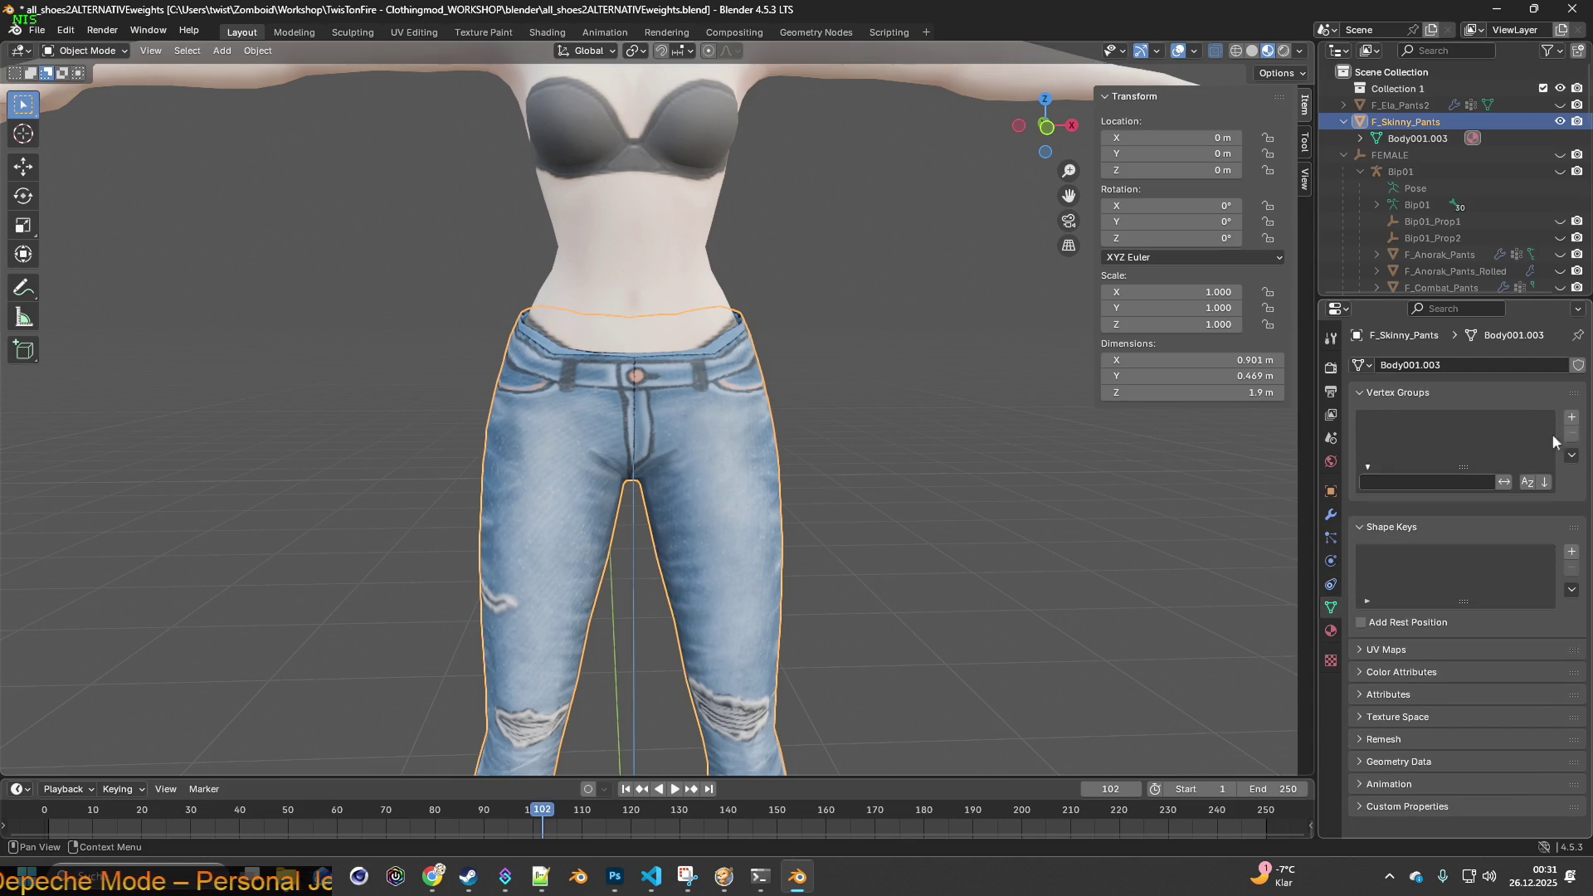
- Add a Data Transfer modifier to the jeans with the Female body as source
left_click(1331, 514)
left_click(1464, 366)
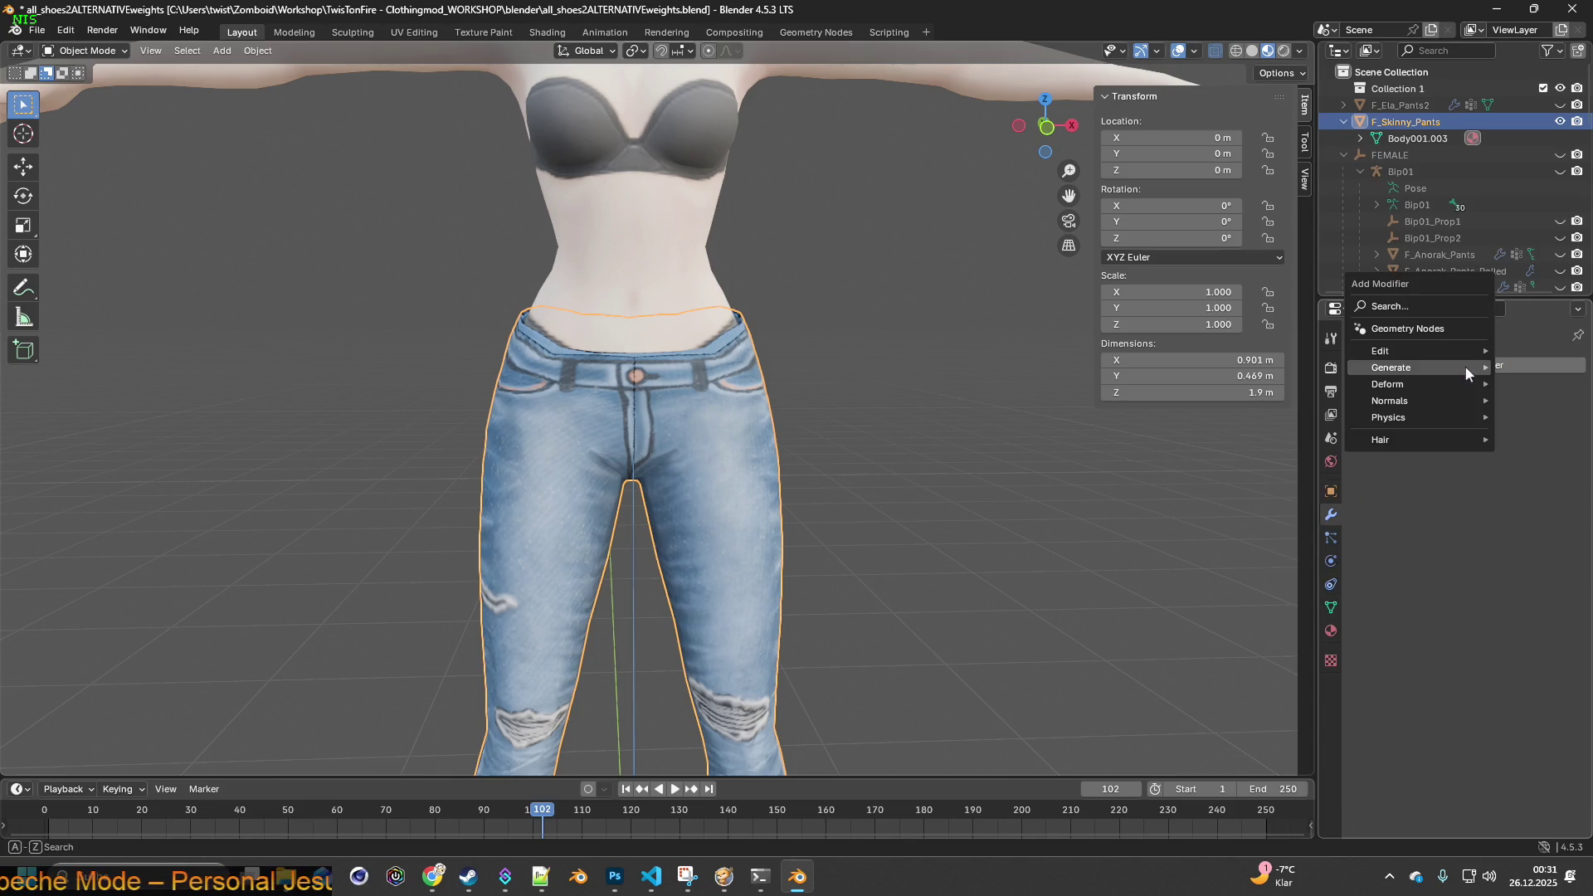
mouse_move(1465, 366)
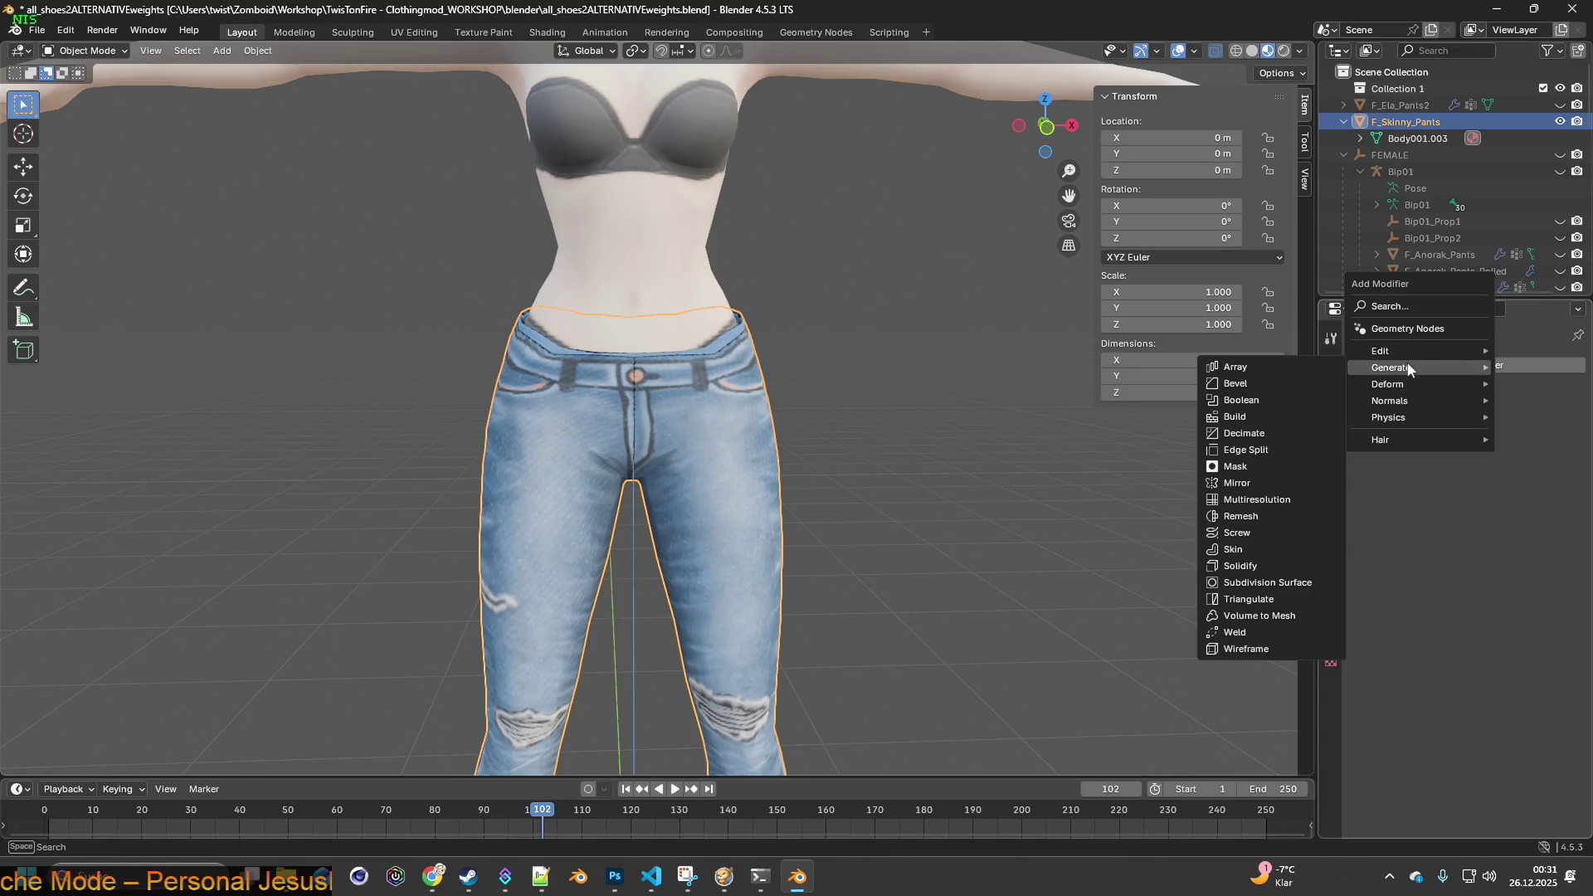
mouse_move(1394, 351)
left_click(1244, 351)
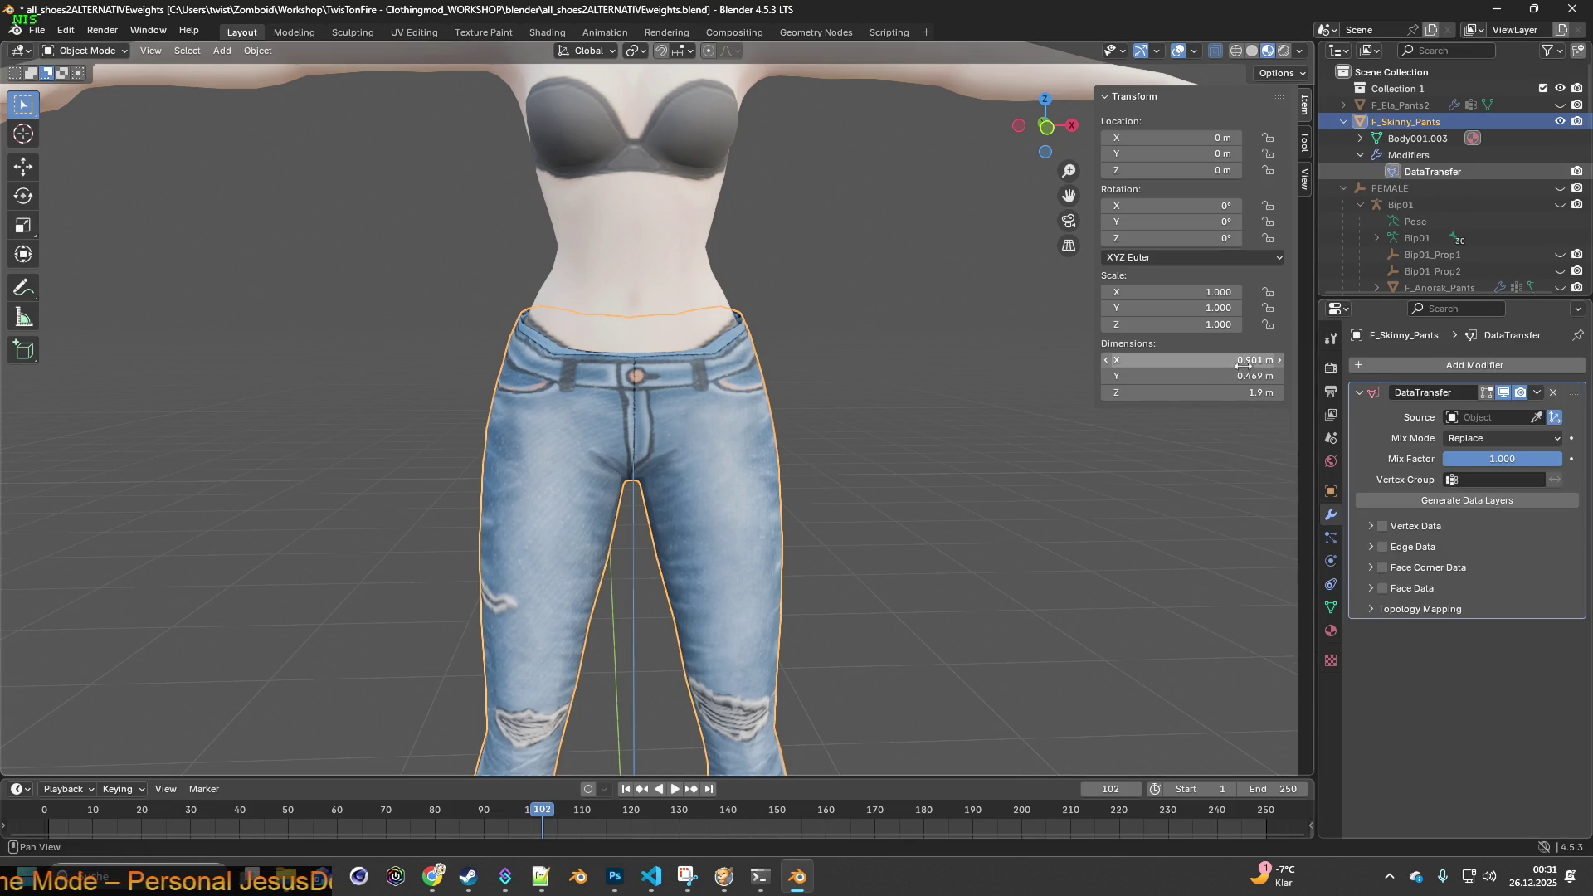
left_click(1481, 417)
left_click(1460, 528)
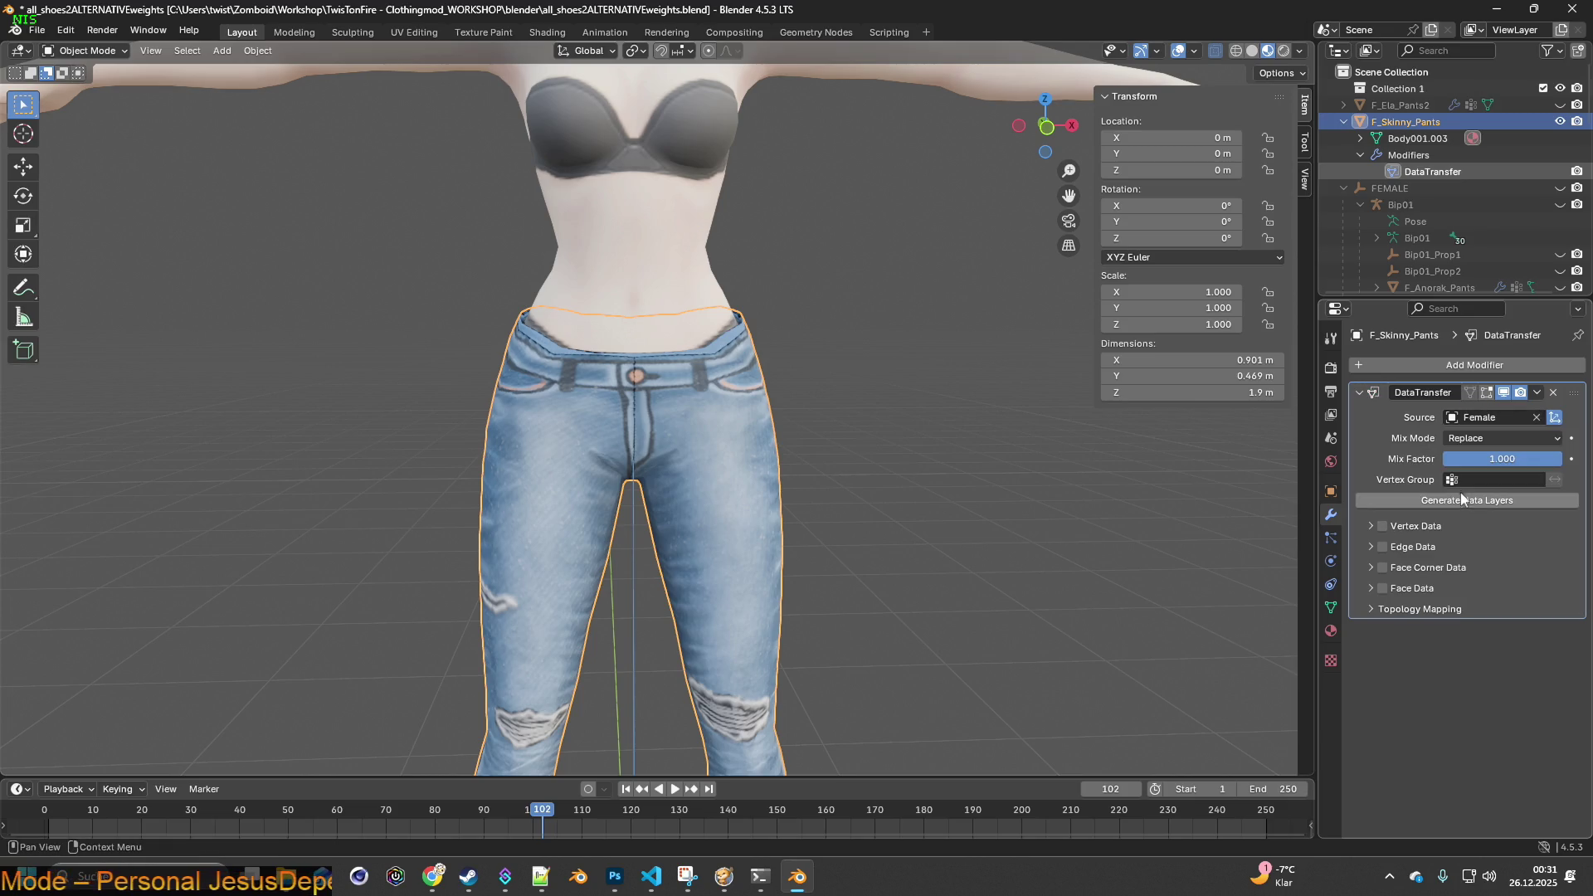
mouse_move(1079, 441)
middle_mouse_down()
mouse_move(1025, 444)
mouse_move(847, 514)
mouse_move(1069, 505)
mouse_move(1117, 520)
mouse_move(948, 450)
mouse_move(729, 460)
mouse_move(817, 473)
mouse_move(984, 455)
mouse_move(823, 511)
middle_mouse_up()
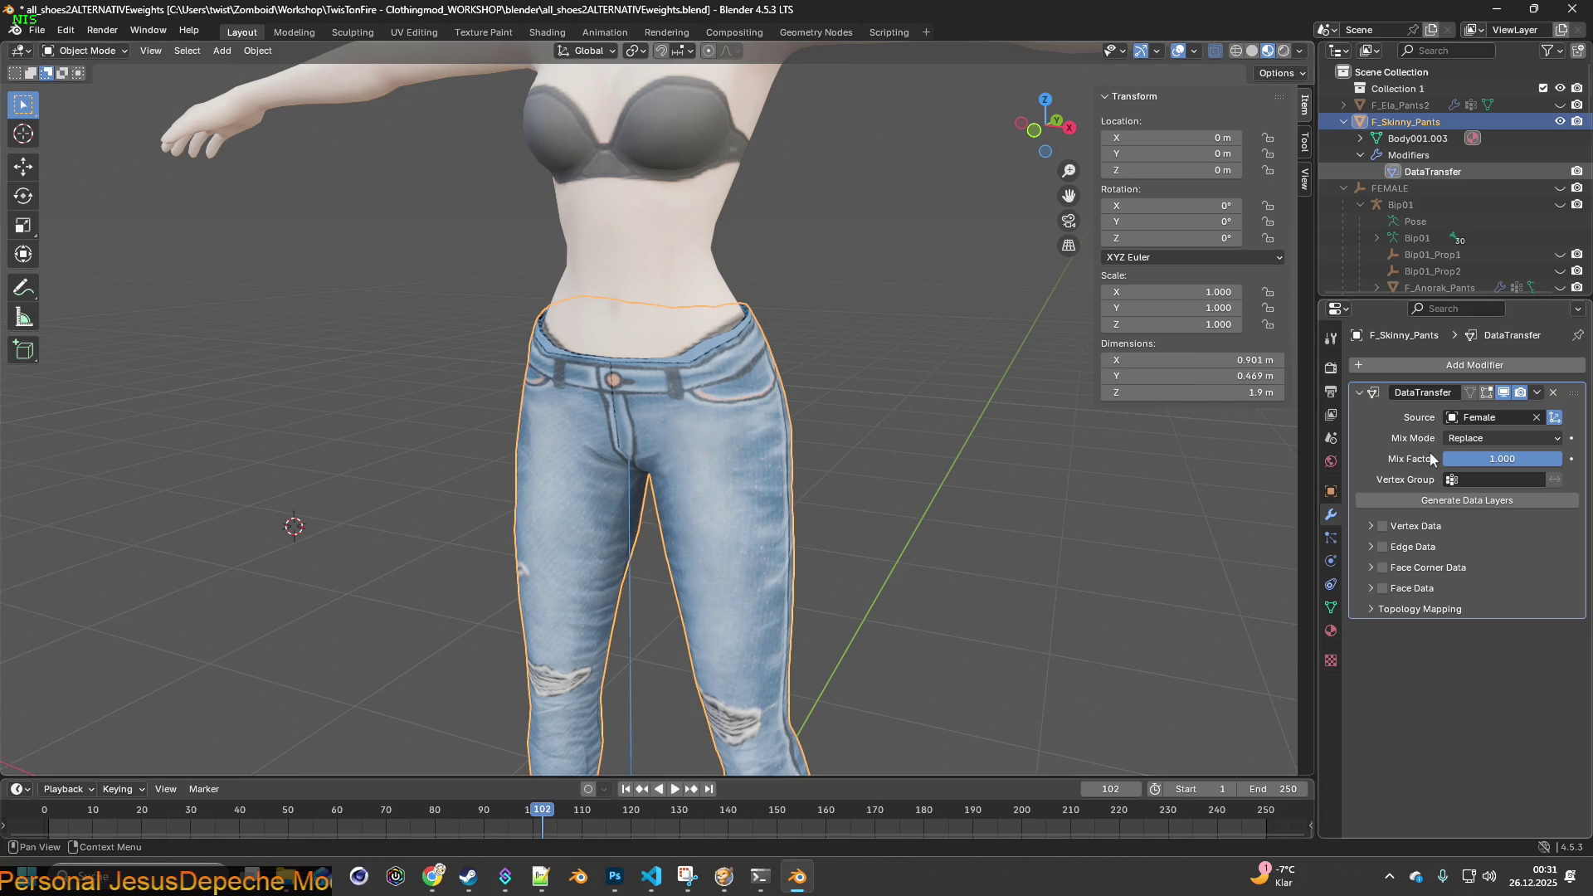
- Enable vertex data transfer with Nearest Vertex mapping and a 0.05 m maximum distance
left_click(1486, 480)
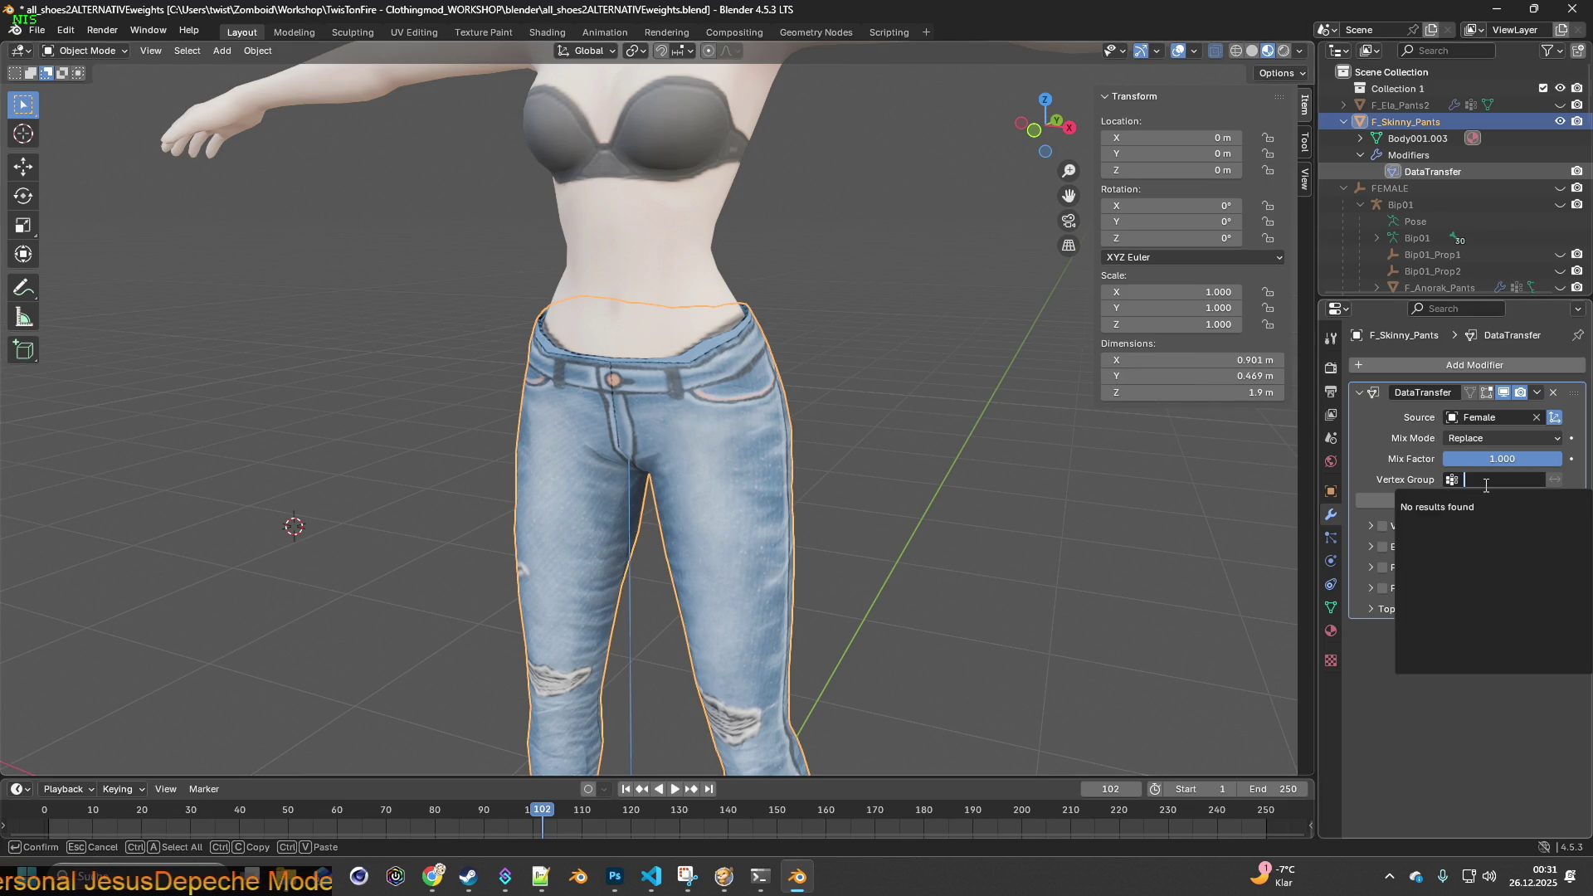
left_click(1370, 477)
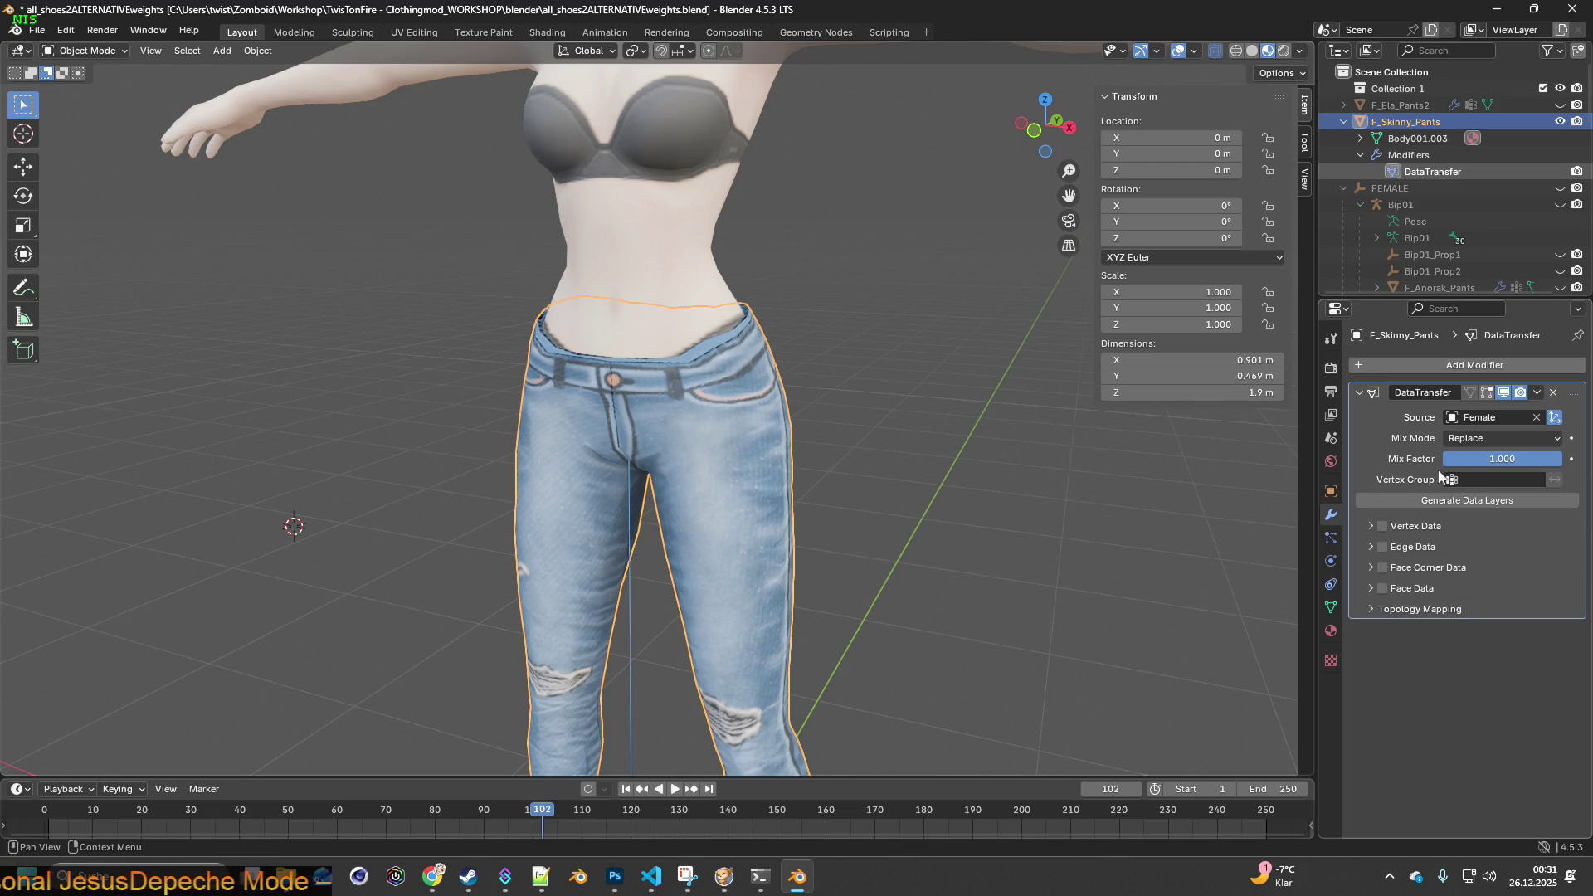
left_click(1371, 528)
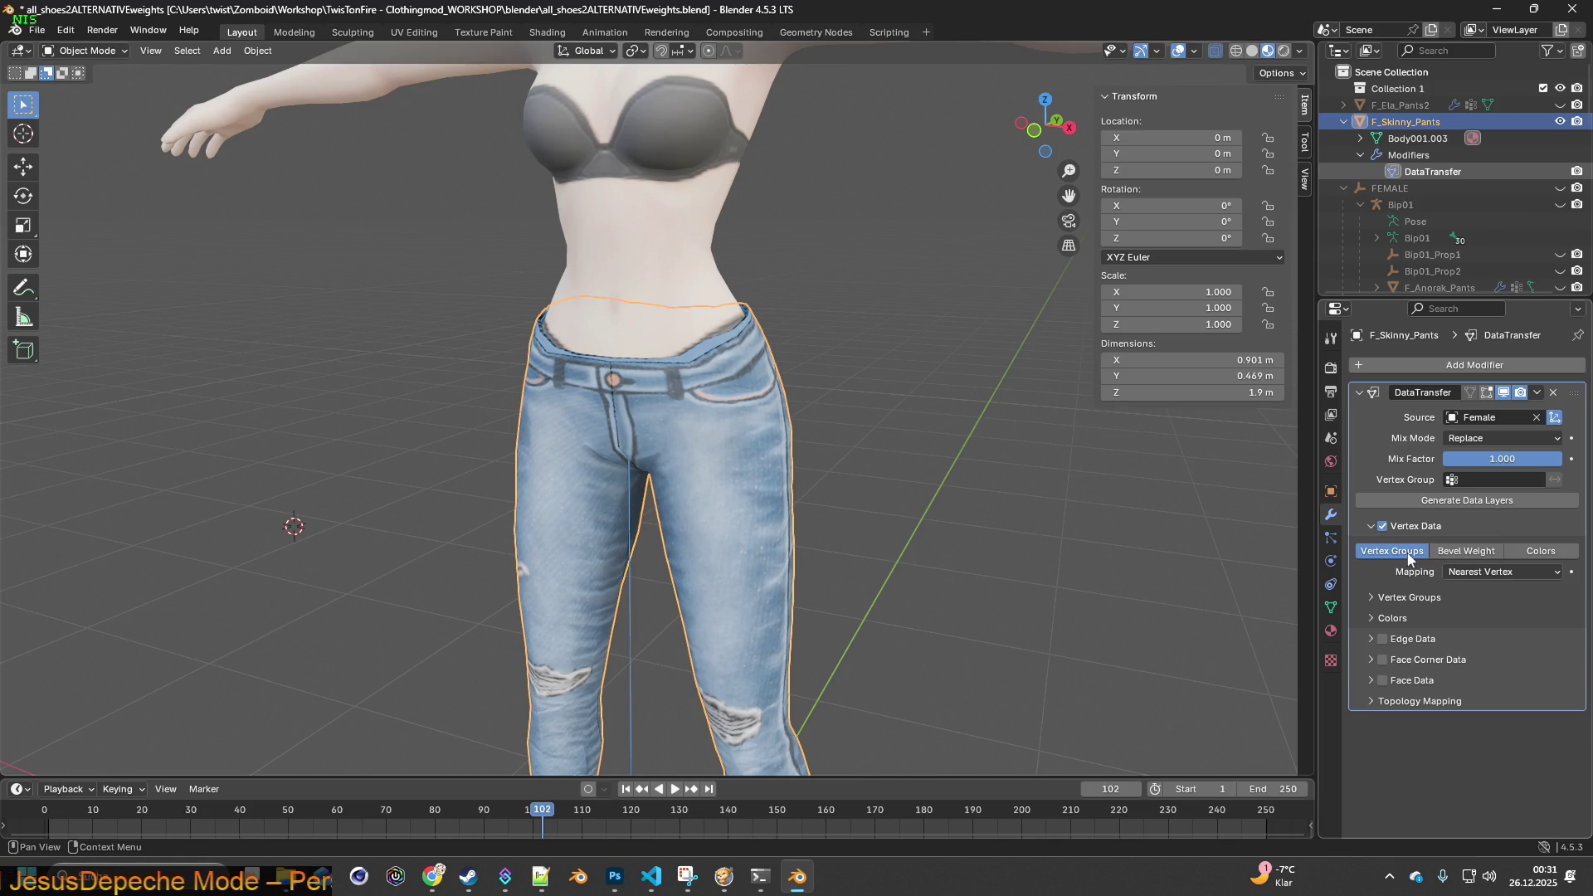
left_click(1509, 578)
left_click(1509, 578)
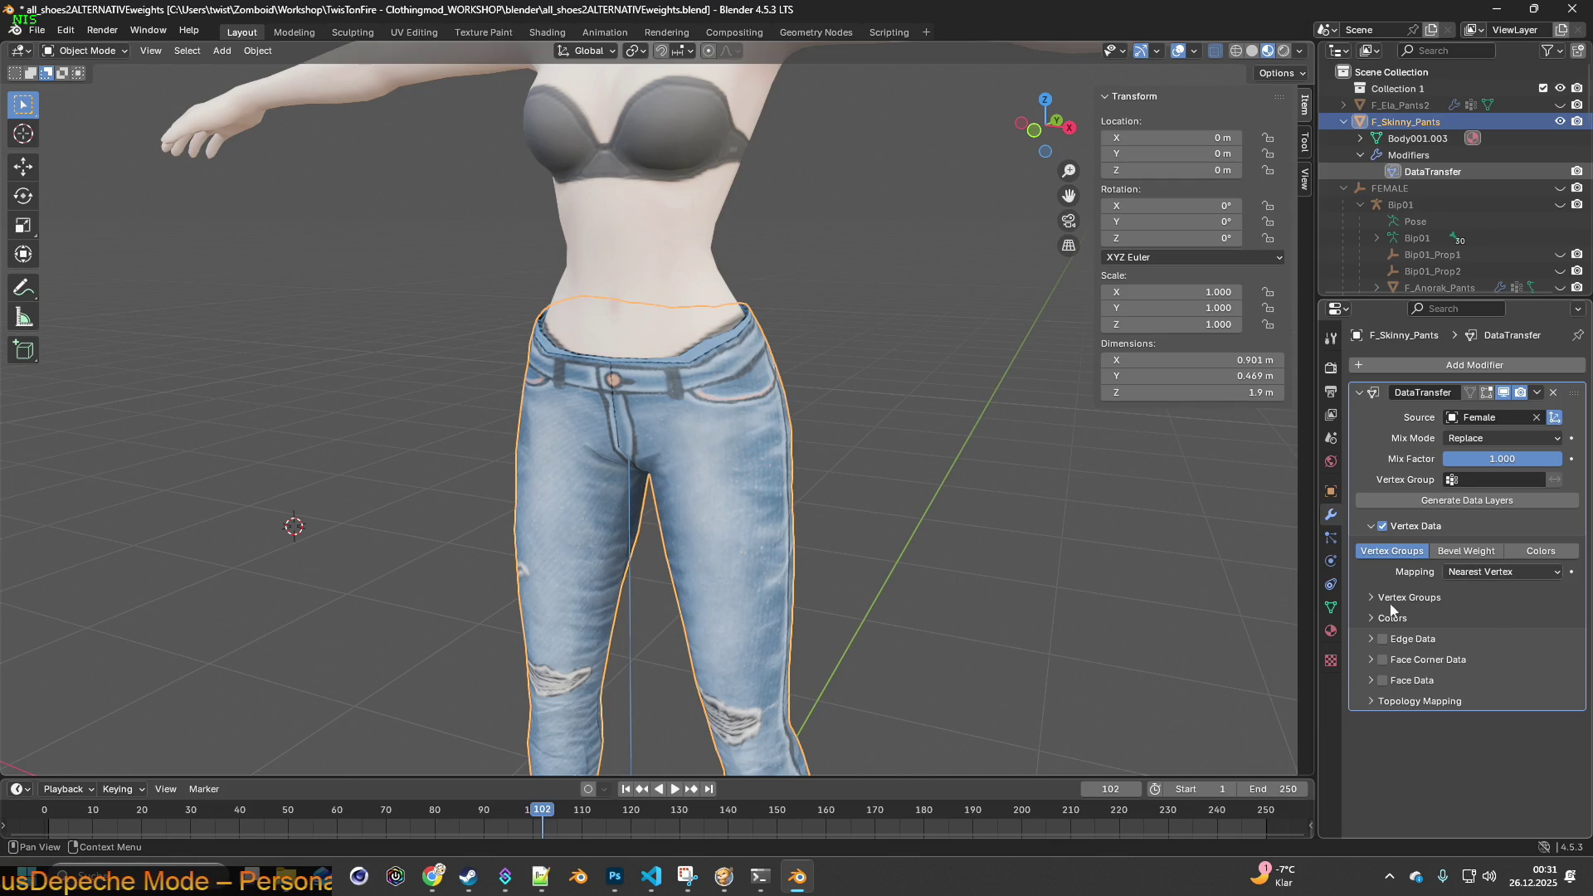
left_click(1406, 699)
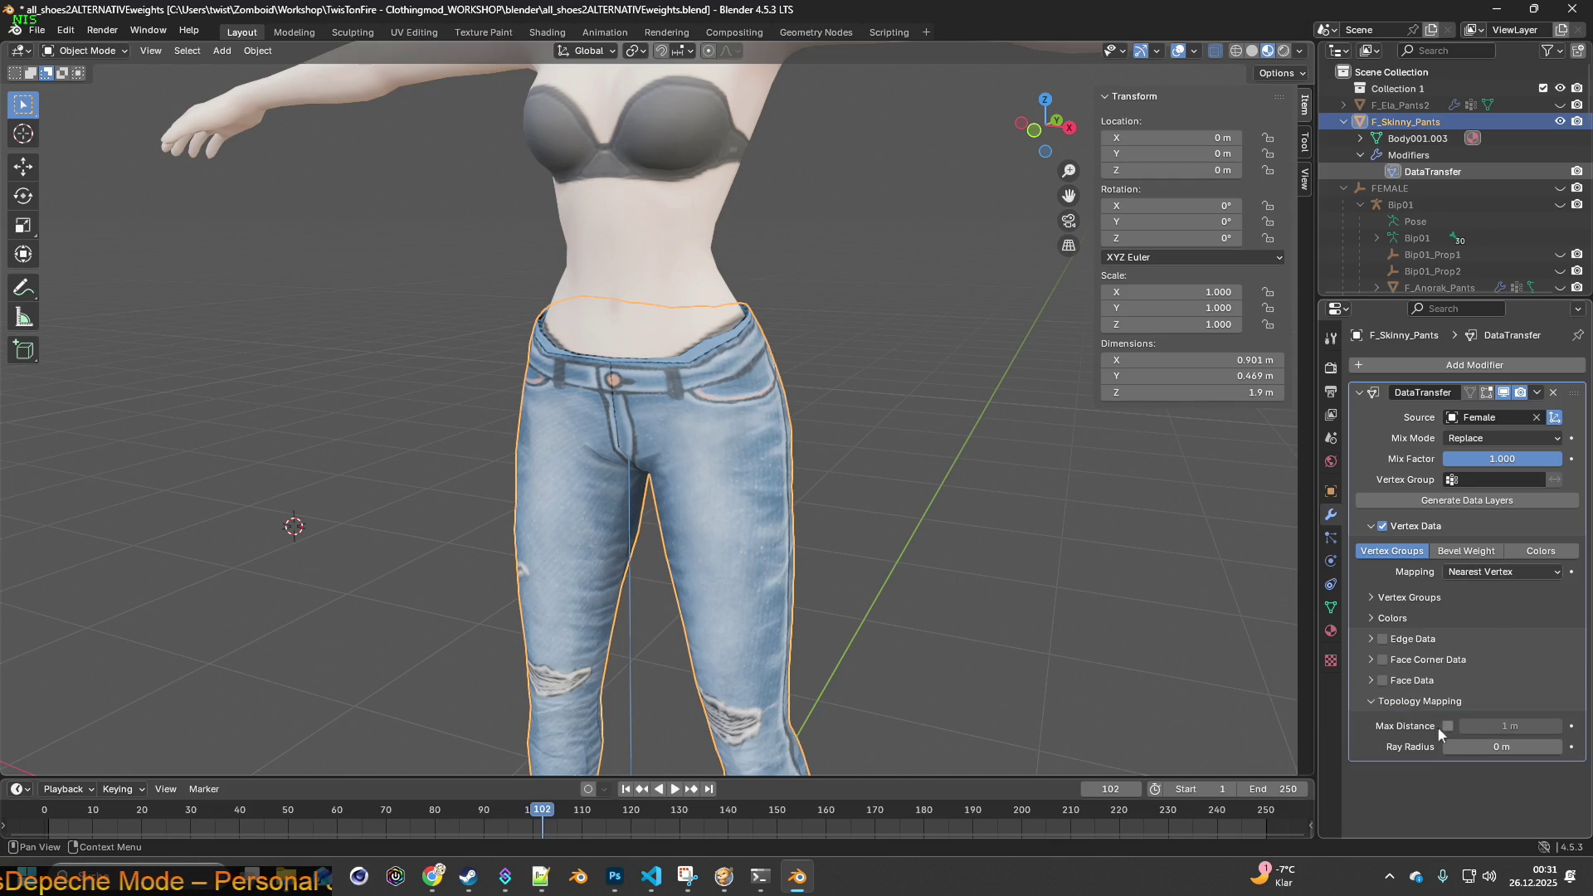
left_click(1448, 726)
left_click_drag(1468, 726, 1443, 726)
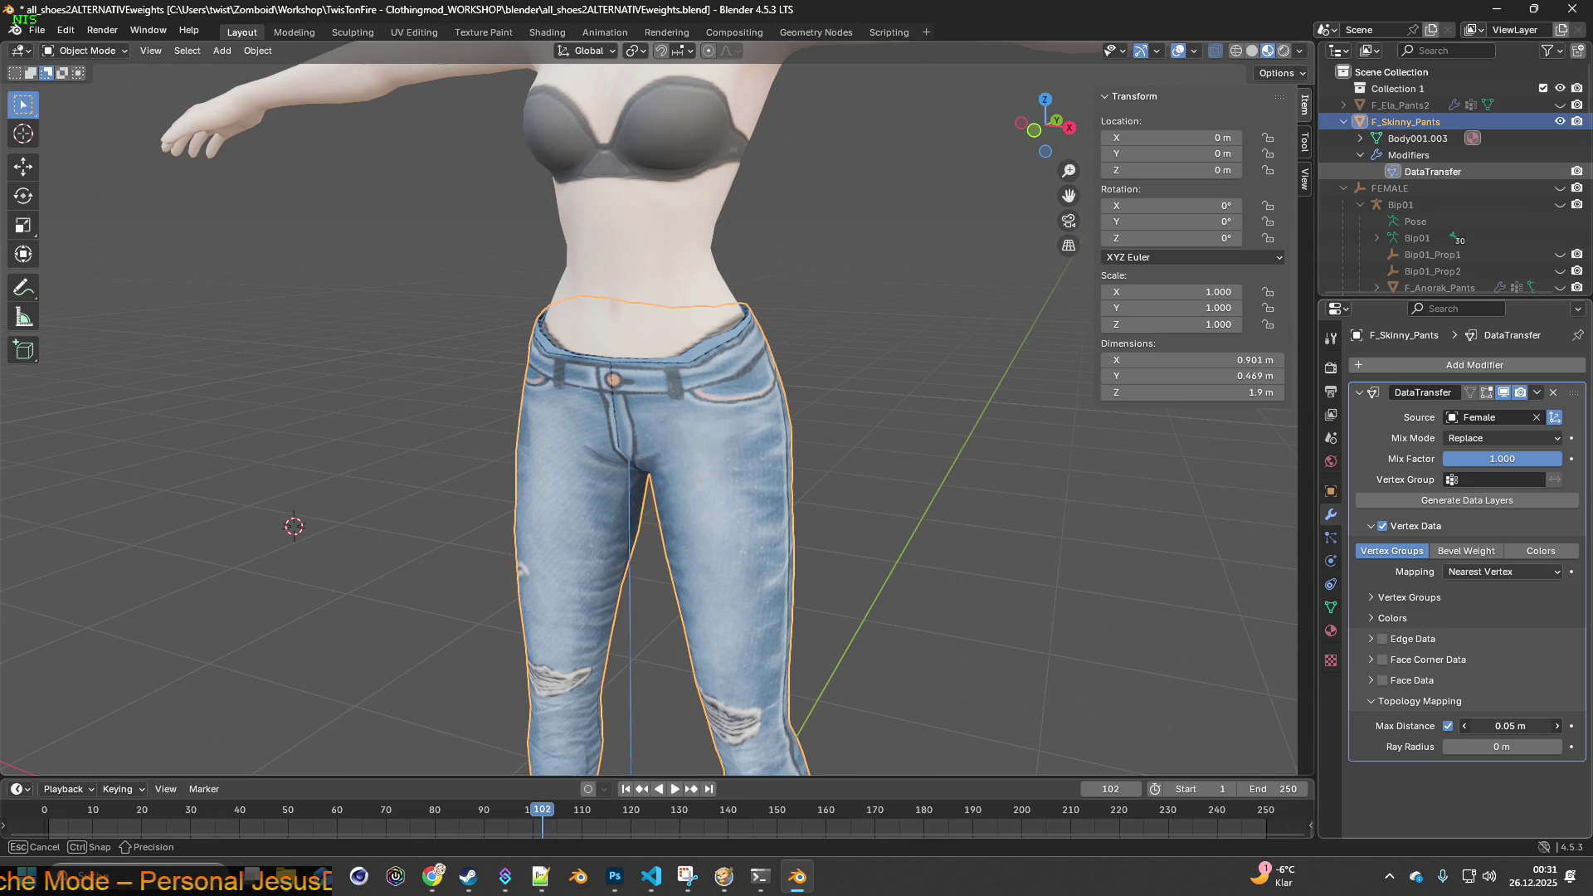
left_click_drag(1510, 726, 1510, 726)
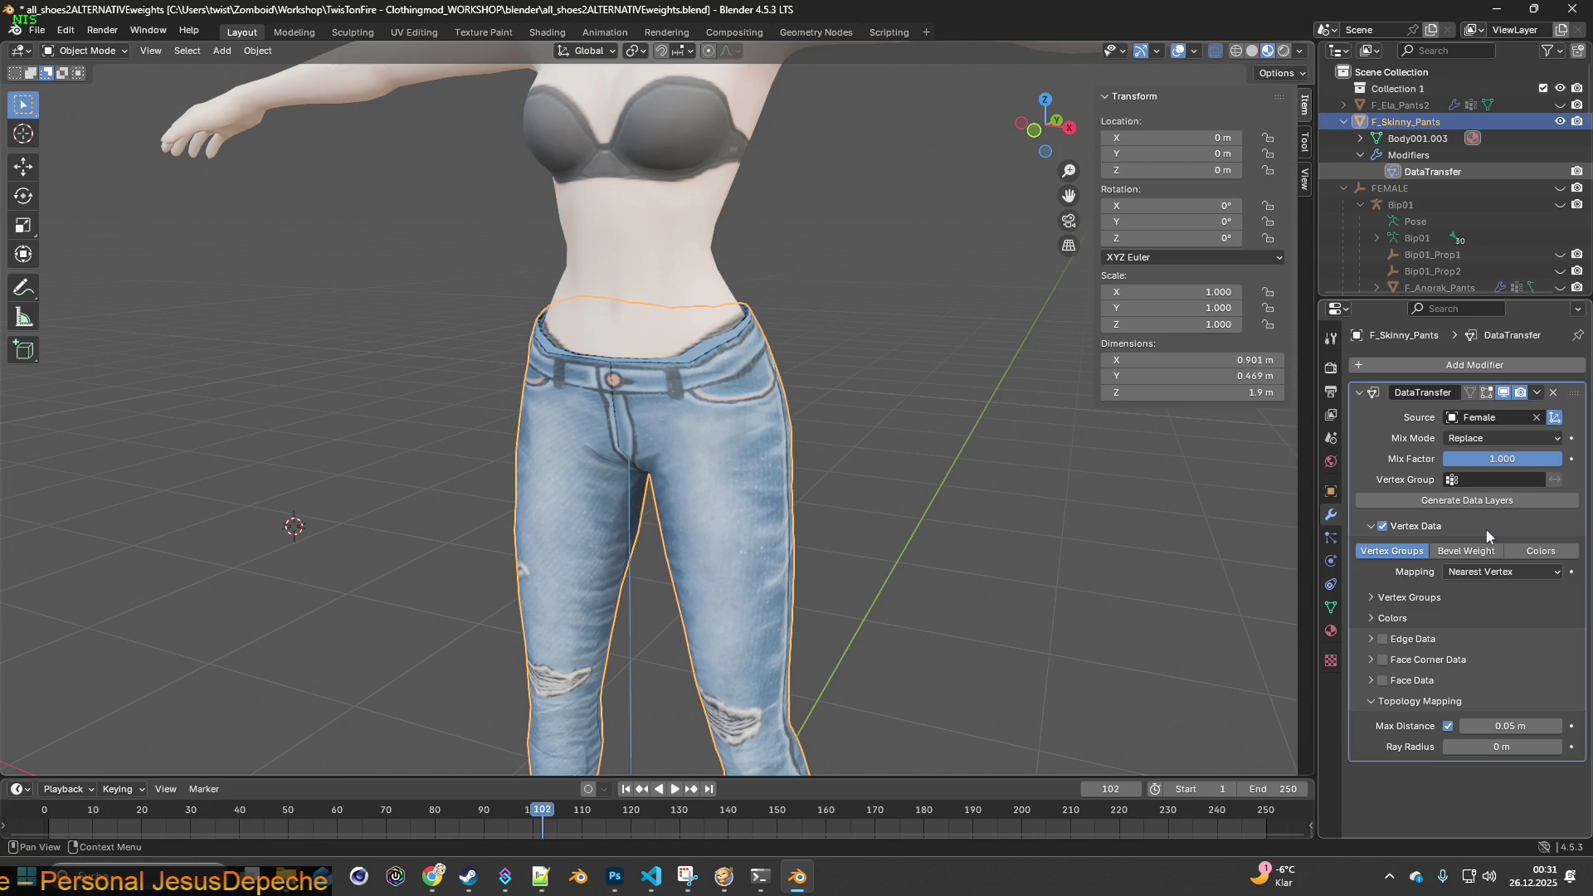
- Generate Data Layers so the jeans get the Bip01 vertex groups
left_click(1372, 597)
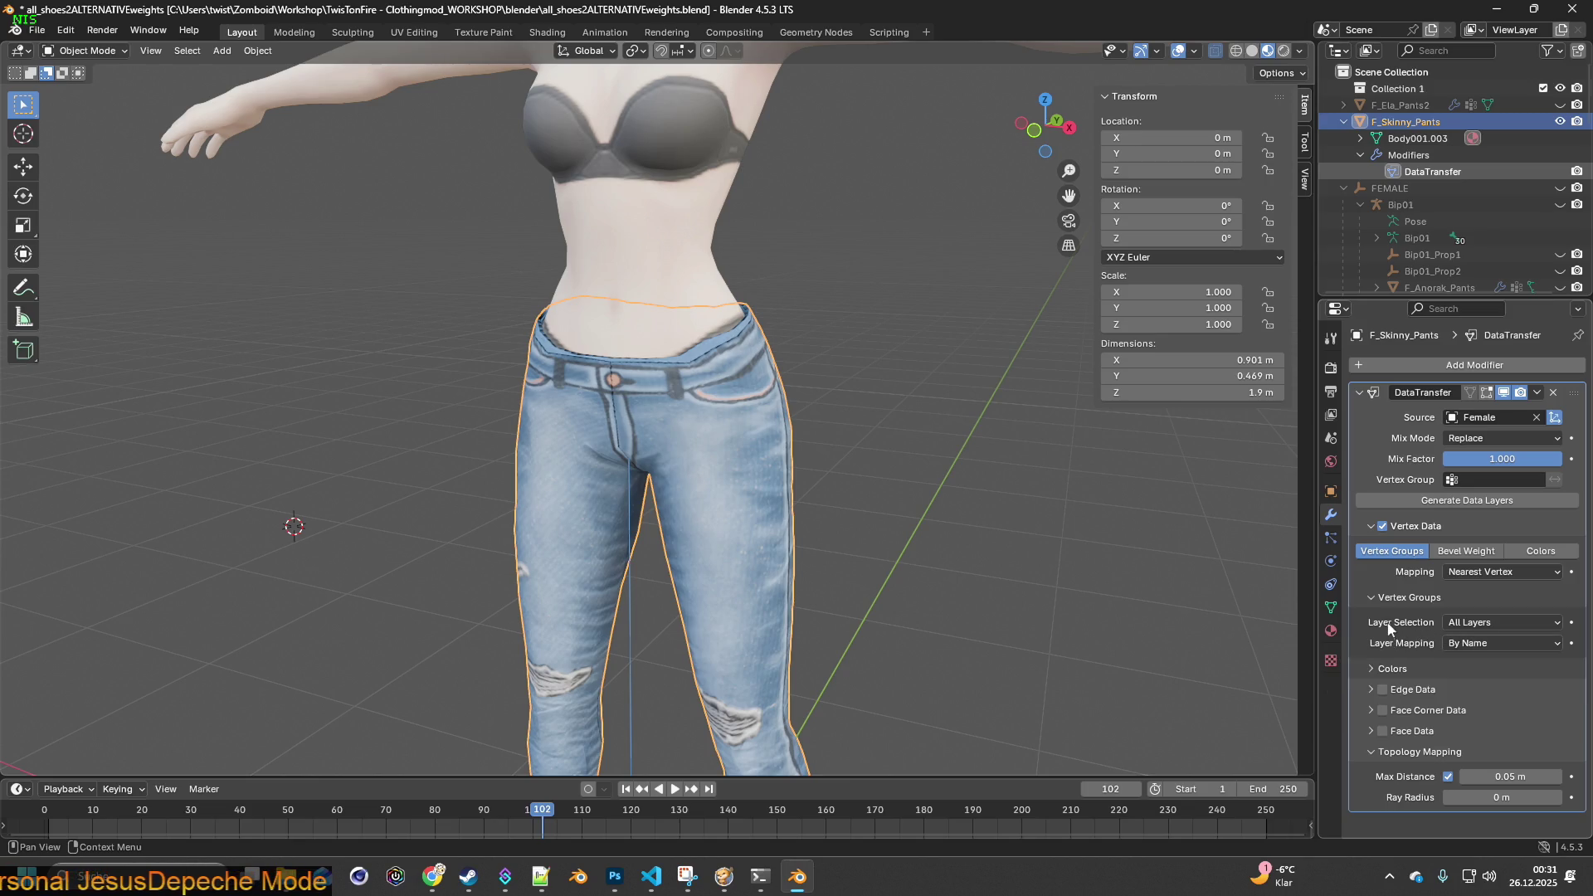
left_click(1368, 596)
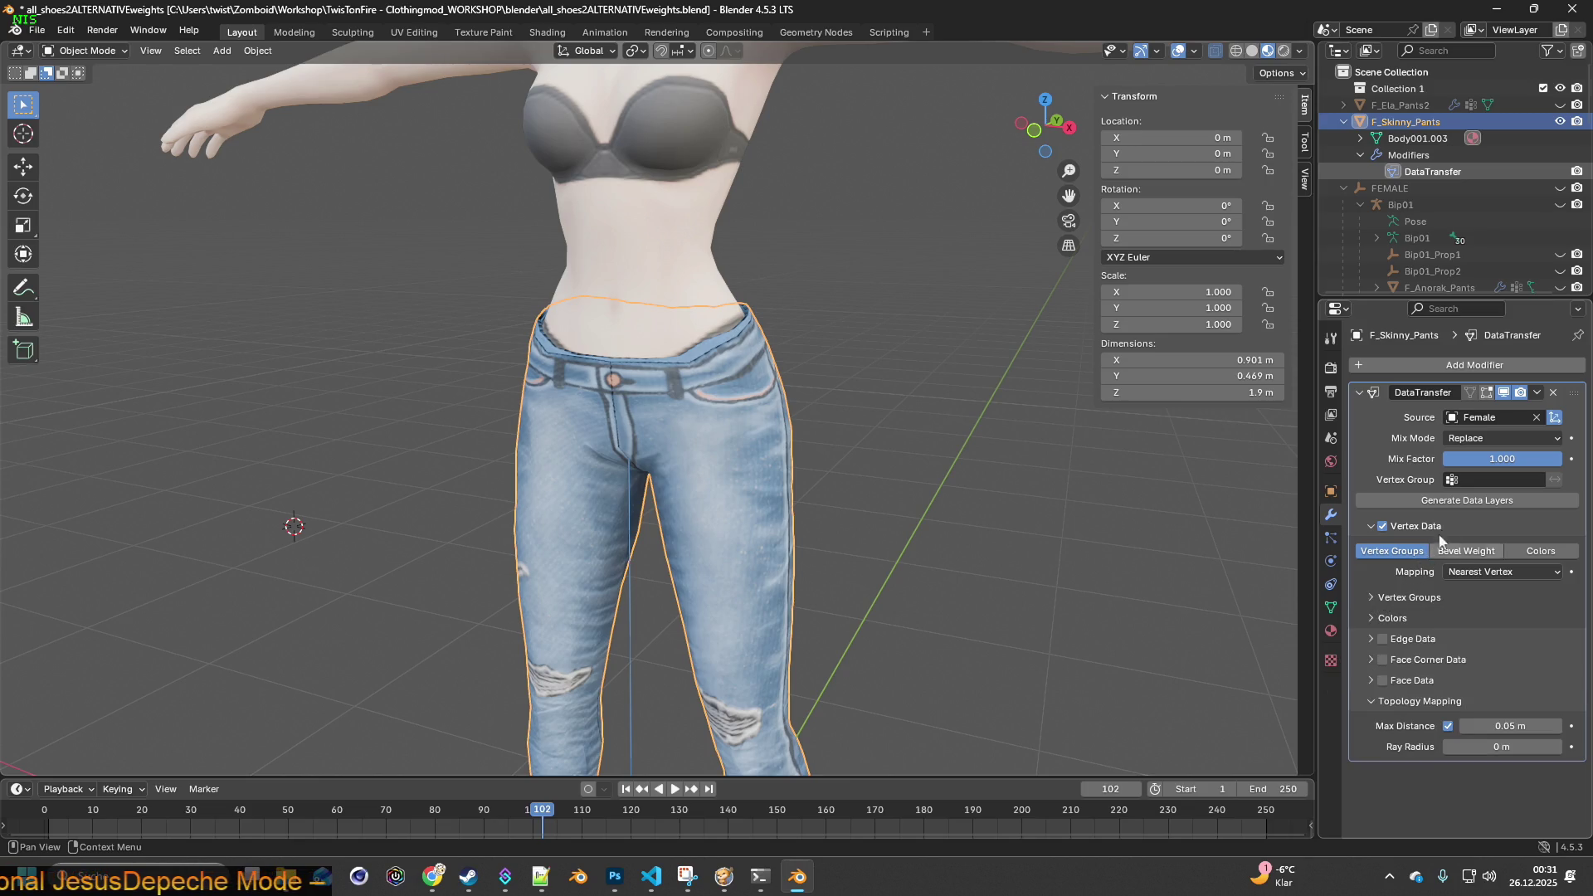
left_click(1474, 501)
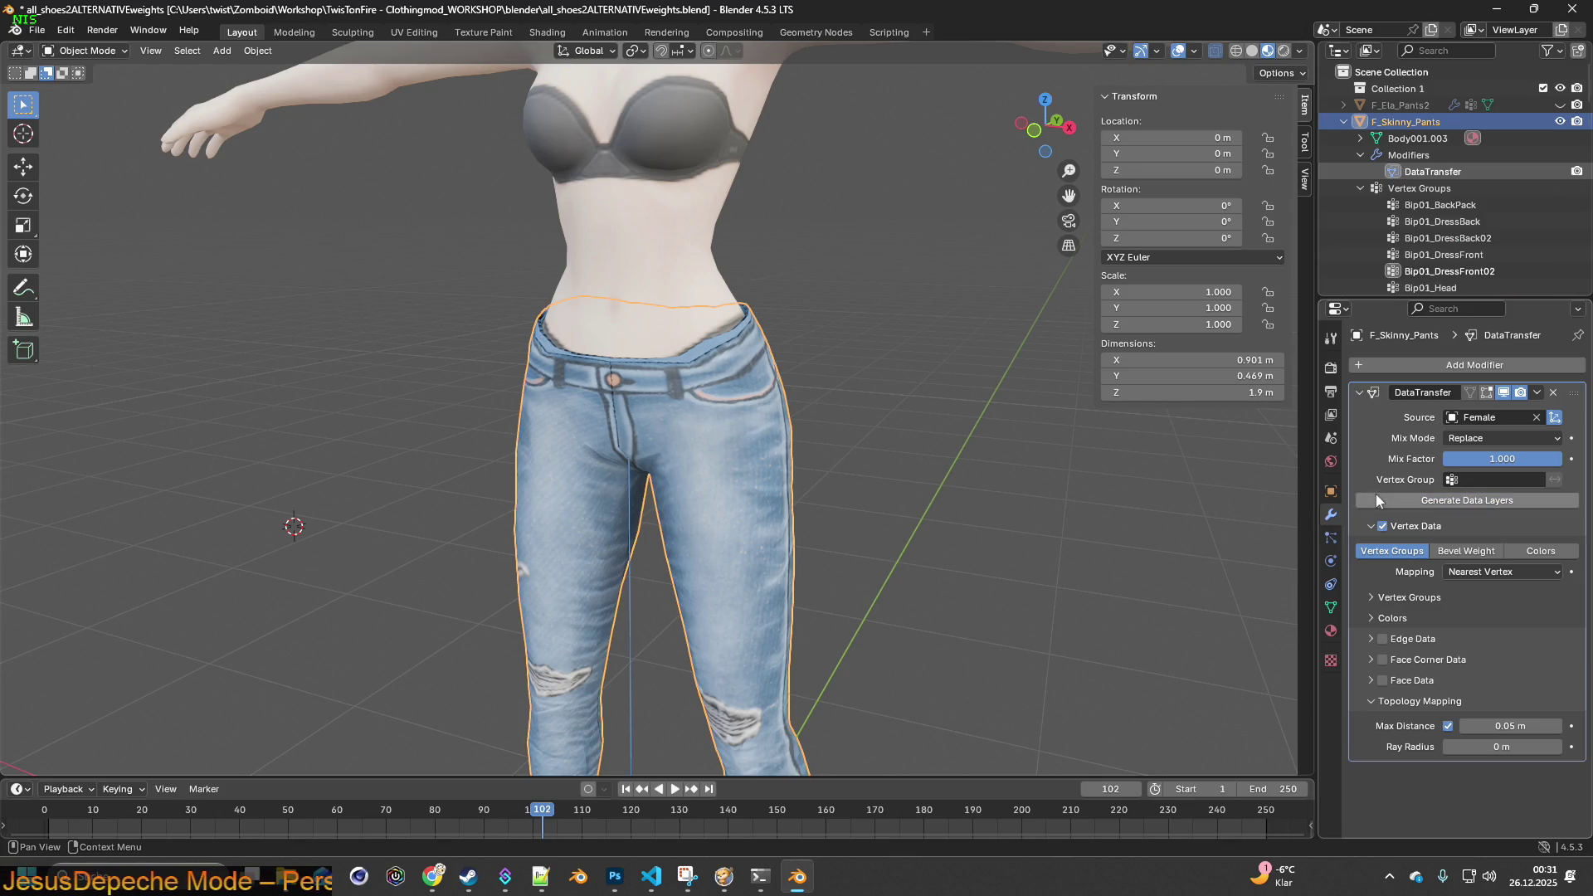
scroll(930, 380, "down", 2)
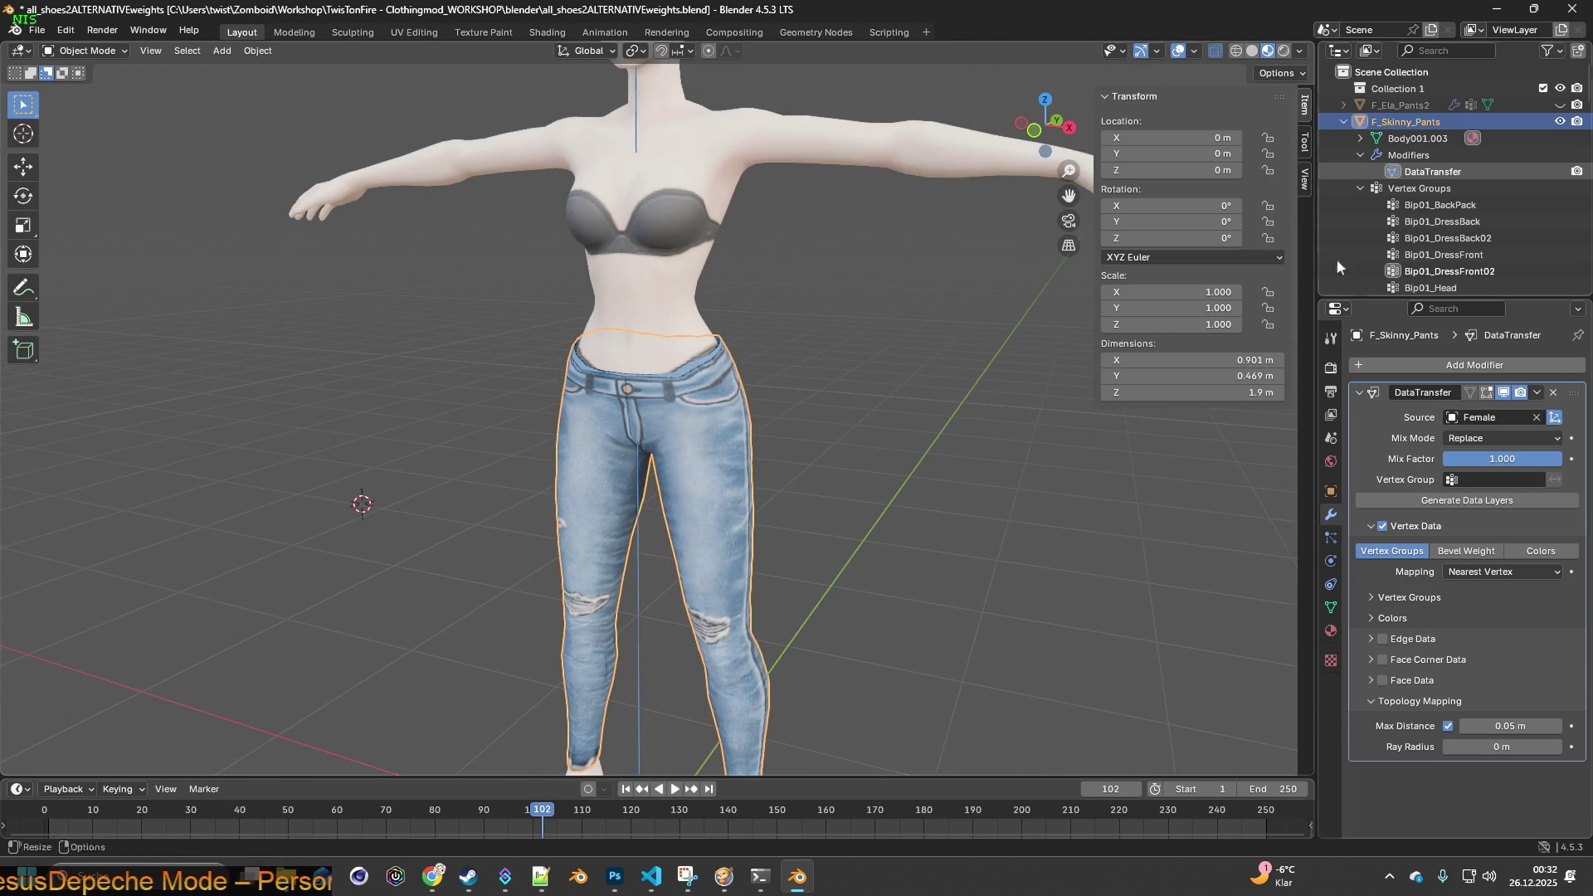
scroll(1443, 241, "down", 2)
scroll(1445, 224, "up", 2)
scroll(1473, 212, "down", 3)
scroll(1477, 219, "up", 3)
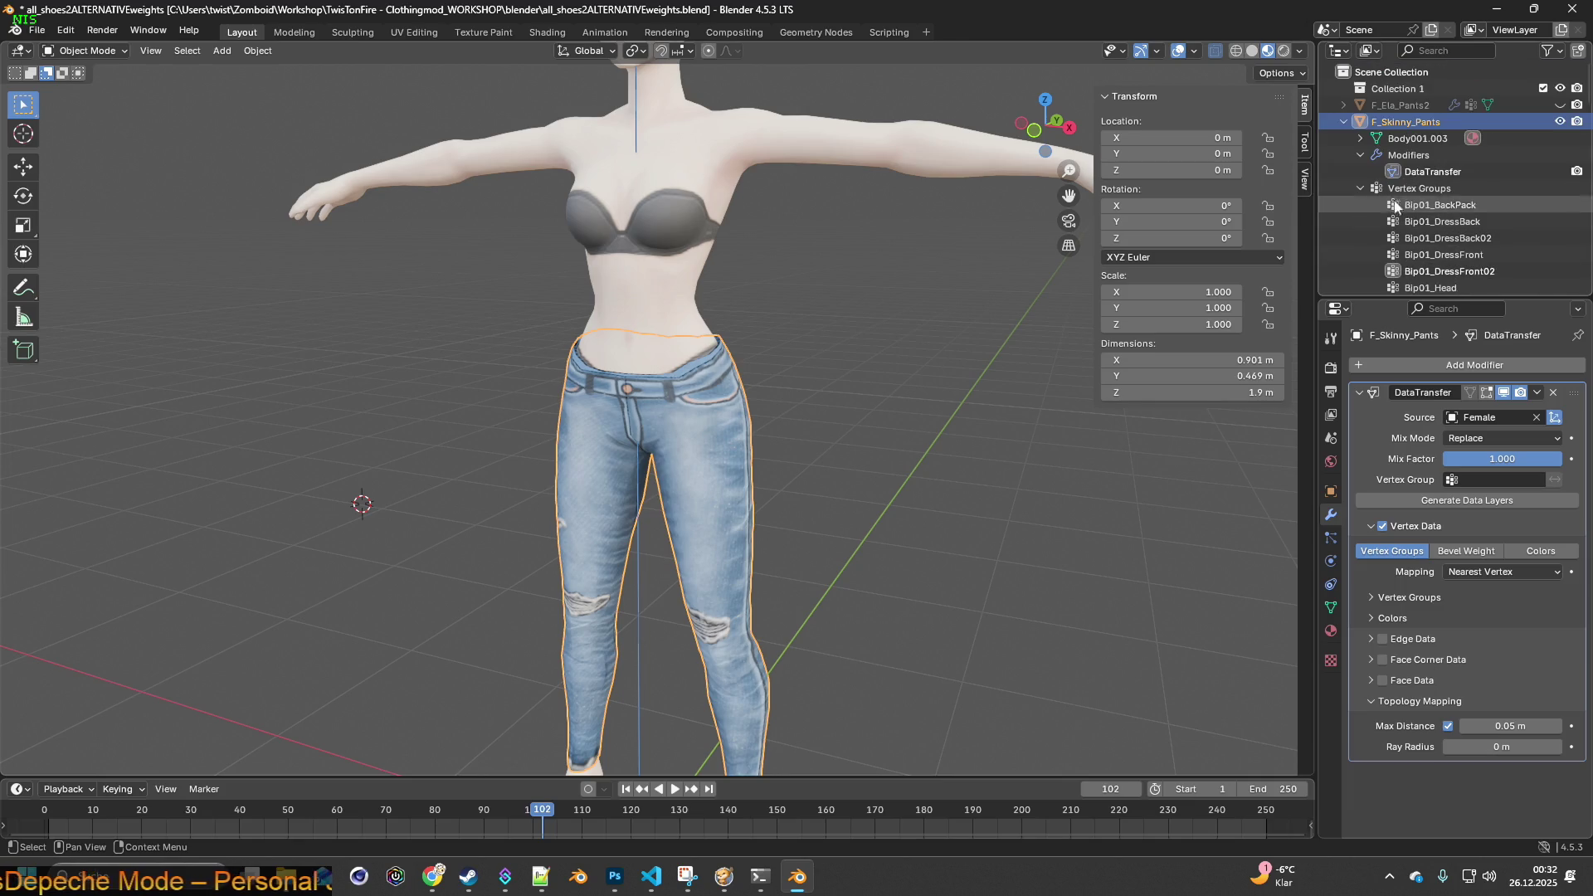
- Unhide the Bip01 armature, select it and try Ctrl+P parenting, then dismiss it
left_click(1345, 122)
left_click(1560, 155)
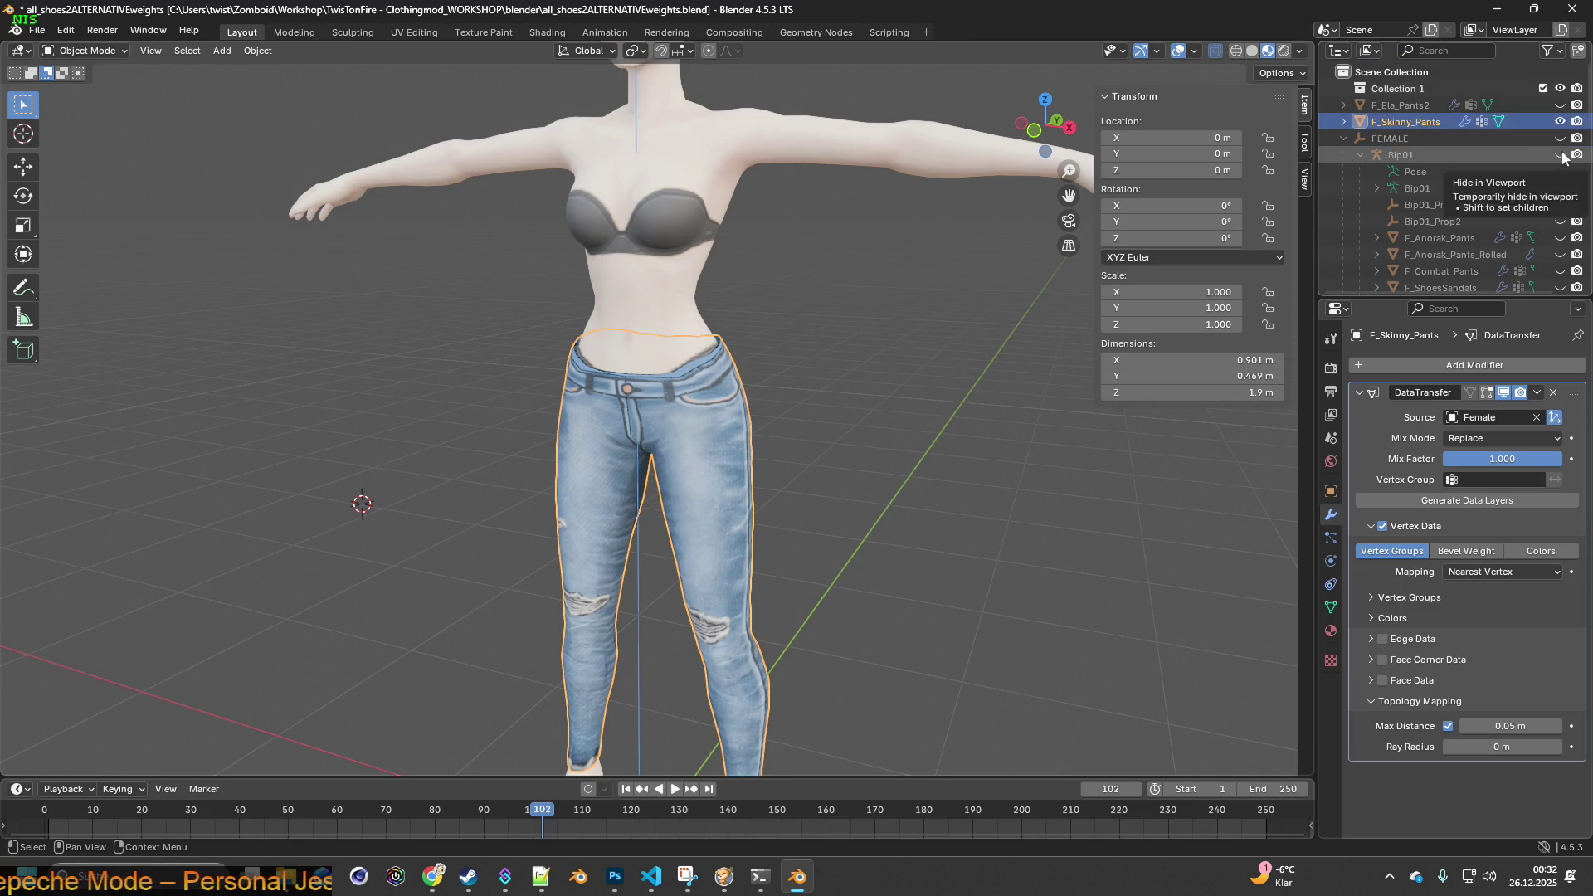
left_click(953, 336)
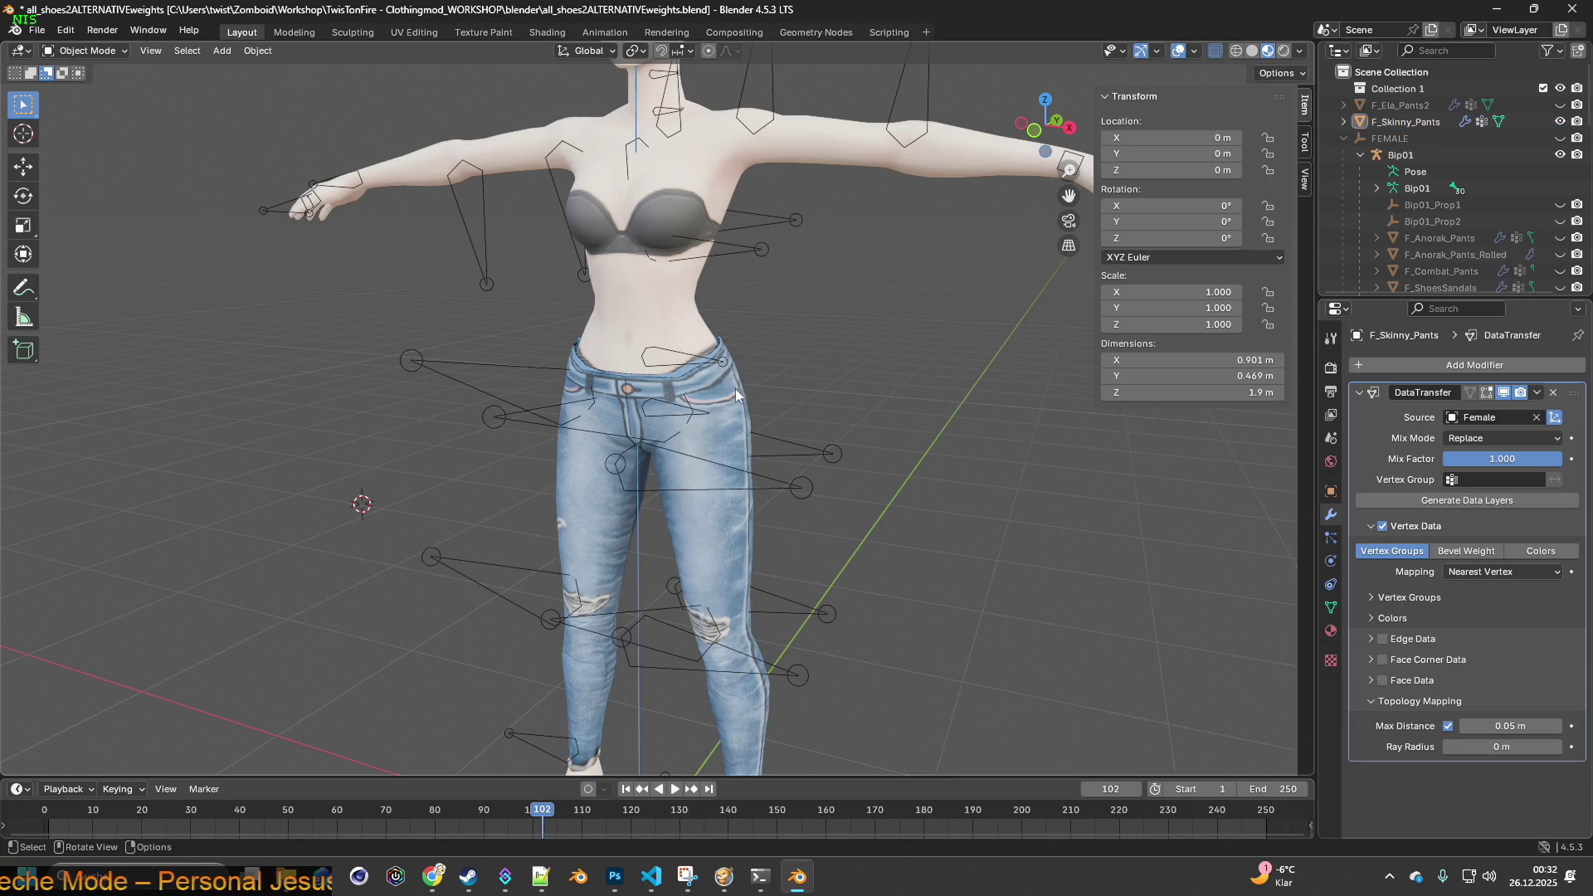
left_click(500, 375)
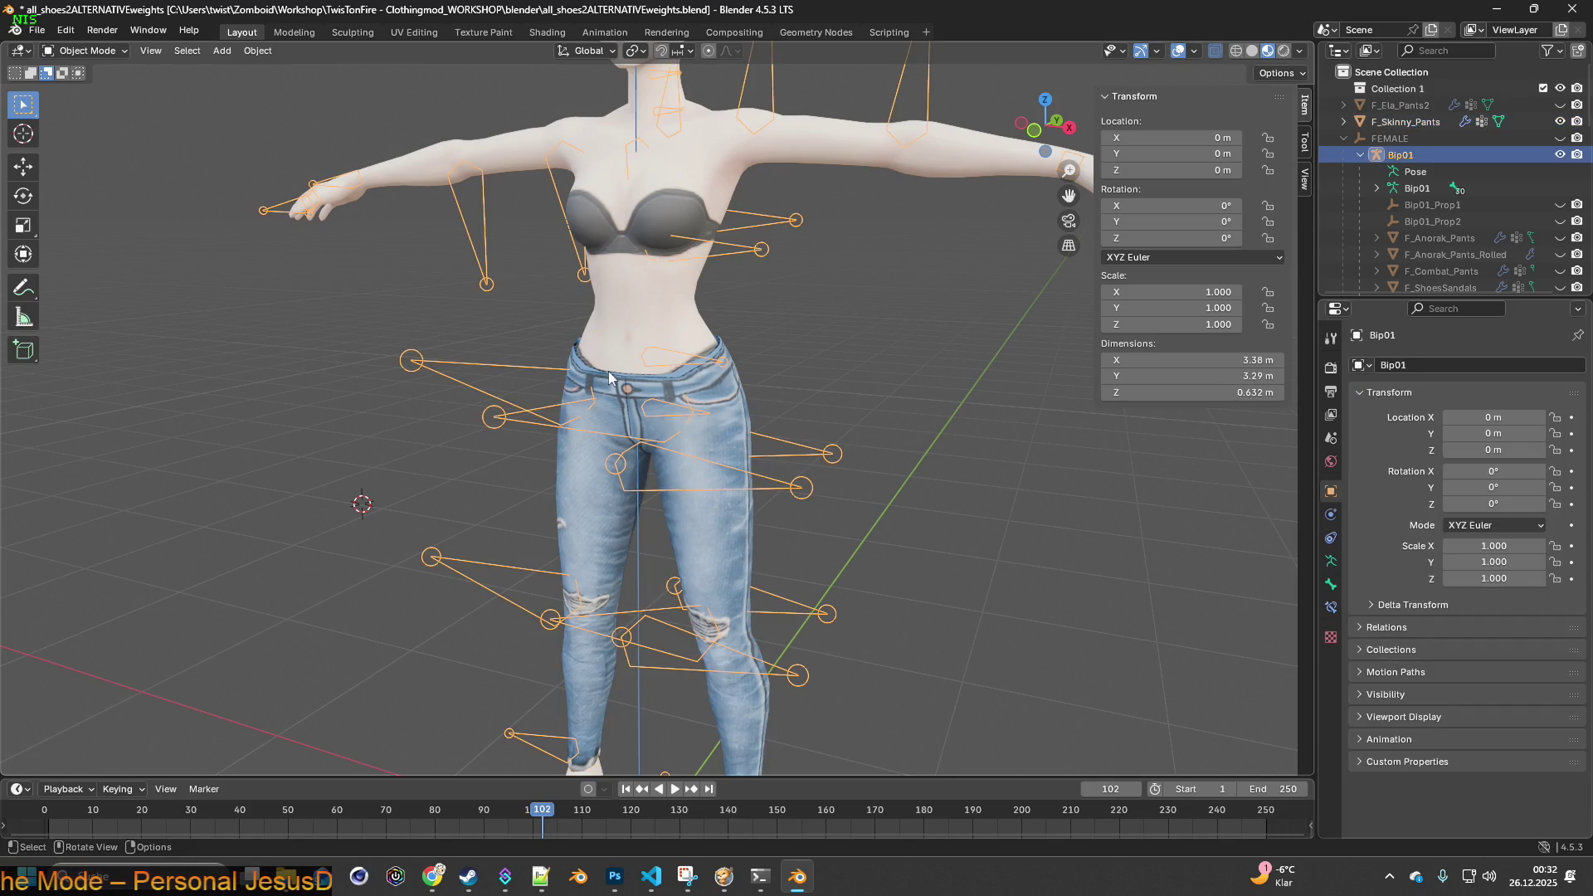
key("ctrl+p")
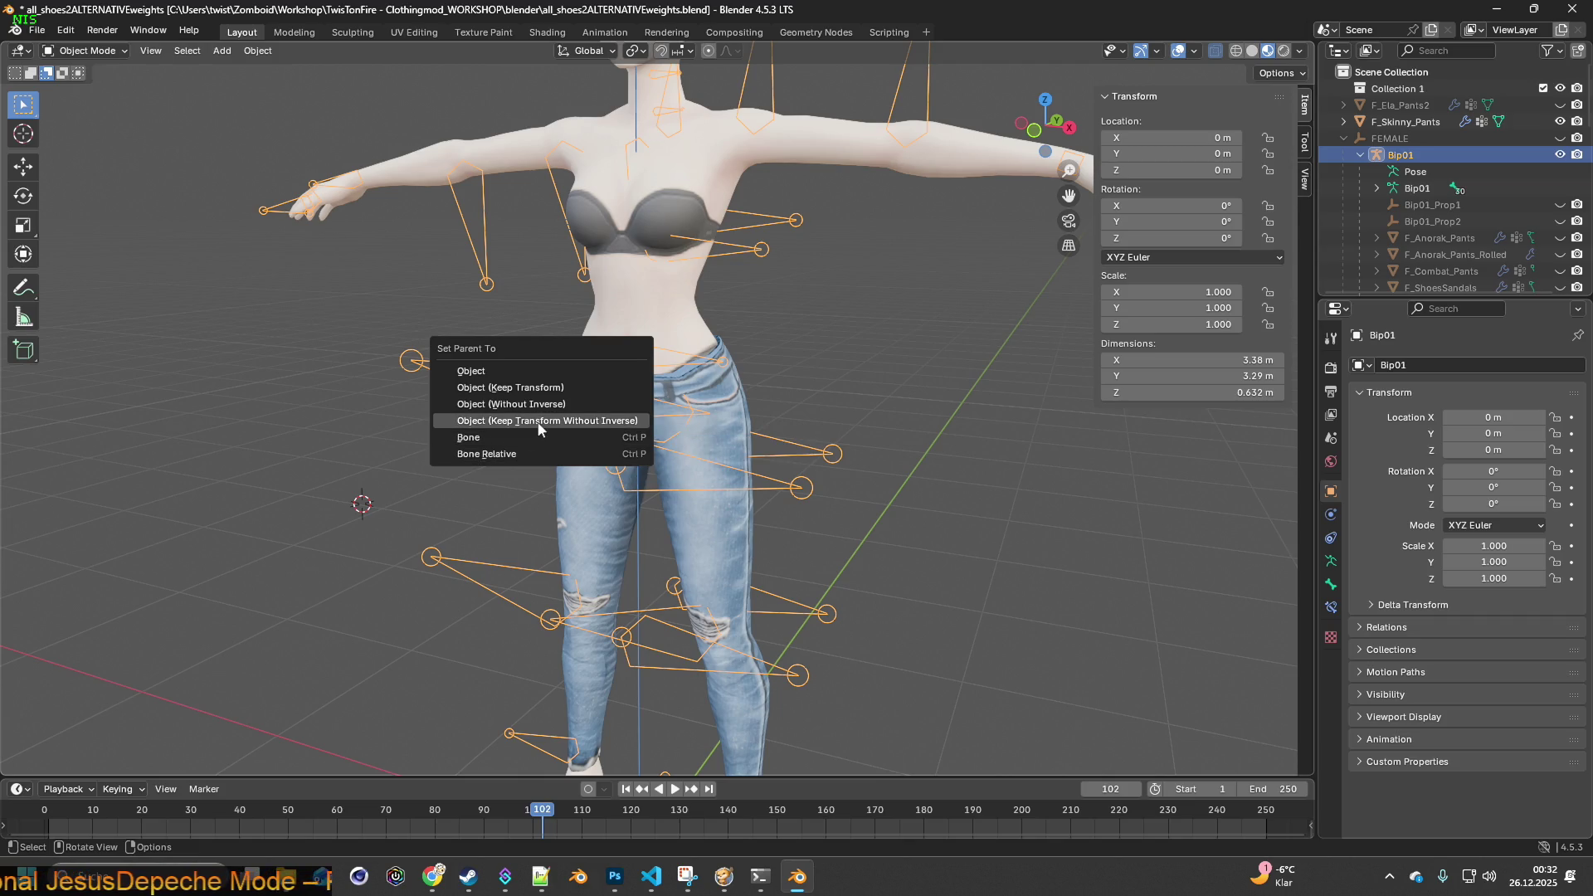
left_click(537, 421)
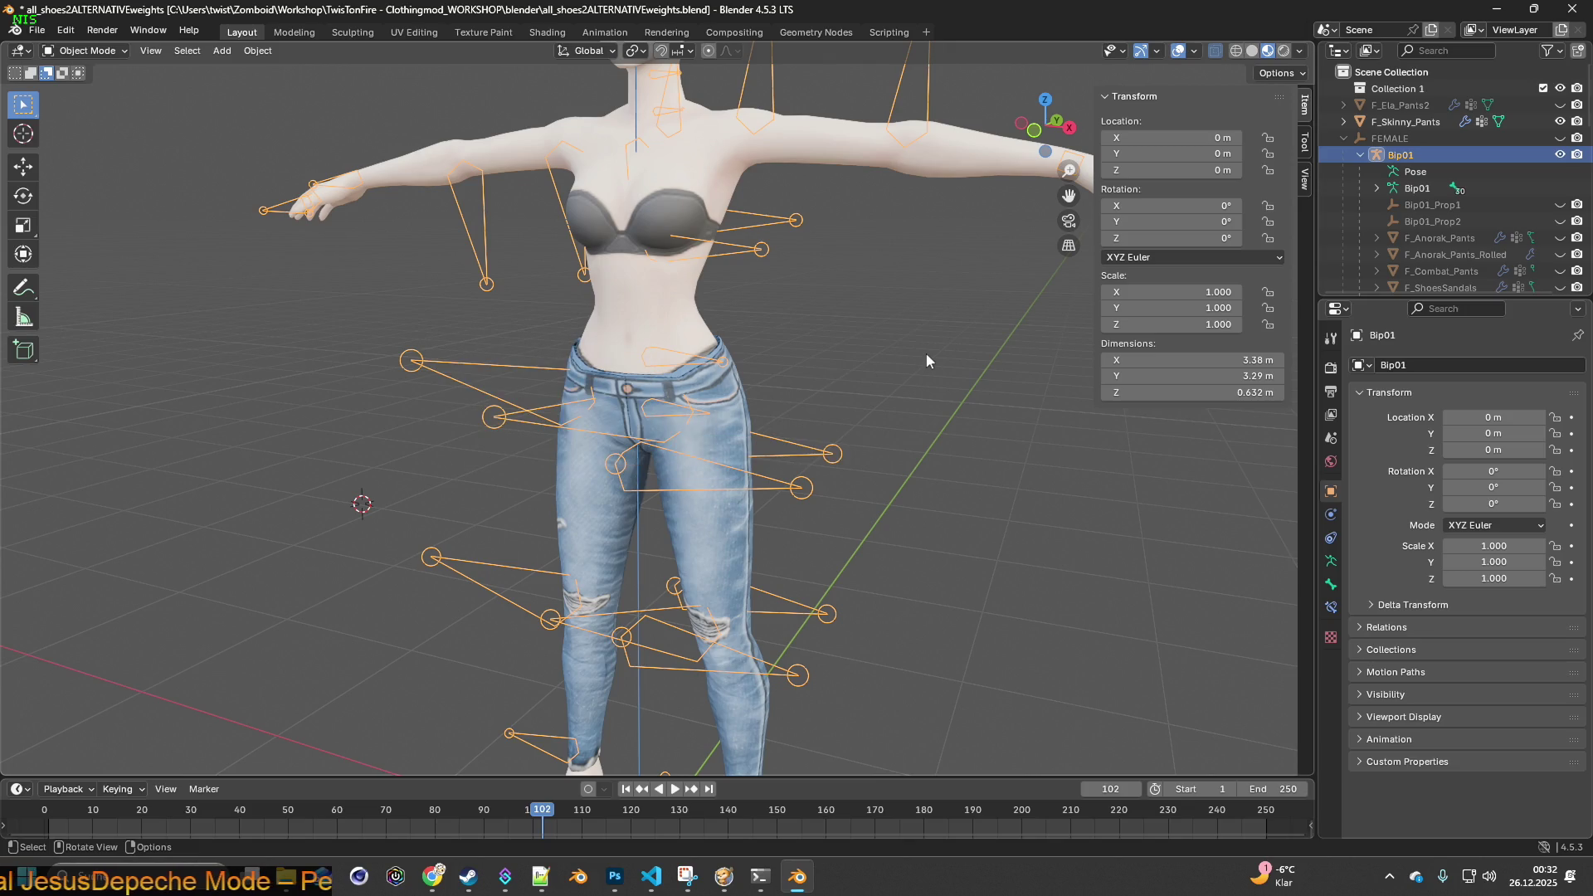
left_click(926, 352)
middle_click_drag(854, 383, 908, 381)
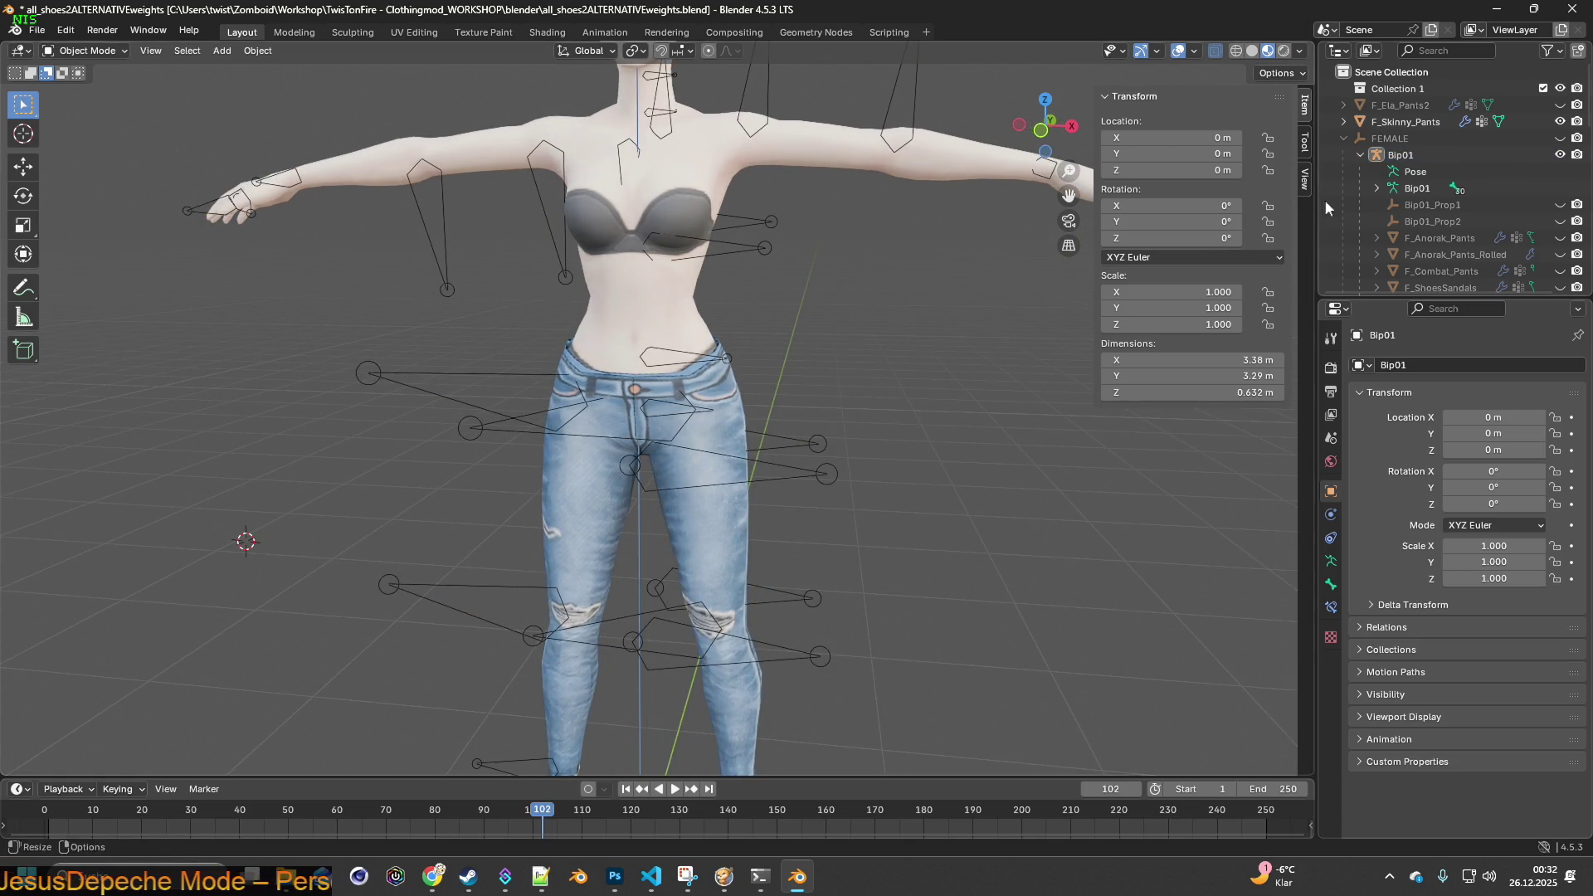
- Select F_Skinny_Pants and remove its DataTransfer modifier
left_click(1343, 137)
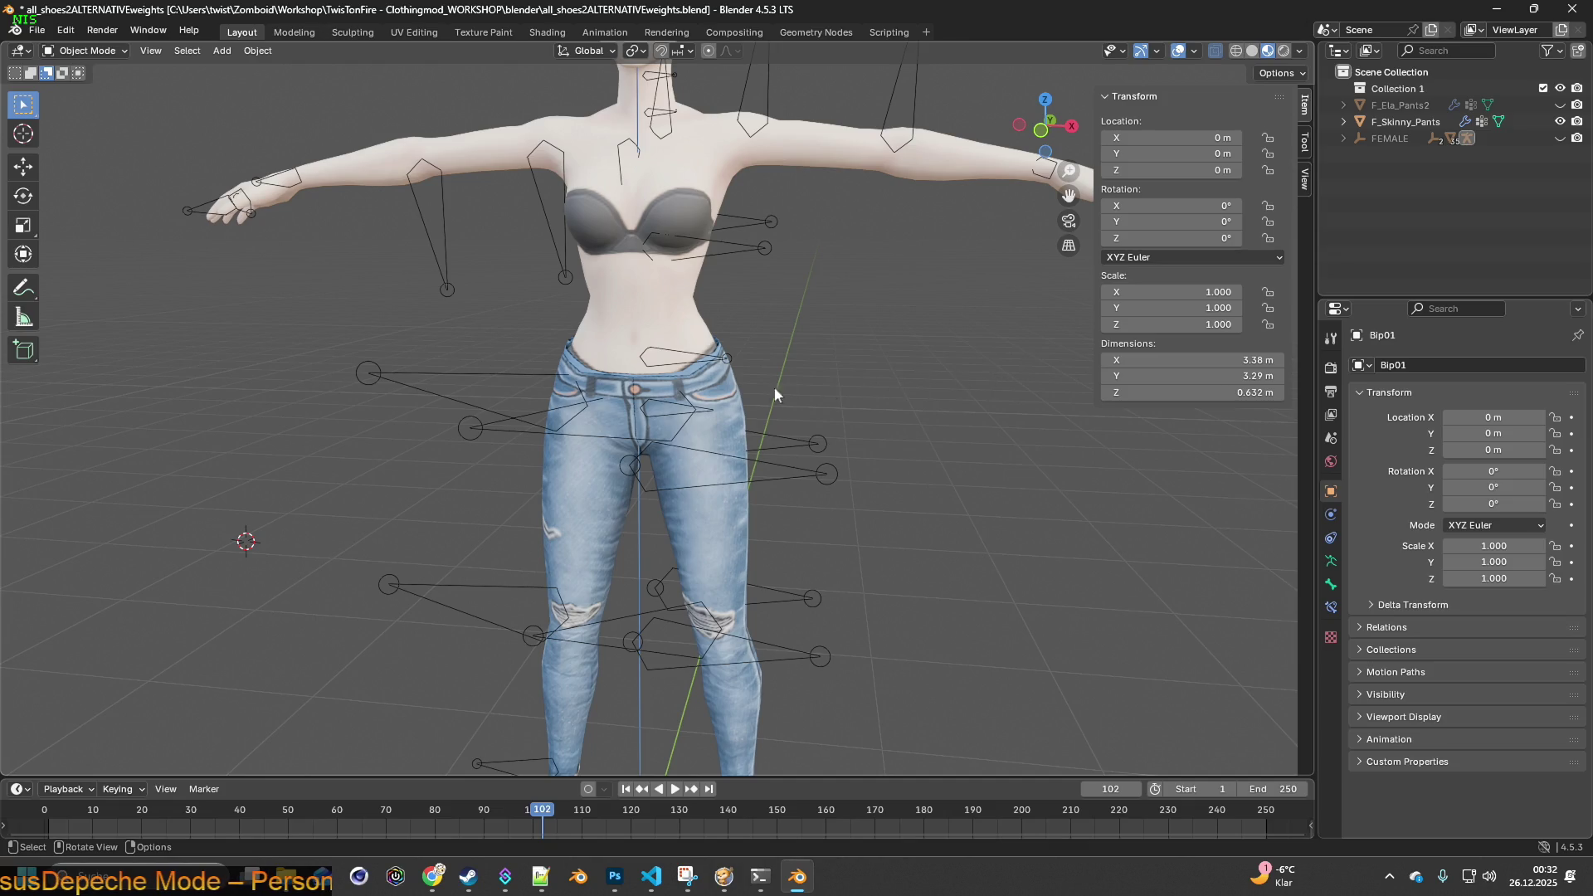
left_click(741, 404)
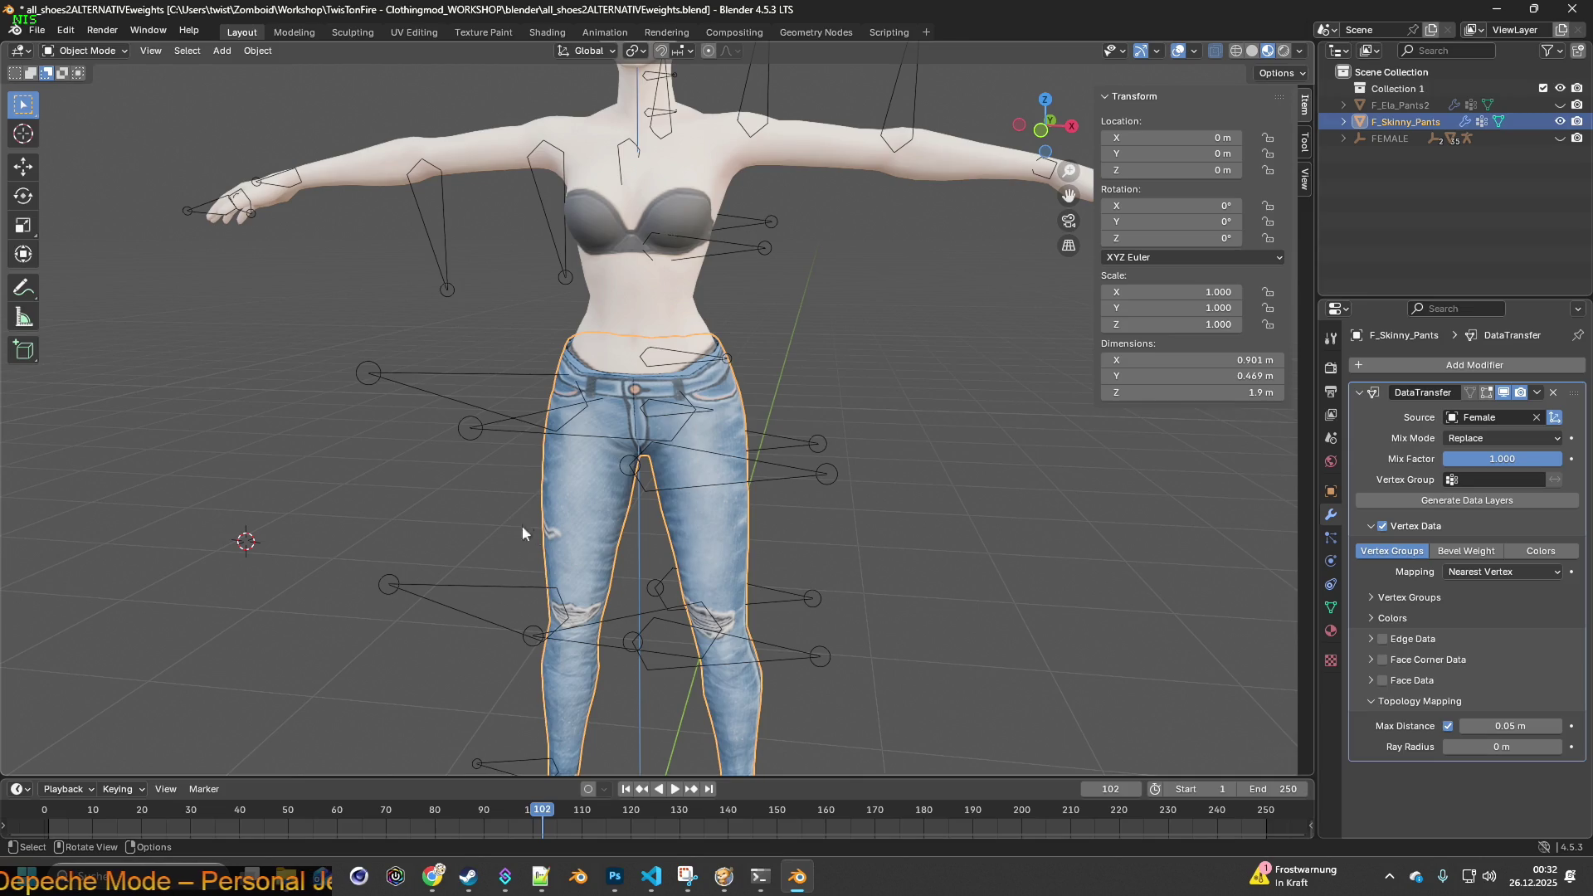
left_click(393, 503)
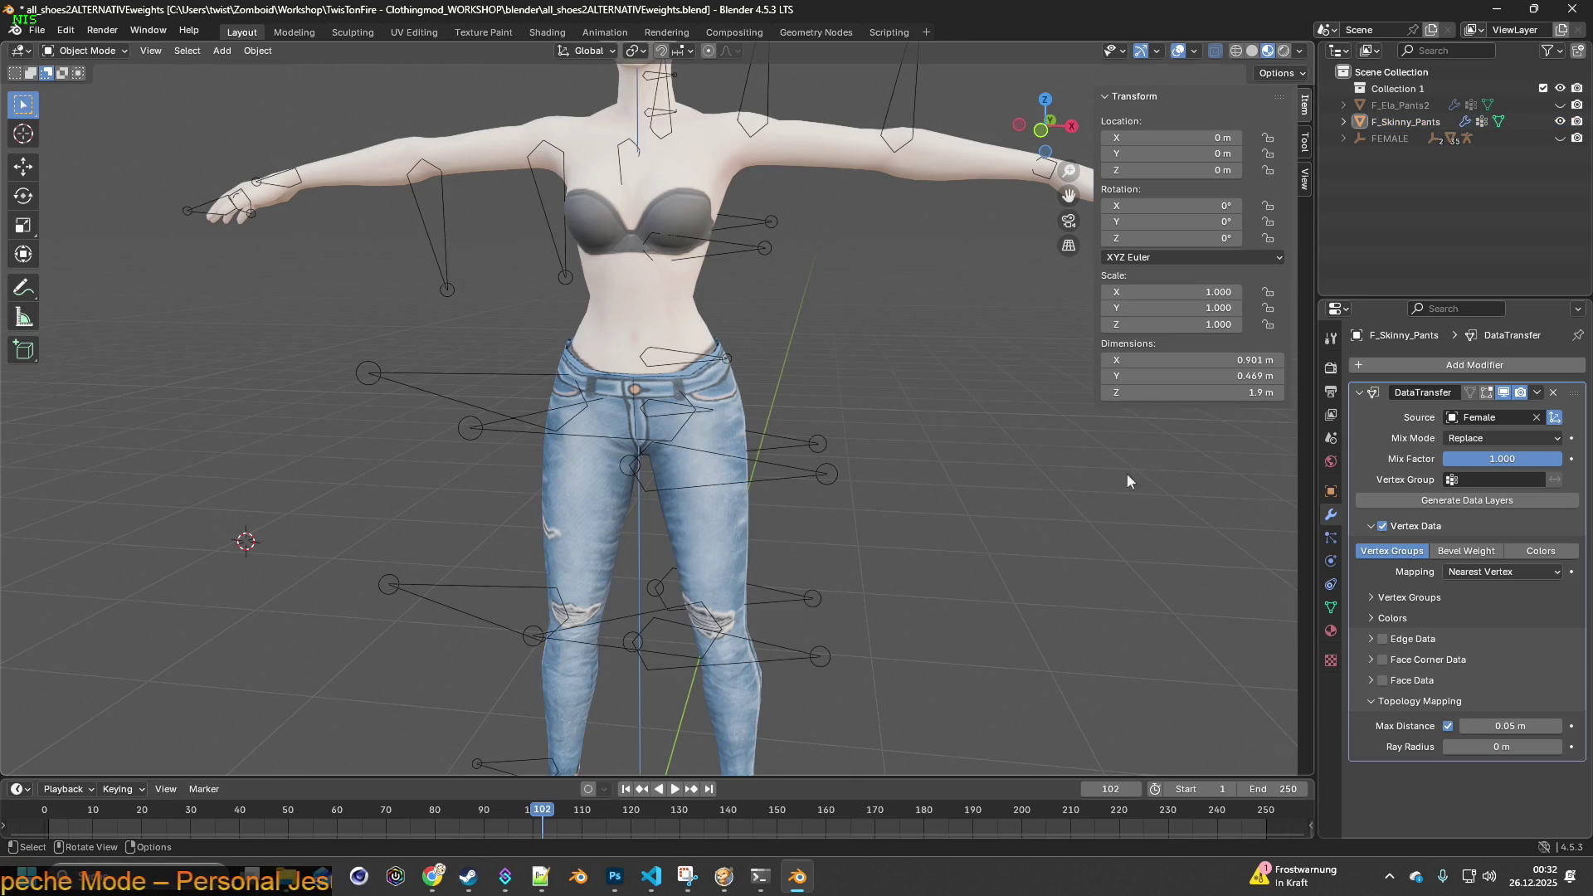
left_click(1553, 394)
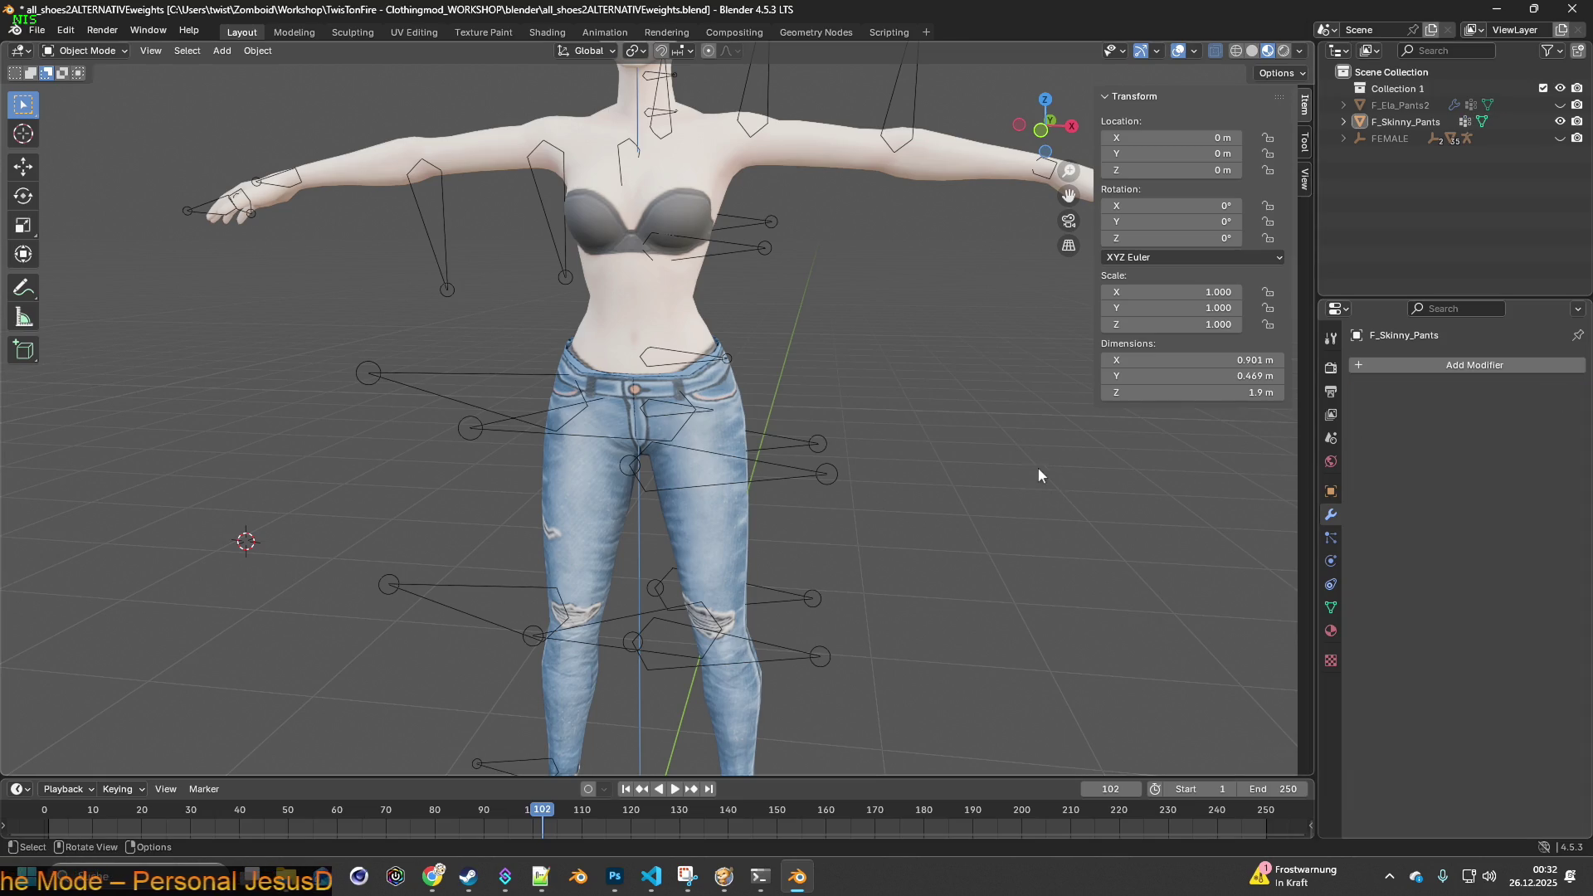
- Put the jeans in Weight Paint mode and view the Bip01_L_Hand and Bip01_L_Foot groups
left_click(635, 533)
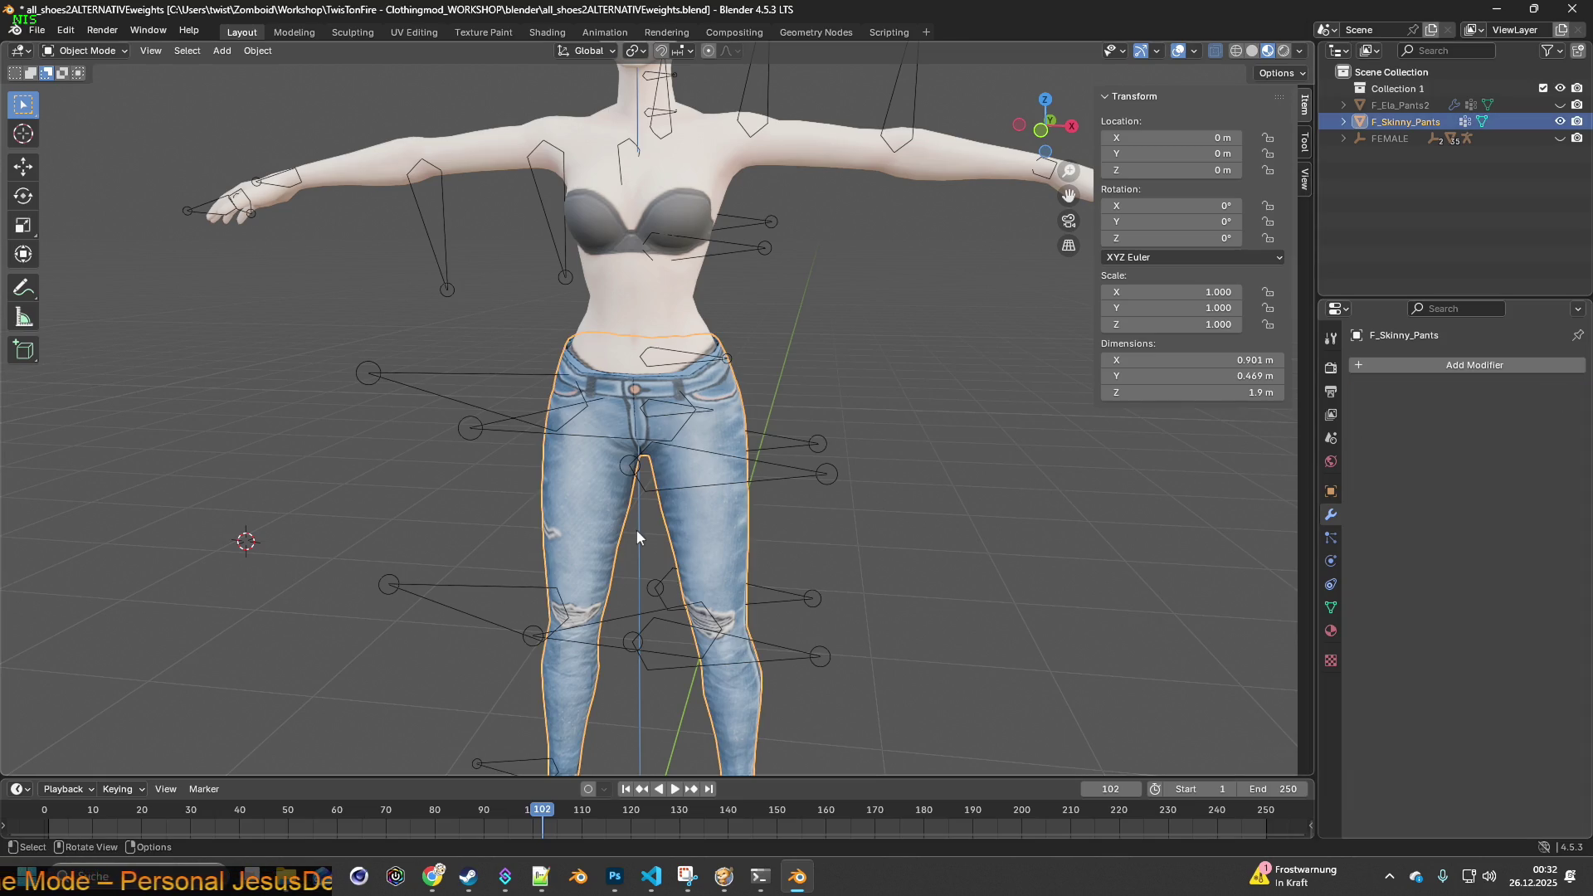
left_click(1344, 121)
left_click(1360, 155)
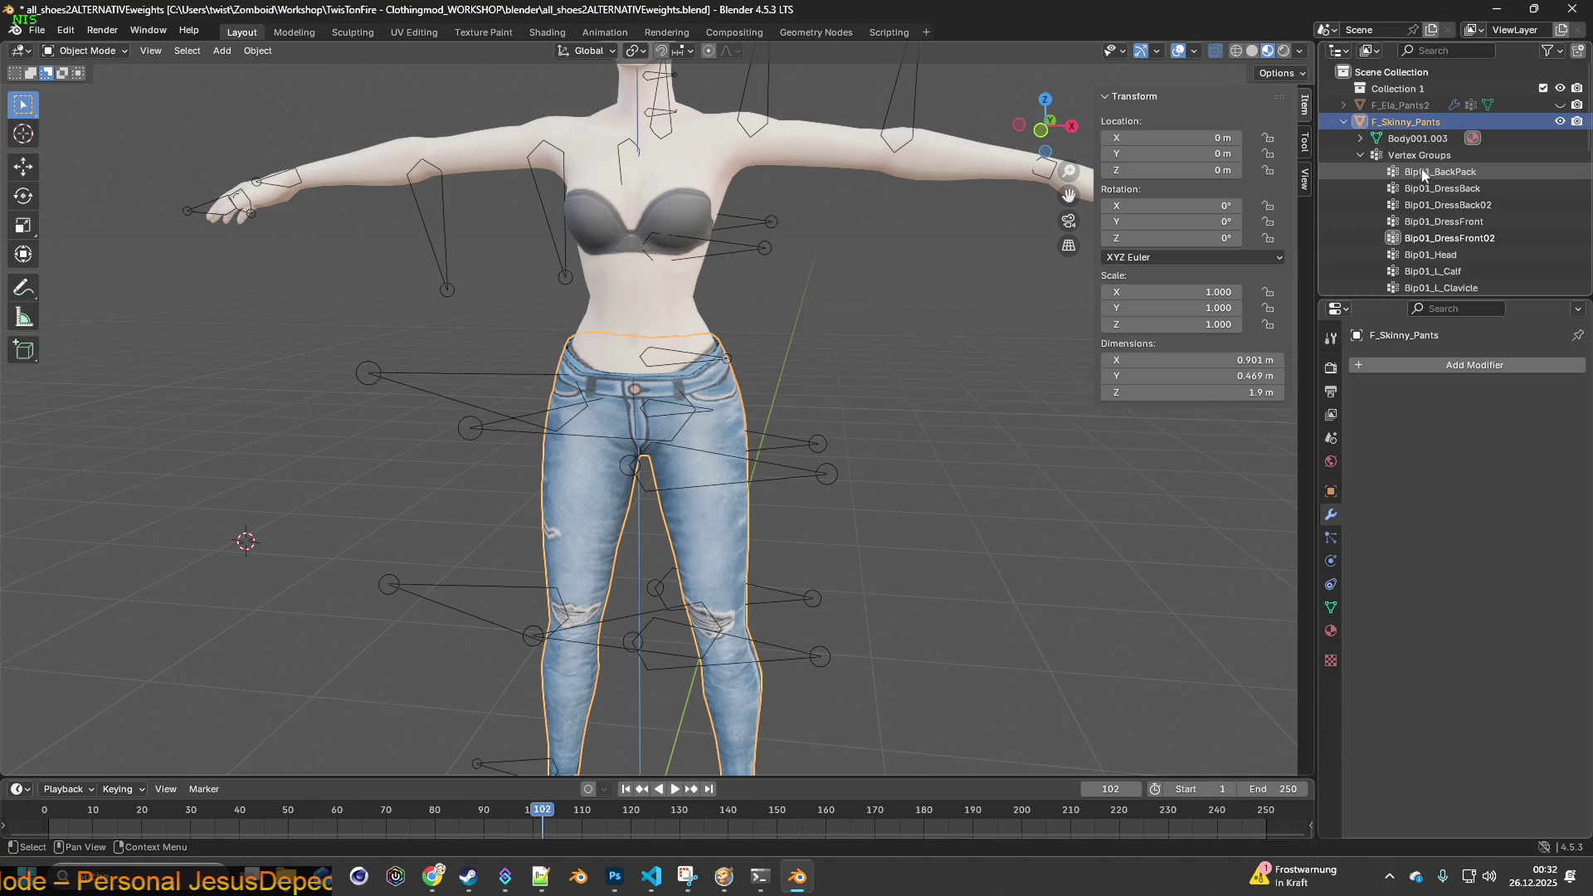
left_click(110, 53)
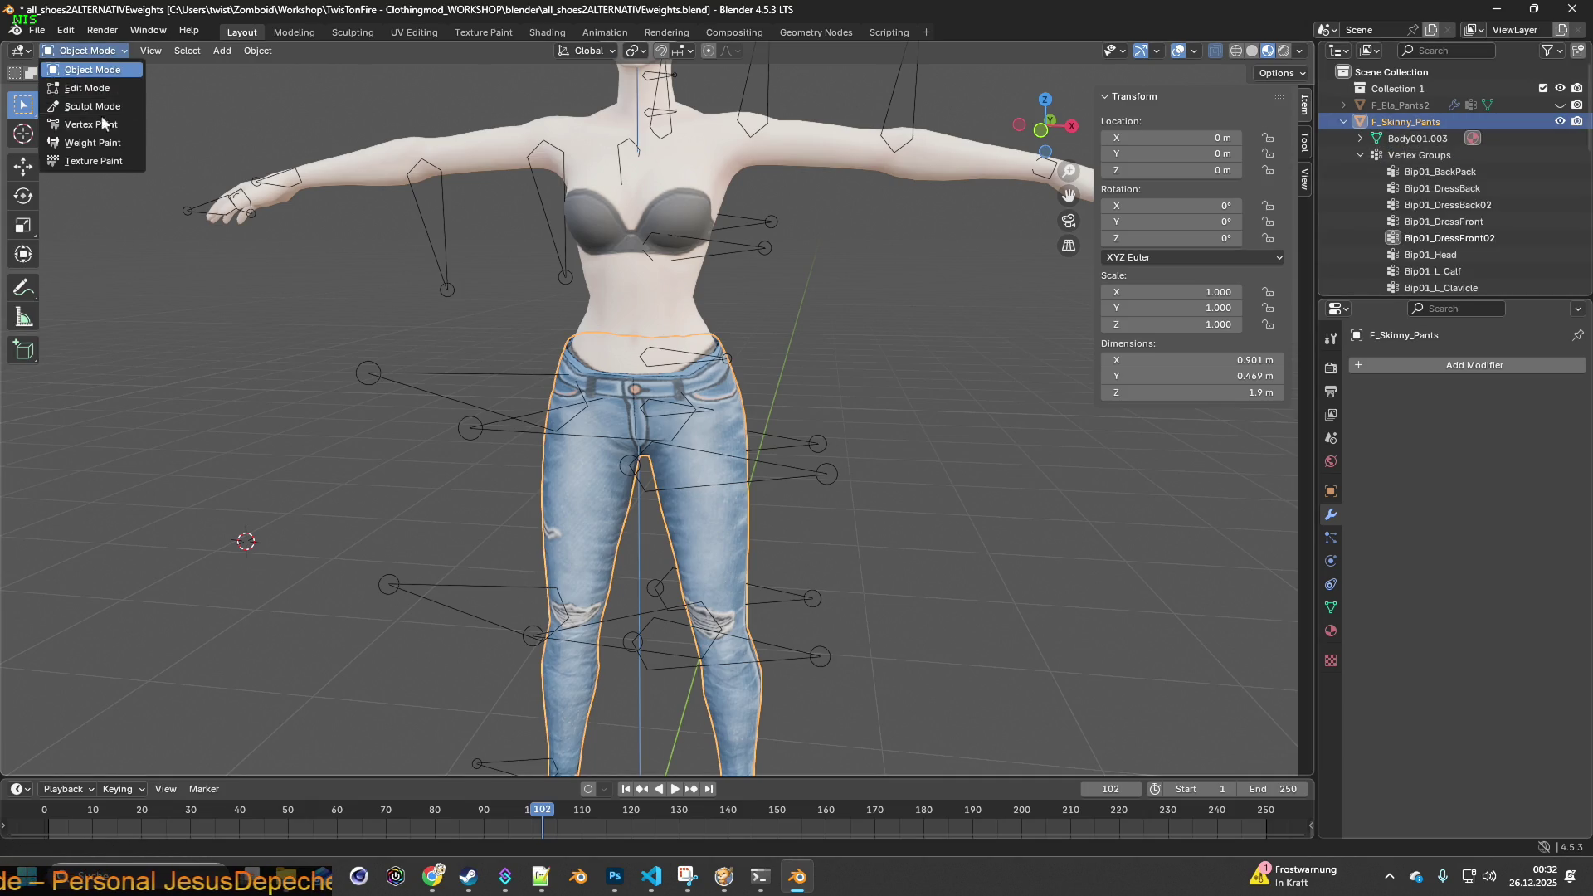
left_click(99, 145)
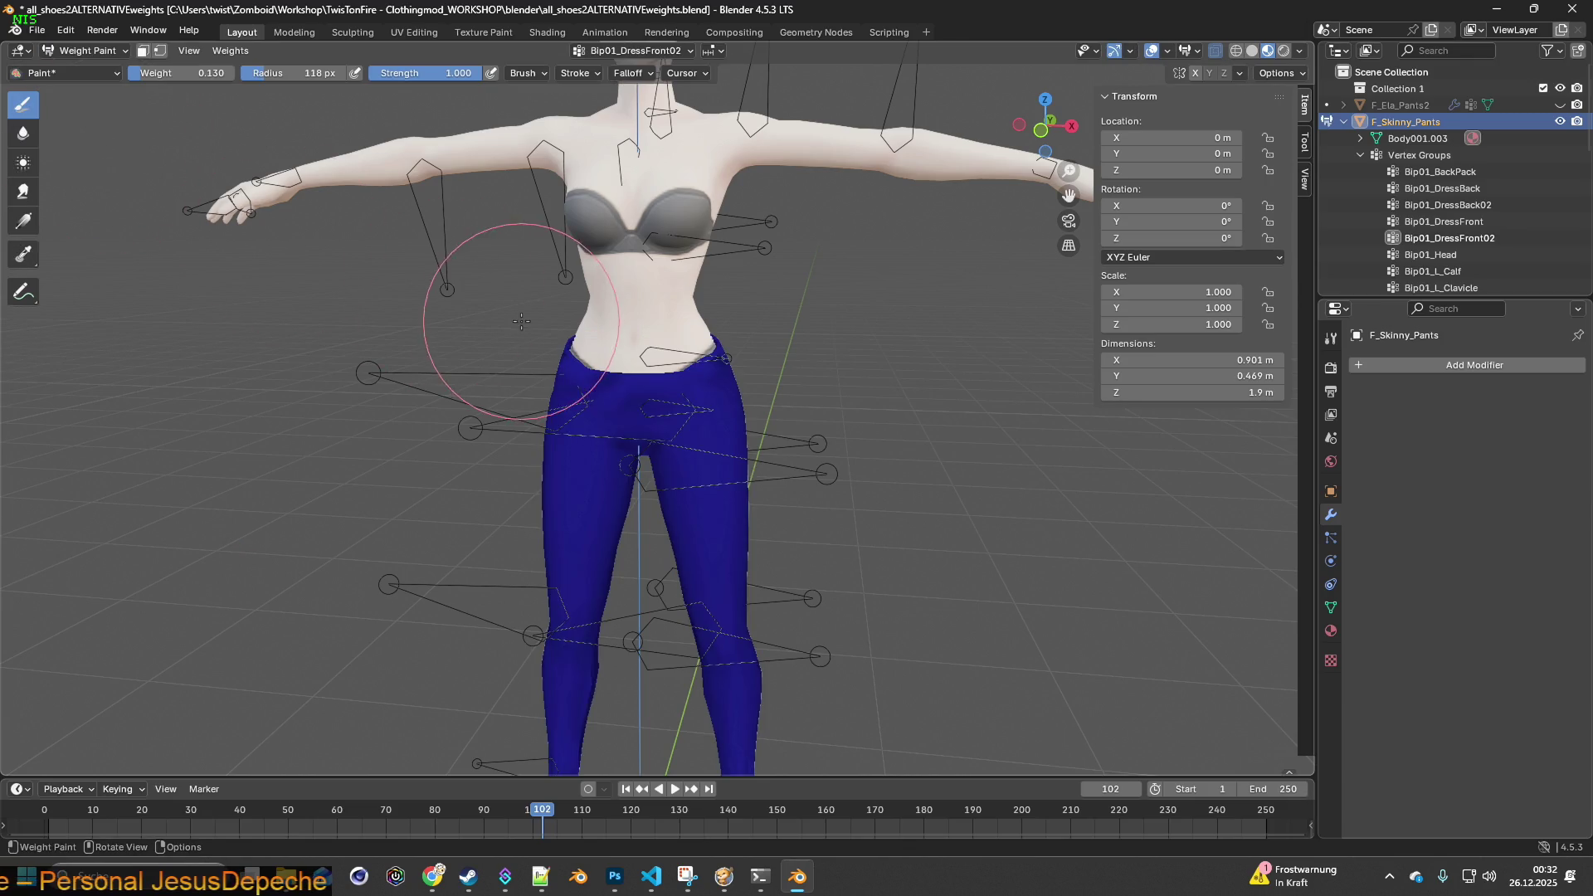
scroll(1453, 245, "down", 4)
left_click(1454, 242)
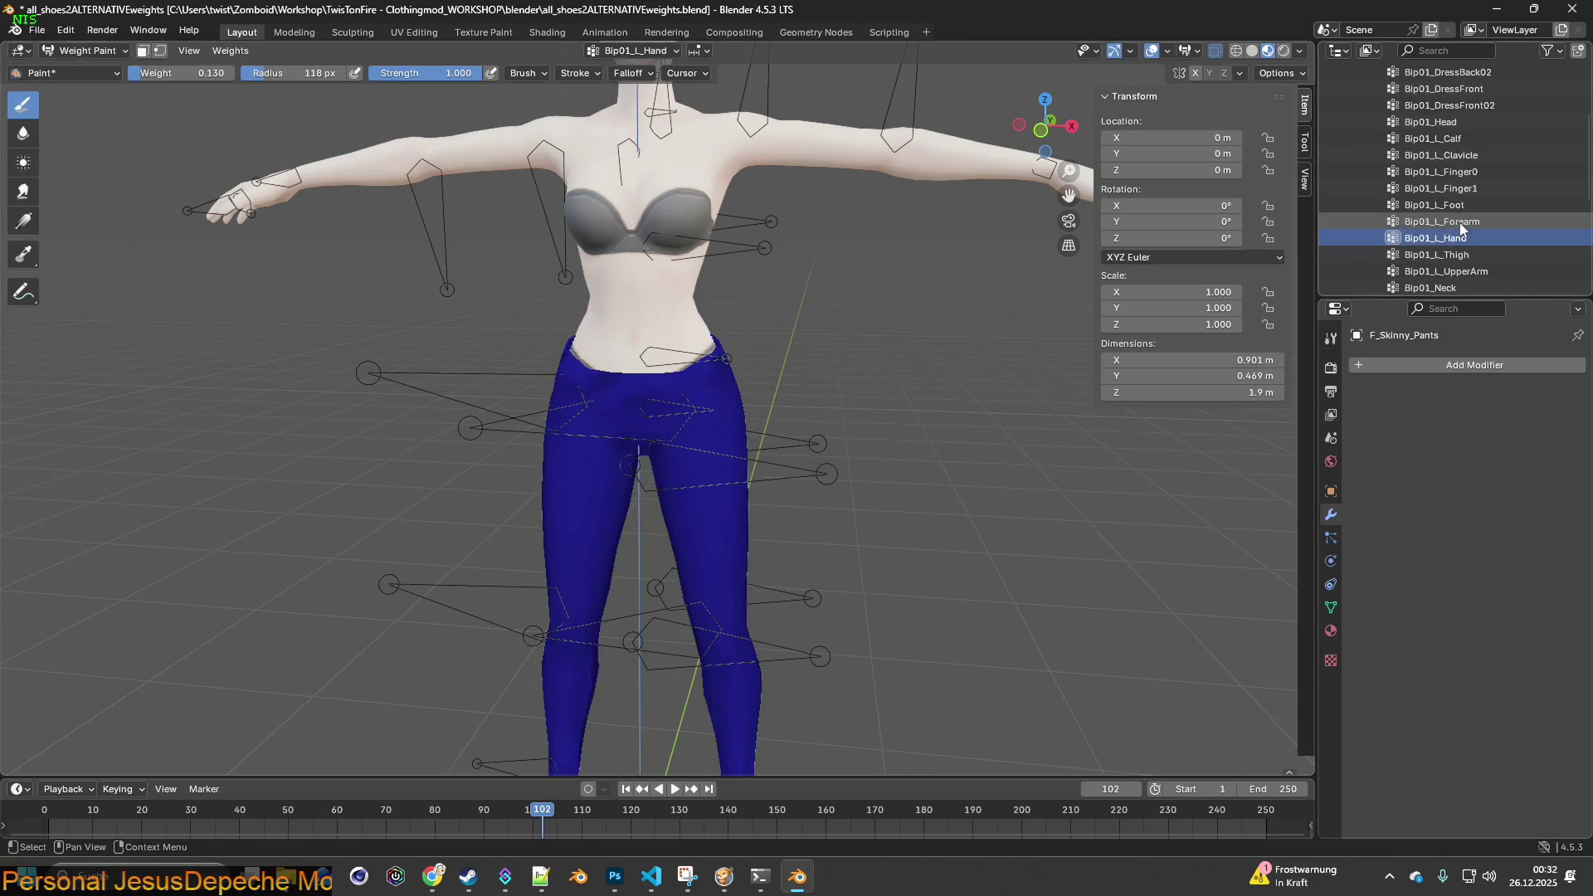
left_click(1444, 205)
- Restore the DataTransfer modifier via Undo History, apply it, and return to Weight Paint mode
left_click(66, 29)
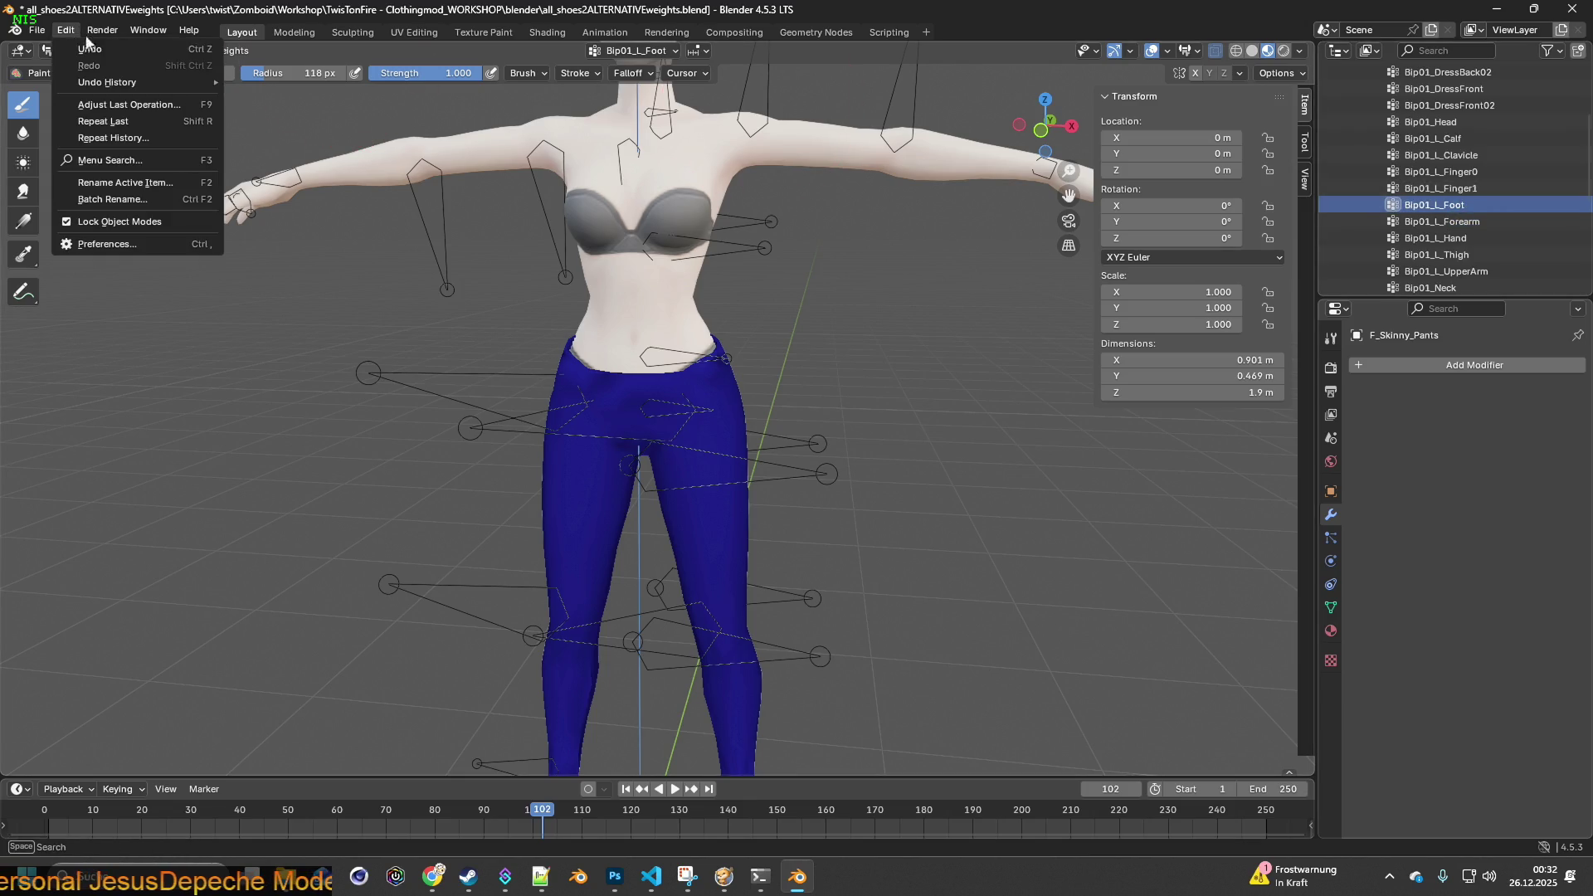
mouse_move(108, 82)
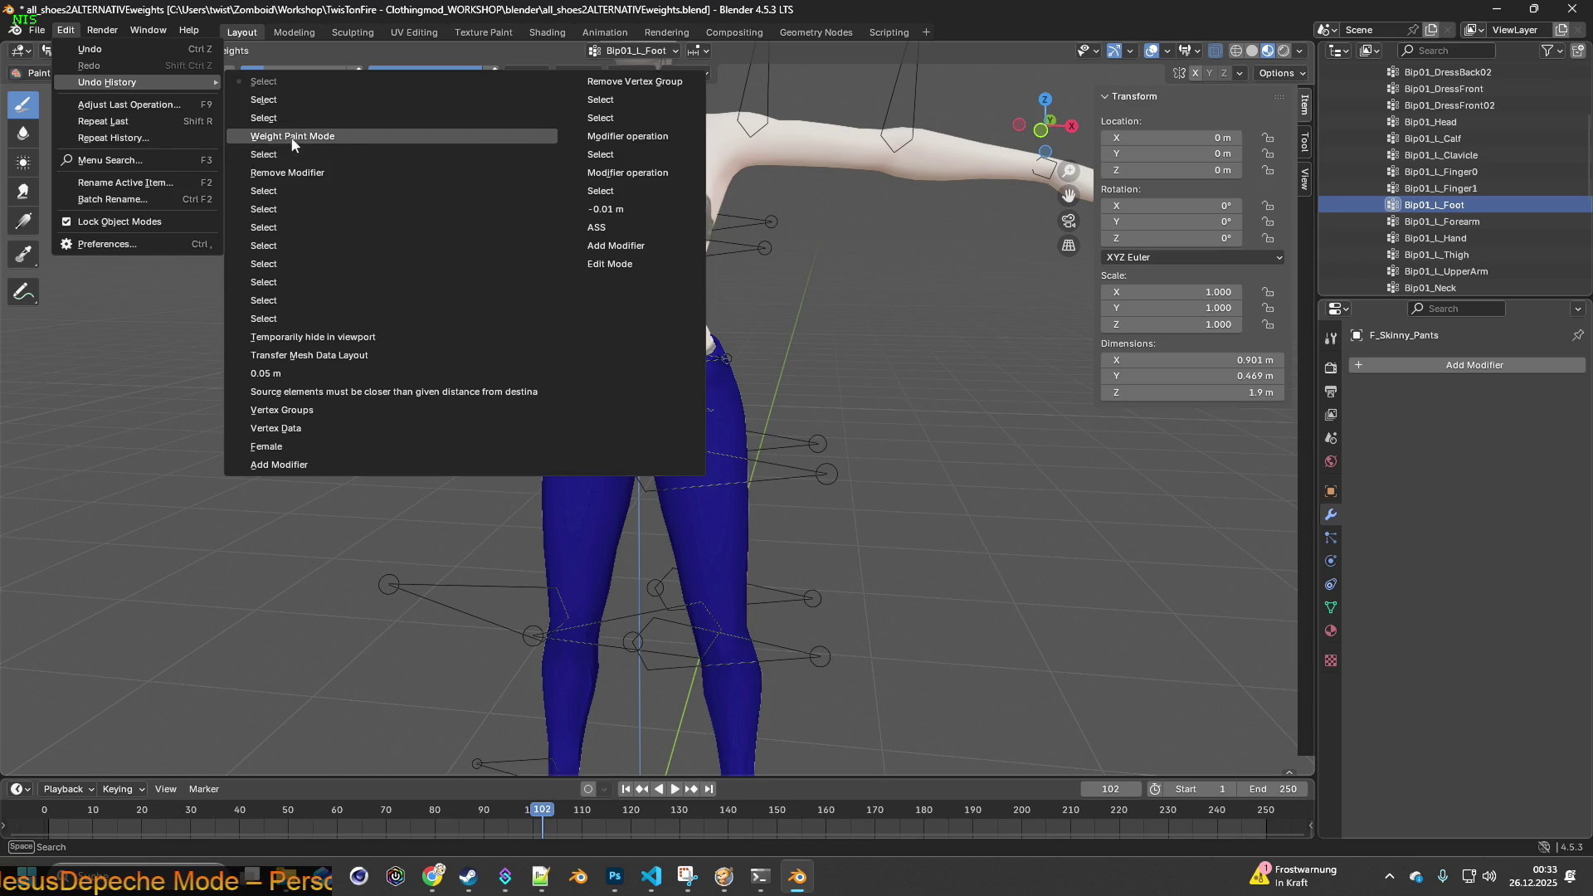
left_click(276, 187)
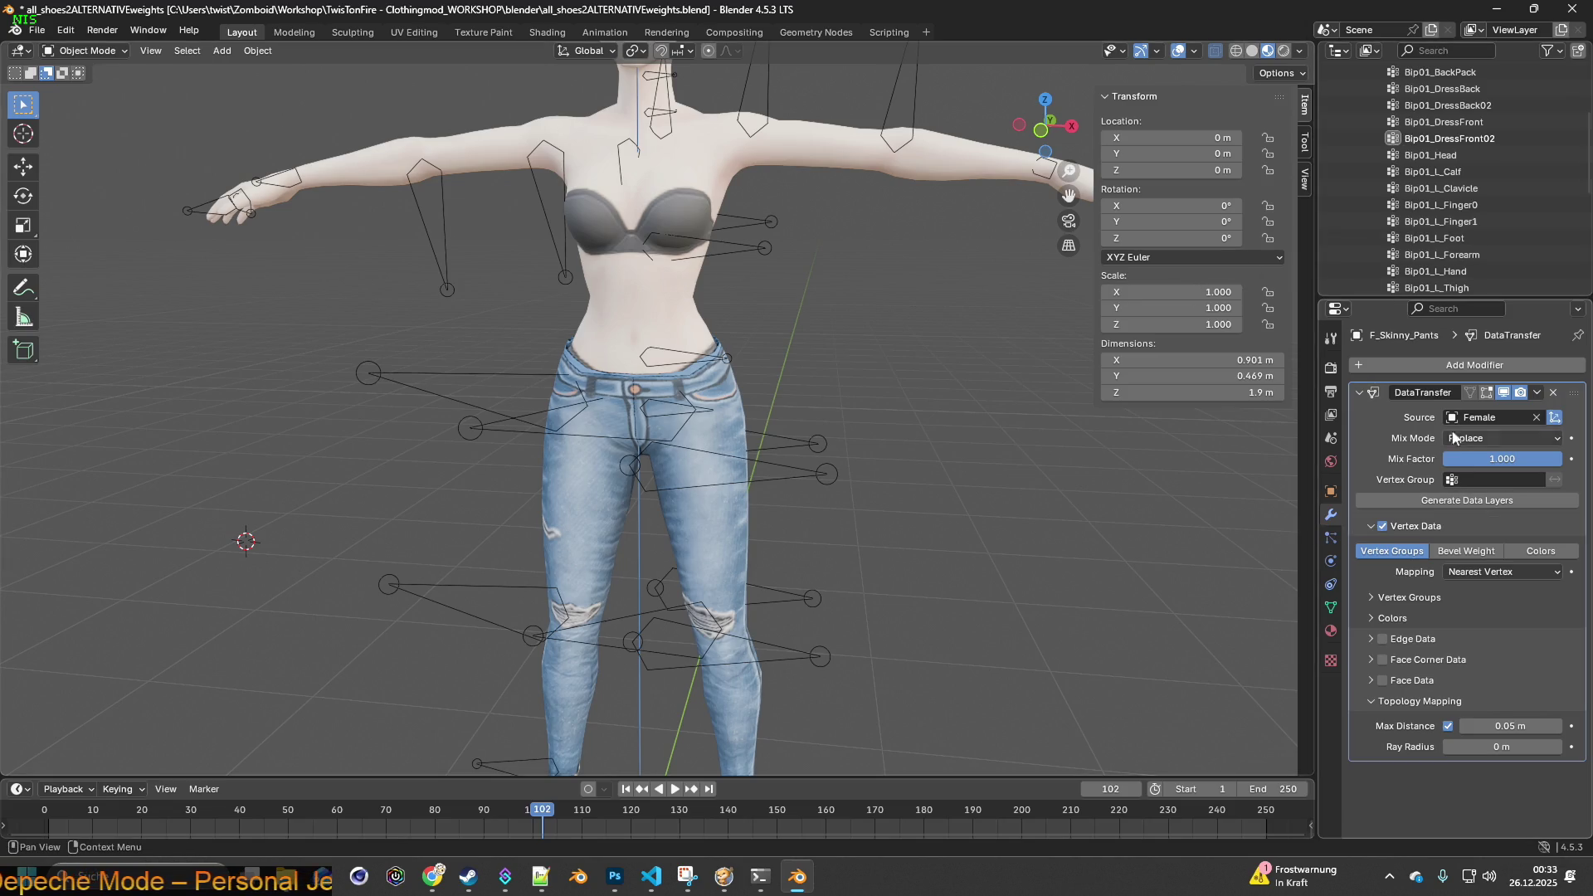
scroll(1408, 183, "up", 5)
right_click(1425, 171)
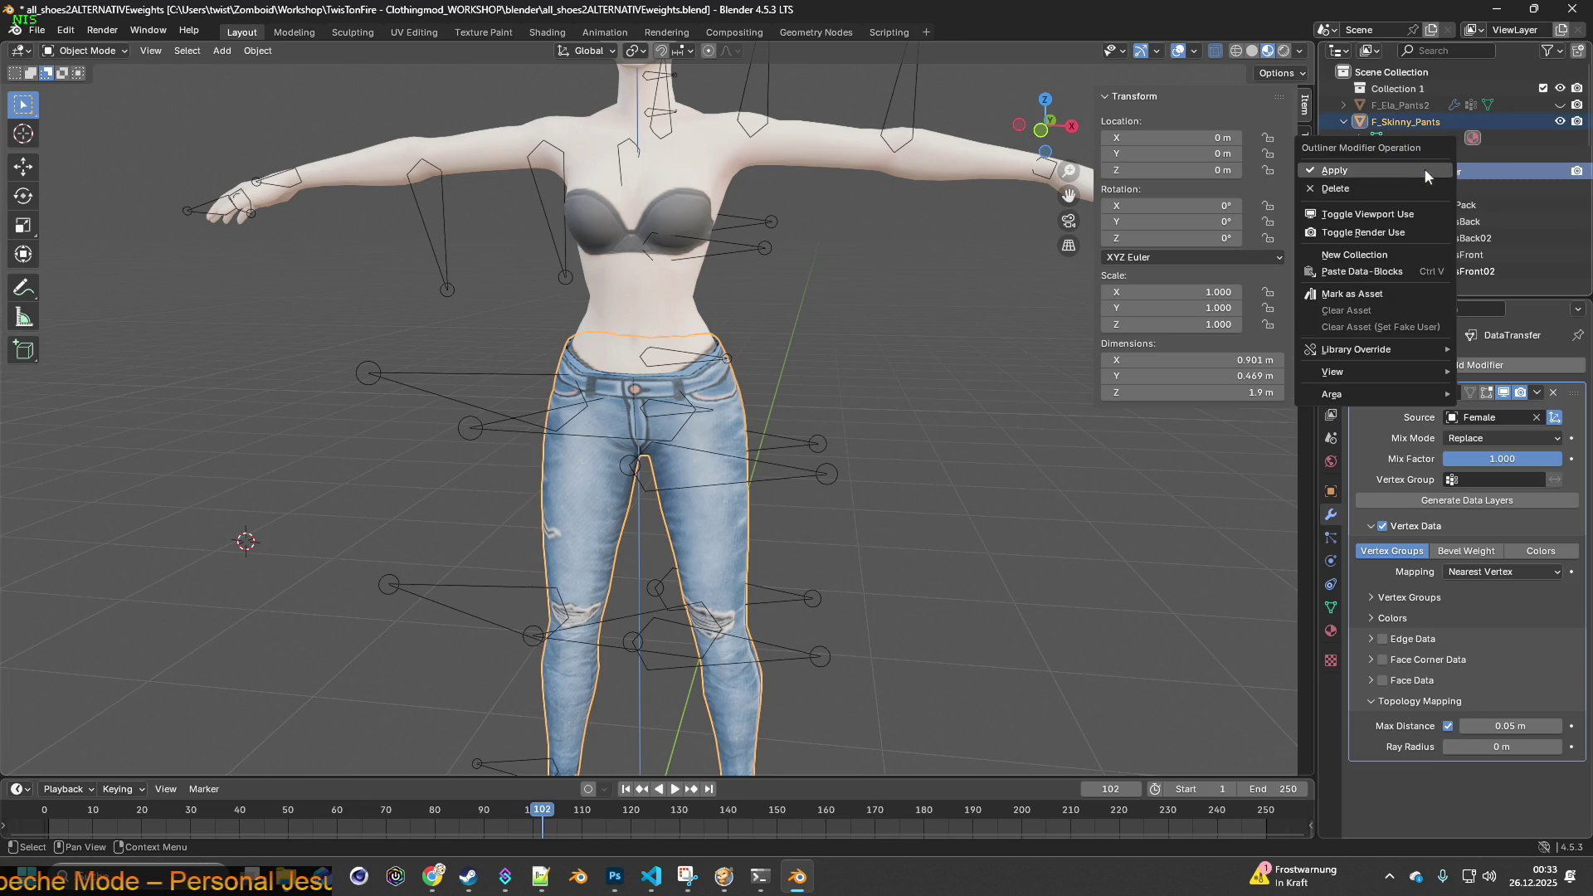
left_click(1369, 169)
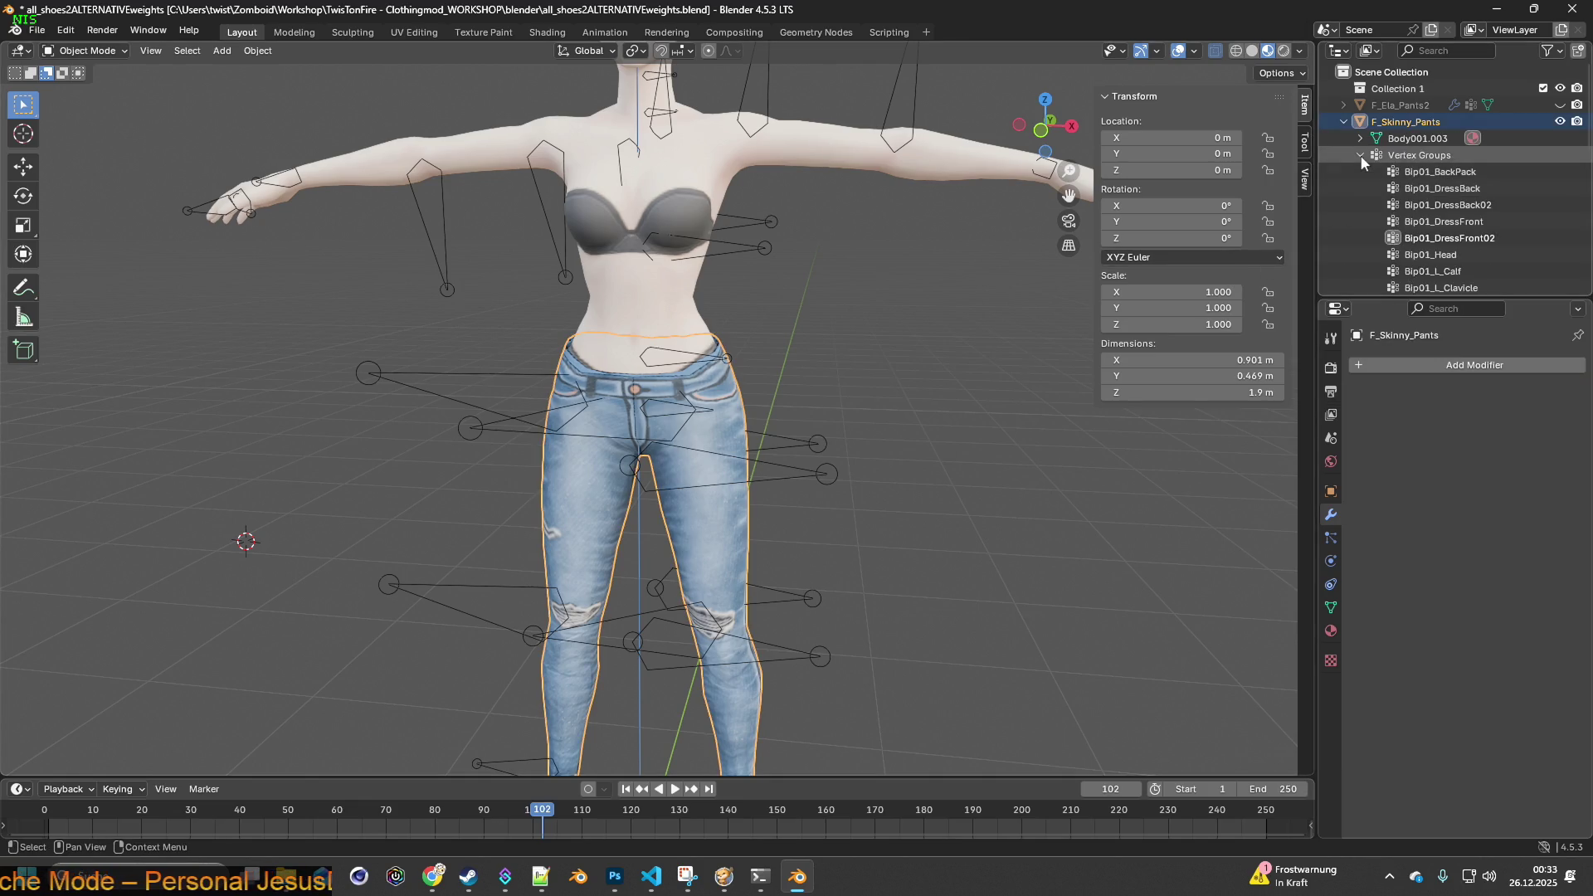
left_click(90, 53)
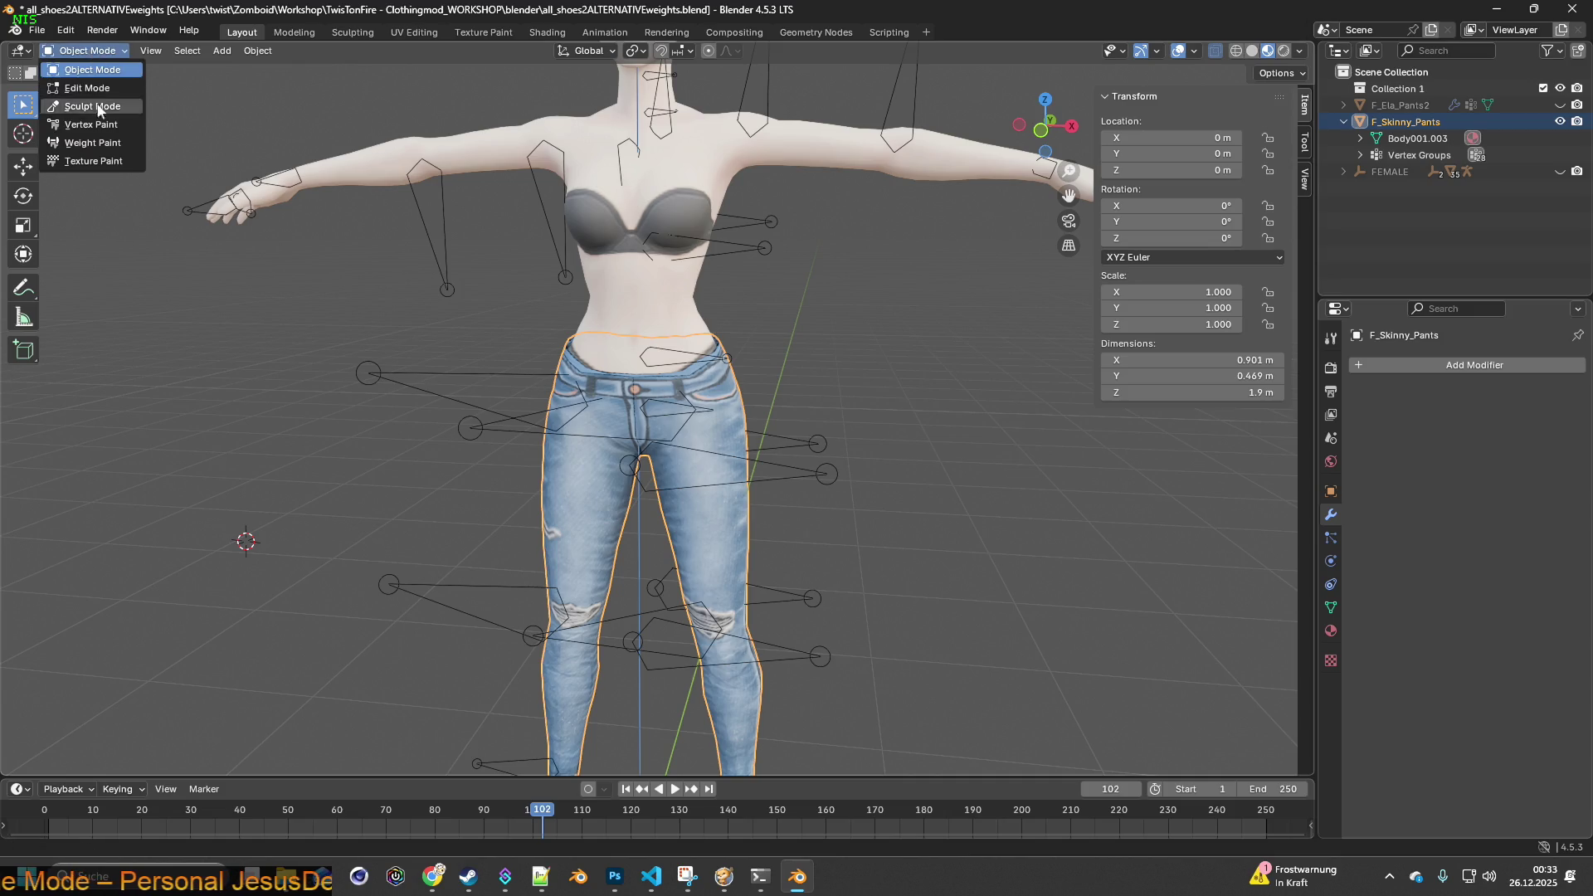
left_click(83, 135)
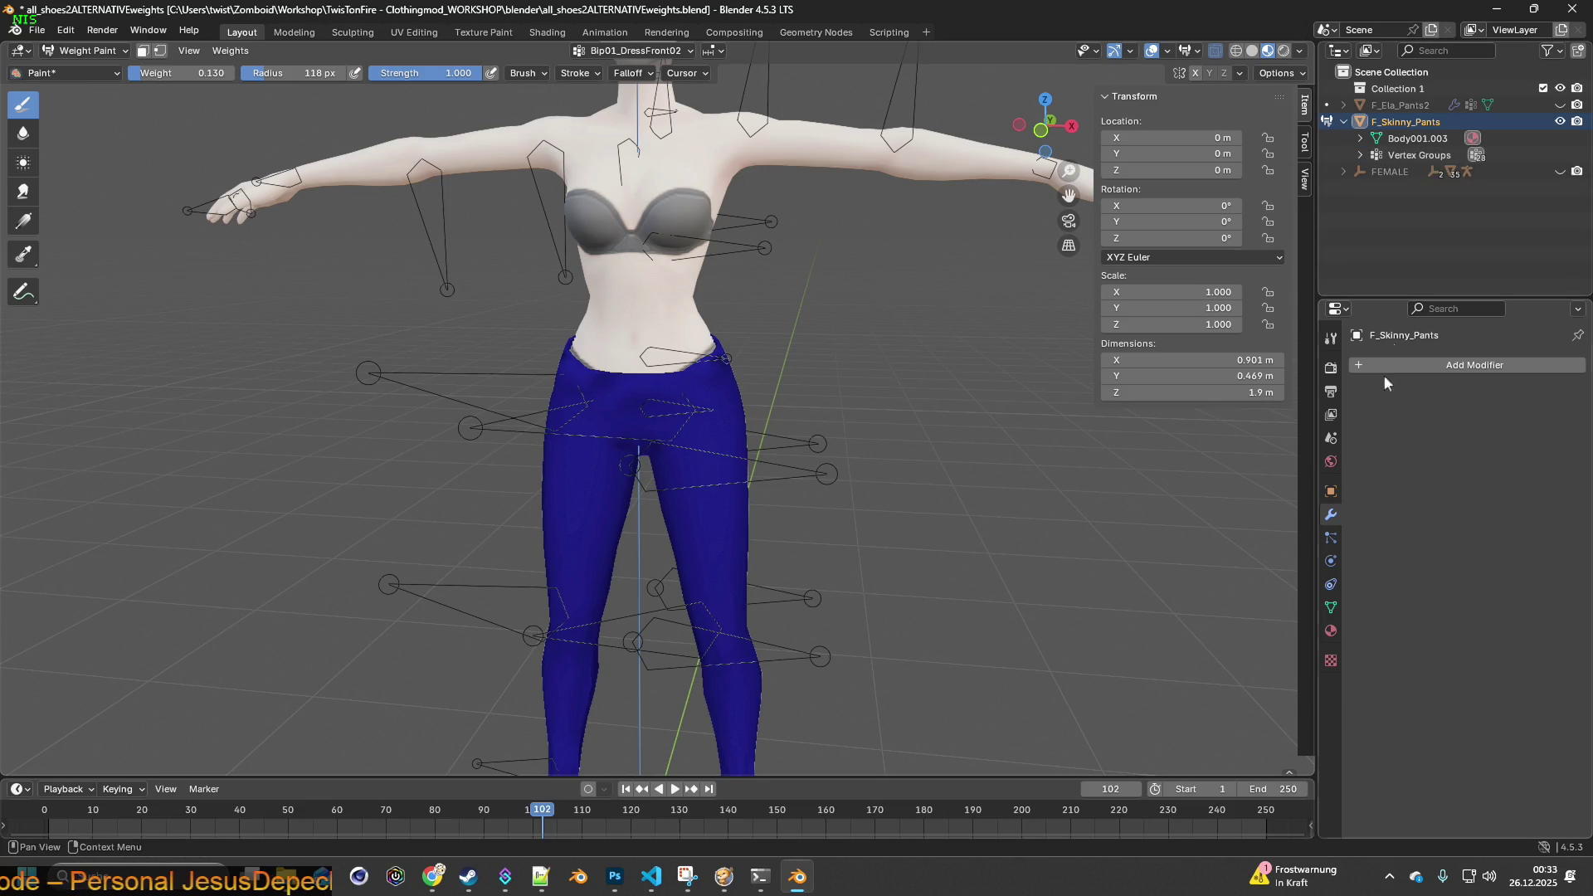
- Inspect the Bip01_Spine1, Bip01_R_Foot and Bip01_R_Calf weights on the jeans from several angles
left_click(1331, 605)
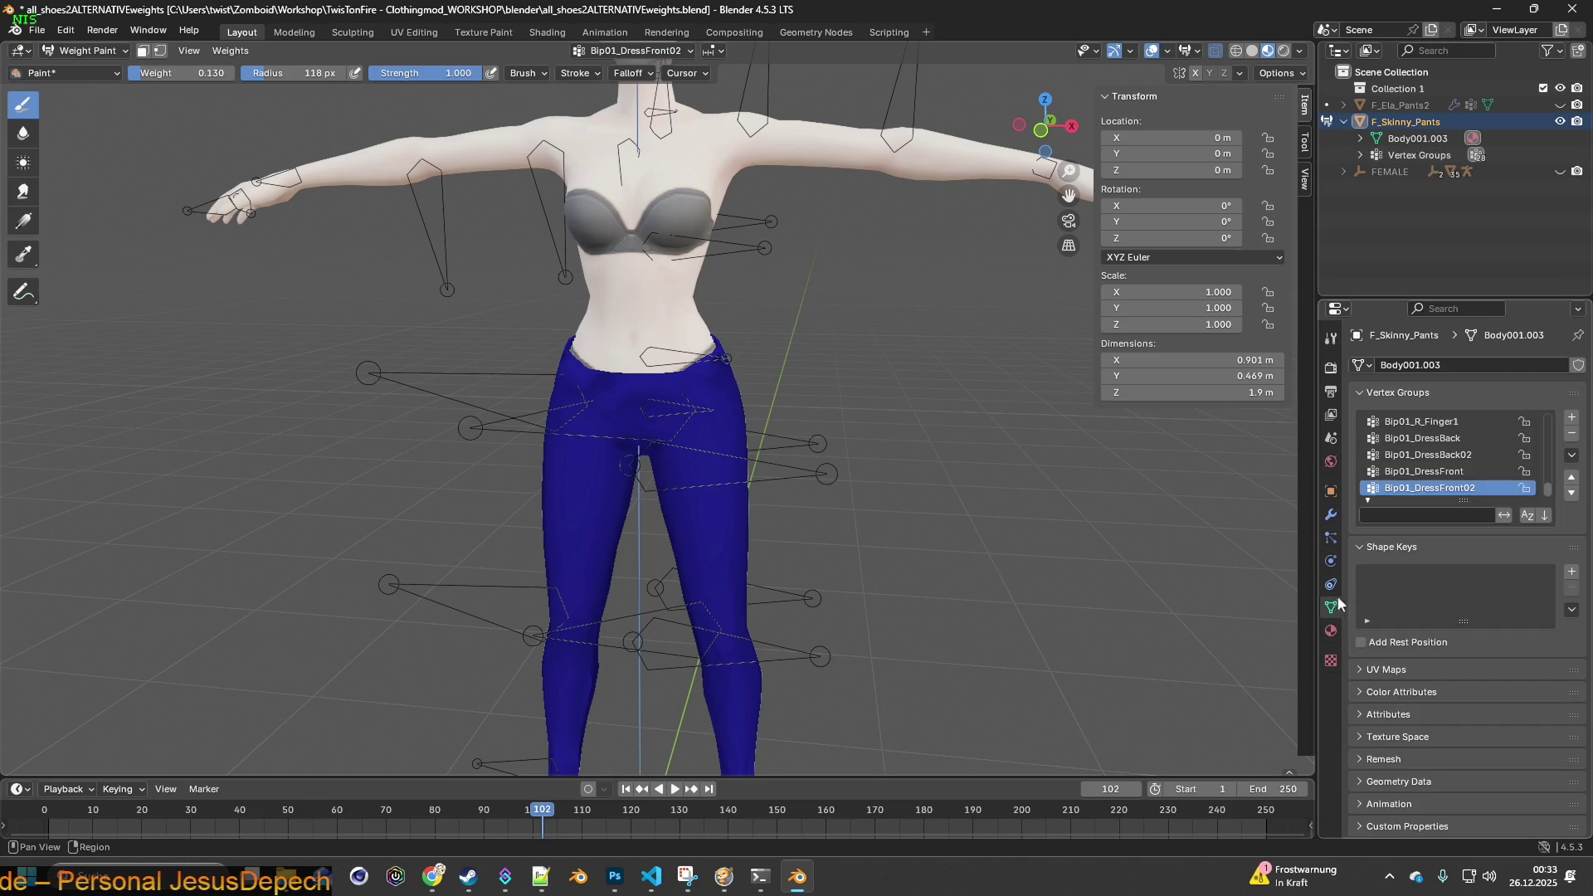
scroll(1454, 461, "up", 5)
left_click(1439, 457)
middle_click_drag(1062, 450, 659, 444)
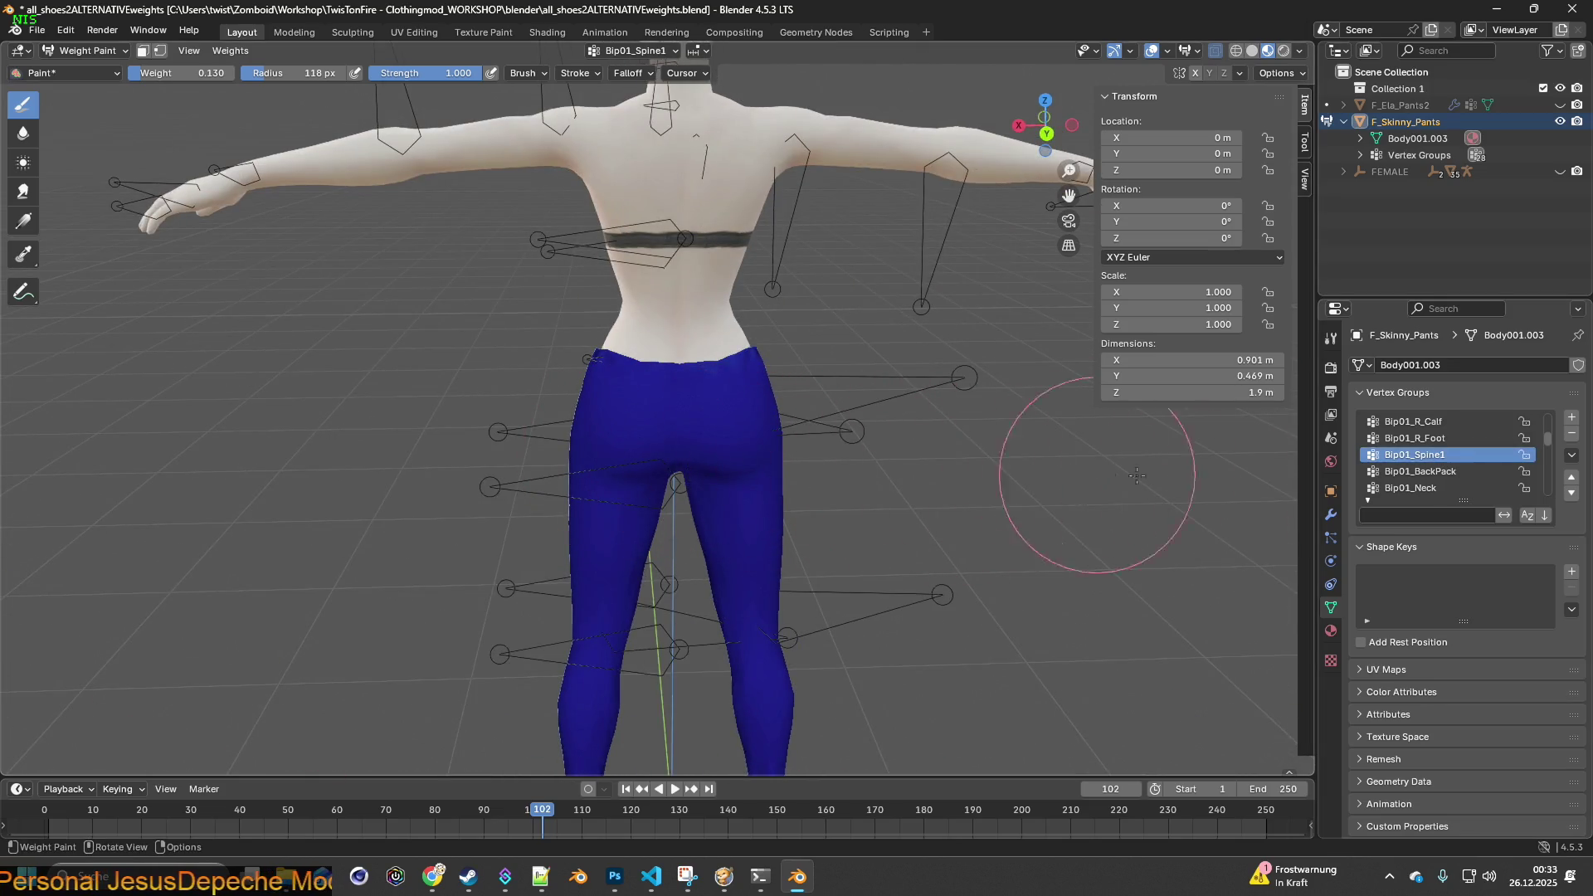
left_click(1425, 438)
mouse_move(921, 519)
middle_mouse_down()
mouse_move(918, 544)
mouse_move(1008, 566)
mouse_move(923, 577)
middle_mouse_up()
scroll(924, 577, "up", 4)
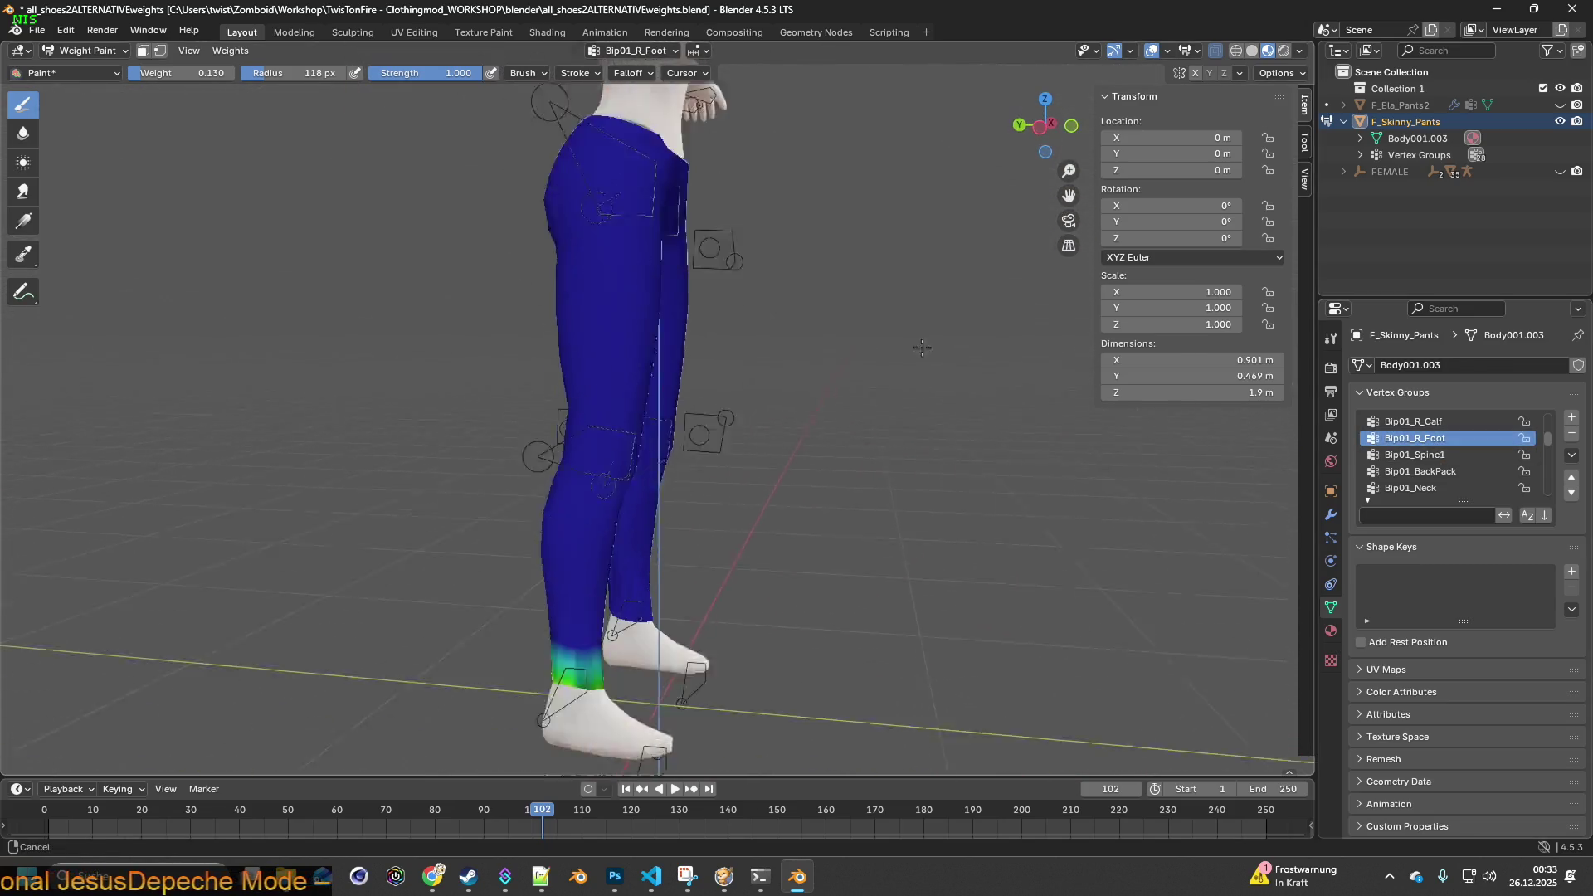
mouse_move(941, 416)
middle_mouse_down()
mouse_move(796, 436)
mouse_move(954, 469)
mouse_move(1082, 470)
mouse_move(649, 446)
mouse_move(637, 415)
mouse_move(953, 461)
middle_mouse_up()
scroll(1438, 459, "up", 2)
left_click(1437, 454)
scroll(644, 431, "up", 6)
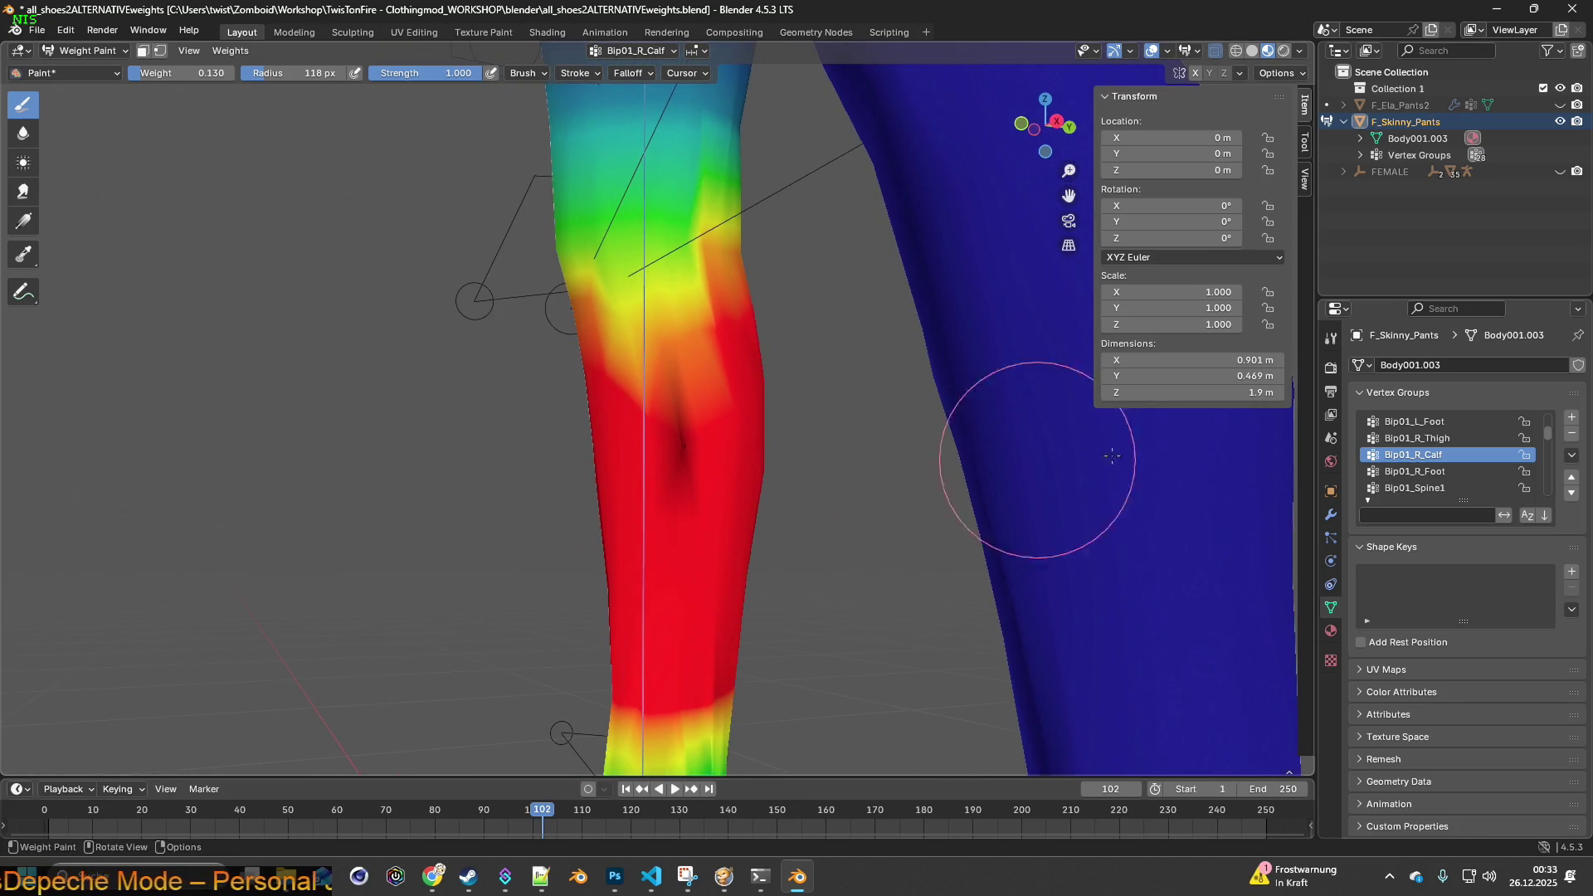
- Review the right thigh, left foot and left calf vertex group weights on the jeans
left_click(1414, 438)
scroll(759, 436, "down", 5)
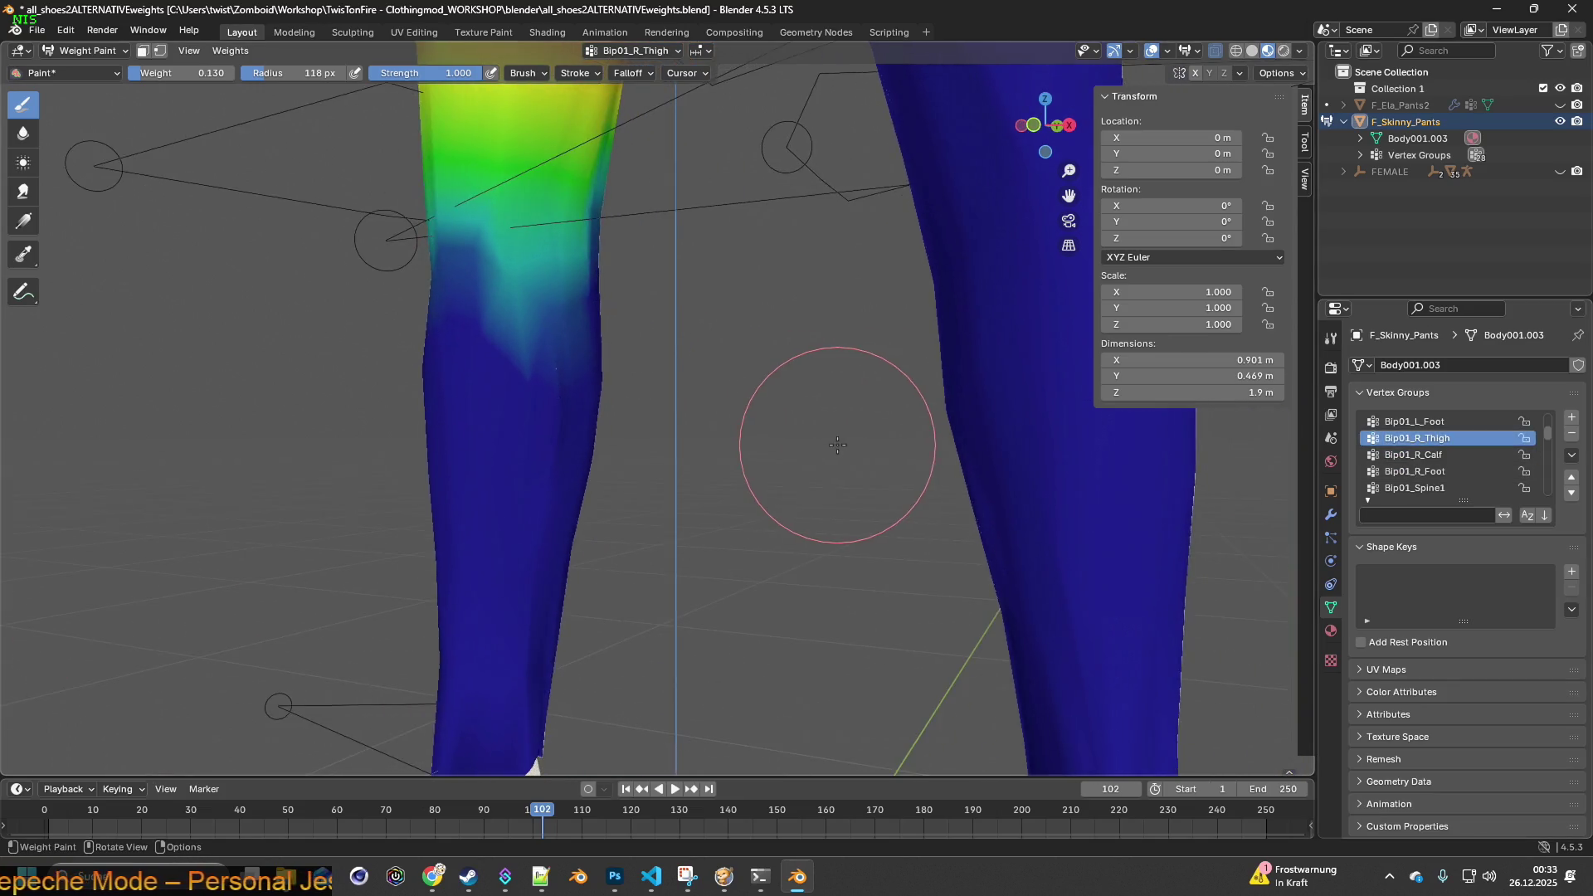
scroll(759, 436, "down", 5)
middle_click_drag(776, 398, 782, 480)
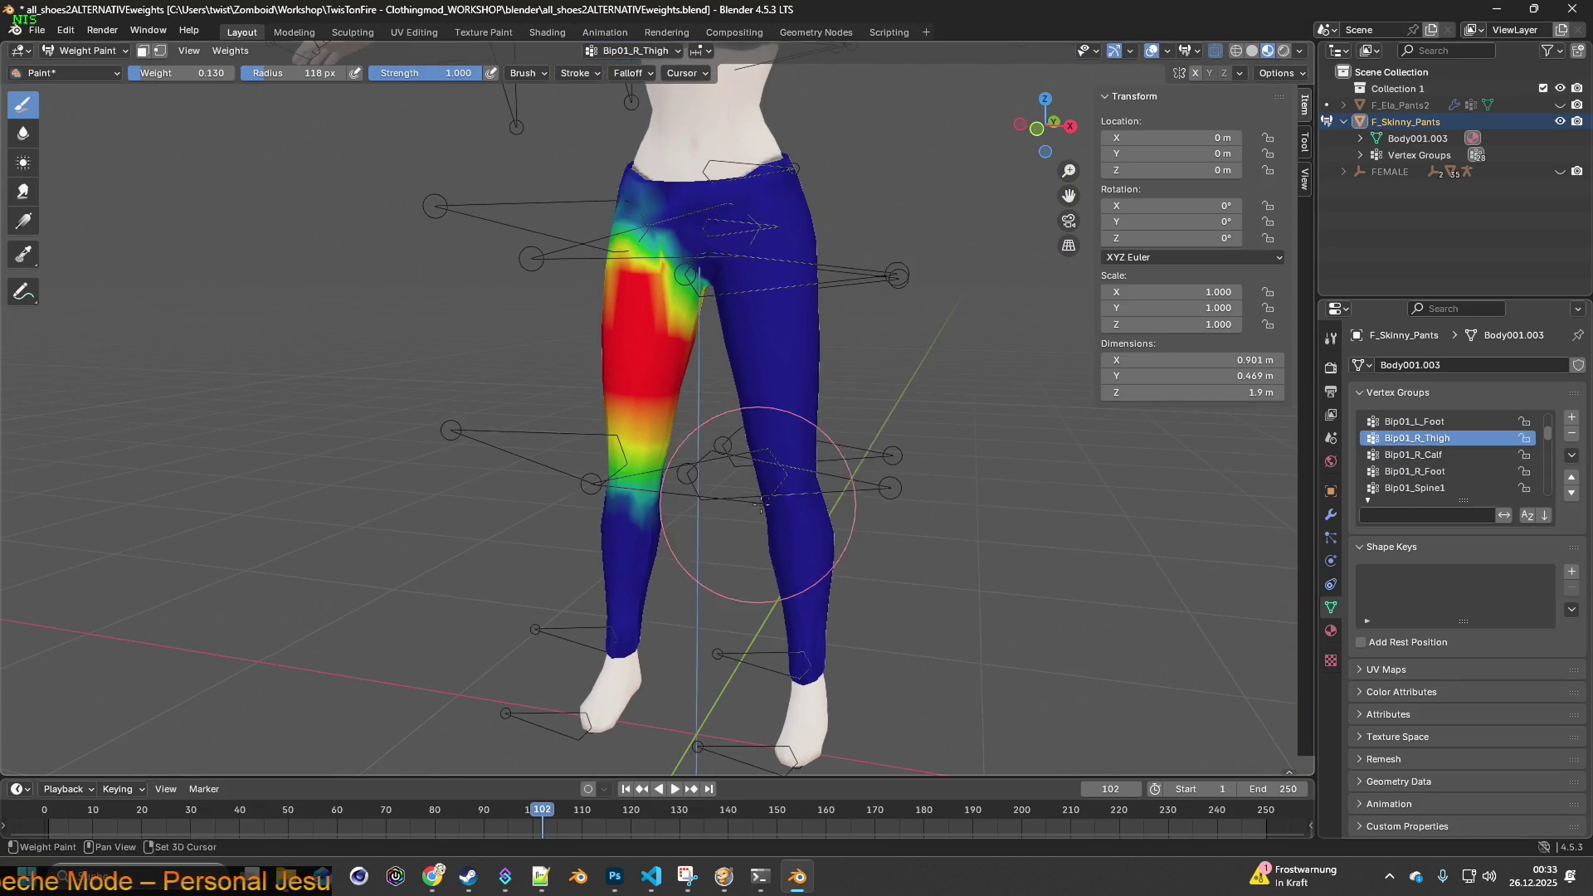
mouse_move(945, 465)
middle_mouse_down()
mouse_move(904, 447)
mouse_move(888, 415)
mouse_move(924, 391)
middle_mouse_up()
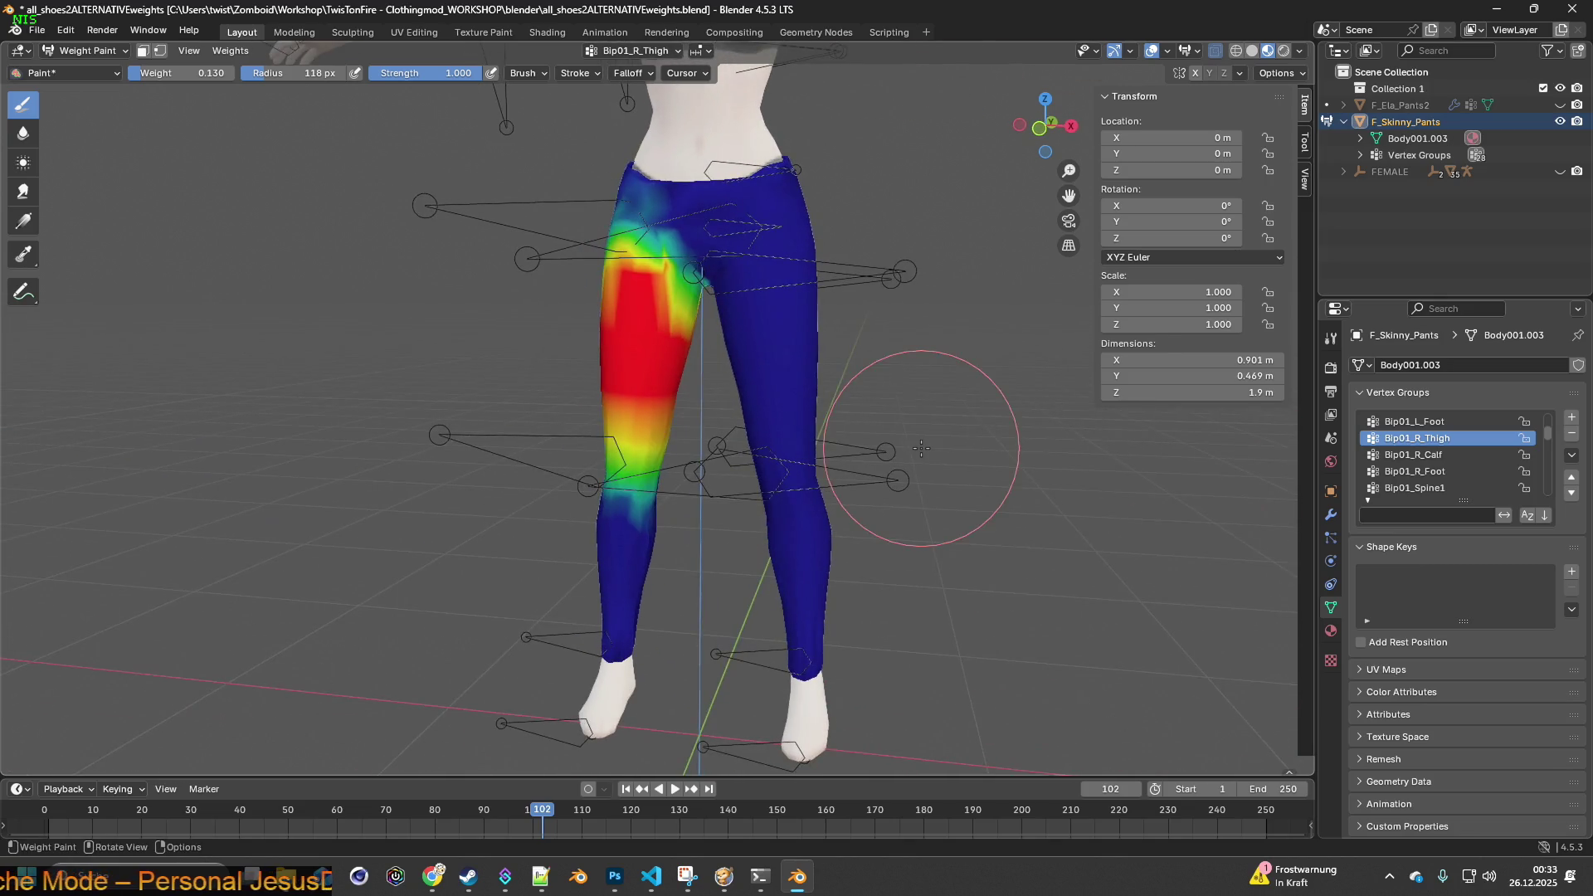
left_click(1415, 422)
mouse_move(879, 448)
middle_mouse_down()
mouse_move(813, 458)
mouse_move(929, 440)
middle_mouse_up()
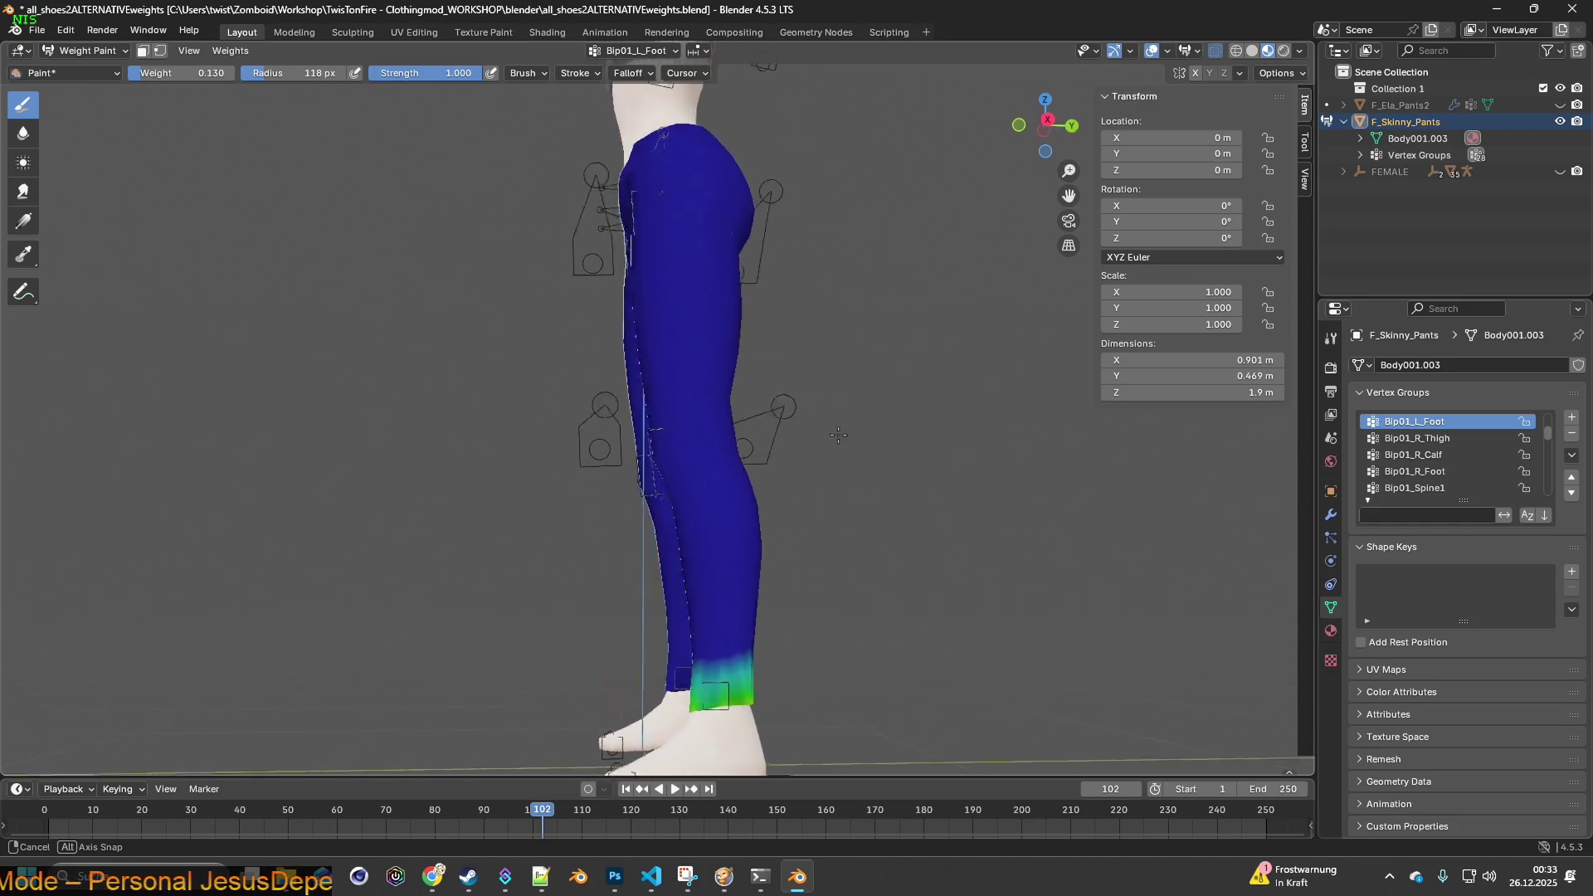
scroll(1444, 456, "up", 2)
left_click(1414, 438)
mouse_move(858, 481)
middle_mouse_down()
mouse_move(1145, 452)
mouse_move(1278, 473)
middle_mouse_up()
- Check the left thigh, Bip01_Spine and Bip01_Pelvis weights, then return the jeans to Object Mode
left_click(1414, 422)
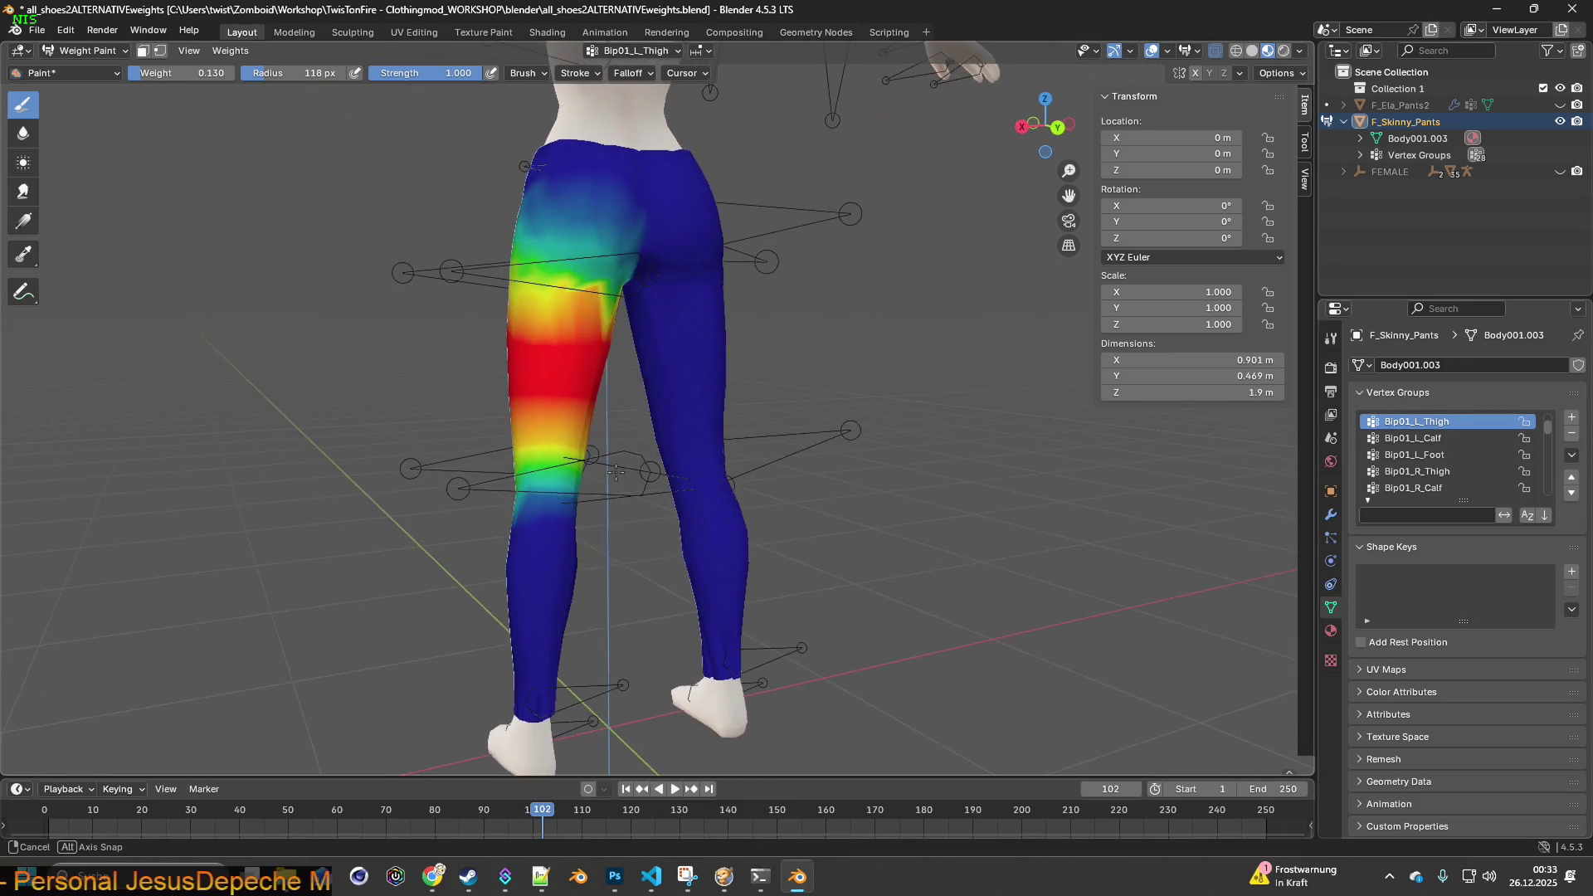
scroll(1420, 466, "up", 2)
left_click(1414, 437)
middle_click_drag(1046, 489, 974, 502)
left_click(1426, 422)
mouse_move(1068, 460)
middle_mouse_down()
mouse_move(985, 444)
mouse_move(1012, 497)
mouse_move(696, 394)
mouse_move(1029, 415)
middle_mouse_up()
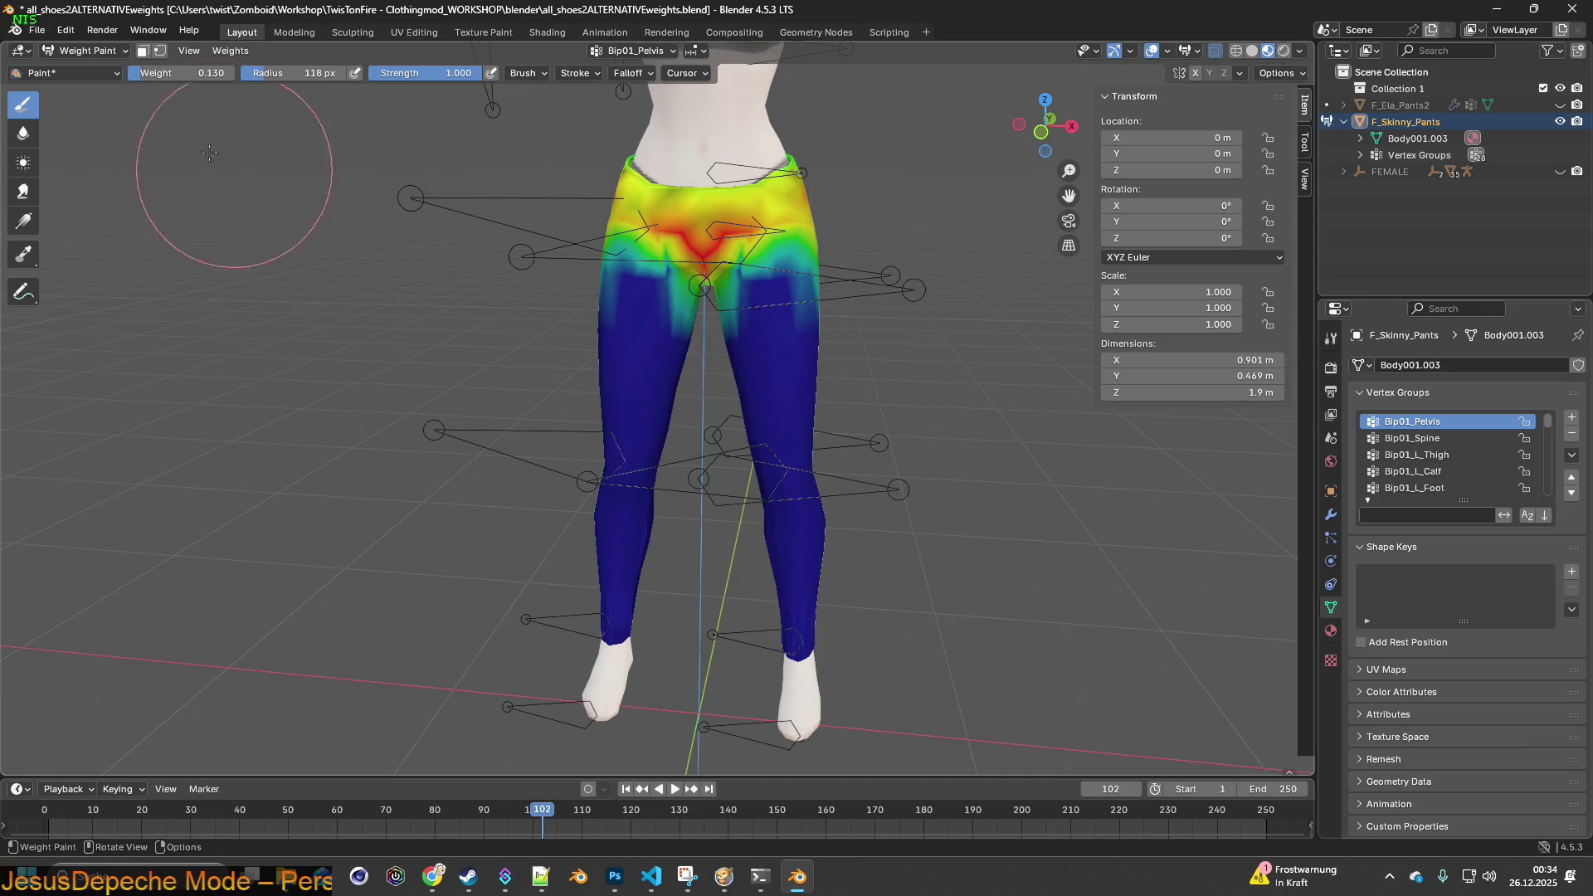
left_click(92, 53)
left_click(116, 74)
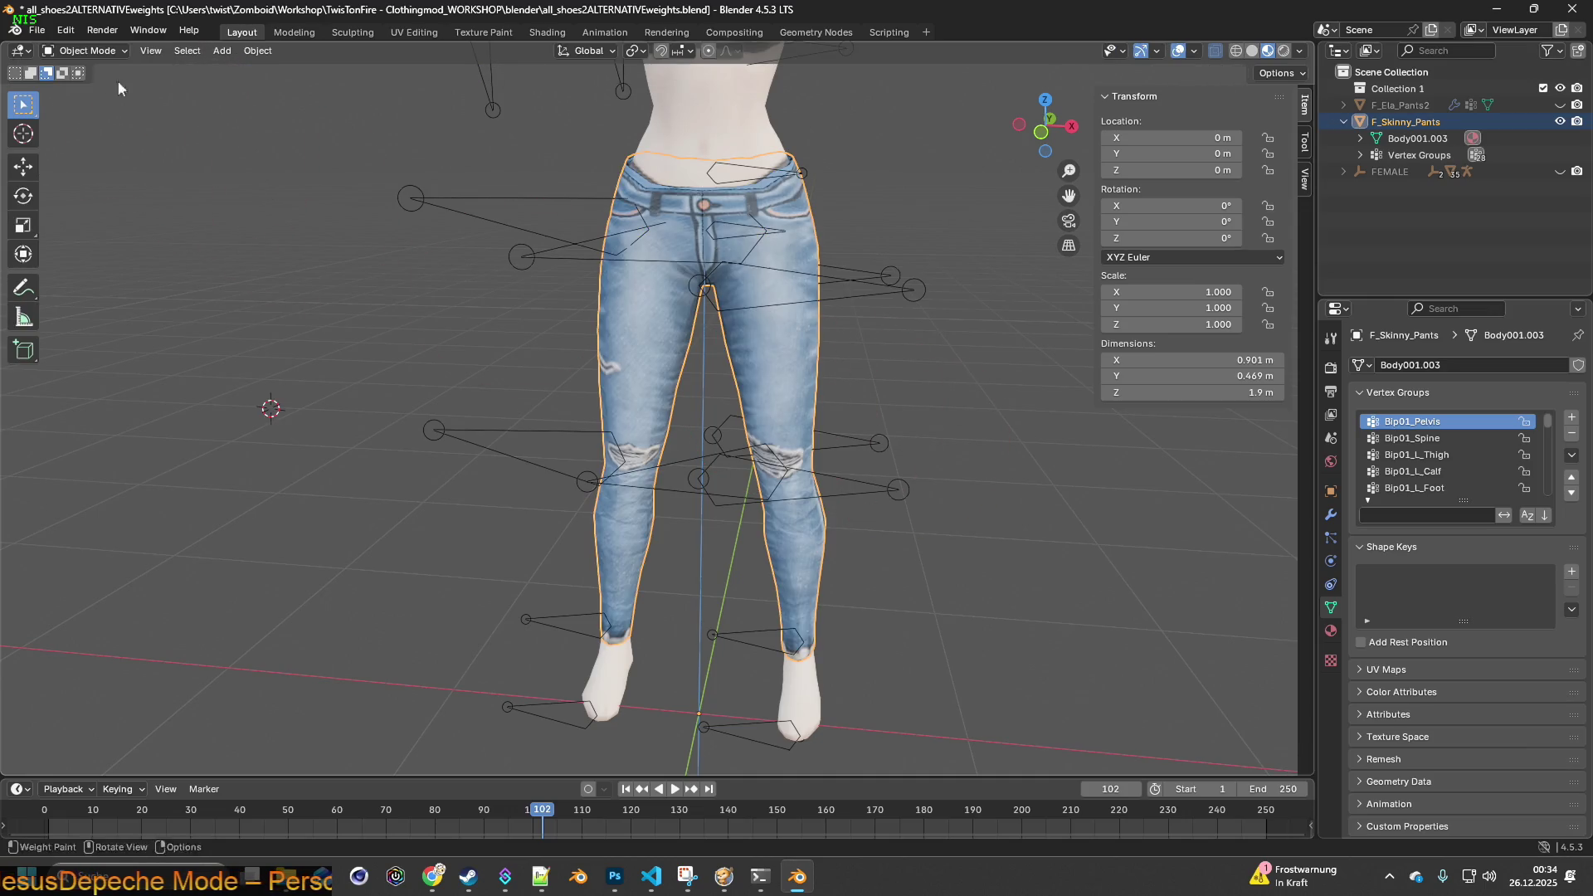
- Parent the jeans to the Bip01 armature using Armature Deform with Empty Groups
left_click(798, 237)
left_click(800, 270)
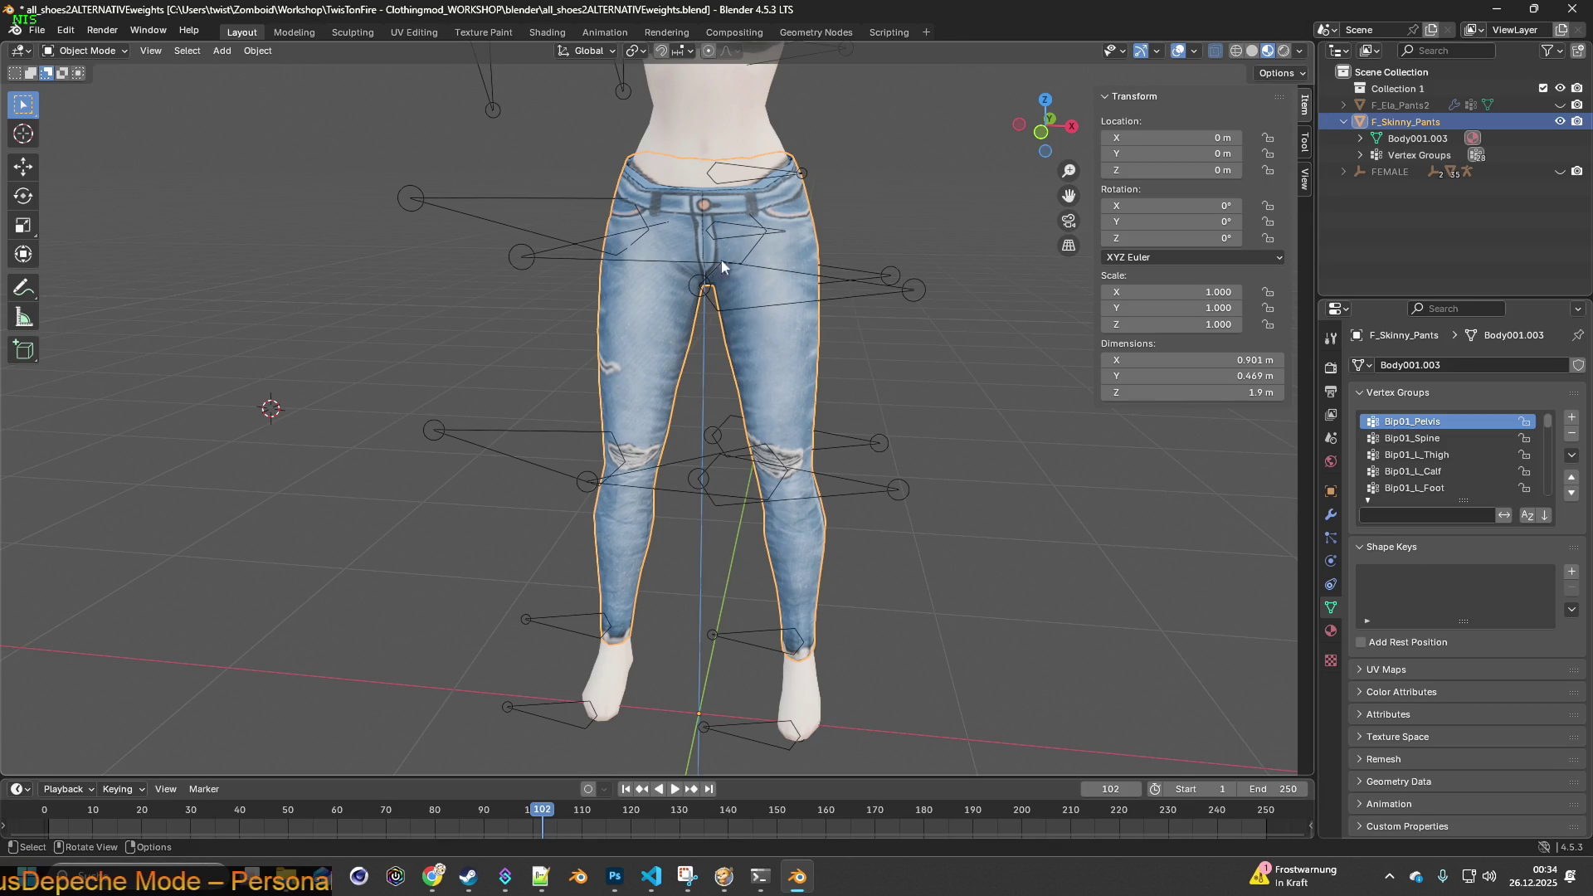
left_click(529, 221, "shift")
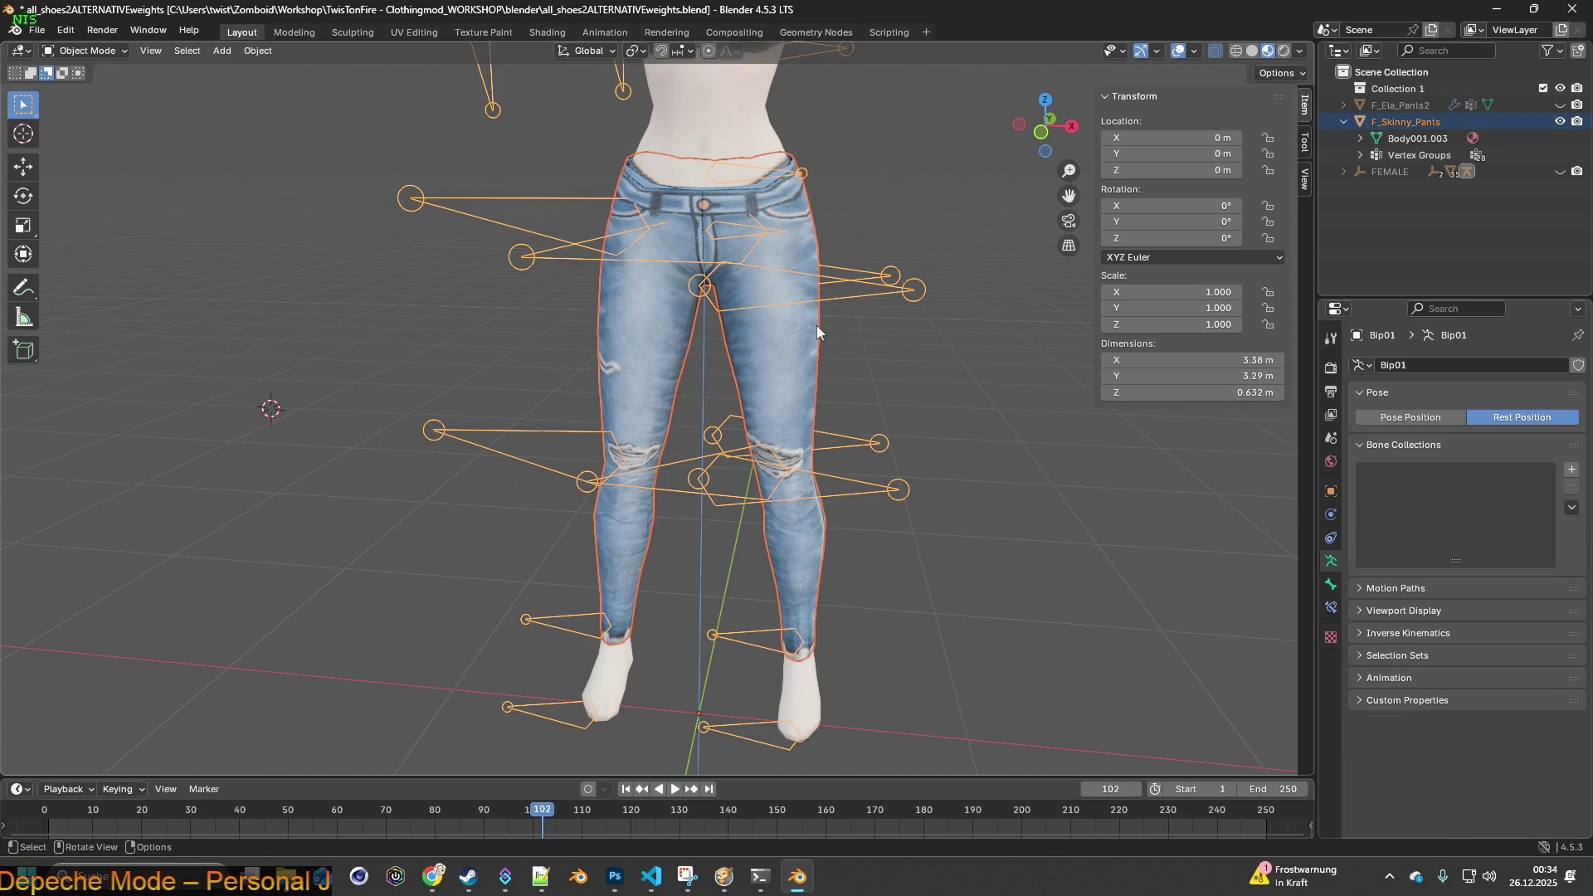
key("ctrl+p")
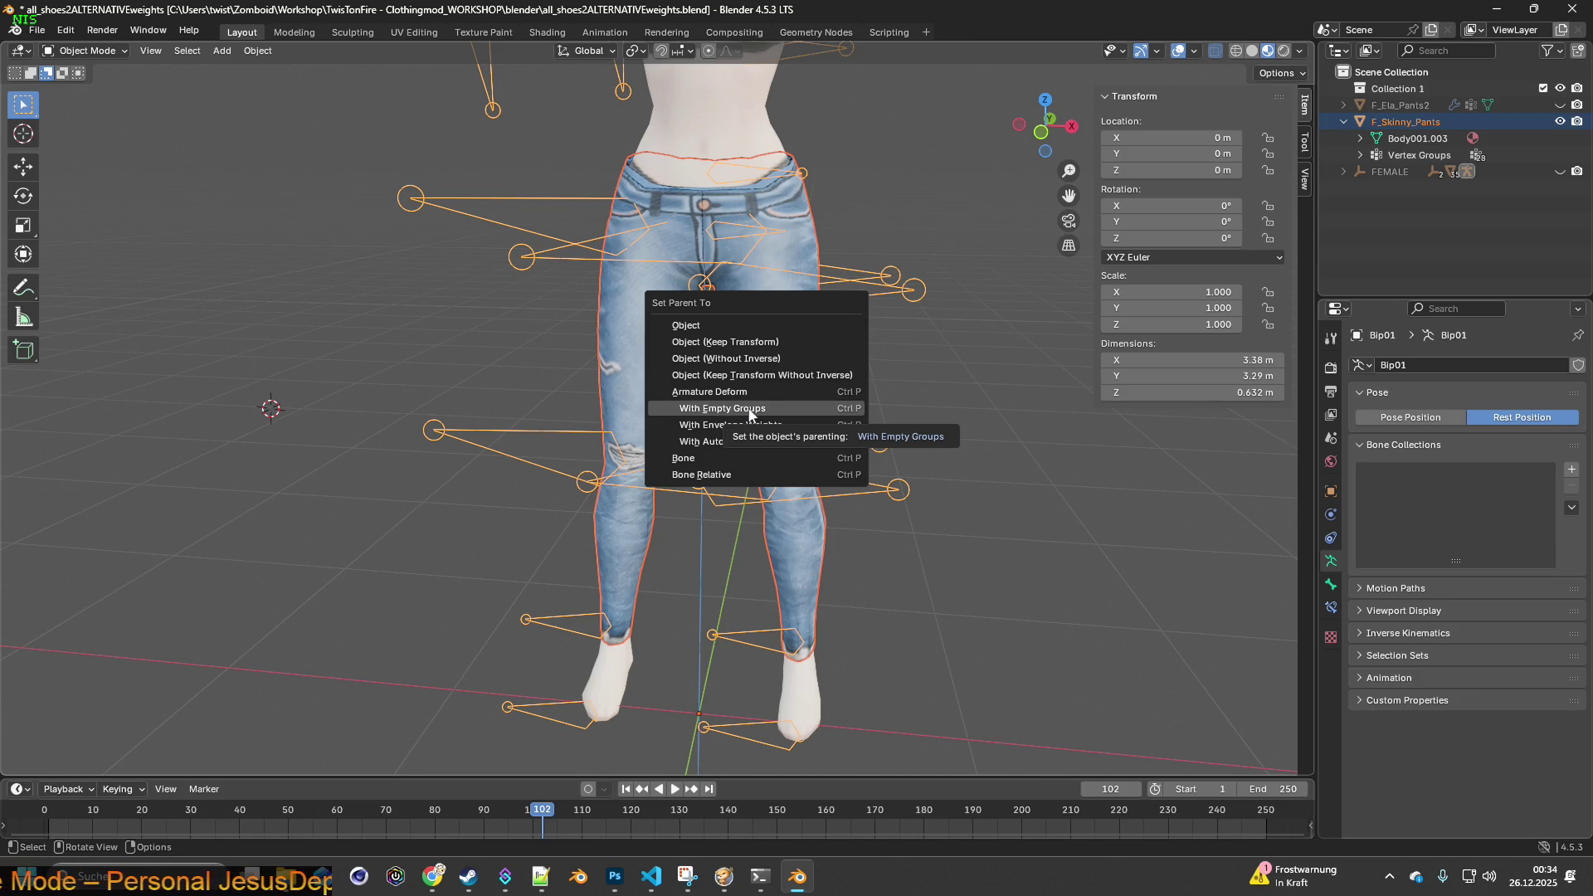
left_click(749, 411)
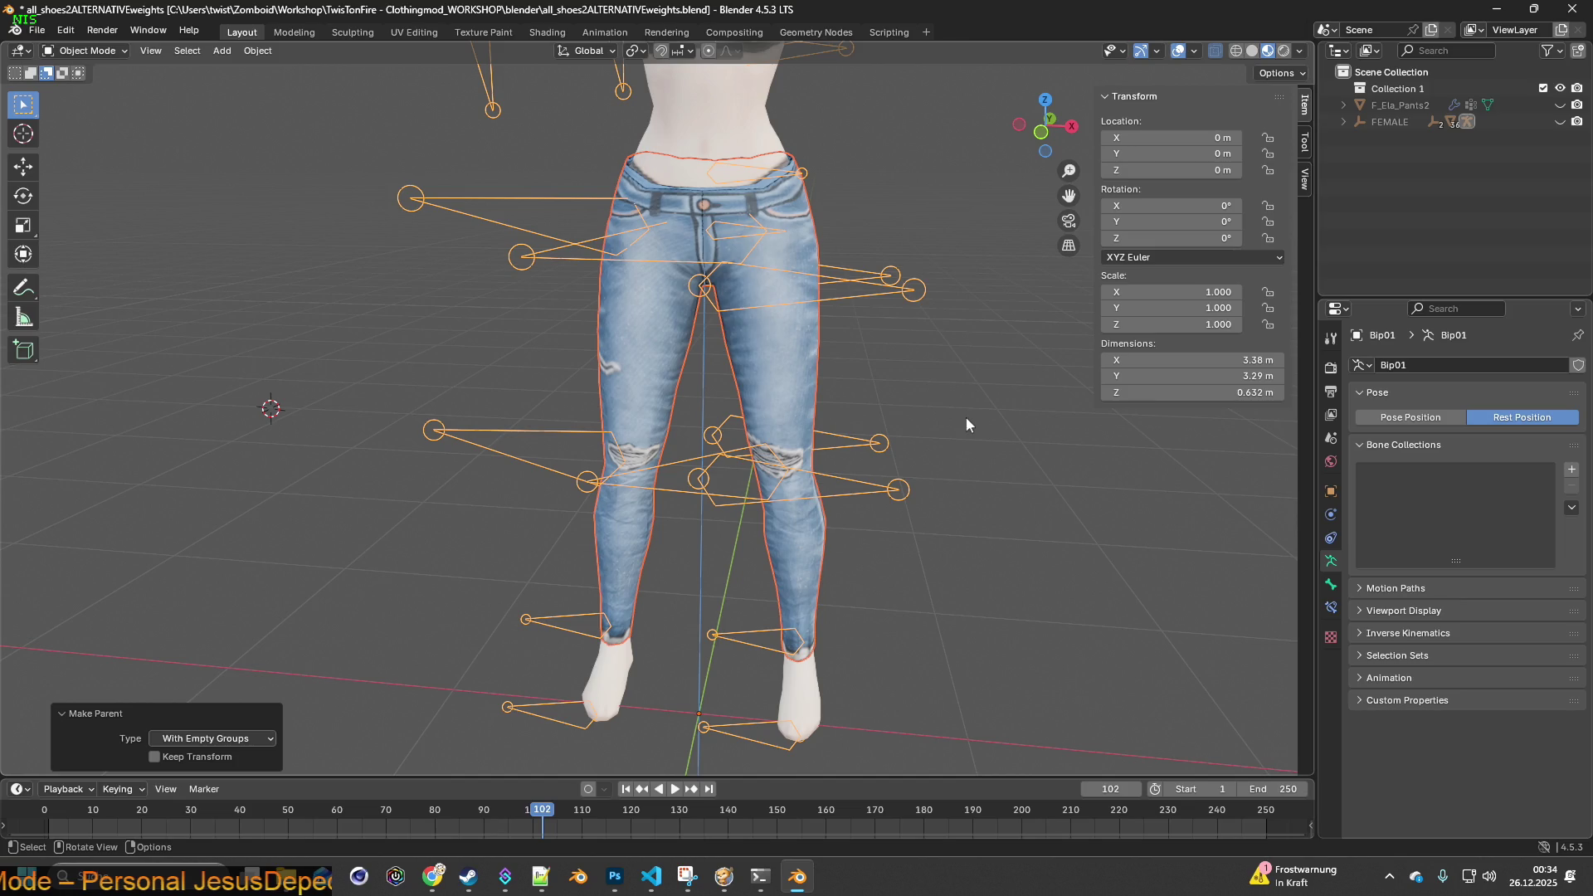
- Confirm in the outliner that the jeans now sit under the FEMALE armature hierarchy
middle_click_drag(969, 417, 1002, 406)
middle_click_drag(973, 389, 987, 357)
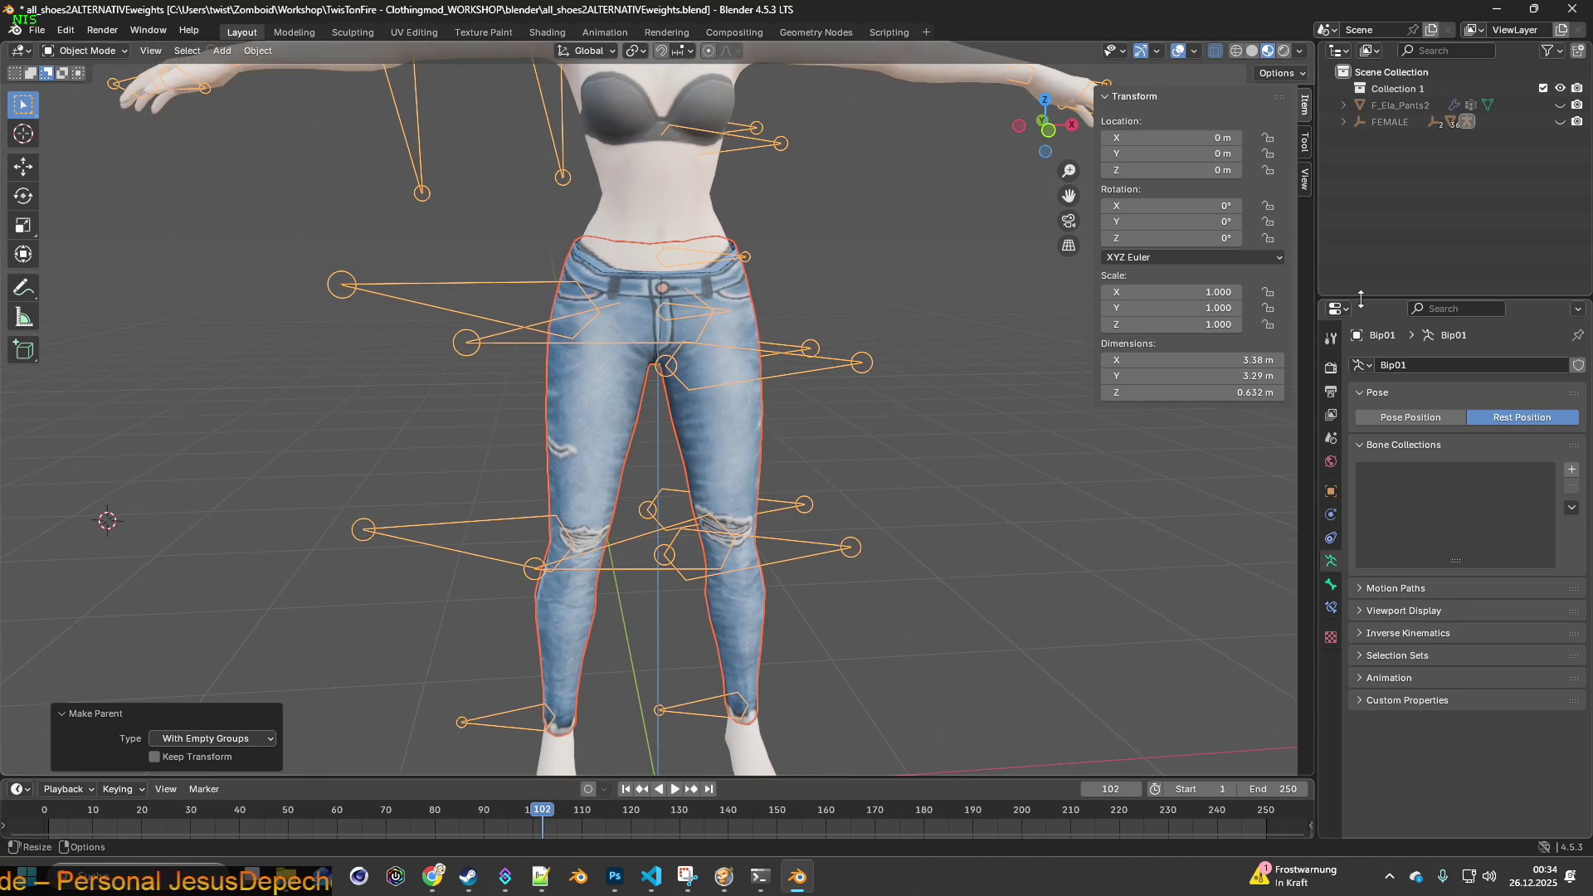
left_click(1343, 121)
scroll(1377, 191, "down", 3)
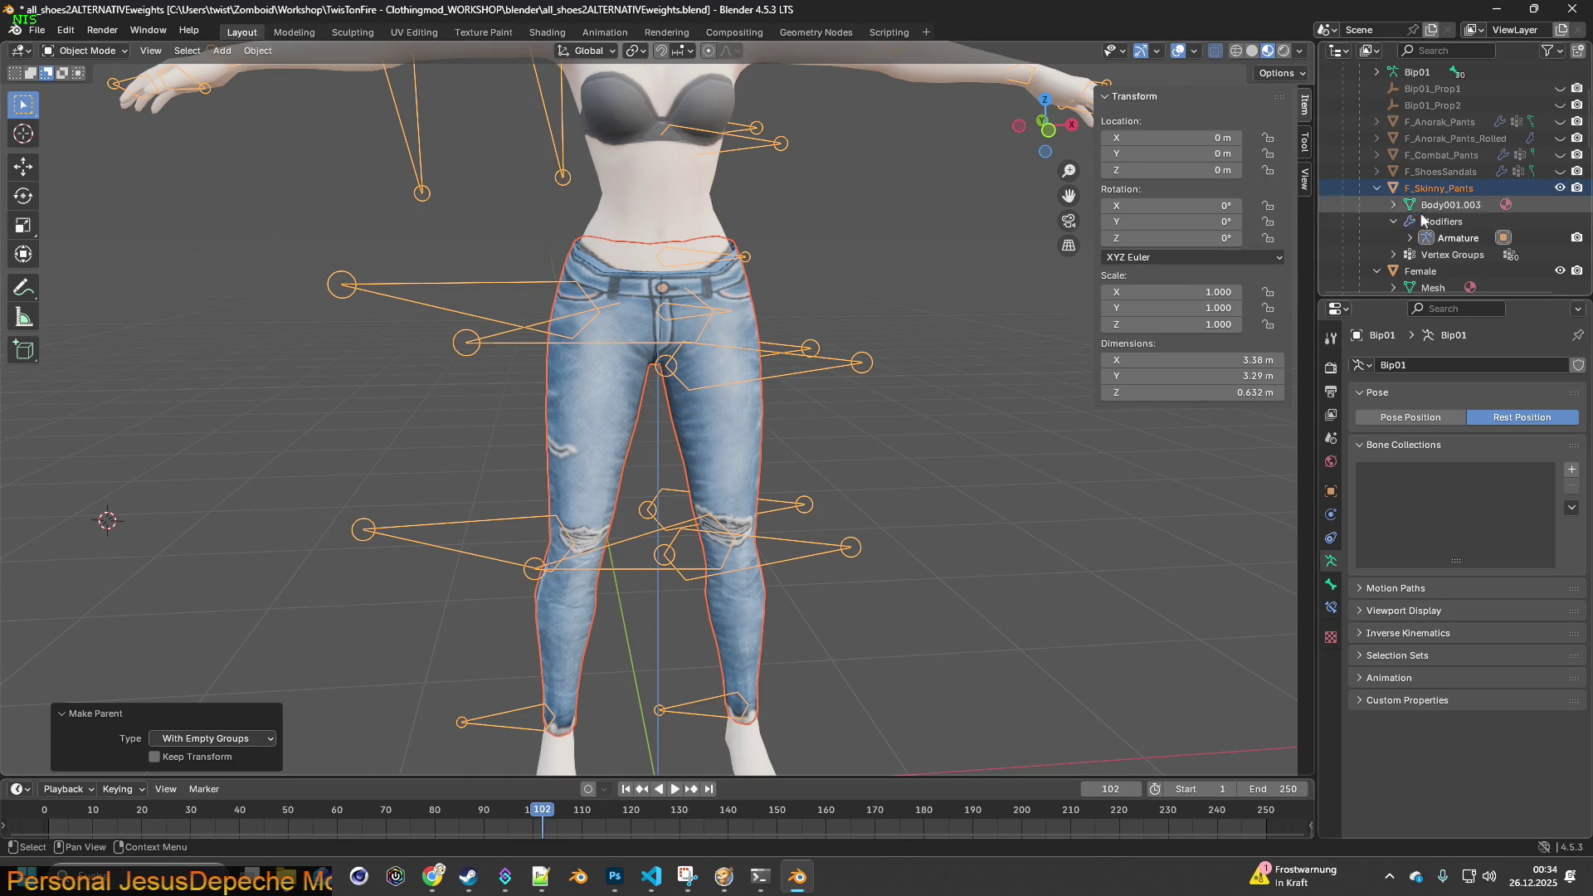
scroll(1457, 217, "down", 2)
scroll(964, 260, "down", 4)
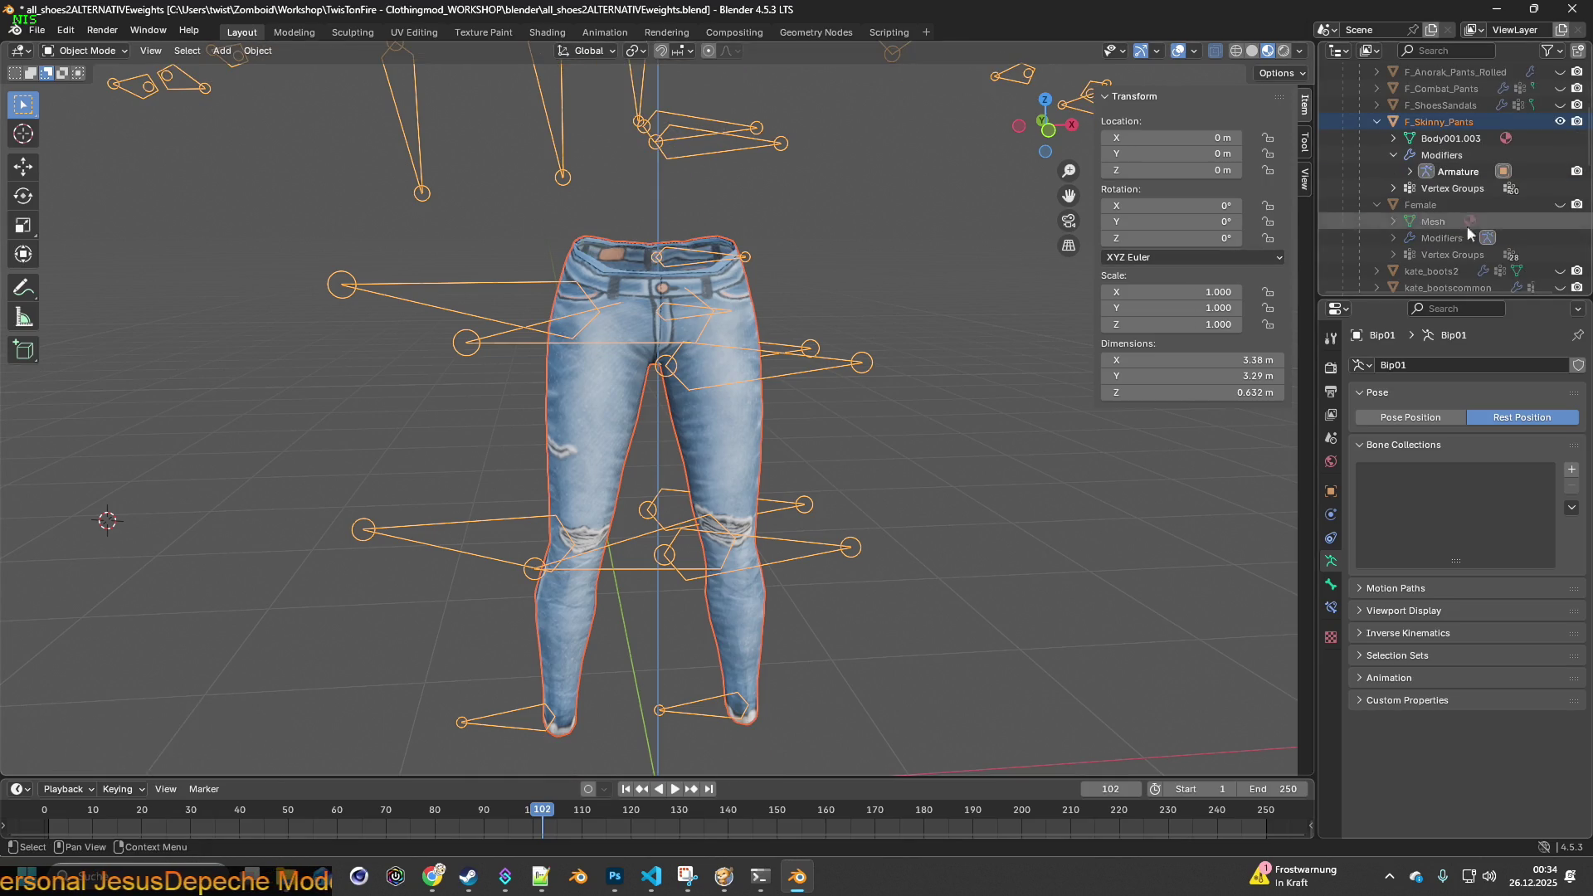
left_click(903, 318)
middle_click_drag(903, 319, 945, 300)
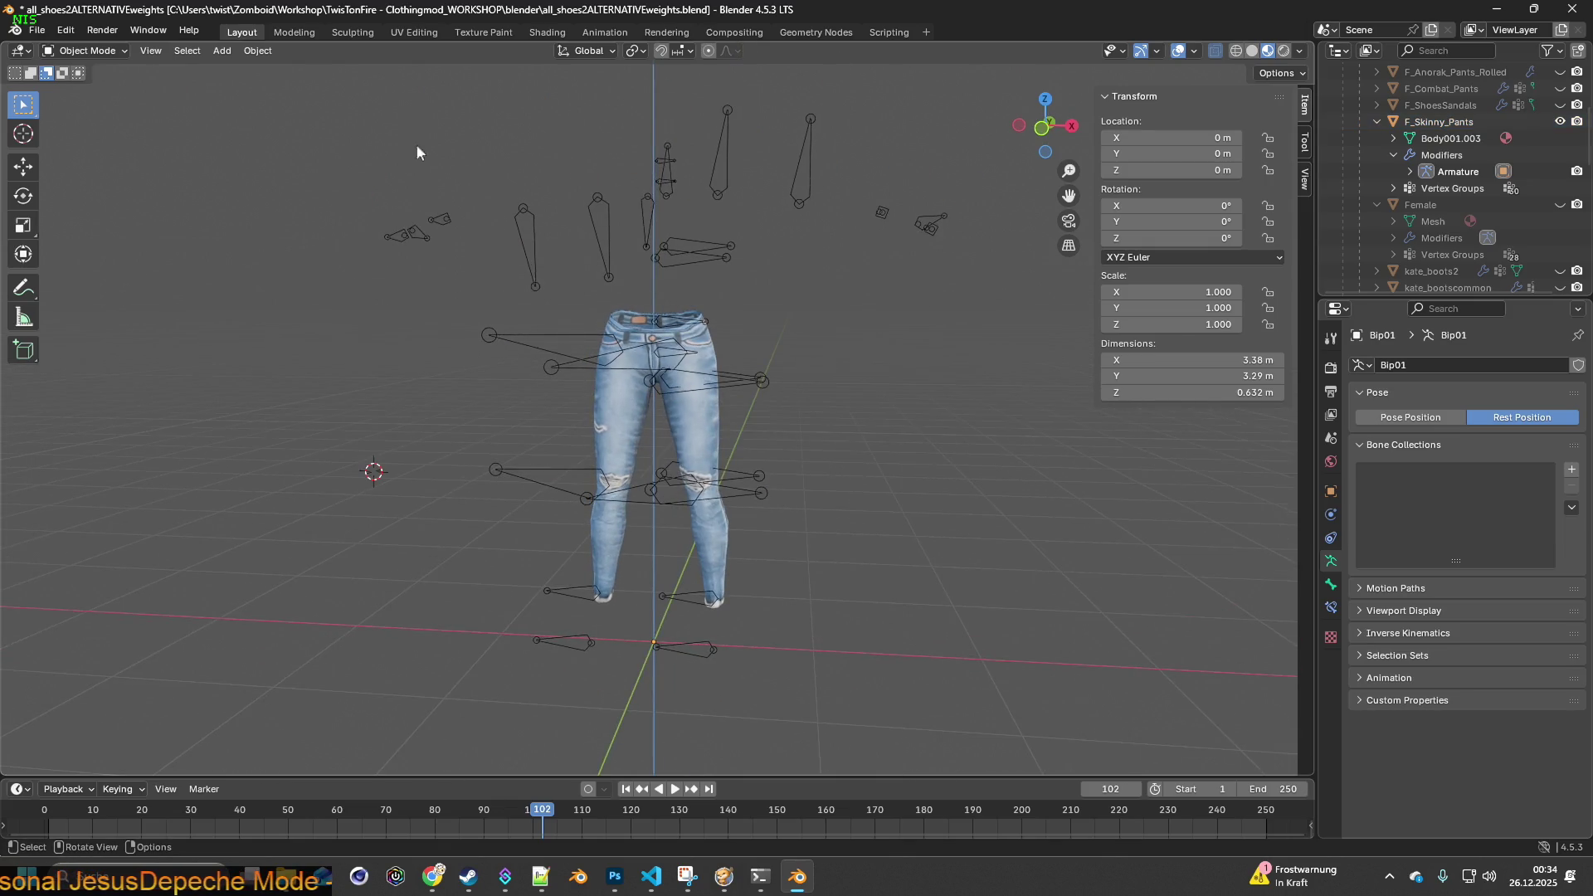
- Select the skinny jeans and start an FBX export
left_click(122, 53)
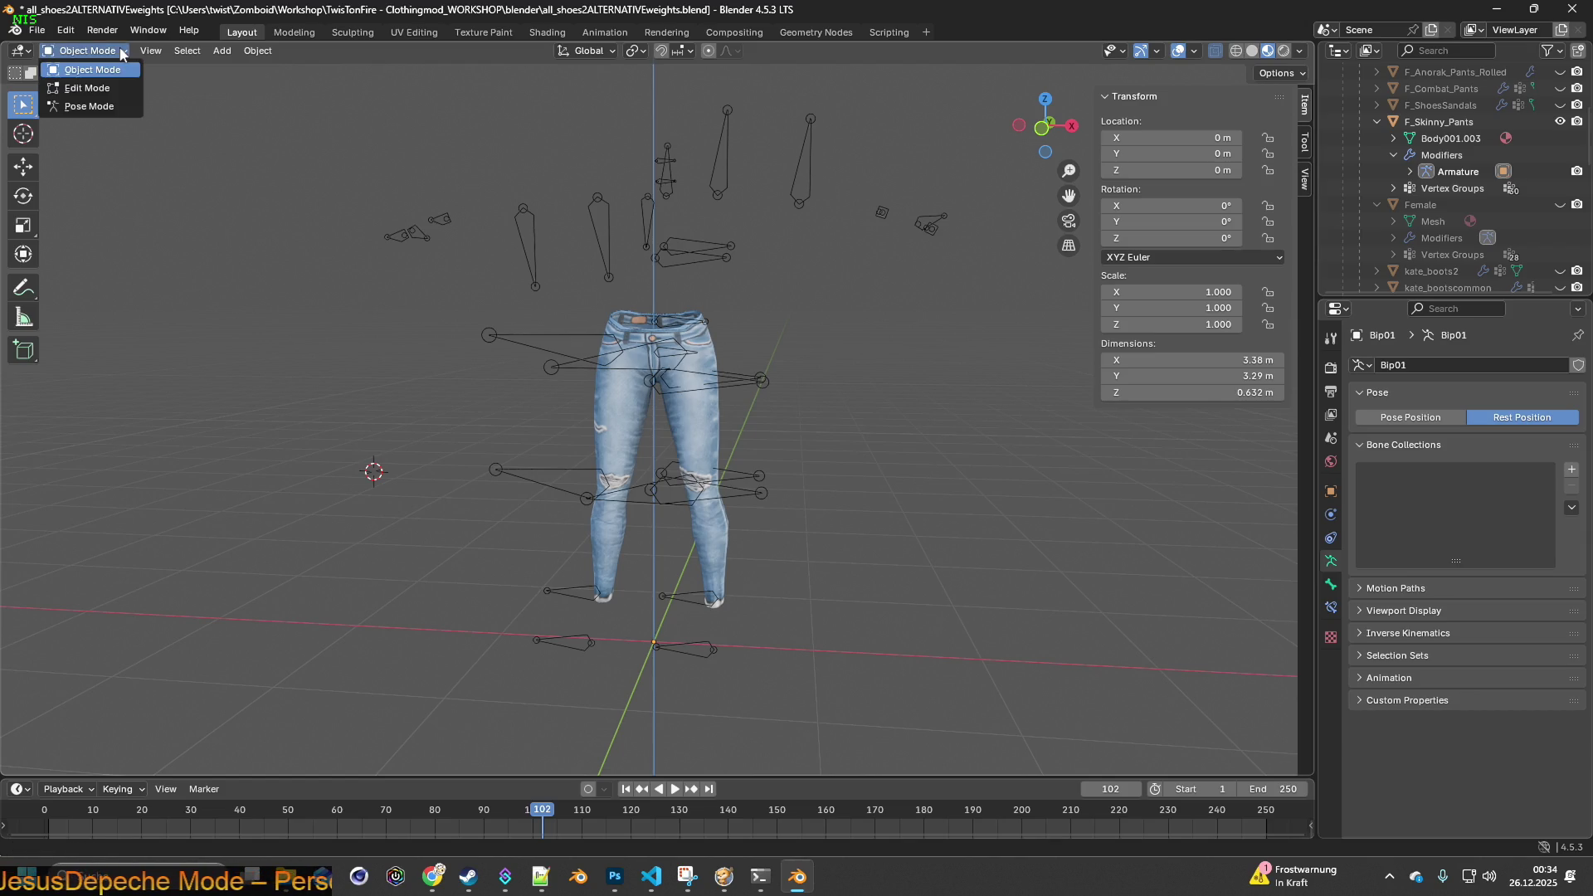
left_click(122, 54)
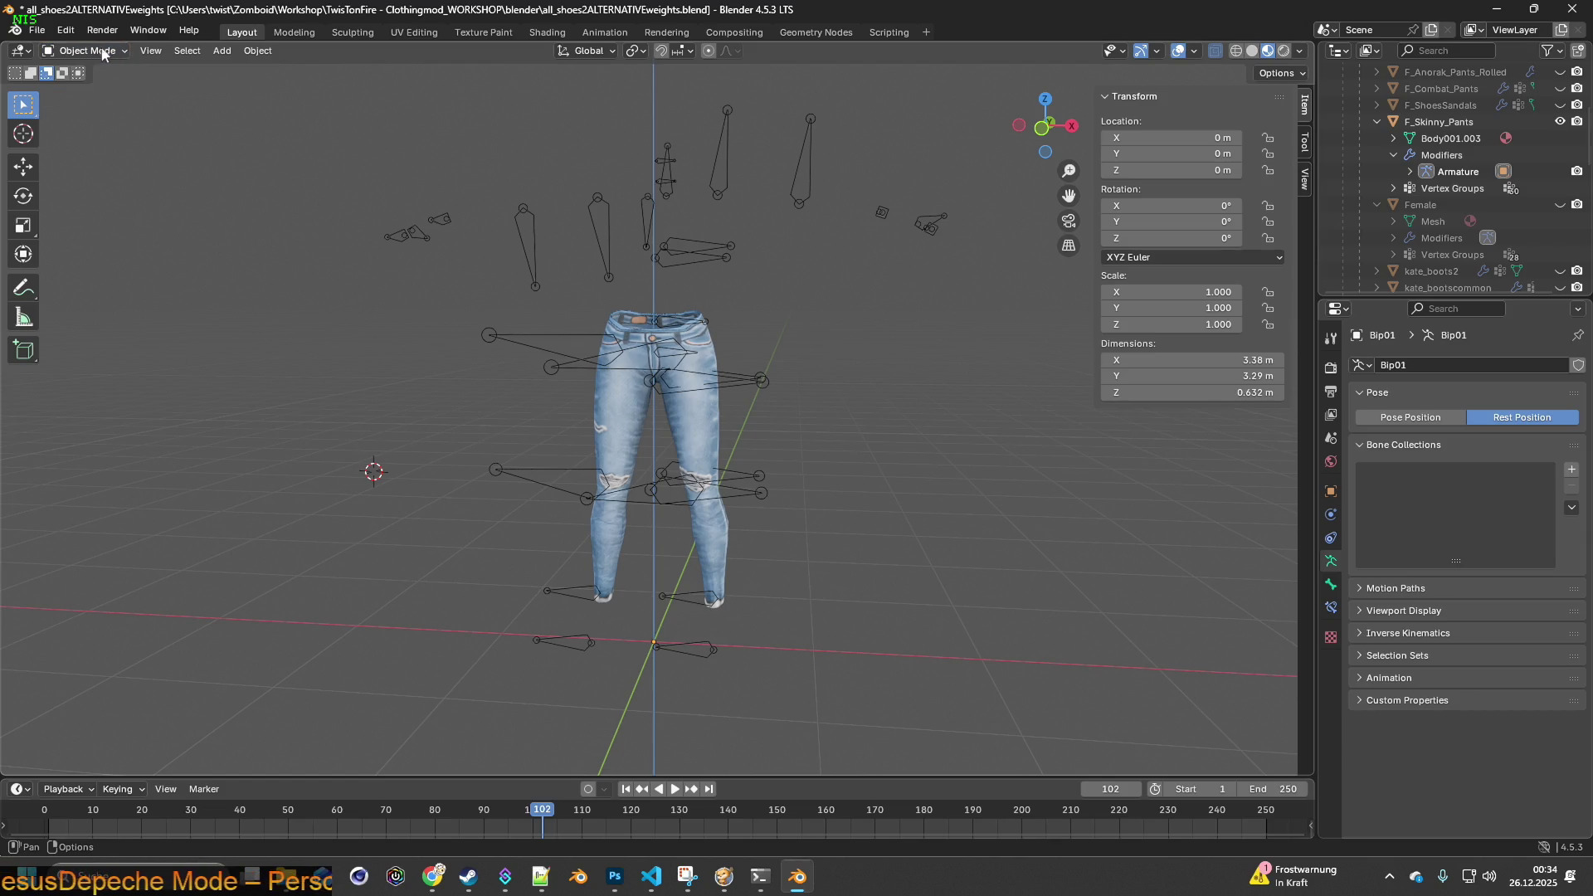
left_click(714, 345)
left_click(37, 30)
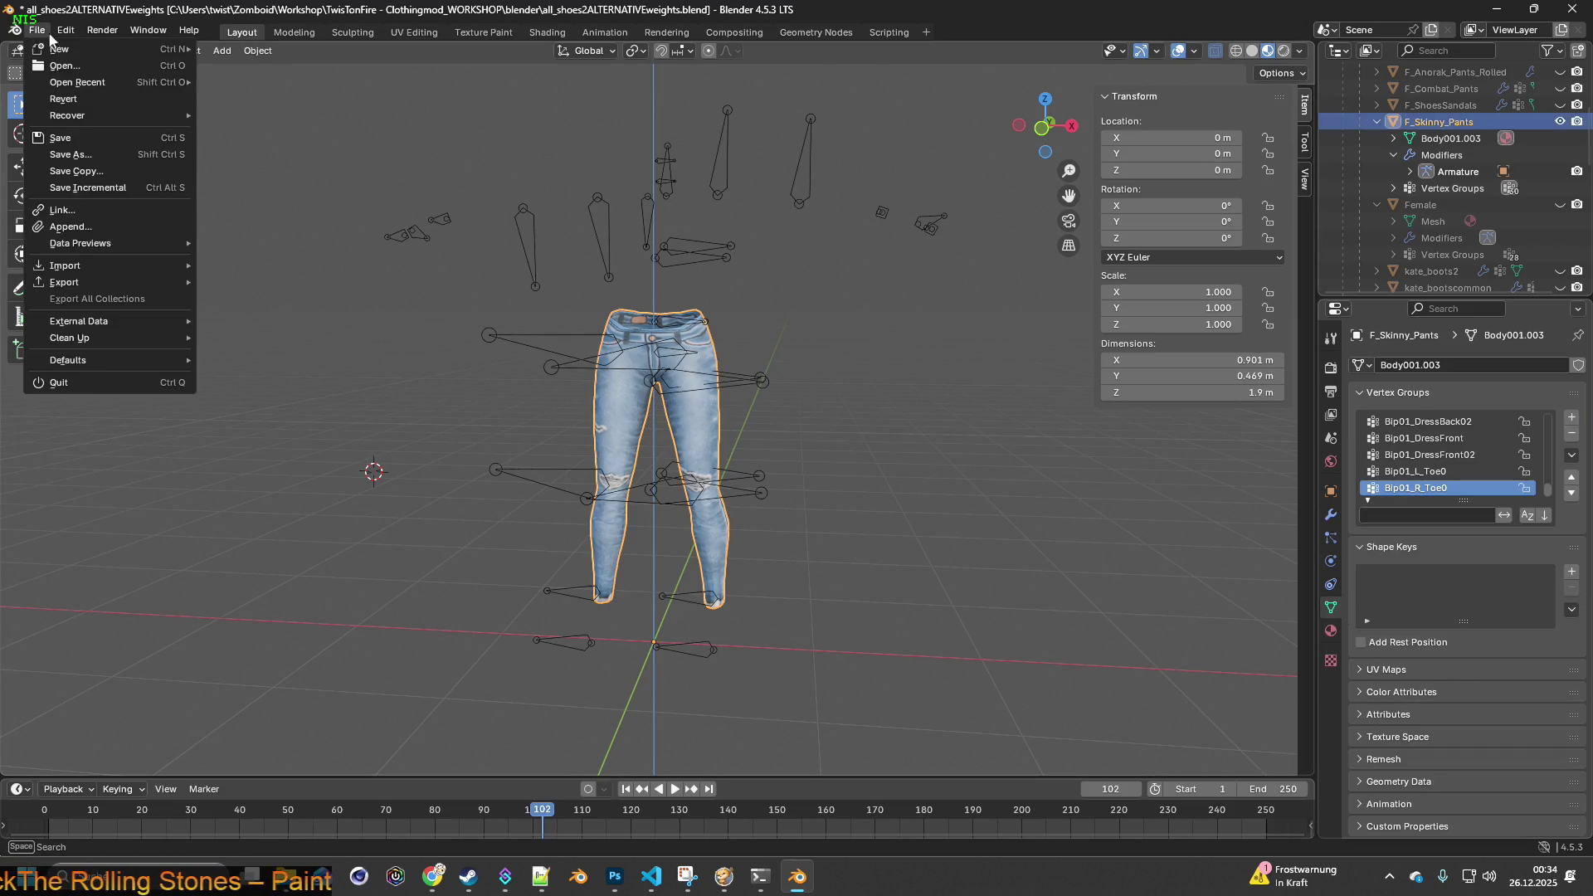
mouse_move(93, 280)
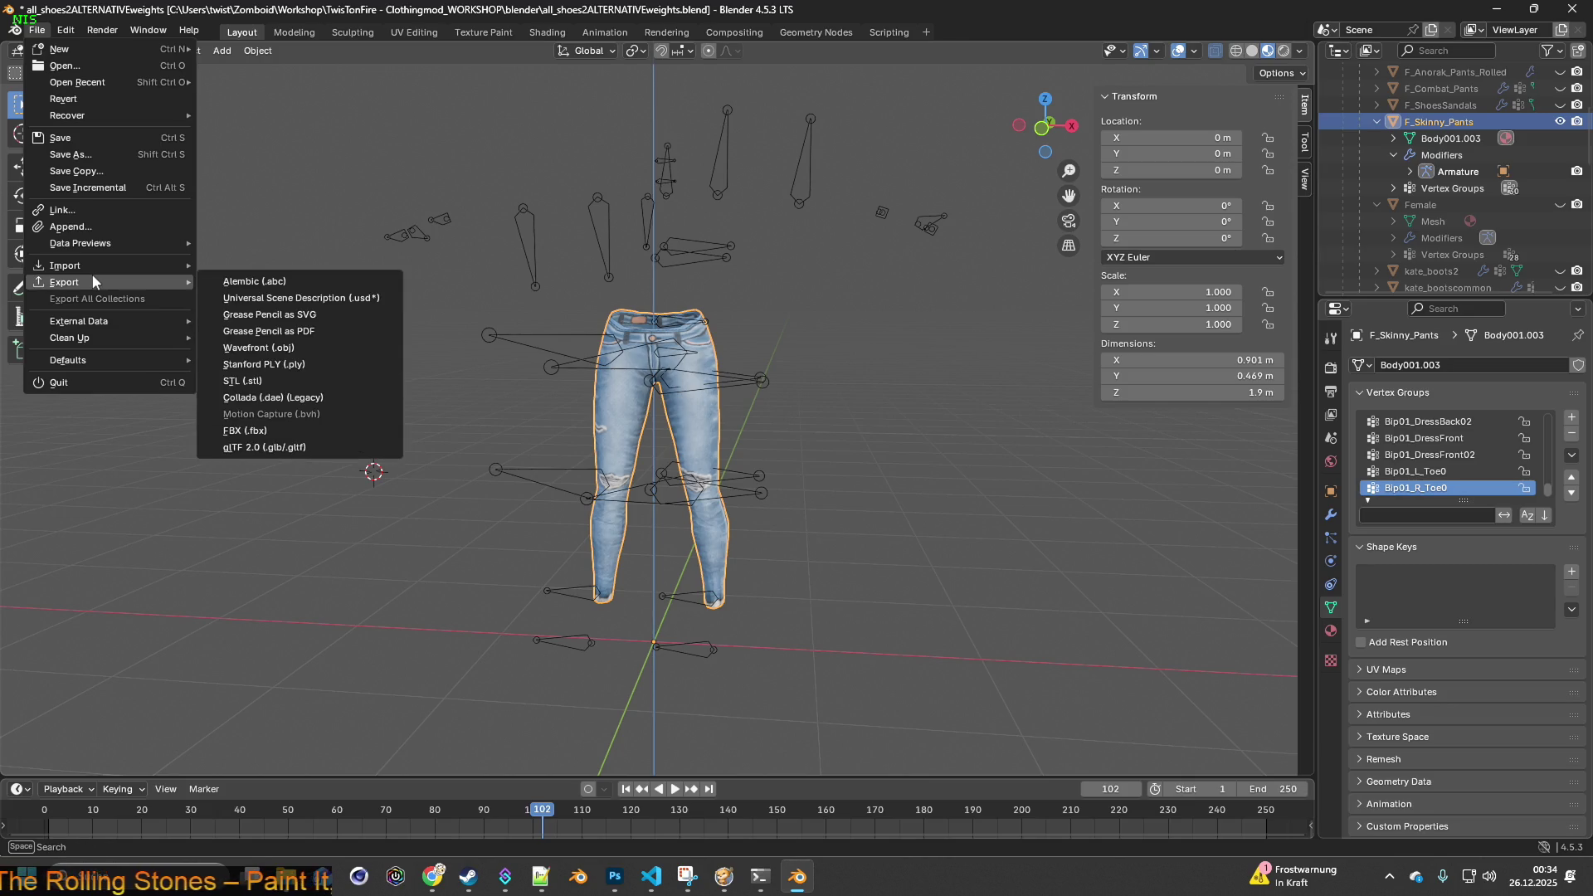
left_click(286, 432)
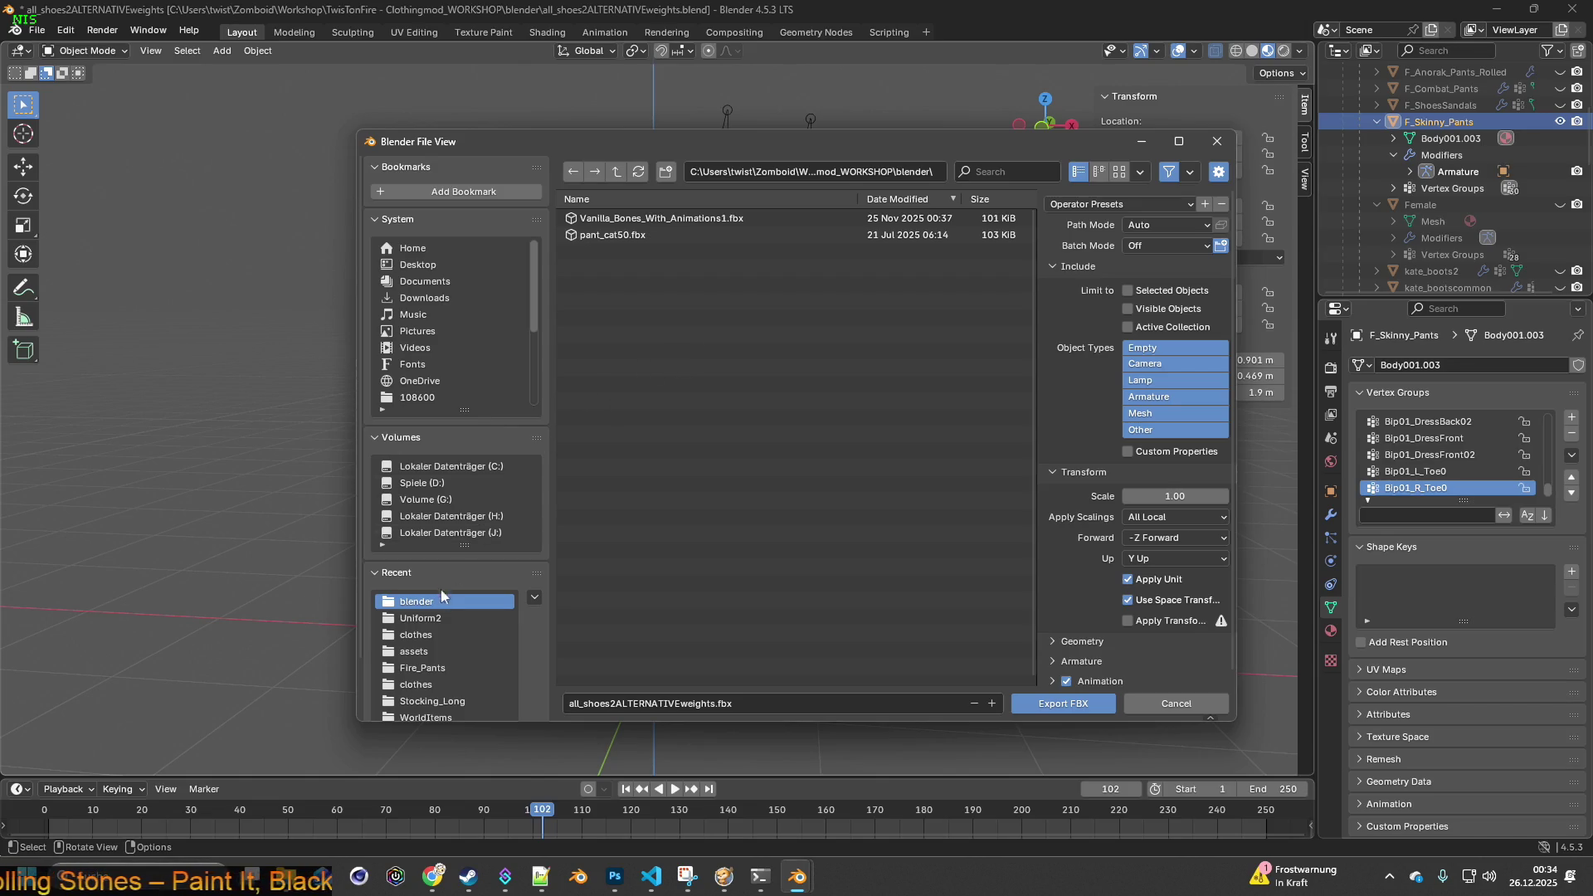
- Export to the clothes folder as F_Skinny_Pants.fbx using the scale 0.10 preset
left_click(435, 633)
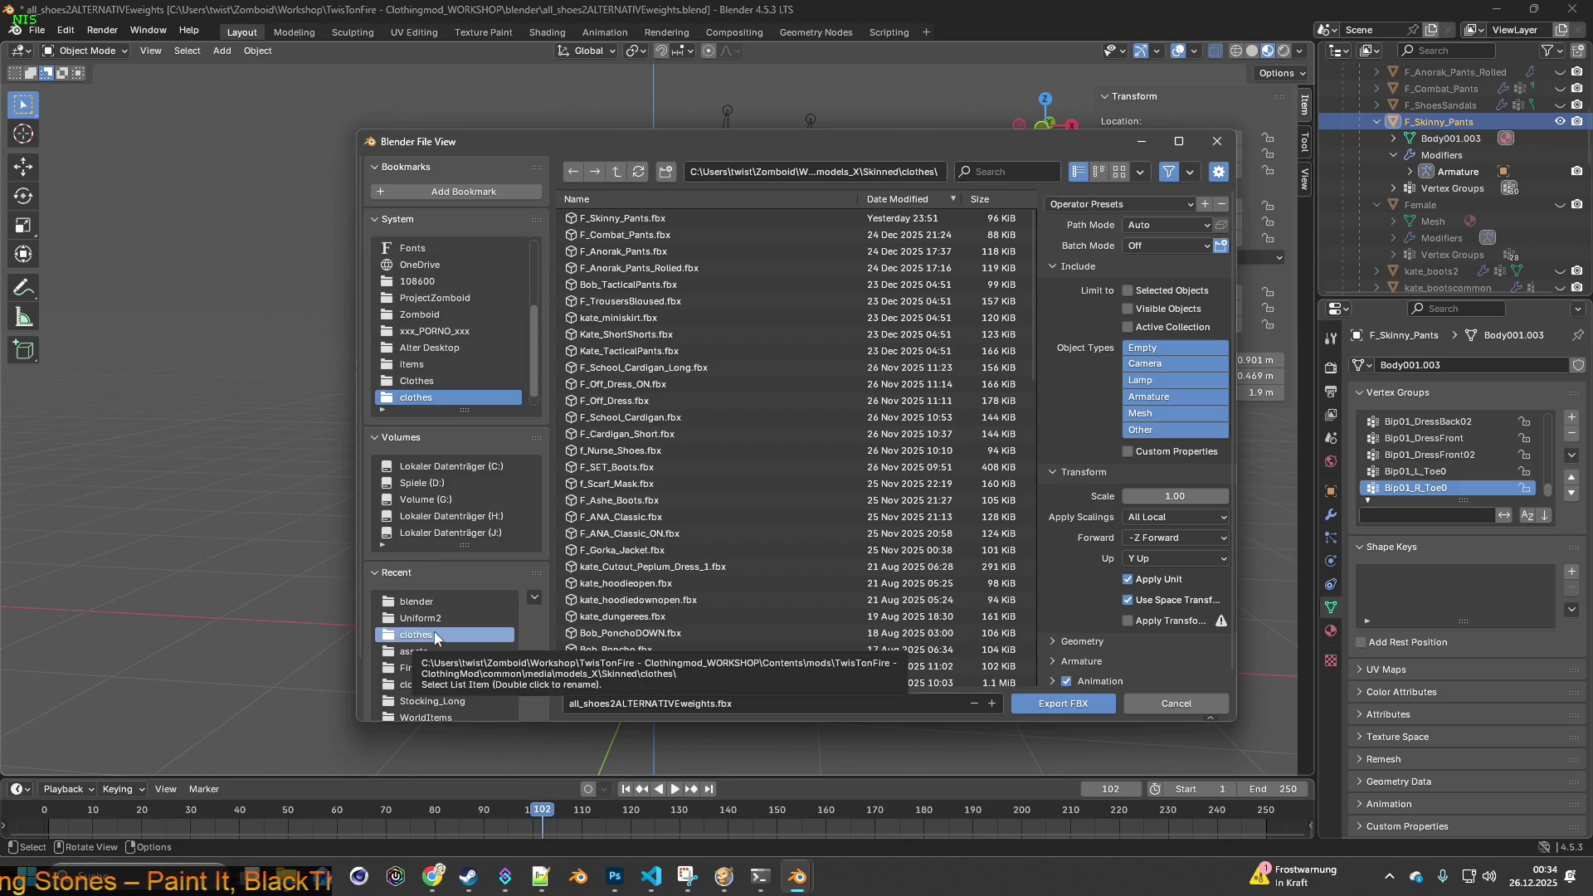
left_click(631, 218)
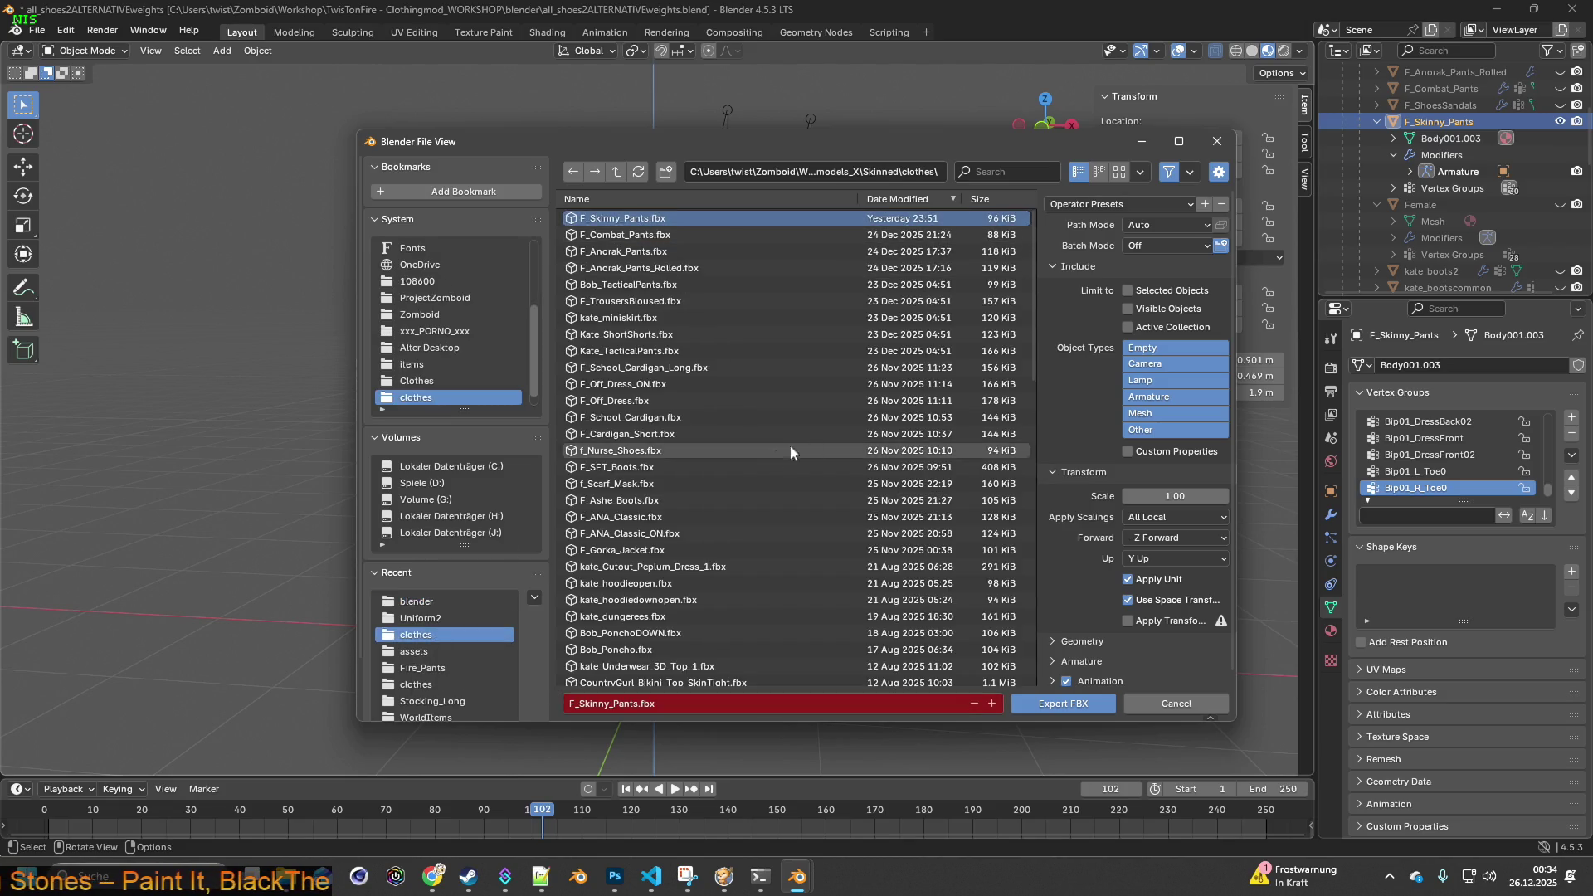
left_click(1103, 204)
left_click(1093, 244)
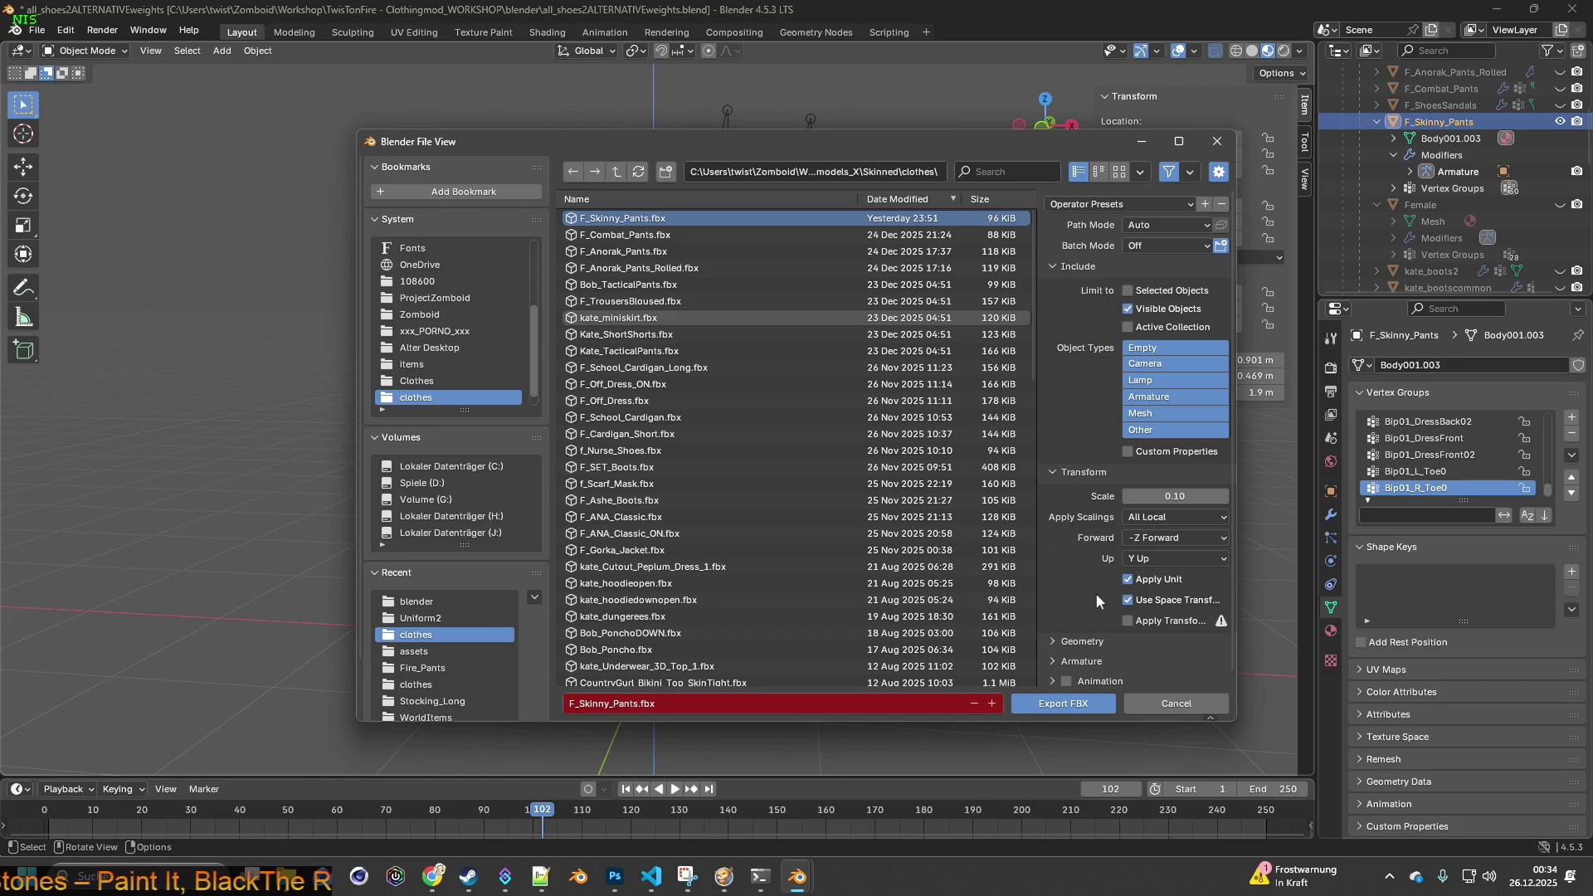
left_click(1063, 704)
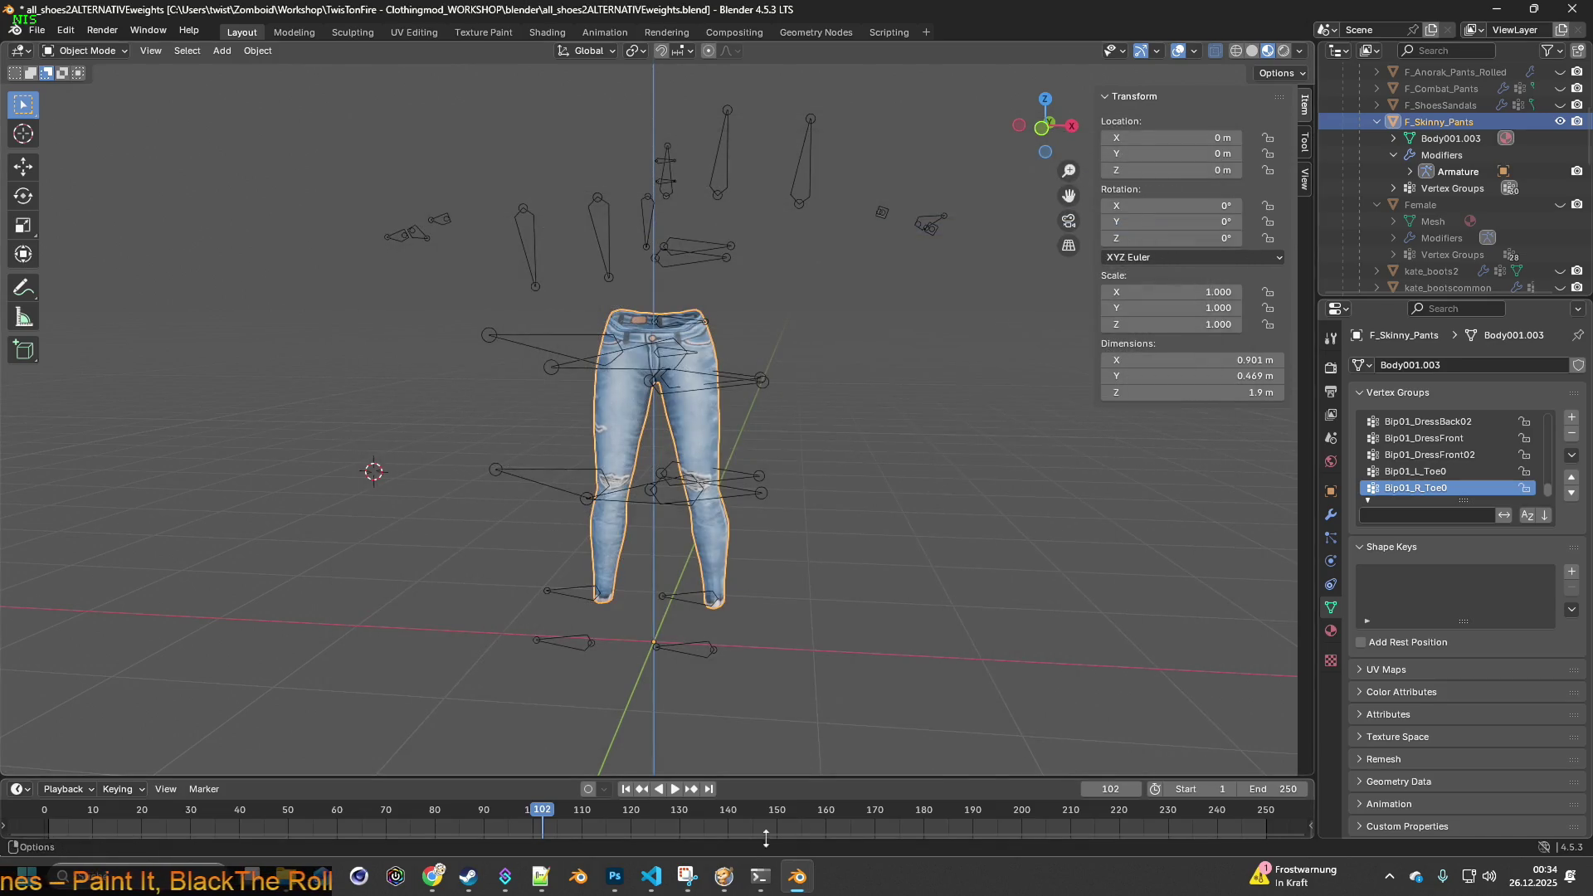
left_click(724, 876)
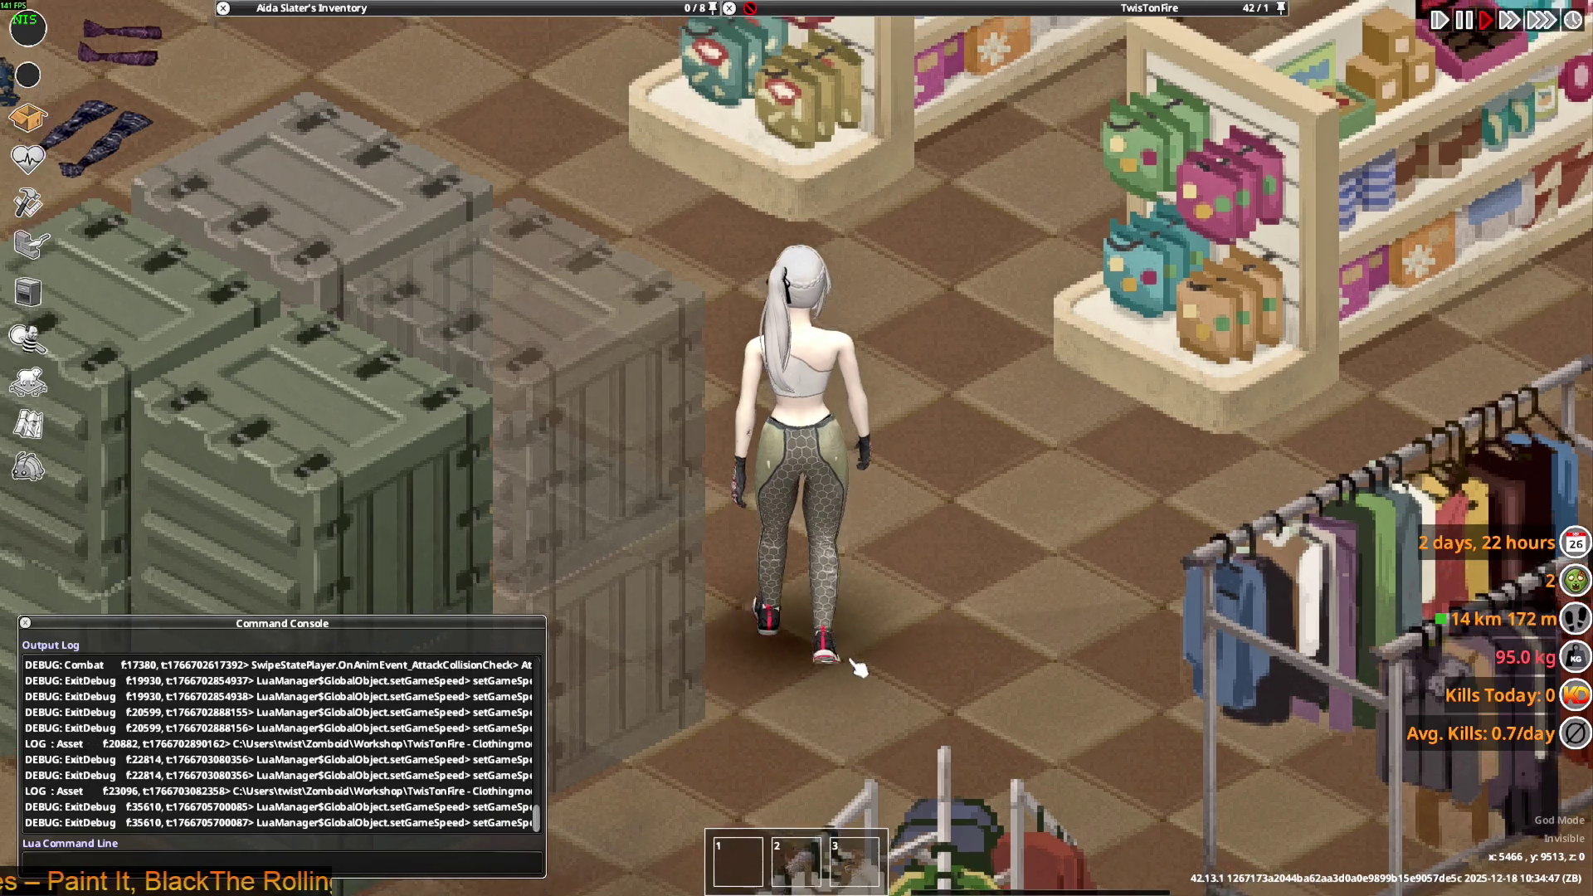
- Walk the character north and right through the store, then sneak toward the crates
key("w")
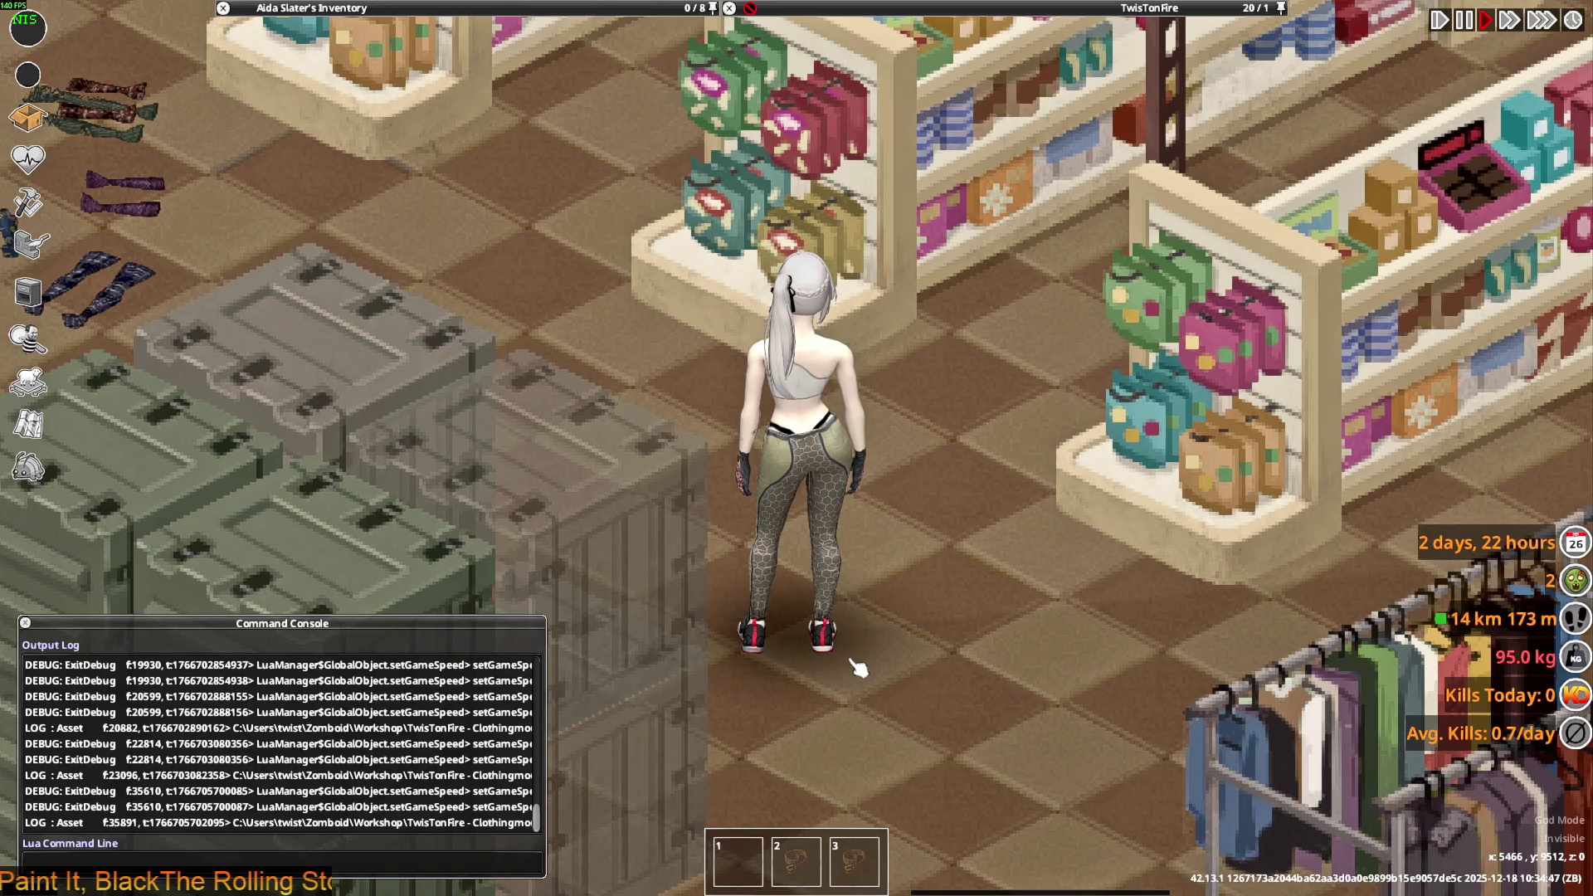
key("a")
key("a")
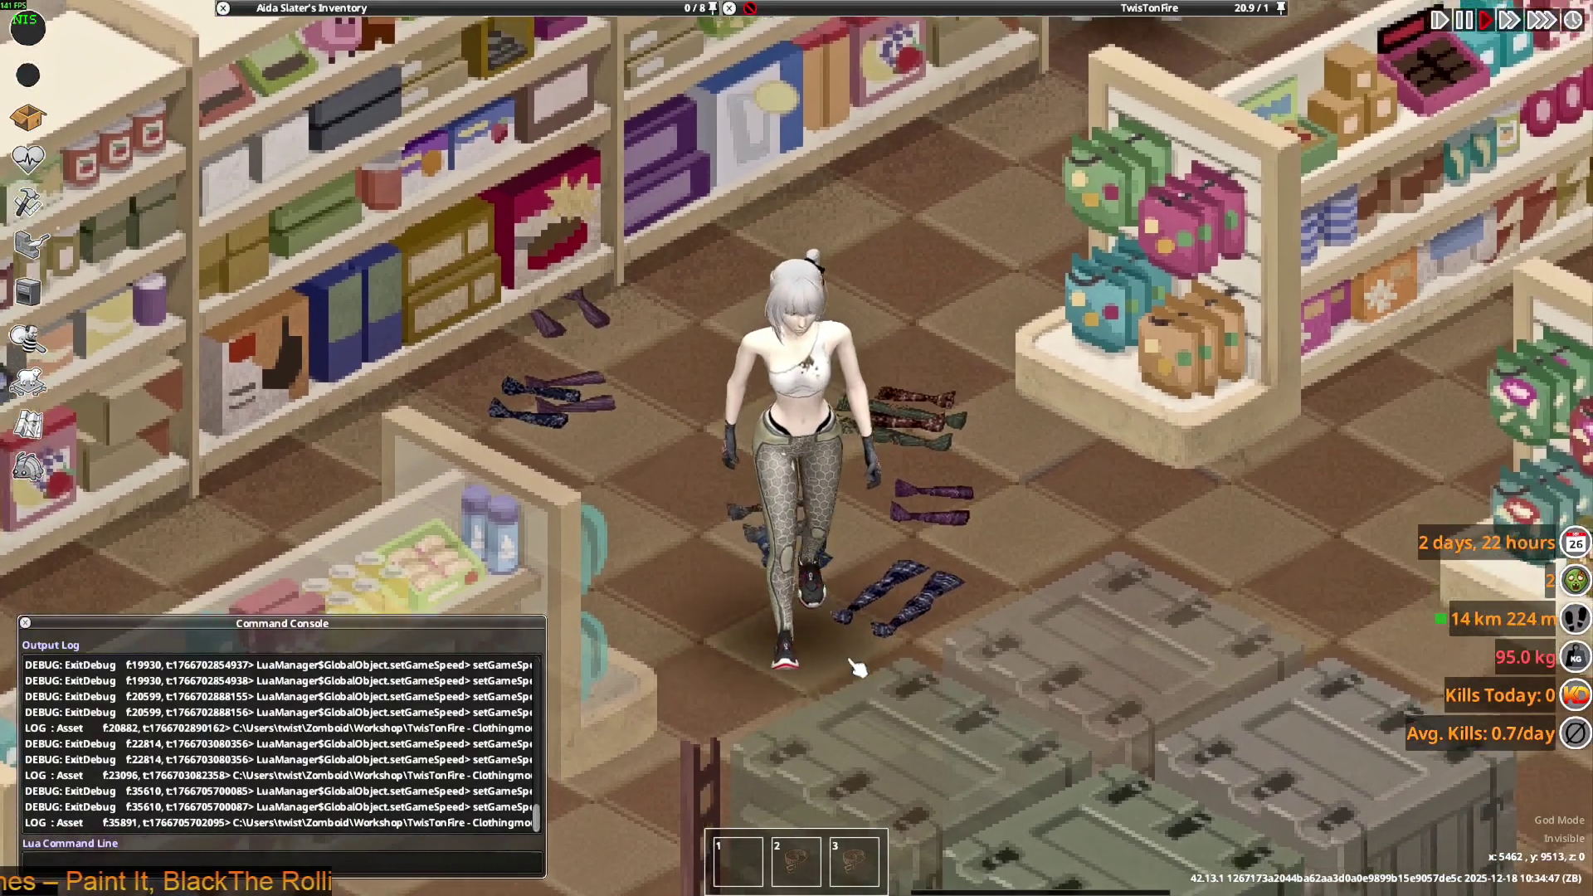
key("d")
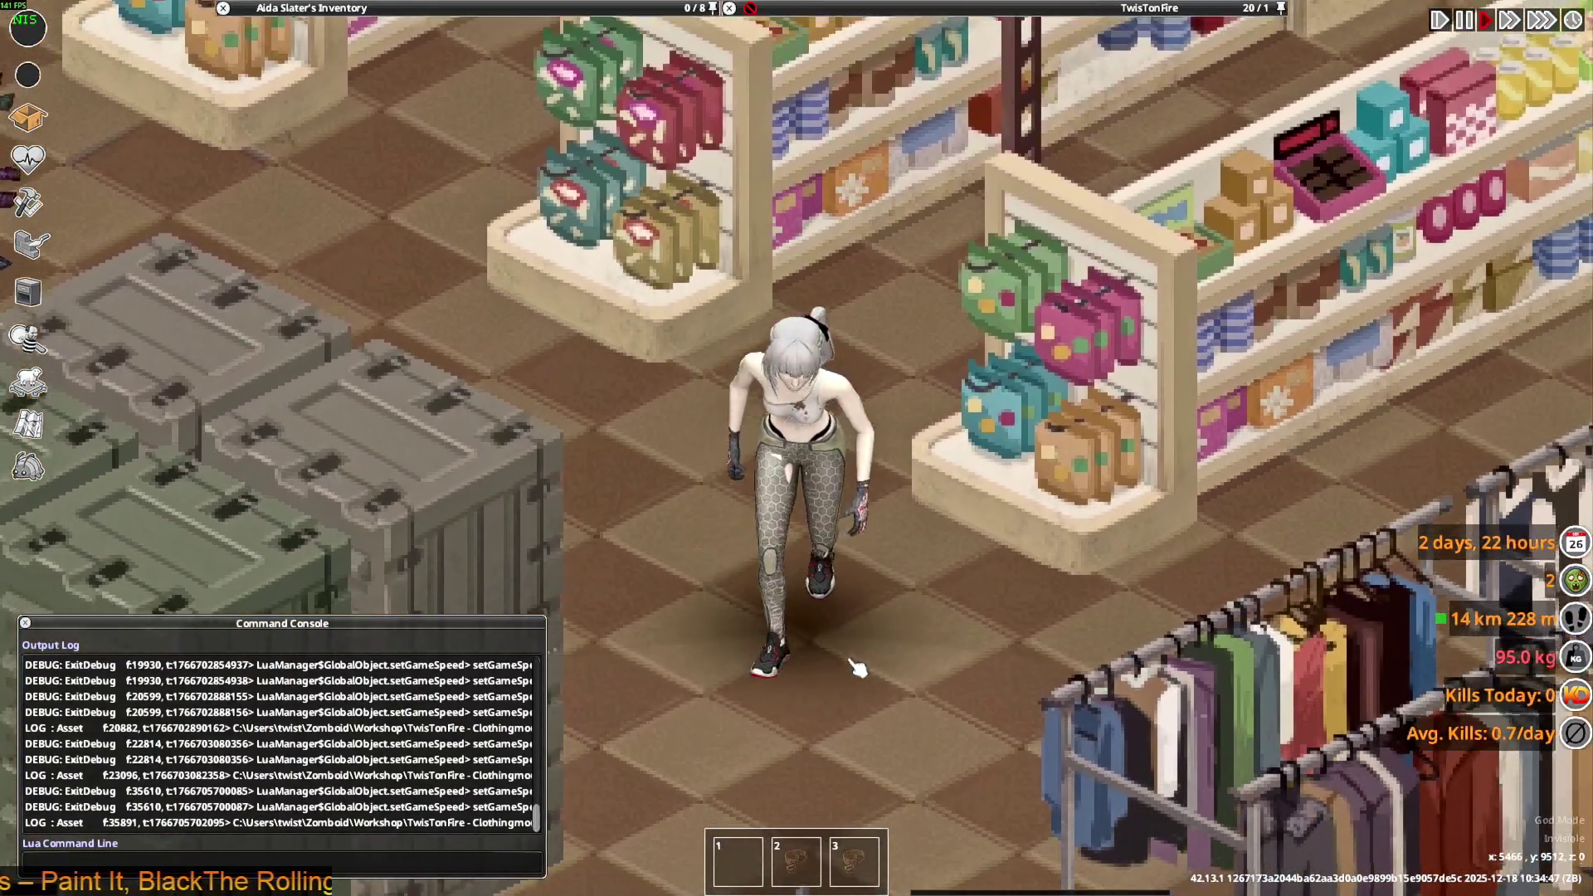
key("a")
key("s")
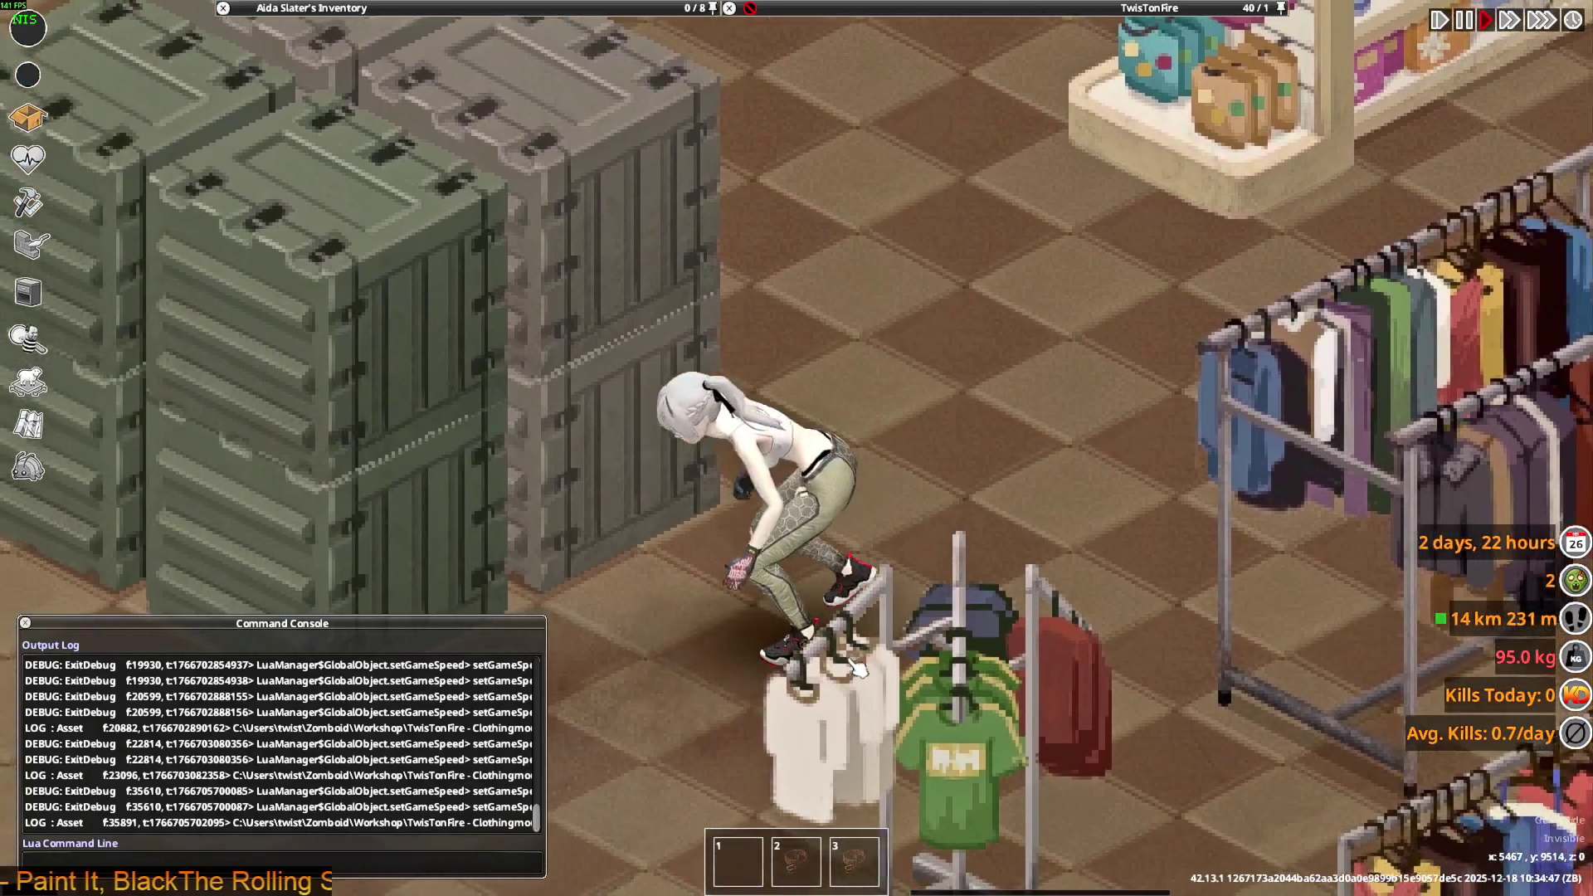
key("a")
key("s")
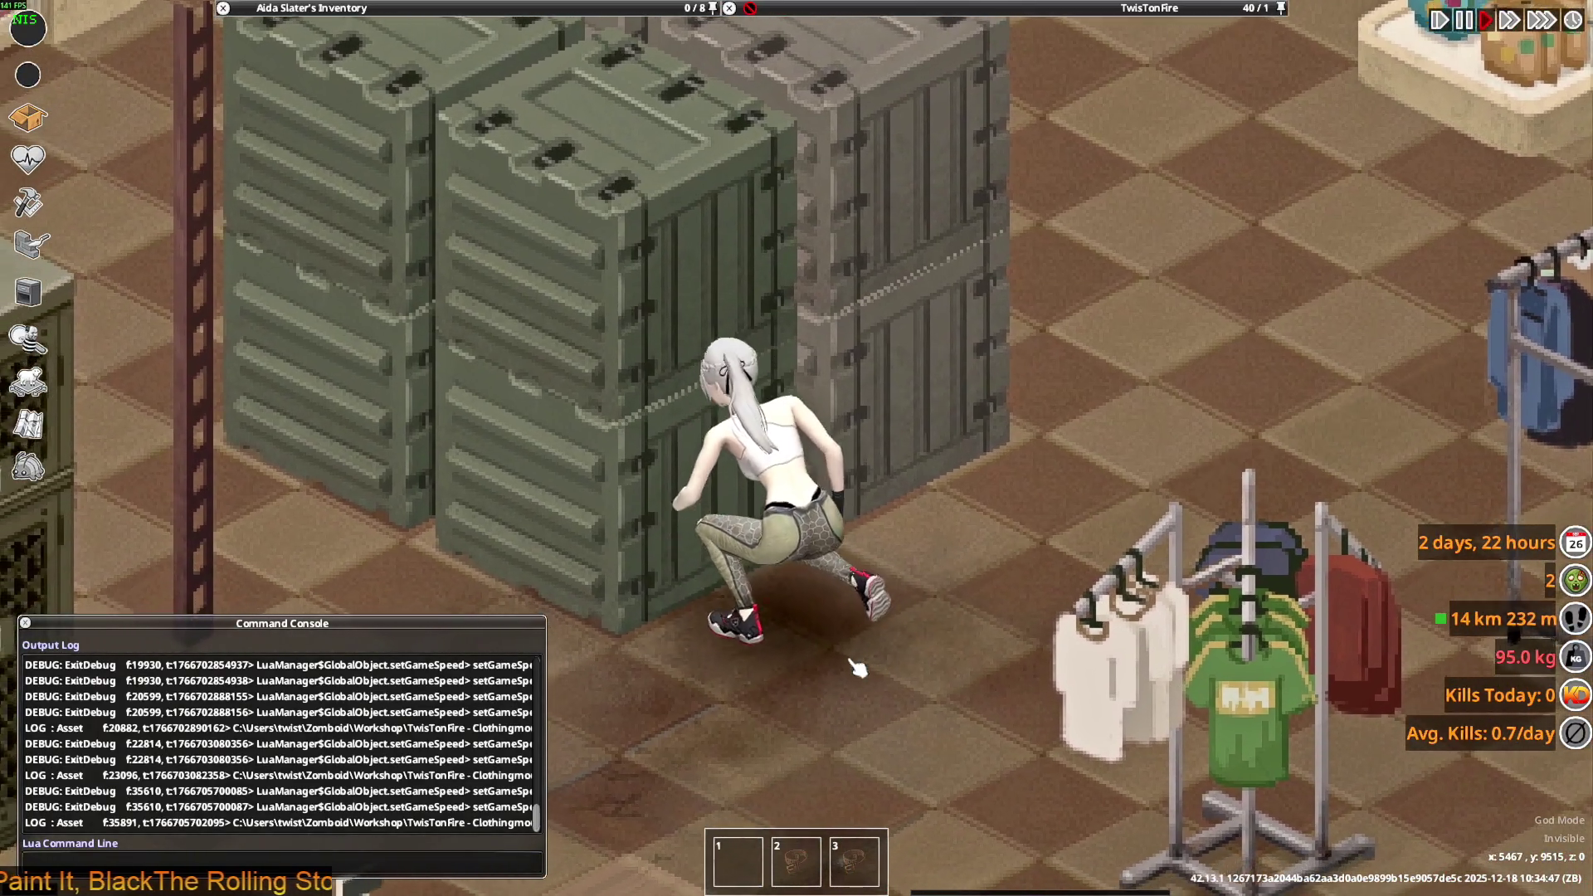
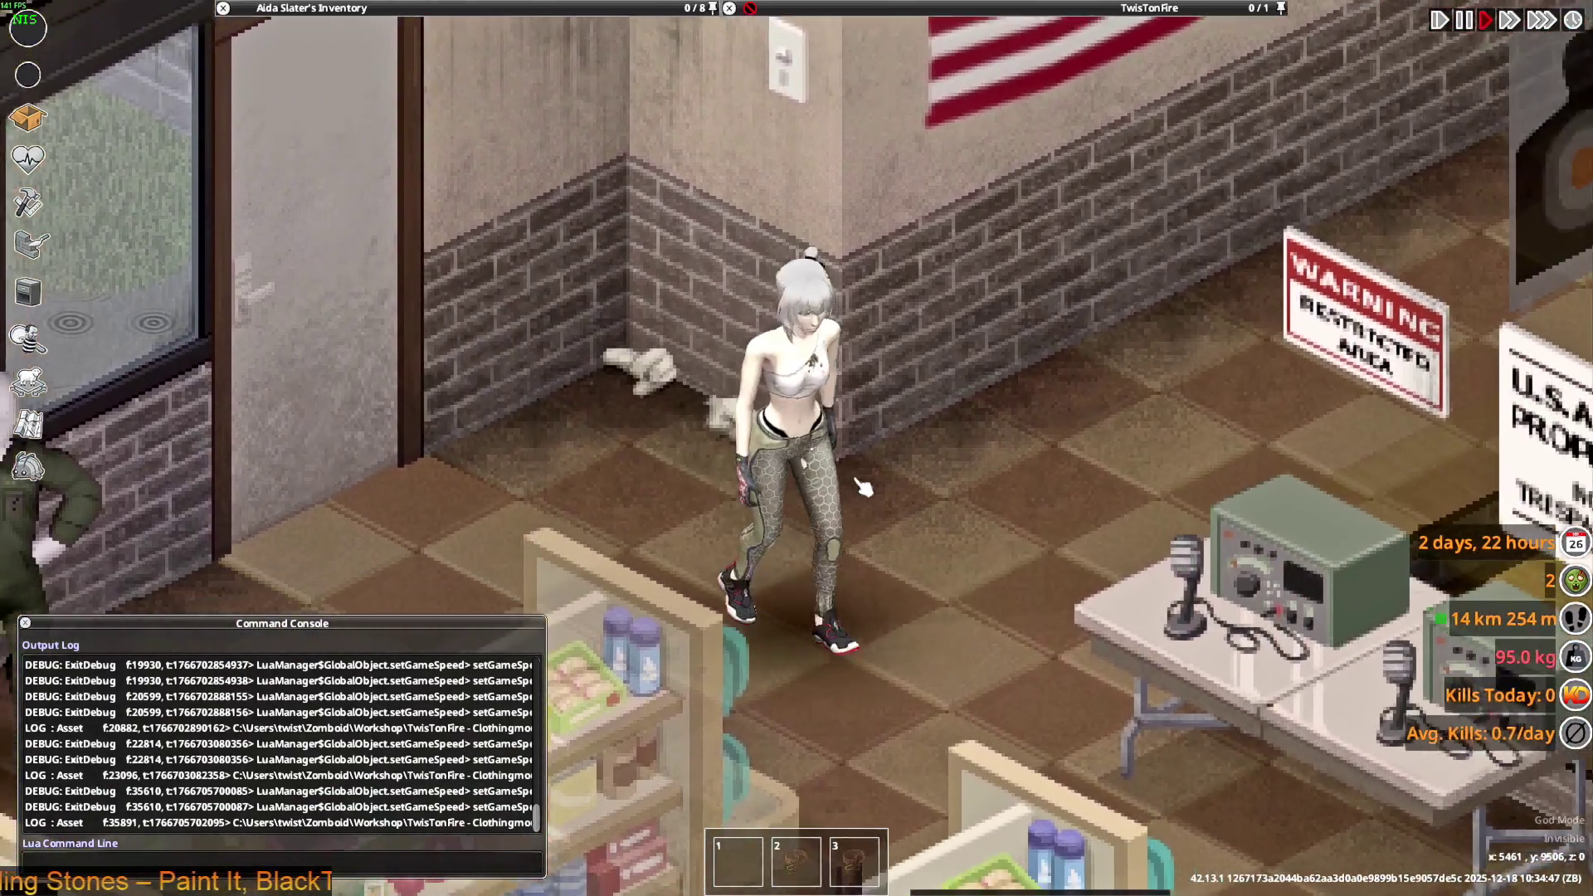
- Walk the character up and down the store aisles to watch the skinny jeans in motion
key("s")
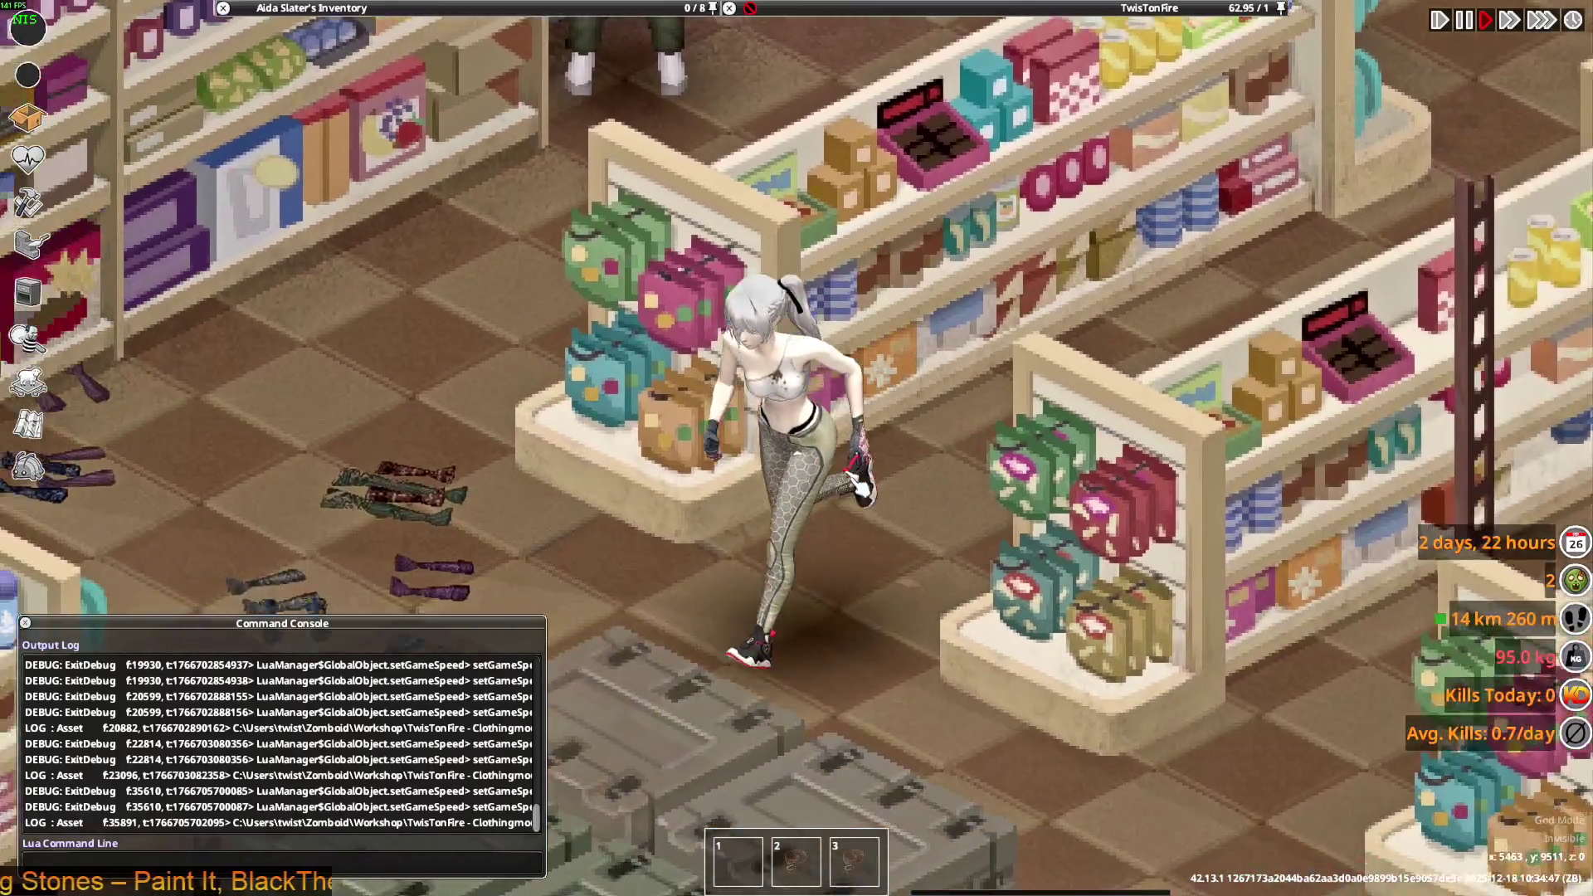
key("s")
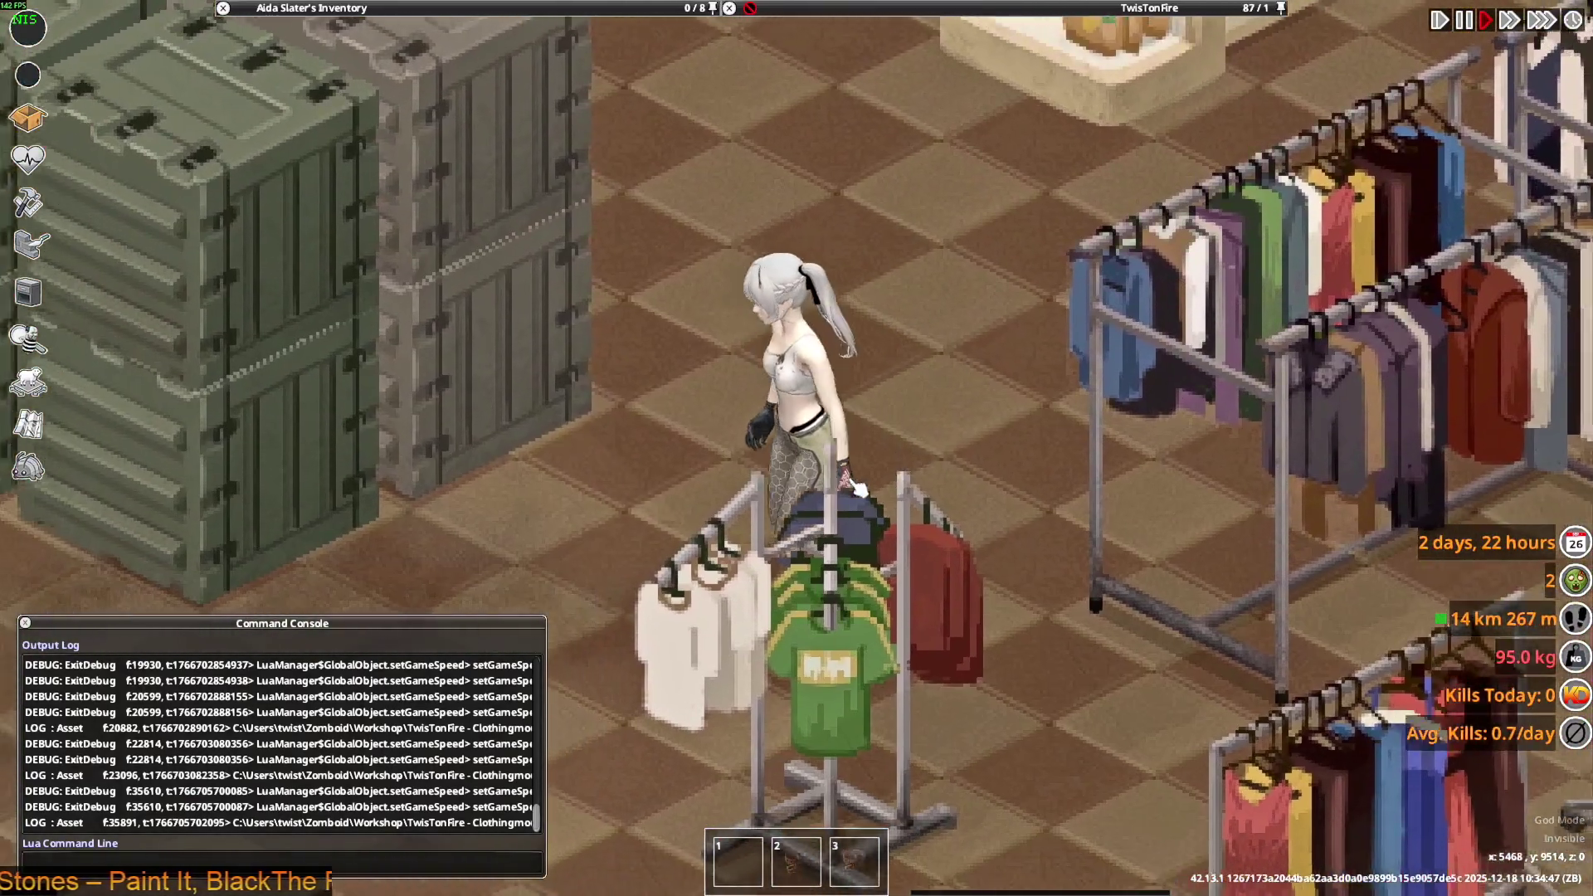
key("a")
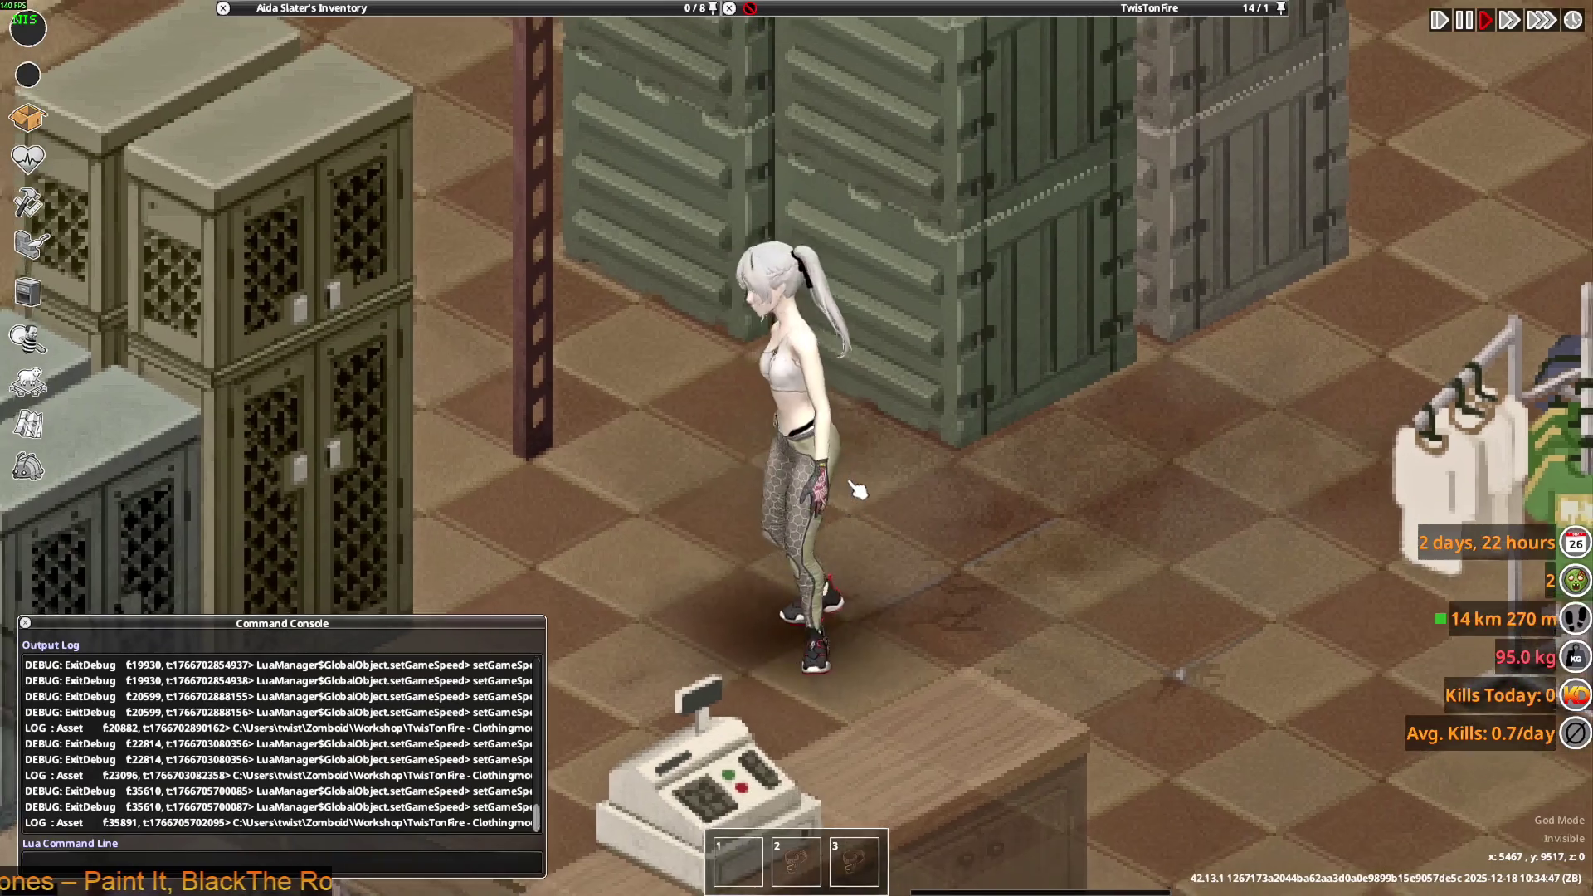
key("w")
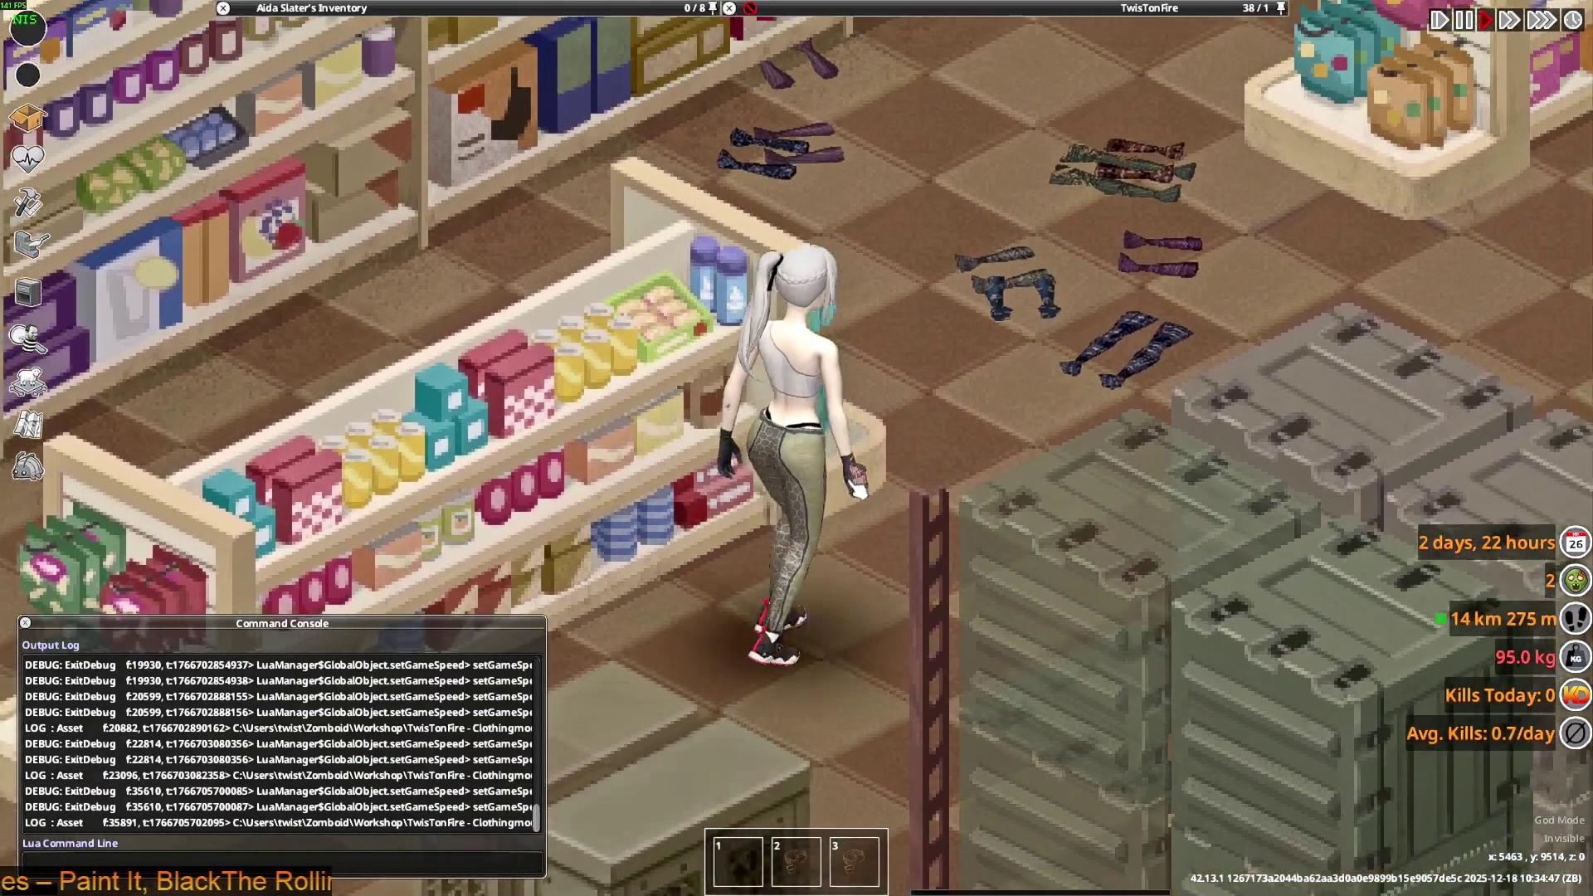
key("w")
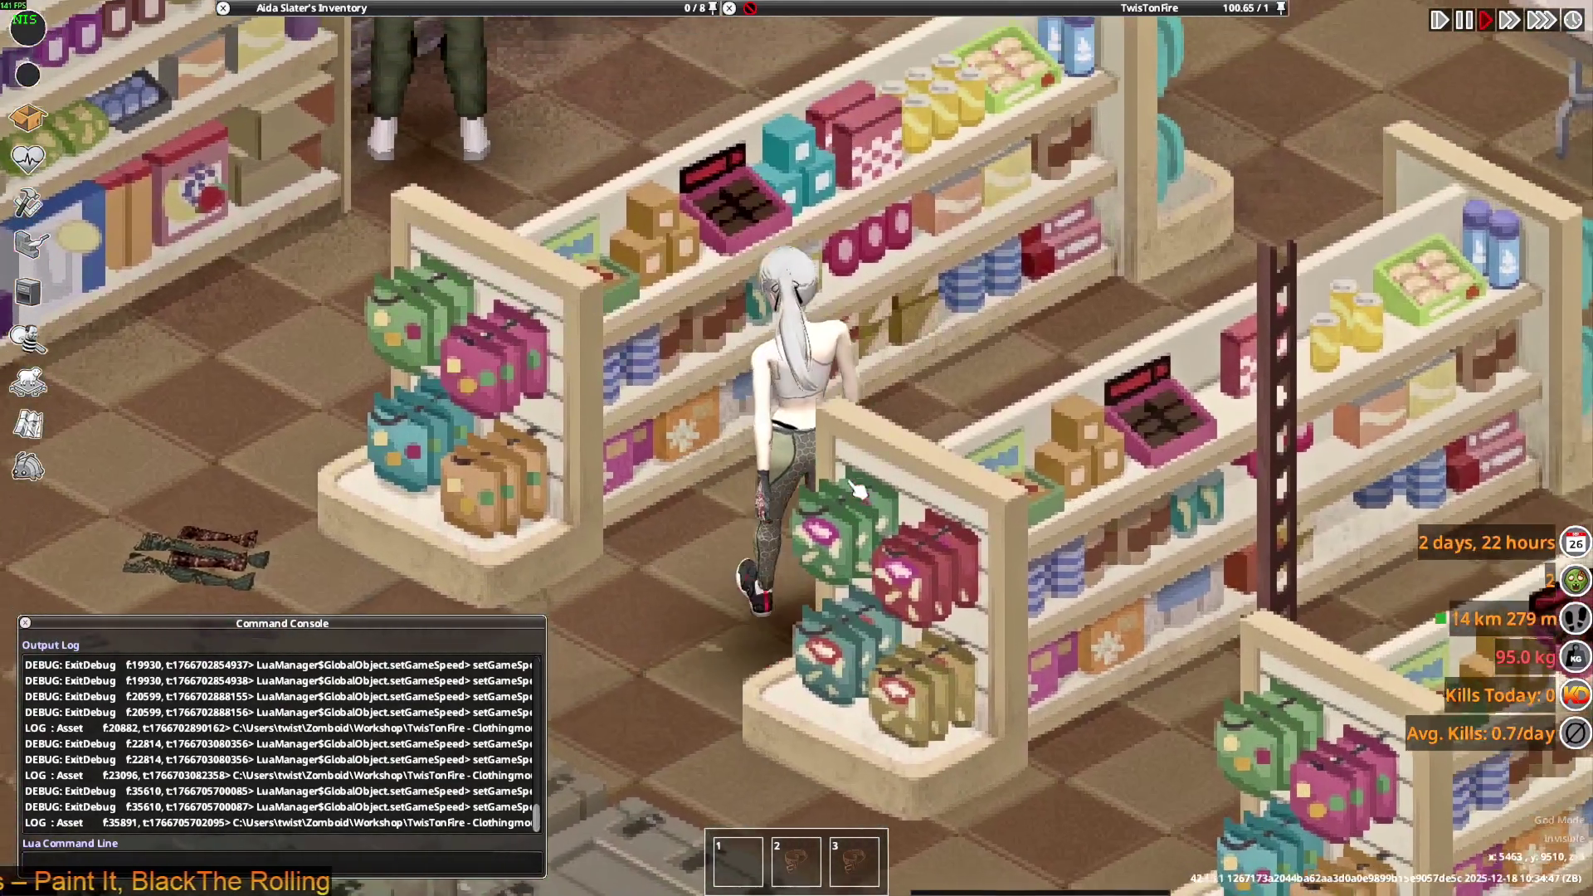
key("s")
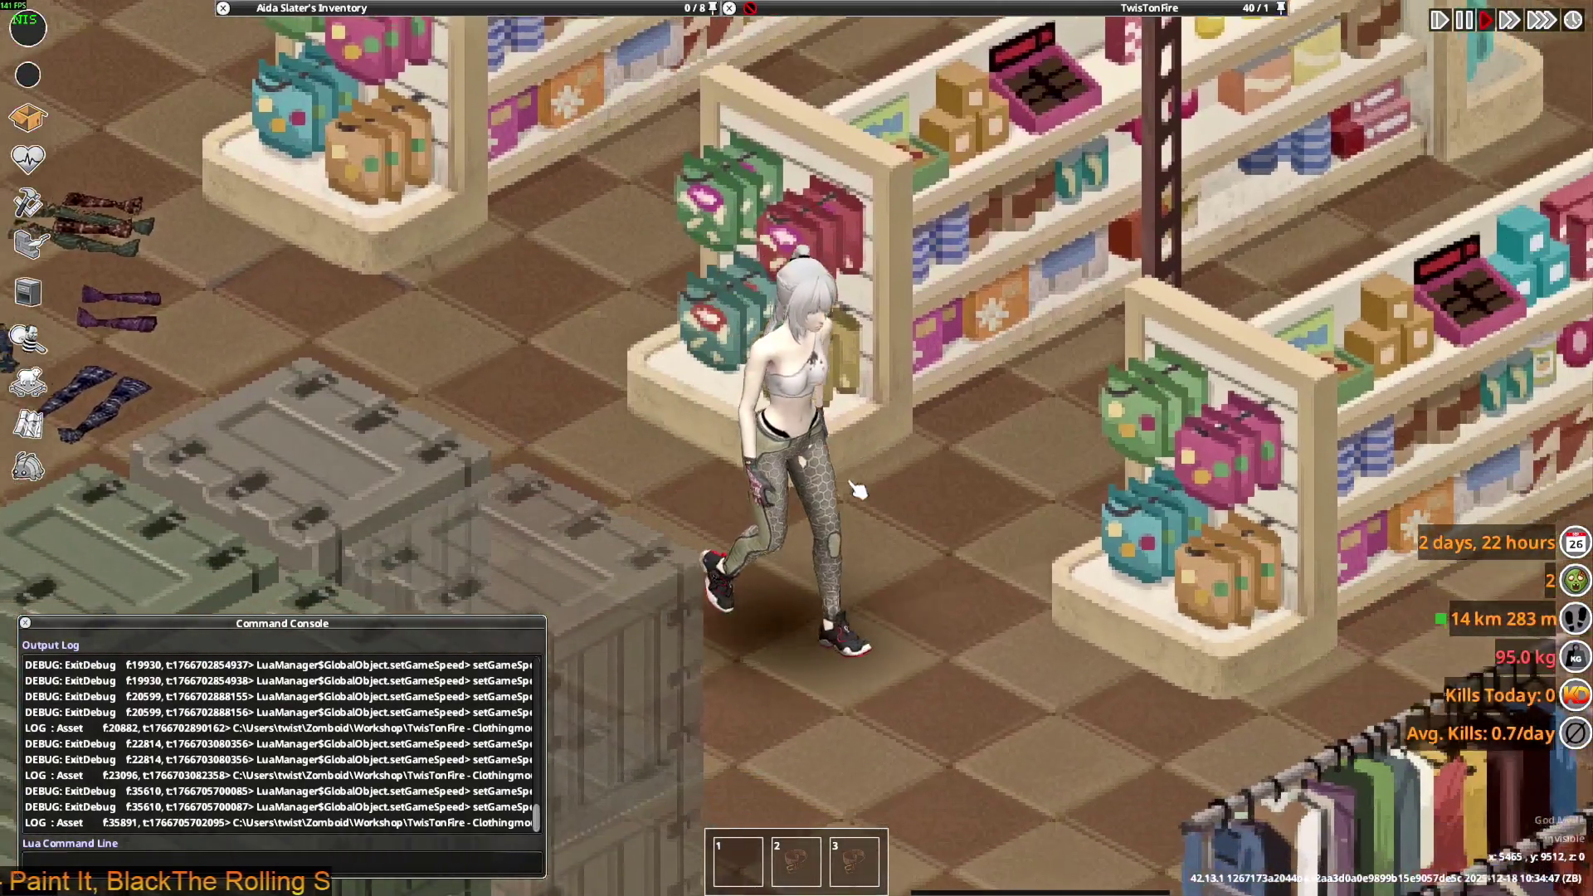
key("s")
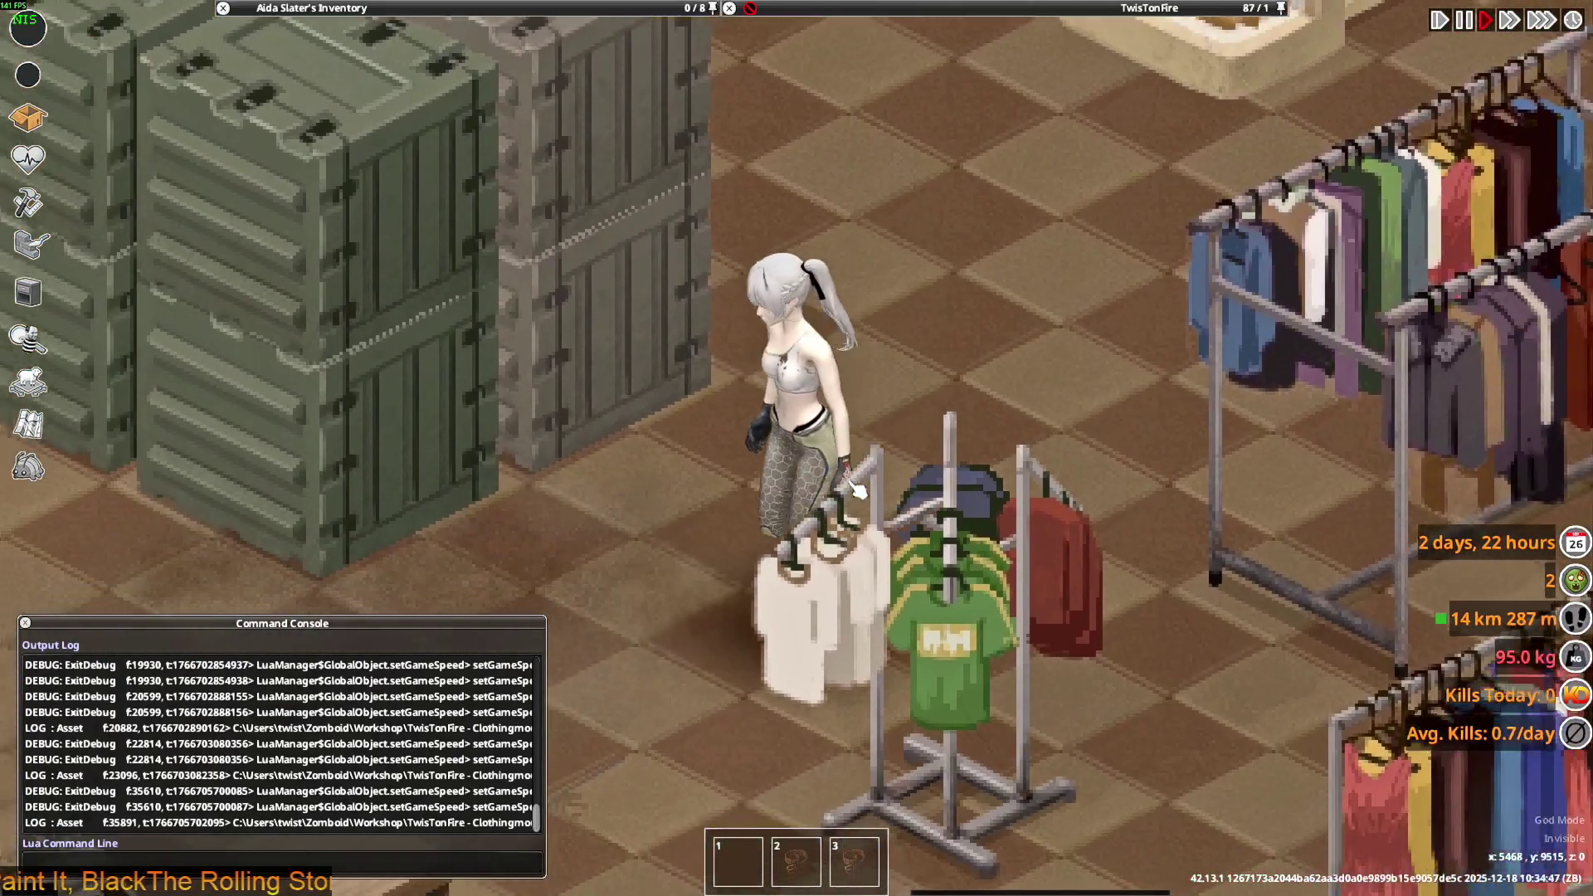
key("alt+Tab")
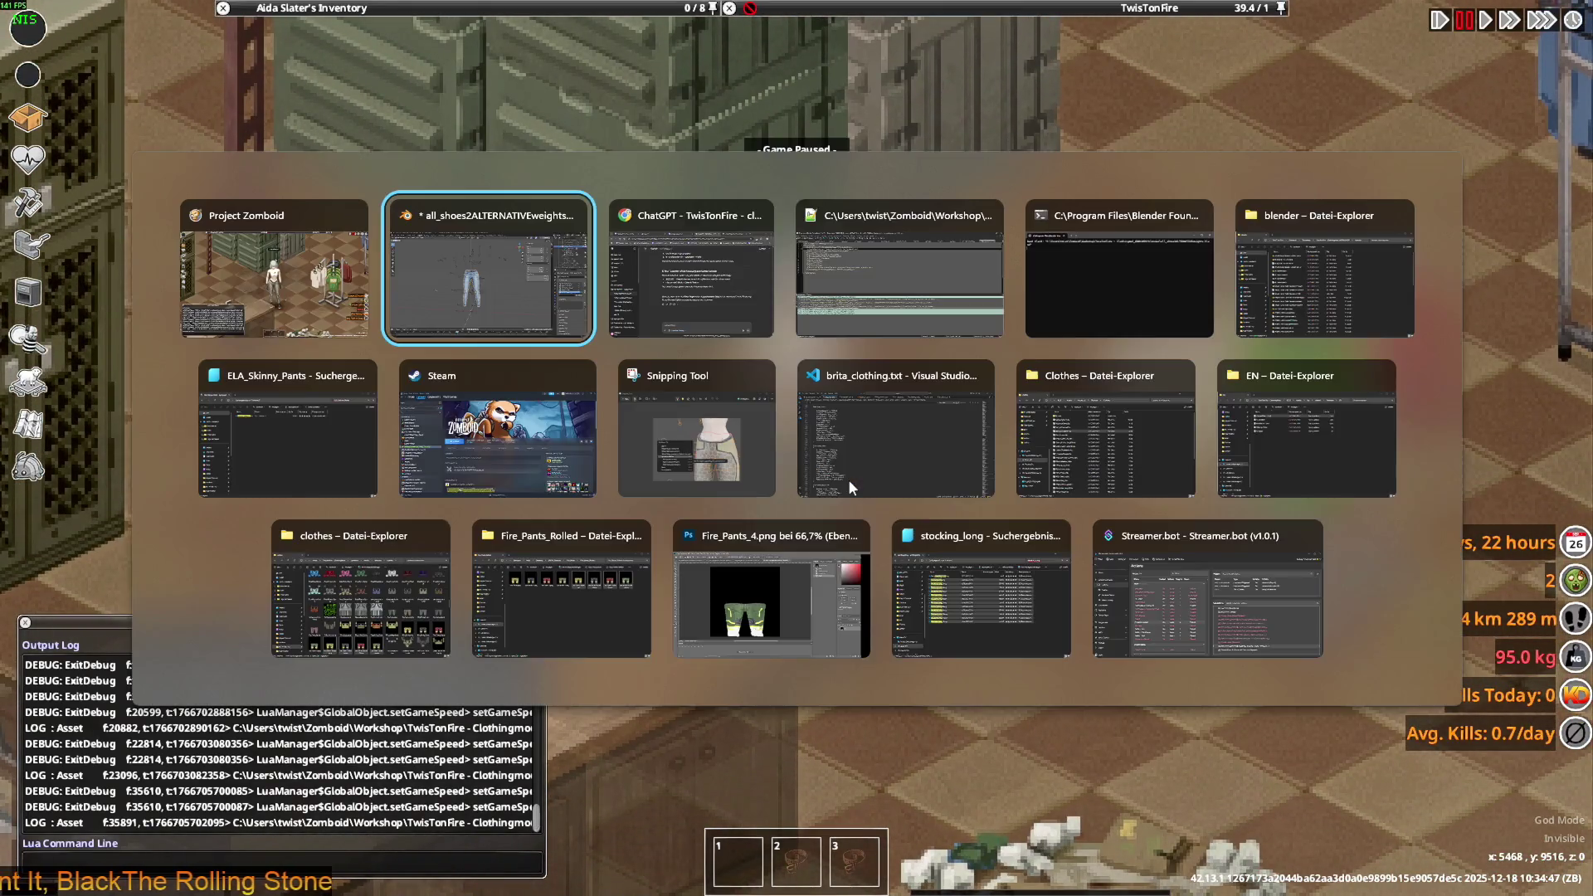
- Select the four m_Masks lines (14, 15, 7, 9) in Rose_Jeans.xml in Notepad++
key("alt+Tab")
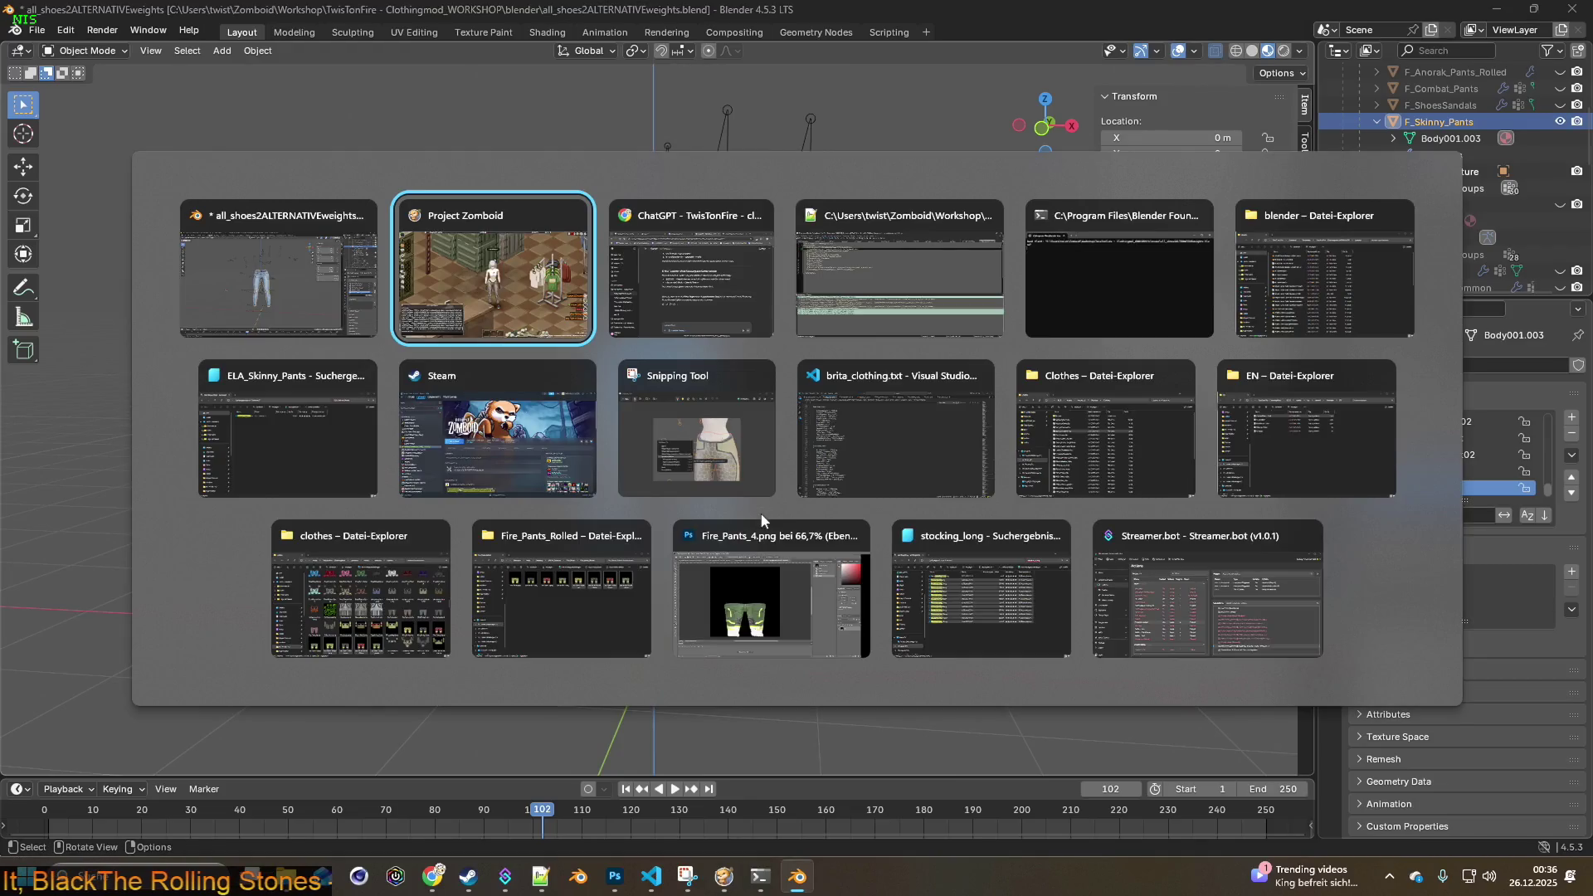
key("alt+Tab")
key("alt+Tab")
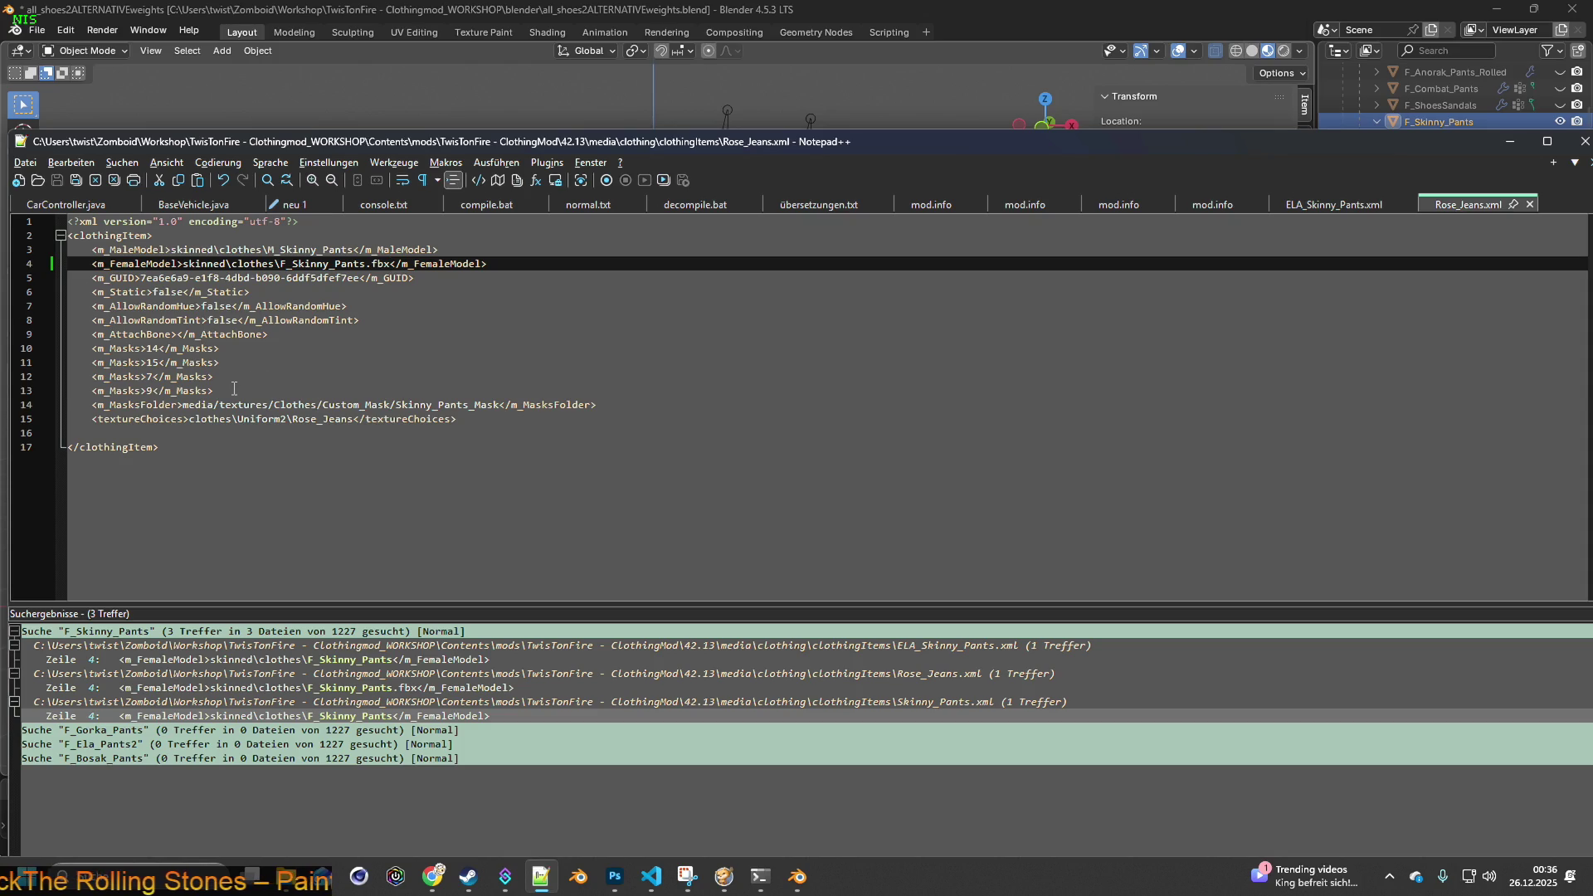
left_click_drag(234, 390, 93, 349)
key("ctrl+c")
- Paste the m_Masks lines after m_AttachBone in ELA_Skinny_Pants.xml, fix indentation, and save
left_click(1310, 208)
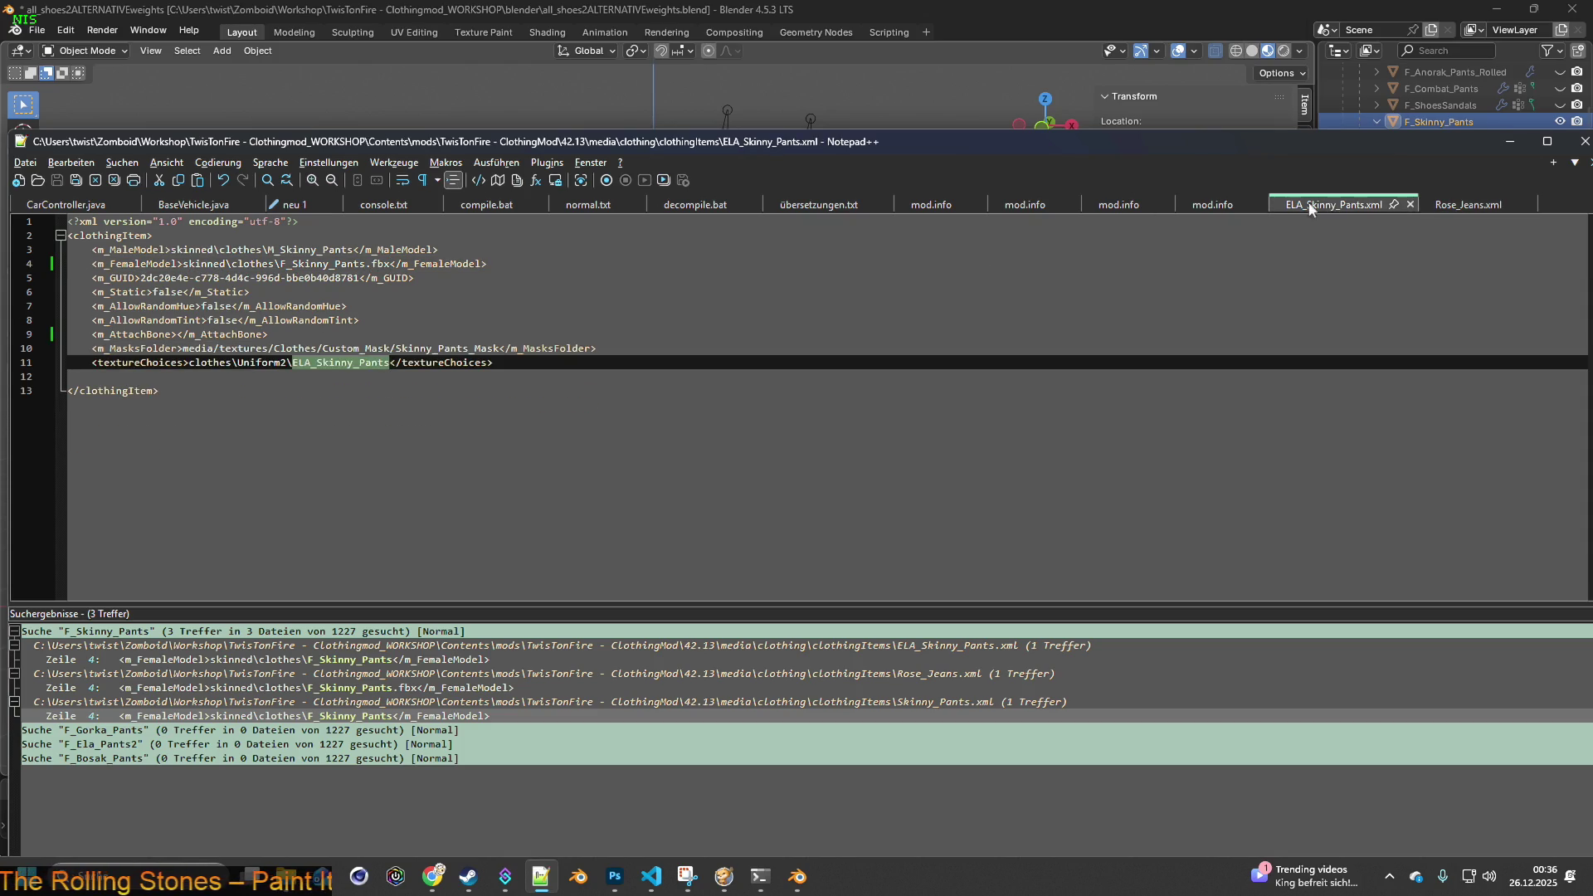
left_click(297, 334)
key("Return")
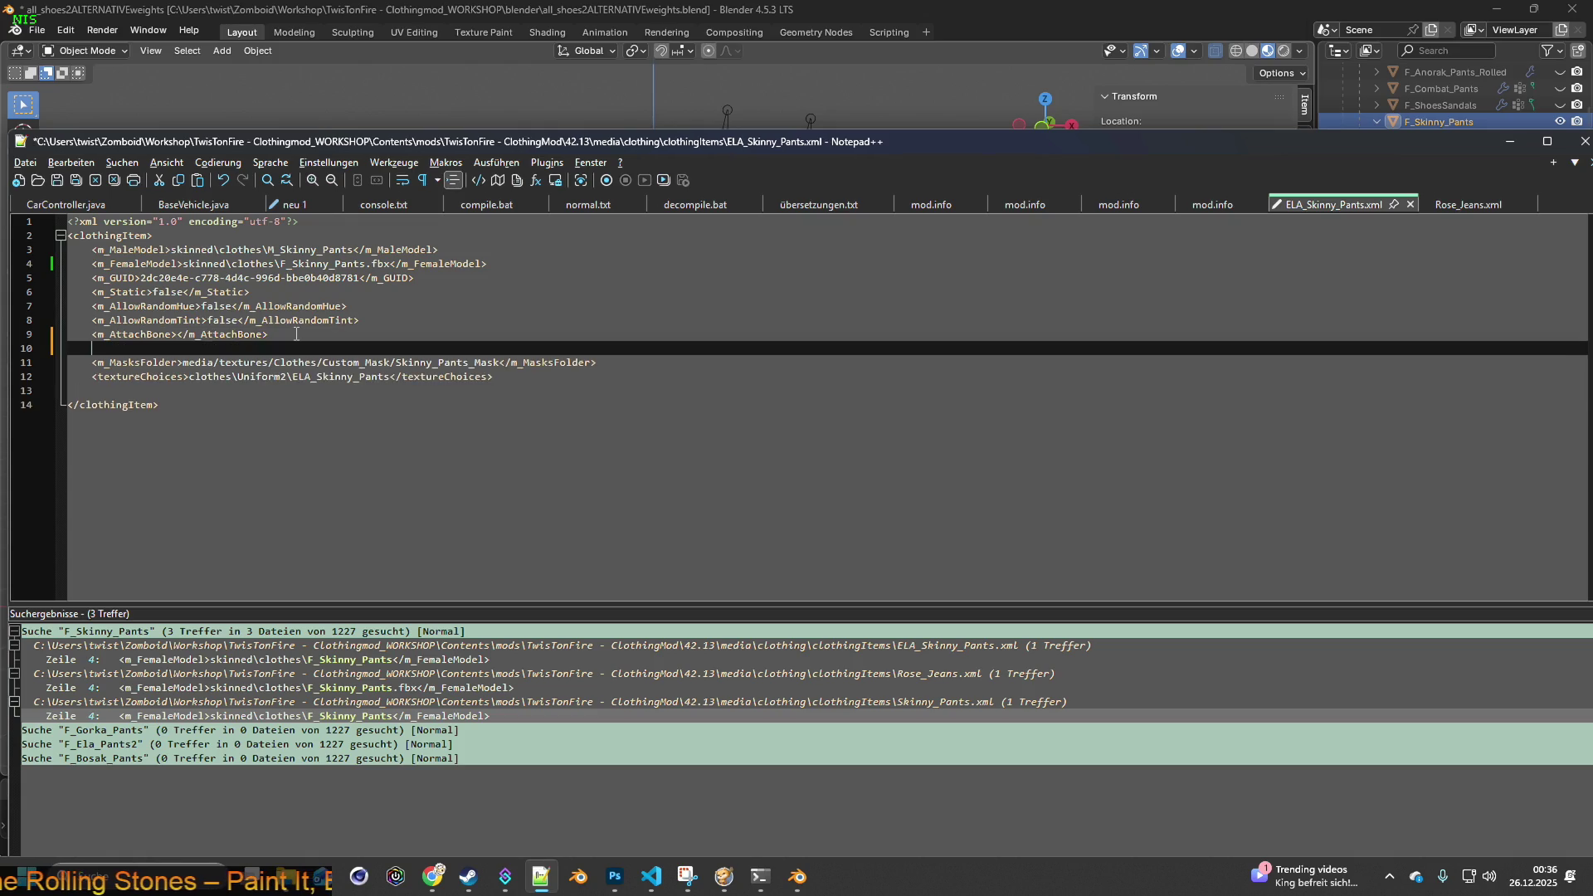
key("ctrl+v")
left_click(117, 348)
key("BackSpace")
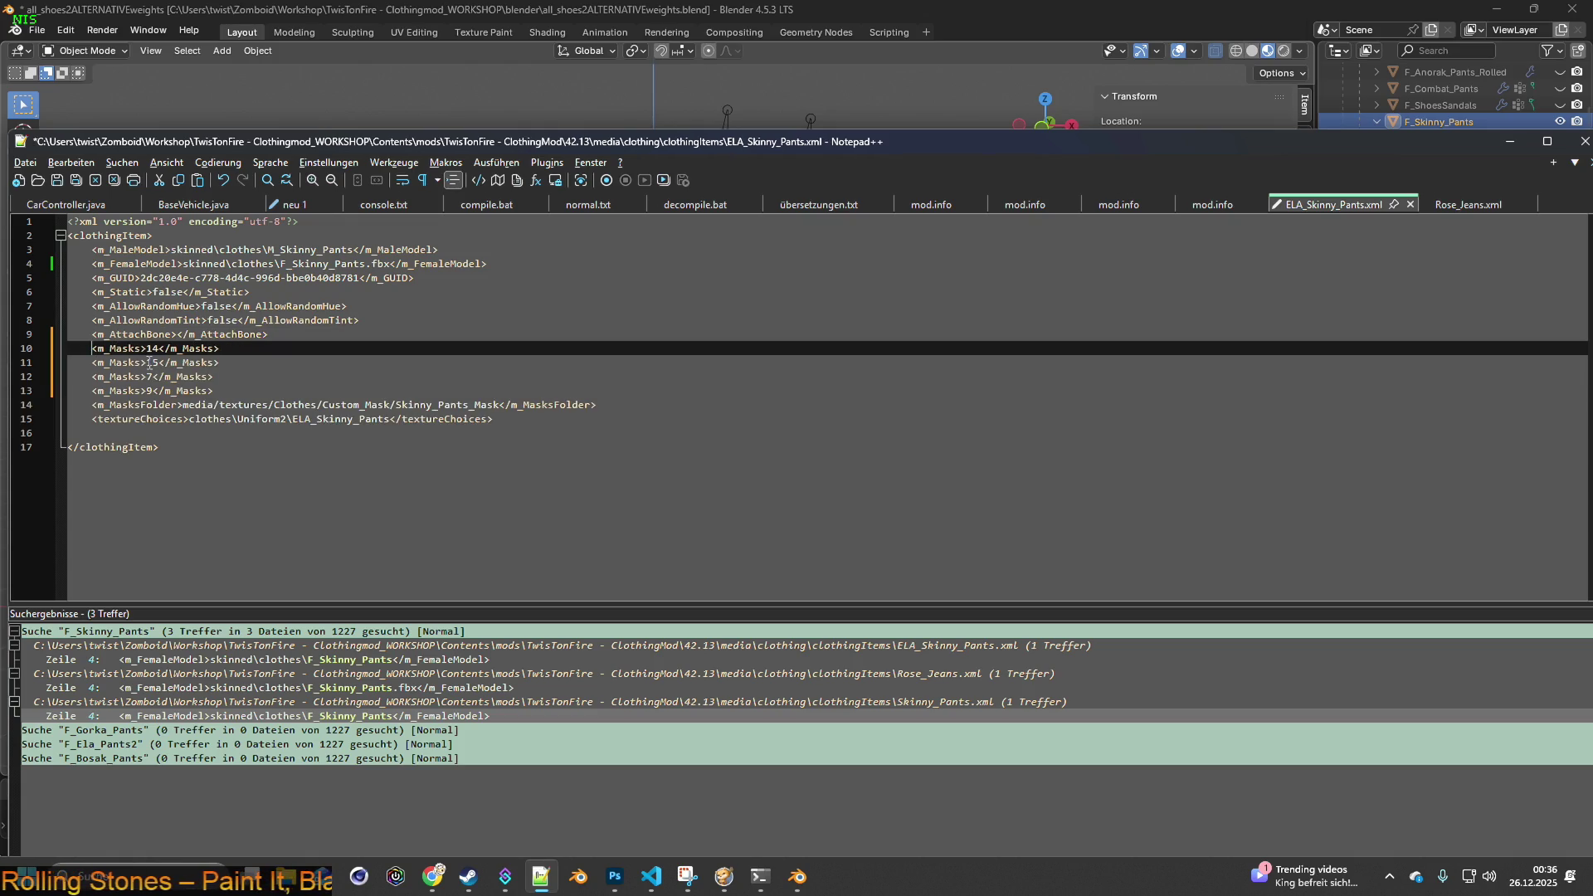
left_click(57, 180)
key("alt+Tab")
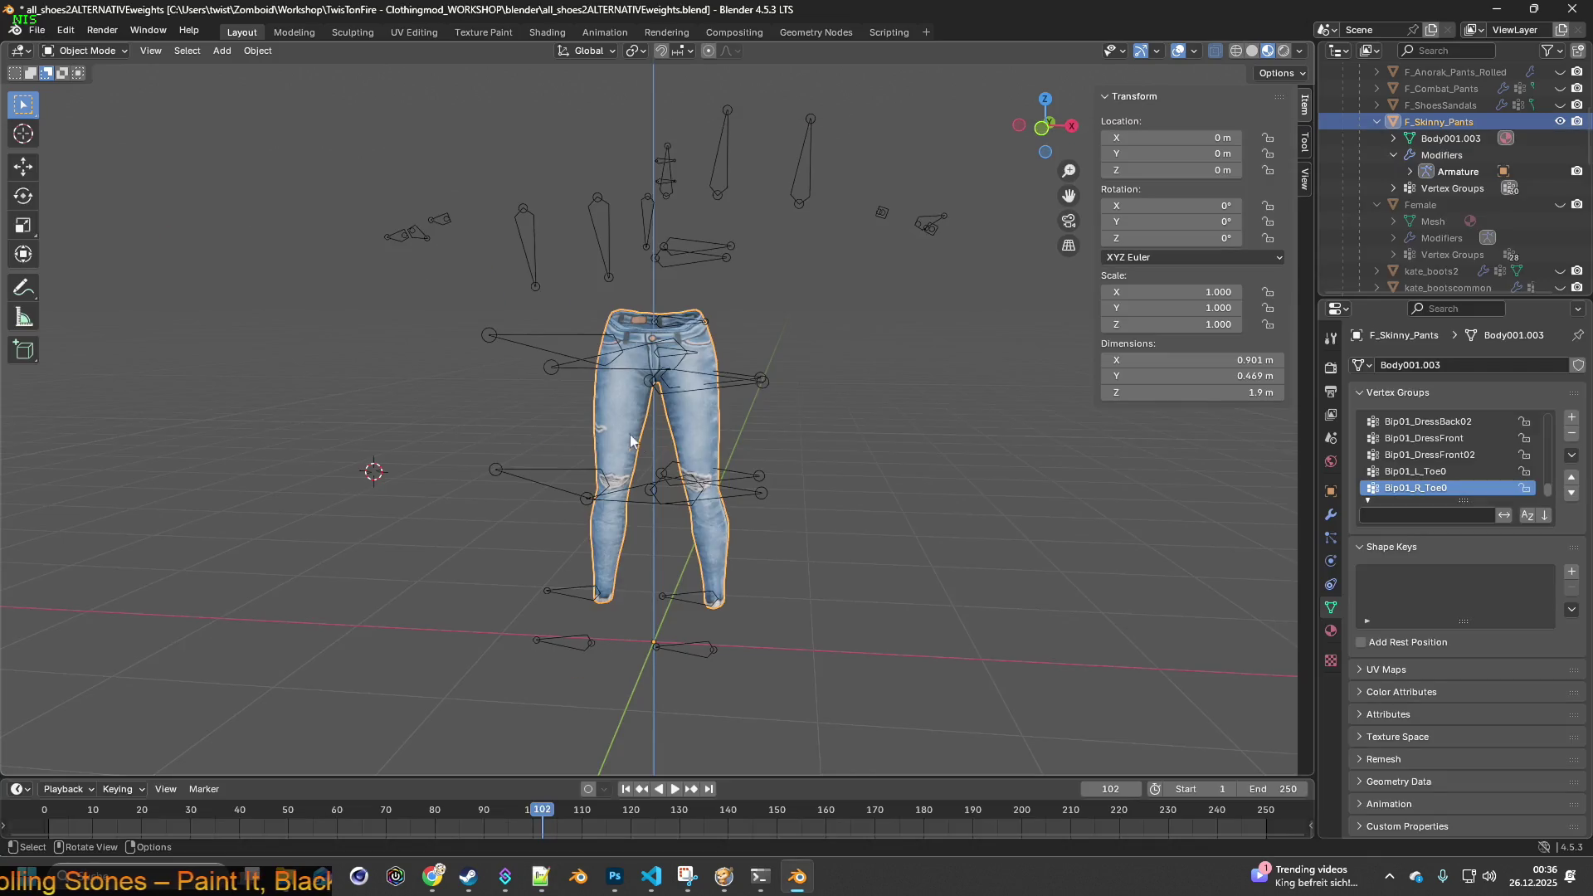
- Run the character past the crates, SALE sign and counter to retest the jeans in-game
key("alt+Tab")
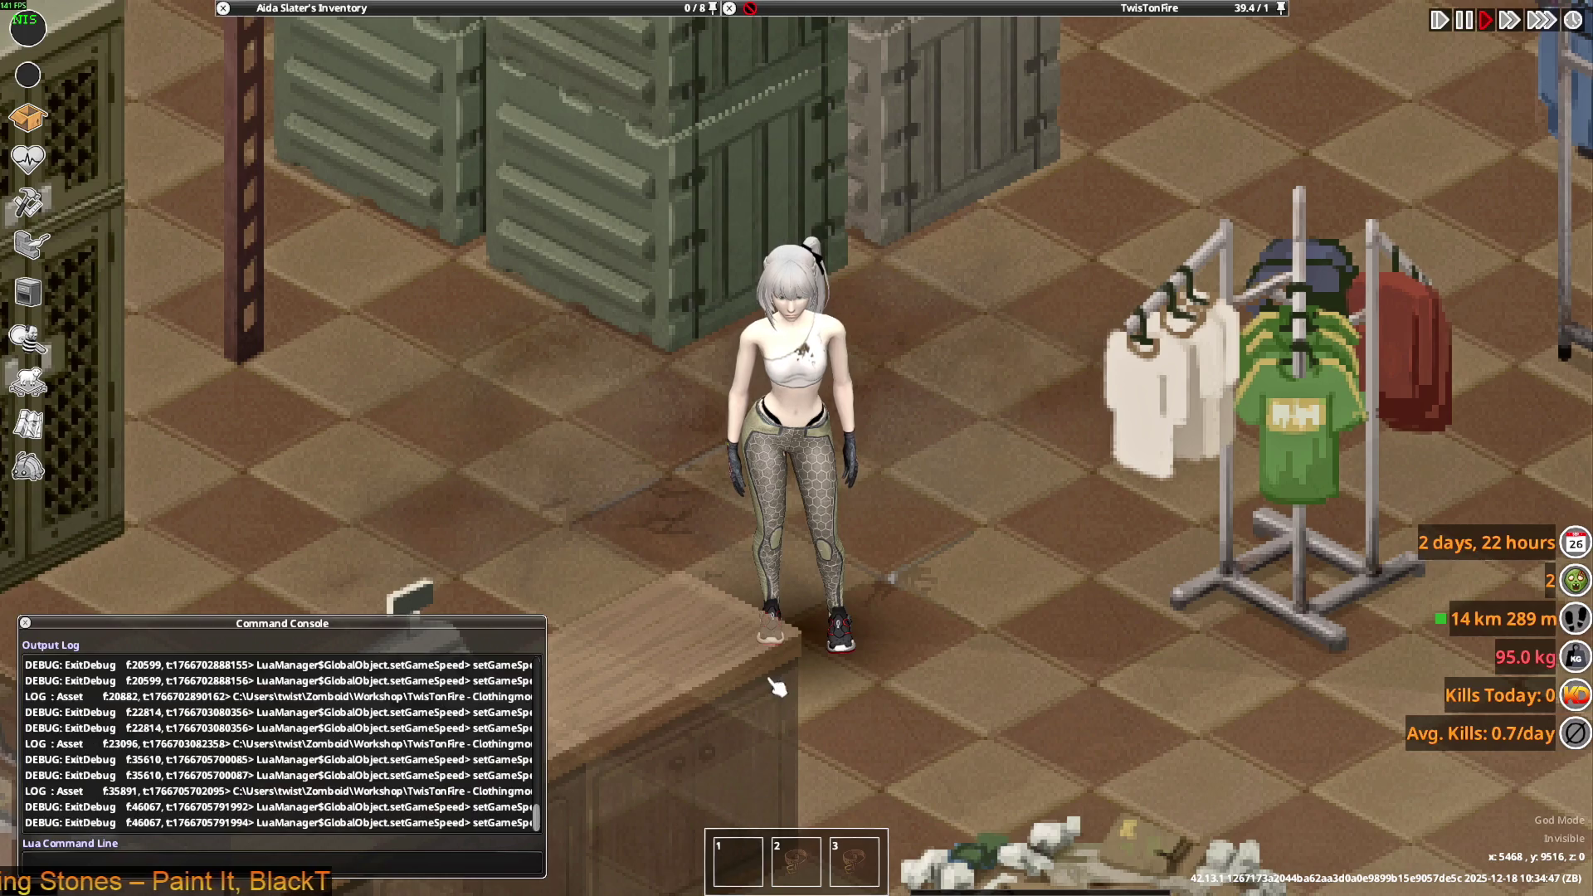
key("w")
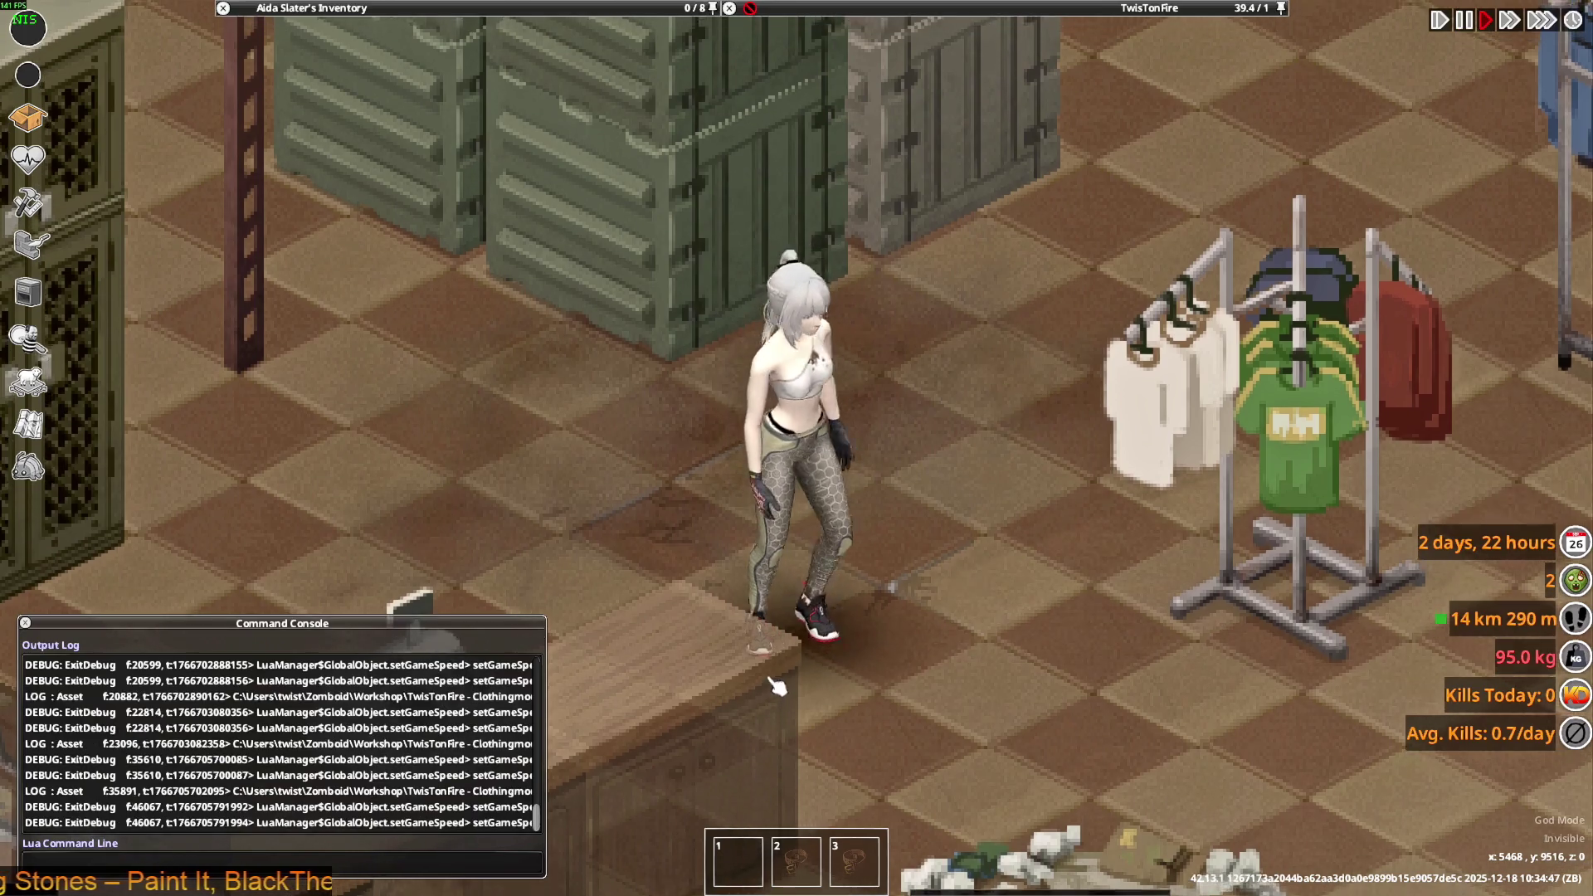
key("shift+w")
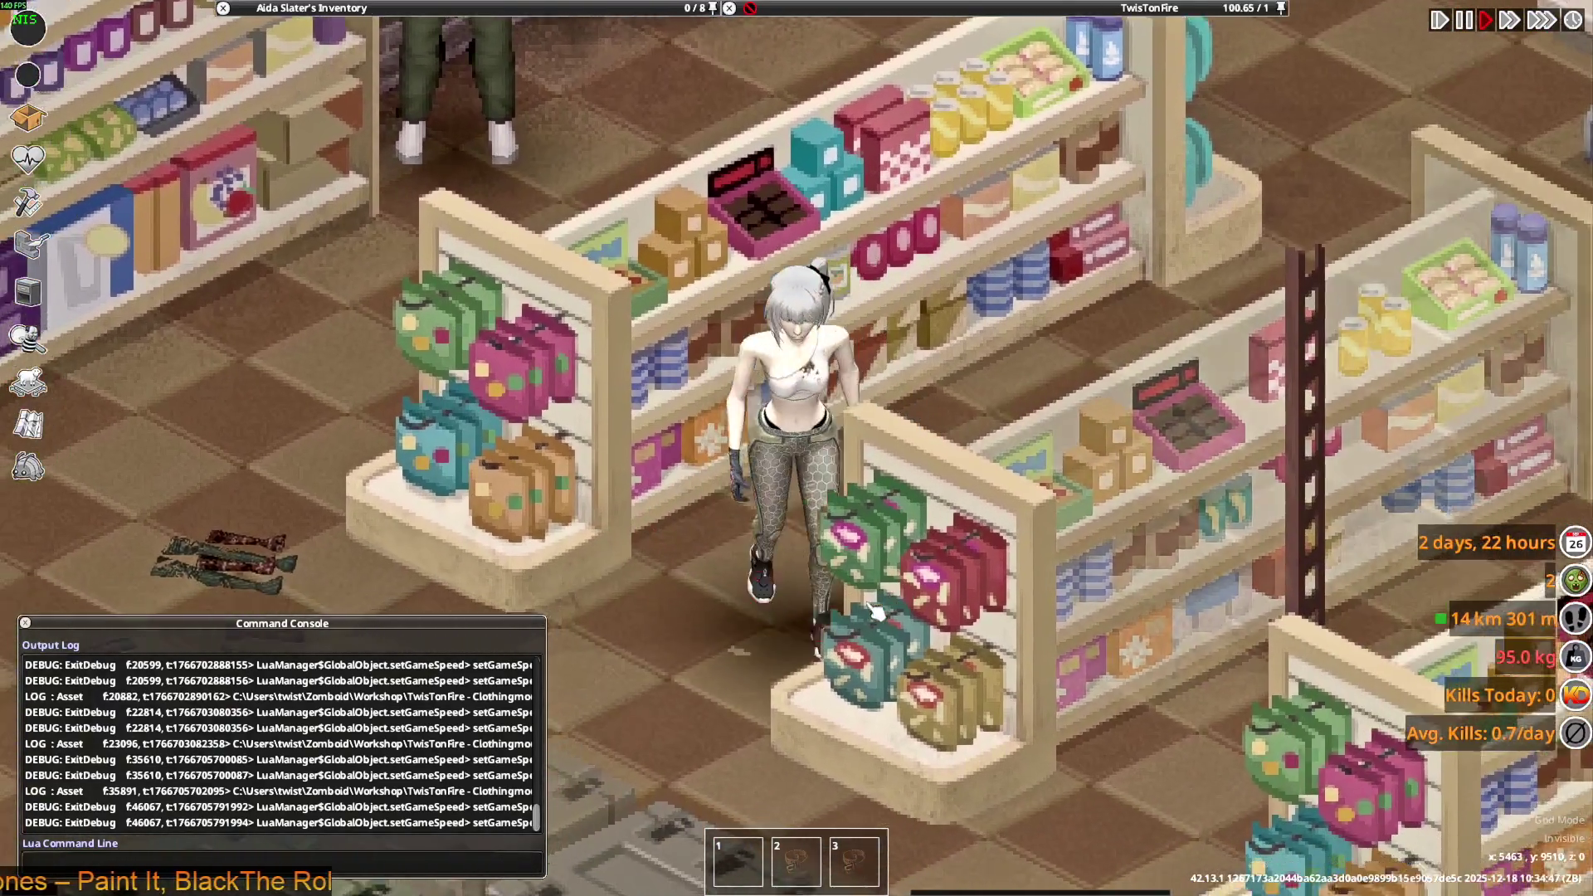
key("s")
key("s")
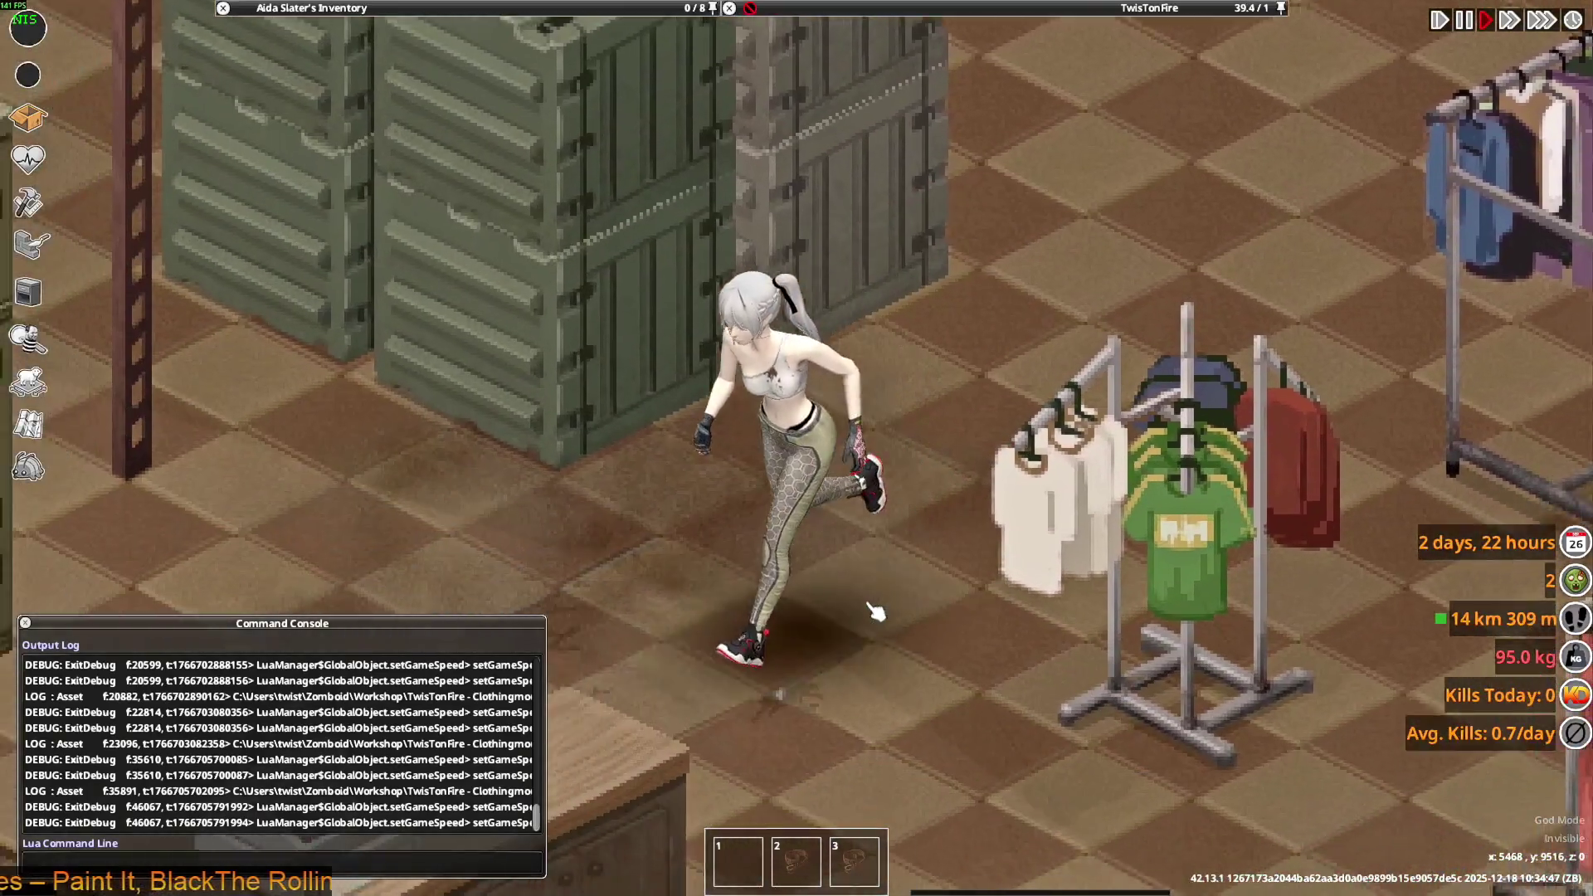
key("d")
key("w")
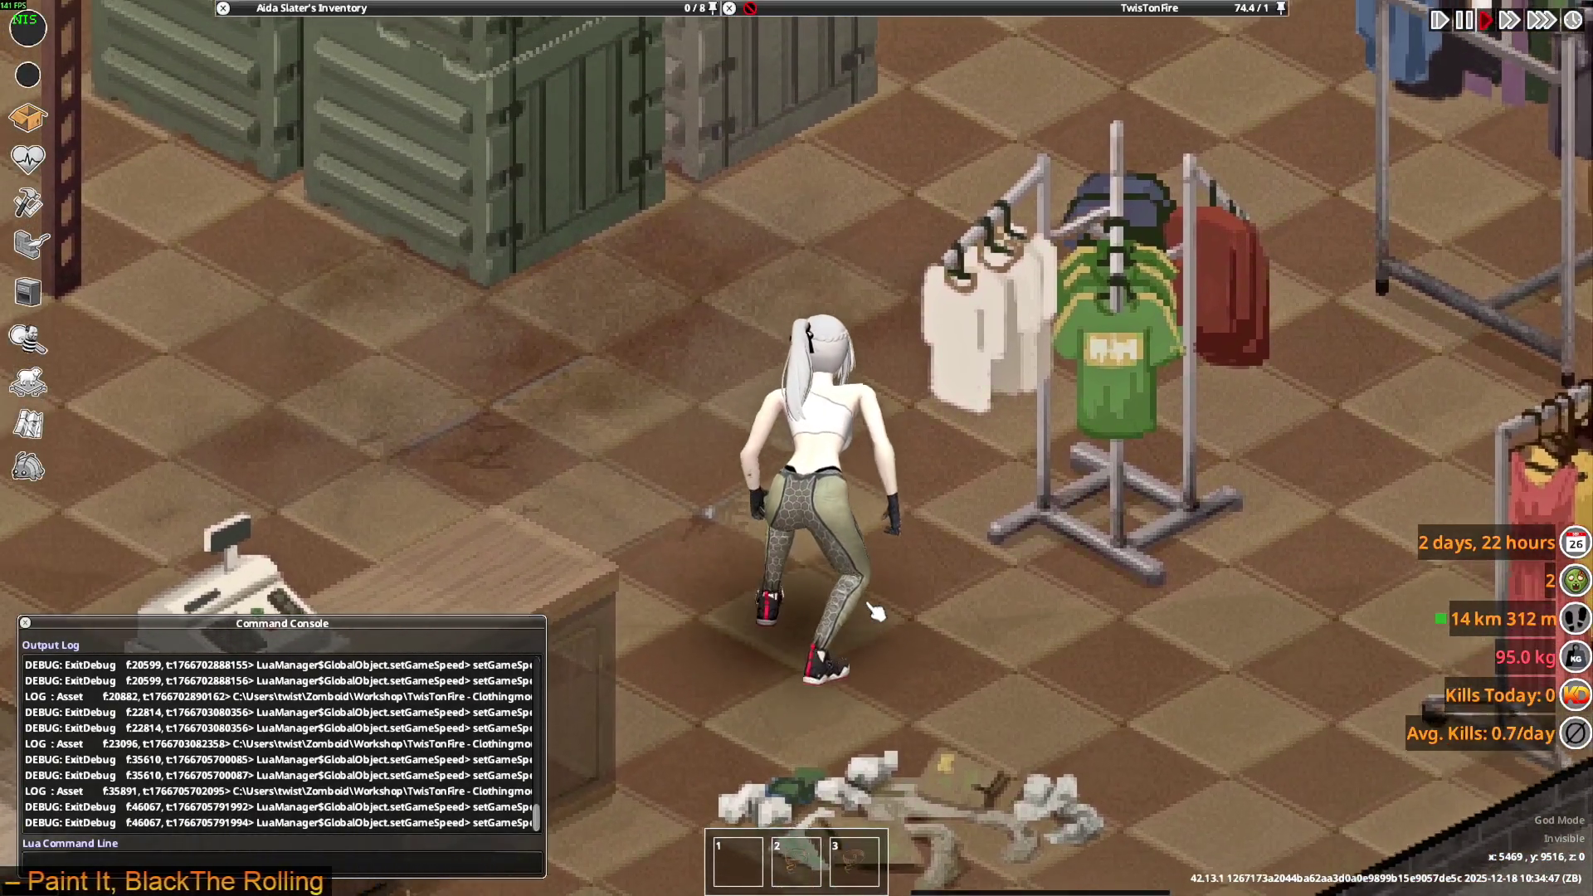
key("a")
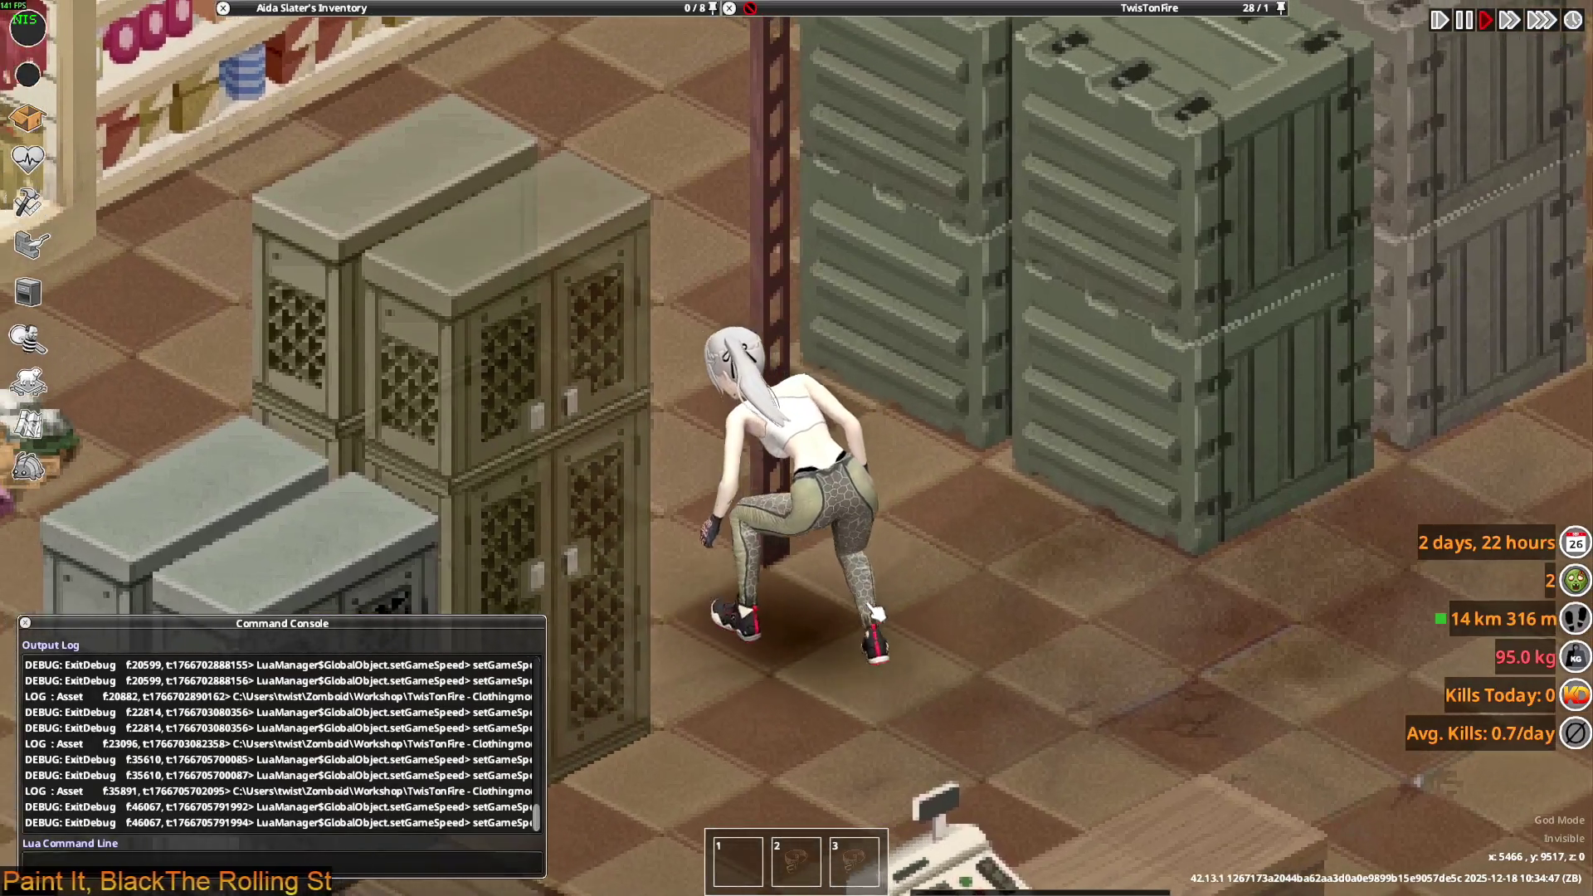
key("a")
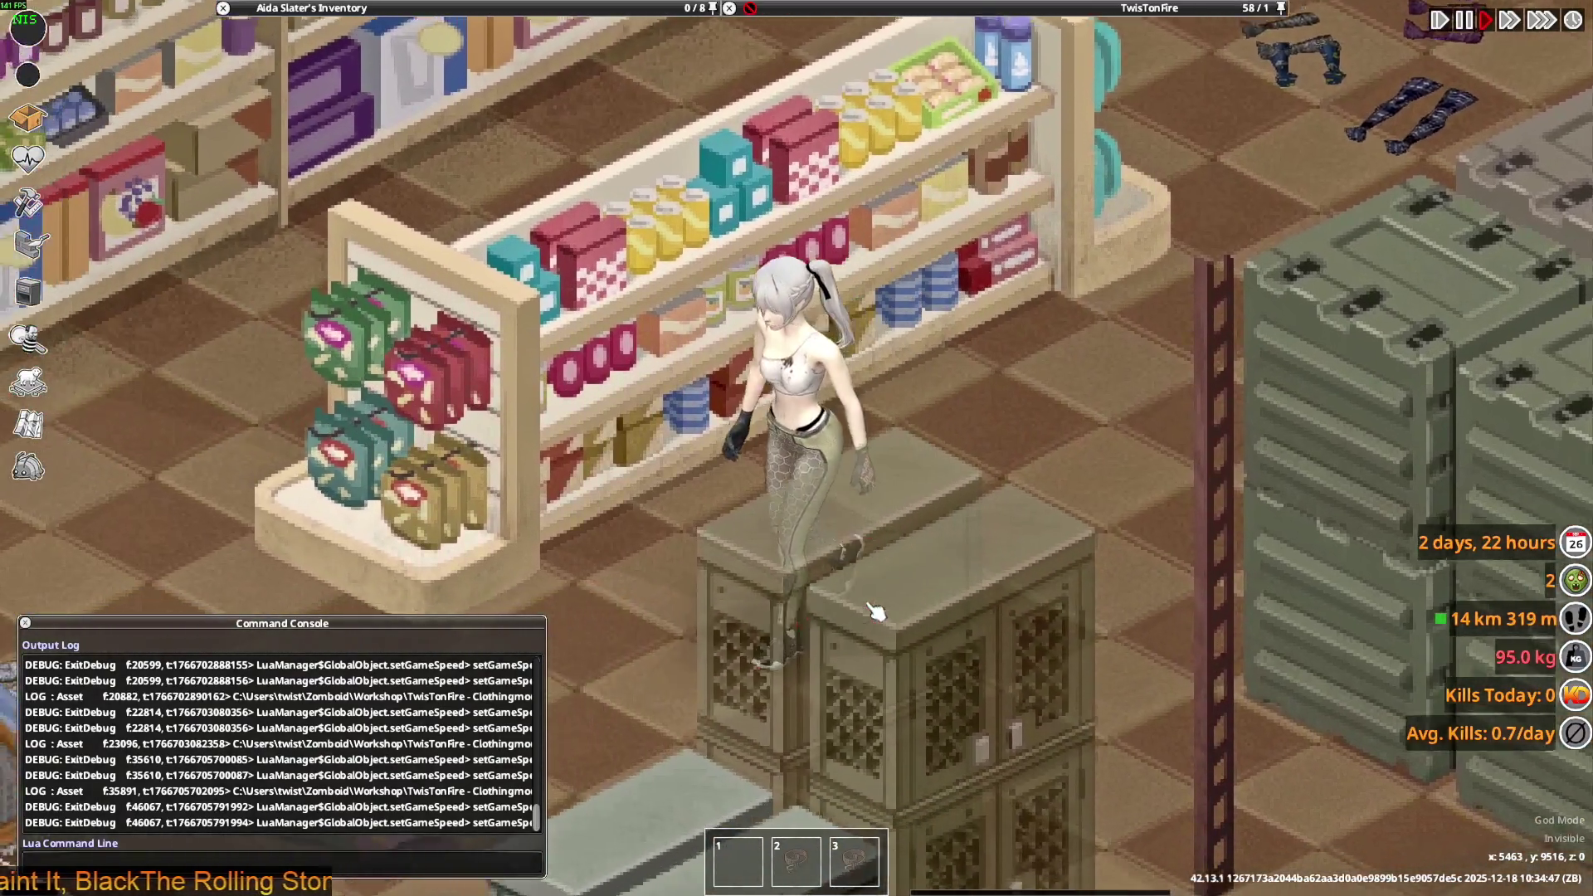
key("s")
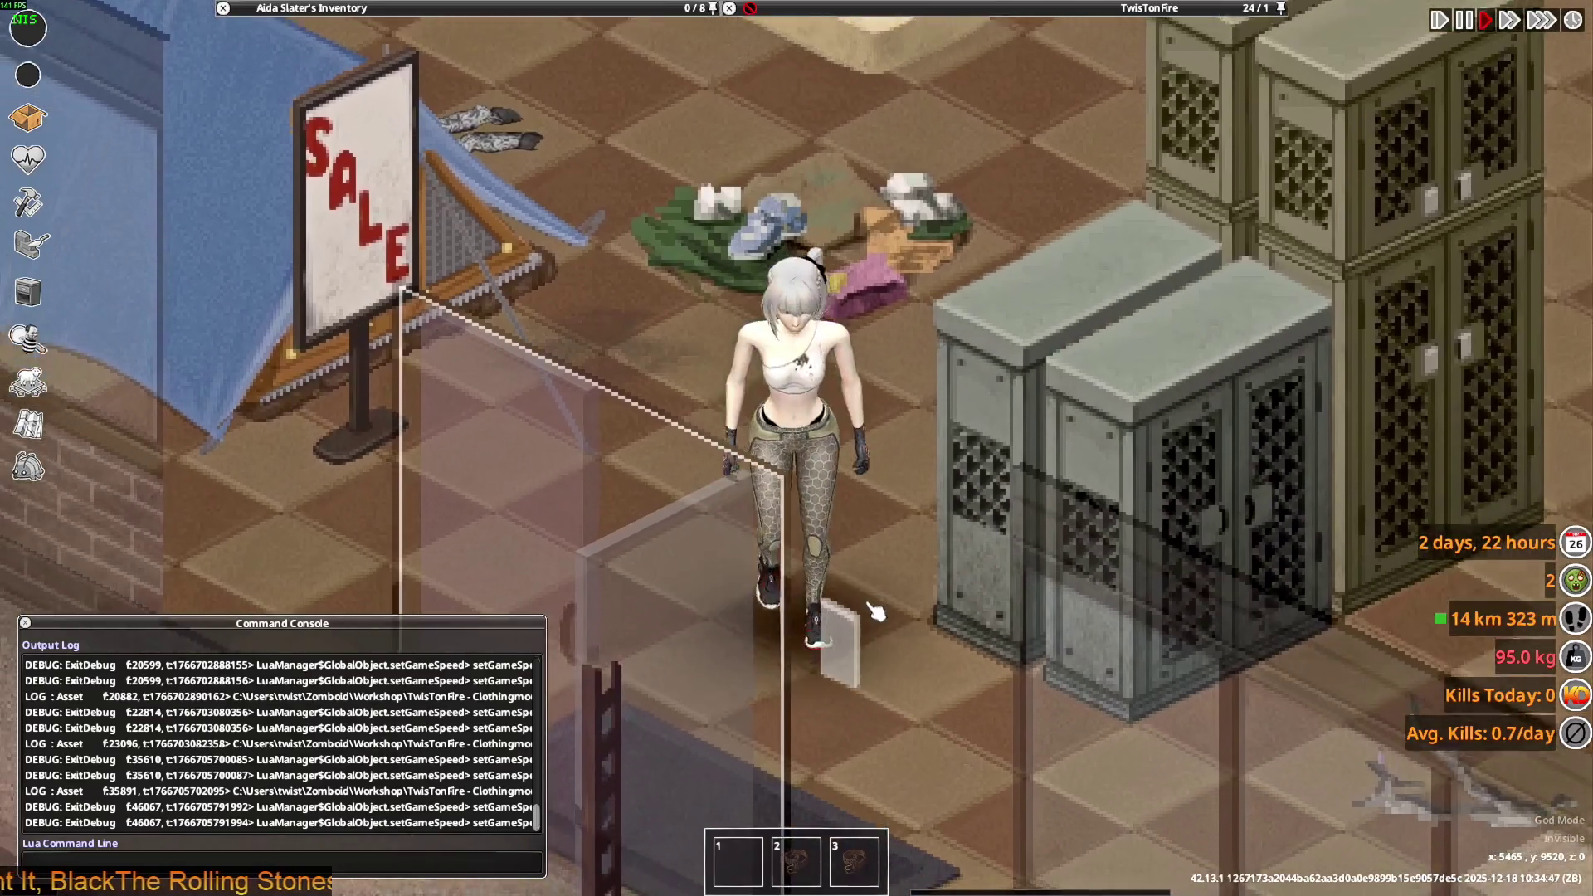
key("d")
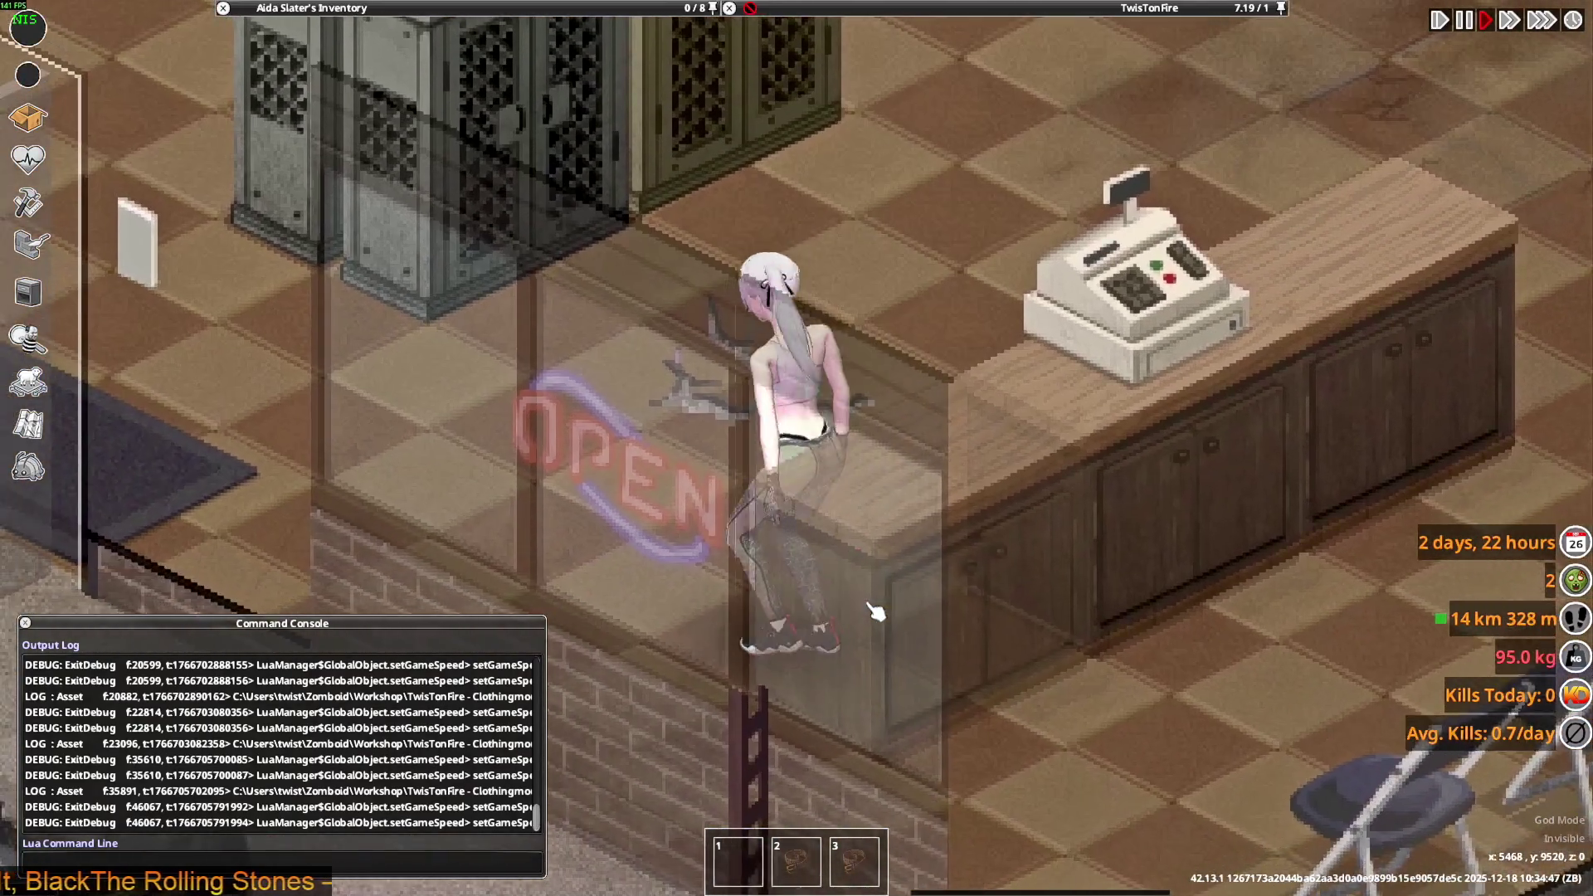
key("d")
key("s")
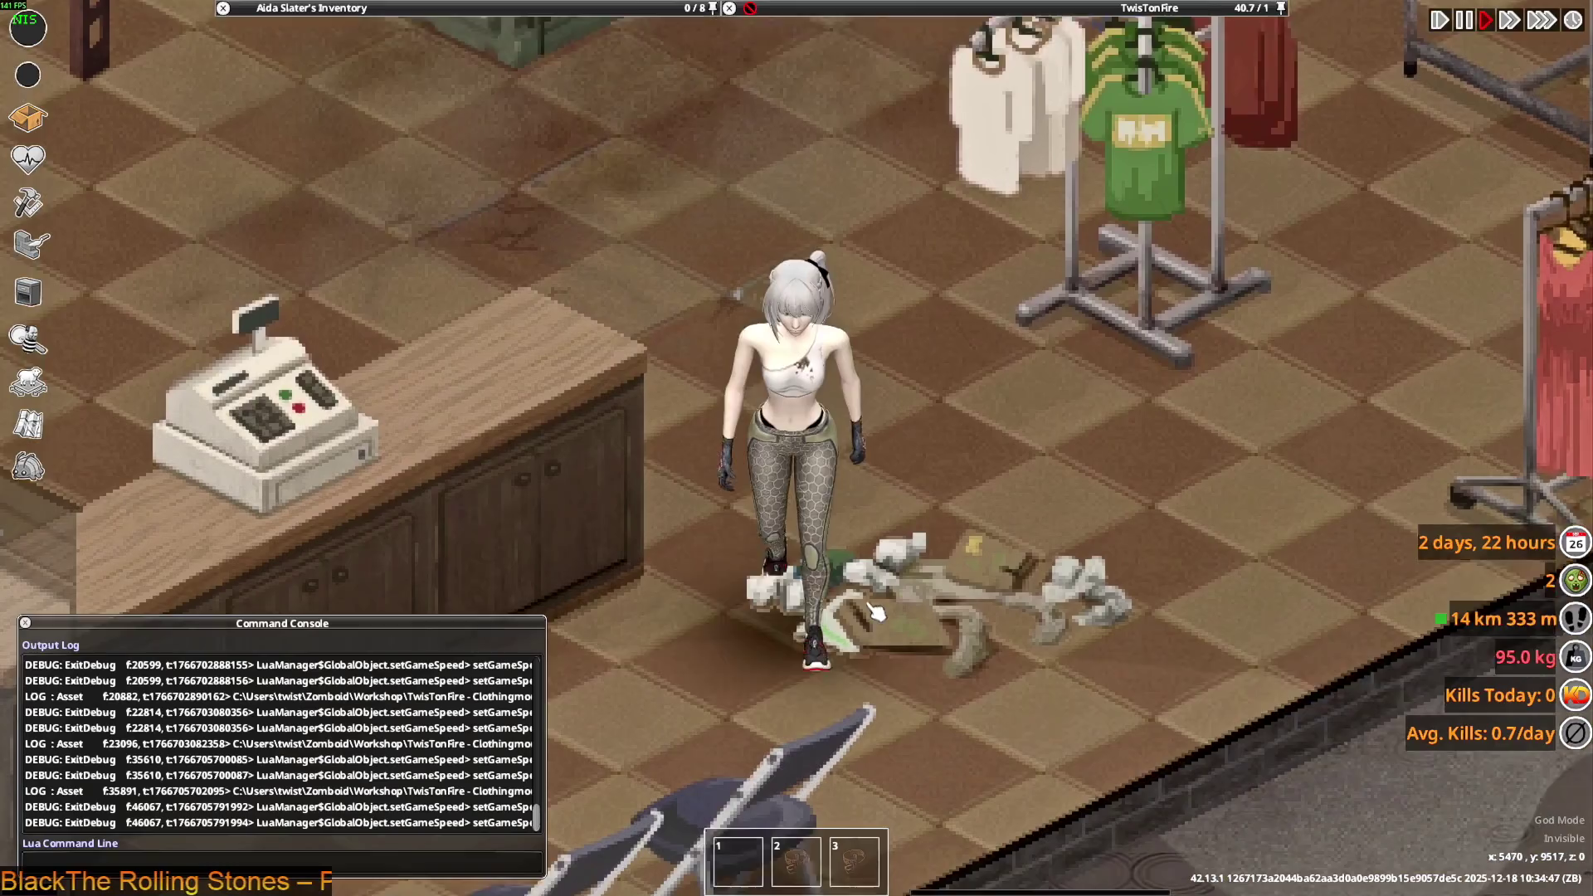
key("w")
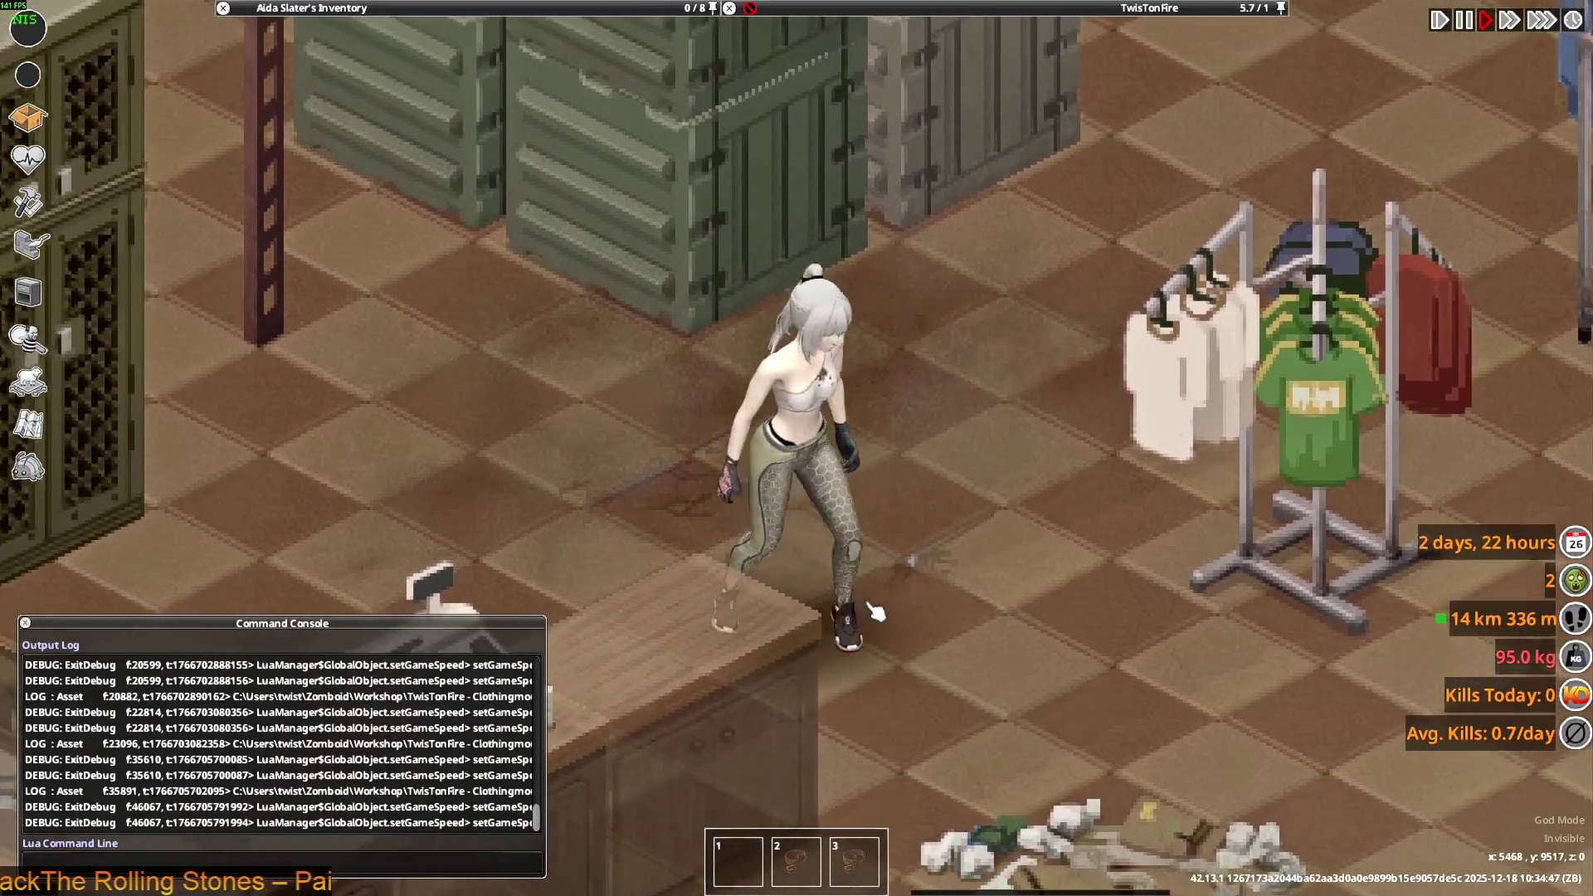
key("a")
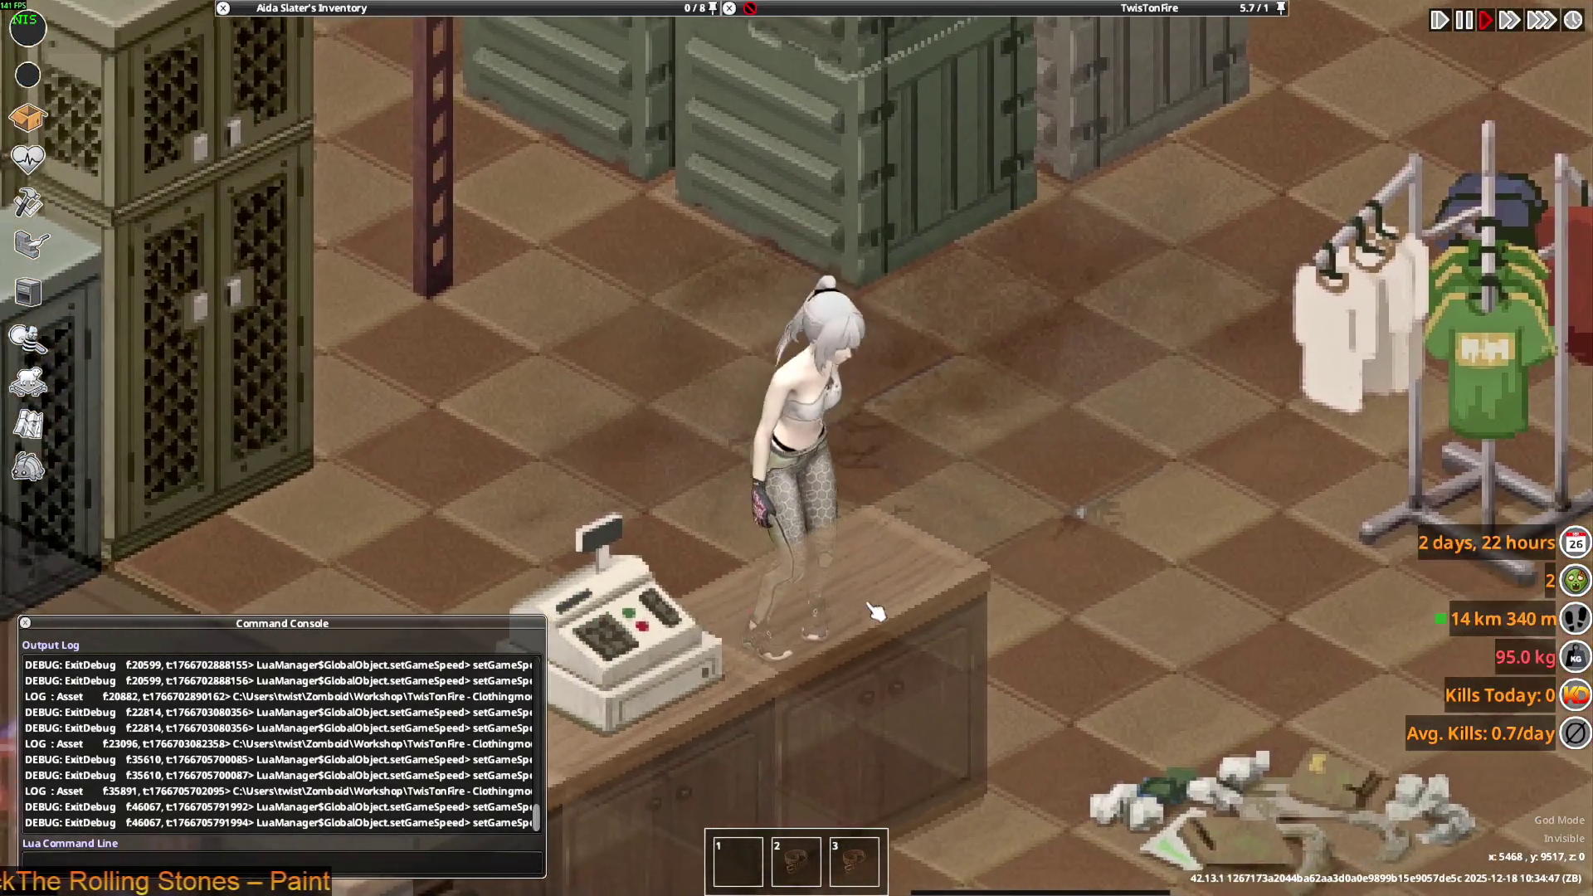
key("alt+Tab")
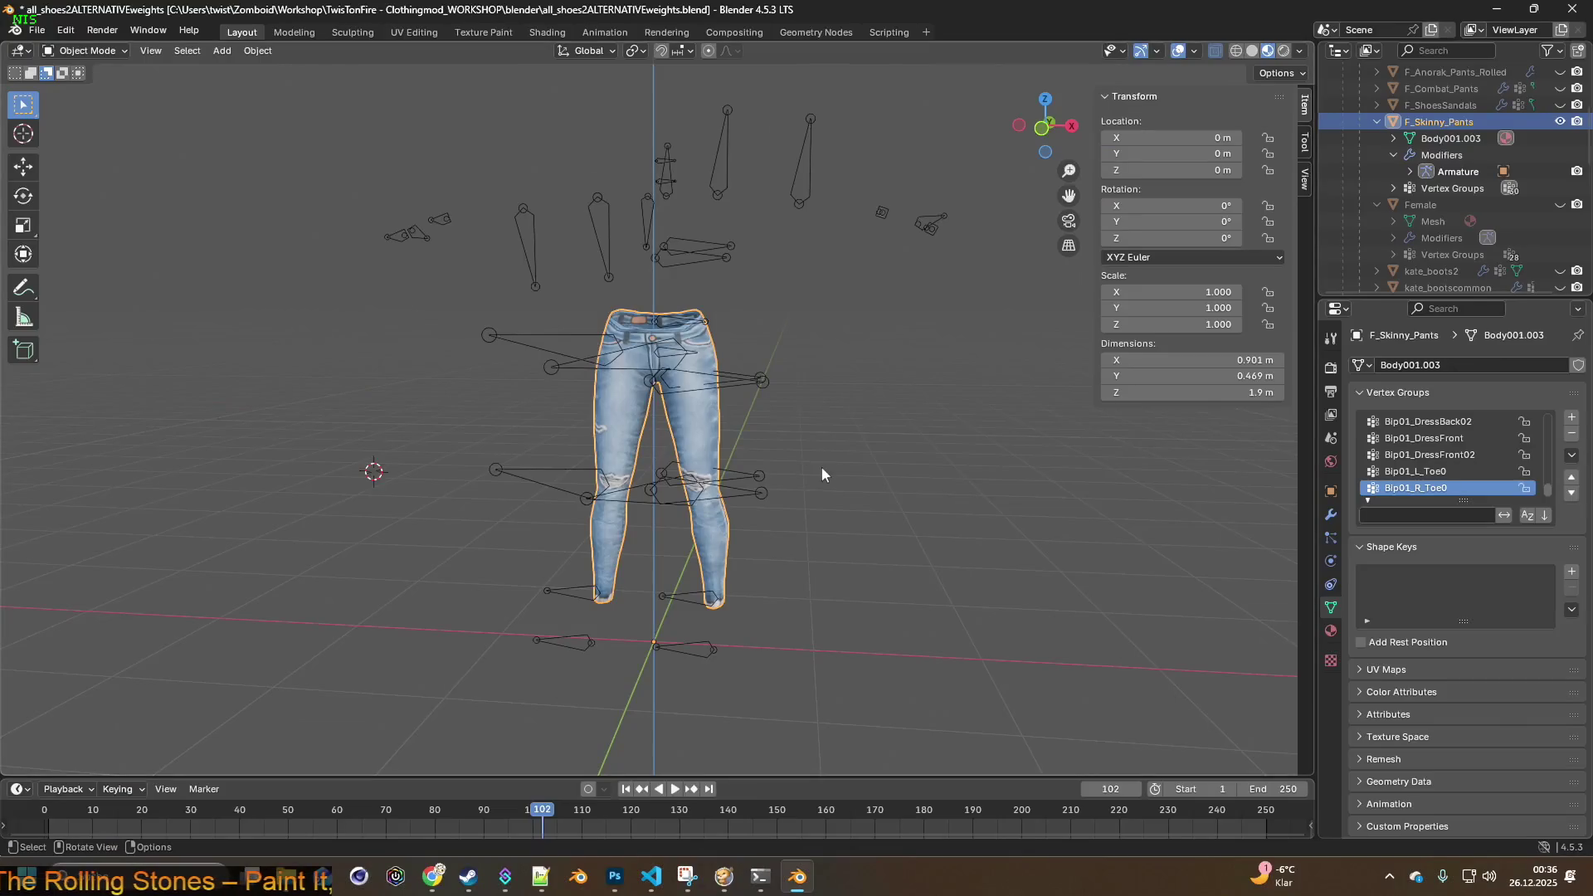
- Bring brita_clothing.txt up in Visual Studio Code
key("alt+Tab")
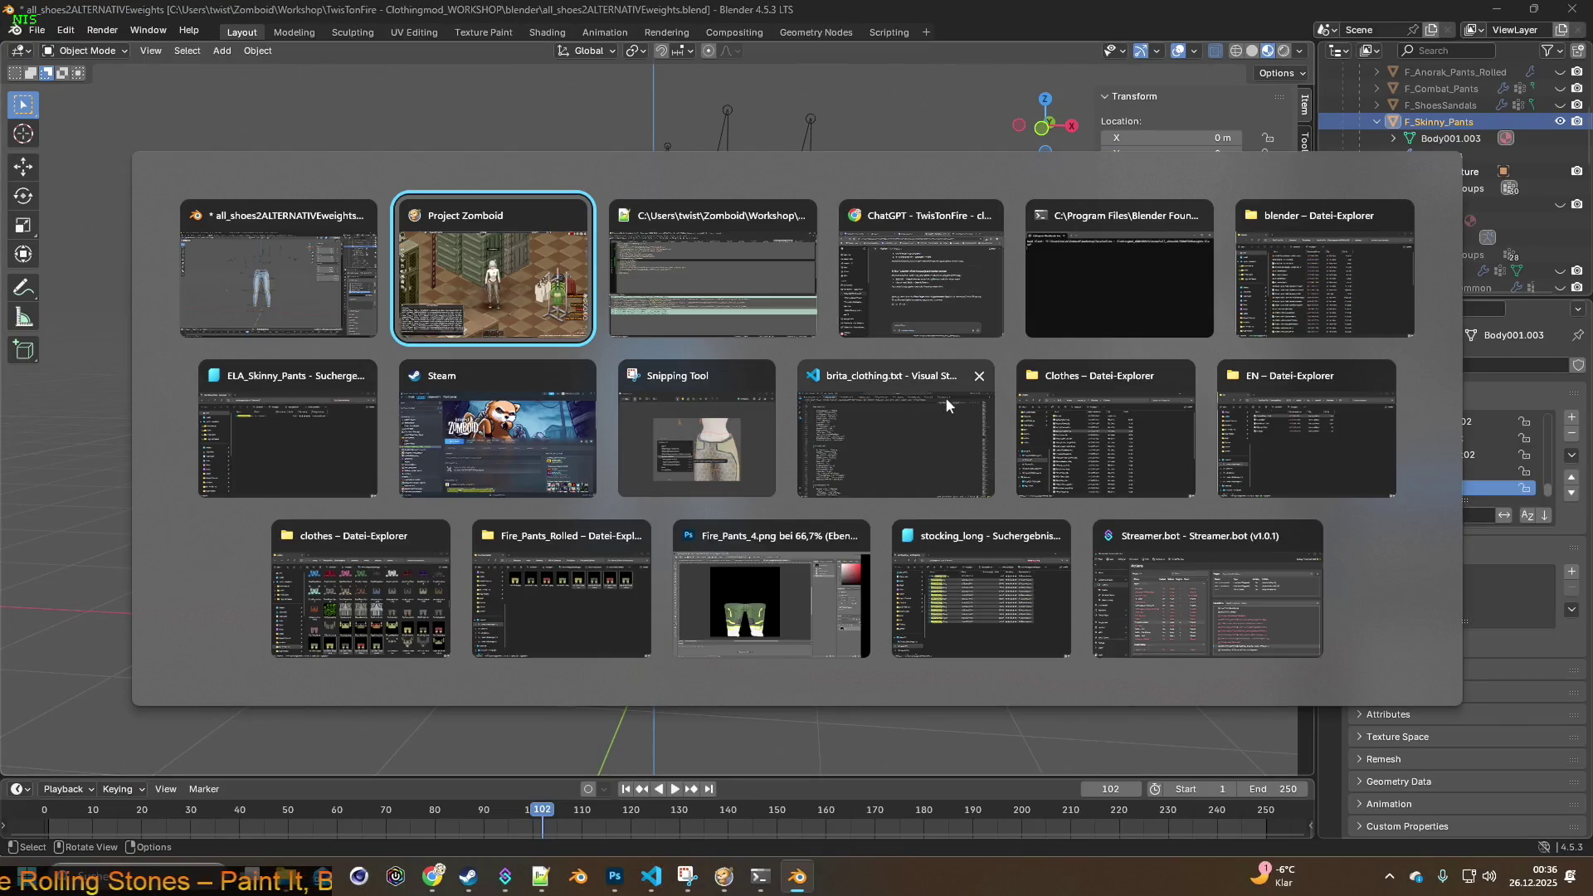
key("Tab")
key("Tab")
key("Tab")
key("Tab")
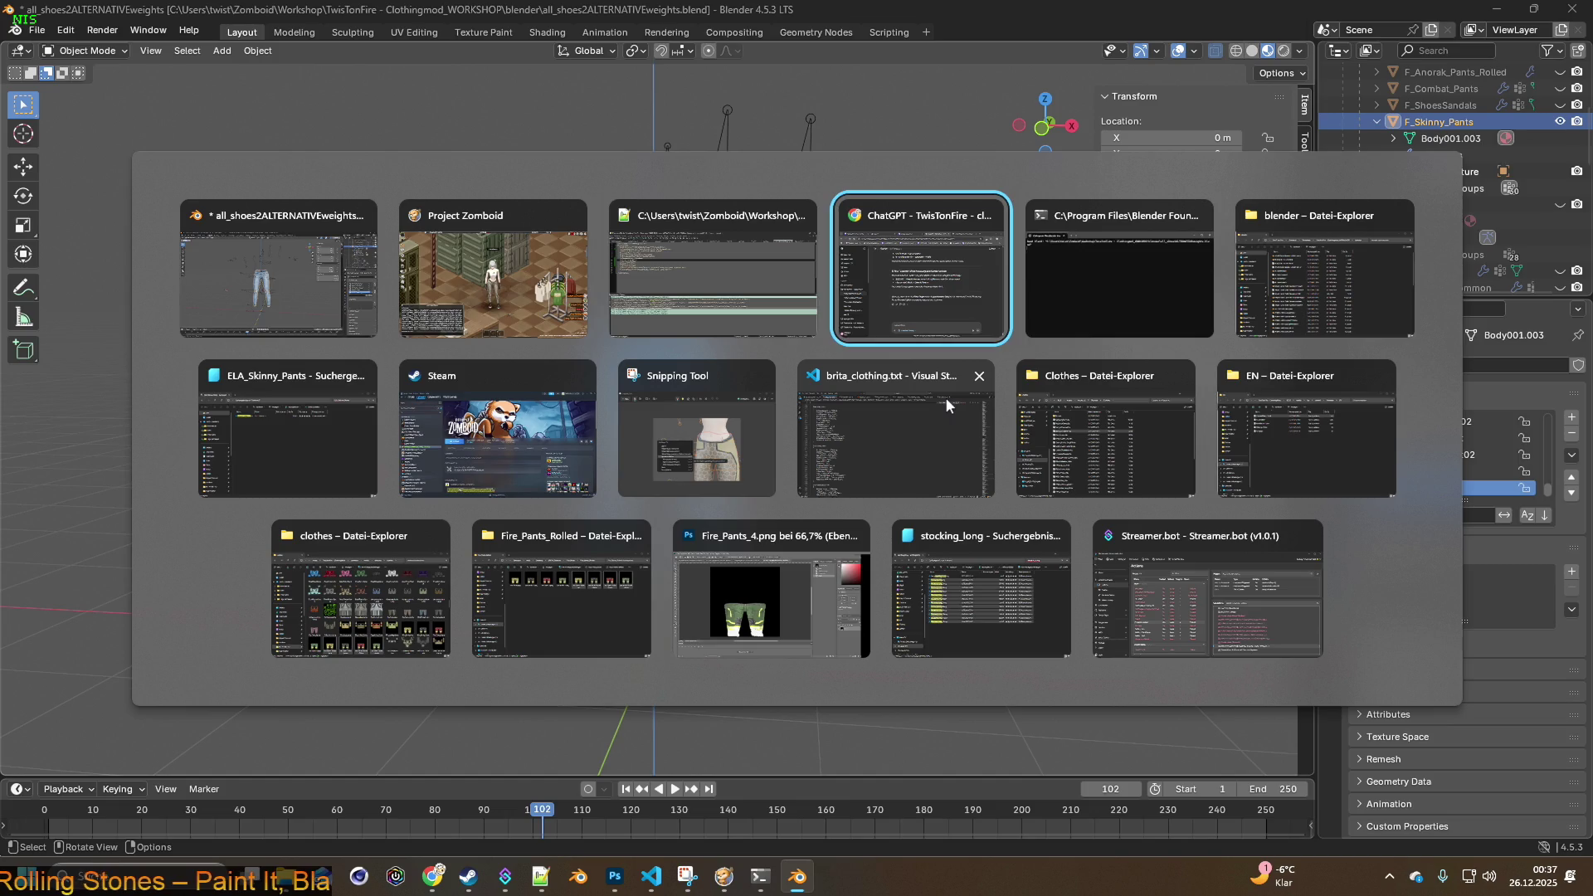
key("Tab")
key("Tab")
left_click(944, 396)
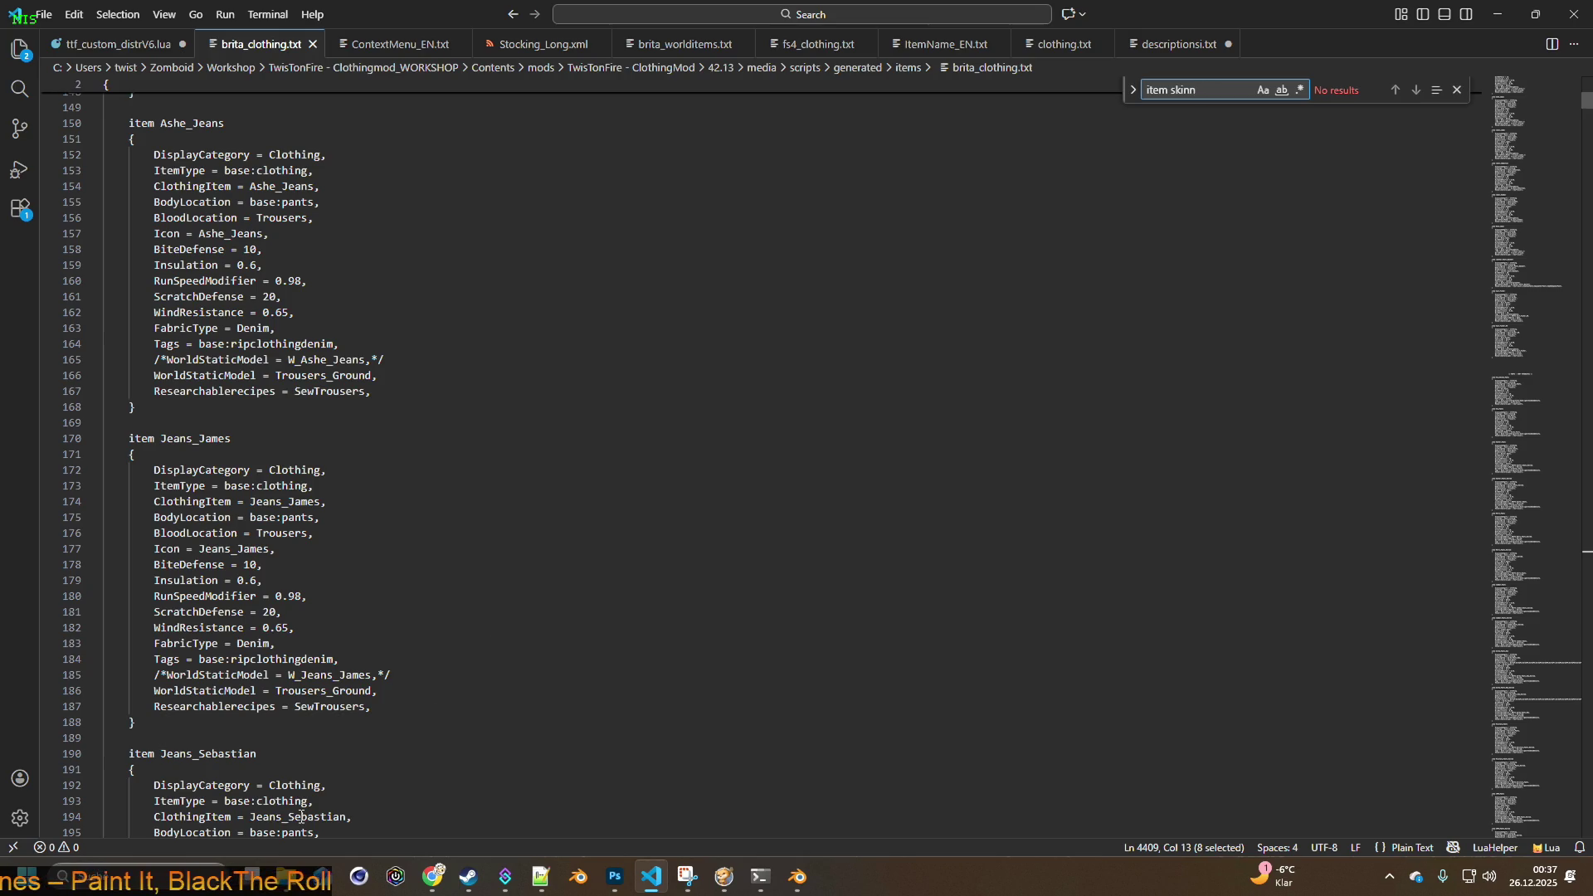
- Minimize Visual Studio Code and open the Alter Desktop folder from the desktop
mouse_move(285, 876)
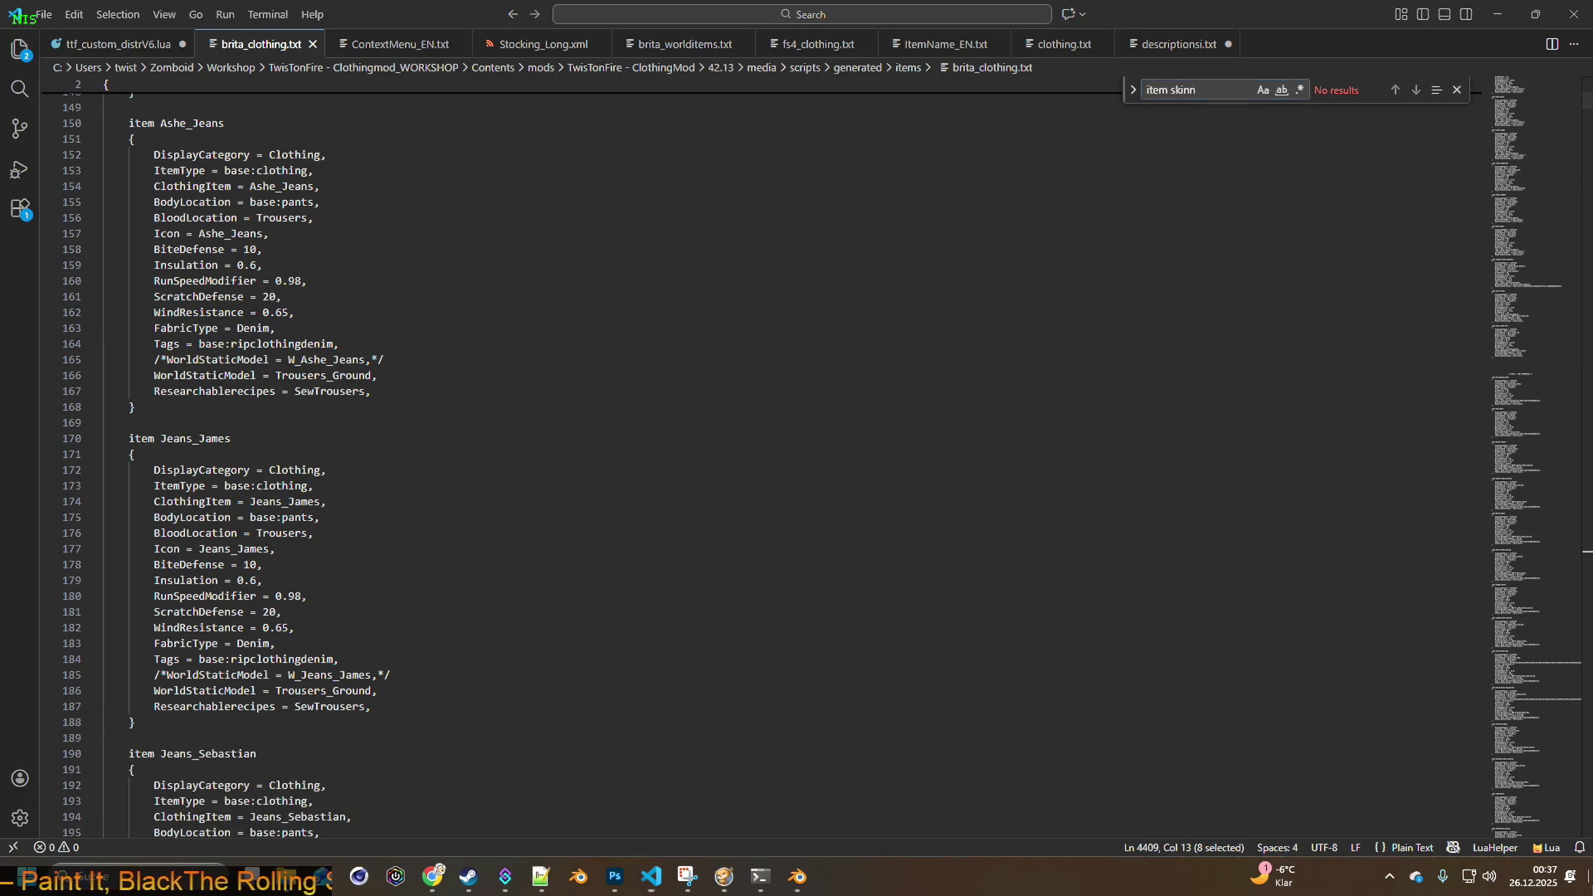
left_click(1497, 15)
double_click(97, 123)
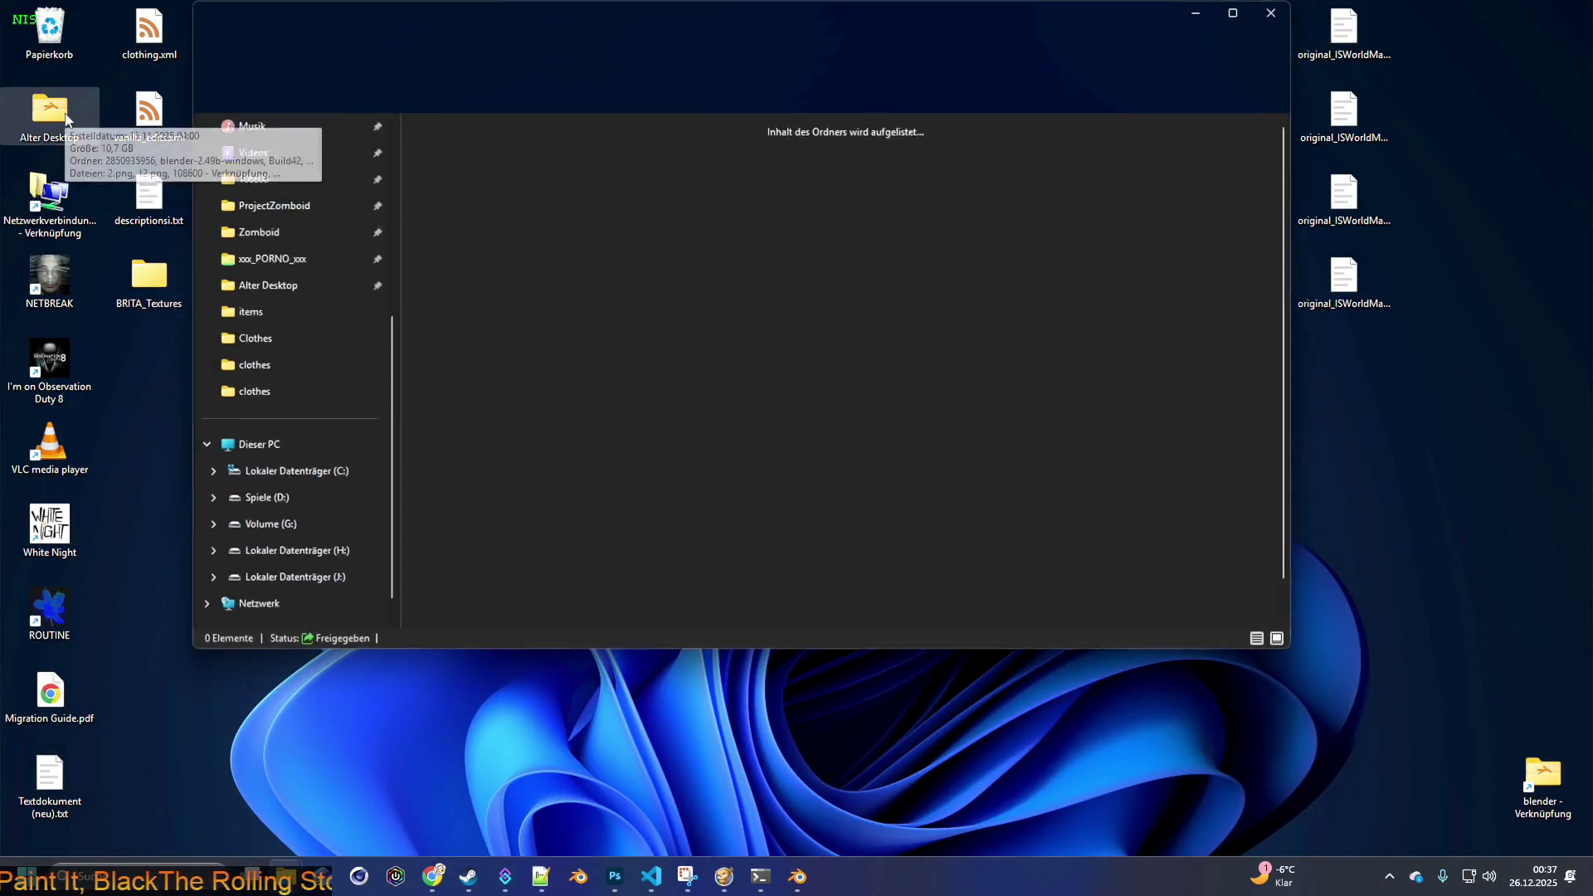
- Show masken.txt in a right split pane beside brita_clothing.txt, then bring up ELA_Skinny_Pants.xml
double_click(899, 433)
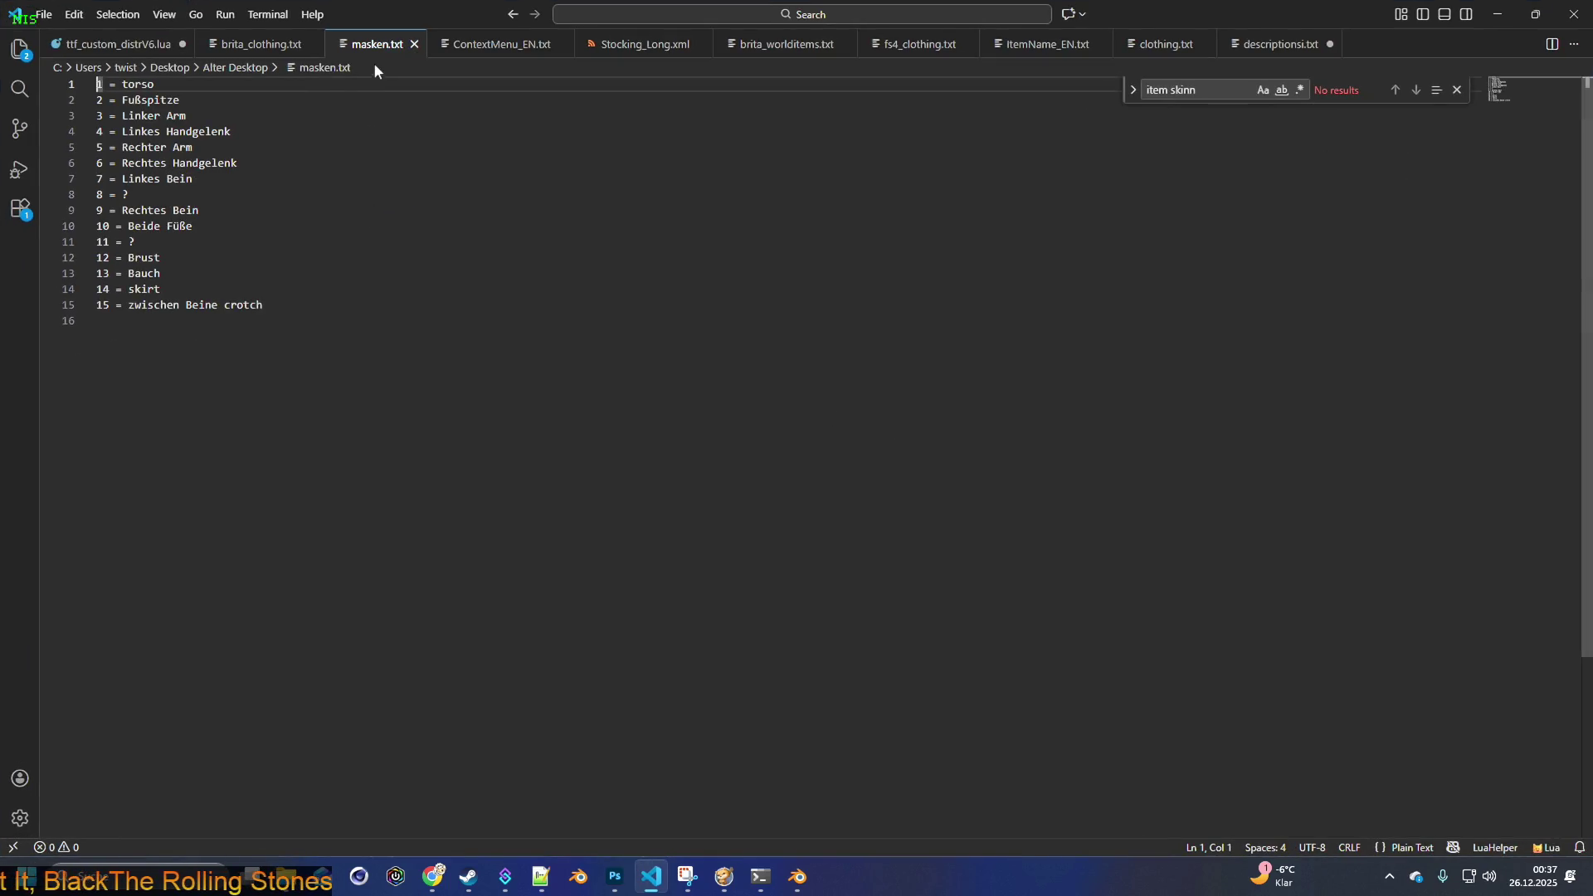
right_click(381, 45)
left_click(462, 395)
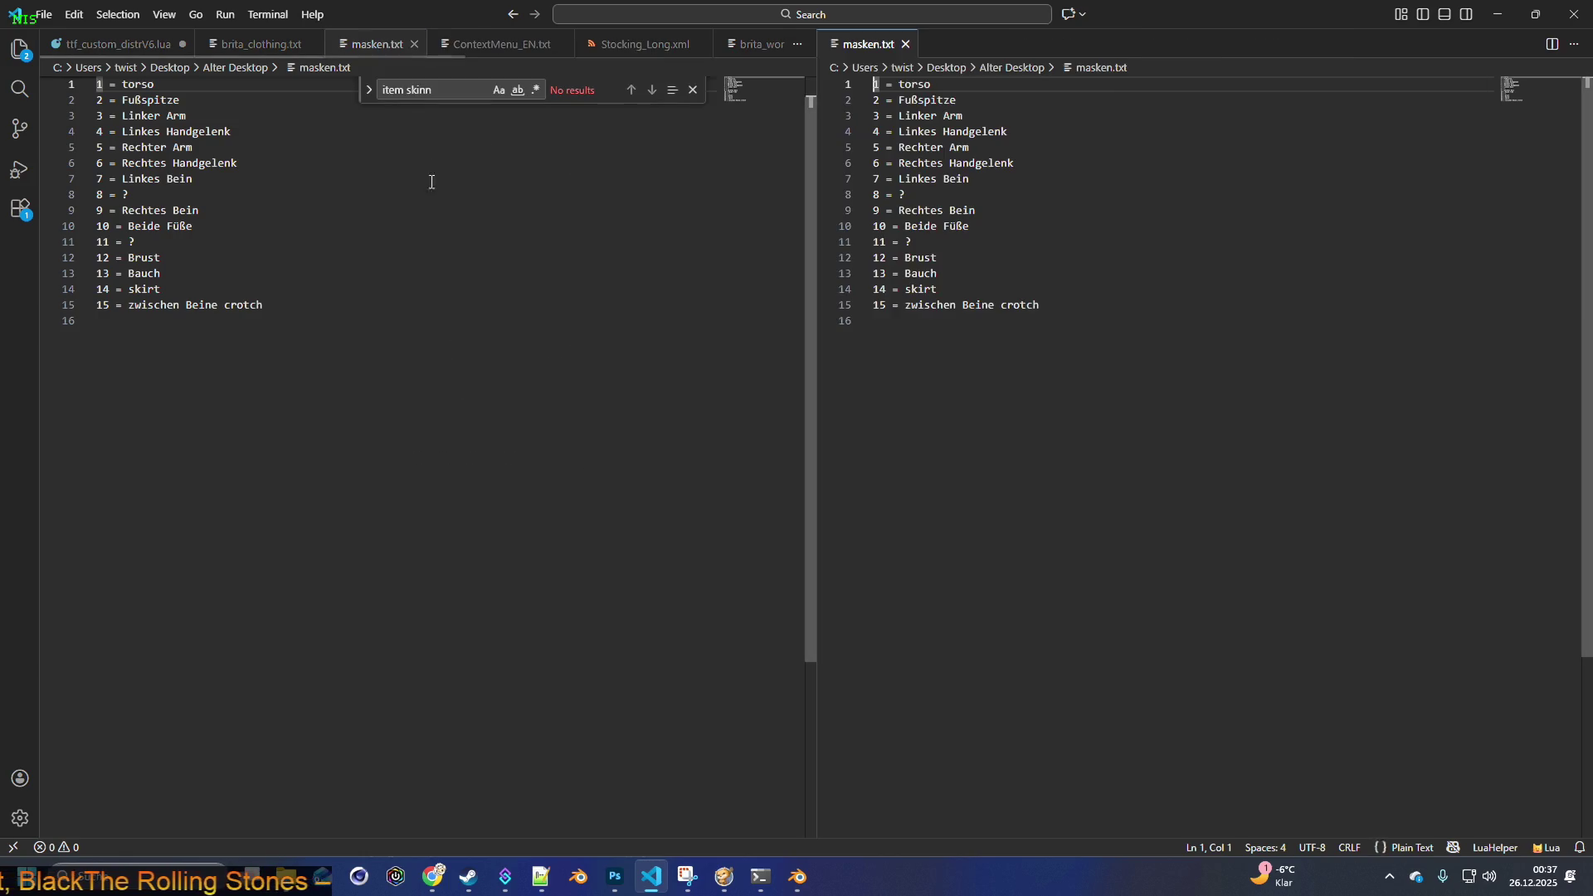
left_click(414, 43)
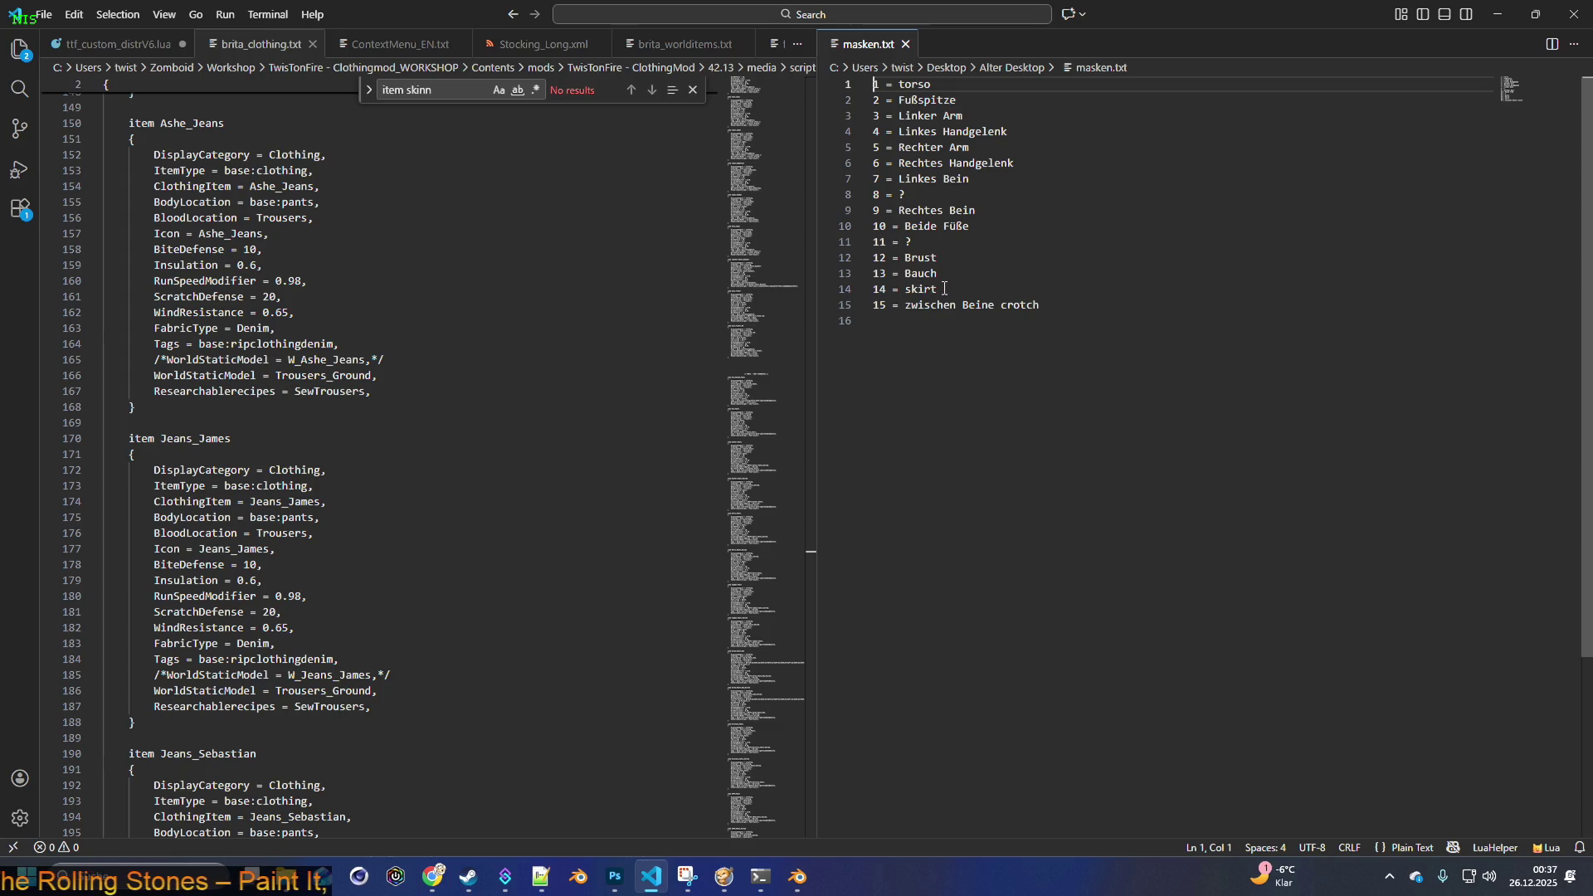
key("alt+Tab")
left_click(703, 428)
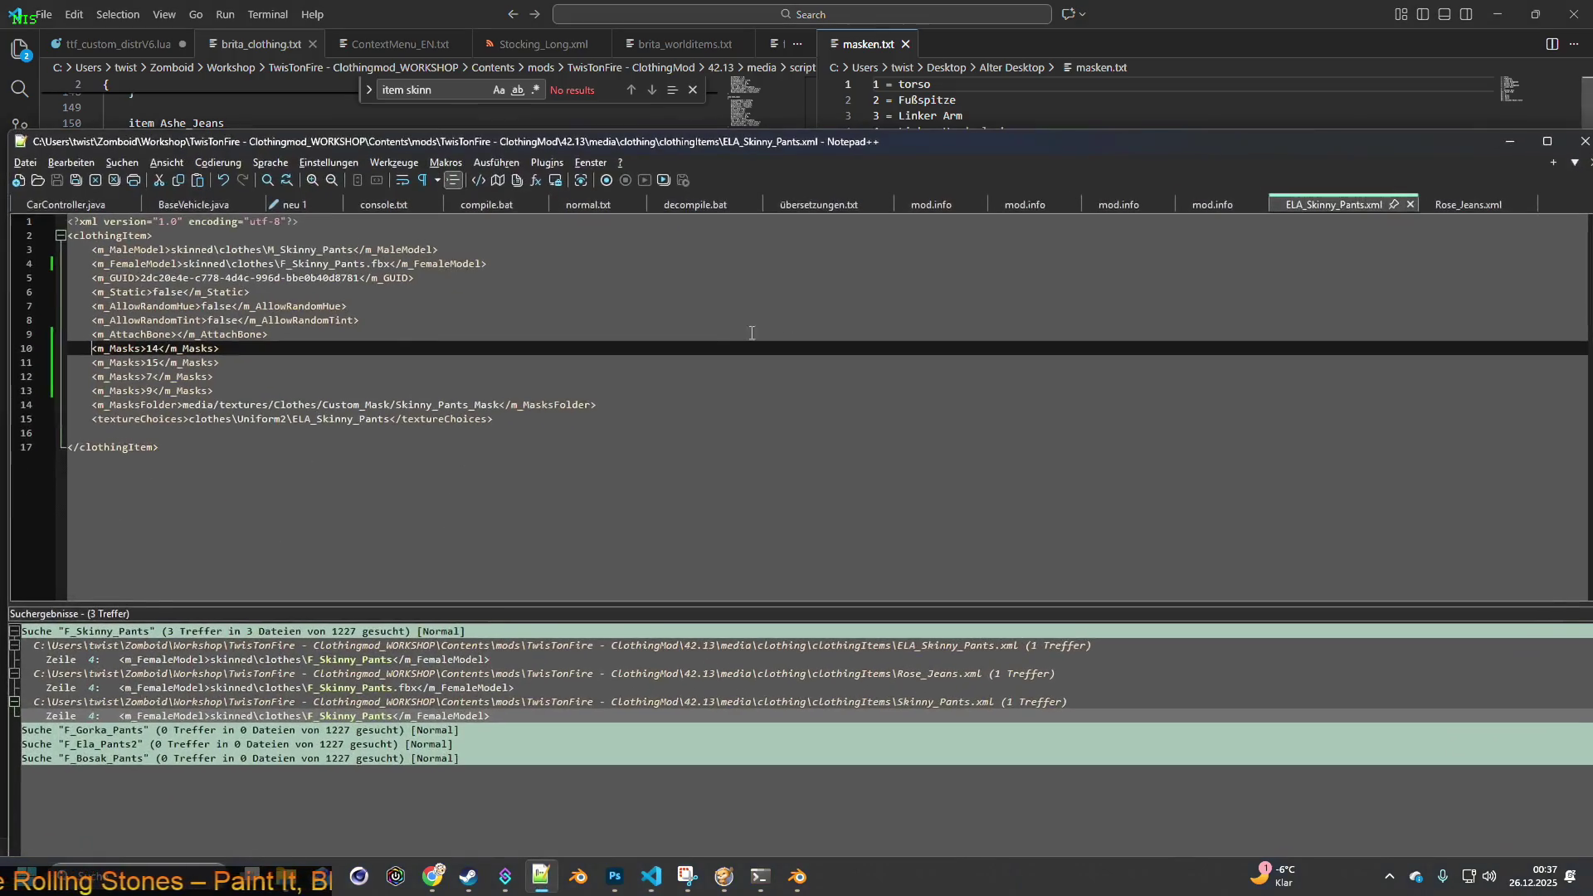
- Delete the mask 14 and 15 lines from ELA_Skinny_Pants.xml, leaving masks 7 and 9
mouse_move(498, 140)
left_mouse_down()
mouse_move(886, 370)
mouse_move(883, 318)
left_mouse_up()
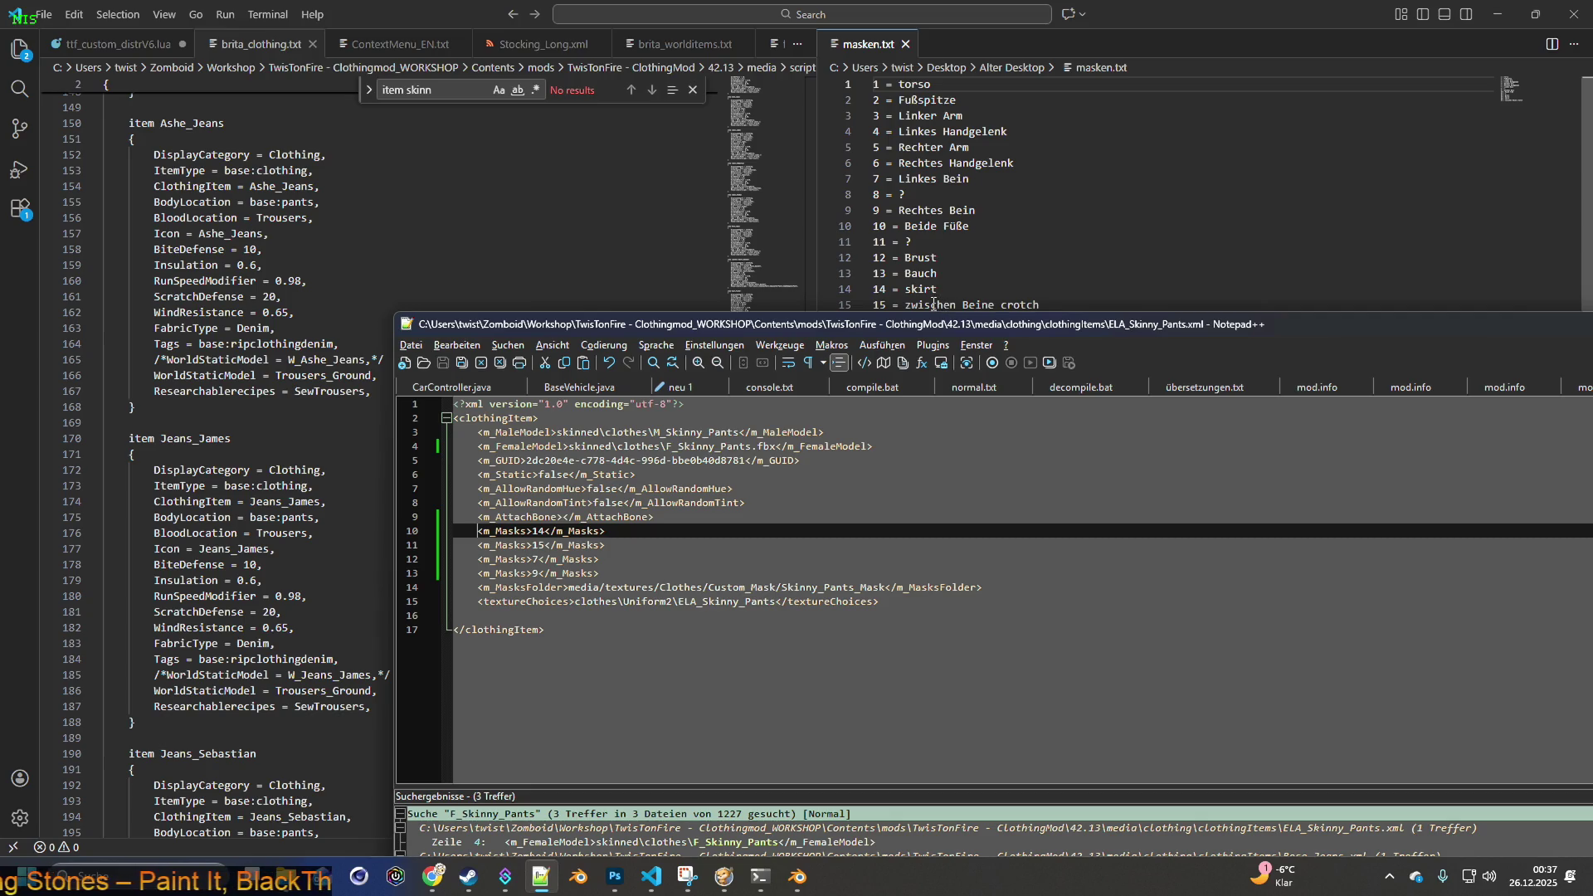
left_click_drag(441, 532, 441, 543)
key("Delete")
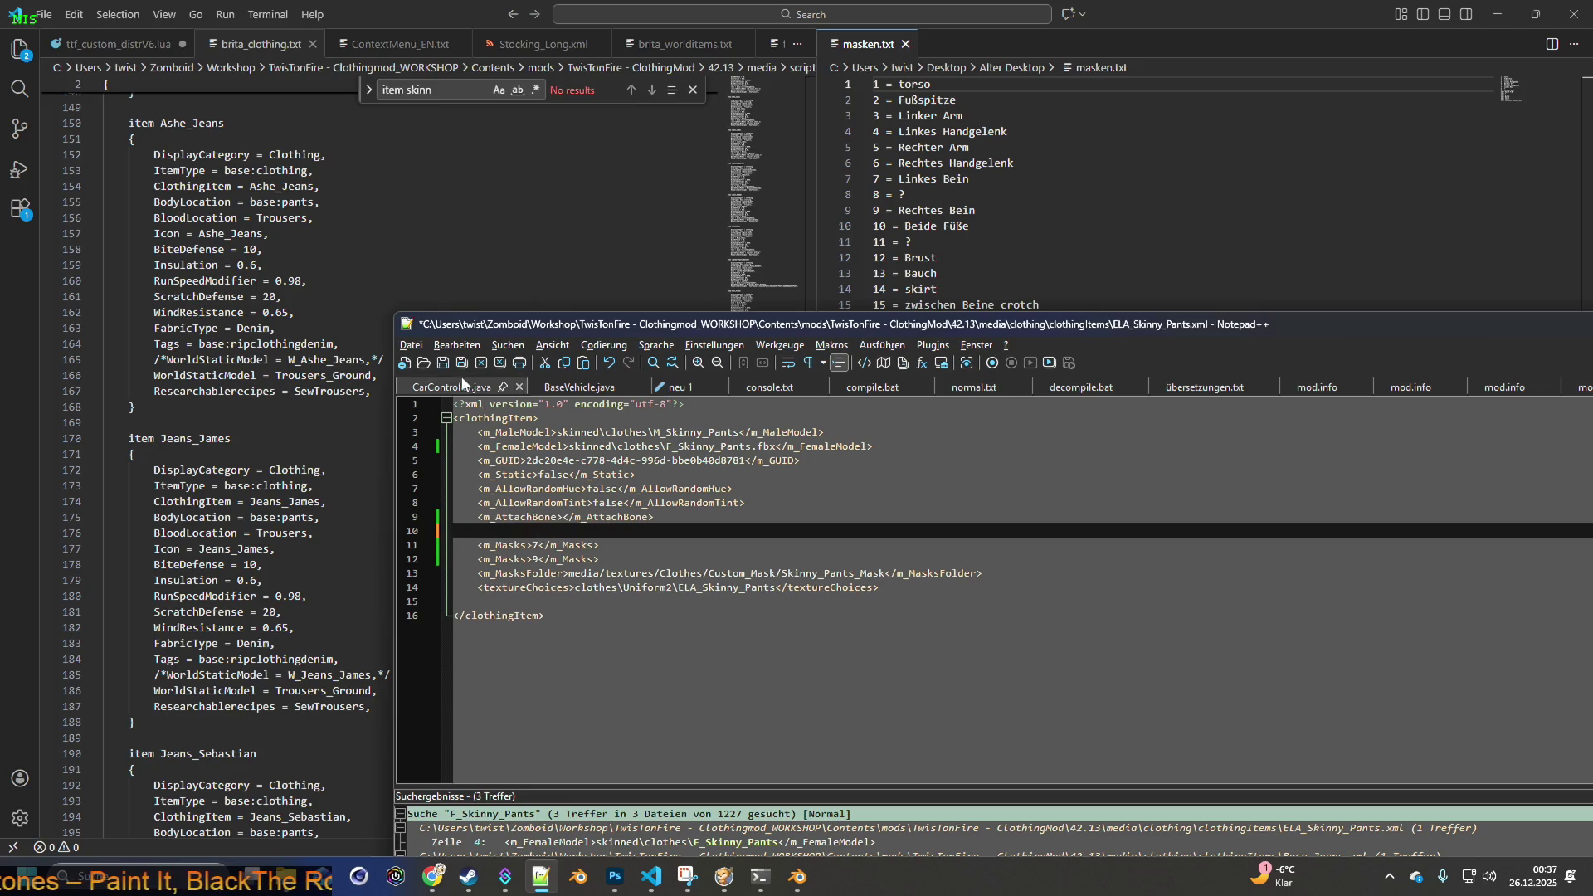
key("alt+Tab")
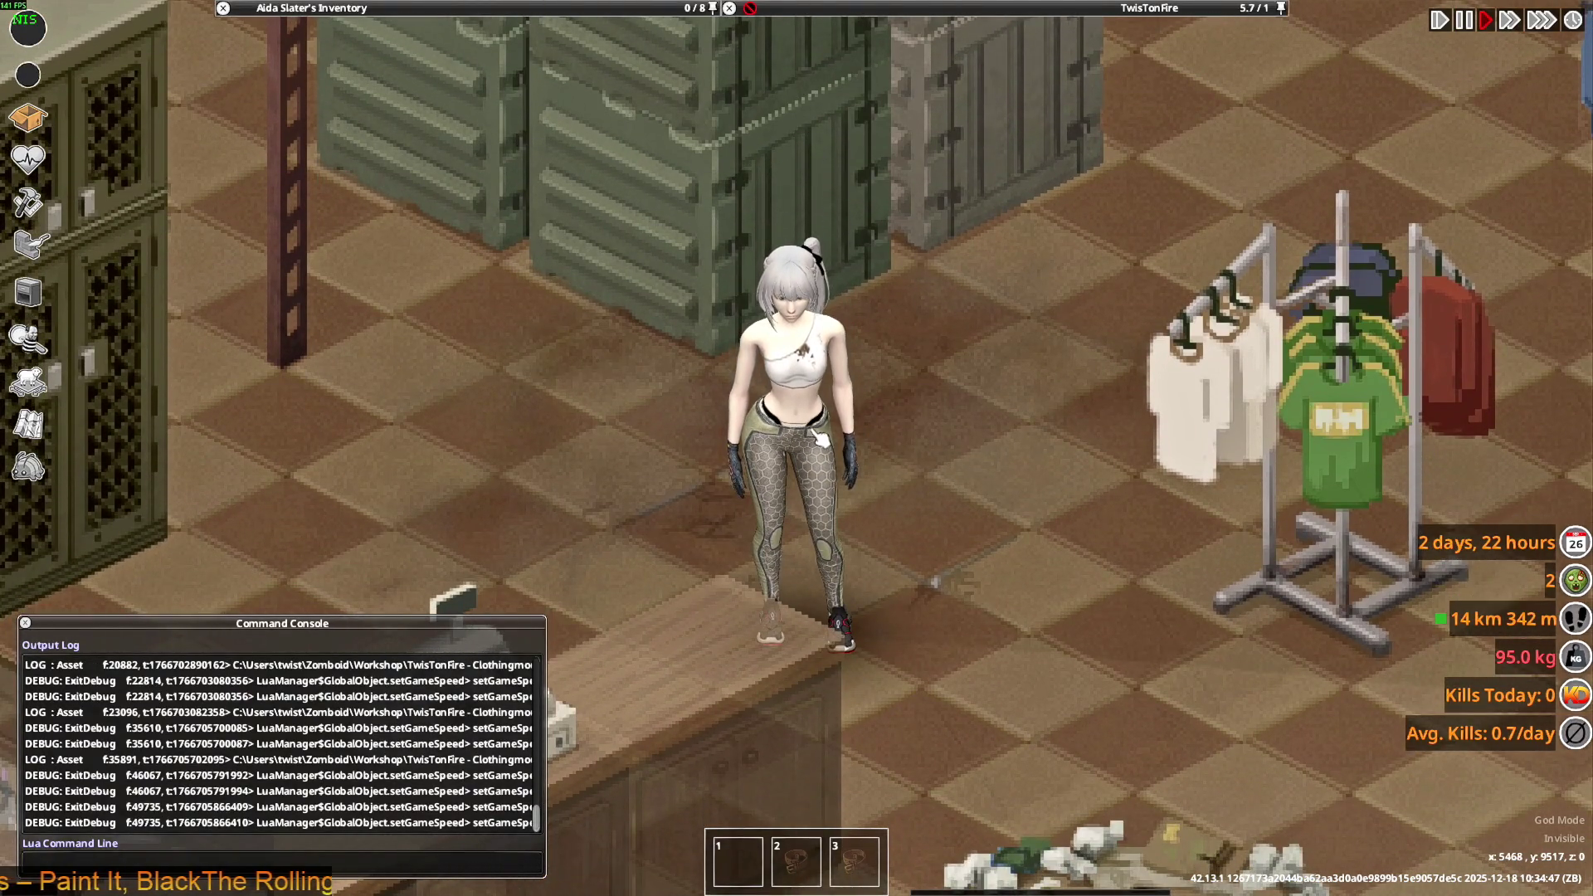
- Walk the character briefly to inspect the pants, then return to the masken.txt legend
key("d")
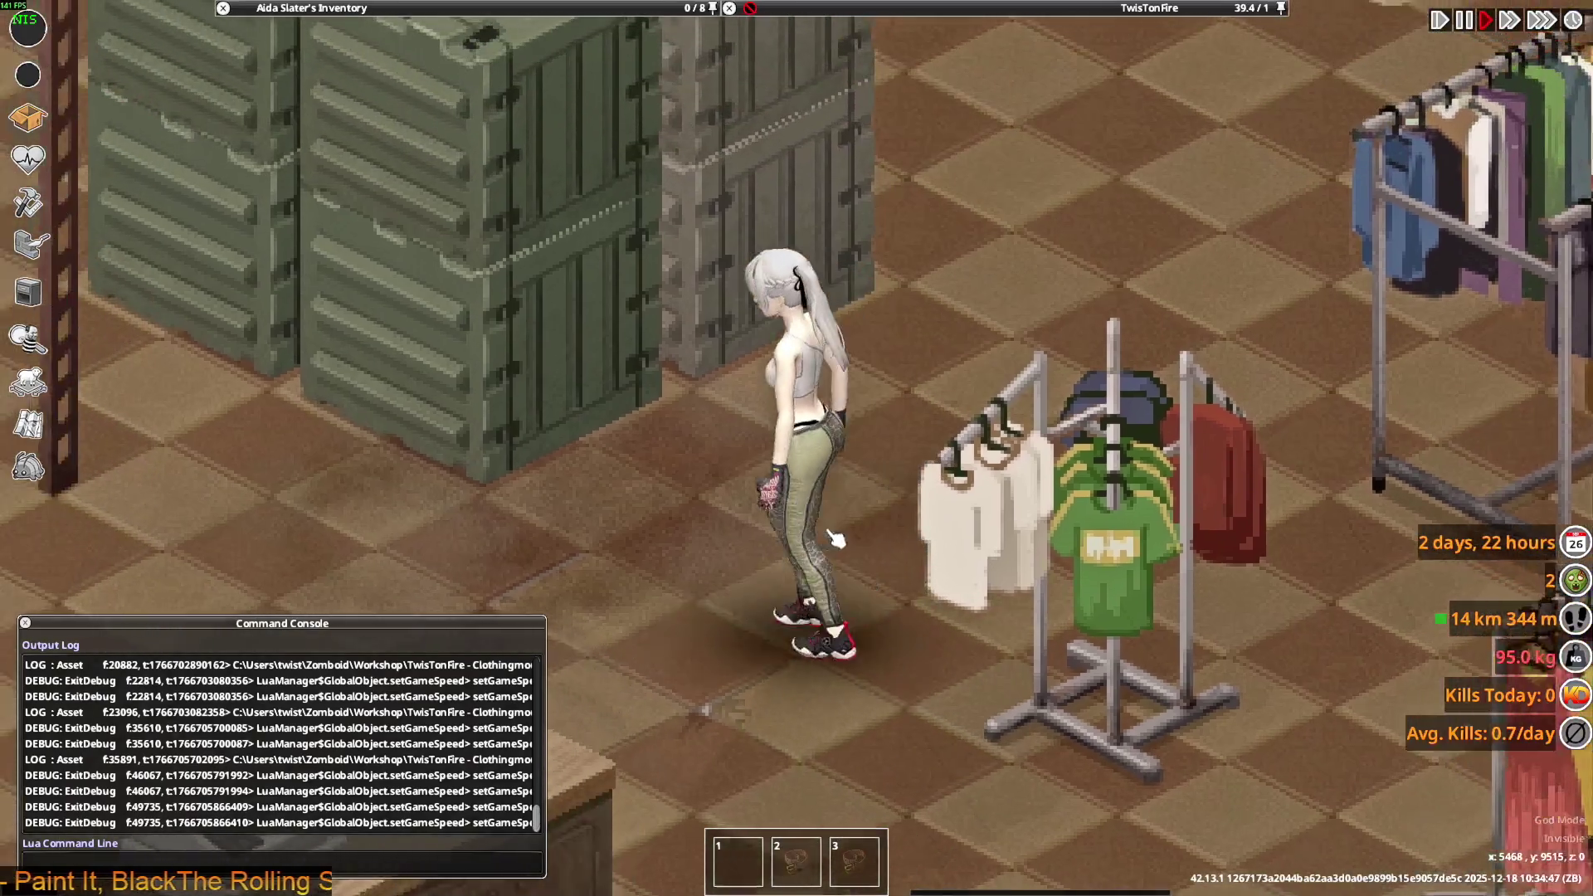
key("s")
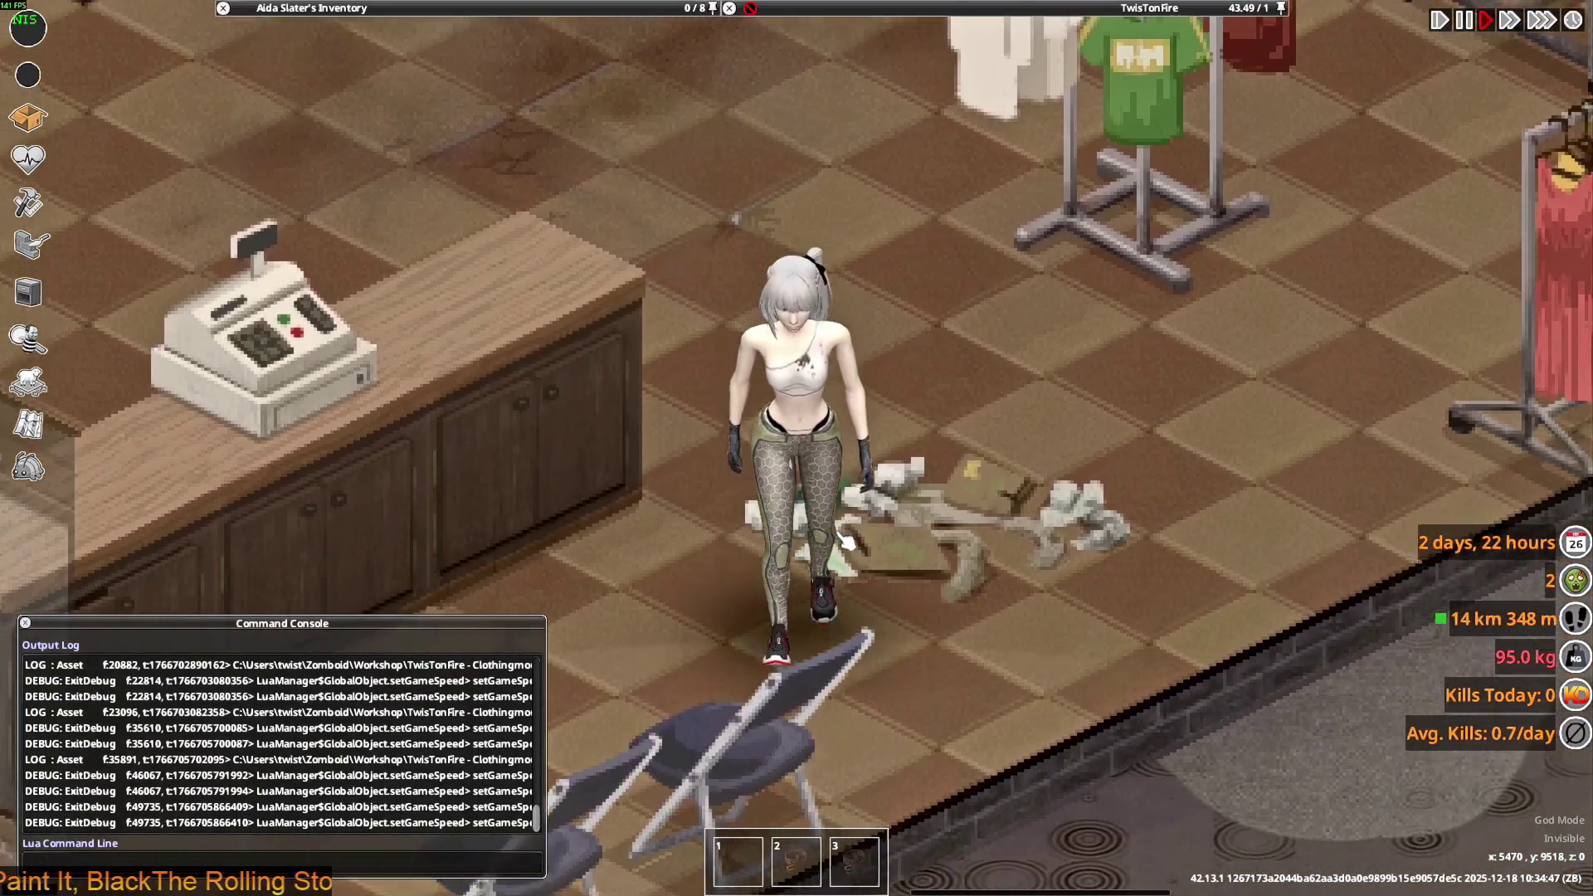
key("alt+Tab")
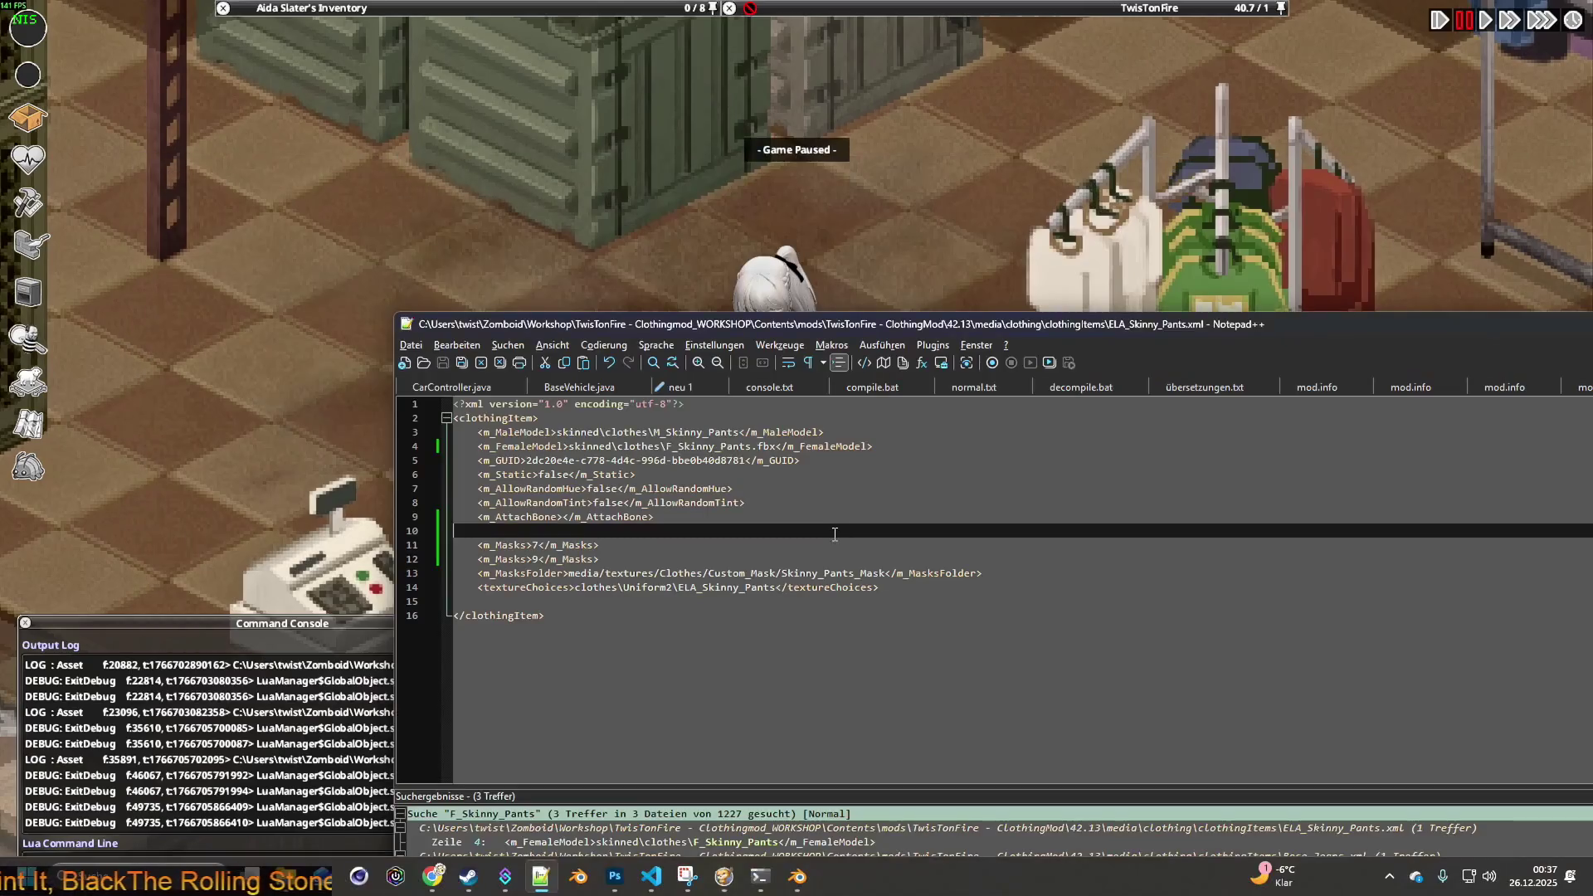
key("alt+Tab")
key("Tab")
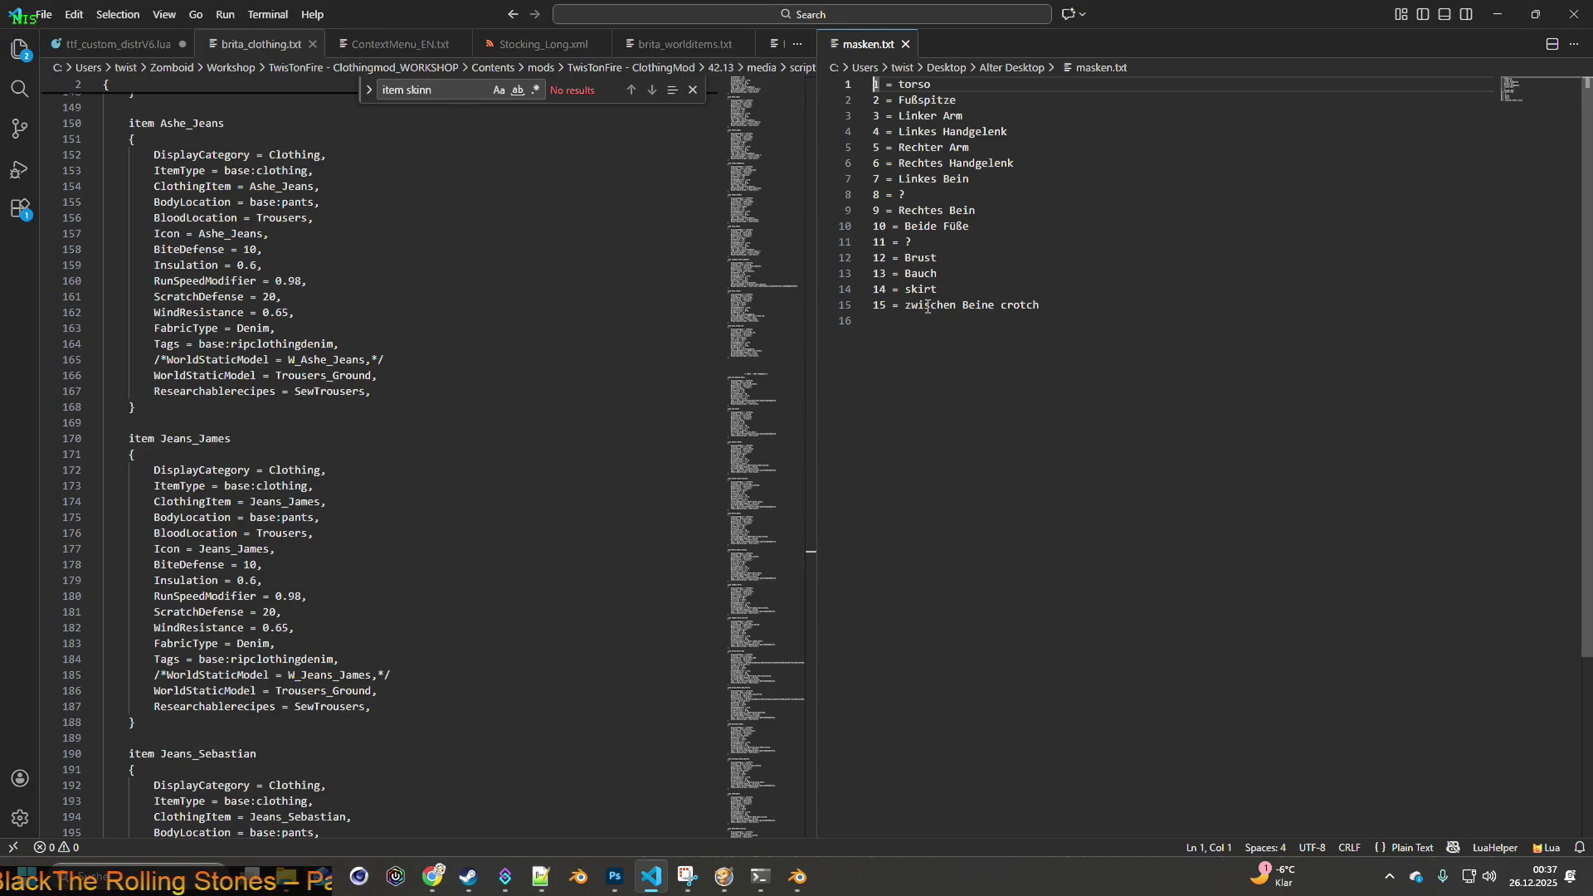
key("alt+Tab")
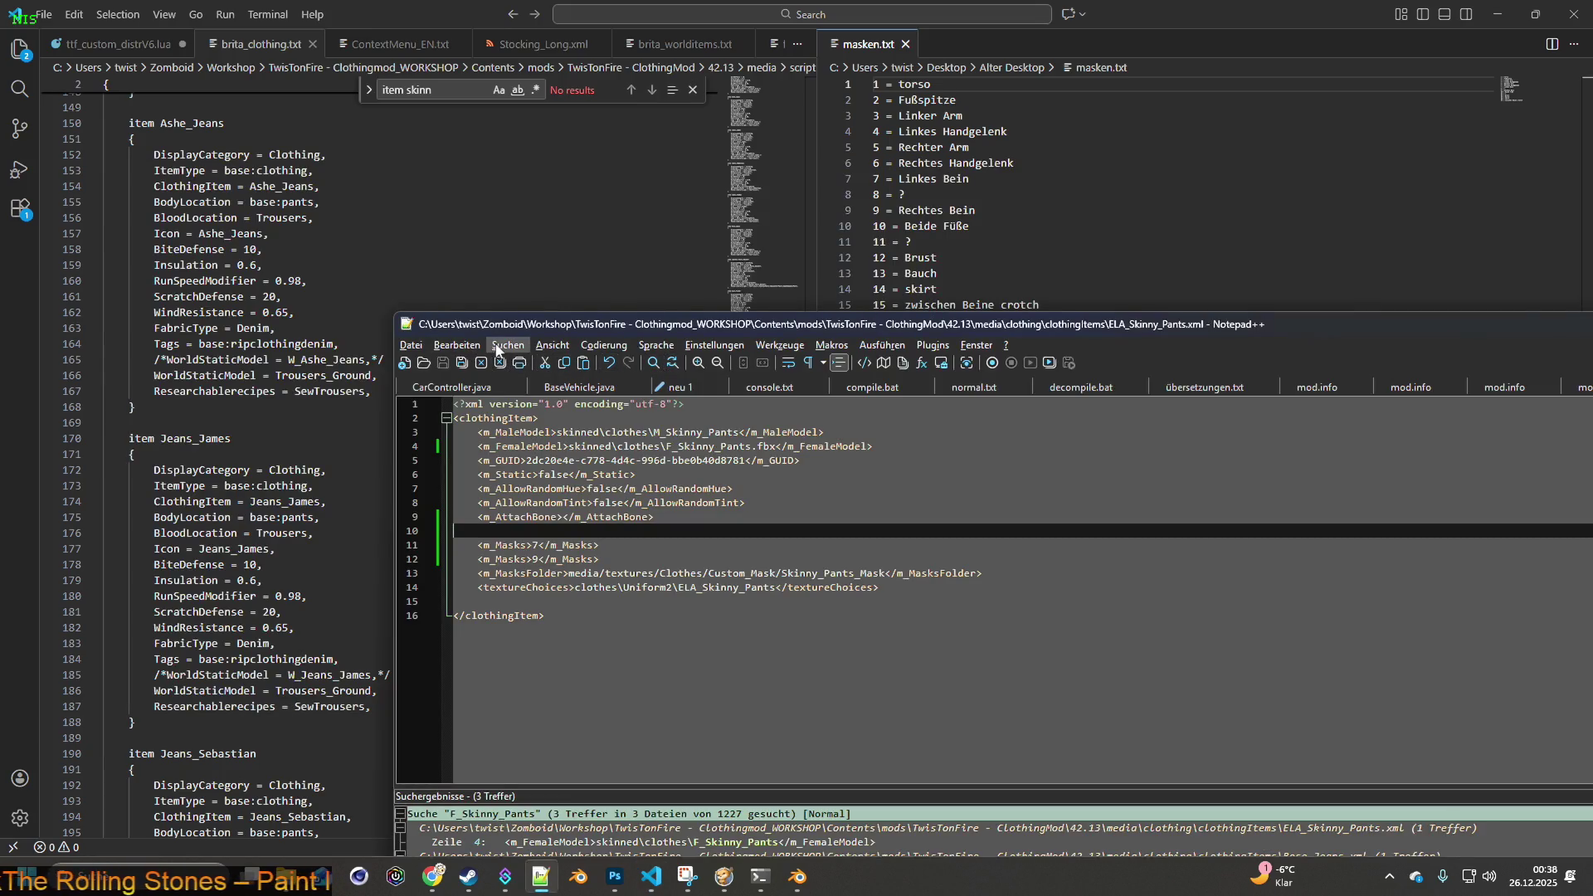
- Undo the deletion, remove only the mask 14 line, and save ELA_Skinny_Pants.xml with masks 15, 7, 9
left_click(457, 345)
left_click(531, 317)
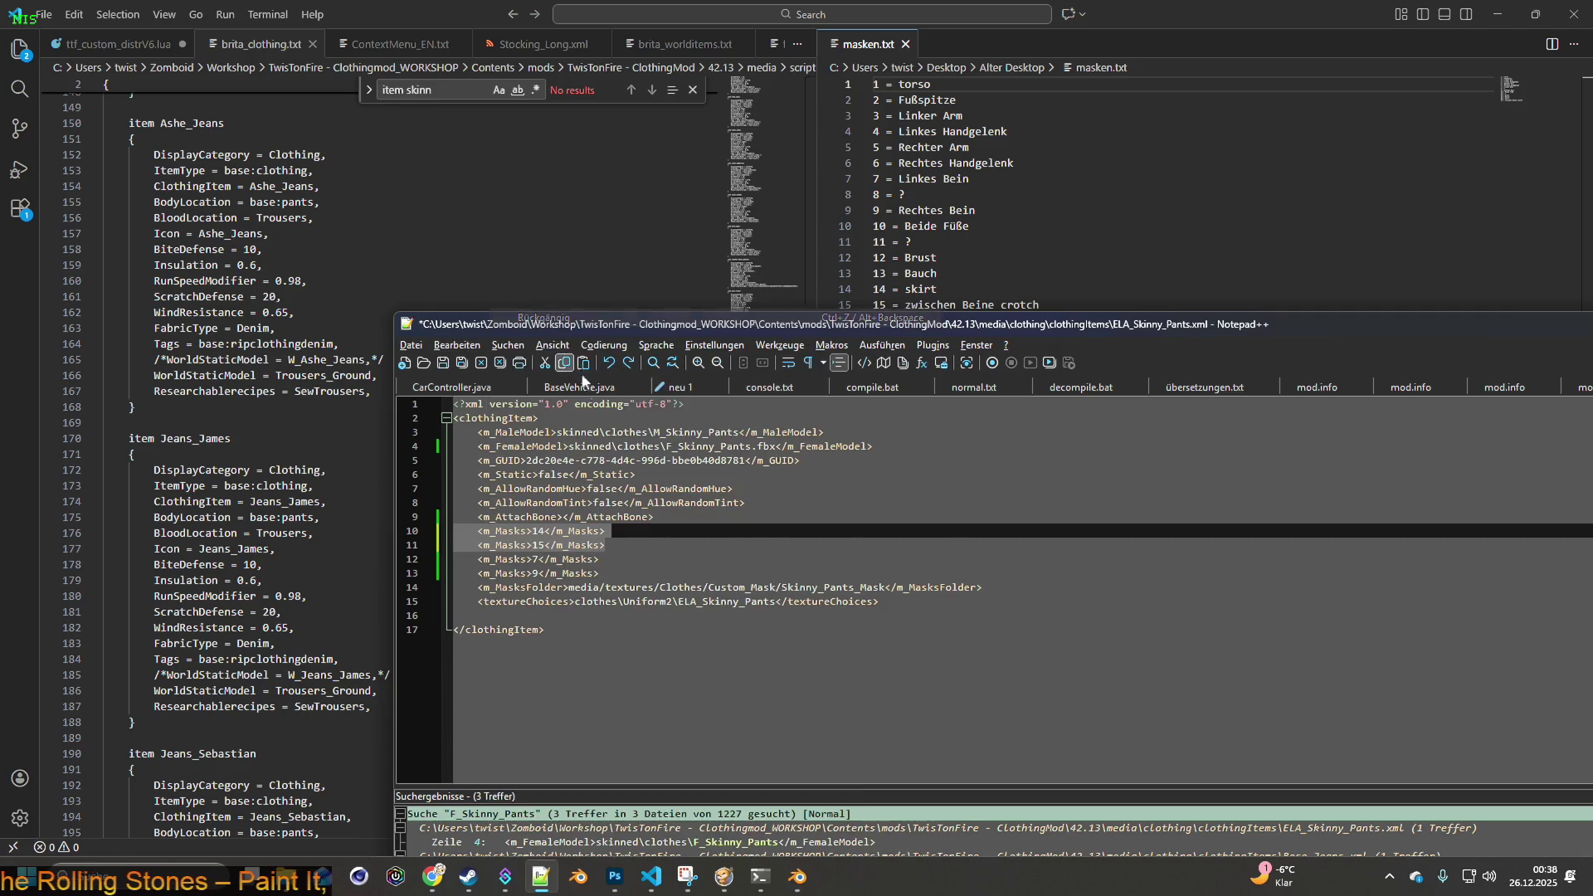
left_click(635, 540)
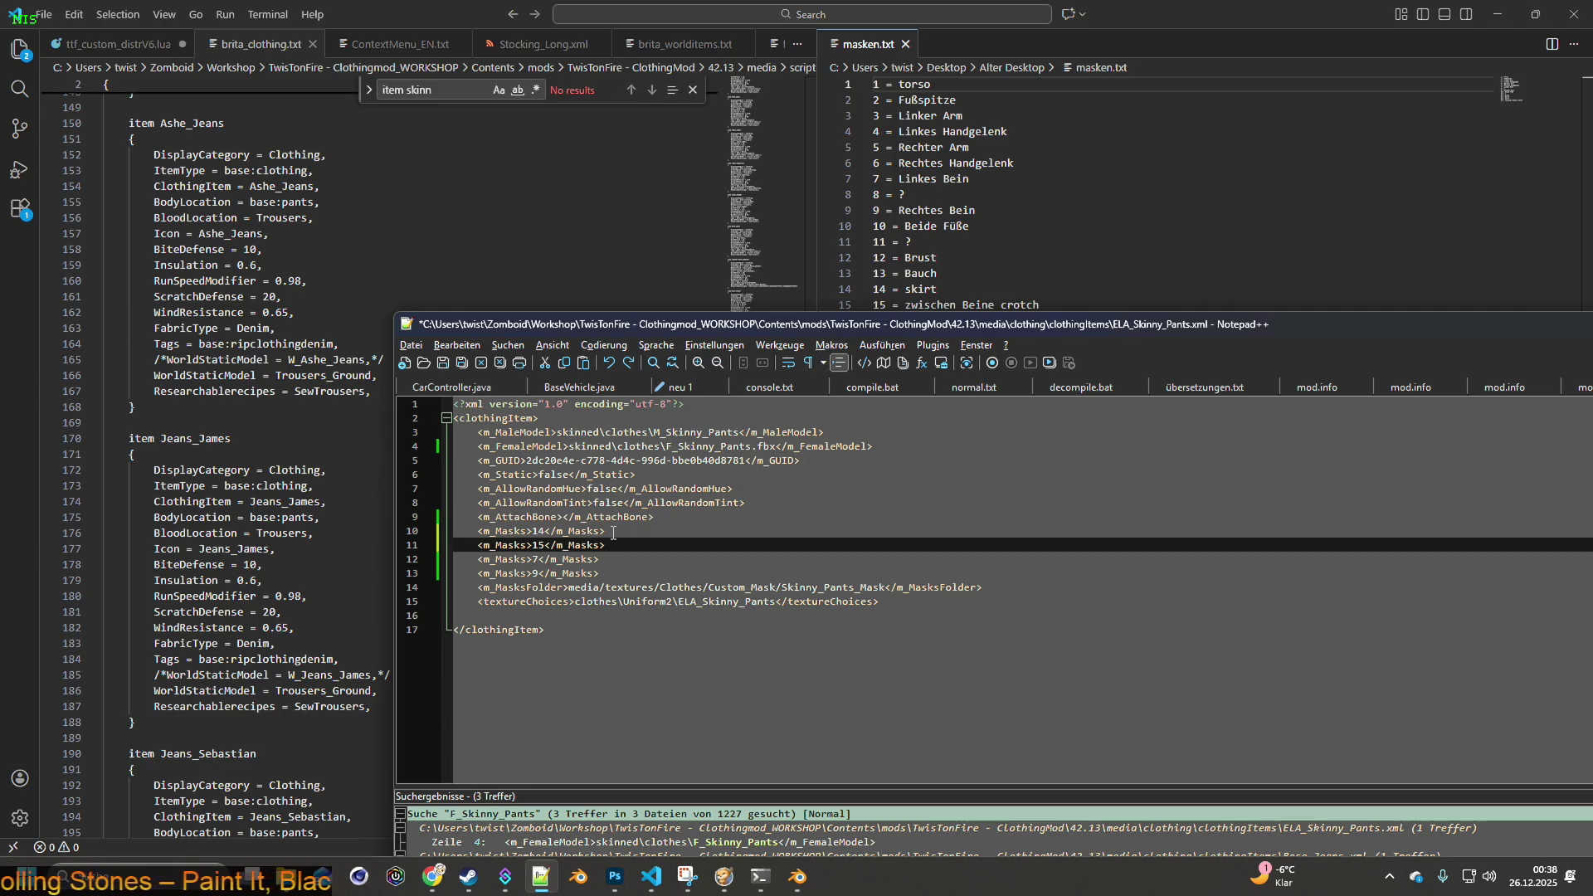
left_click(615, 531)
key("shift+Home")
key("BackSpace")
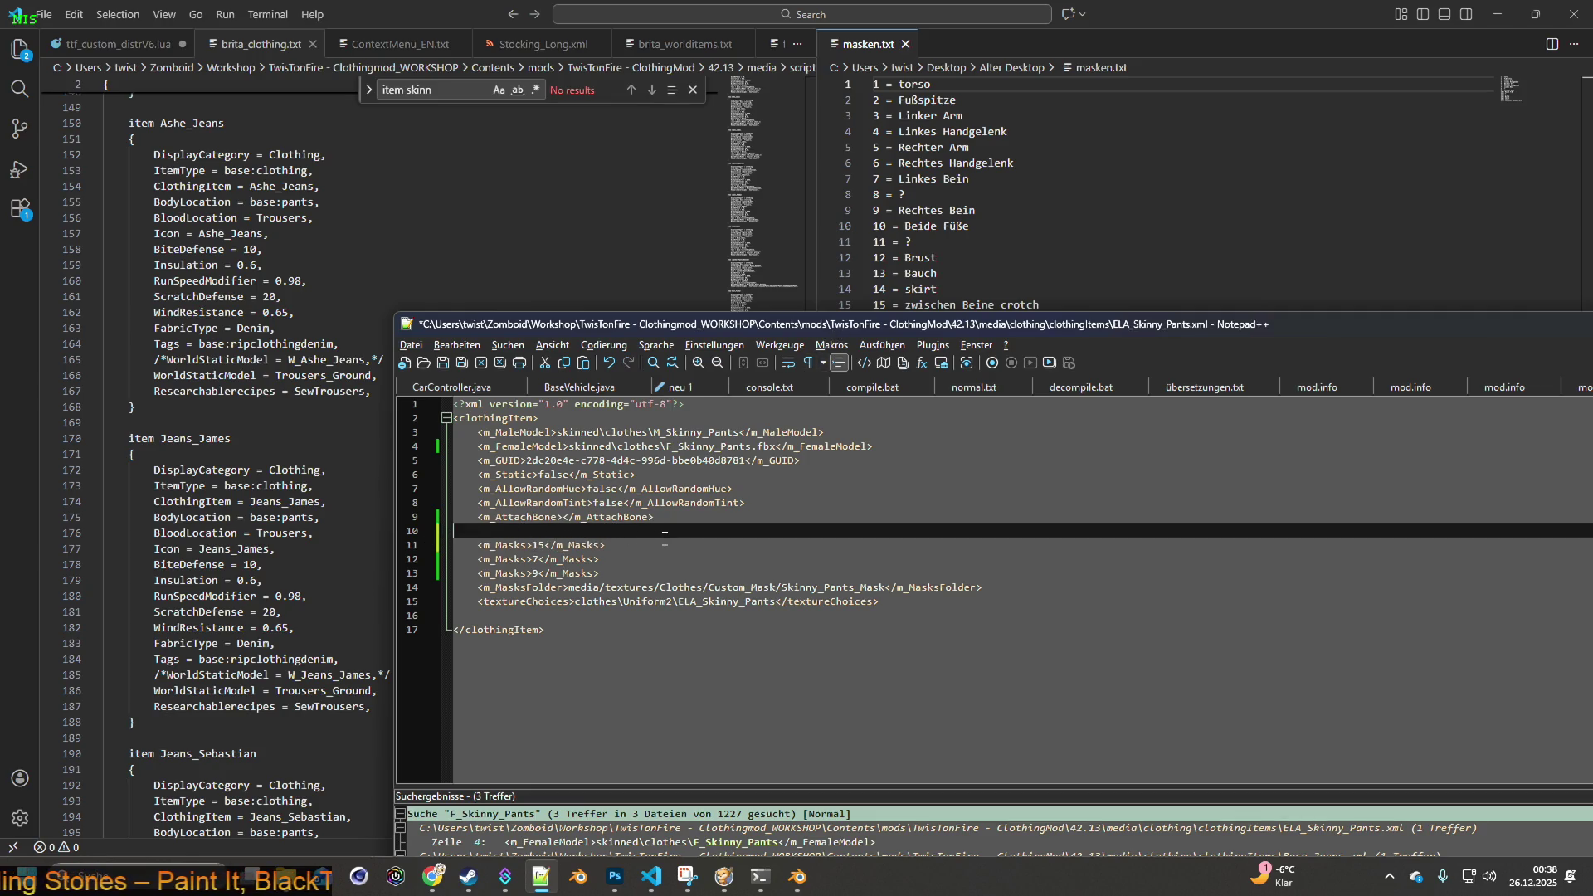
key("BackSpace")
key("BackSpace")
left_click(452, 370)
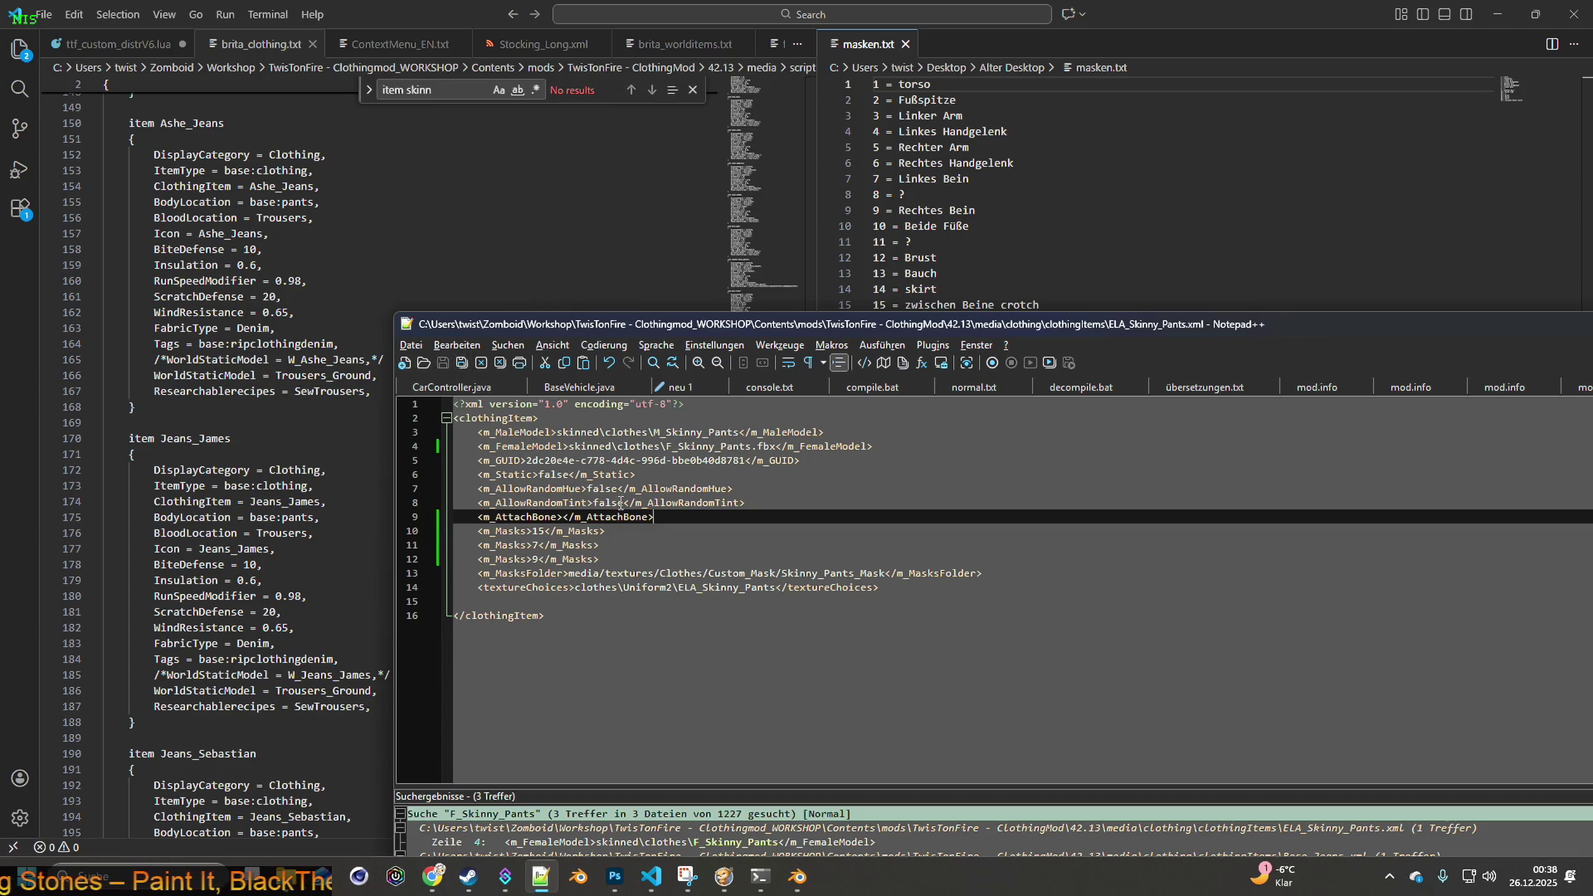
key("alt+Tab")
key("alt+Tab")
key("alt+Tab")
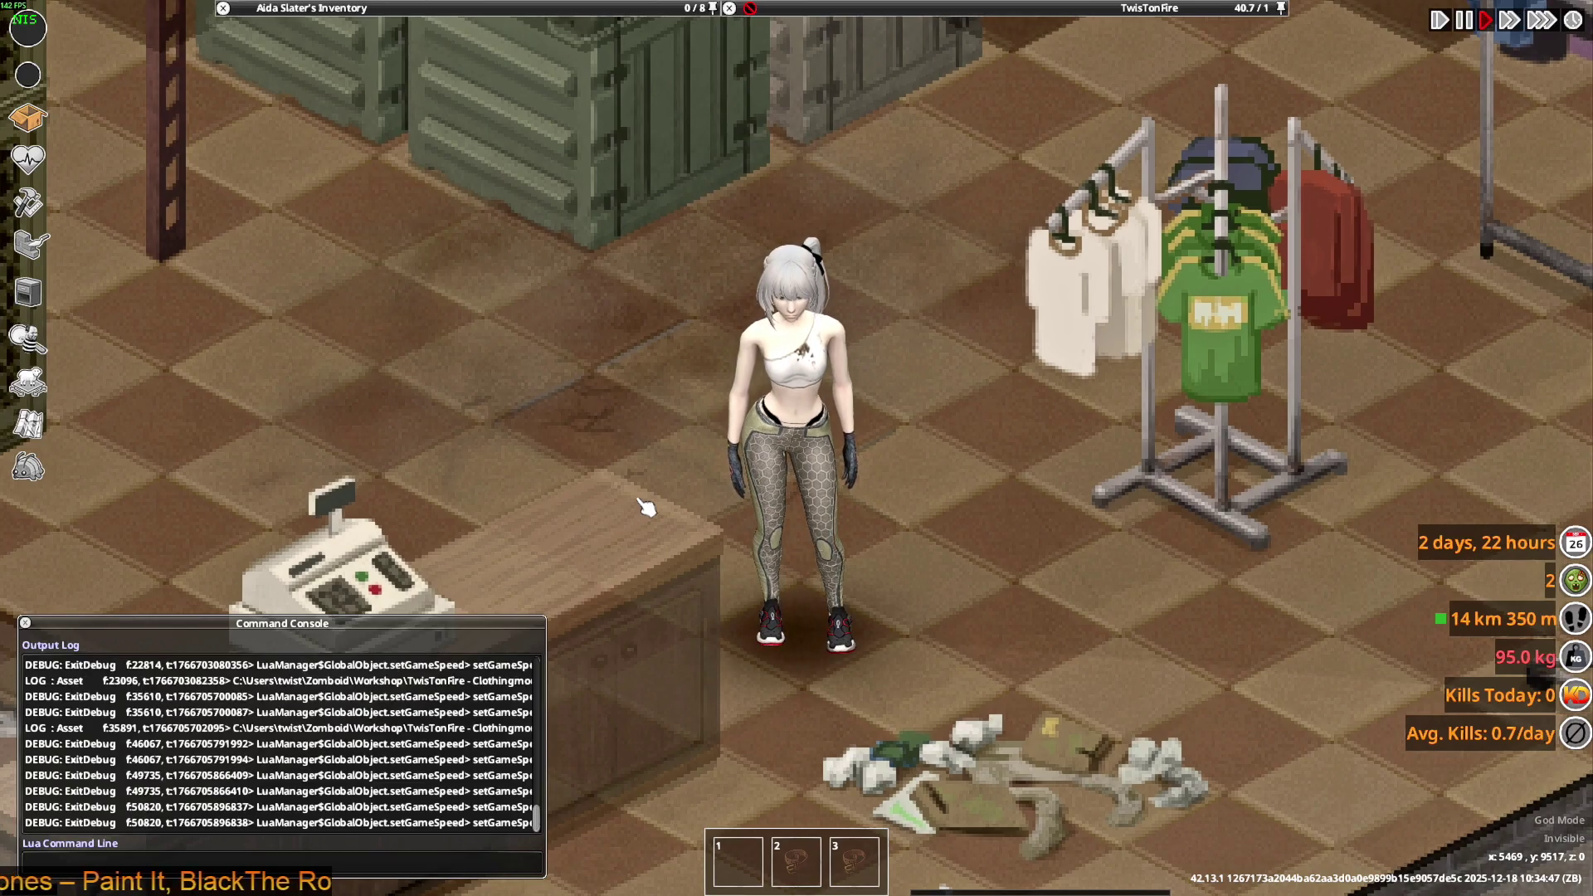
- Walk and crouch the character by the folding chairs and through the aisles to test the revised pants
key("s+d")
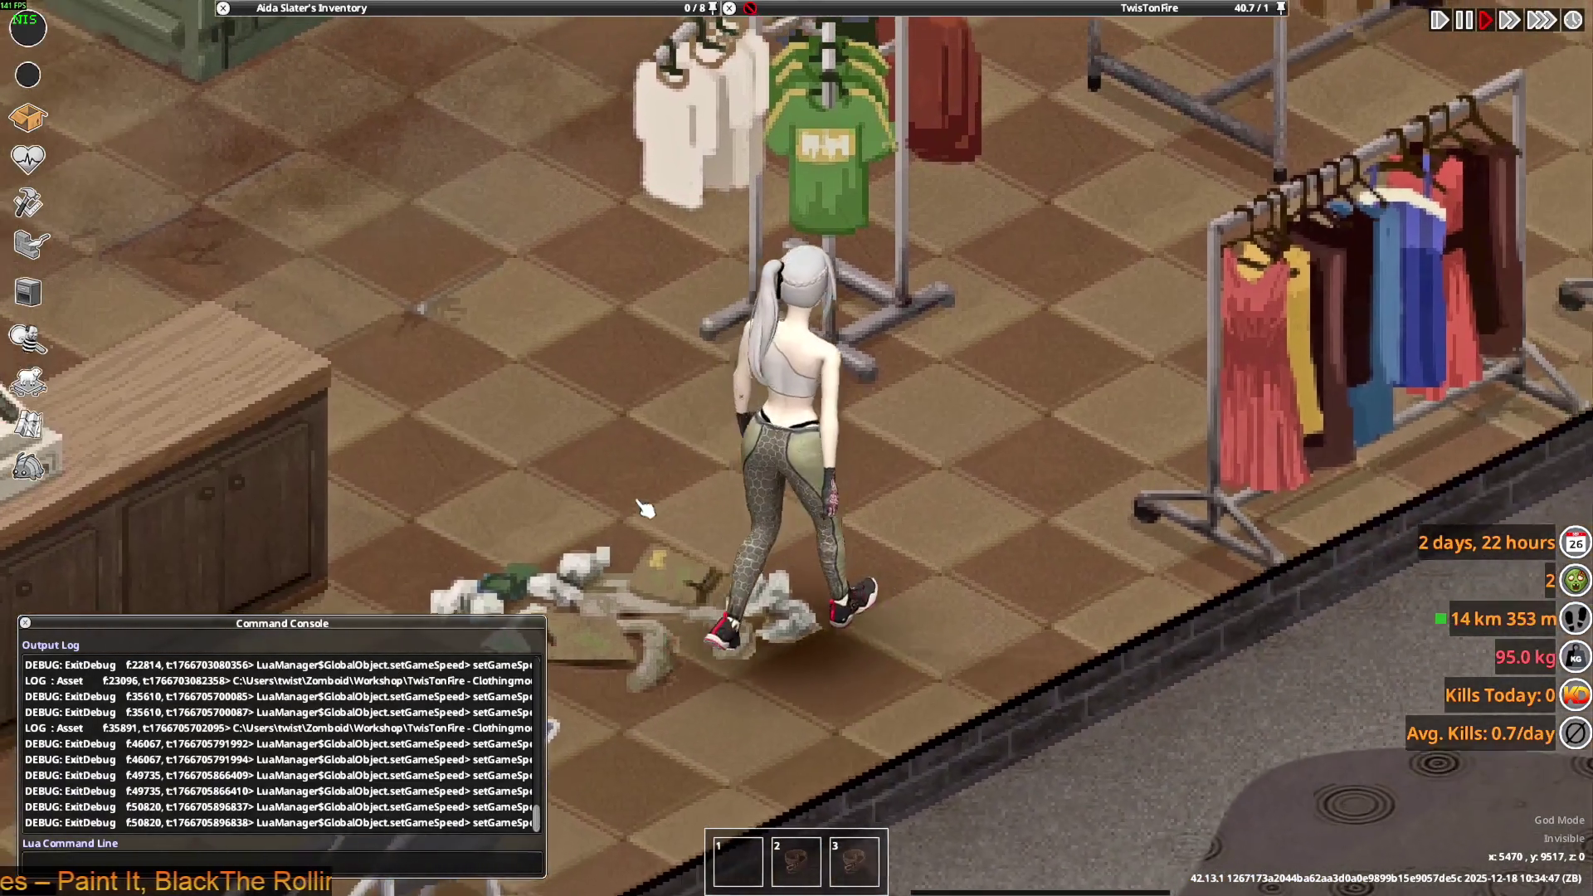
key("a")
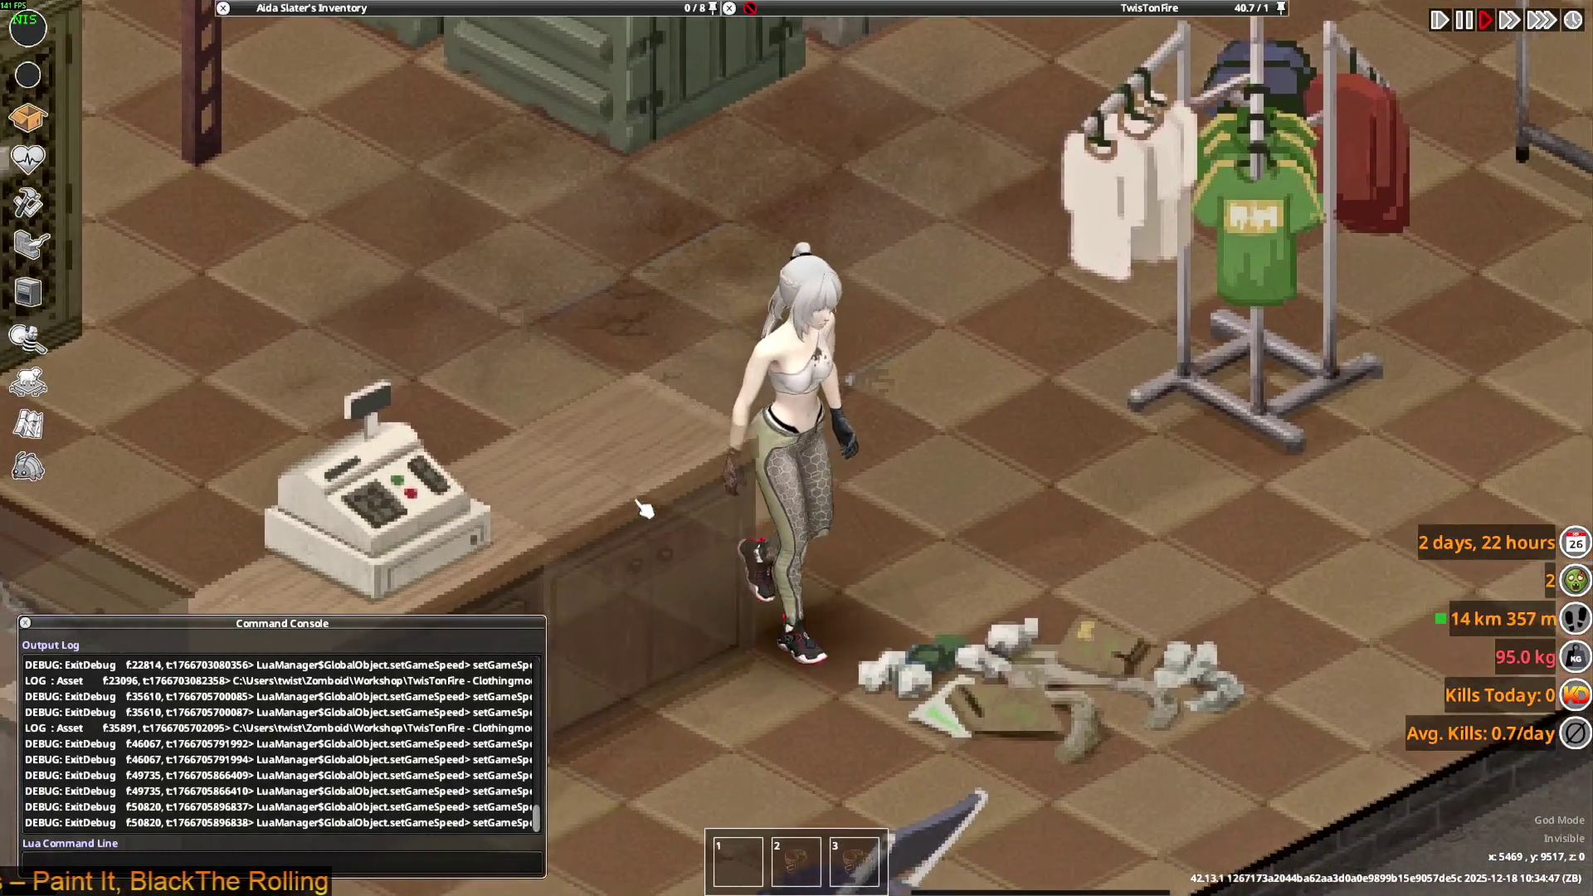
key("s")
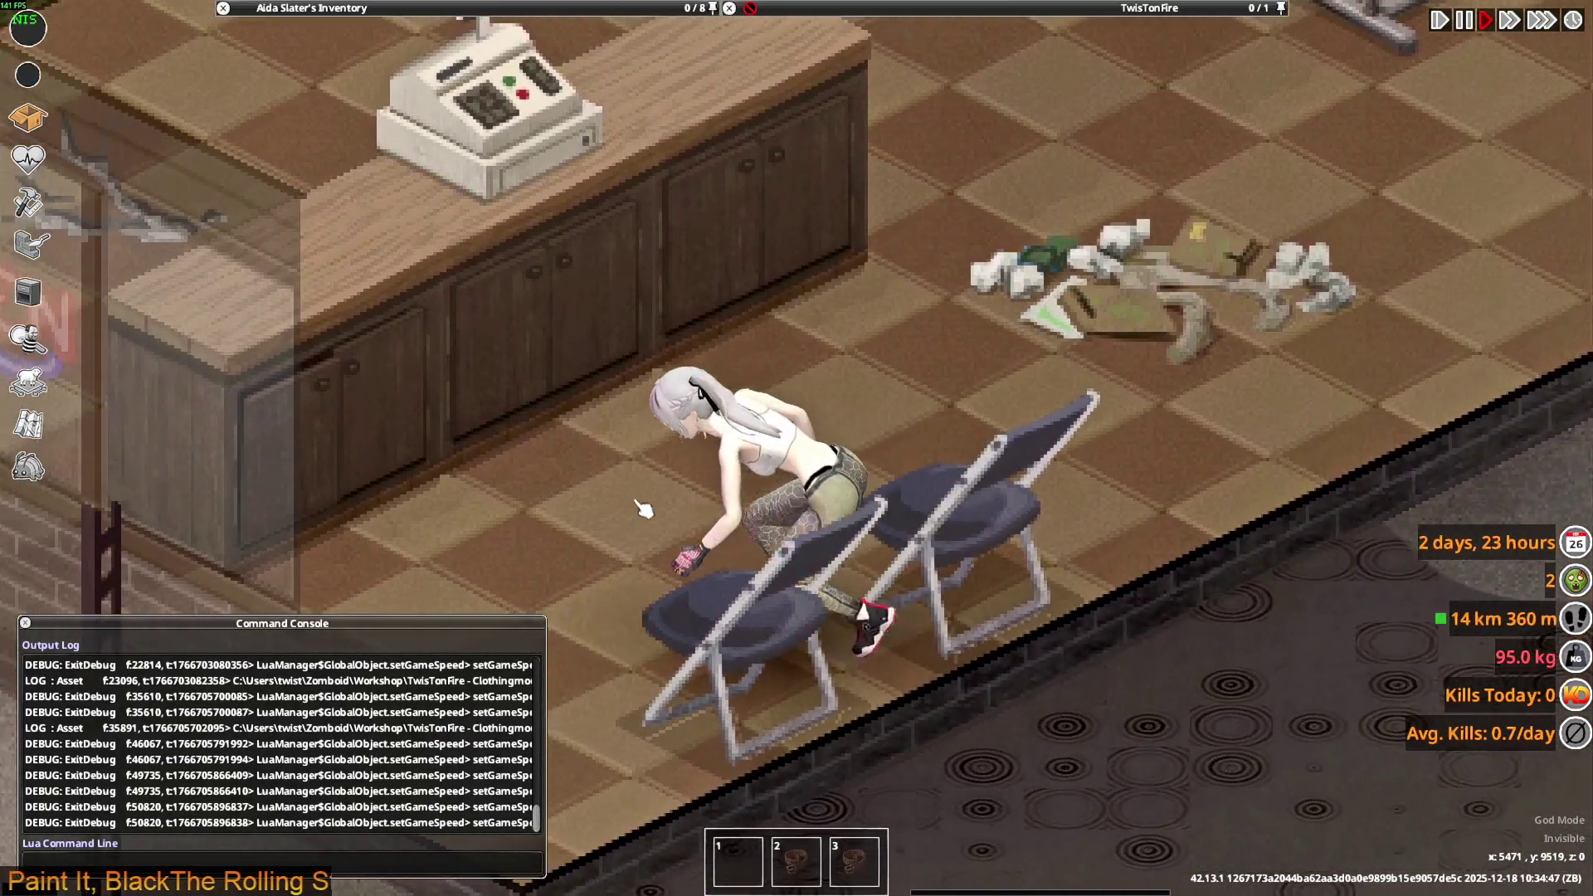
key("a")
key("d")
key("s")
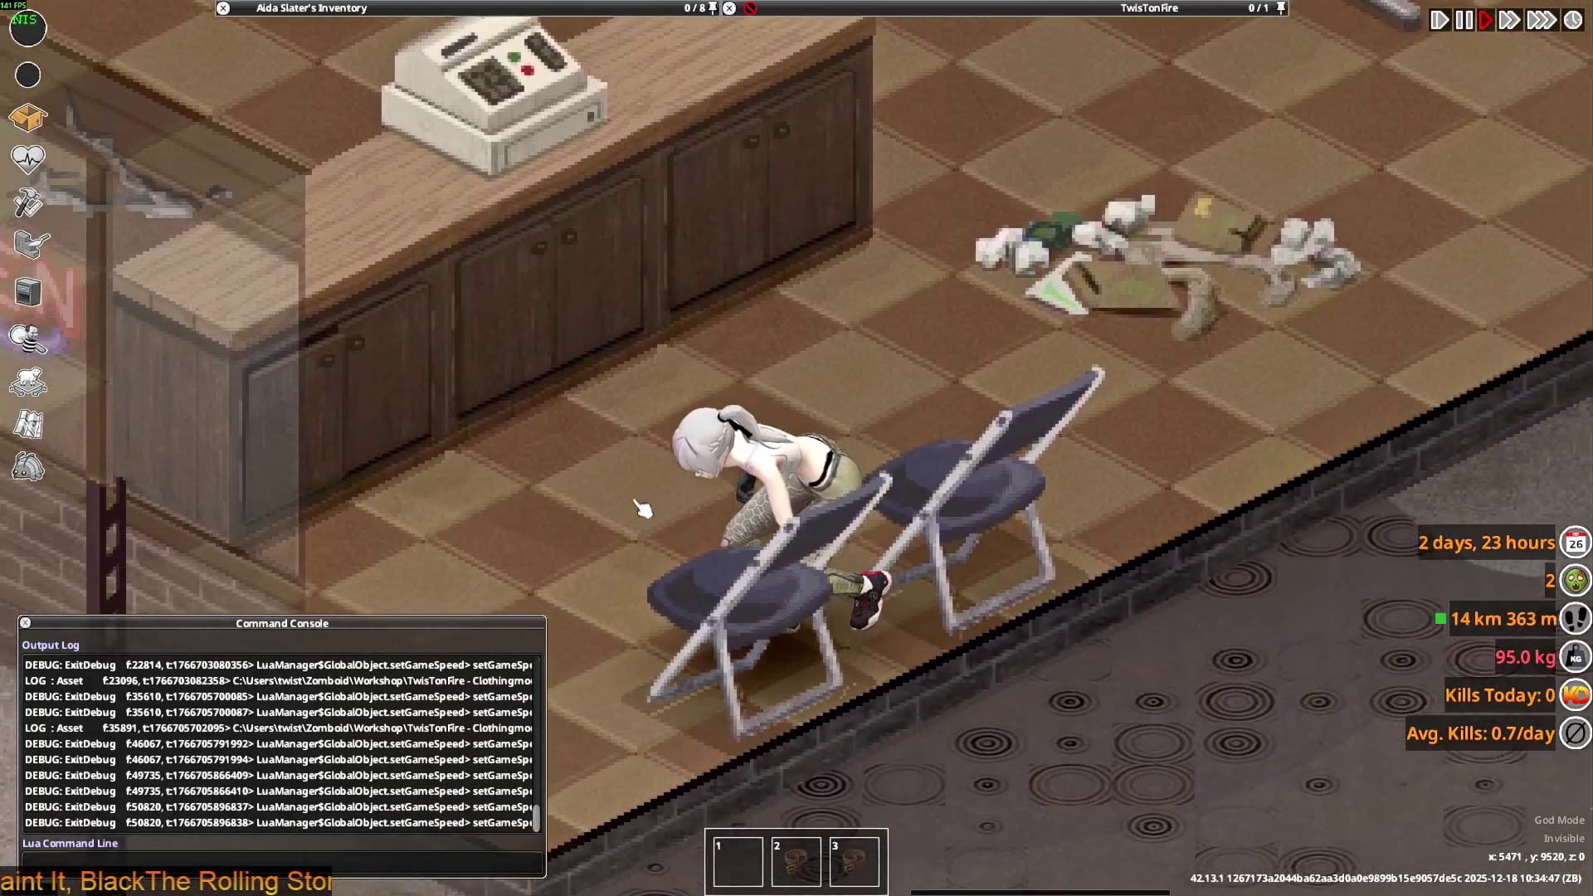
key("w")
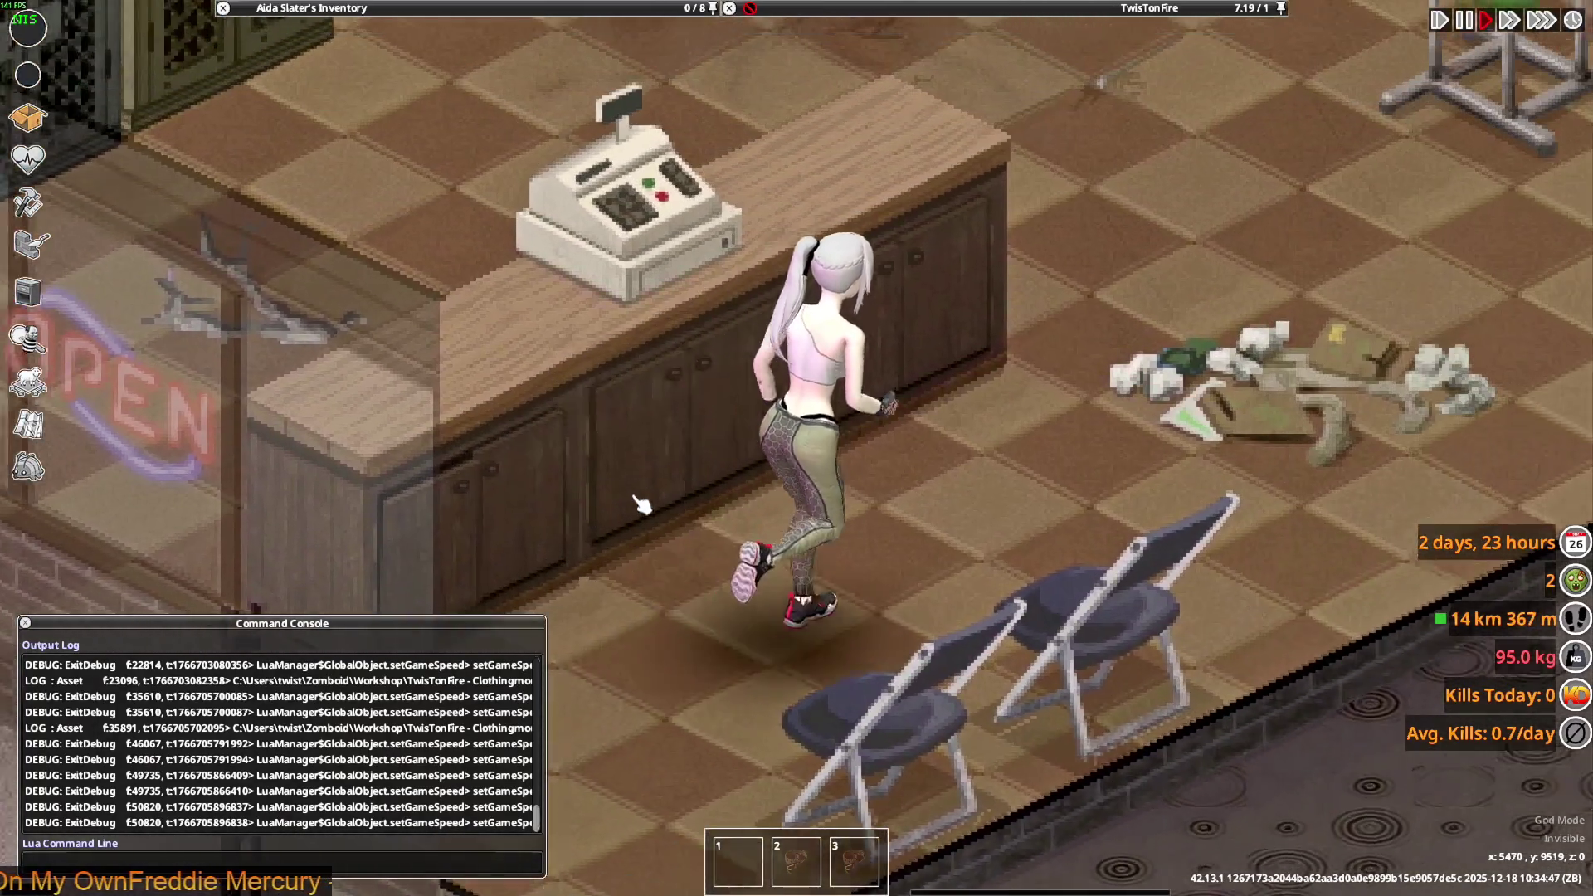
key("w")
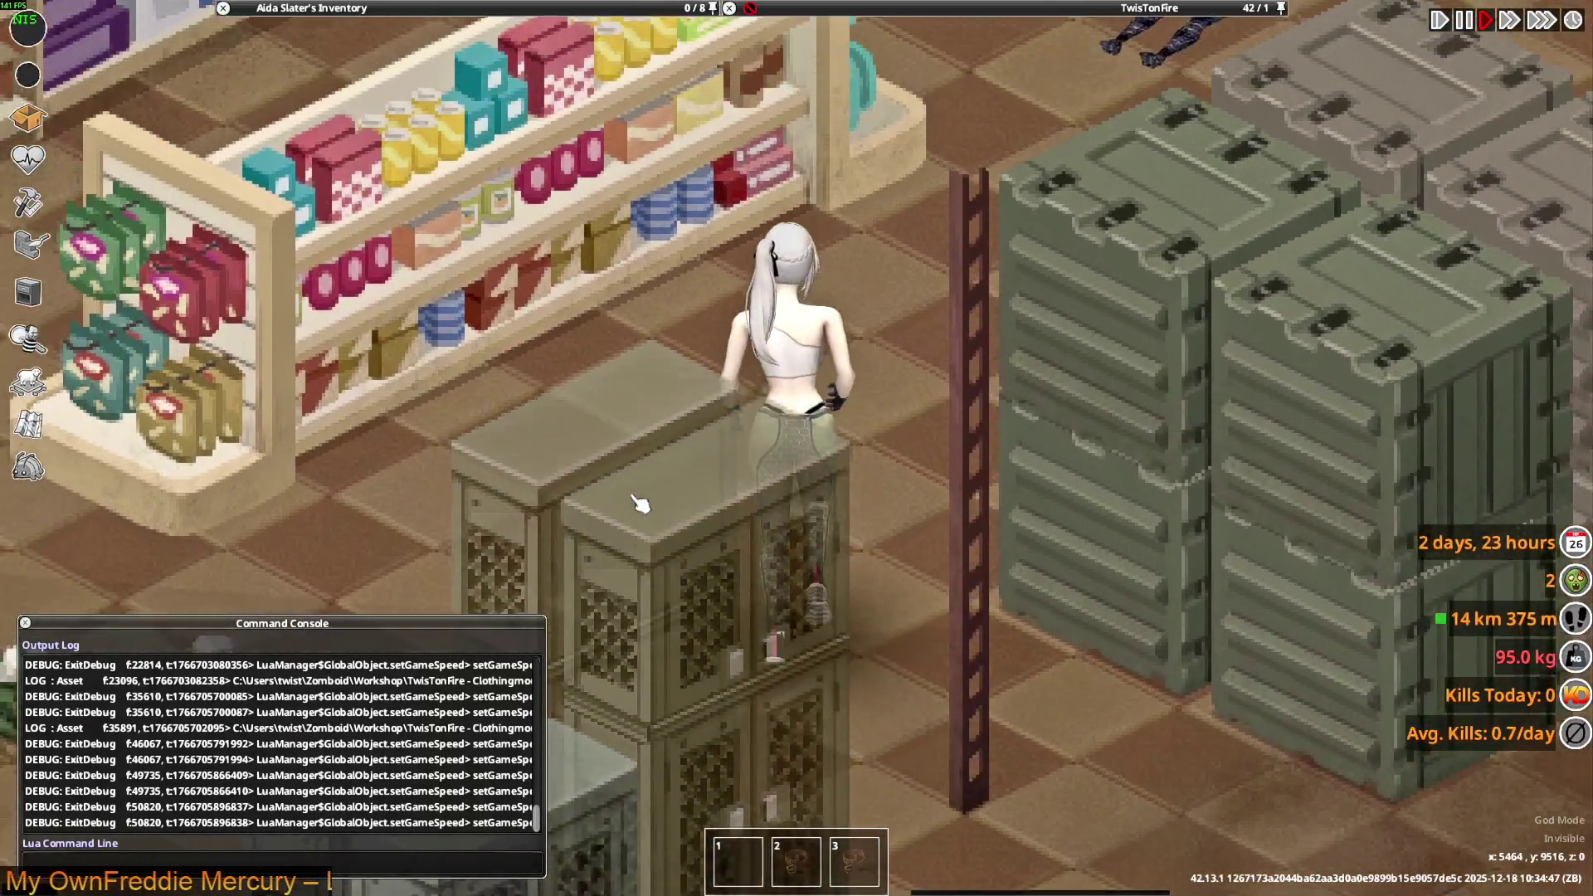
key("w")
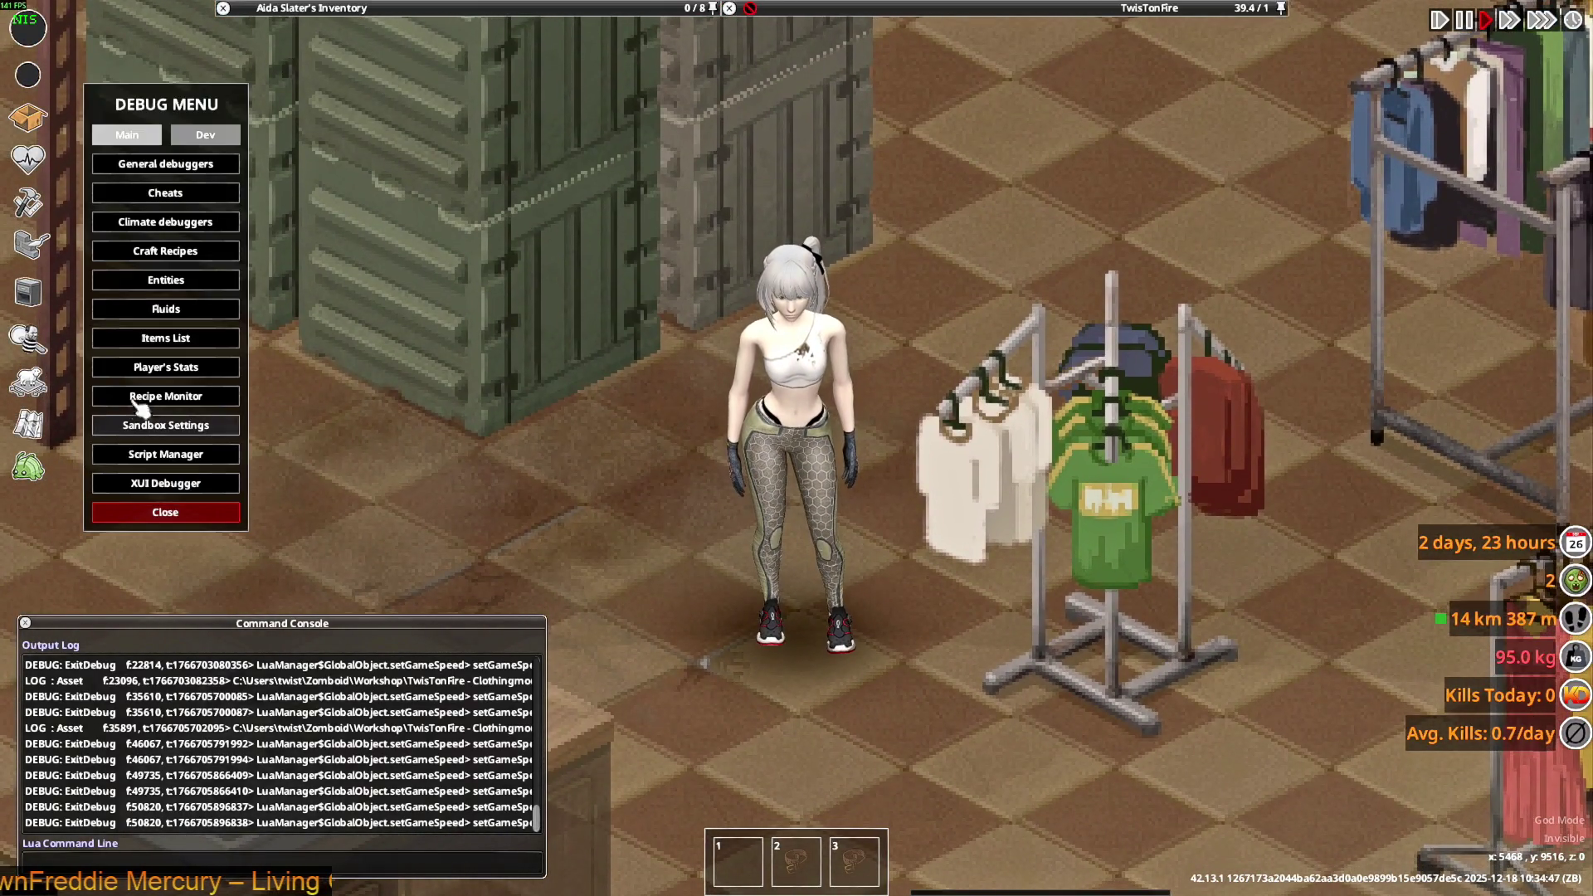
- Spawn Rose_Jeans from the debug Items List filtered by type 'rose'
left_click(162, 337)
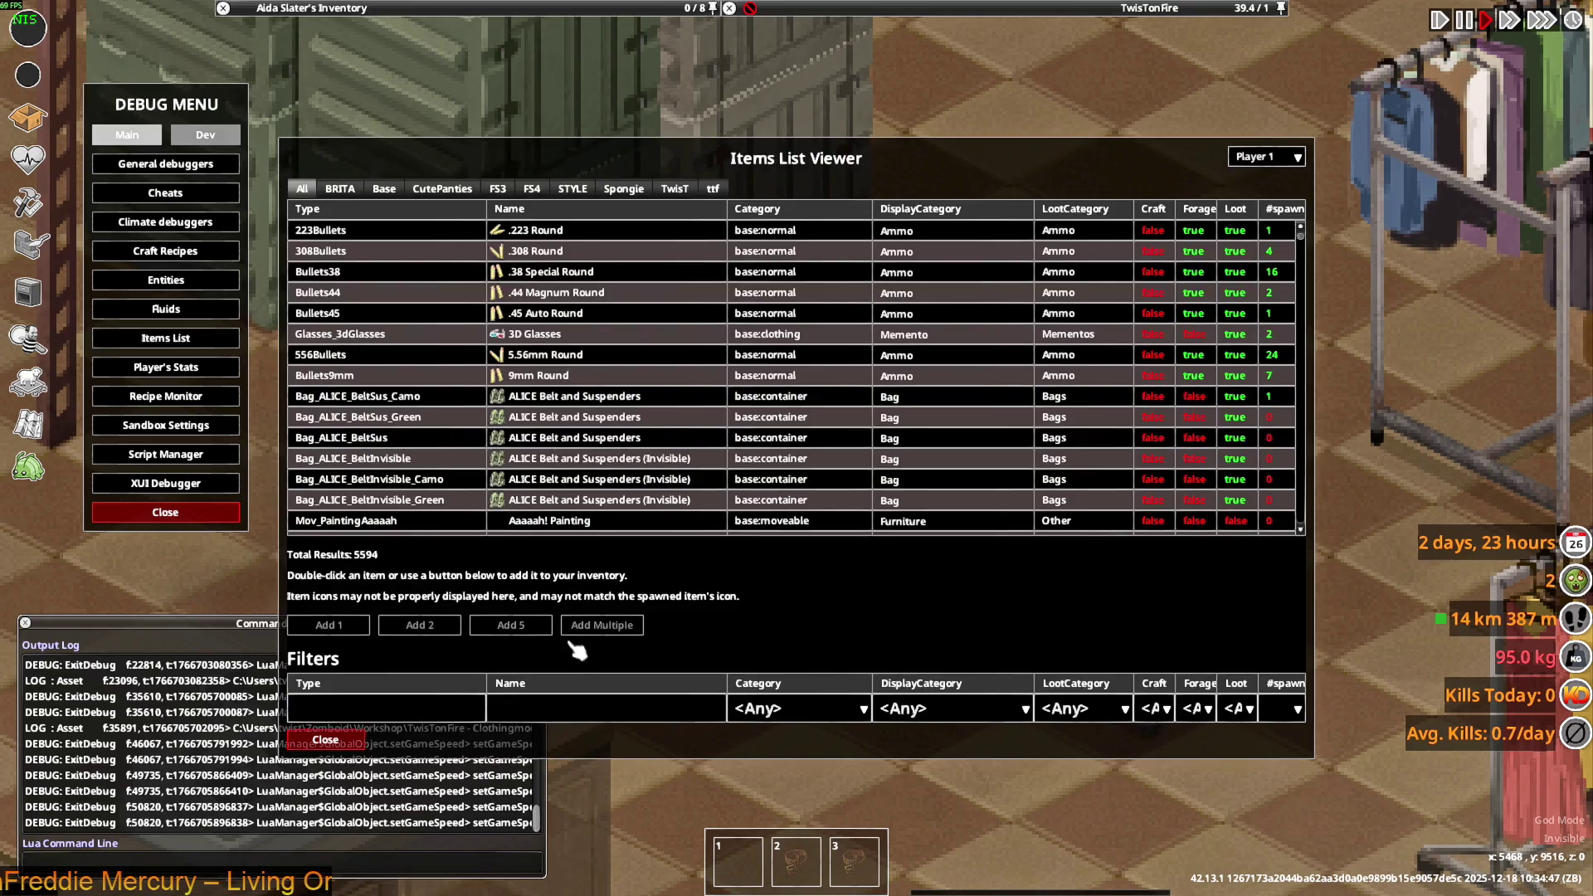
left_click(447, 711)
type("rose")
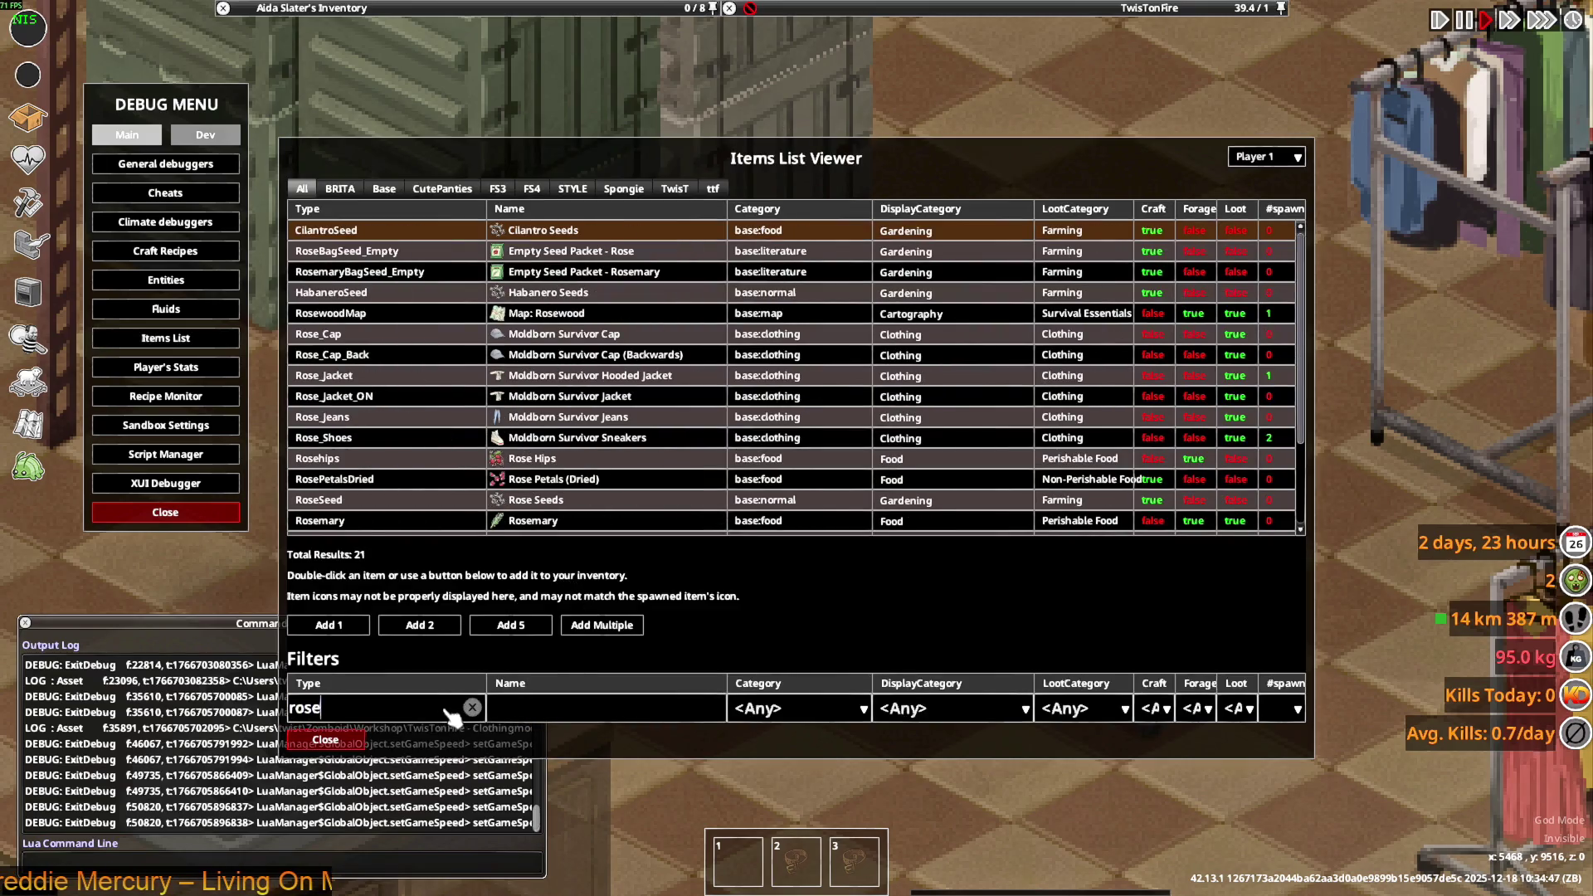
left_click(339, 188)
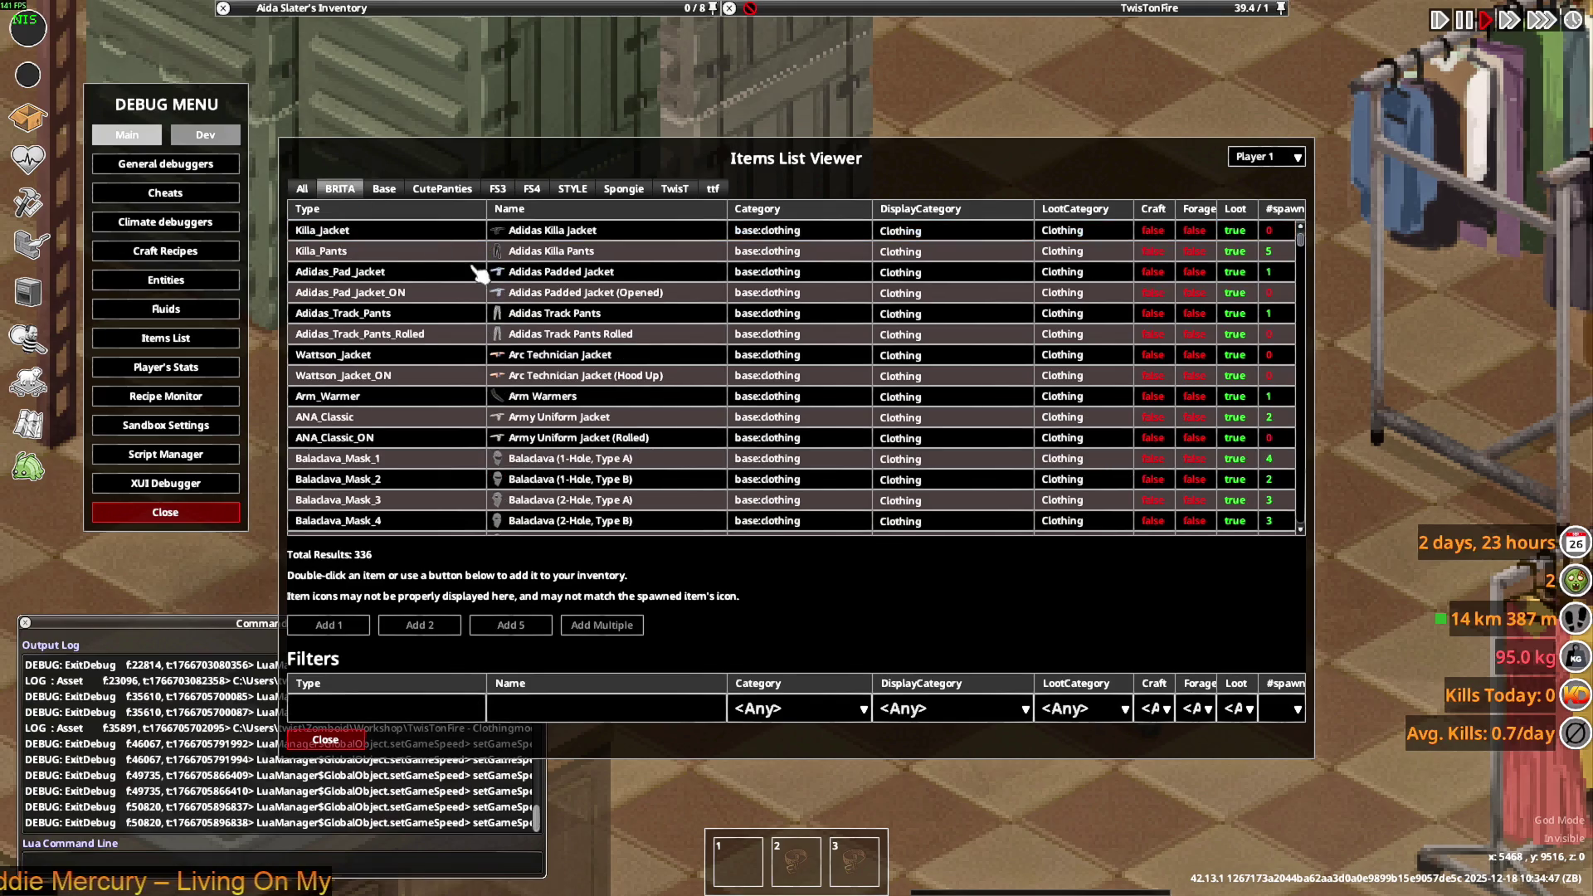
scroll(572, 431, "down", 15)
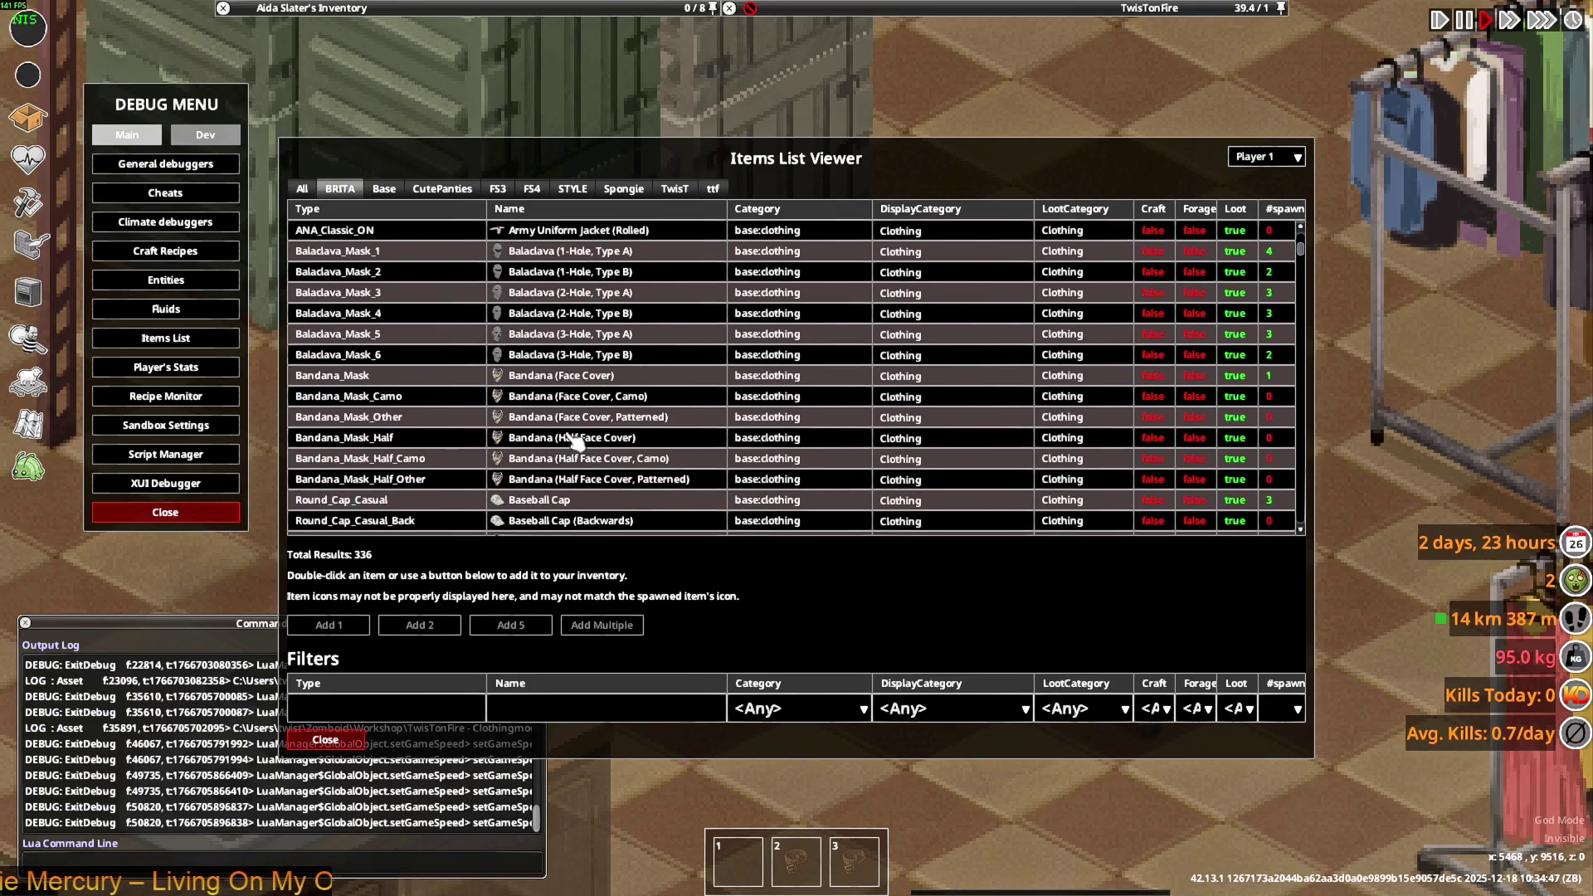
scroll(574, 462, "down", 5)
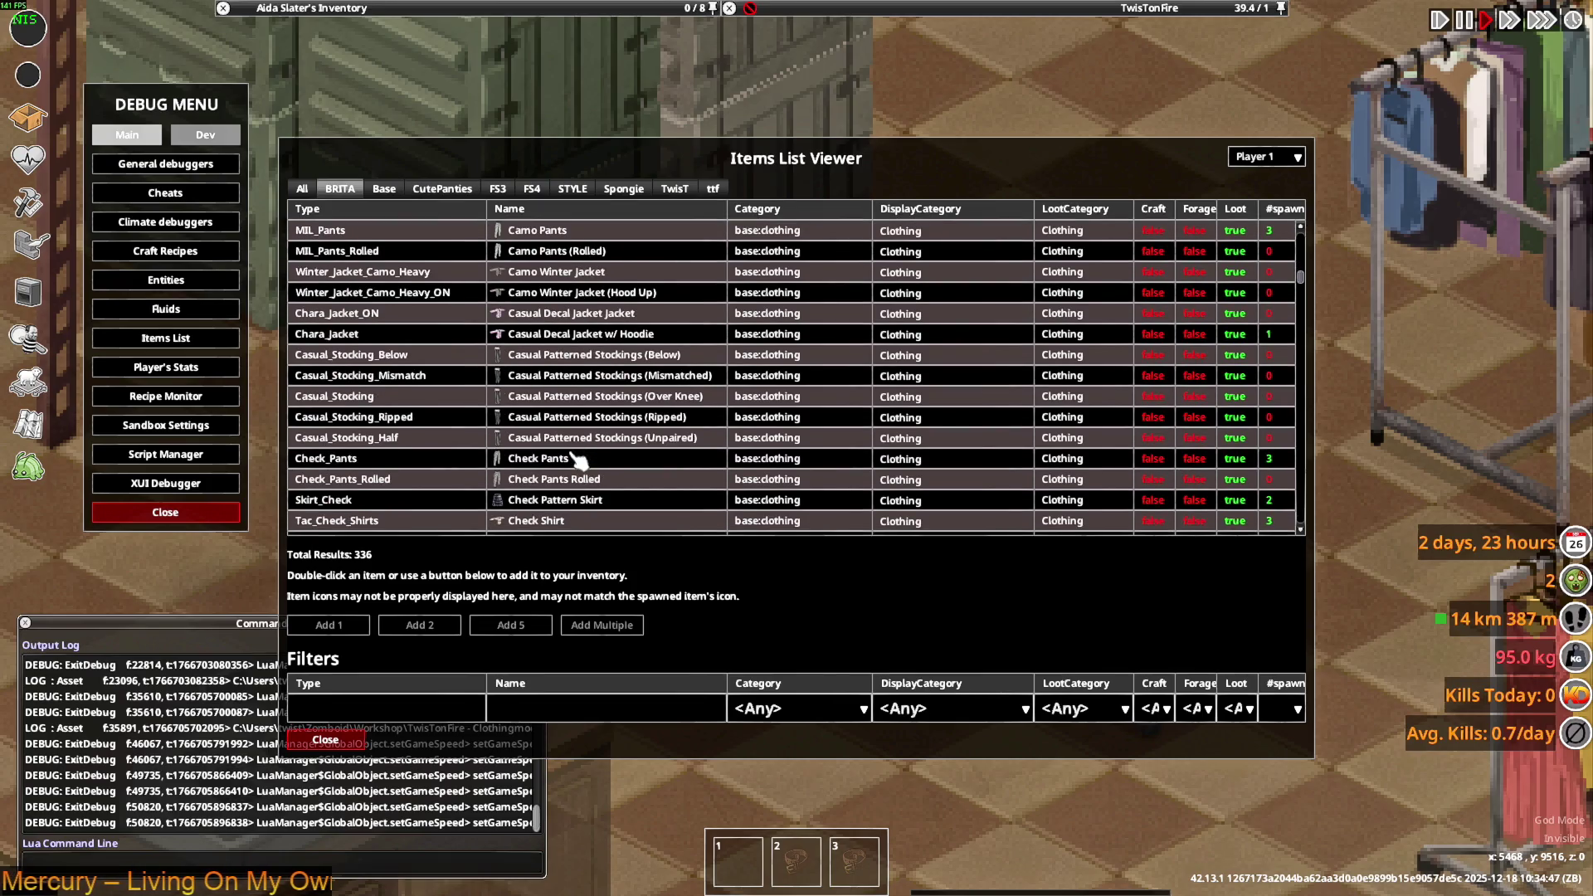
scroll(574, 465, "down", 2)
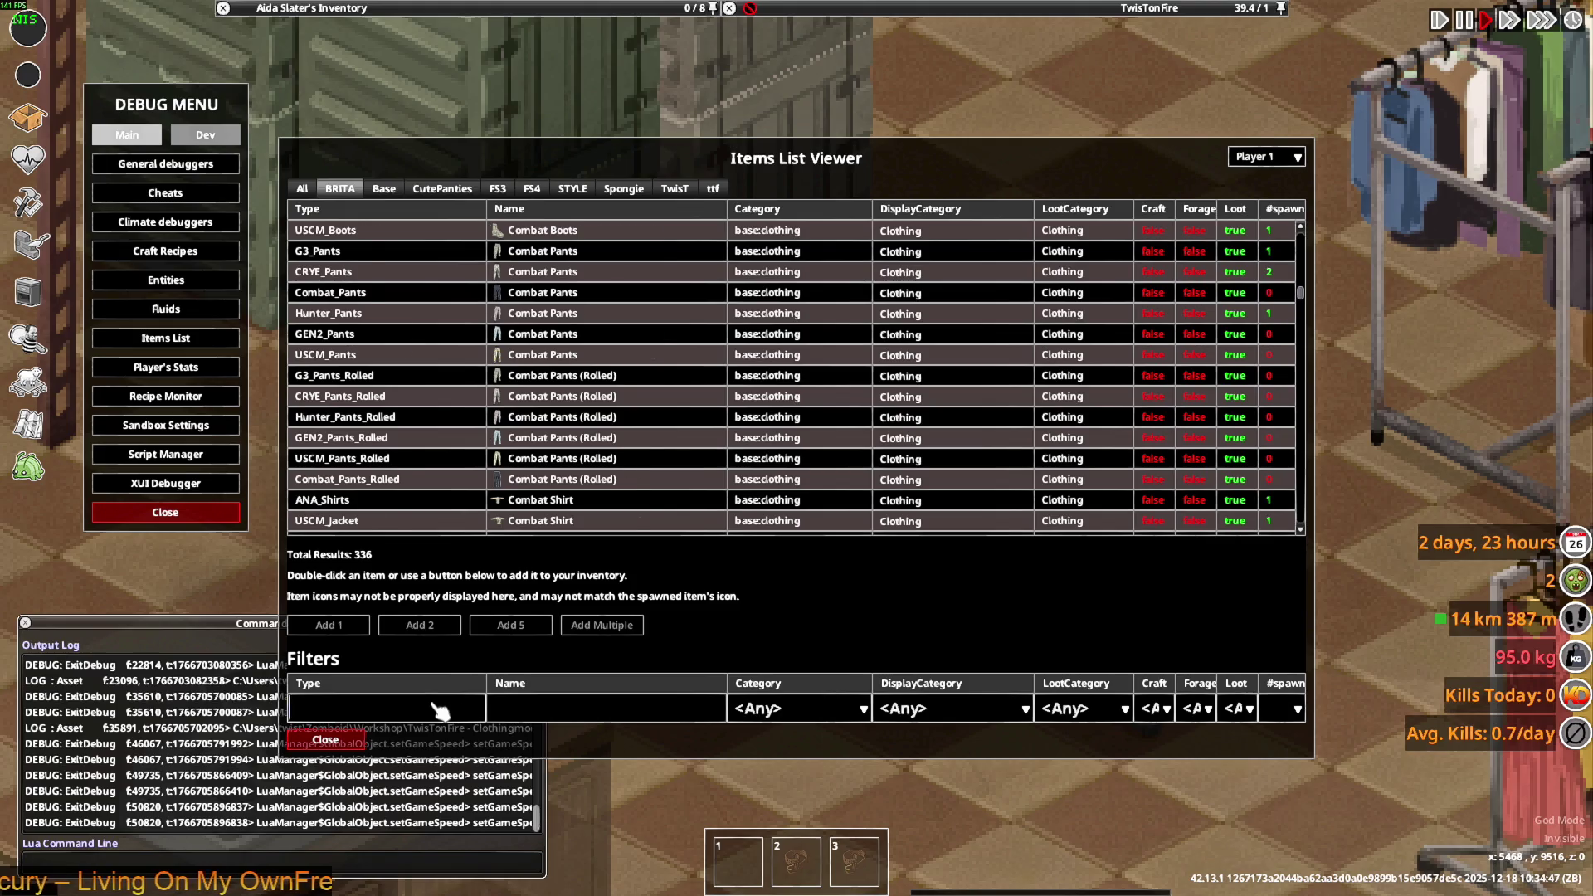
left_click(439, 710)
type("rose")
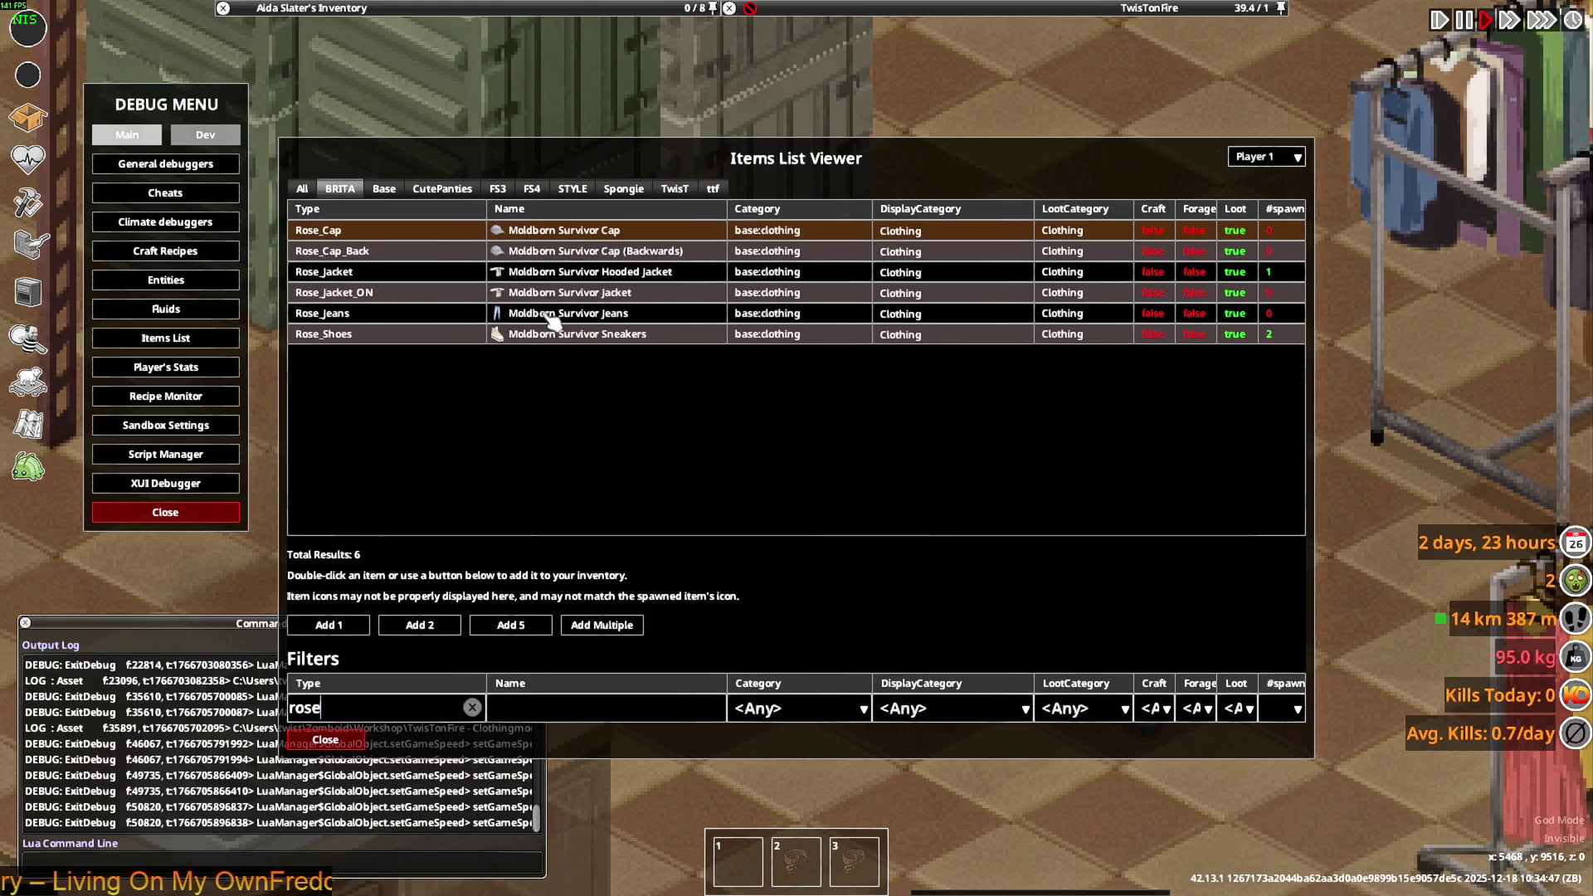
left_click(554, 318)
left_click(325, 739)
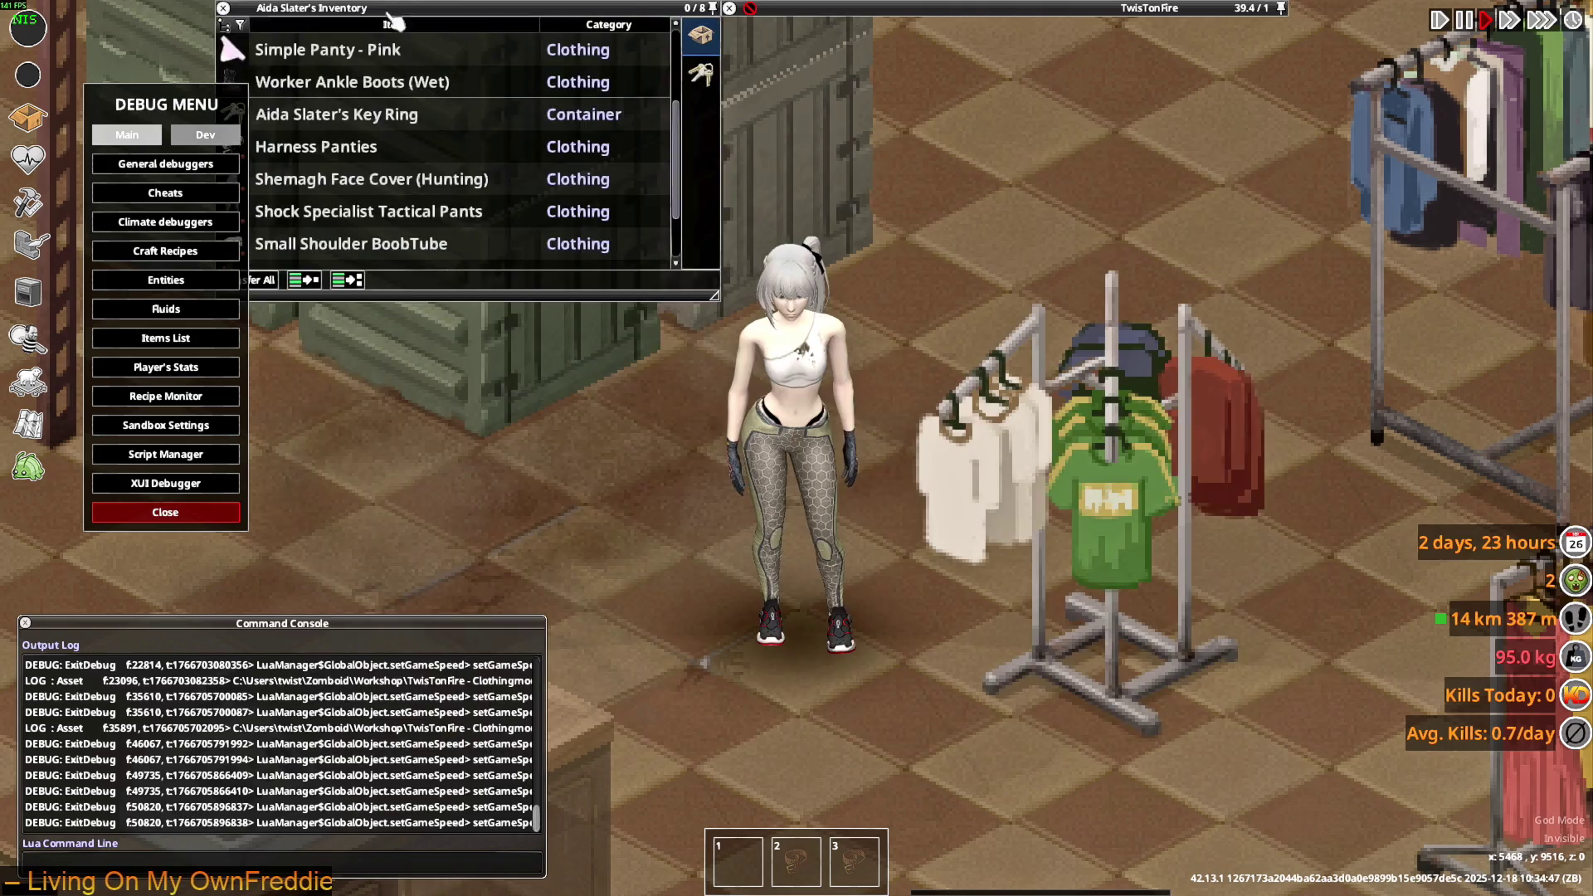
key("Escape")
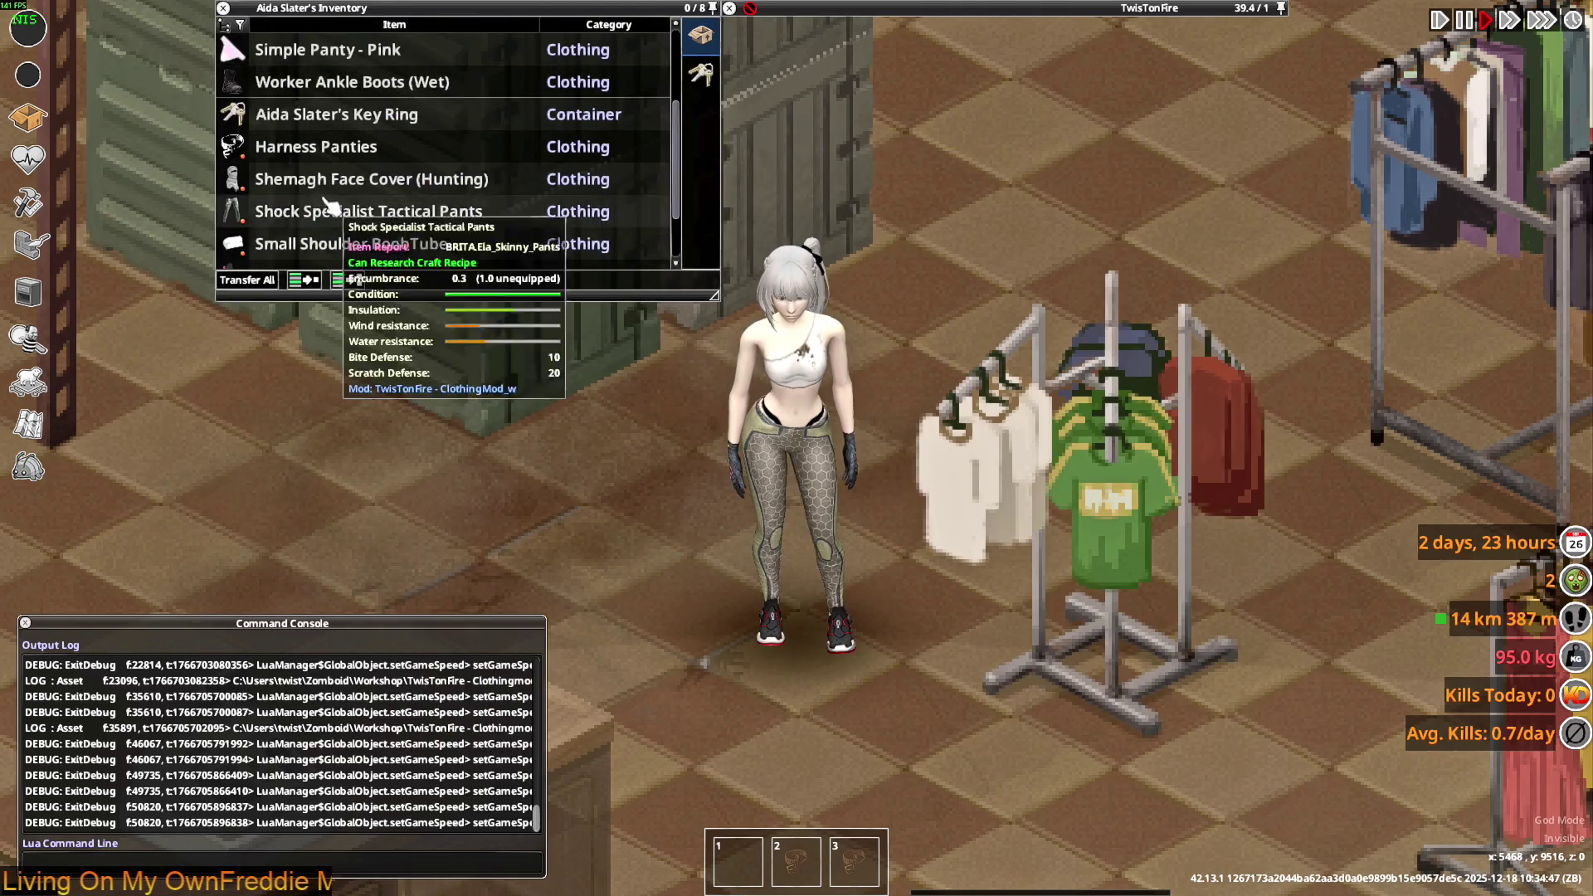
- Put the Moldborn Survivor Jeans on the character and walk around the store to view them
scroll(286, 149, "up", 2)
left_click(292, 124)
right_click(298, 147)
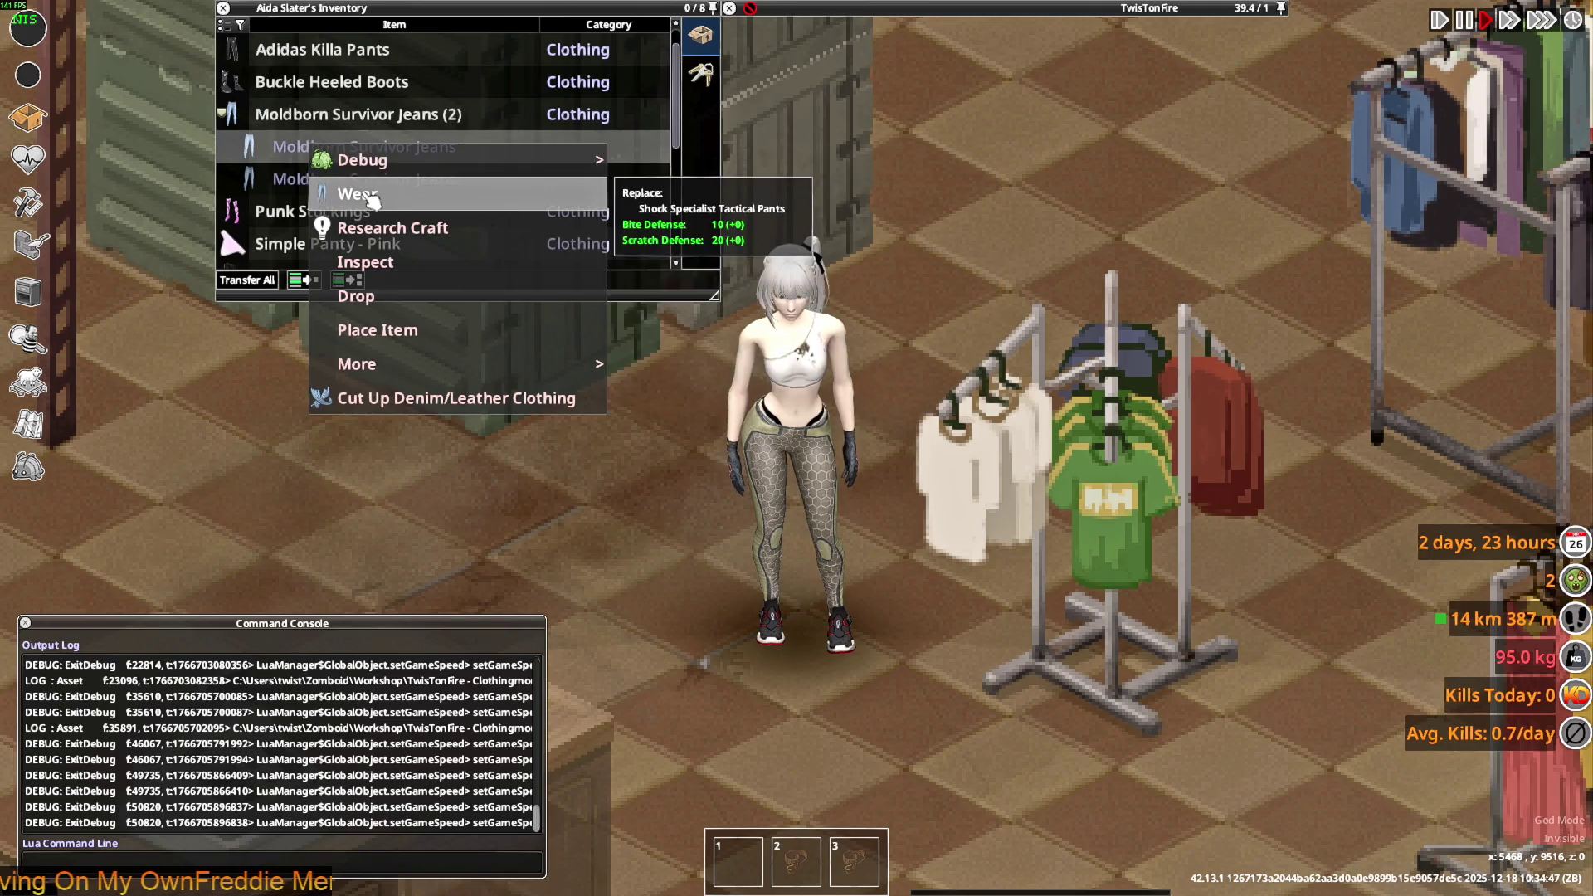
left_click(357, 193)
key("s")
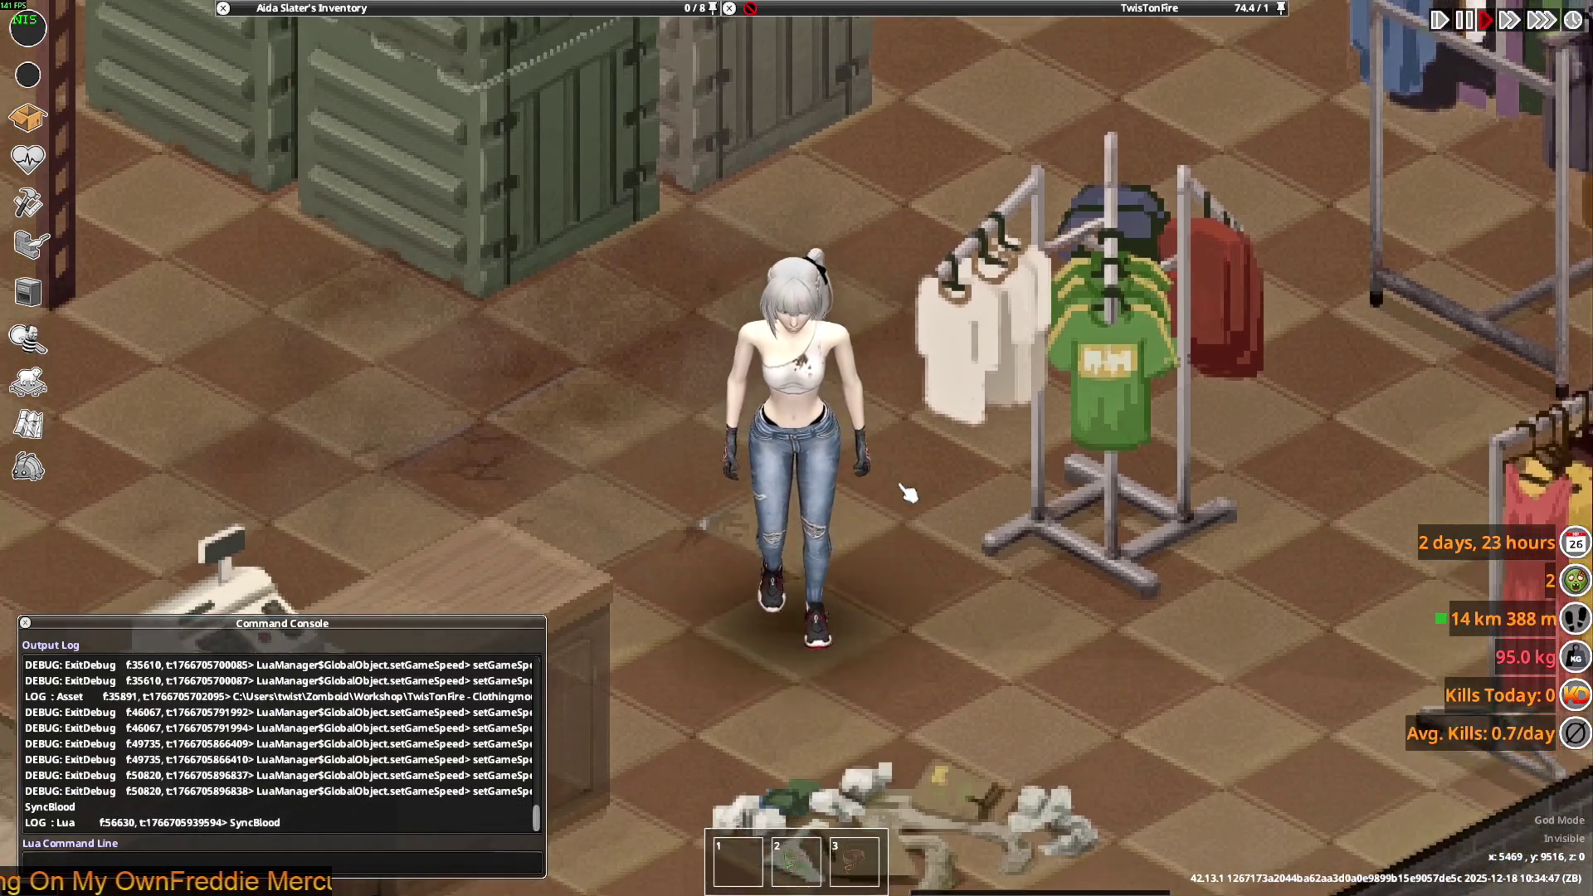
key("w")
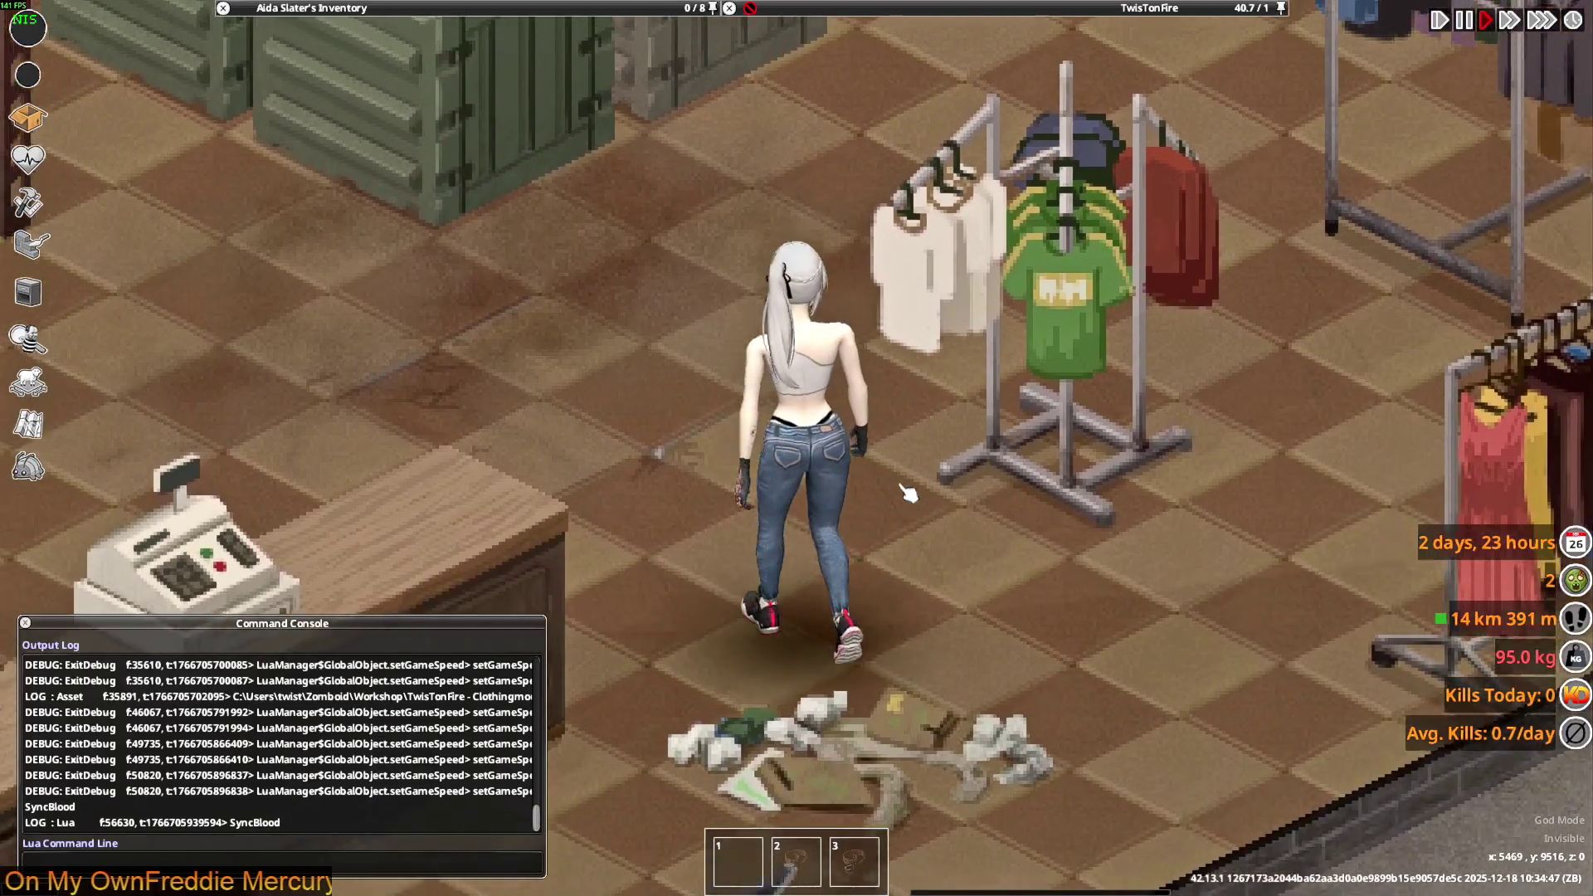
key("w")
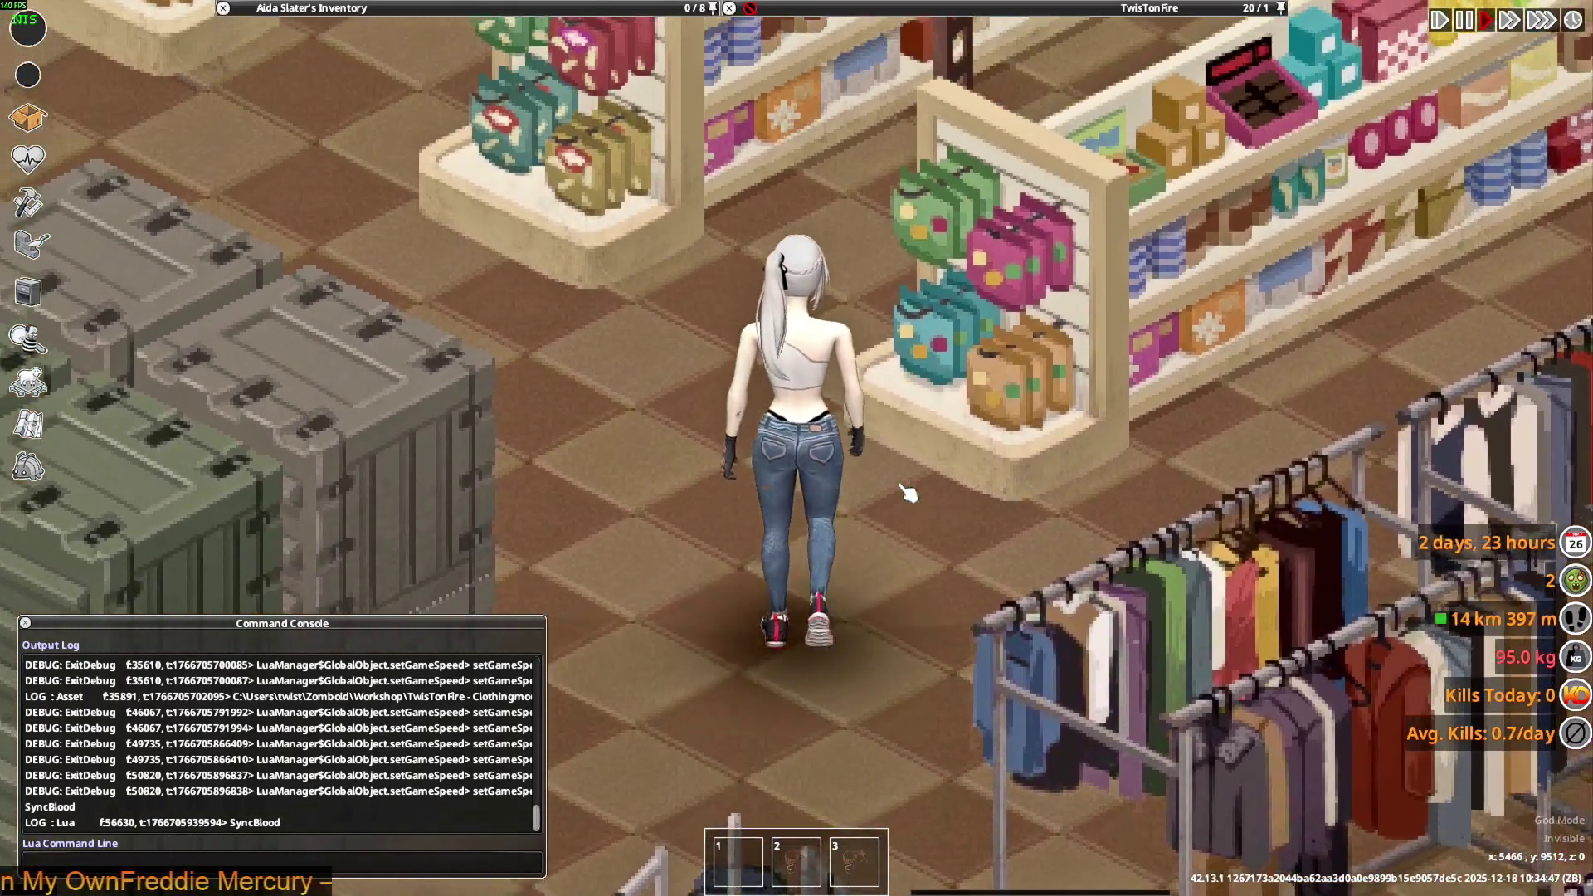
key("s")
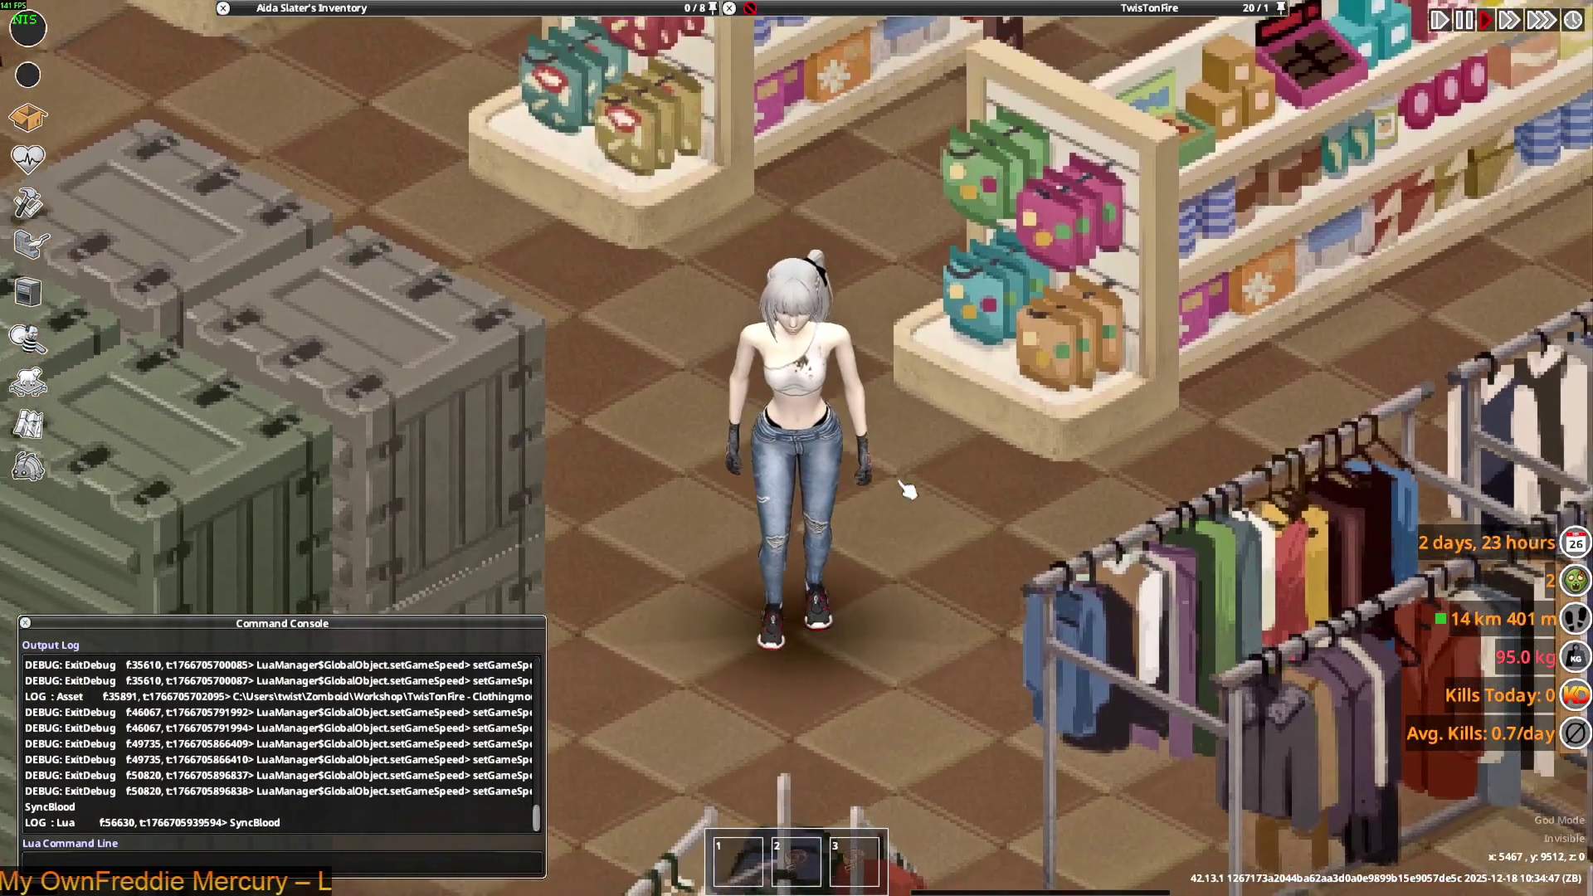
key("alt+Tab")
key("alt+Tab")
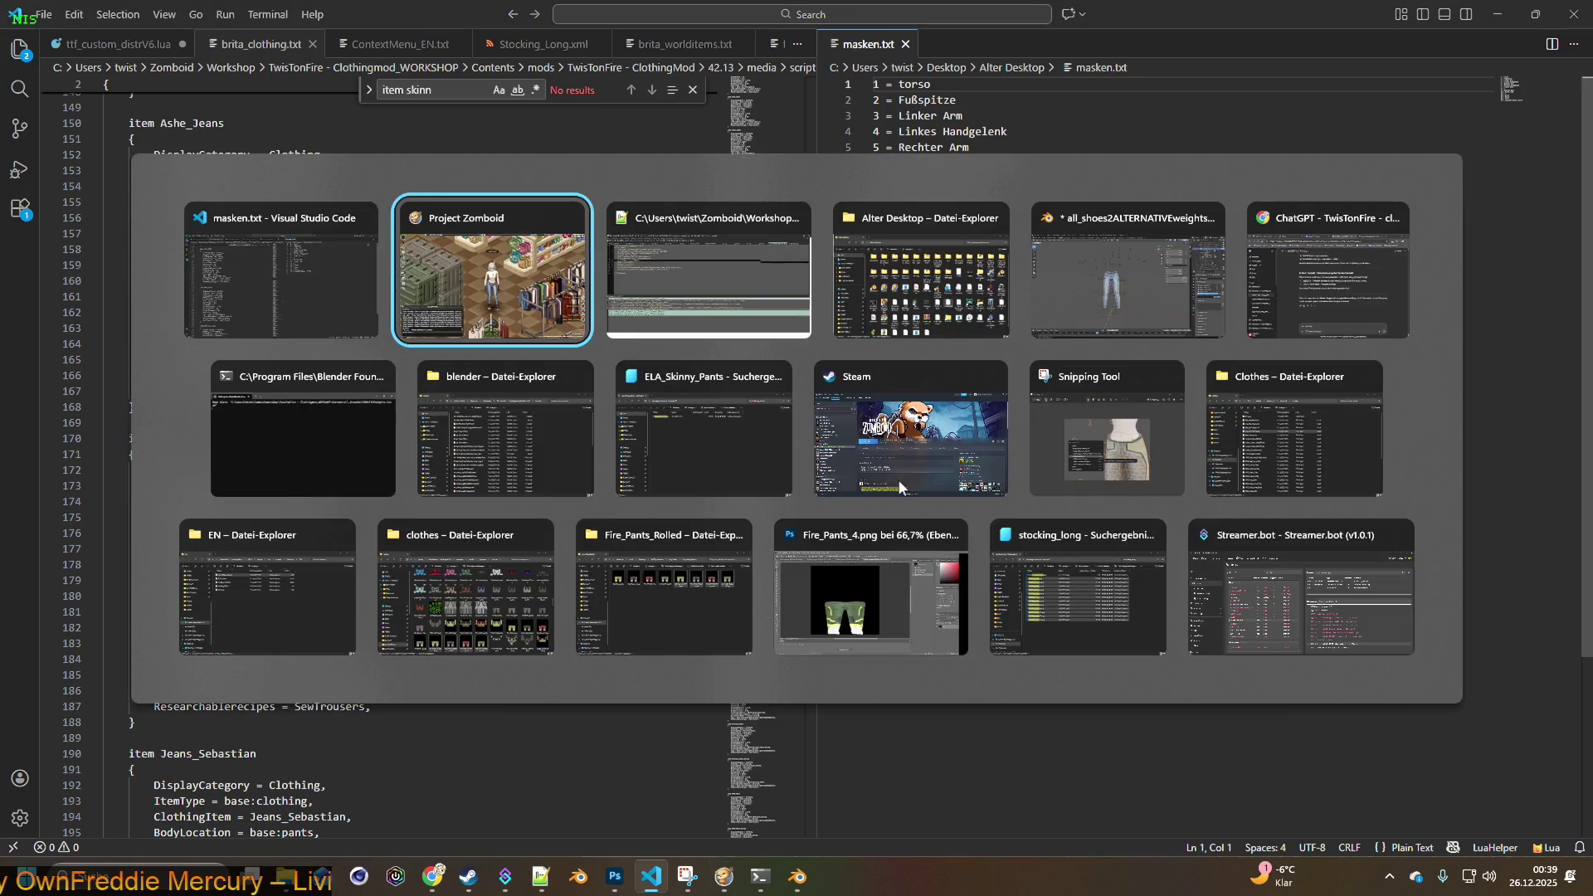
key("alt+Tab")
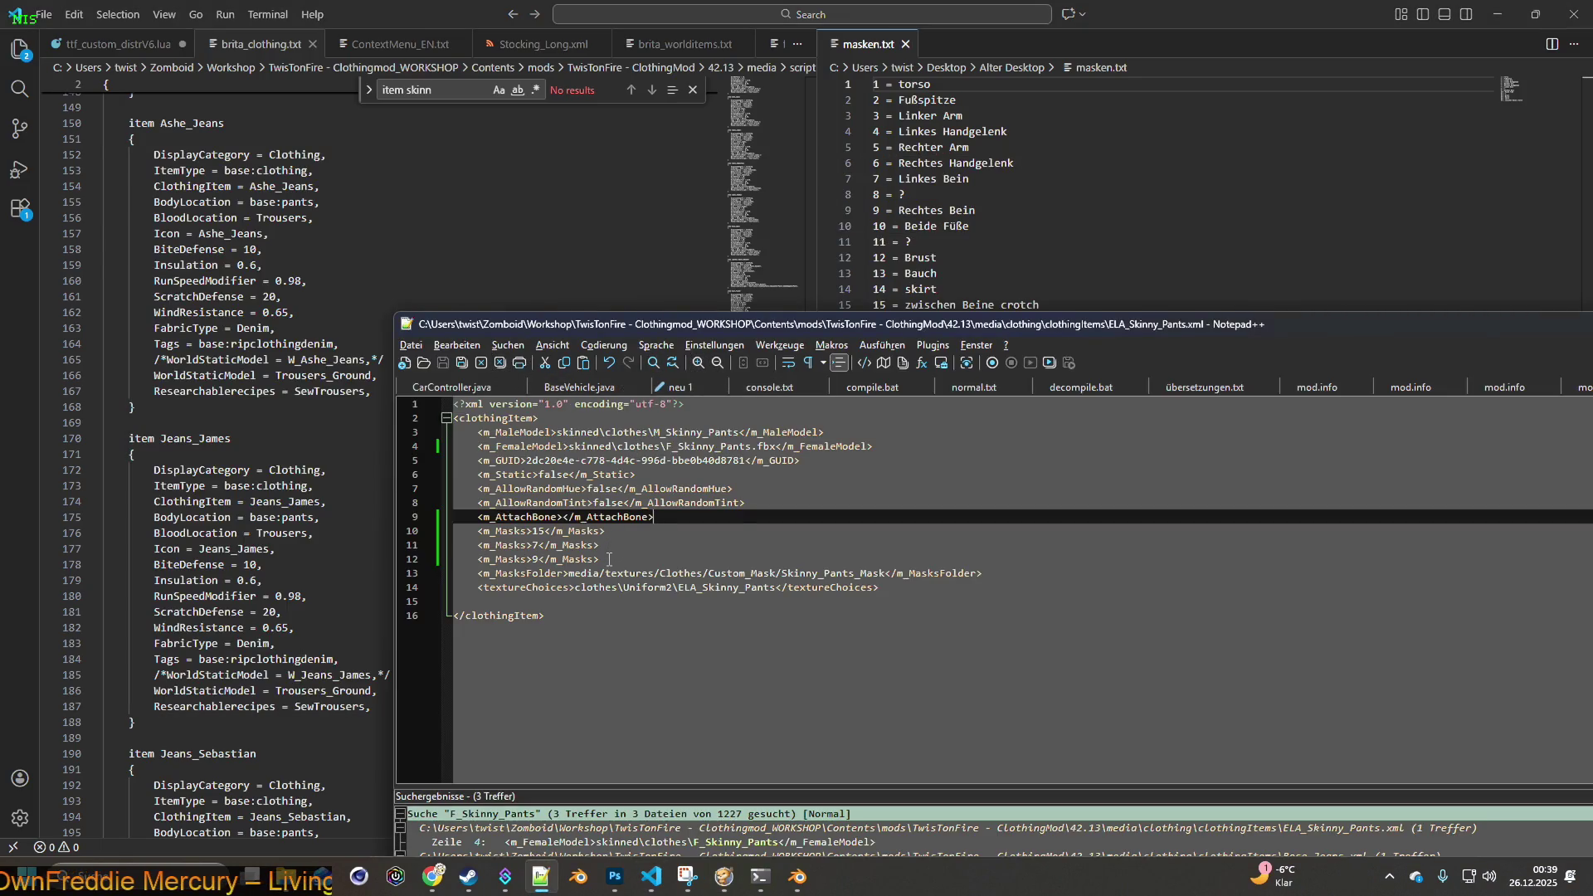
- Reposition the Notepad++ window and bring up Rose_Jeans.xml
left_click_drag(609, 559, 486, 536)
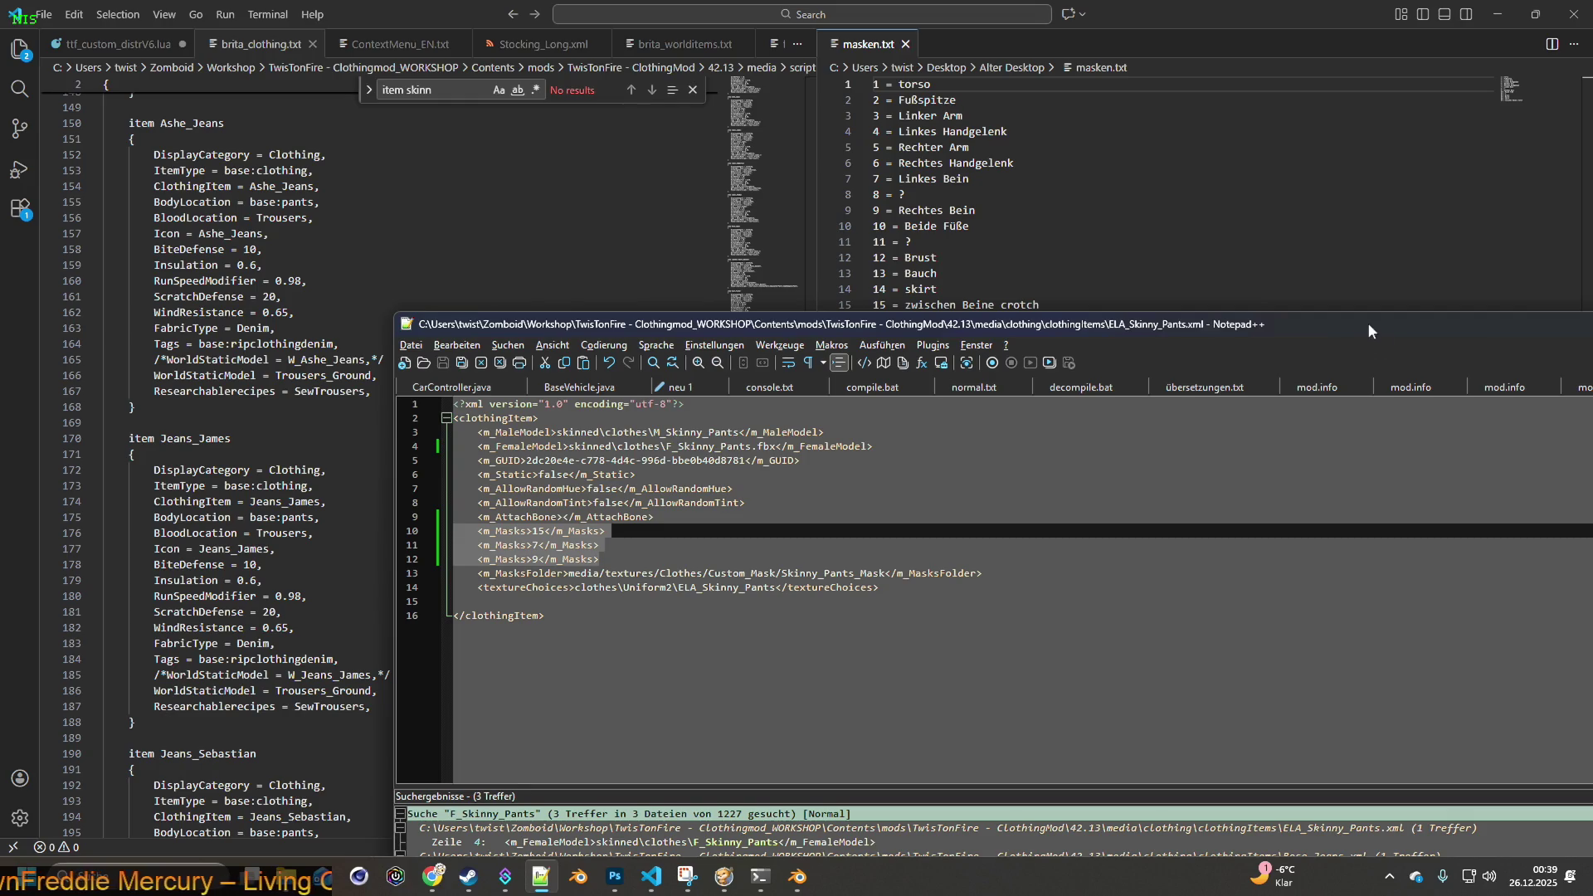
left_click_drag(1369, 330, 1118, 283)
left_click_drag(1448, 298, 1307, 281)
left_click(1410, 336)
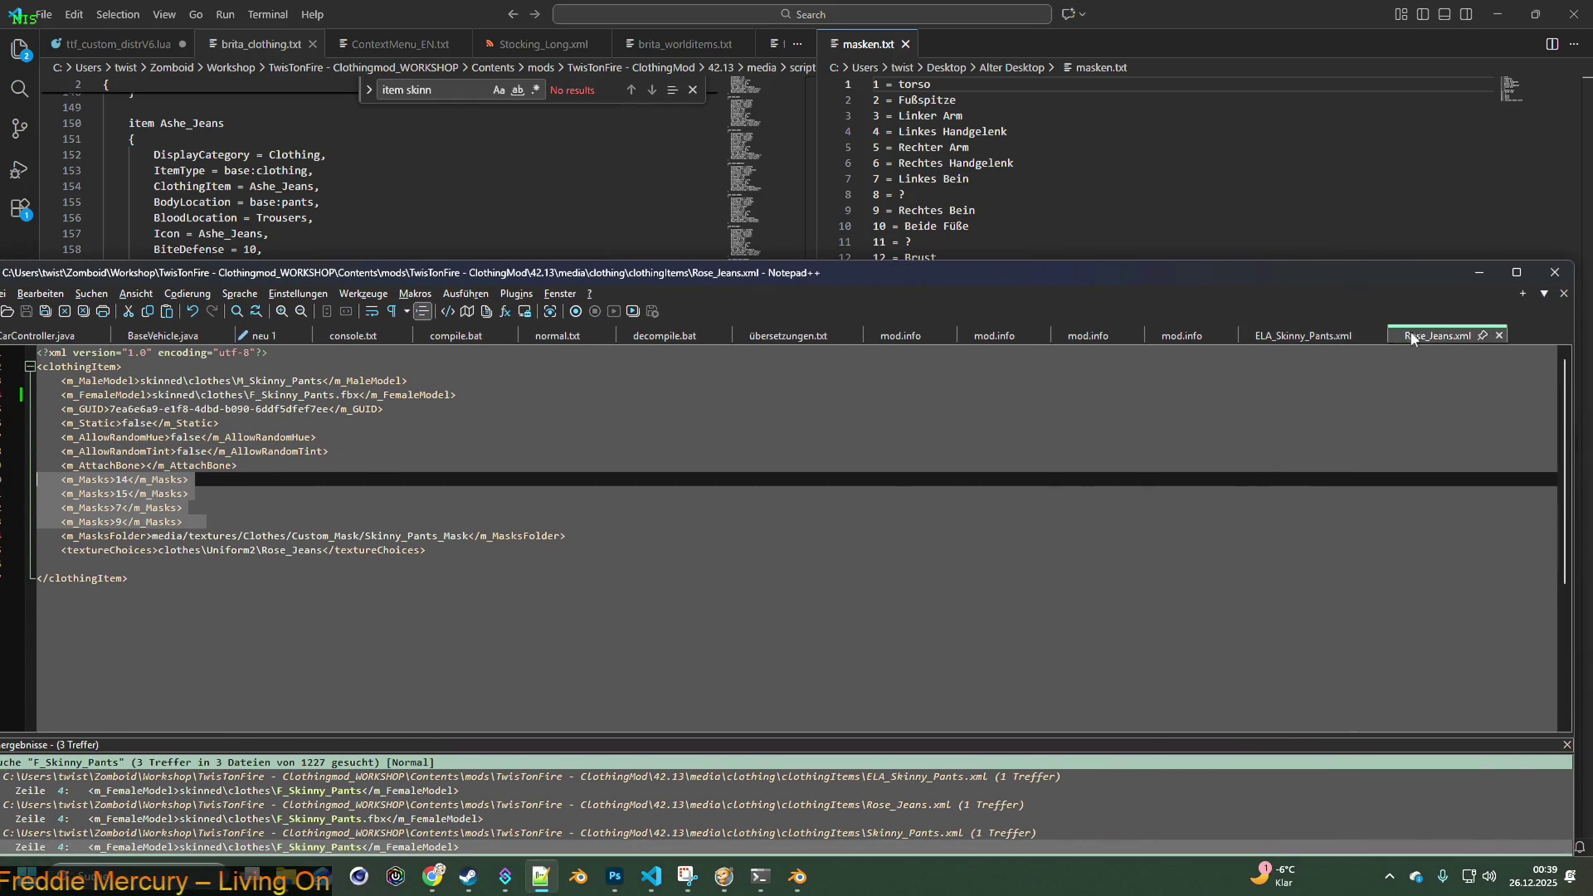
- Delete the <m_Masks>14</m_Masks> line, save Rose_Jeans.xml, and switch back to the game
left_click_drag(60, 479, 61, 494)
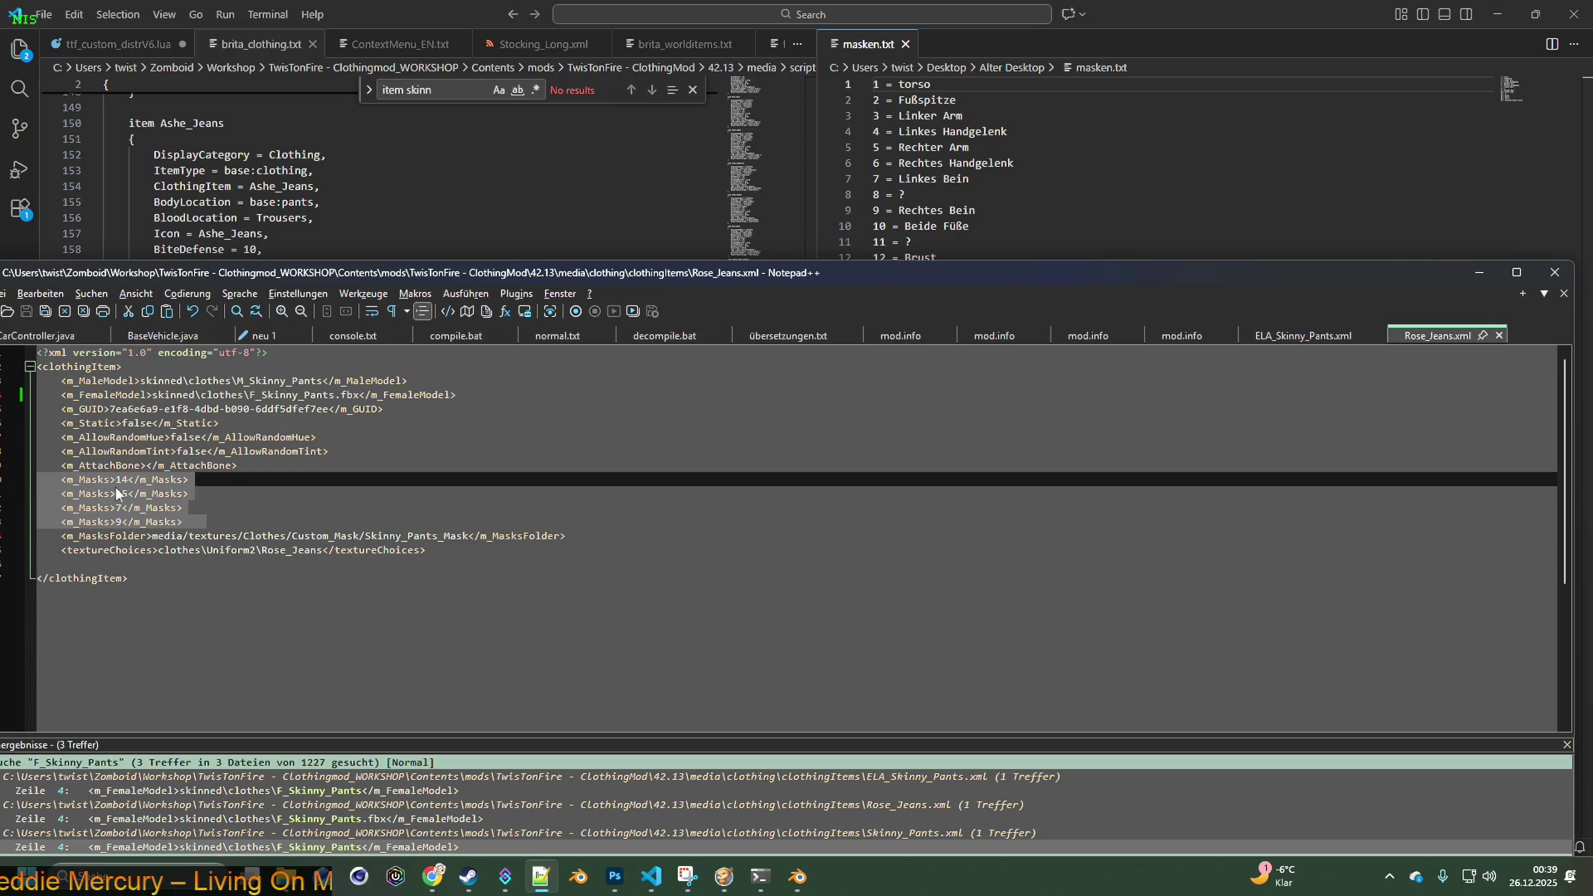
key("Delete")
left_click(26, 314)
key("alt+Tab")
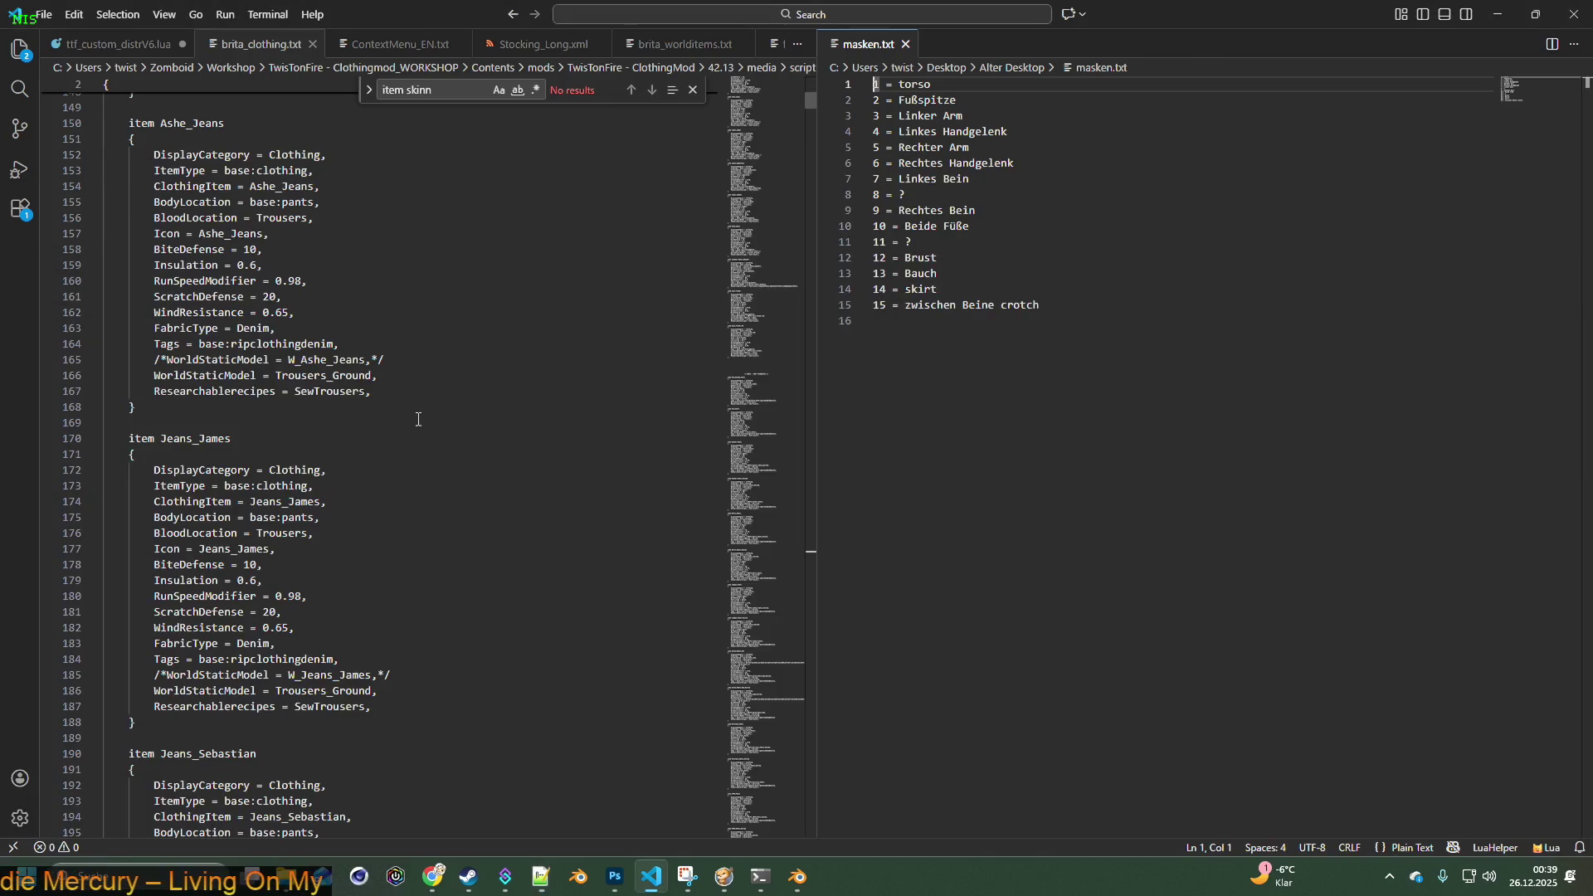
key("alt+Tab")
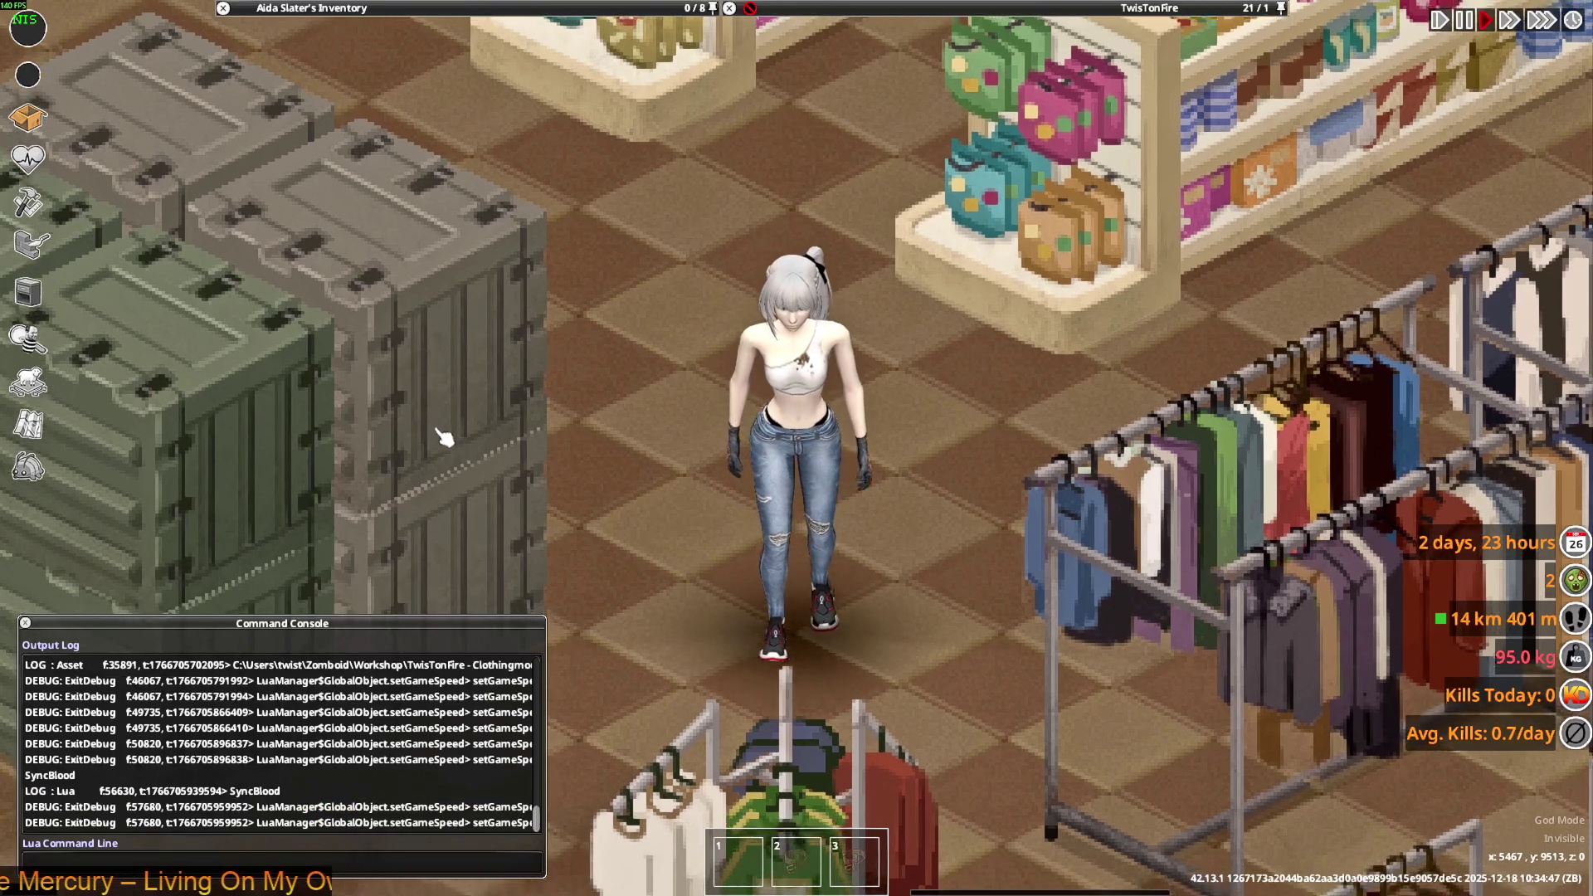
- Walk the character around the store to inspect the jeans from several angles, then Alt+Tab out
key("a")
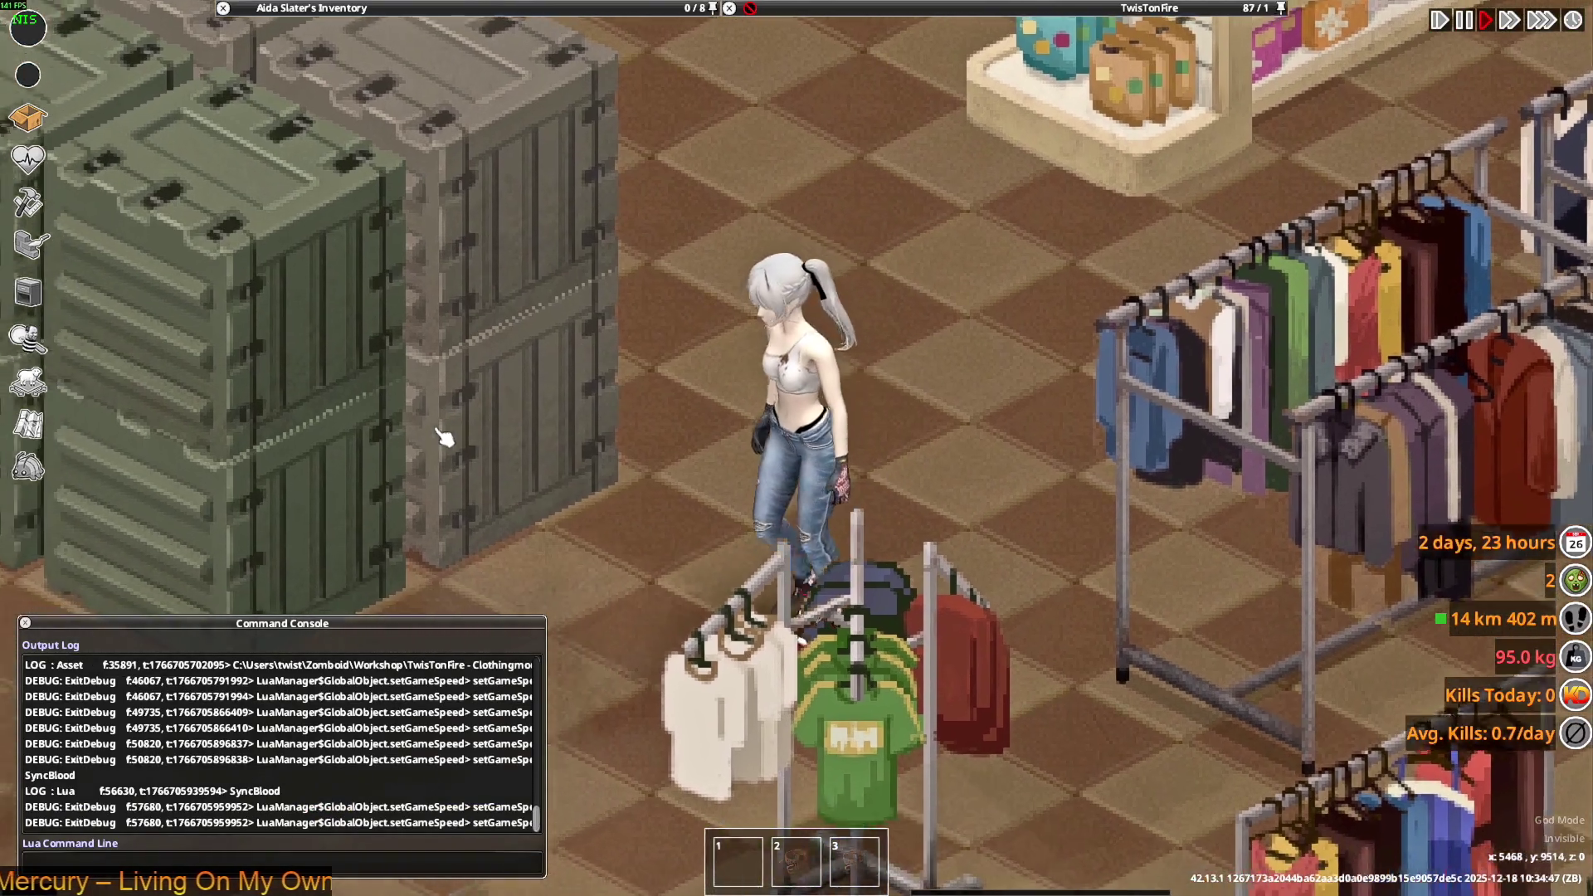
key("w")
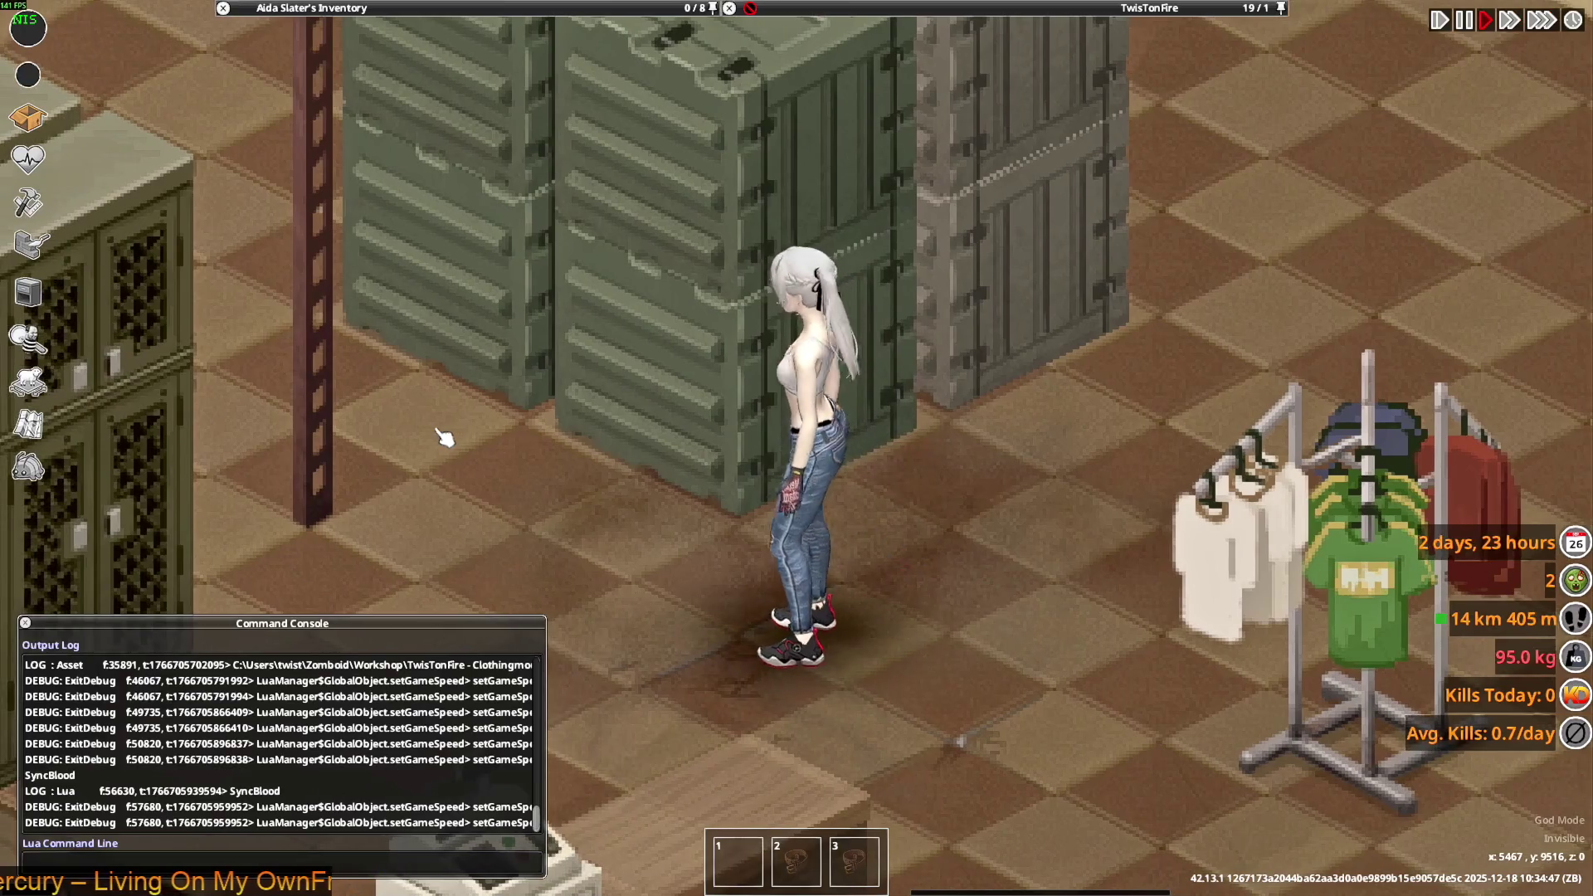
key("d")
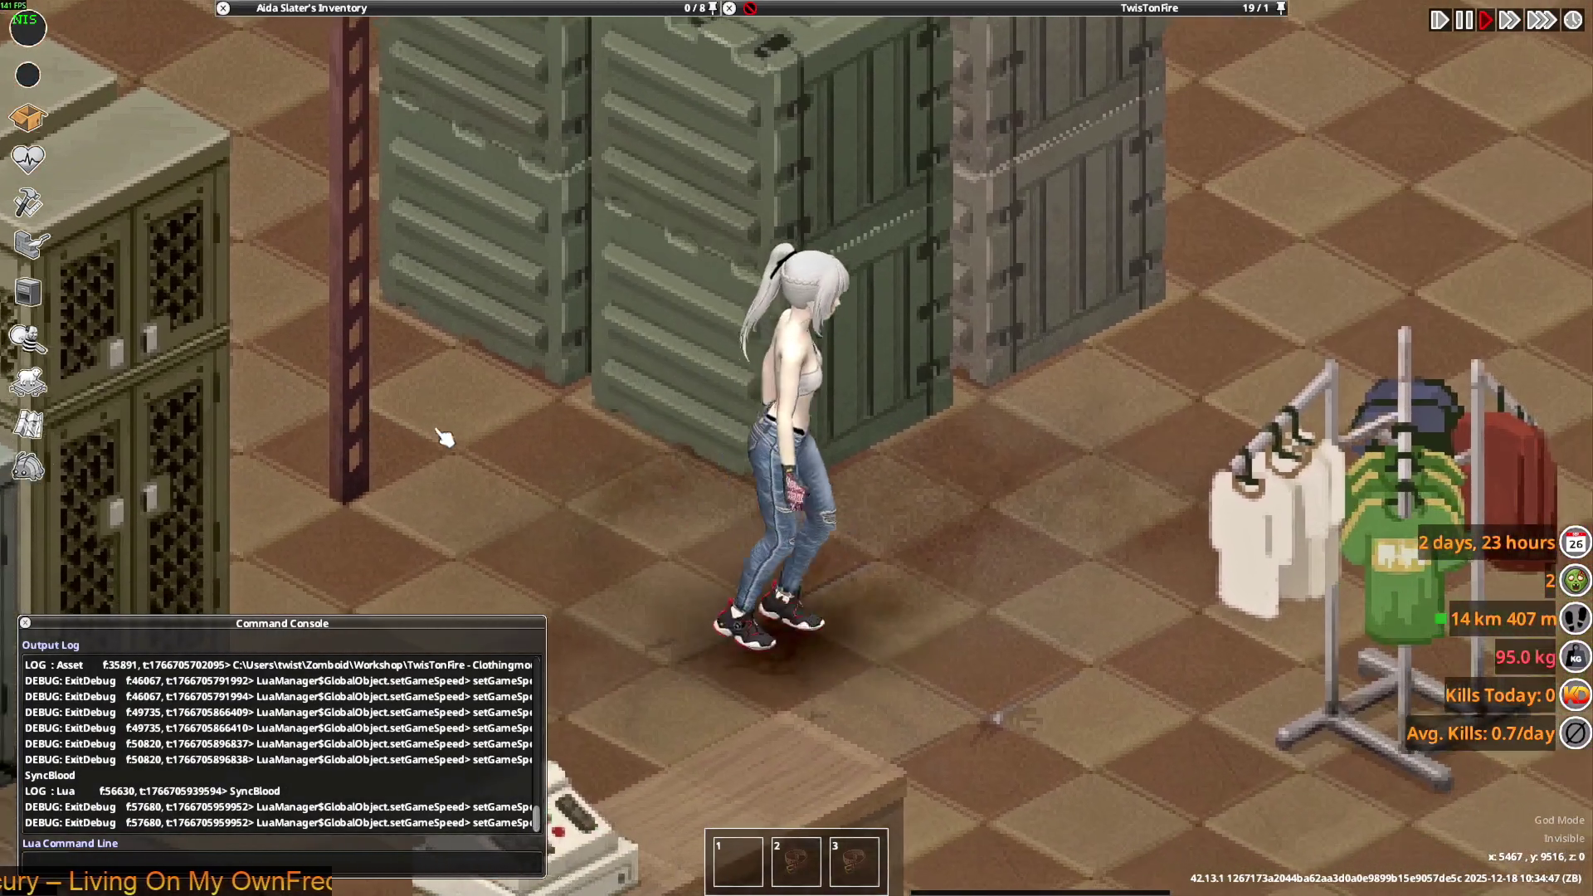
key("w")
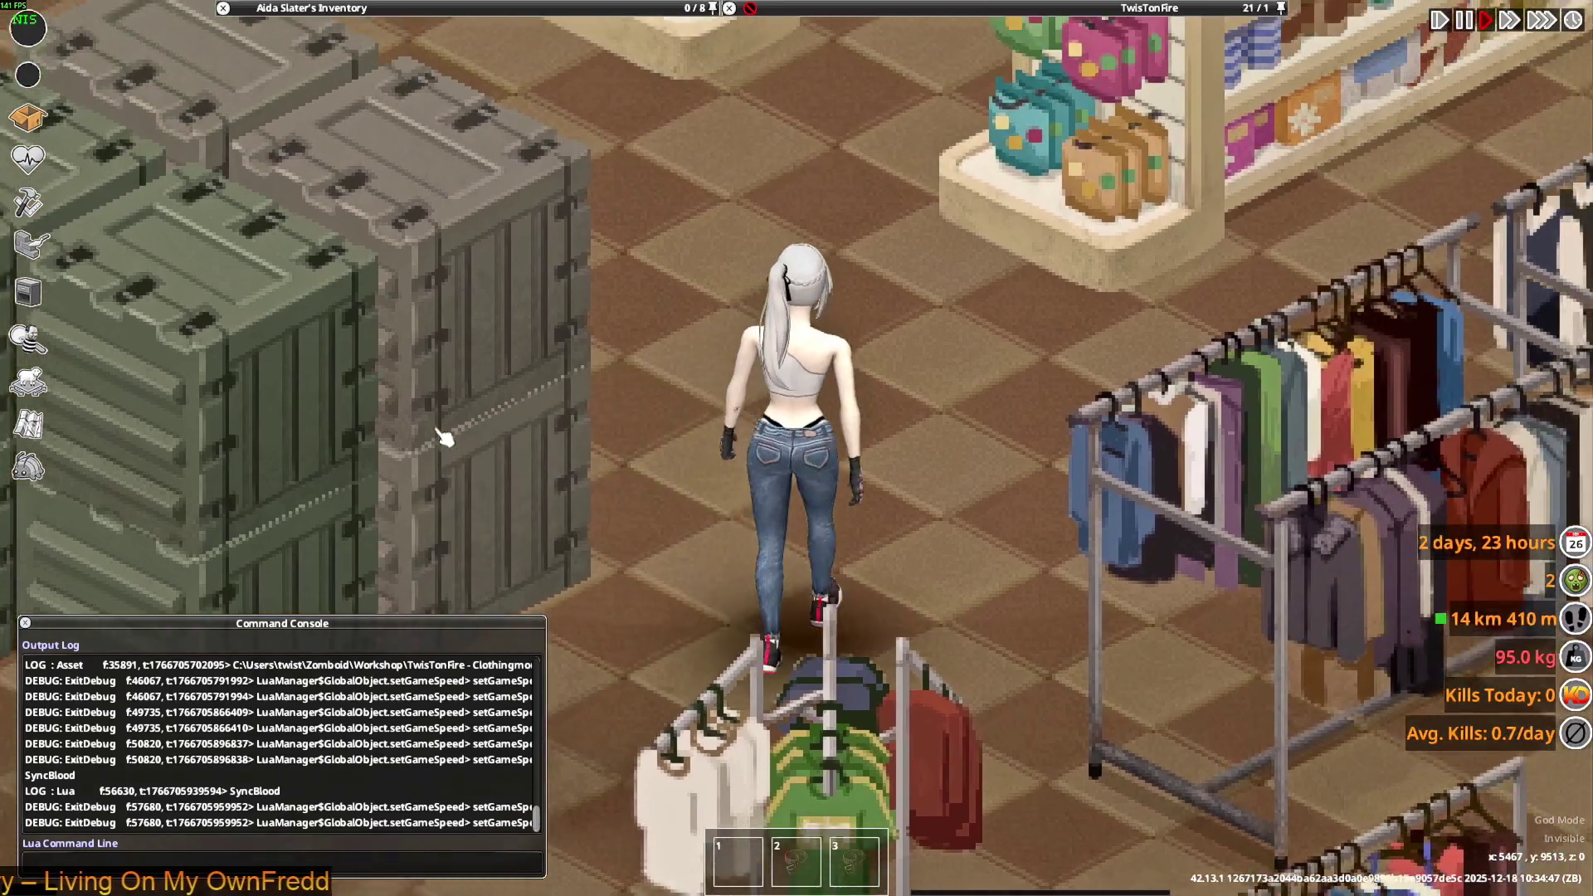
key("w")
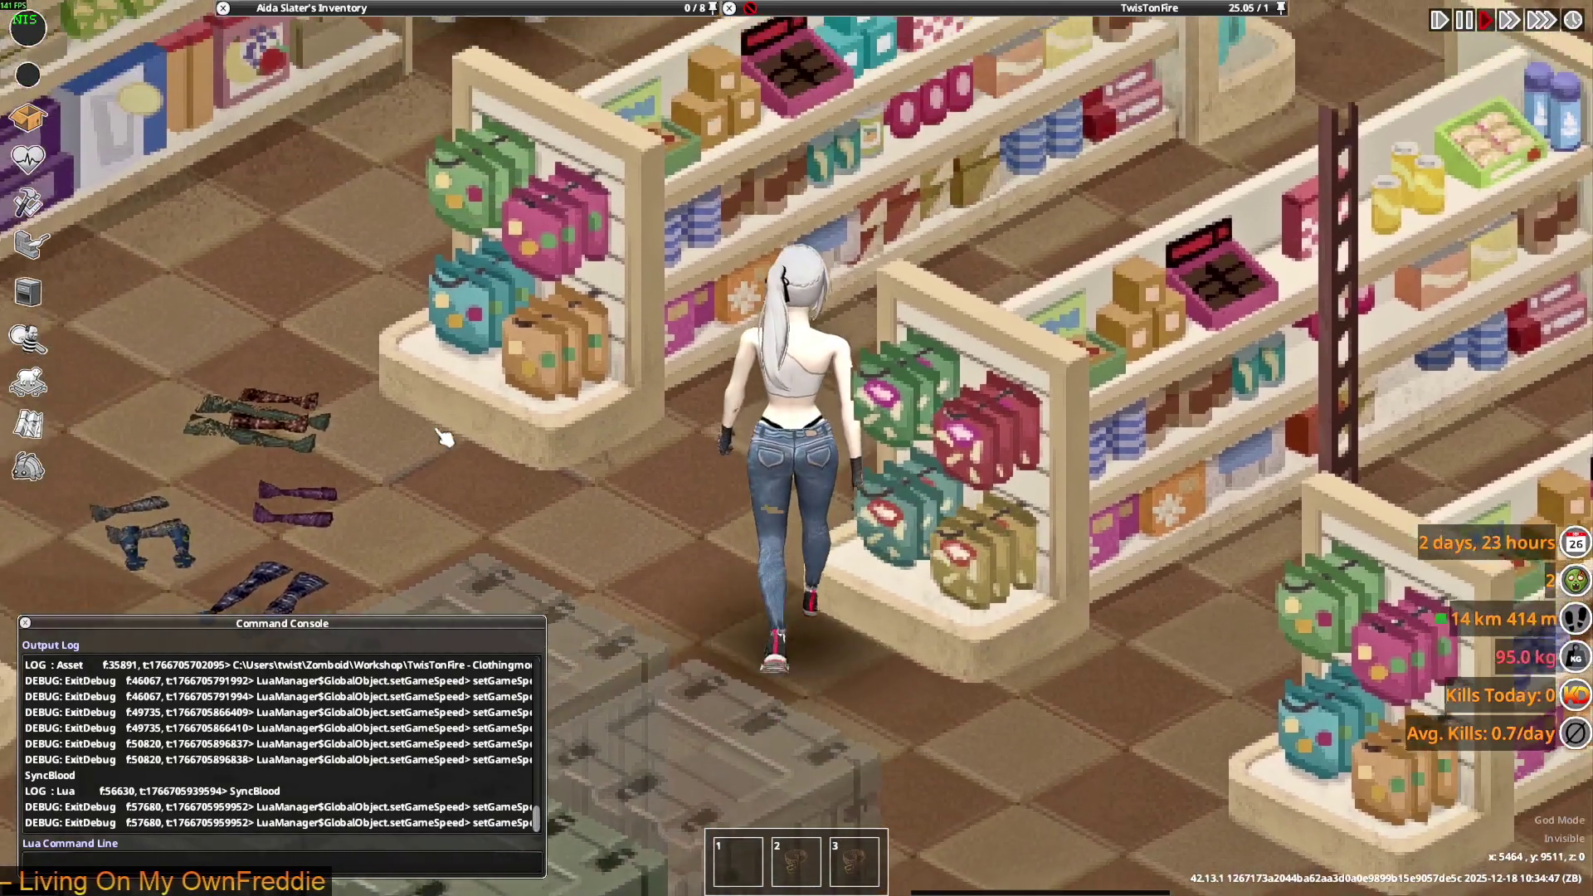
key("a")
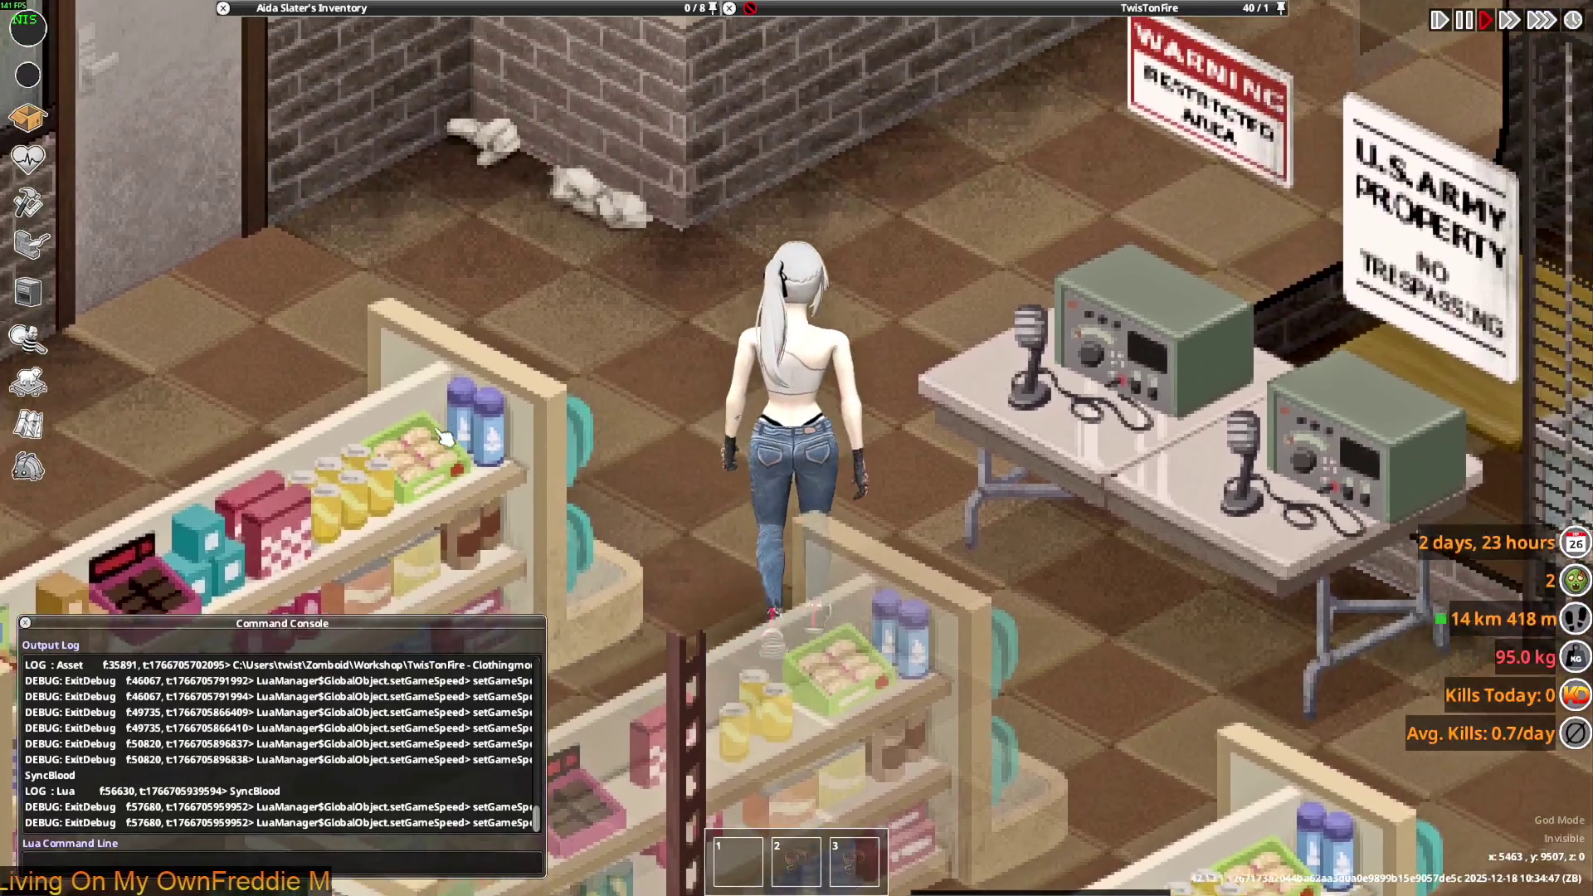
key("s")
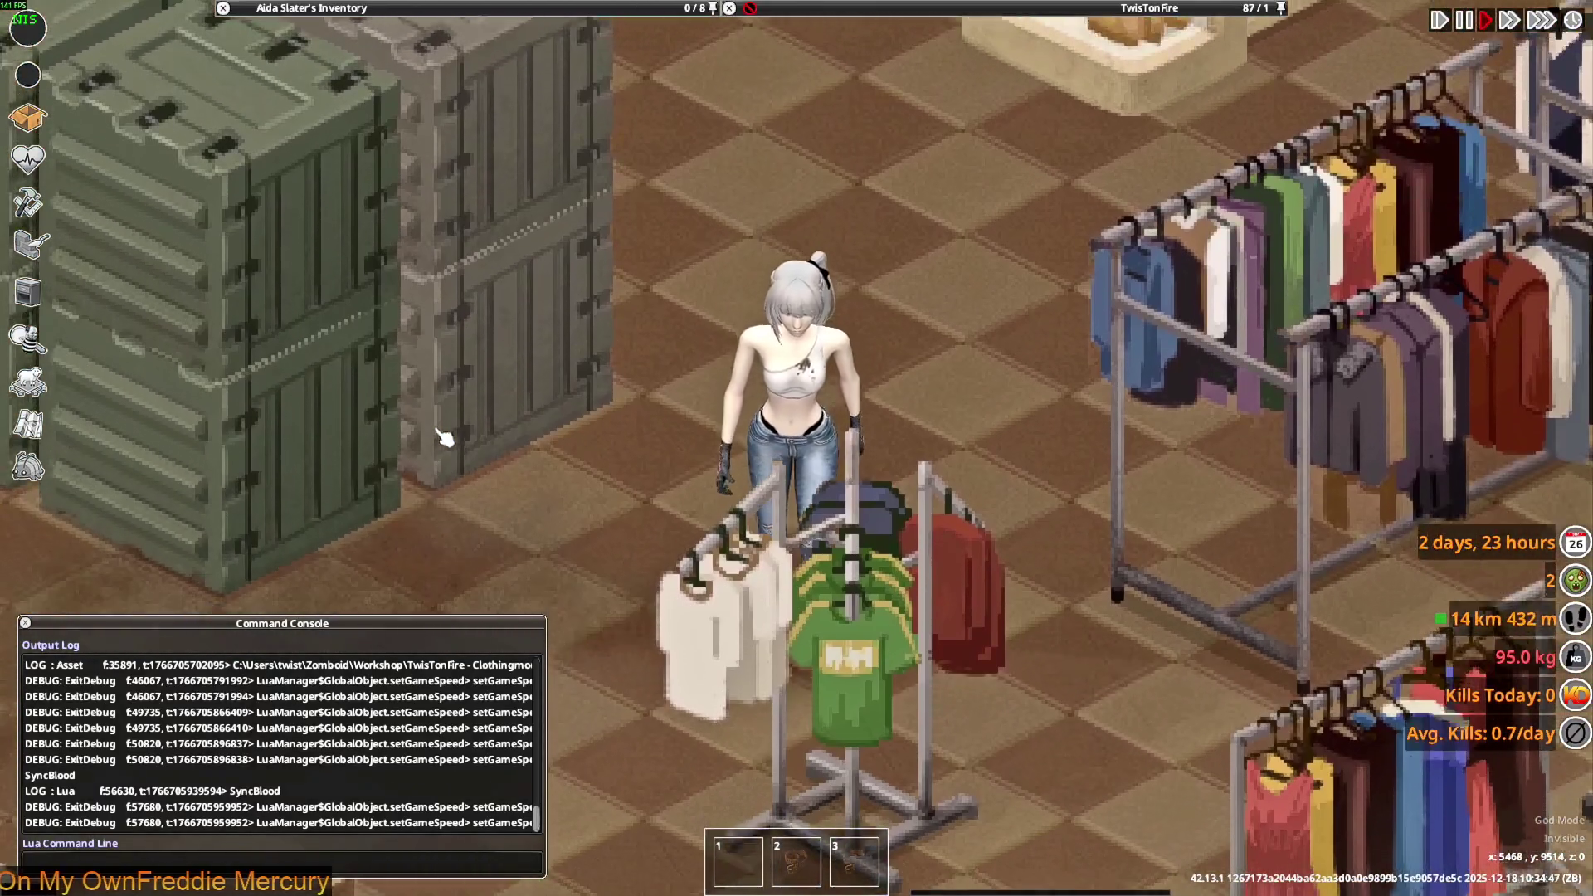
key("a")
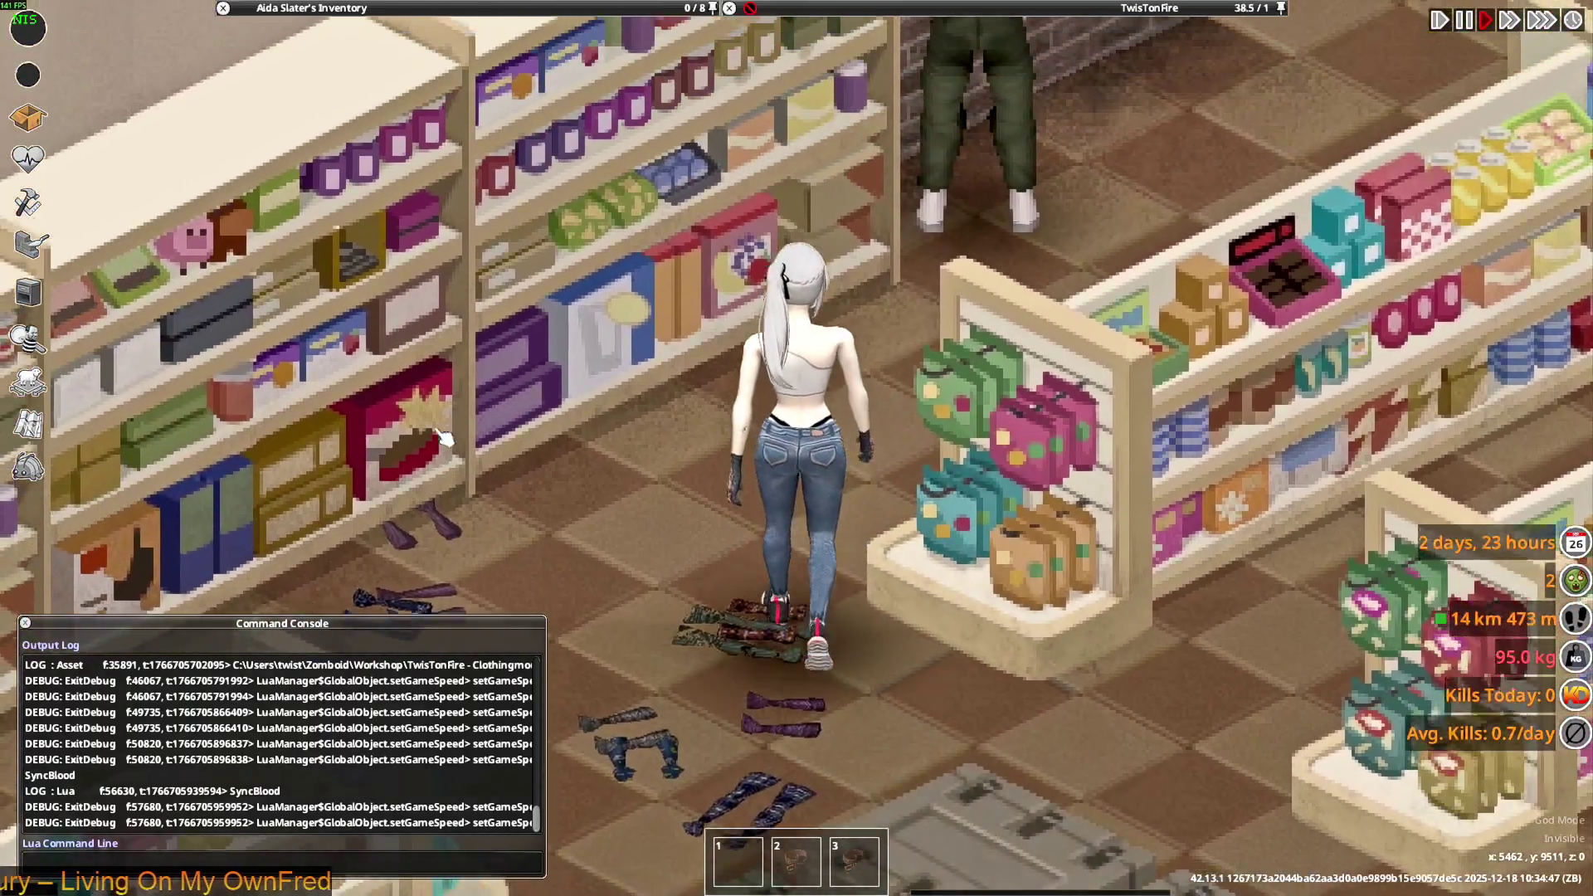
key("w+a")
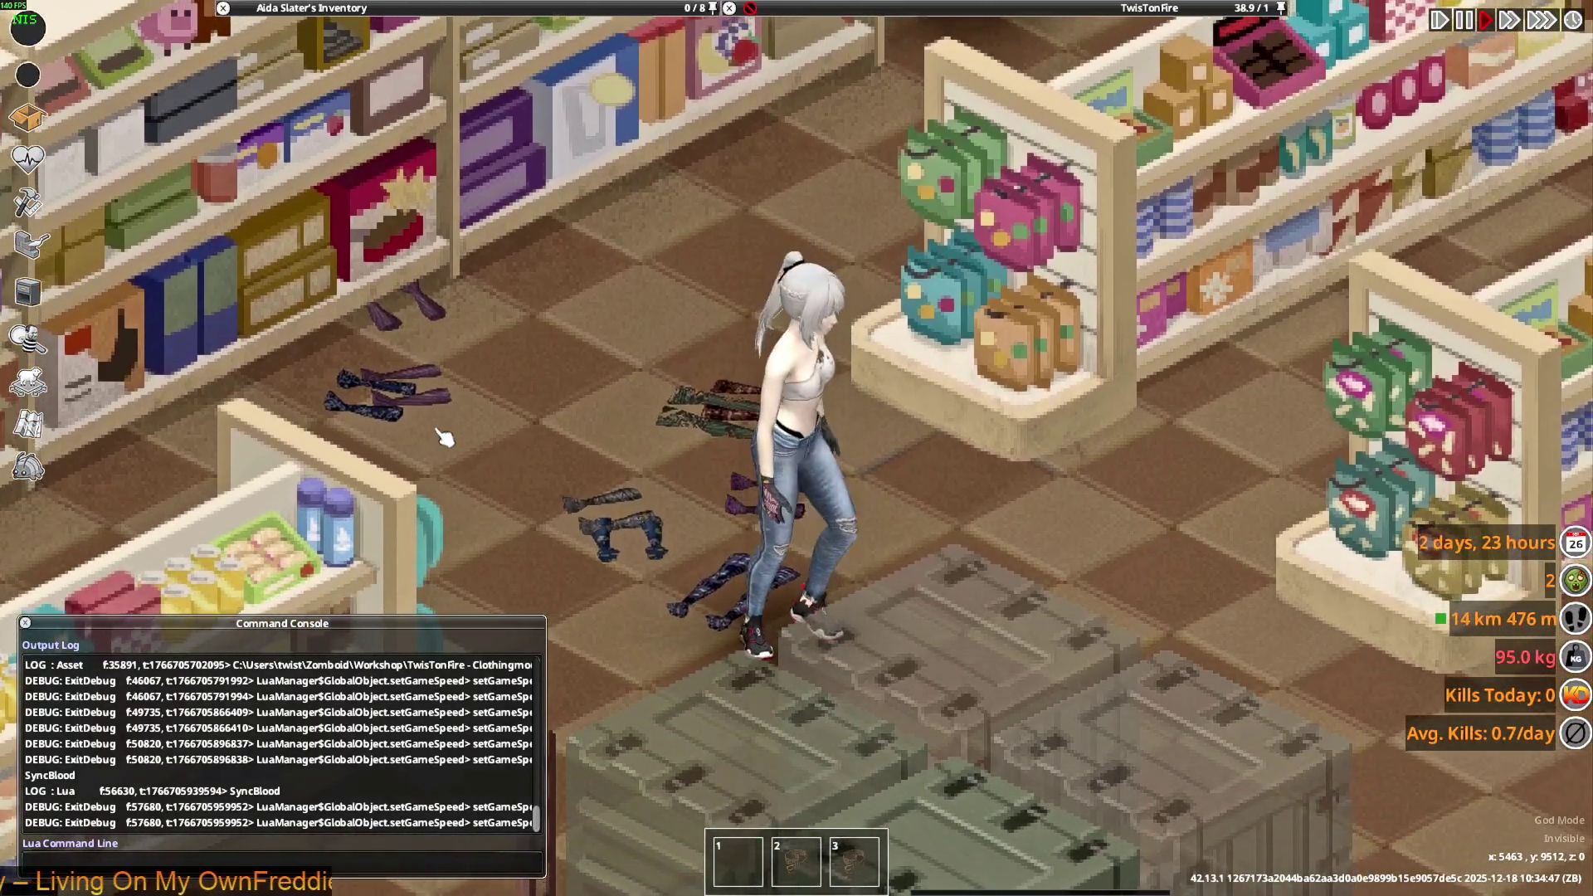
key("s")
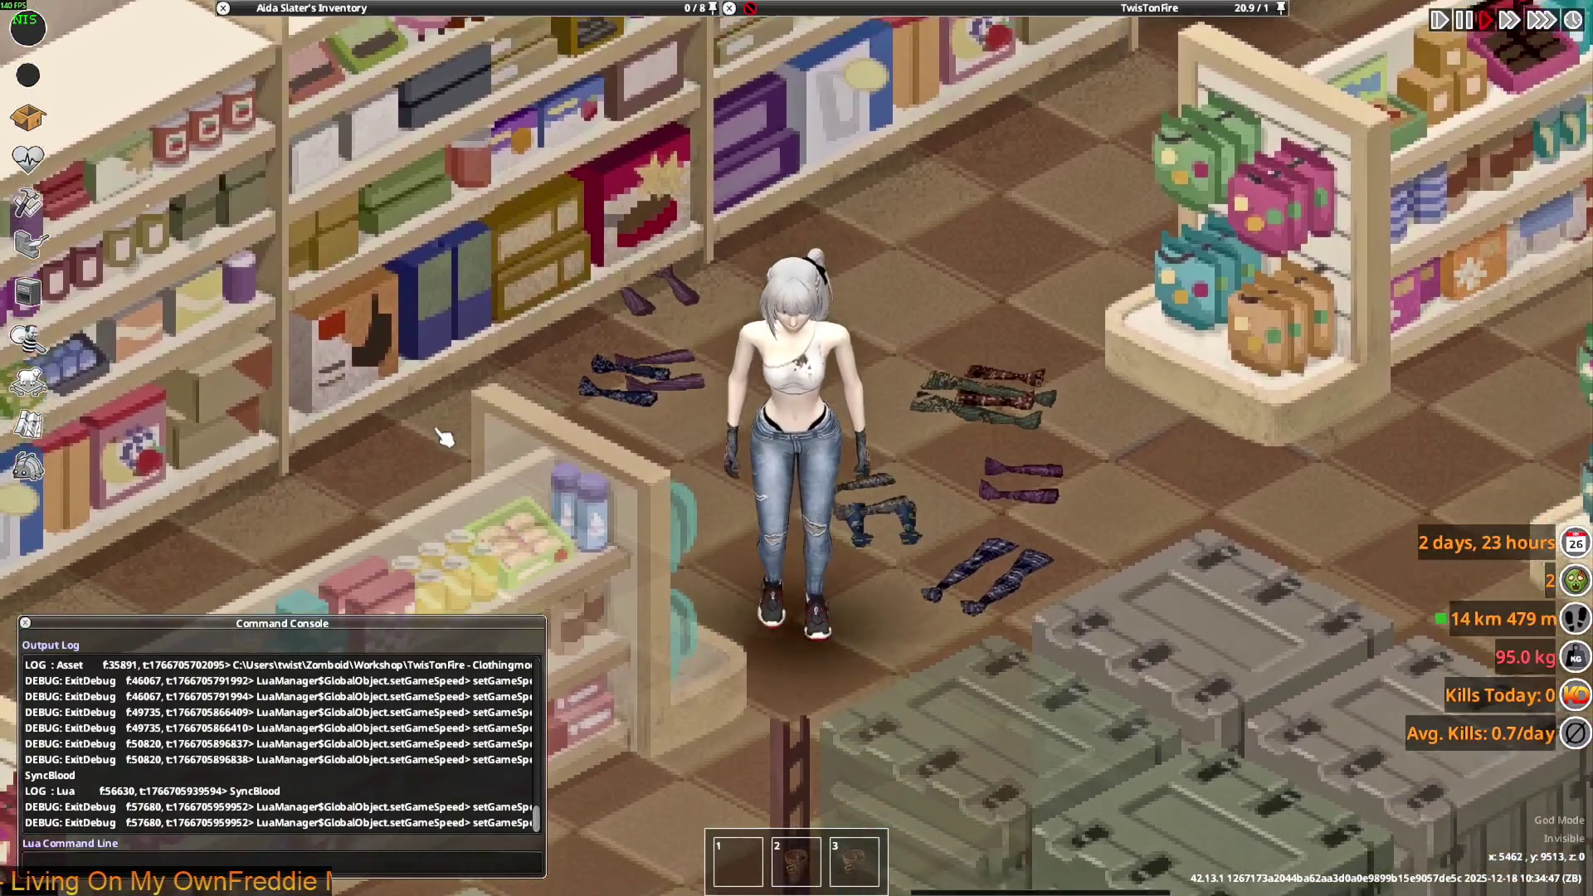
key("s+d")
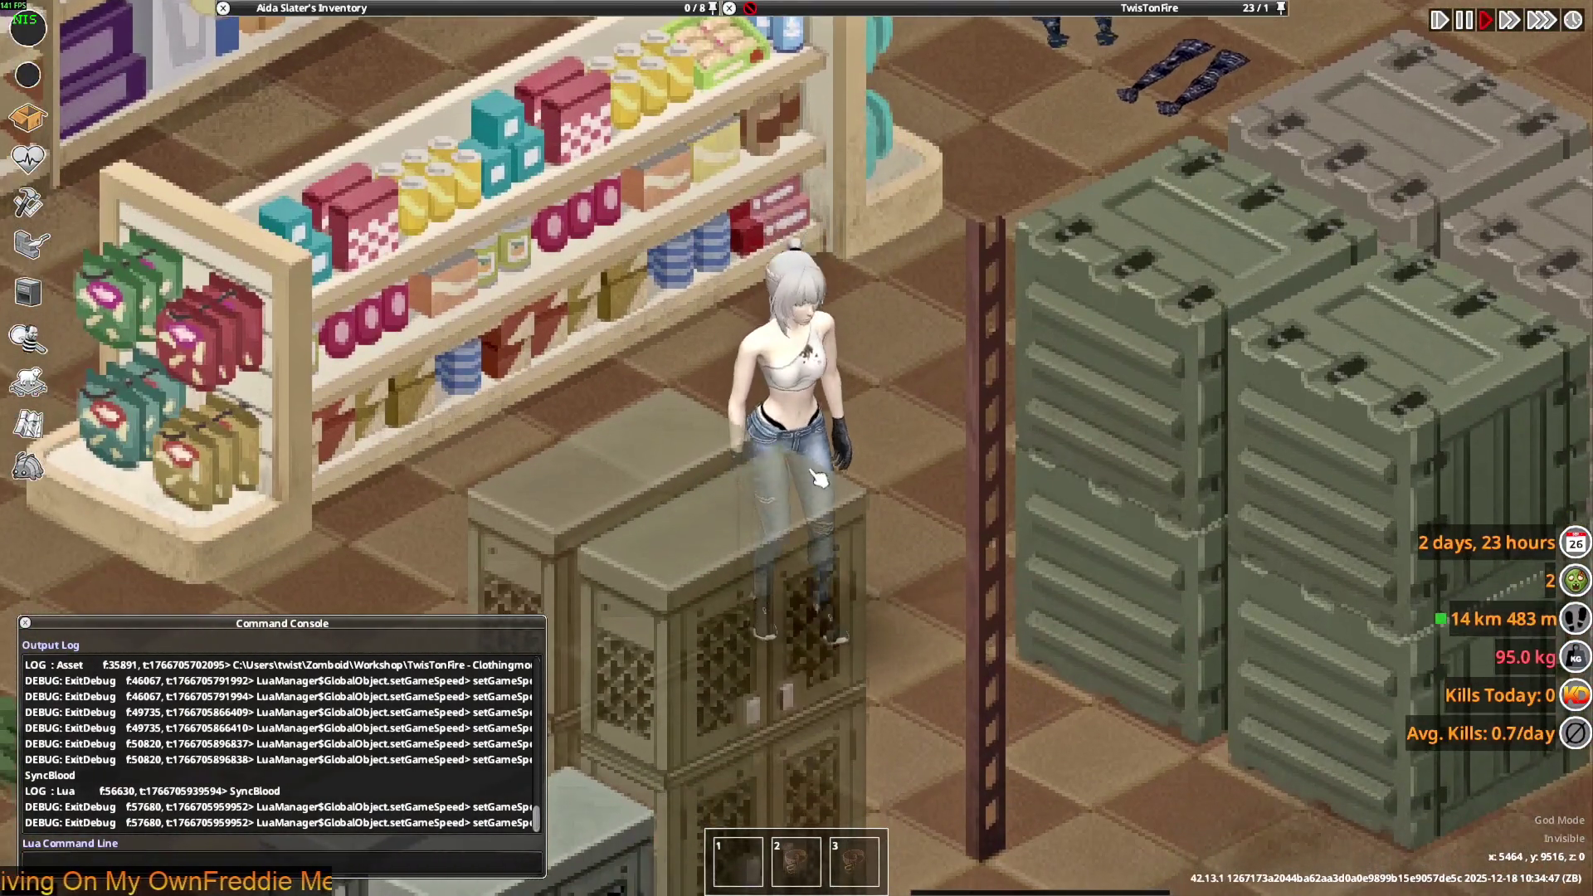
key("d")
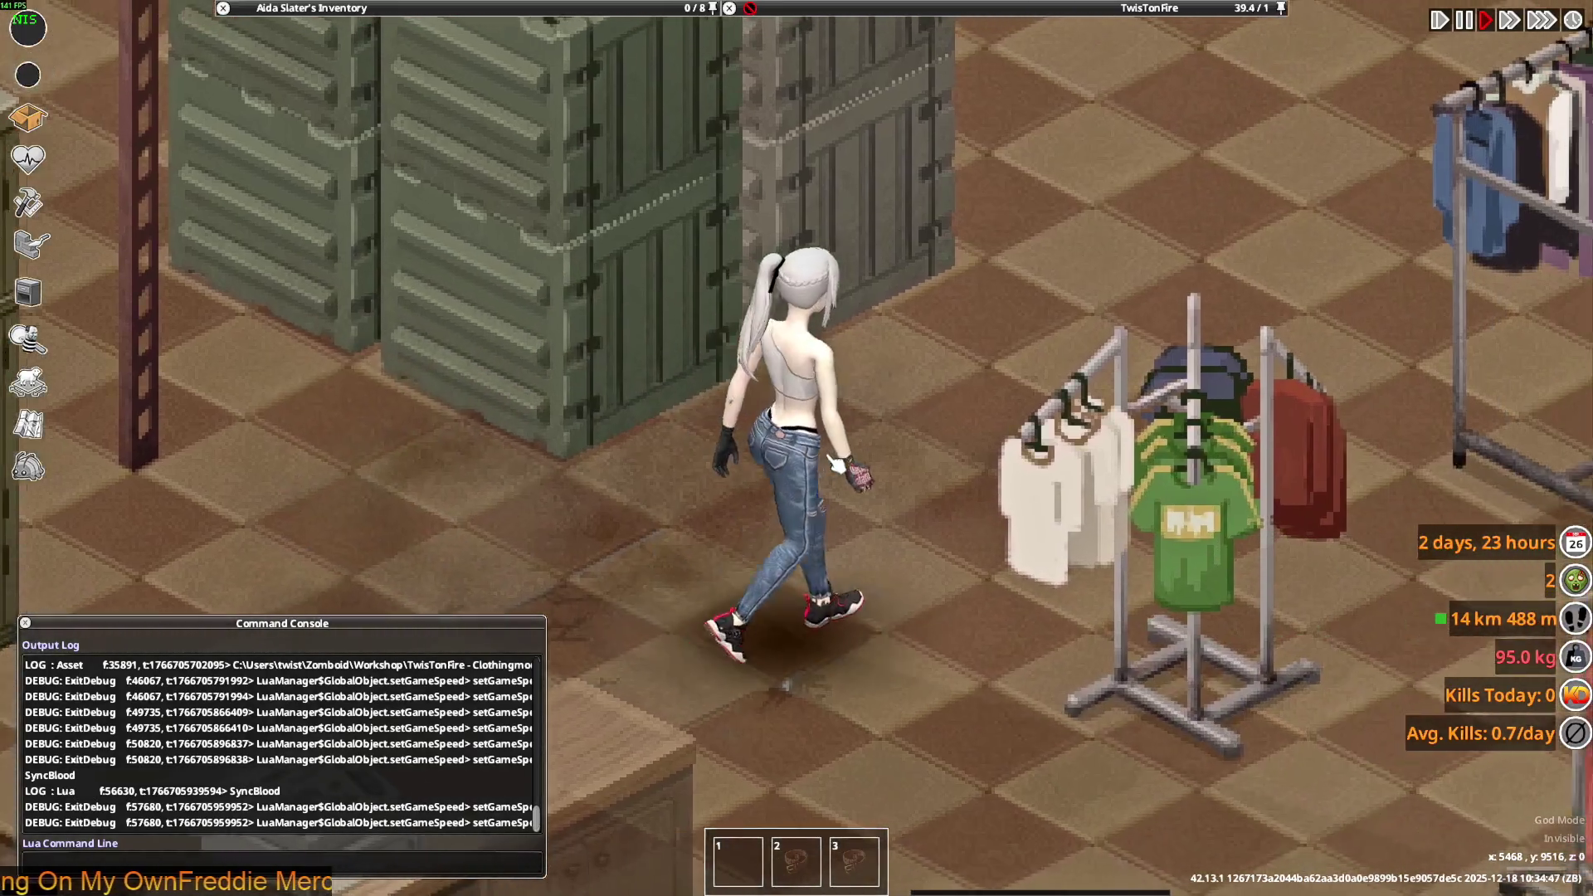
key("w")
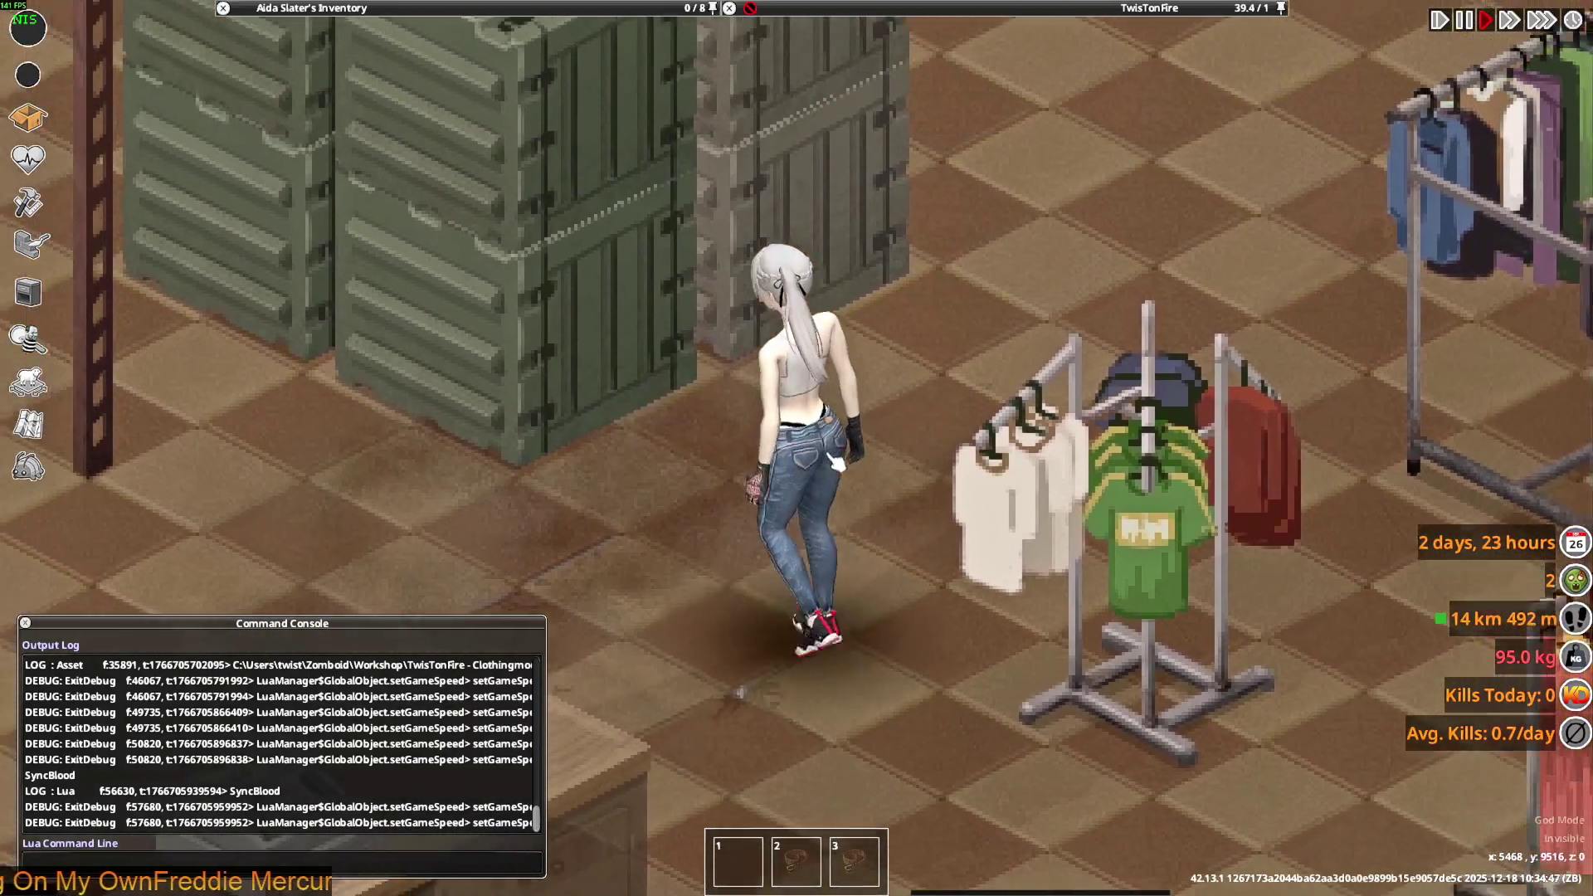
key("s")
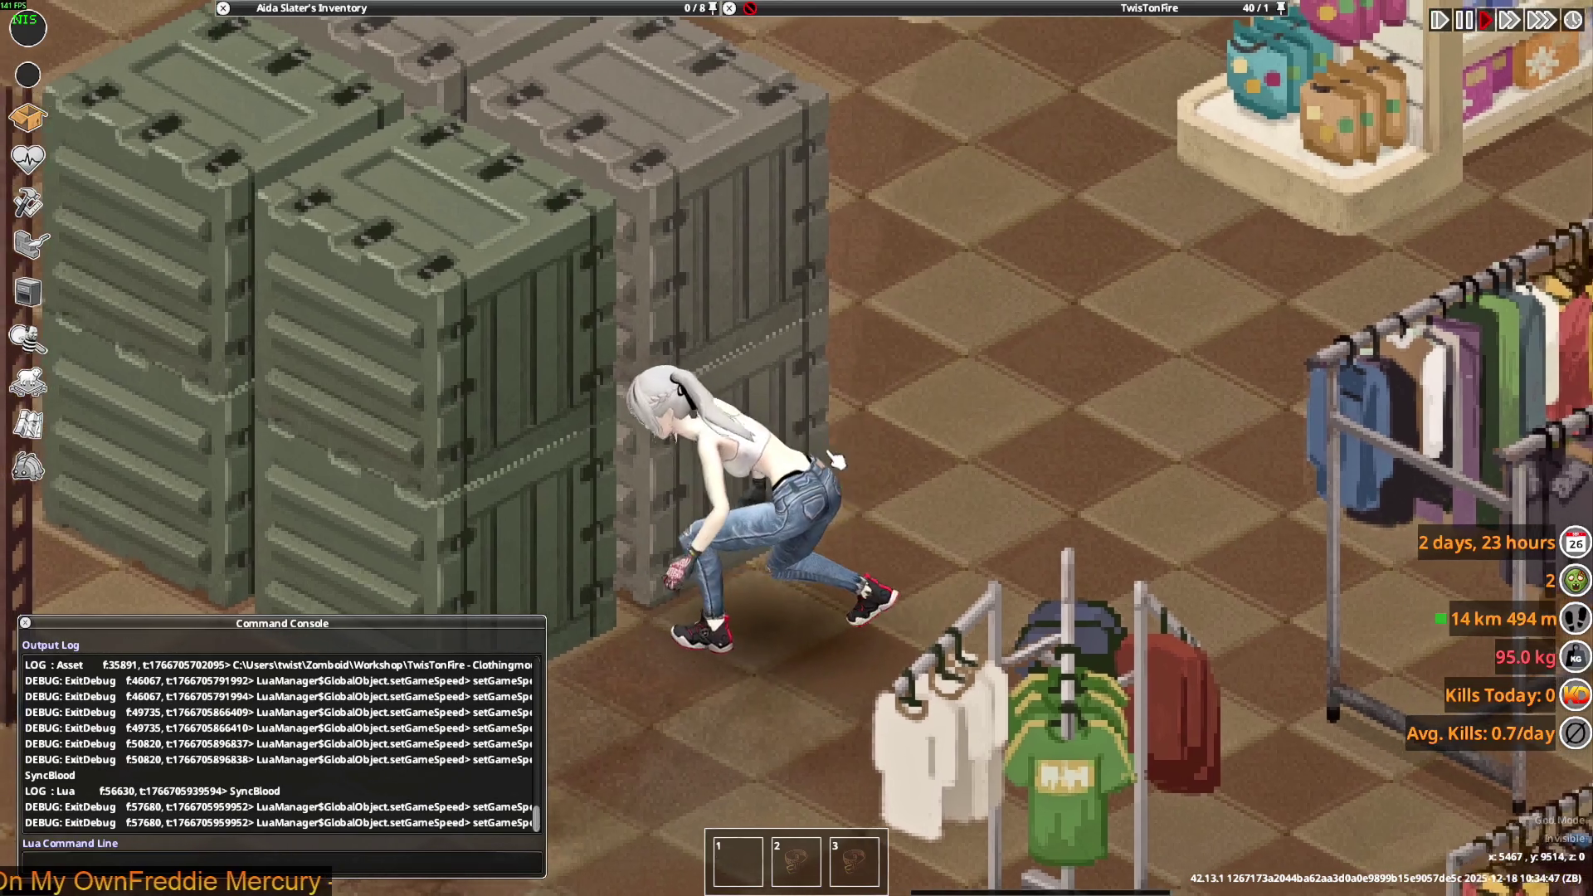
key("alt+Tab")
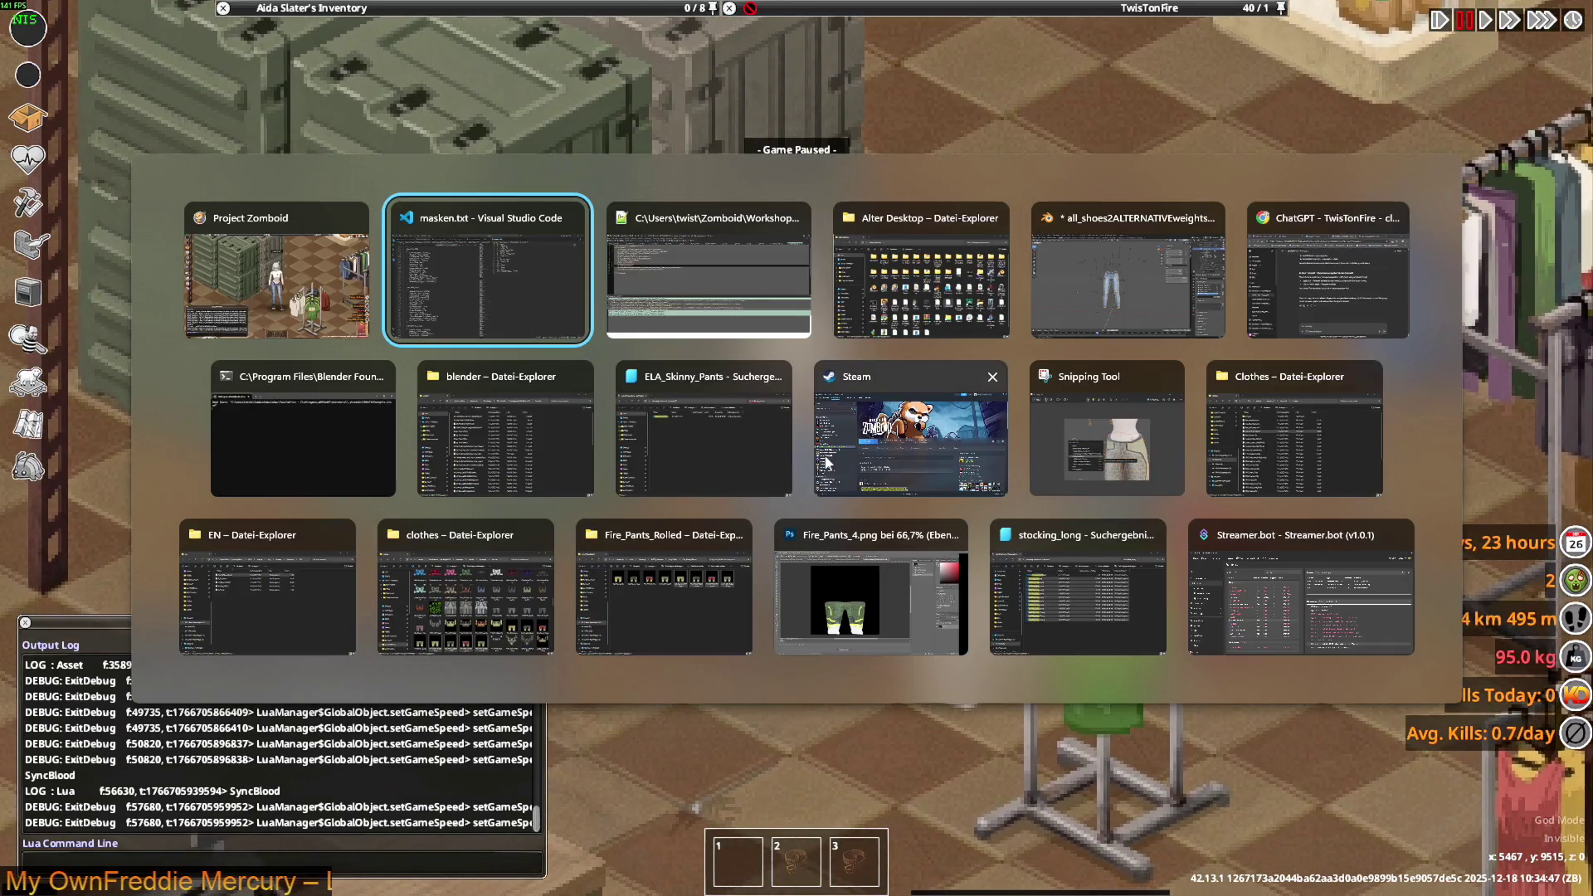
- Delete the m_Masks lines 10–12 (15, 7, 9) from Rose_Jeans.xml and save it
key("alt+Tab")
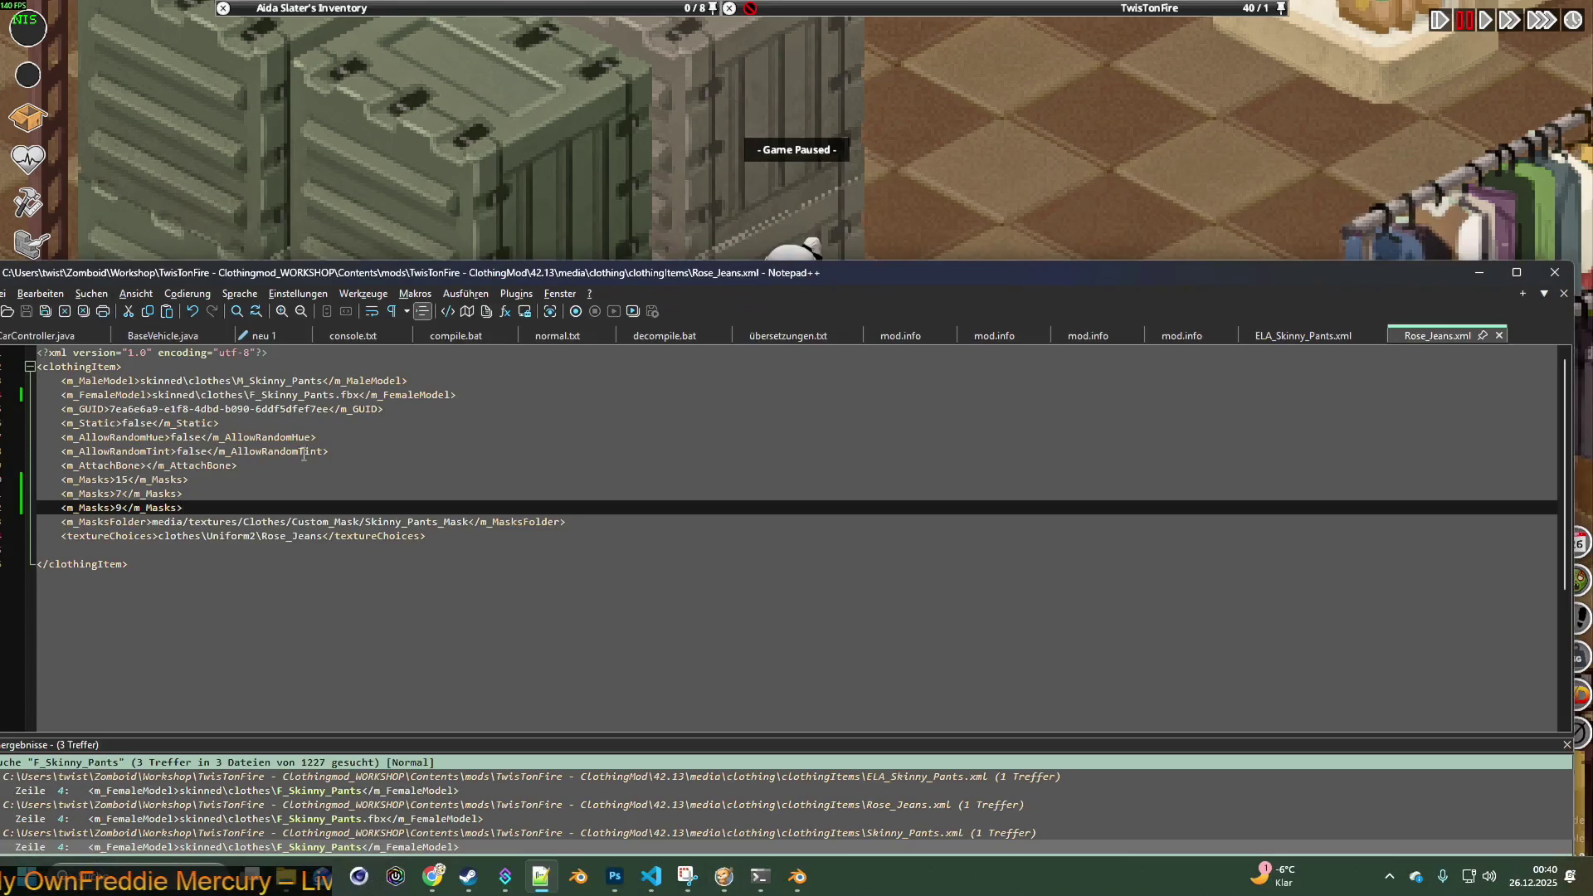
left_click_drag(508, 281, 604, 226)
left_click_drag(281, 452, 127, 423)
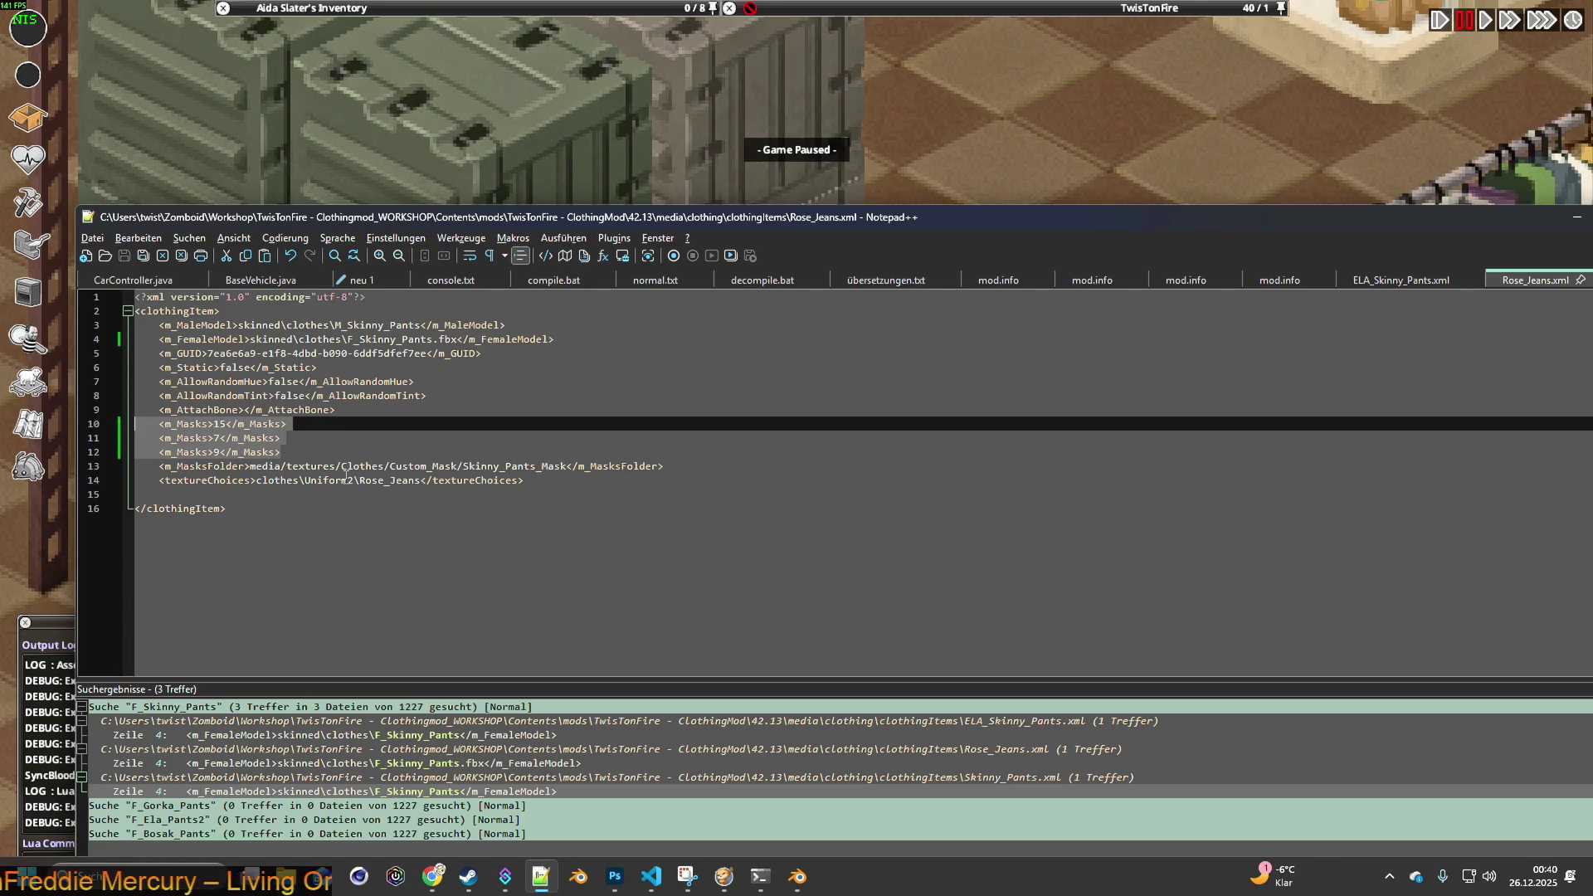
key("Delete")
left_click(124, 256)
- Return to the game, unpause it and walk toward the clothing rack
left_click(599, 149)
key("space")
key("s")
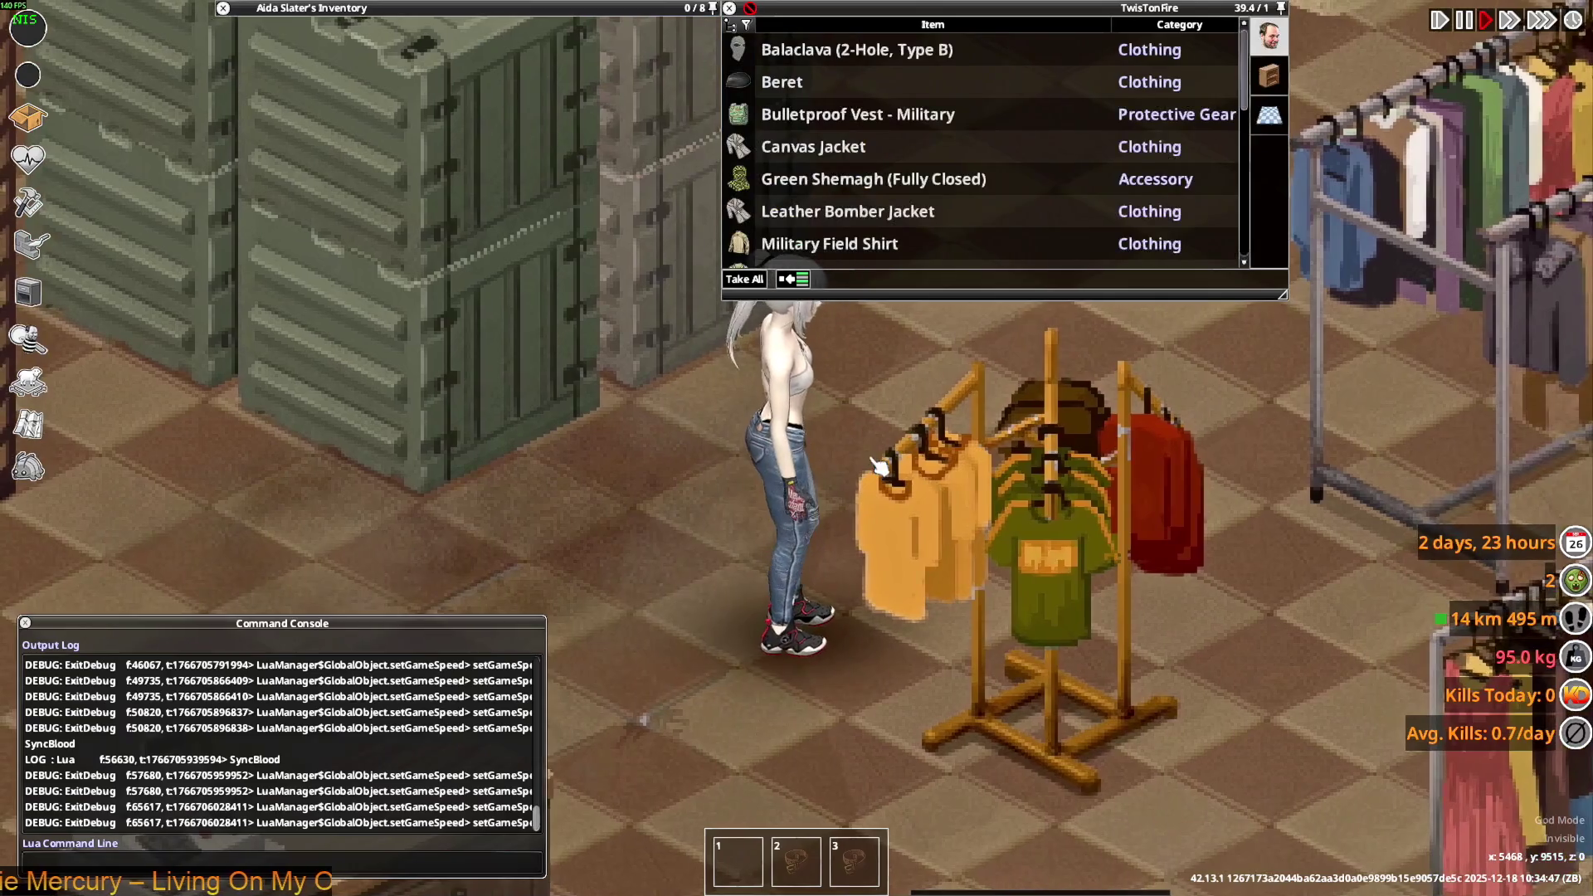
- Walk the character toward the crates and back to check the mask-free jeans, then Alt+Tab out
key("w")
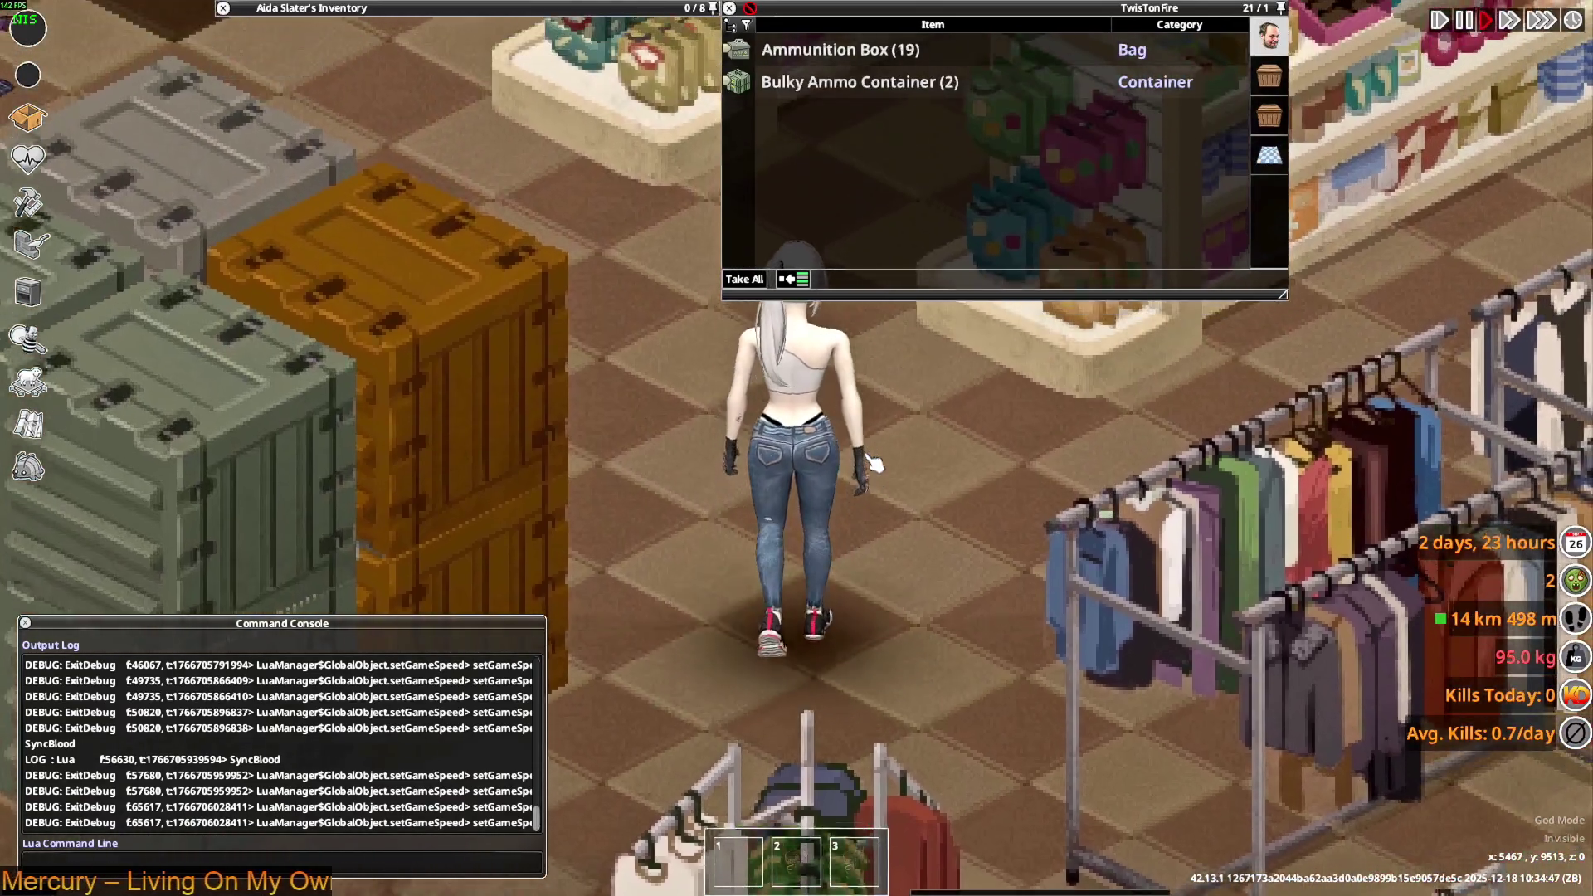
key("s")
key("s")
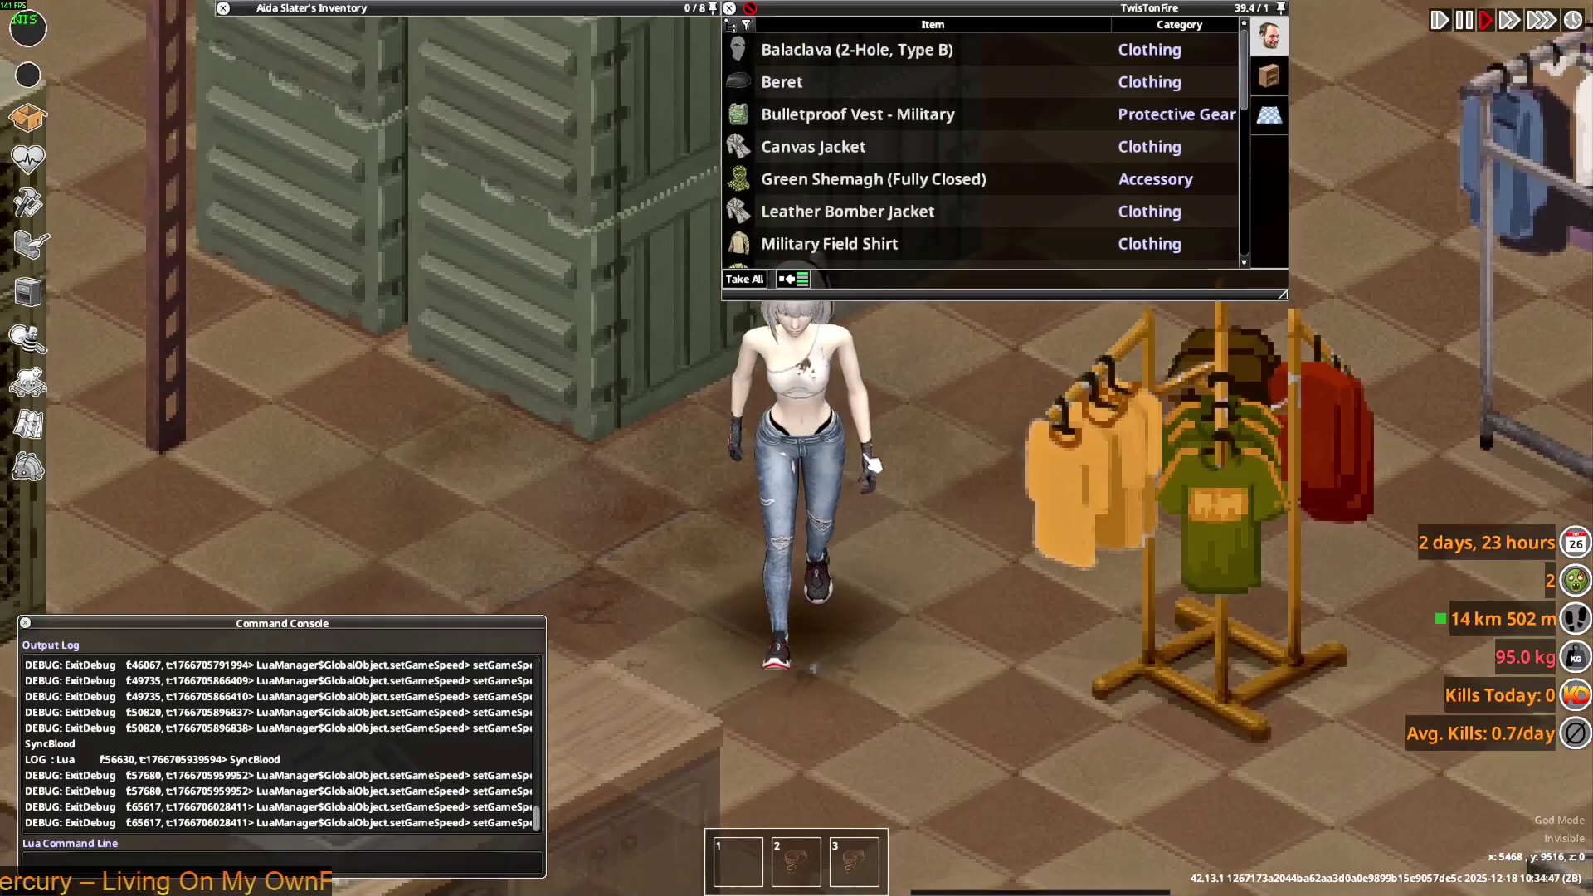
key("w")
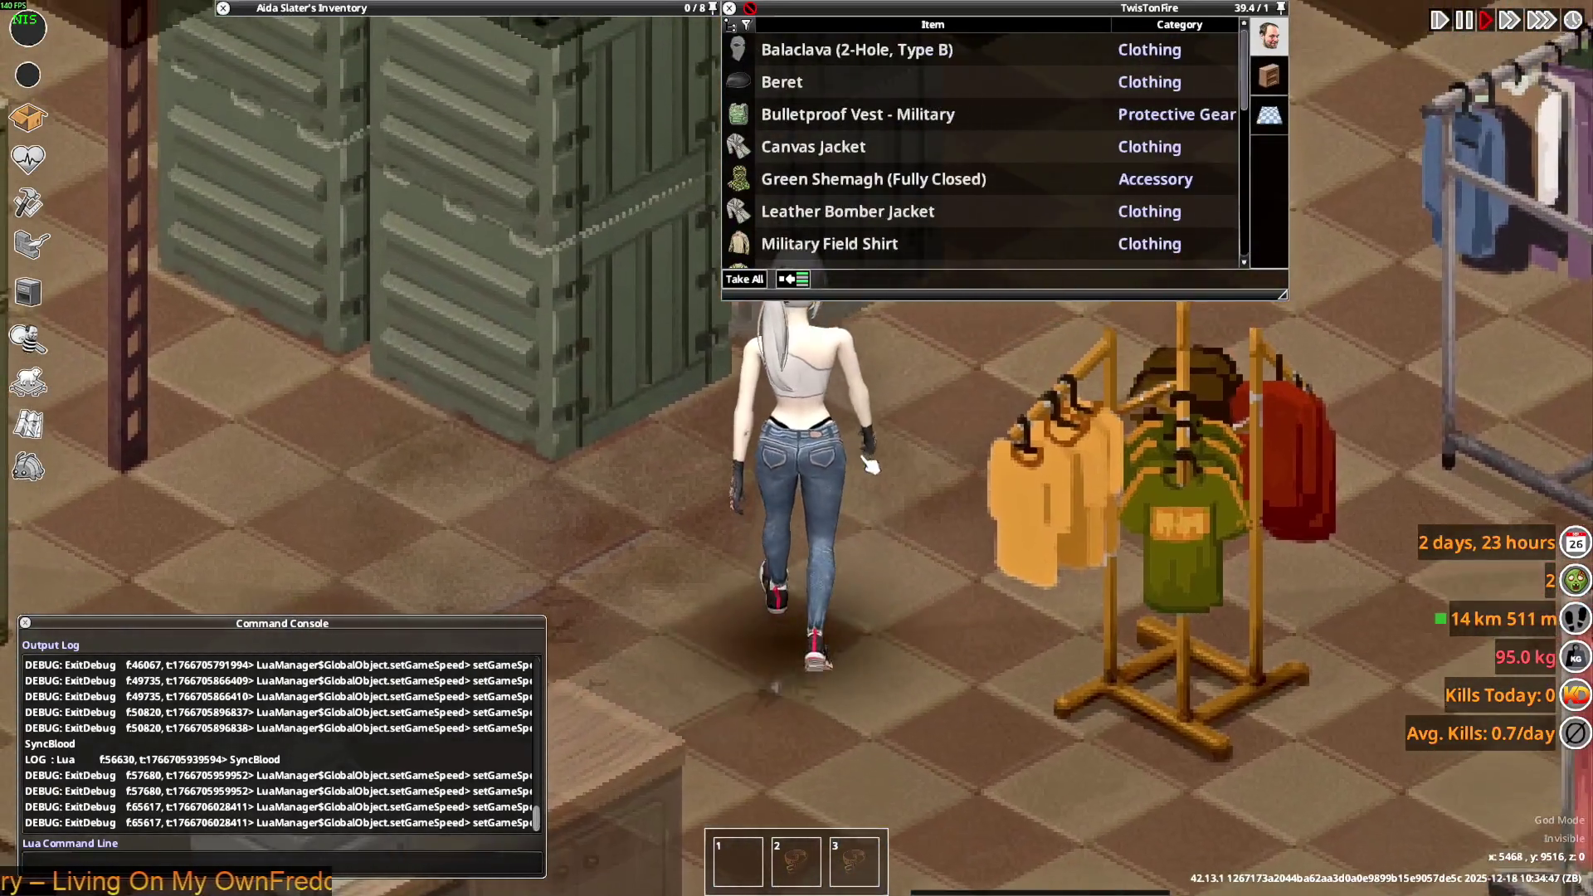
key("alt+Tab")
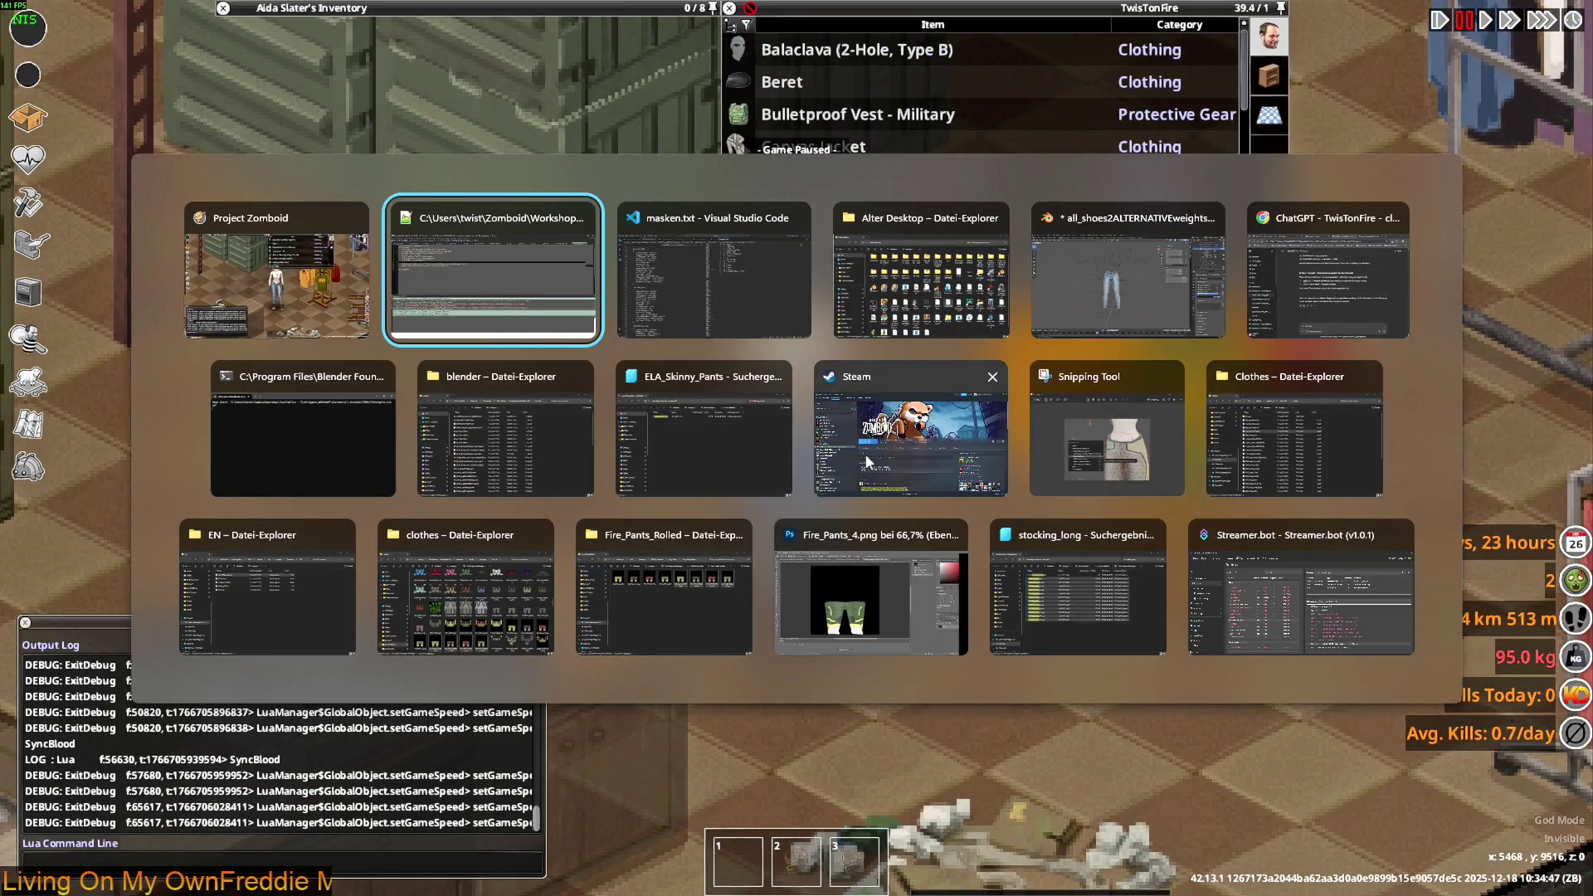
- Switch to Blender and save the current blend file
key("Tab")
key("Tab")
key("Tab")
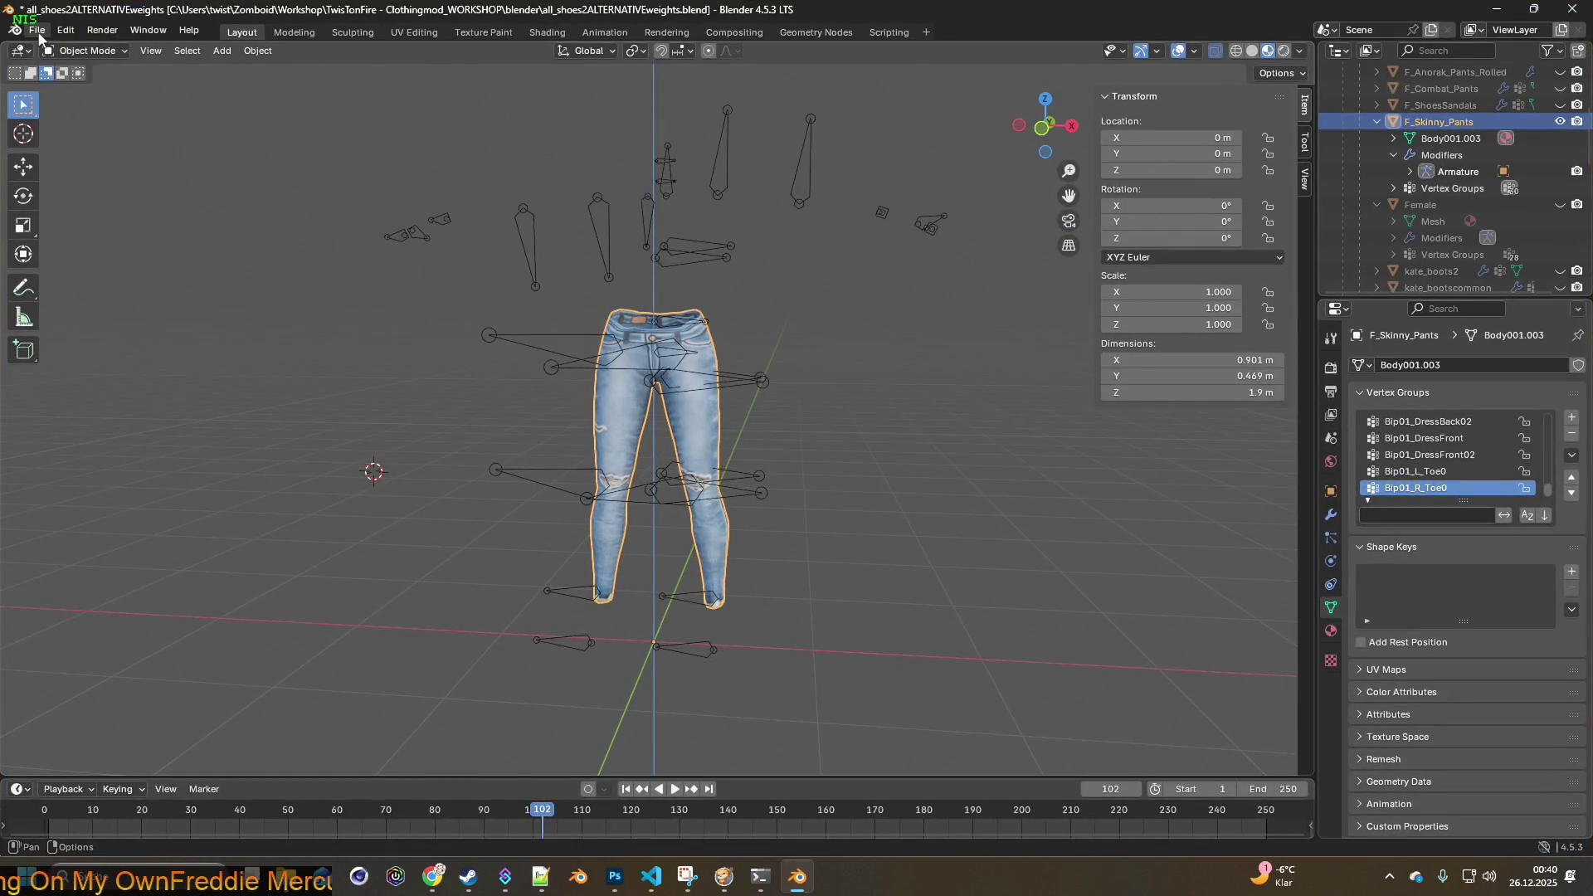
left_click(37, 30)
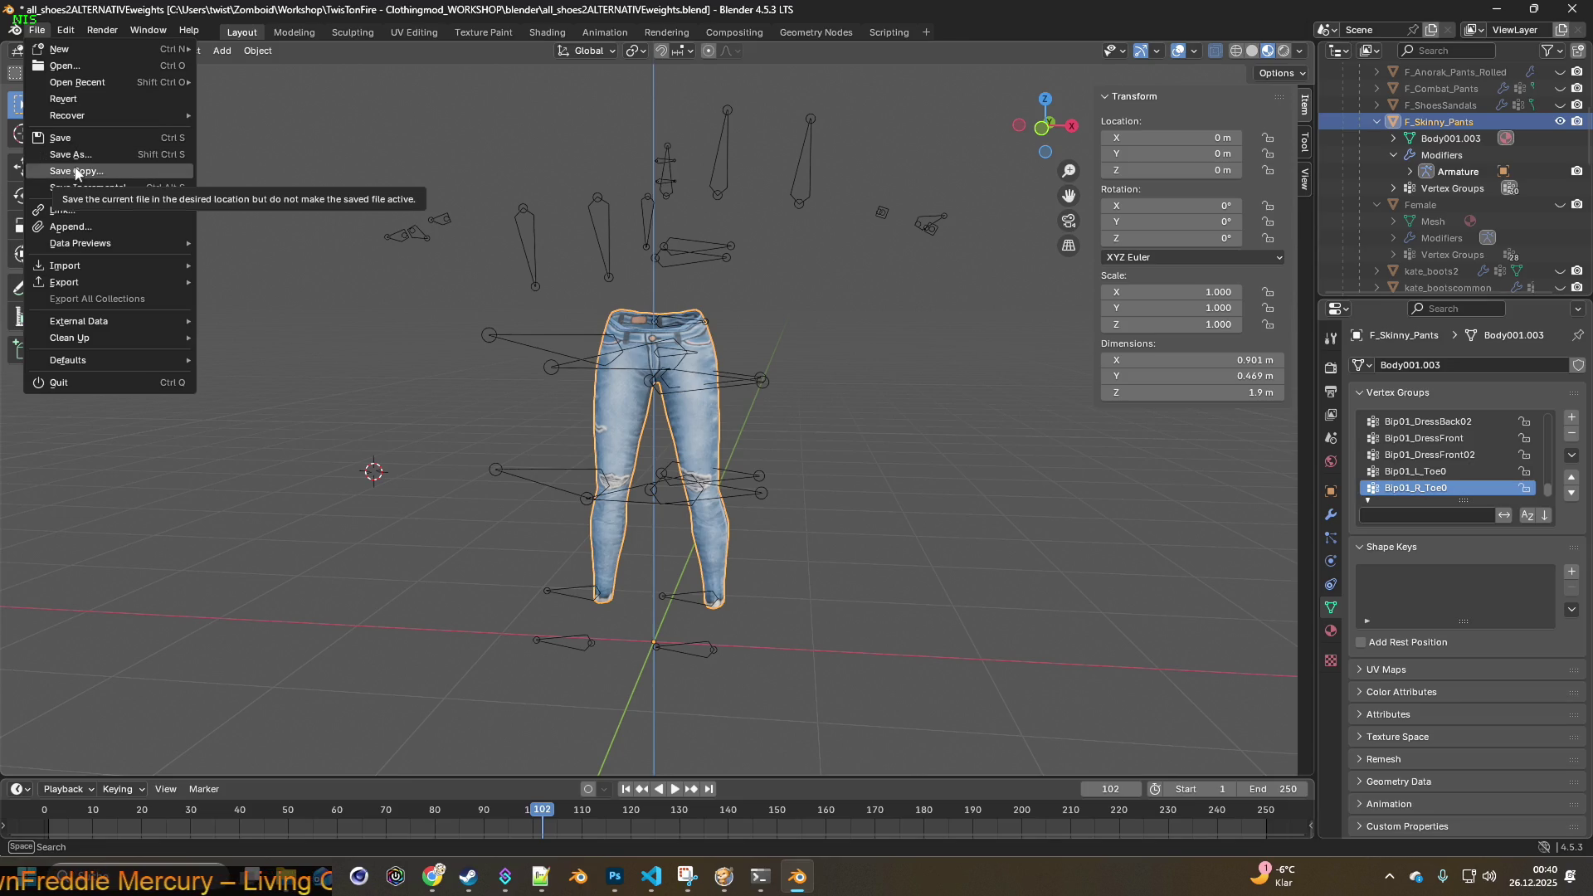
left_click(60, 138)
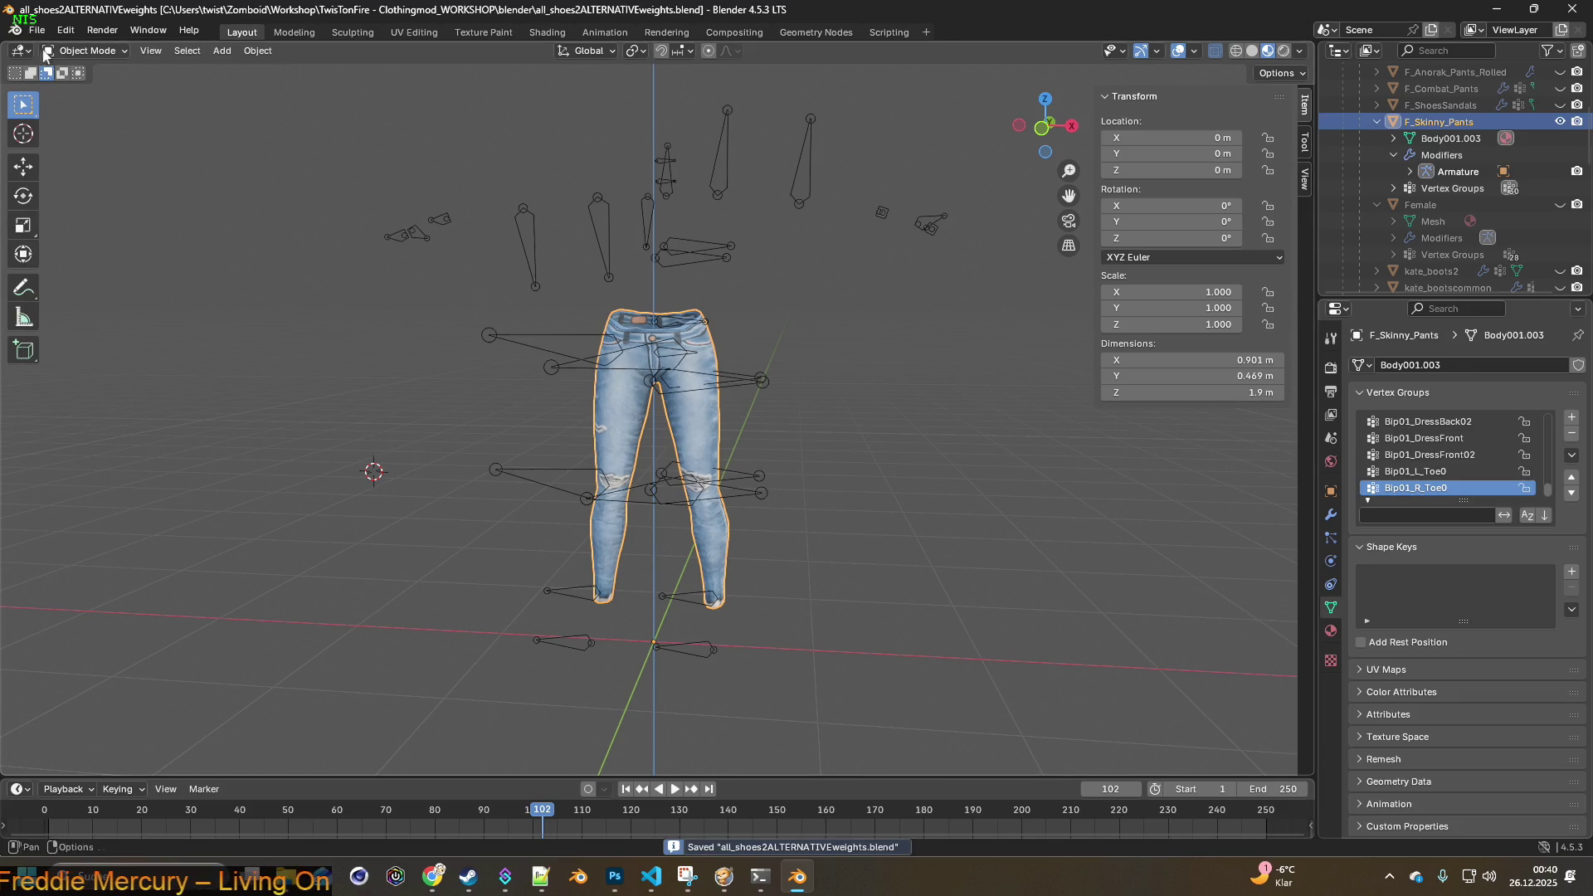
- Save a copy of the scene as CRAZYTRY.blend
left_click(37, 29)
left_click(77, 171)
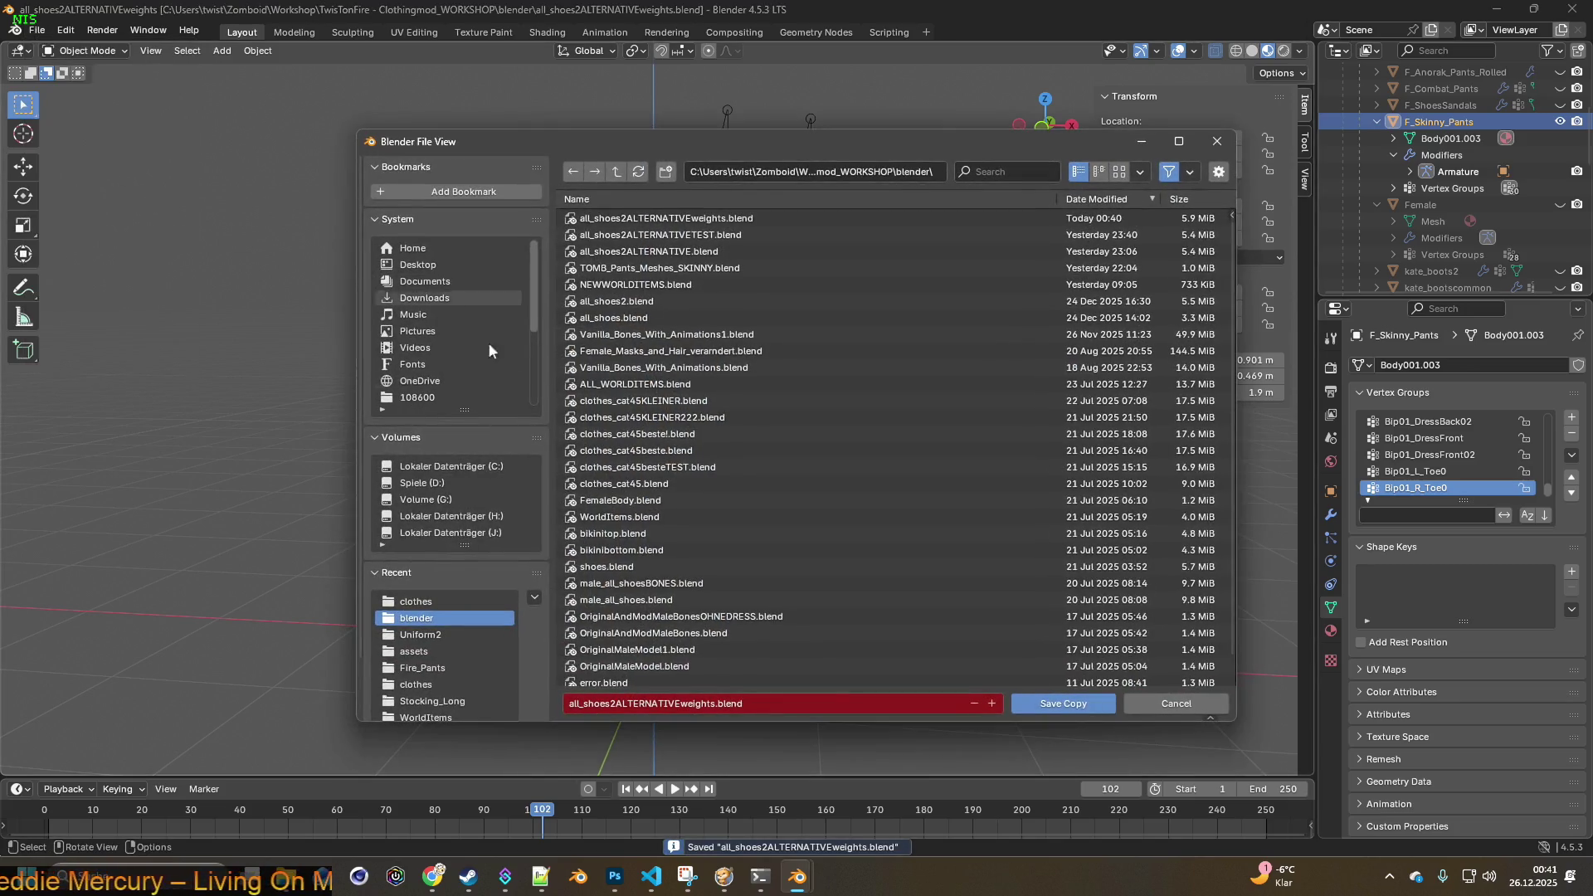
left_click(705, 702)
left_click_drag(714, 704, 568, 703)
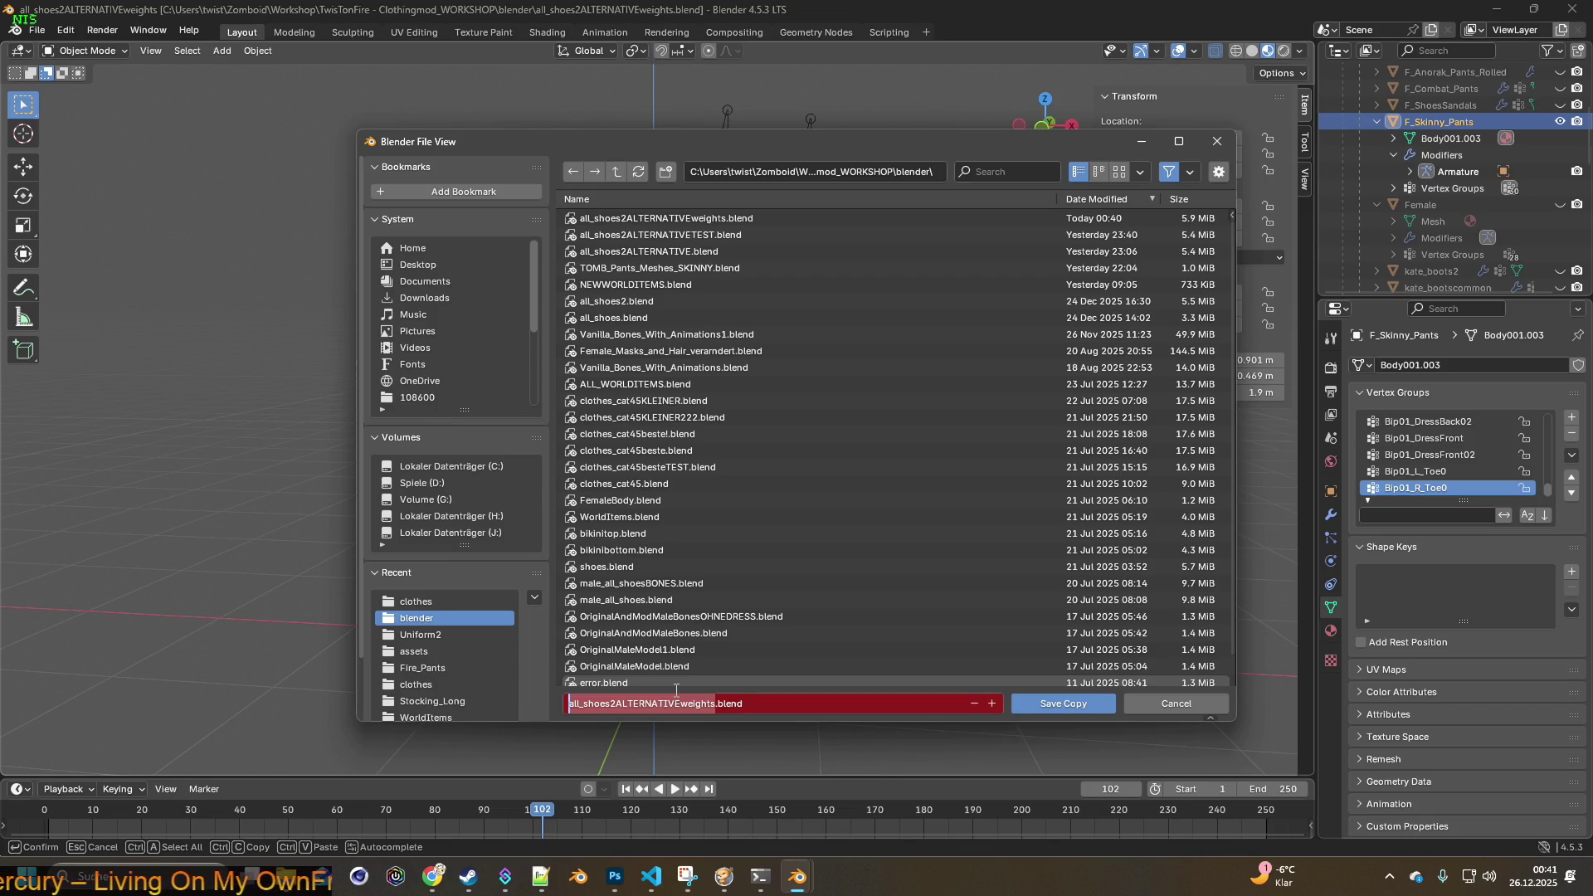
type("CRAZYTRY")
key("Return")
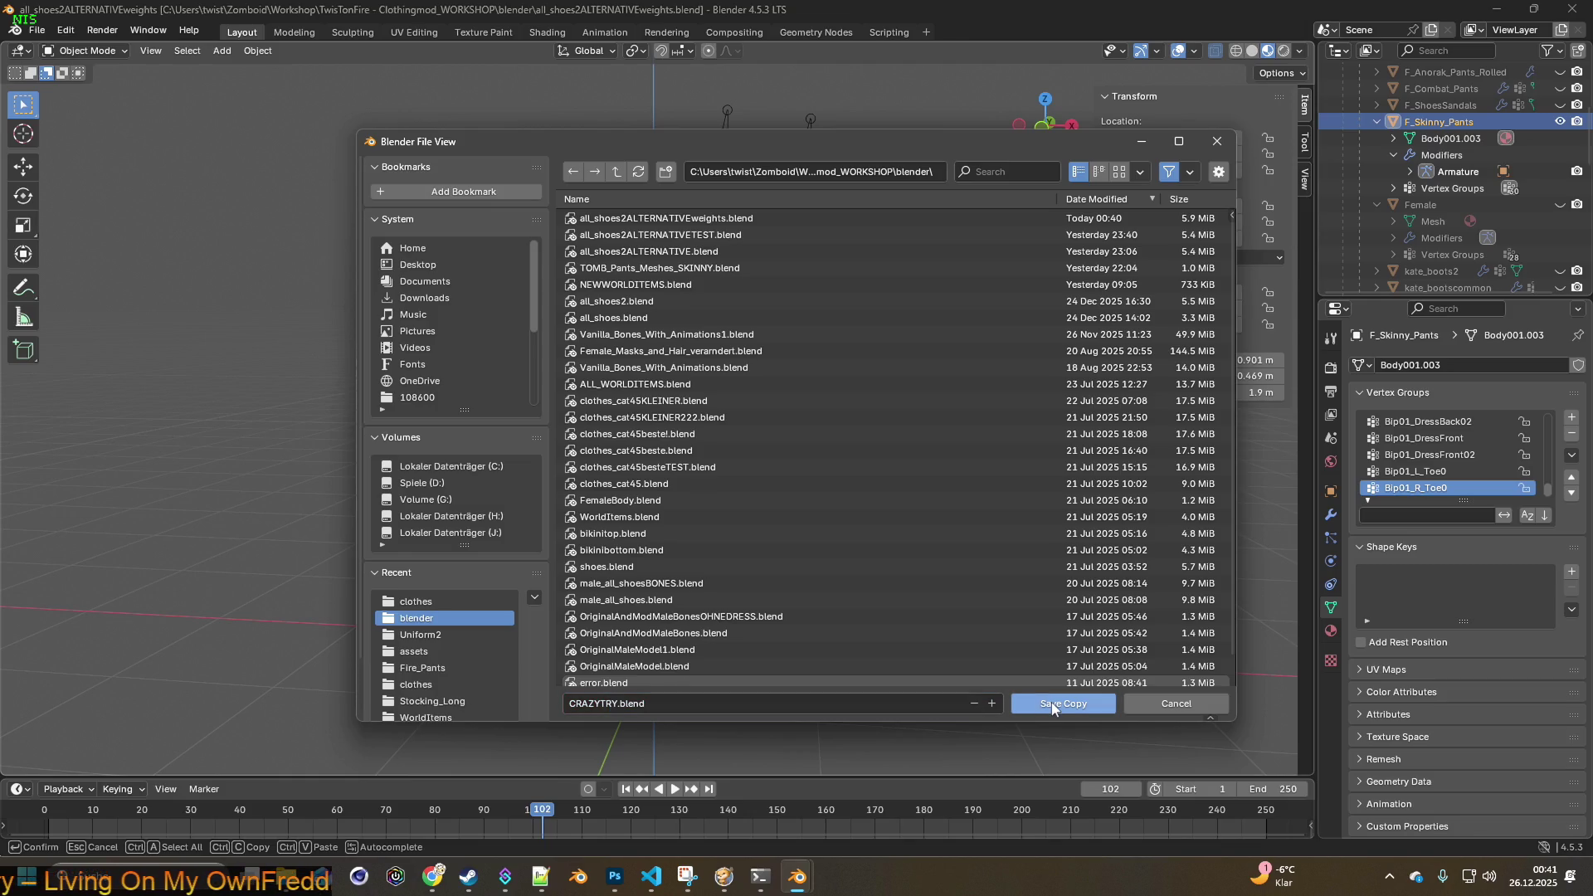
left_click(1052, 703)
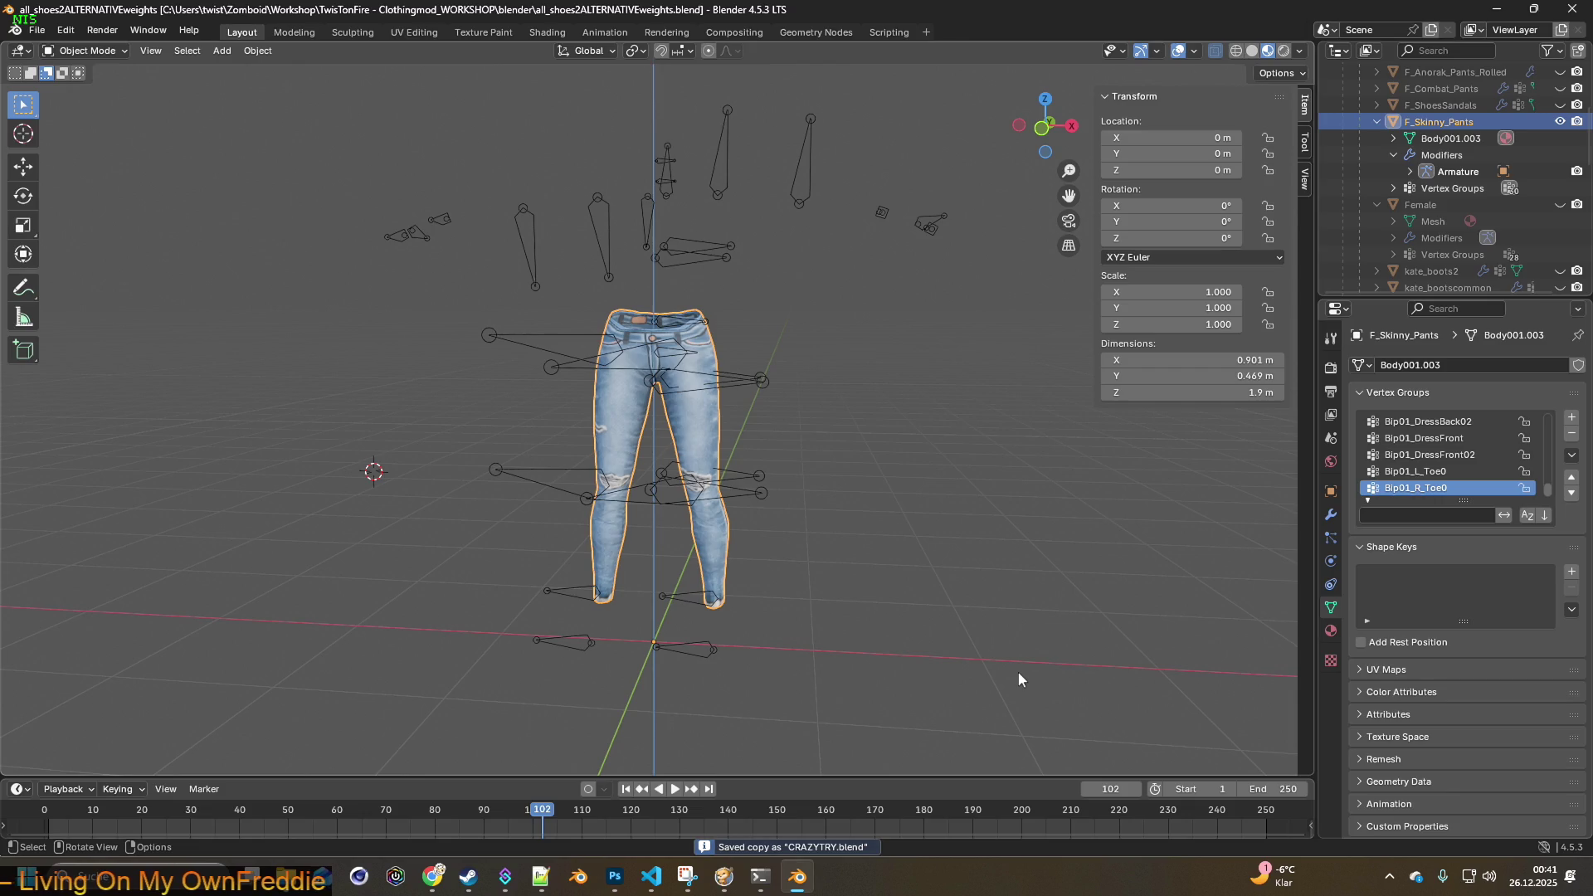
- Unhide the Female body in the viewport and return to Object Mode
scroll(759, 513, "up", 3)
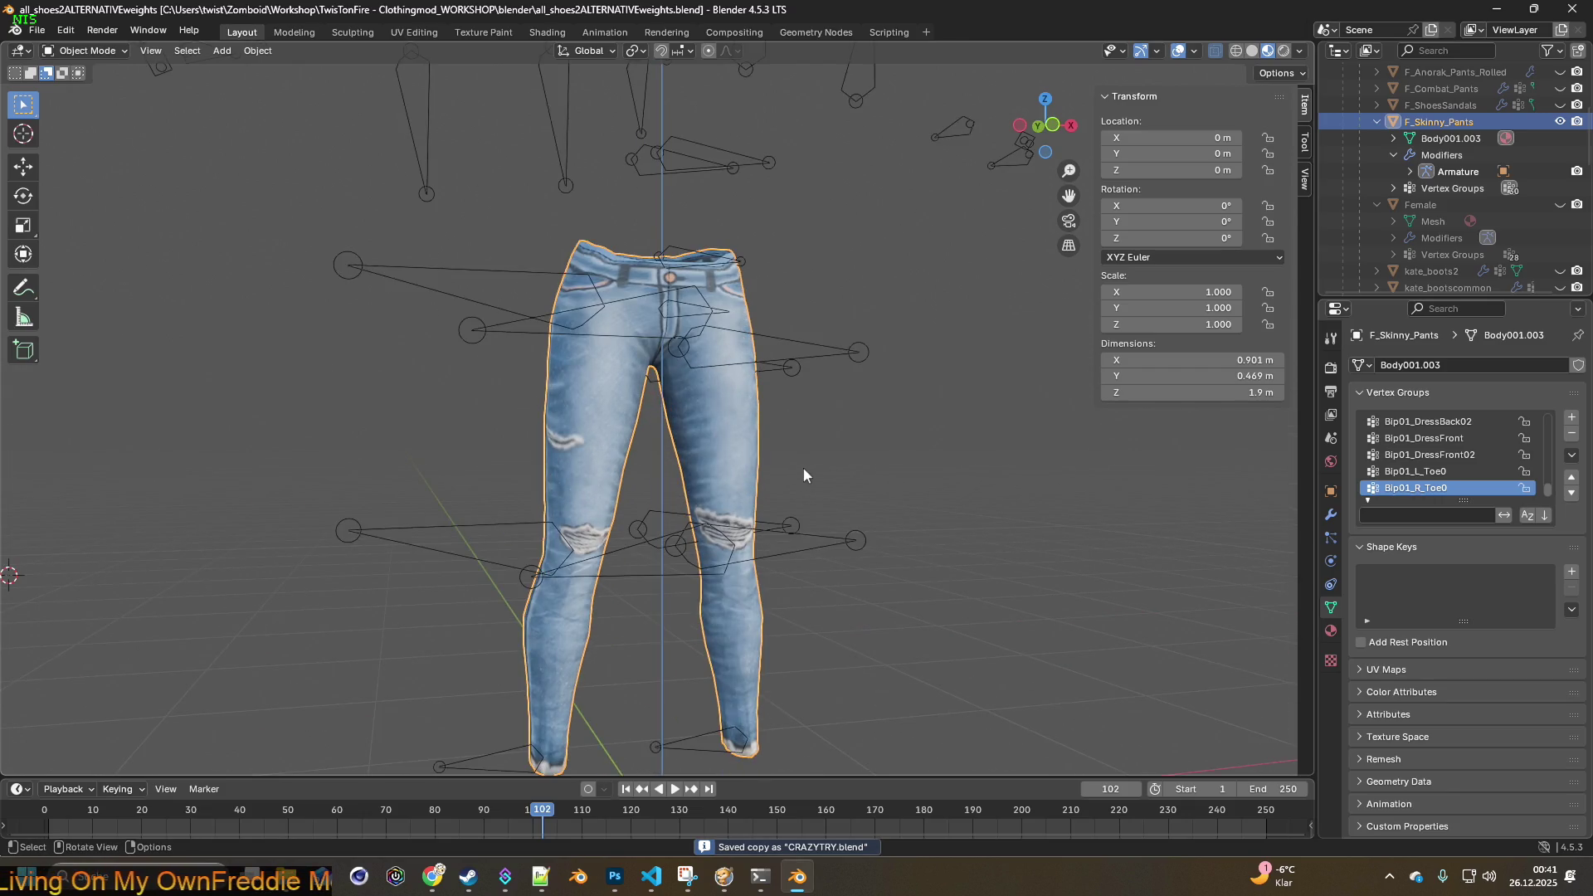
left_click(87, 50)
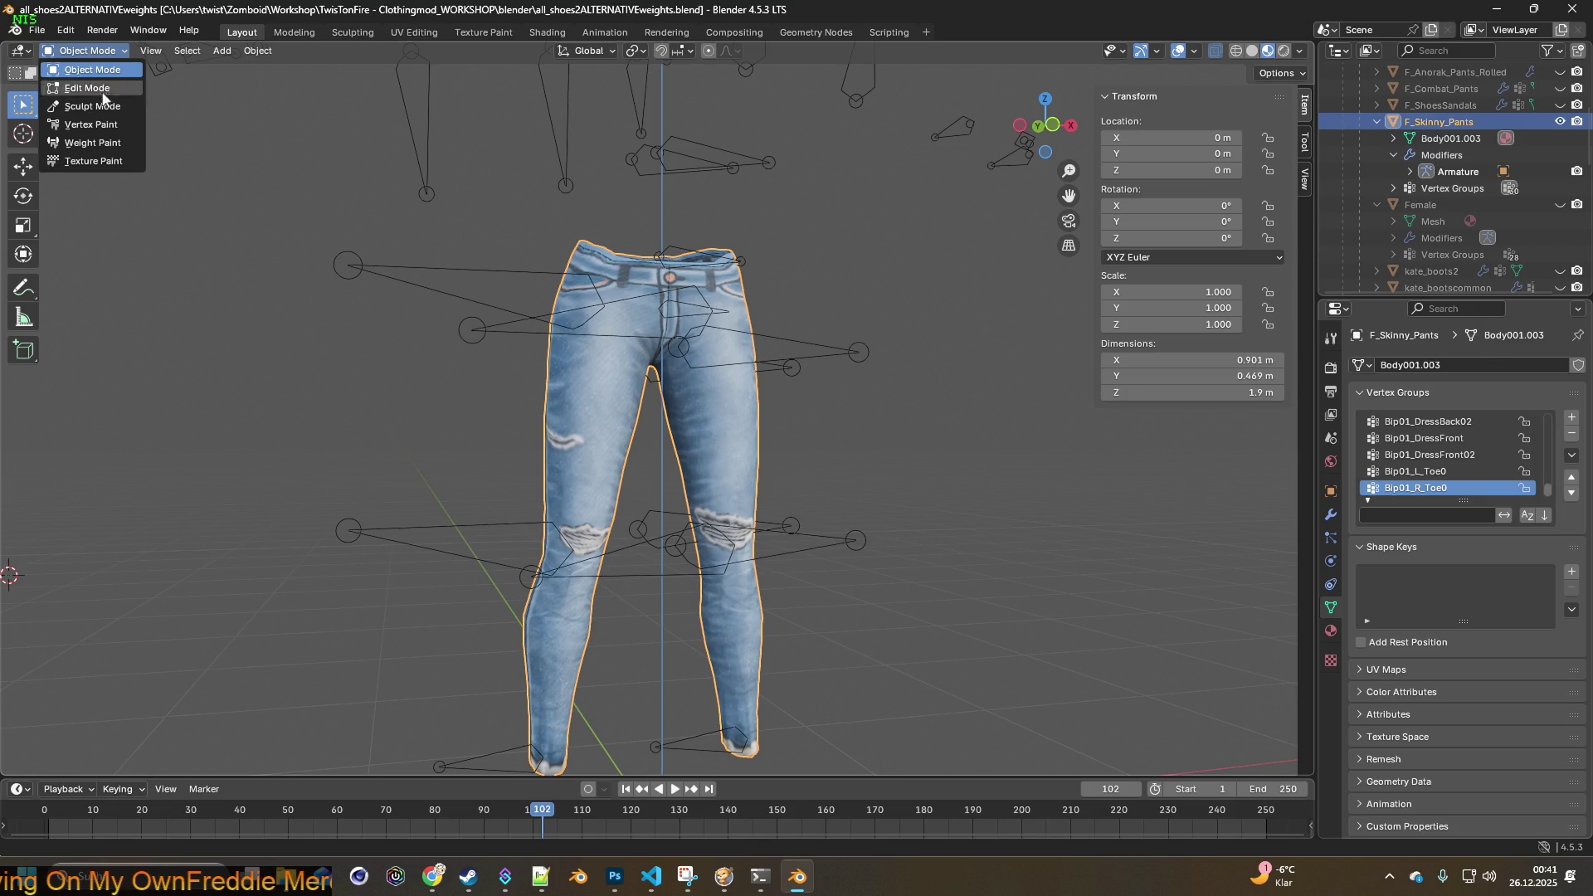
left_click(83, 145)
mouse_move(529, 284)
middle_mouse_down()
mouse_move(815, 311)
mouse_move(584, 321)
mouse_move(953, 291)
middle_mouse_up()
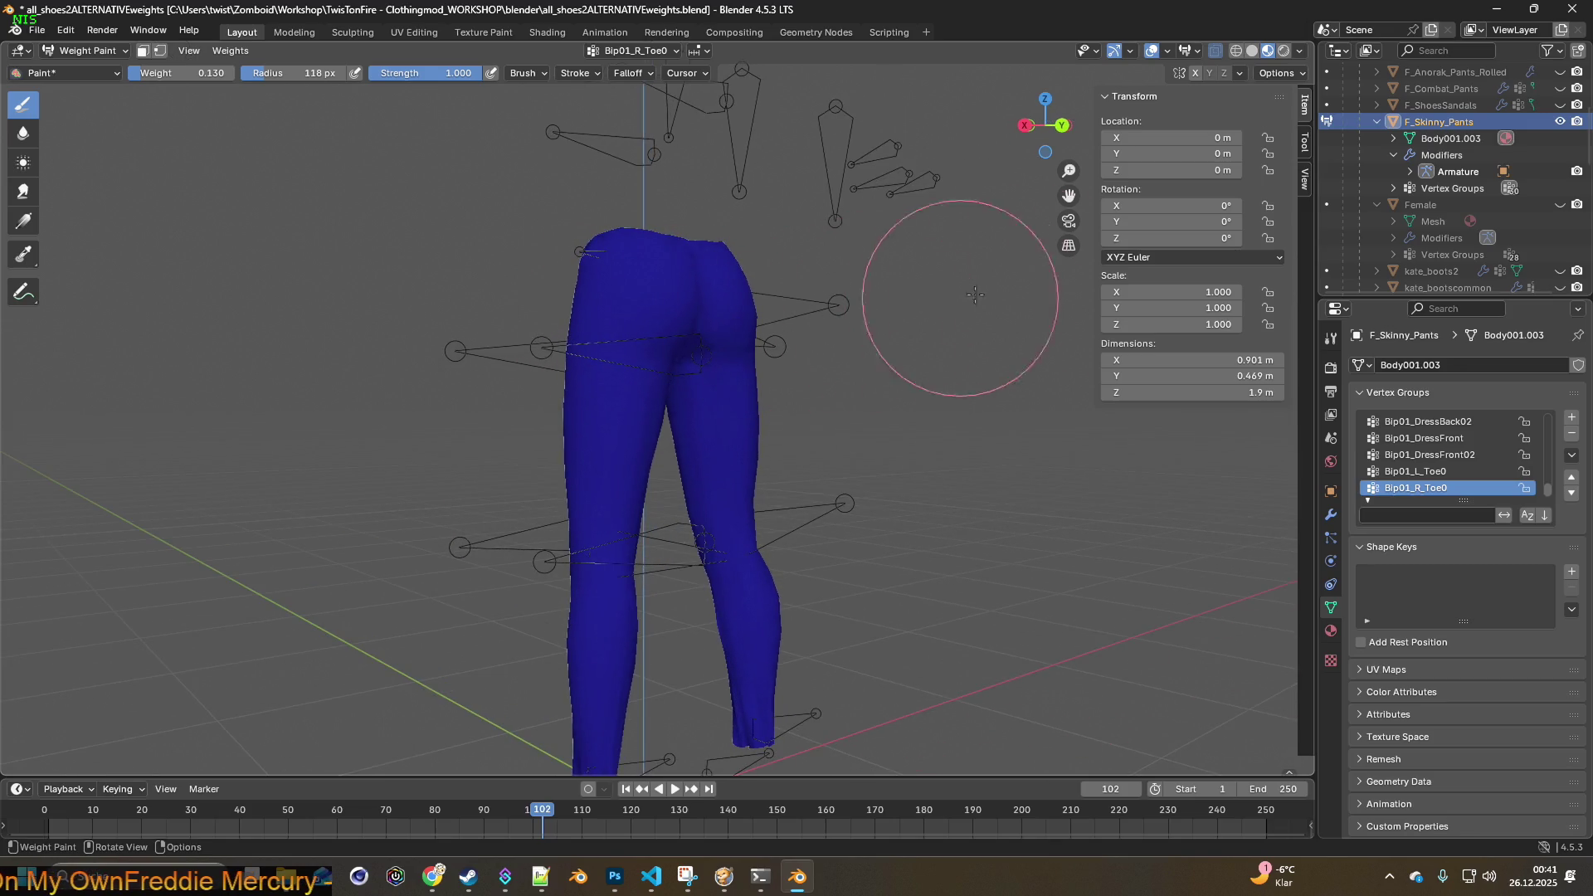
left_click(1560, 204)
middle_click_drag(897, 247, 838, 232)
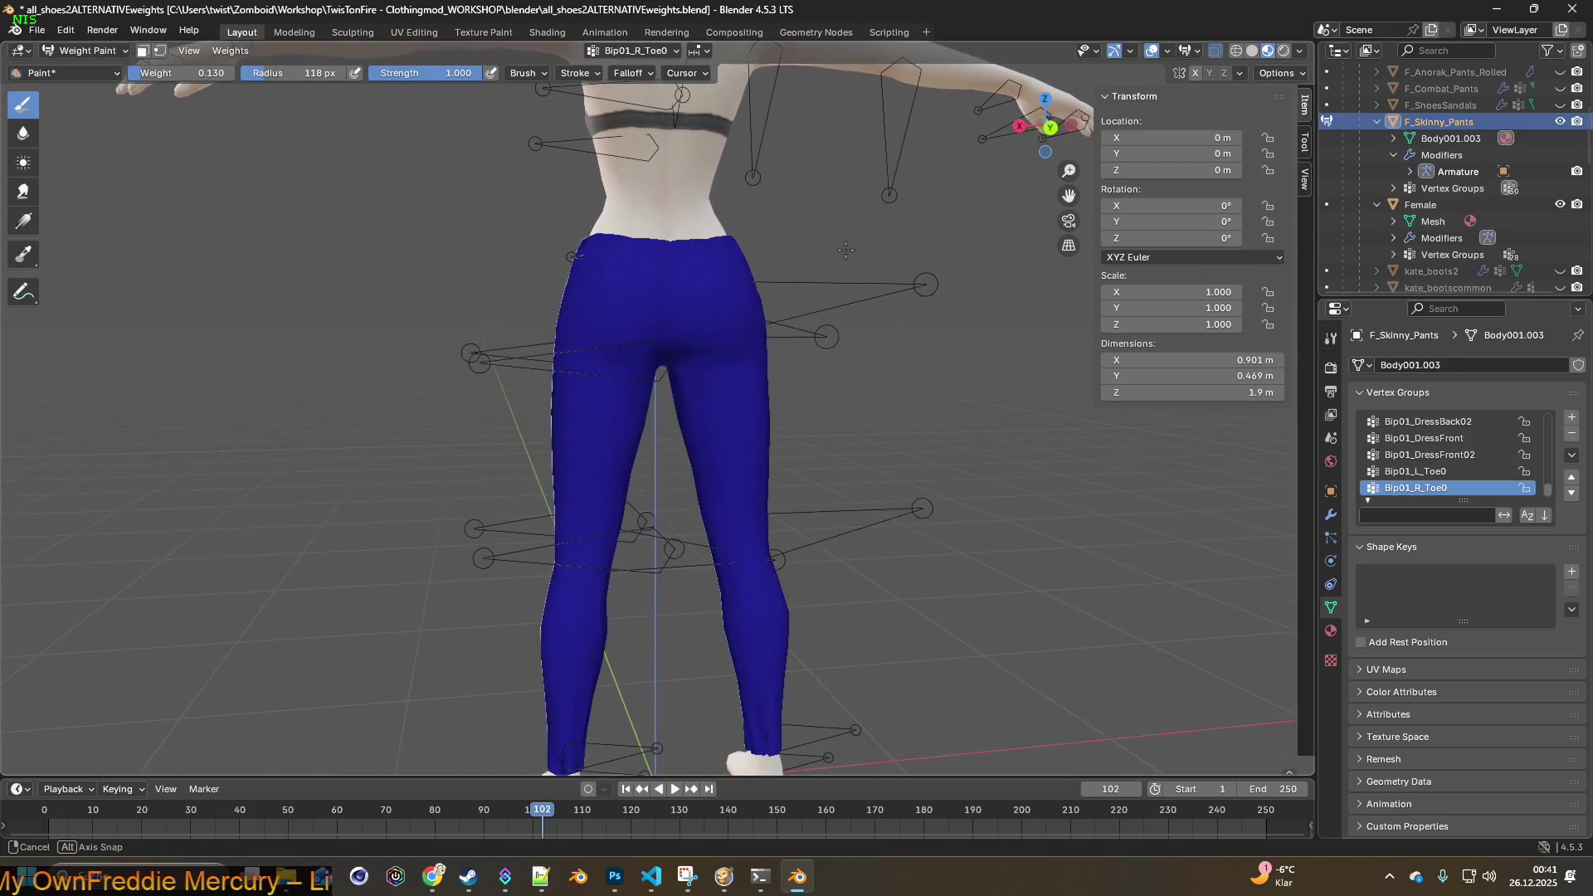
left_click(83, 50)
left_click(125, 71)
- Select the Bip01 armature, enter Pose Mode and switch the rig to Pose Position
mouse_move(469, 172)
middle_mouse_down()
mouse_move(846, 204)
mouse_move(821, 208)
middle_mouse_up()
left_click(489, 292)
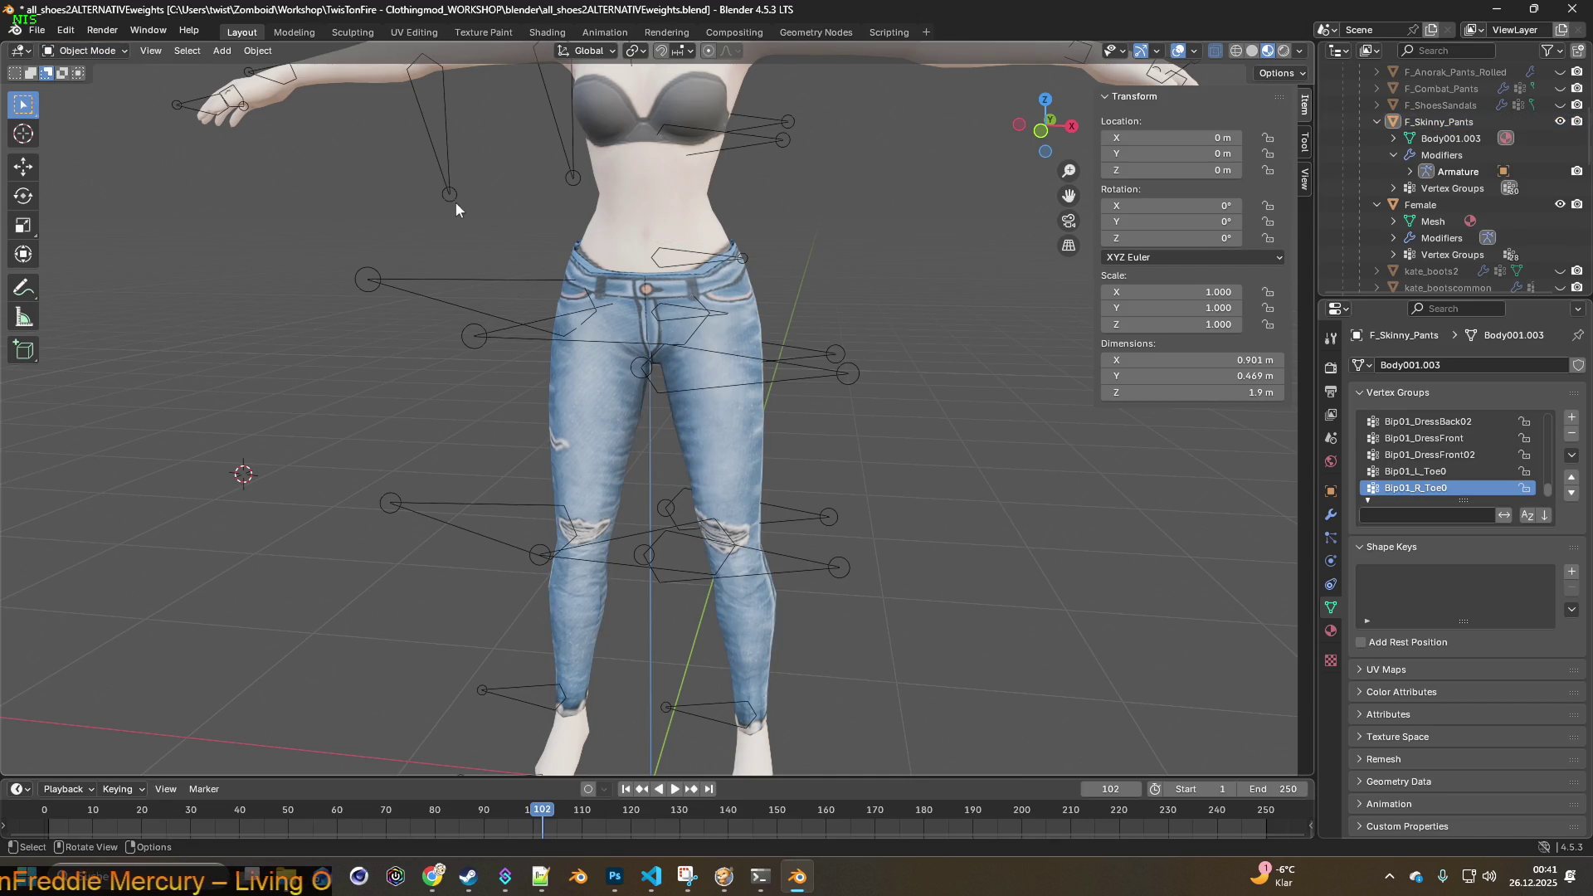
left_click(475, 292)
left_click(122, 53)
left_click(112, 117)
mouse_move(286, 179)
middle_mouse_down()
mouse_move(471, 282)
mouse_move(514, 252)
mouse_move(481, 231)
mouse_move(536, 231)
middle_mouse_up()
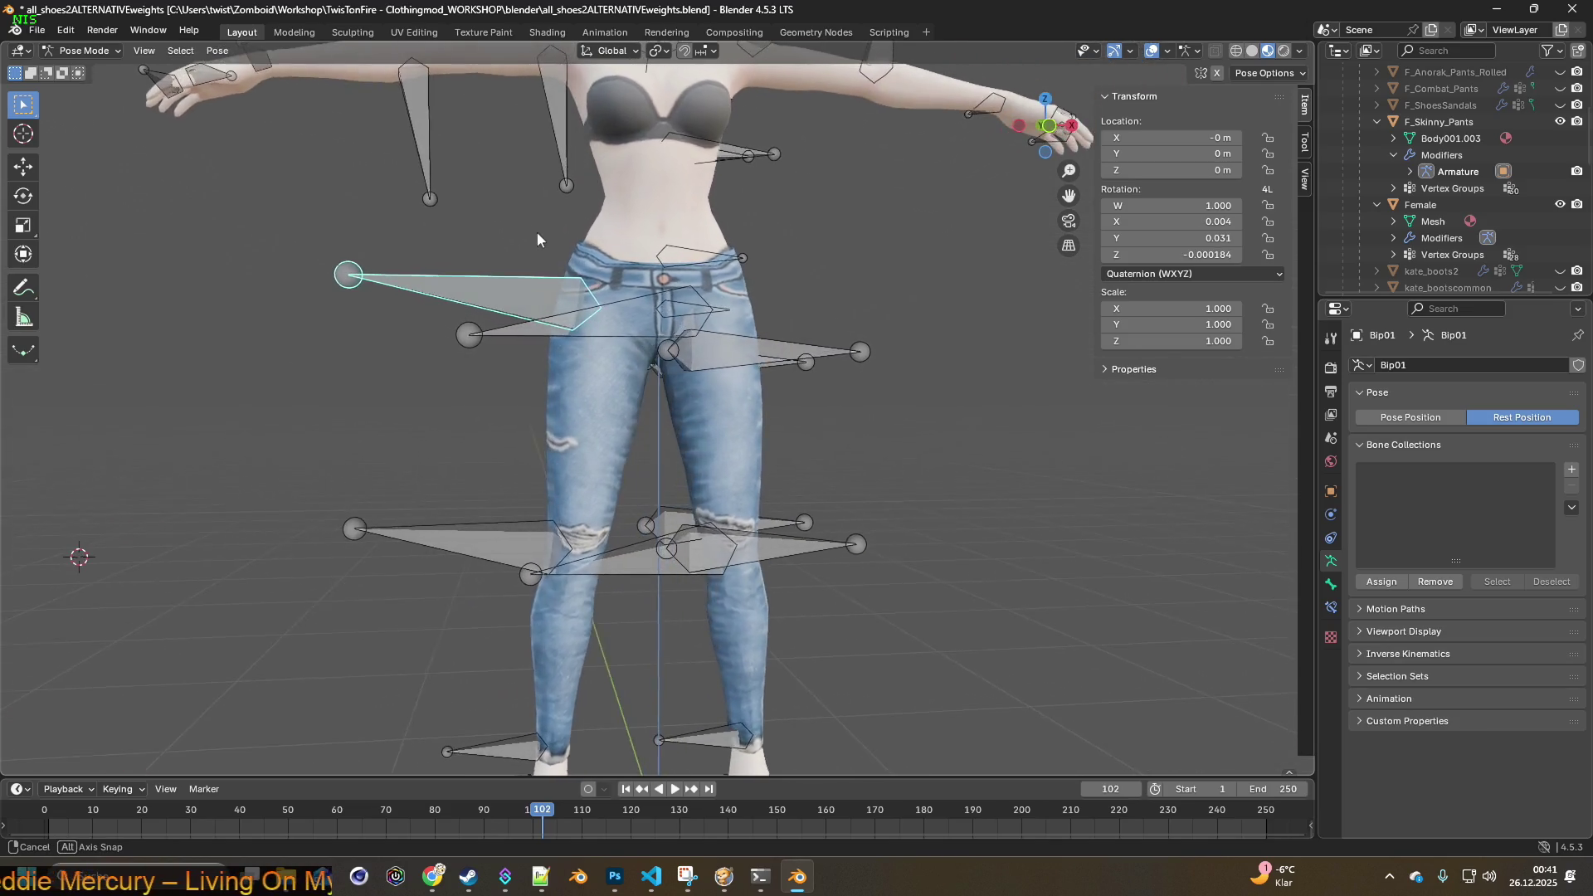
key("r")
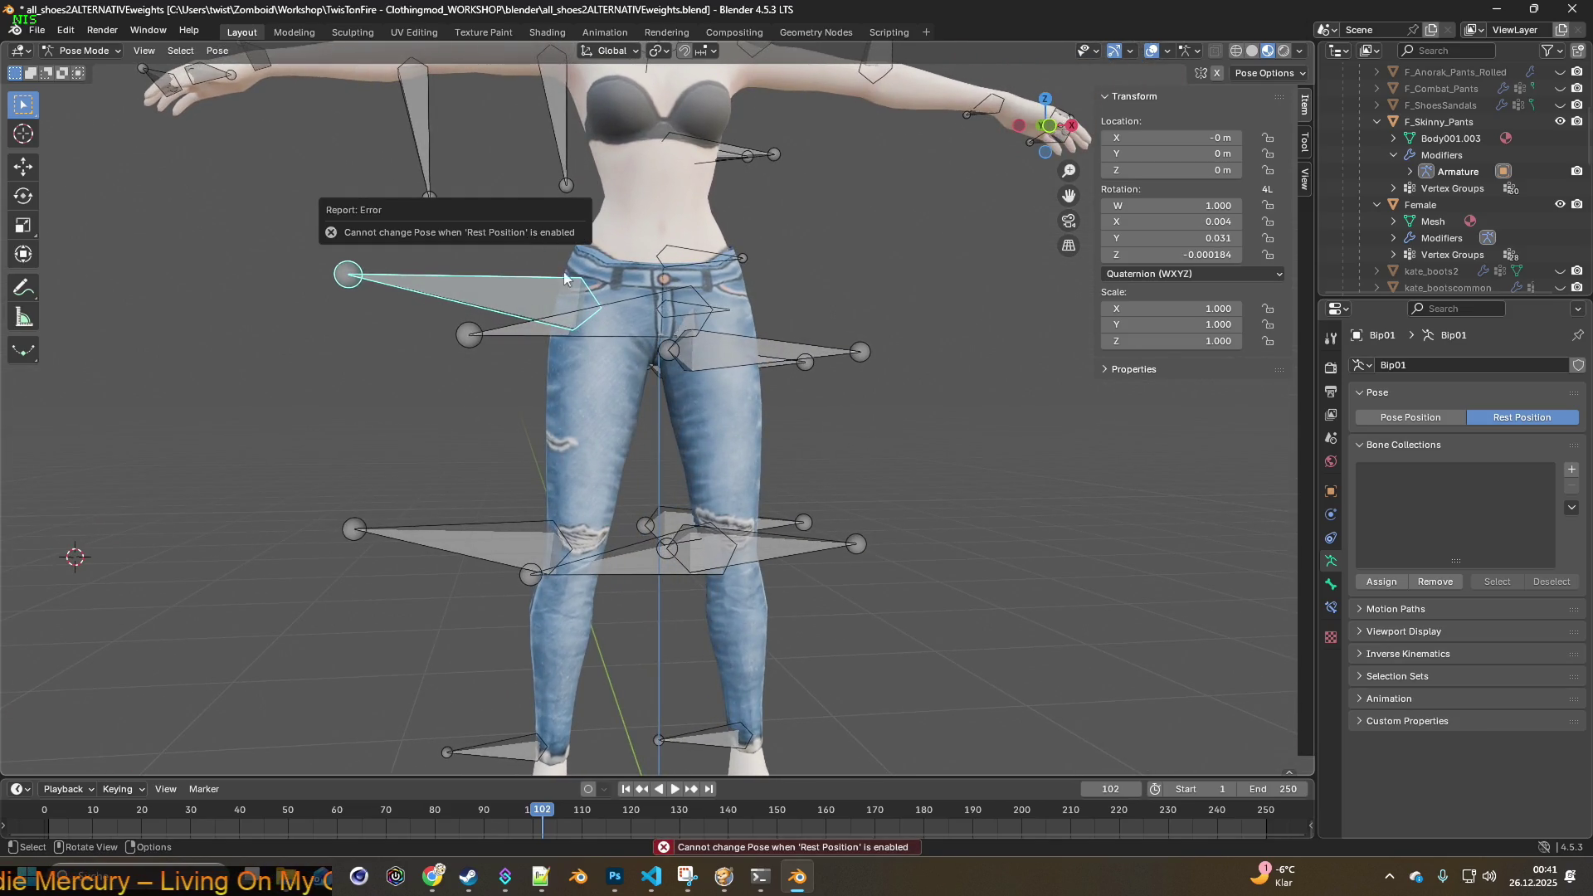
left_click(1387, 413)
- Rotate Bip01 about −40° on X to deform the jeans, then return to Object Mode
mouse_move(944, 305)
middle_mouse_down()
mouse_move(891, 303)
mouse_move(1045, 324)
mouse_move(955, 335)
mouse_move(938, 370)
mouse_move(873, 347)
middle_mouse_up()
key("r")
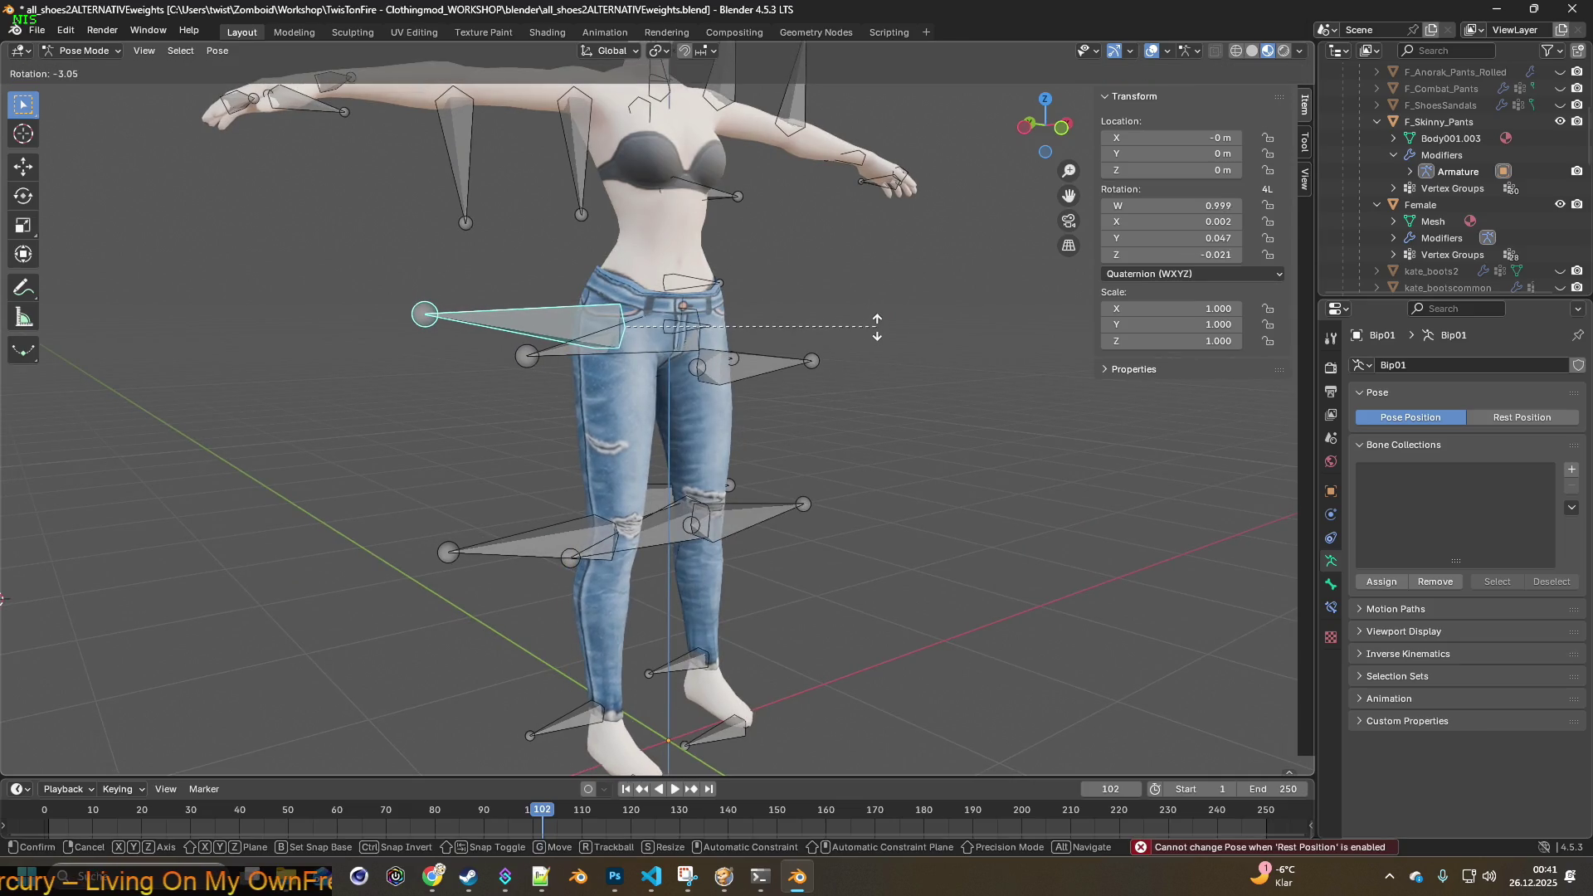
key("x")
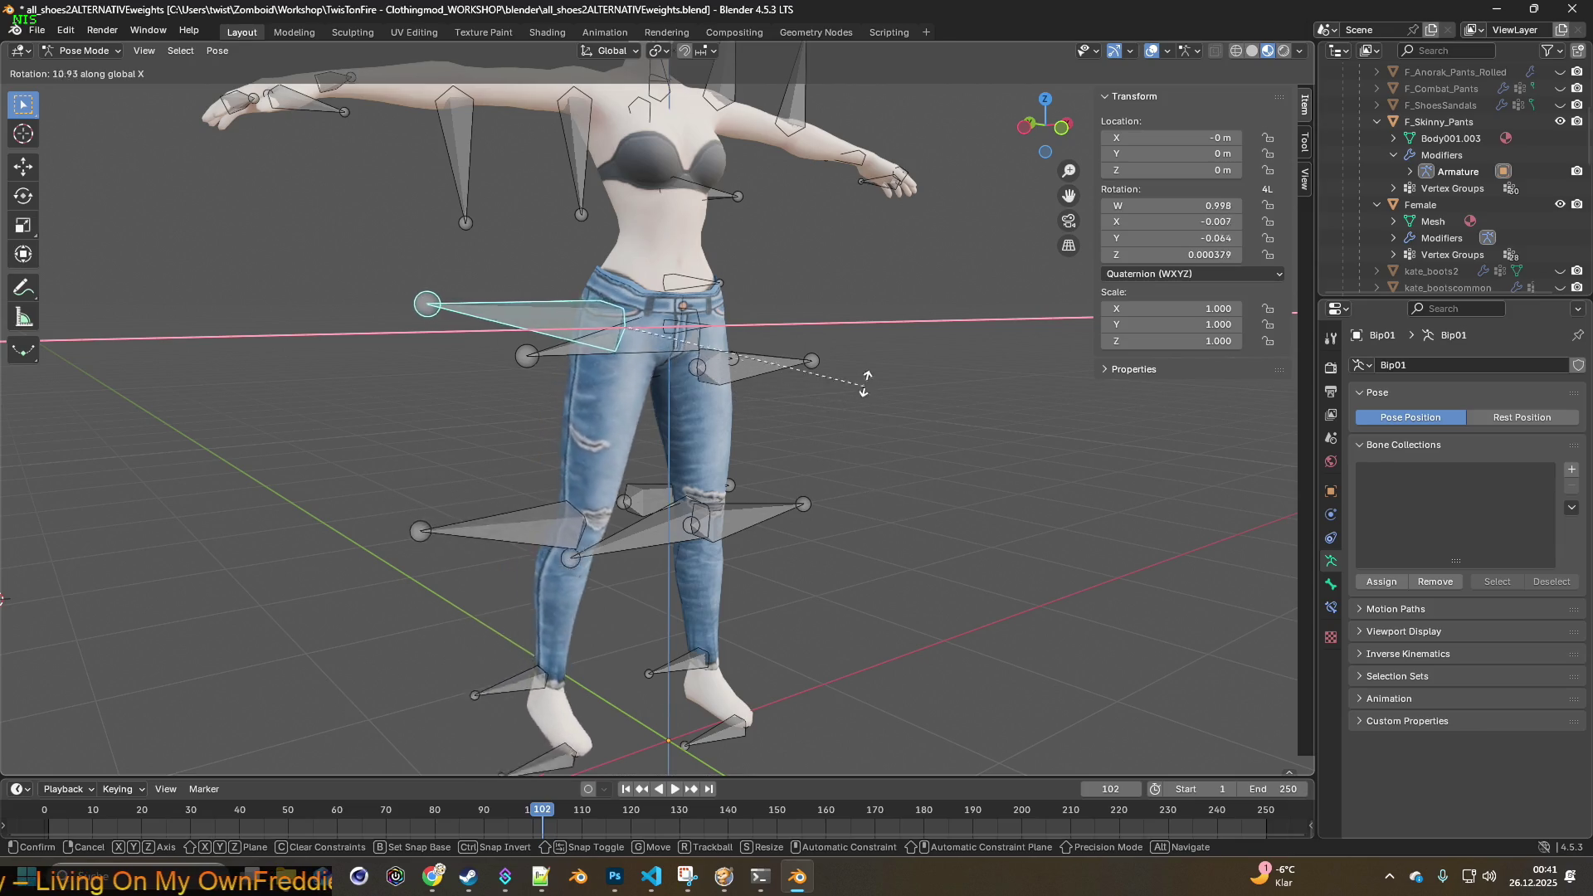
left_click(754, 225)
mouse_move(784, 296)
middle_mouse_down()
mouse_move(677, 311)
mouse_move(704, 342)
mouse_move(646, 330)
mouse_move(663, 348)
middle_mouse_up()
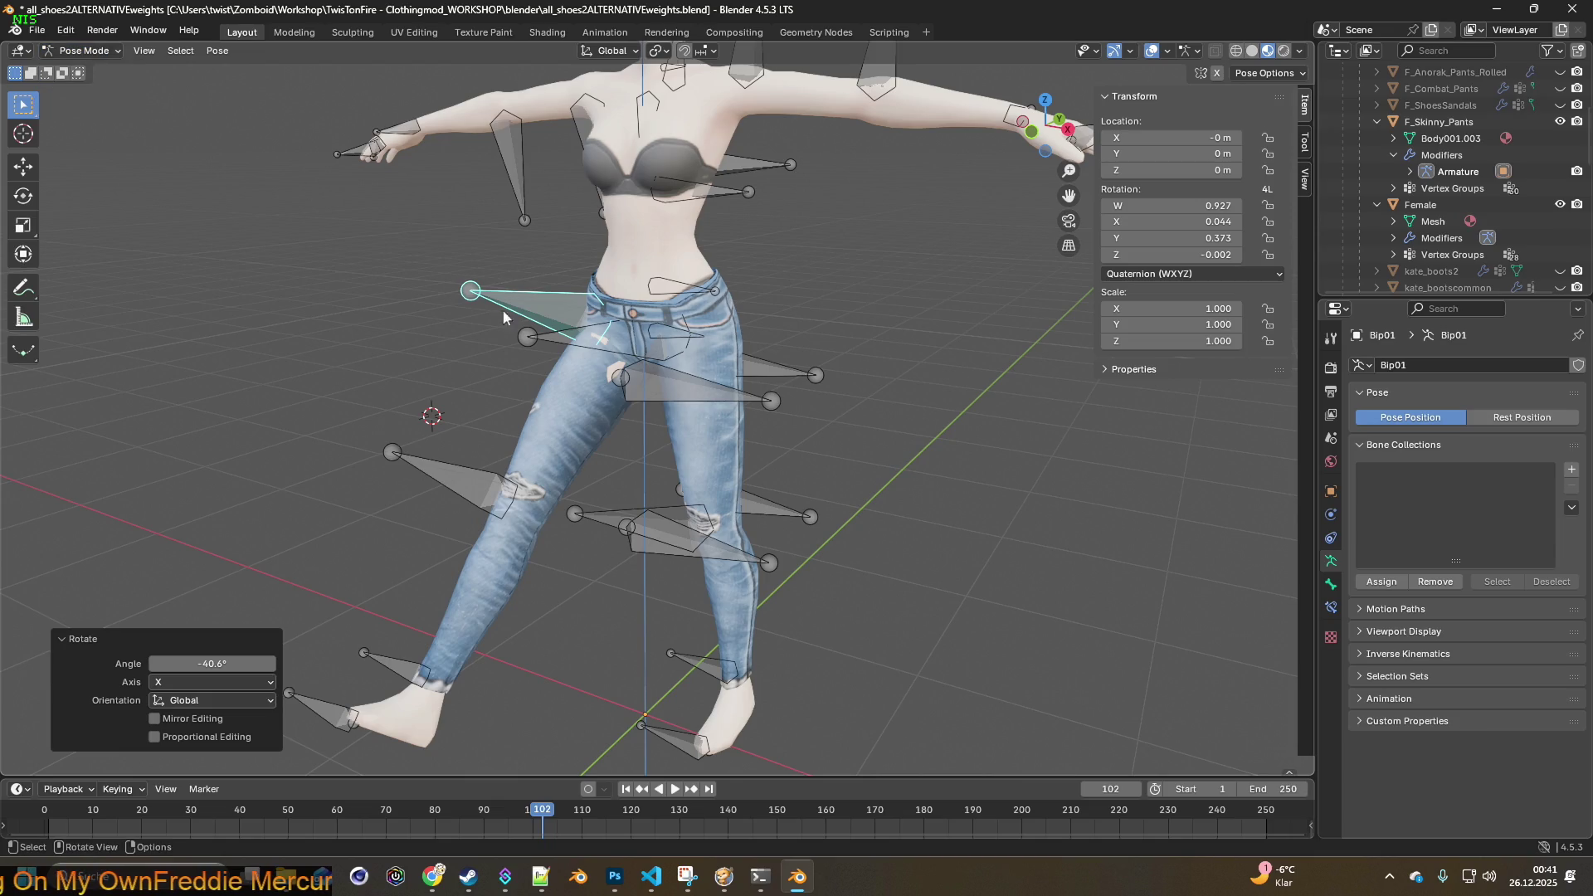
left_click(569, 391)
middle_click_drag(647, 439, 712, 466)
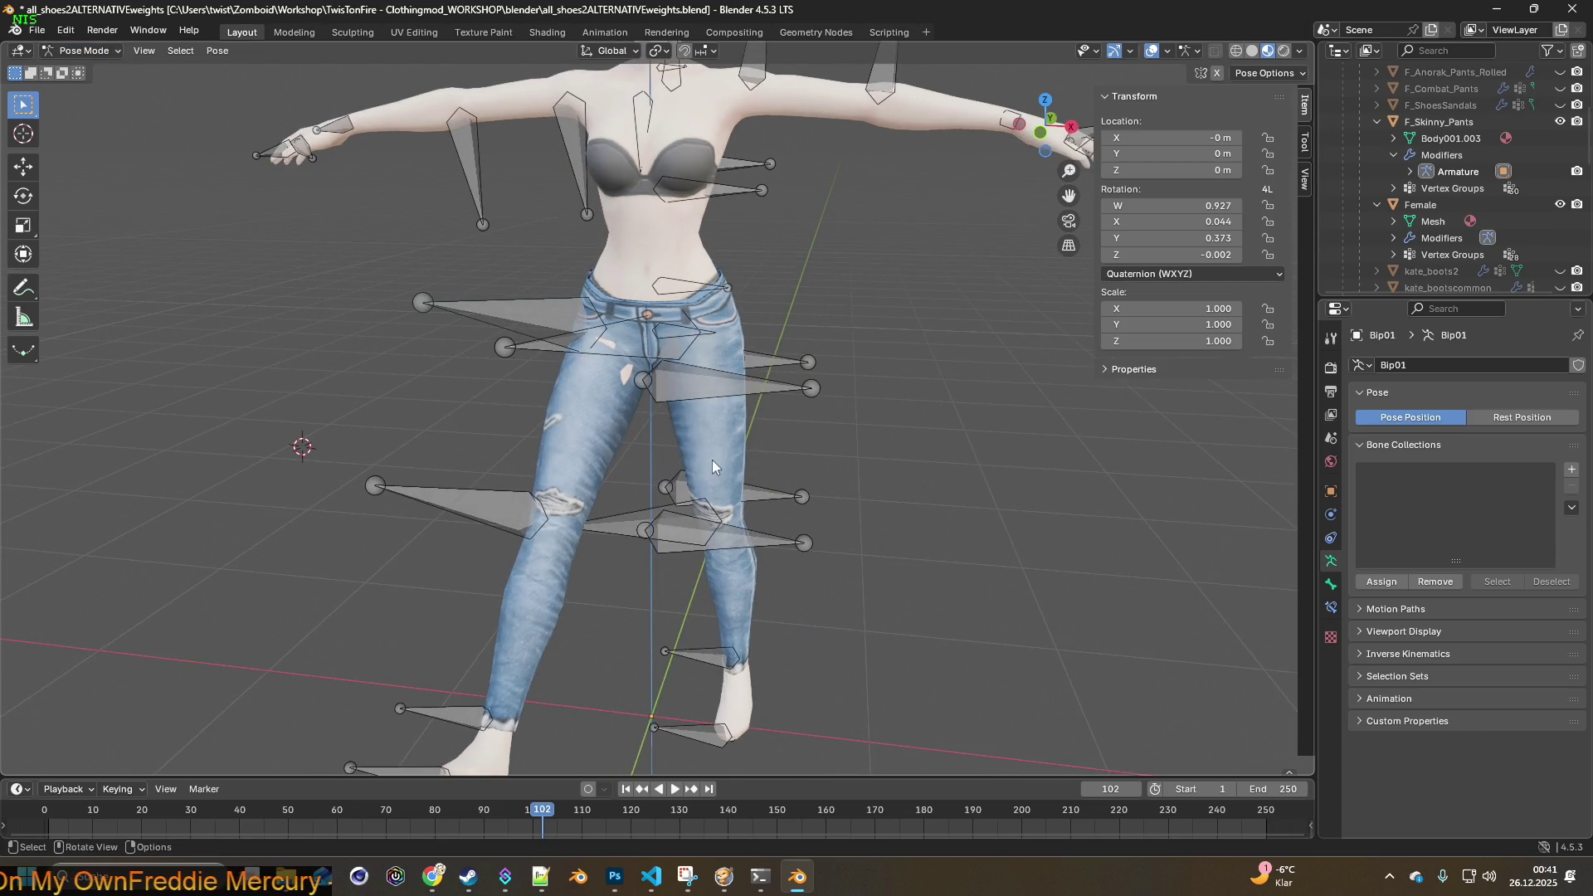
middle_click_drag(838, 423, 826, 331, "shift")
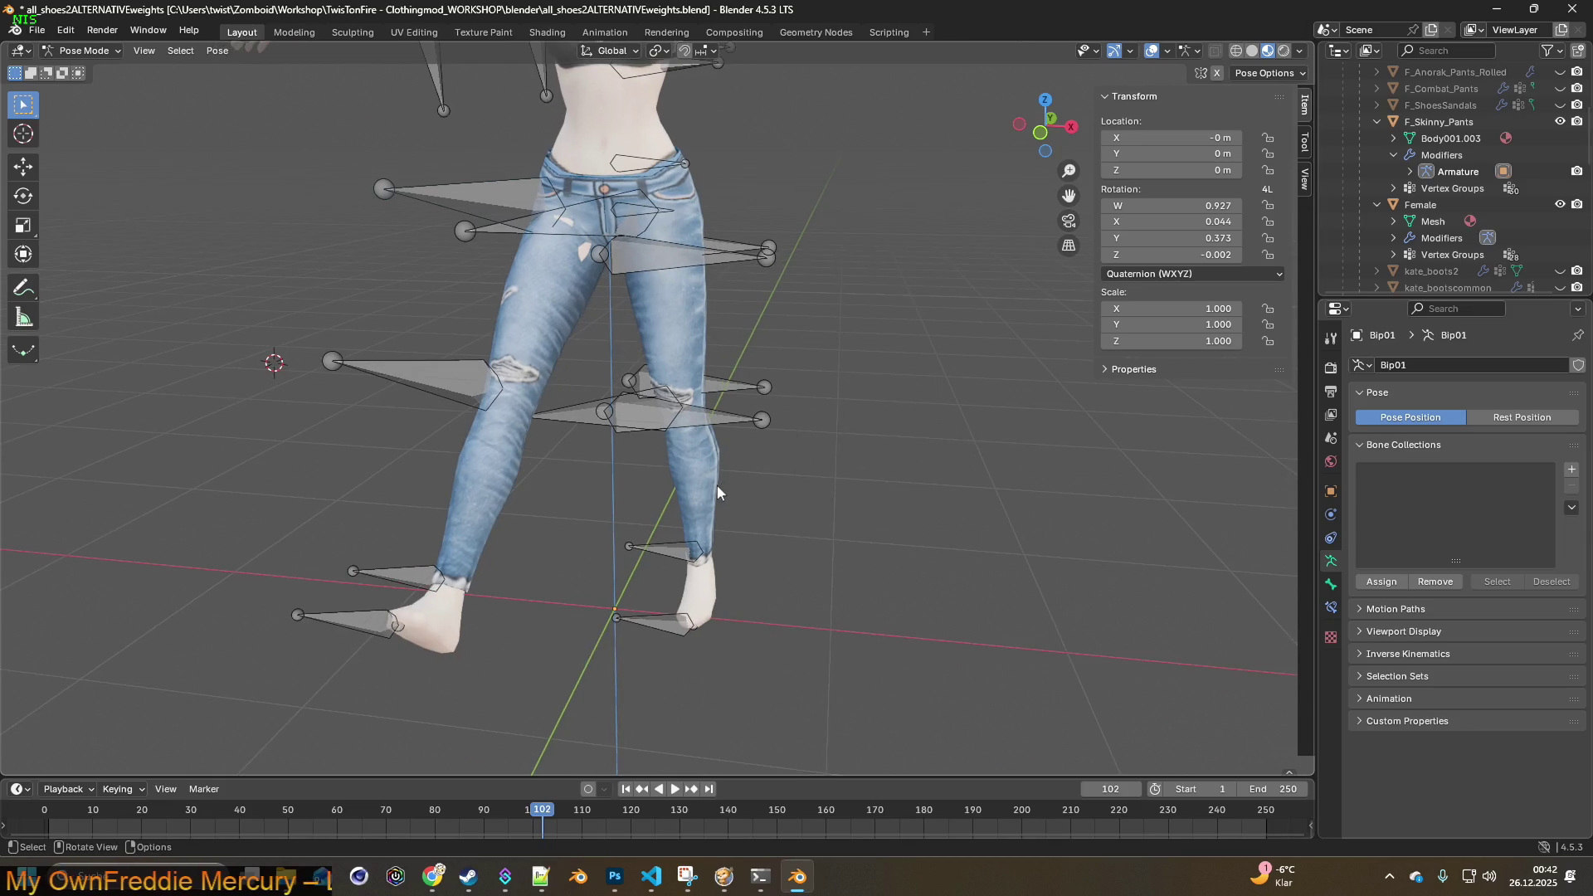
left_click(83, 51)
left_click(87, 66)
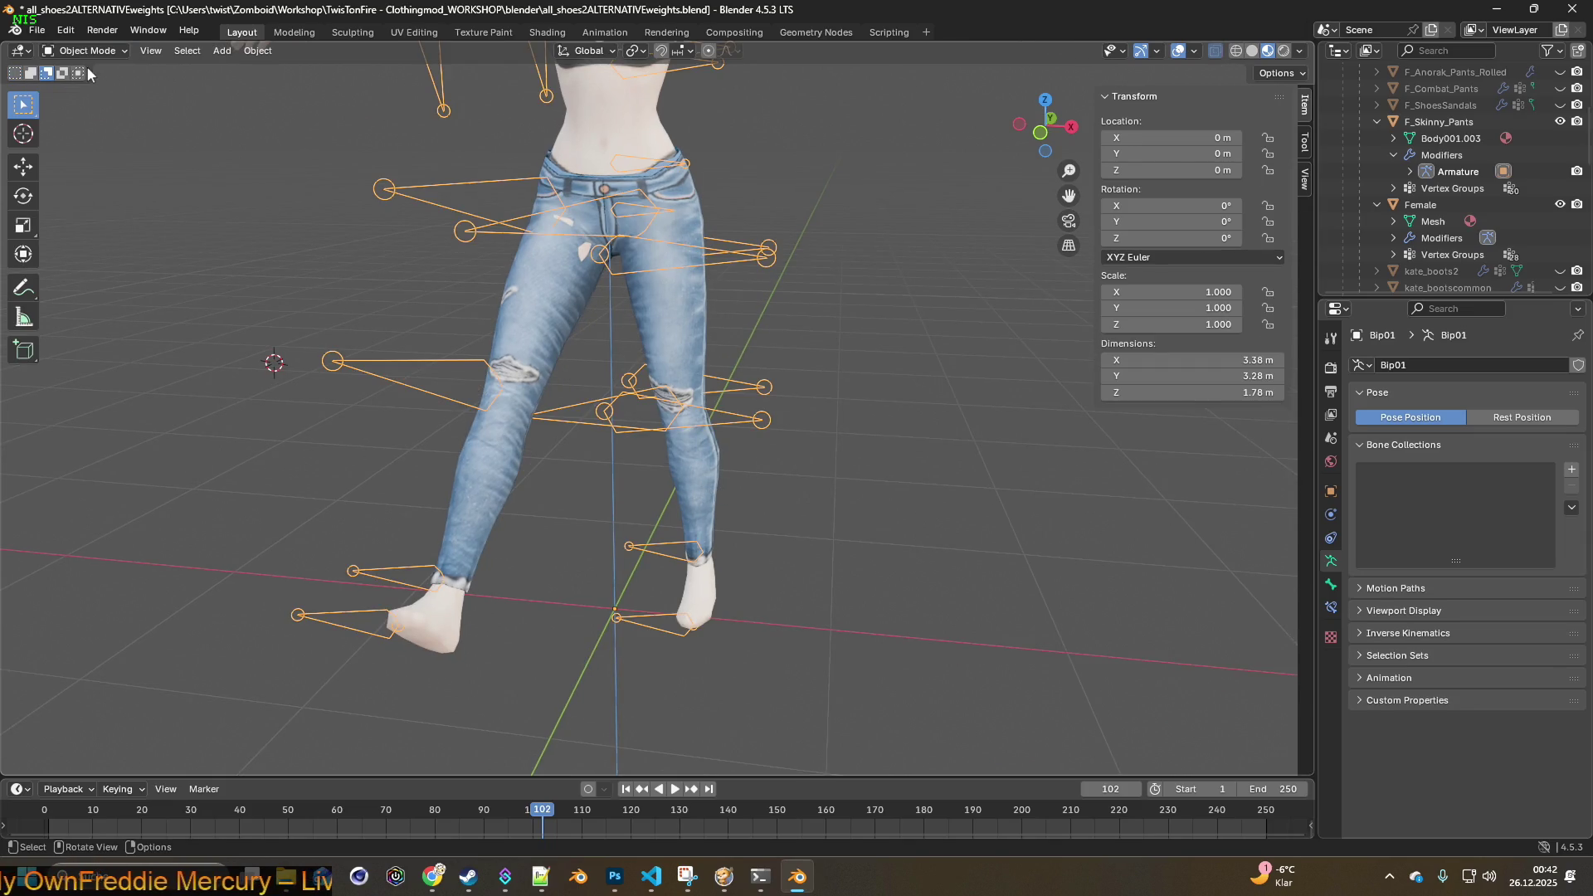
- Put the jeans into Weight Paint mode and check their modifier and vertex group panels
left_click(538, 300)
left_click(83, 51)
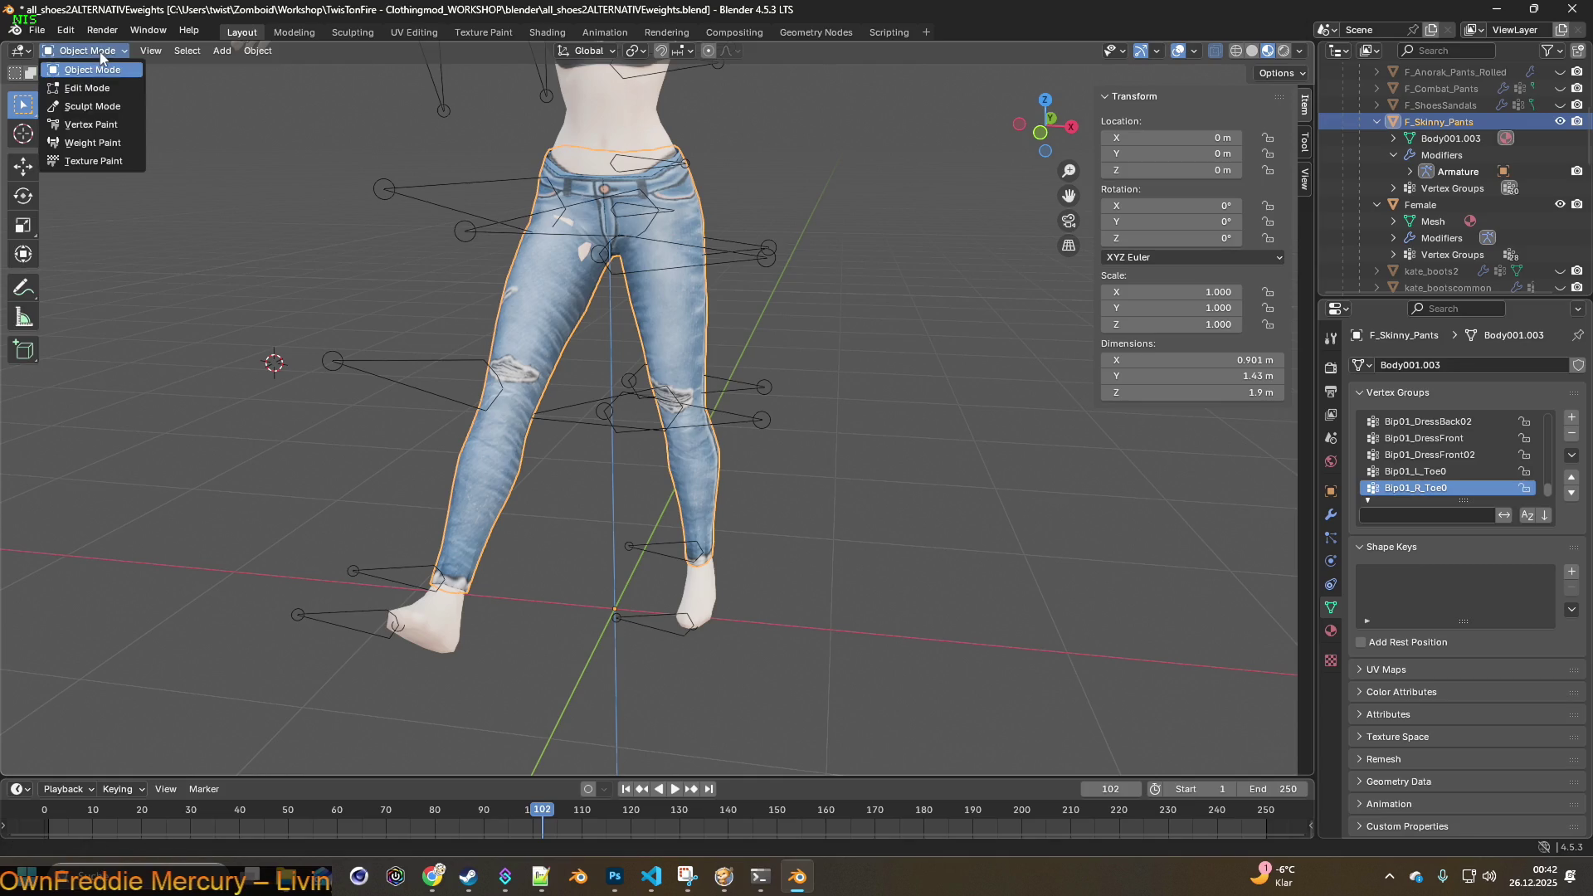
left_click(88, 133)
mouse_move(575, 291)
middle_mouse_down()
mouse_move(522, 282)
mouse_move(604, 260)
middle_mouse_up()
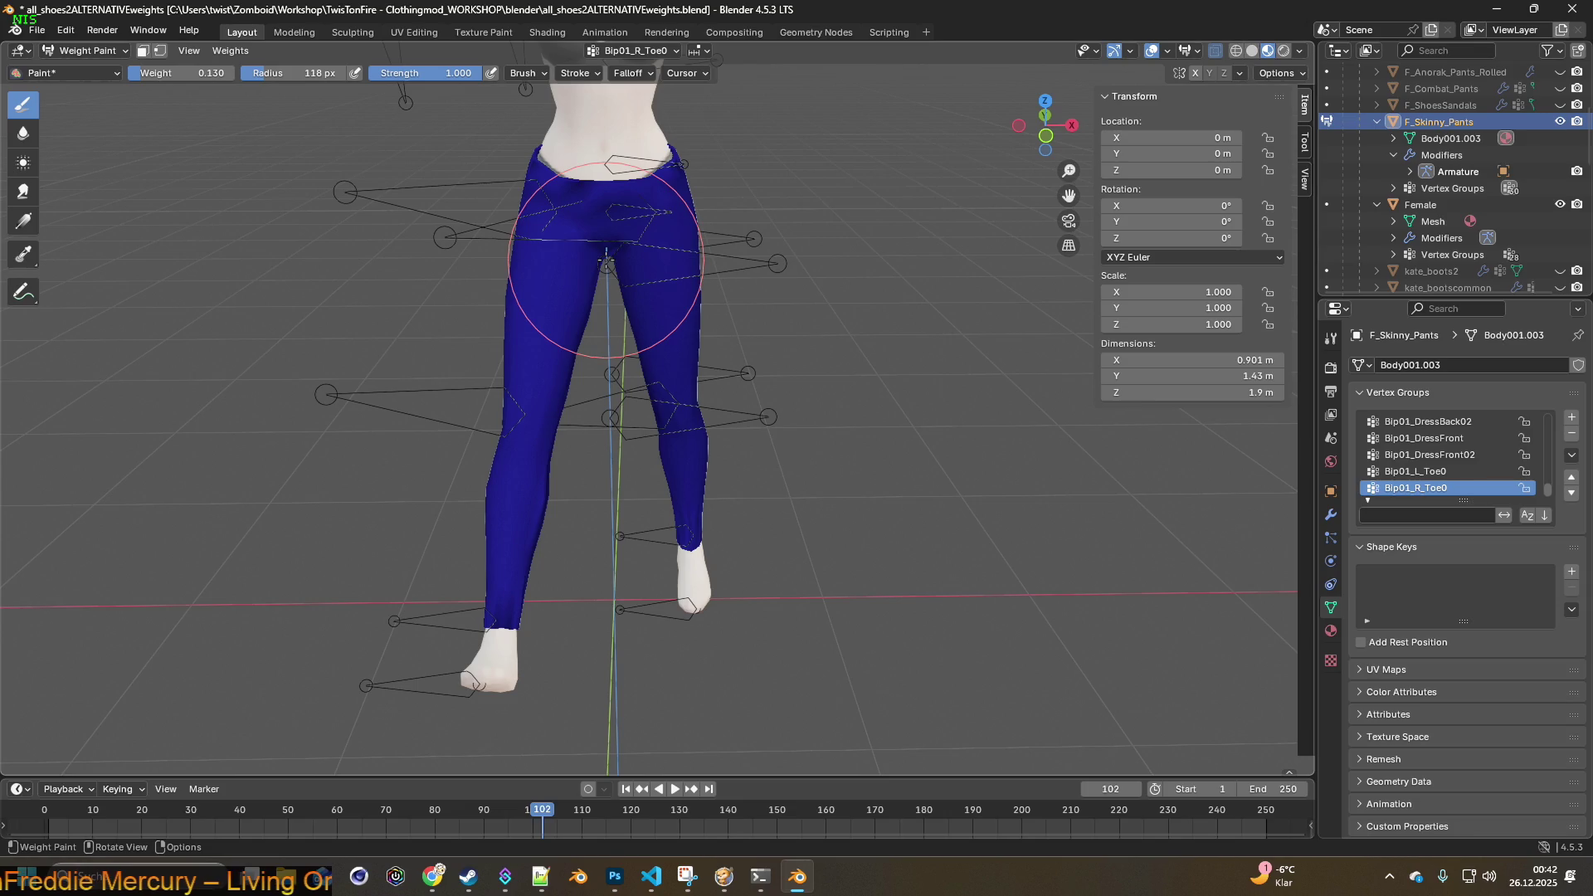
scroll(607, 260, "up", 2)
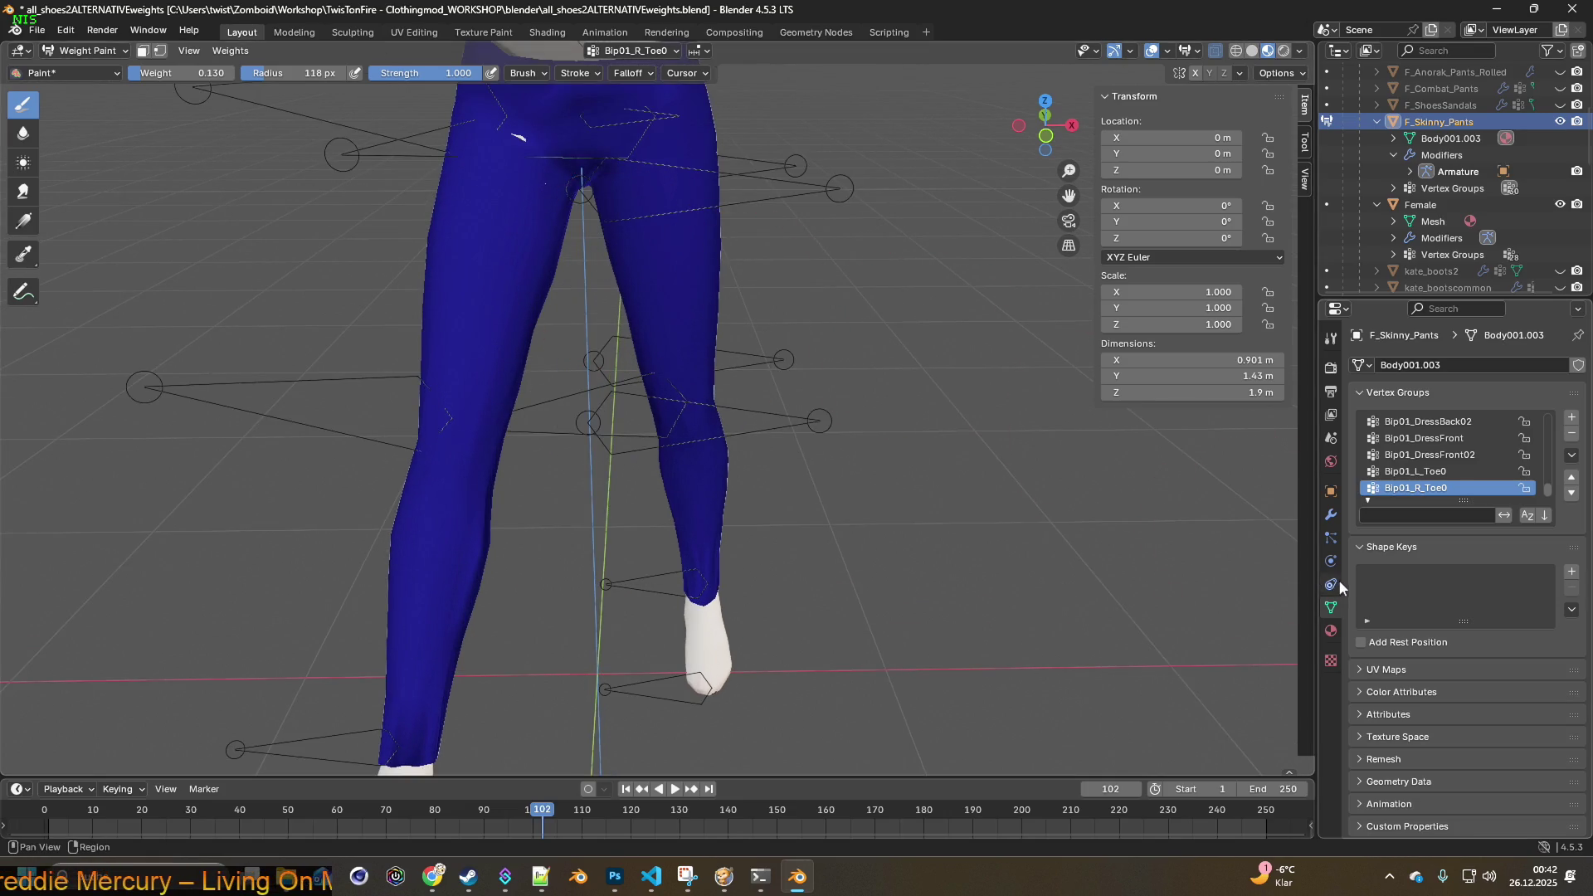
left_click(1330, 514)
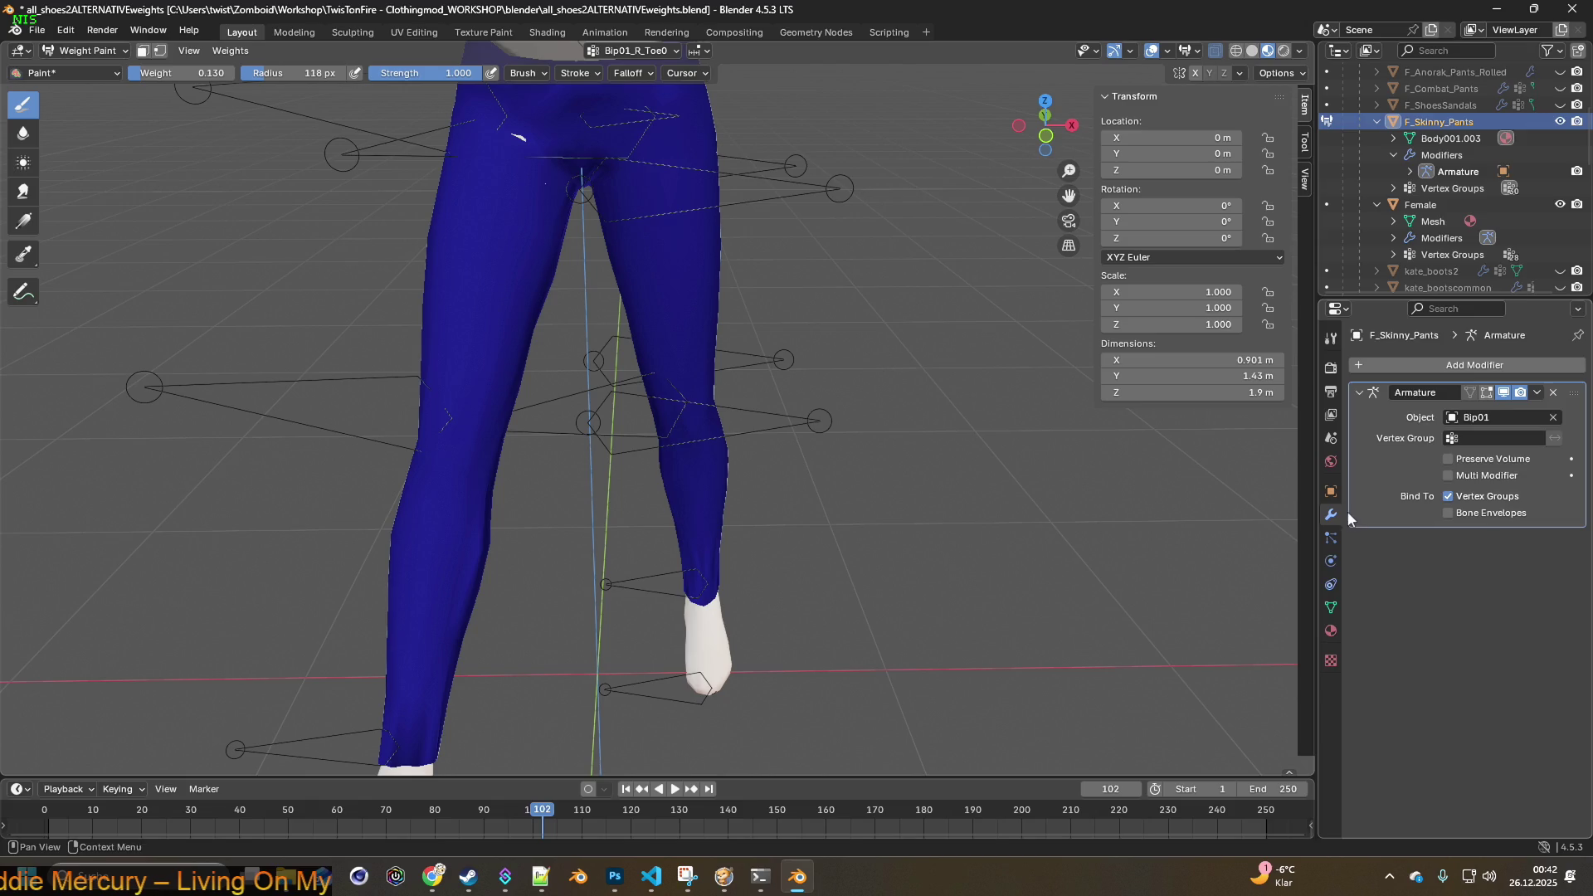
left_click(1331, 608)
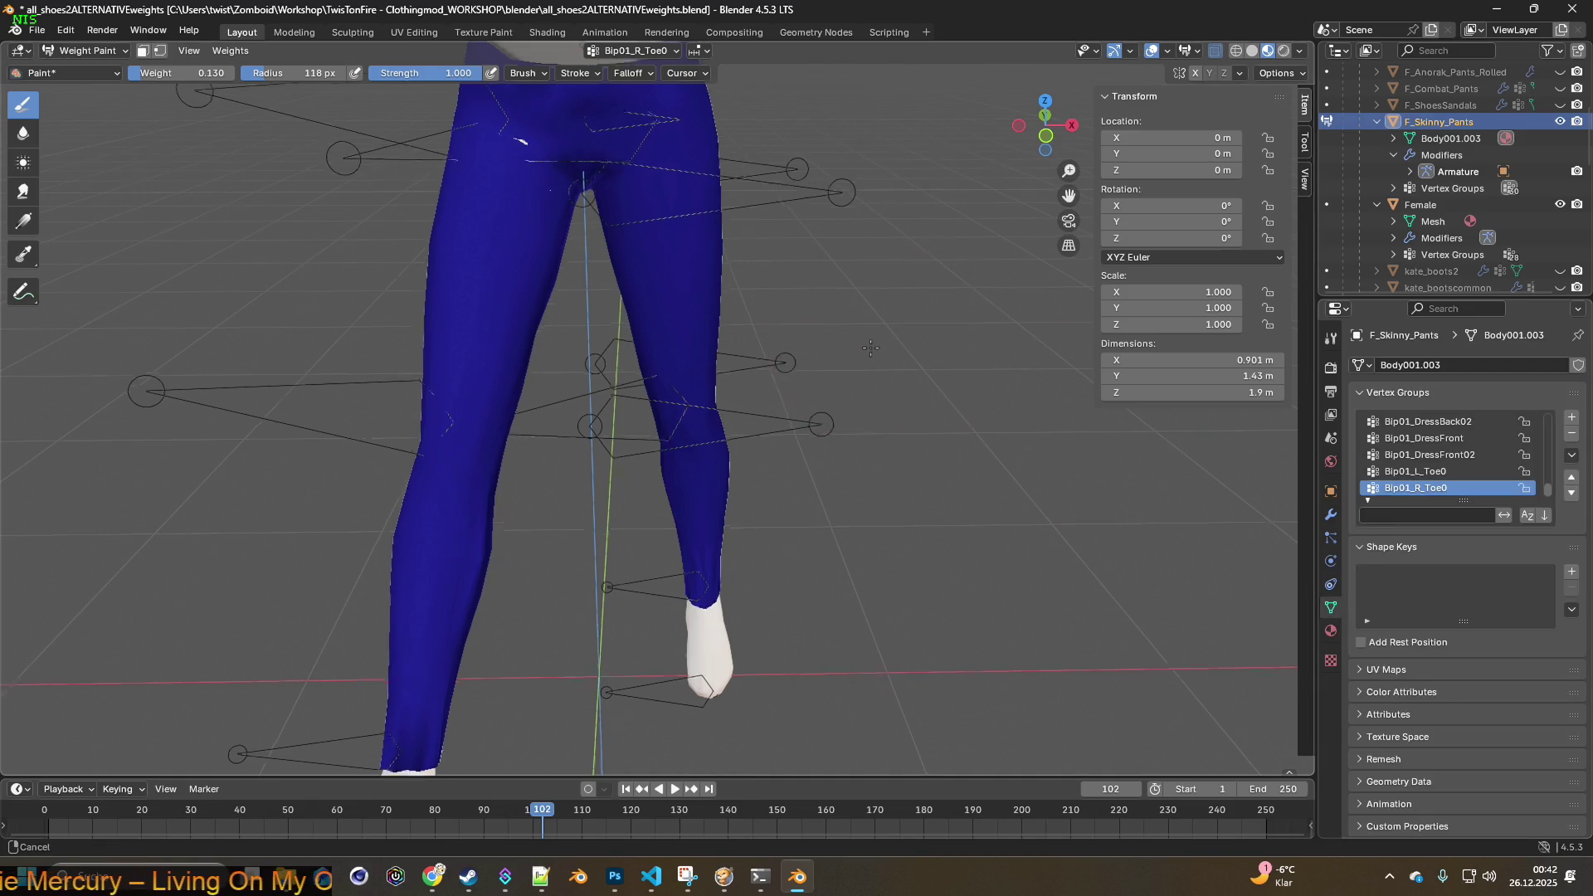
scroll(947, 389, "up", 5)
mouse_move(947, 389)
middle_mouse_down()
mouse_move(883, 361)
mouse_move(853, 324)
mouse_move(894, 359)
mouse_move(862, 439)
middle_mouse_up()
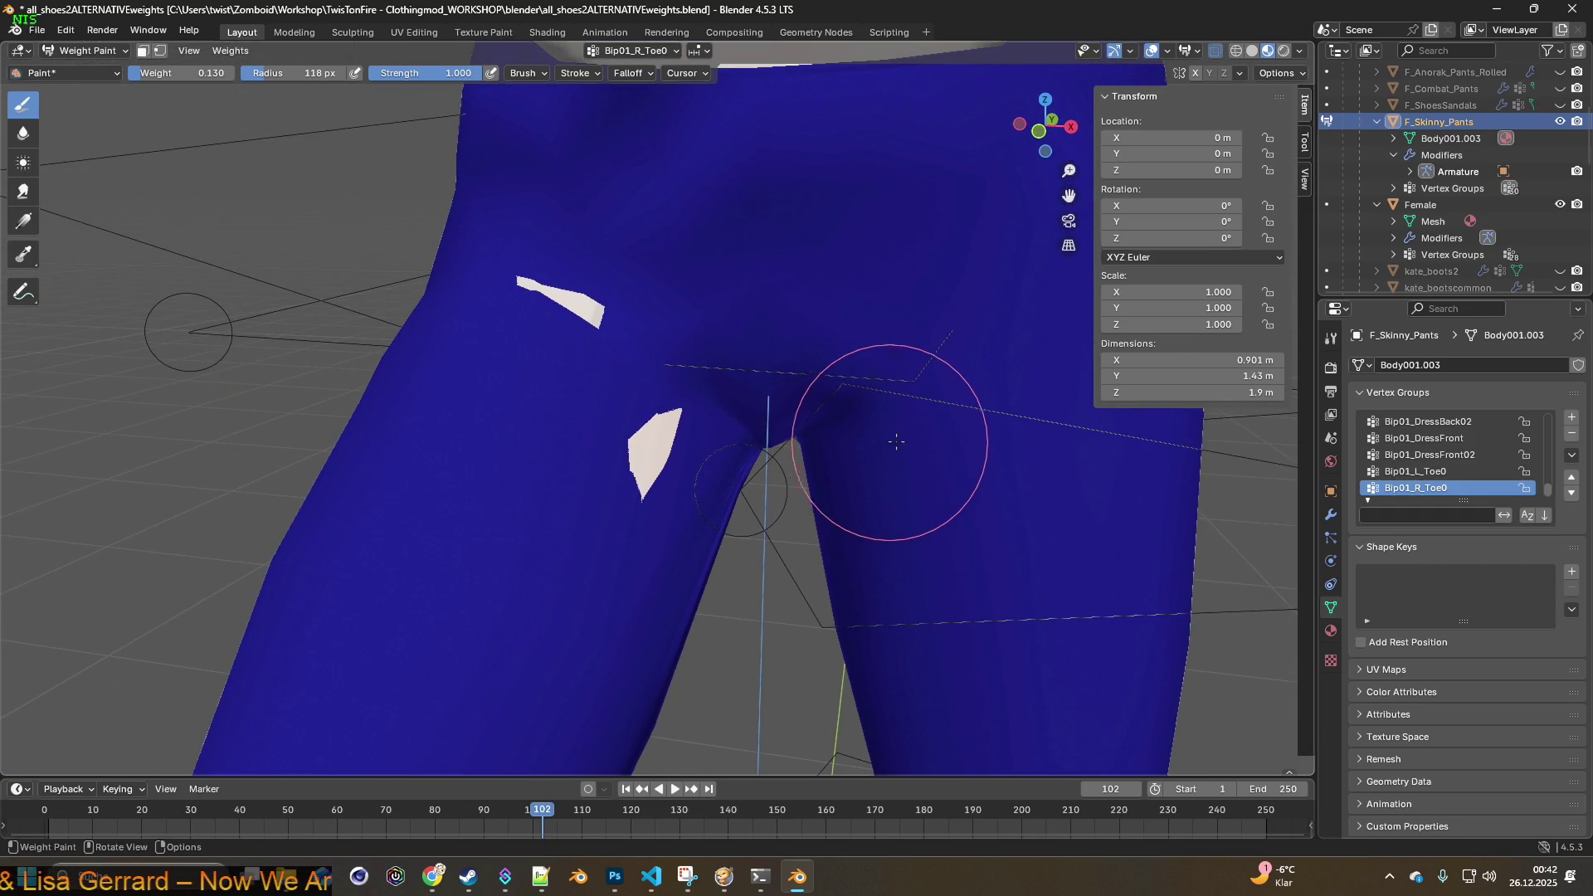
- Preview the Pelvis, Spine and left-leg groups, pick Bip01_R_Thigh, and set brush radius to 48 px
scroll(1448, 460, "up", 3)
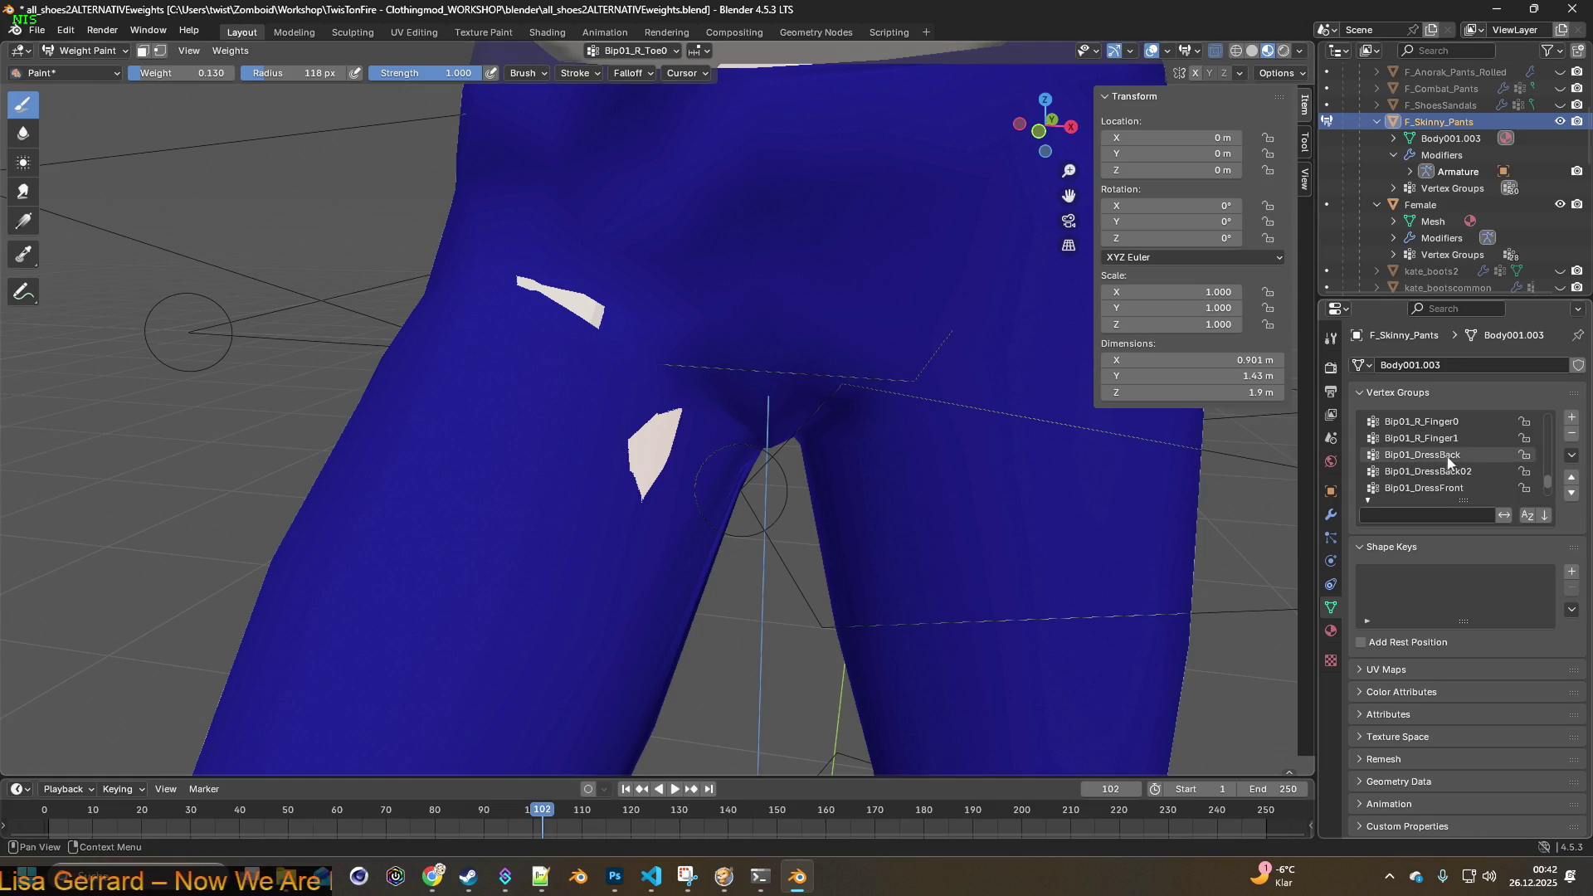
scroll(1456, 466, "up", 6)
scroll(1457, 456, "up", 5)
left_click(1436, 423)
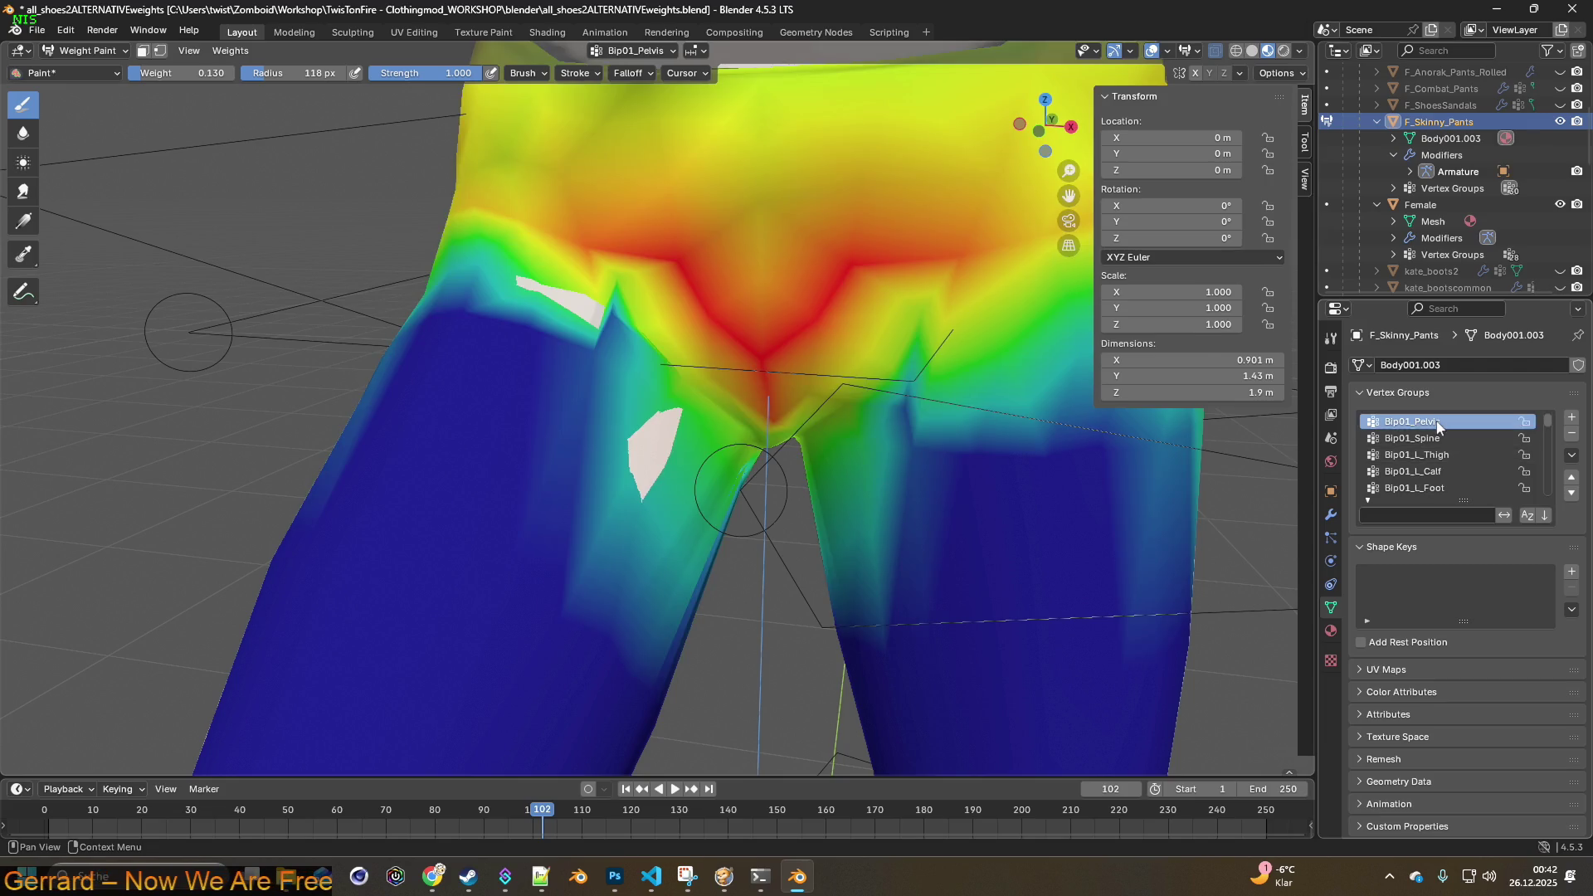
left_click(1438, 438)
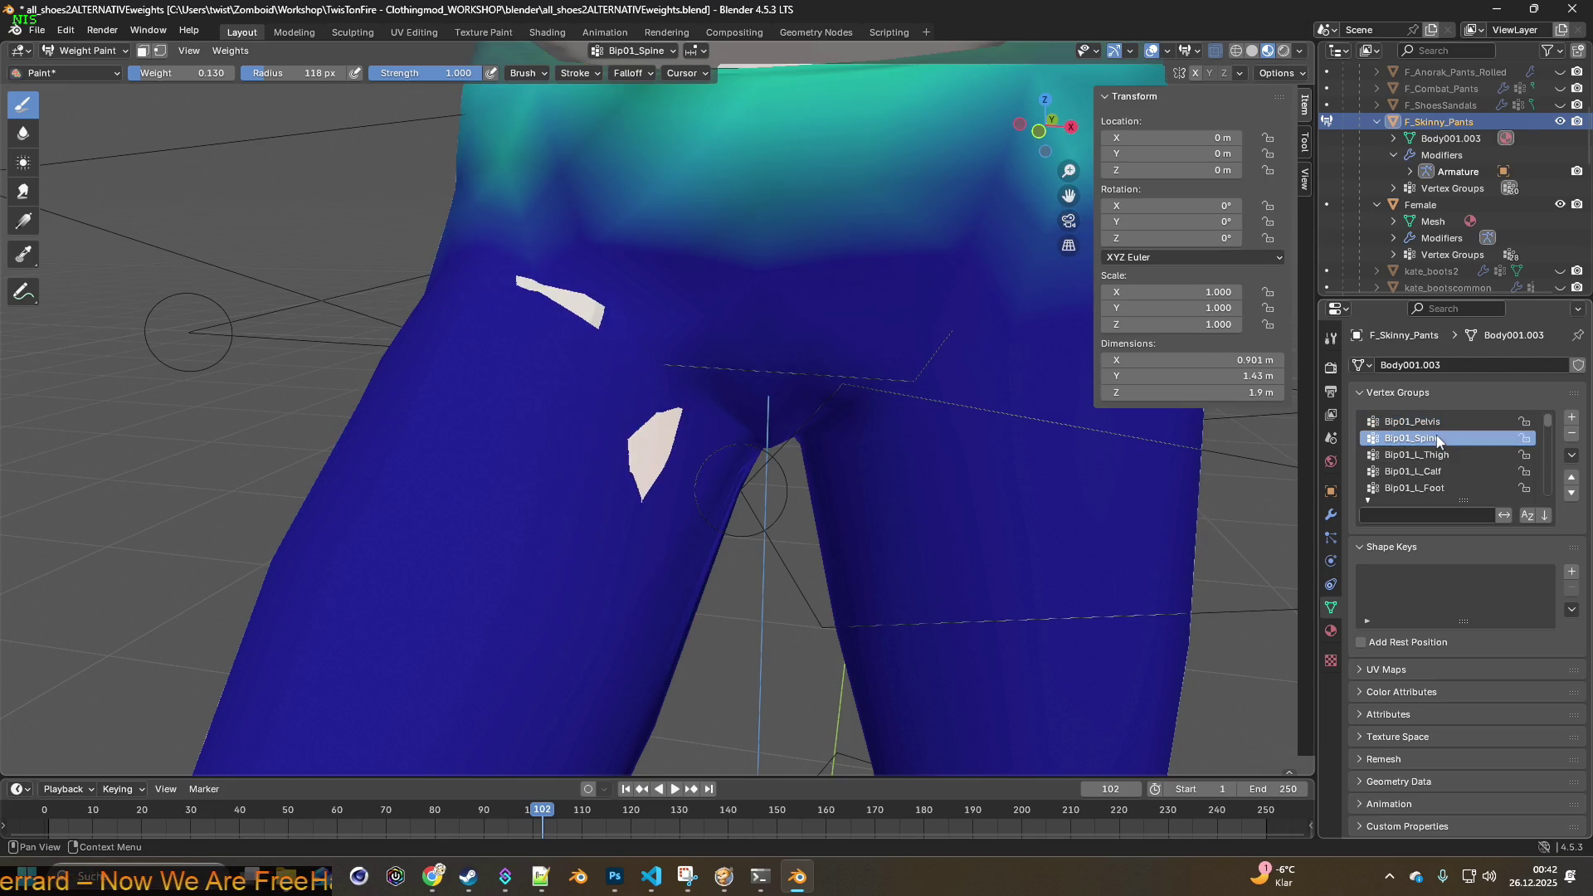
left_click(1440, 454)
left_click(1445, 472)
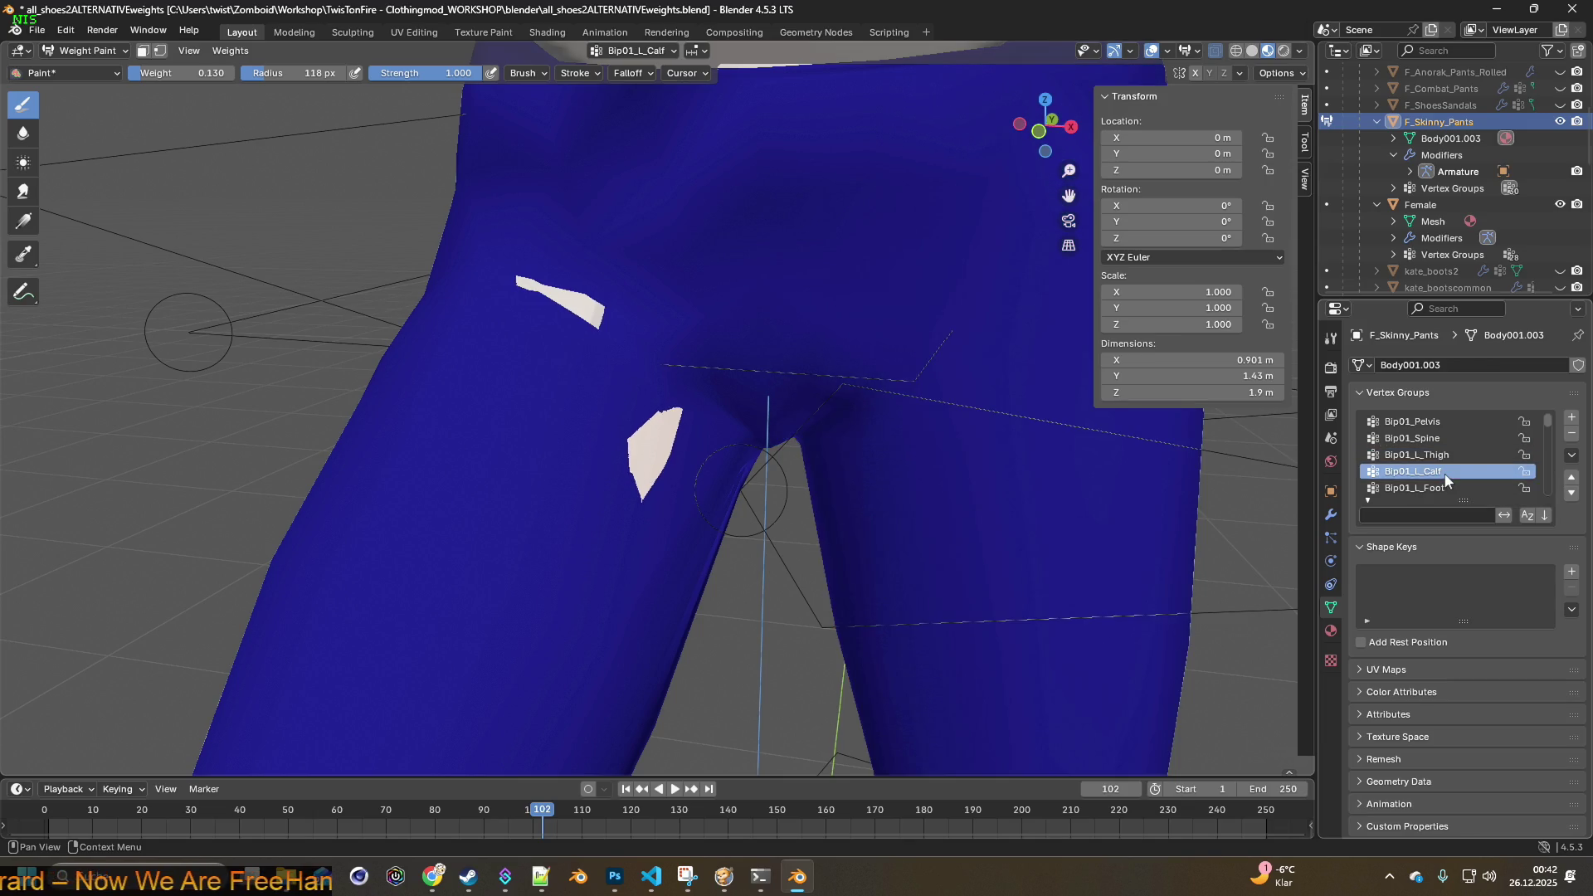
left_click(1445, 488)
scroll(1442, 492, "down", 1)
left_click(1441, 489)
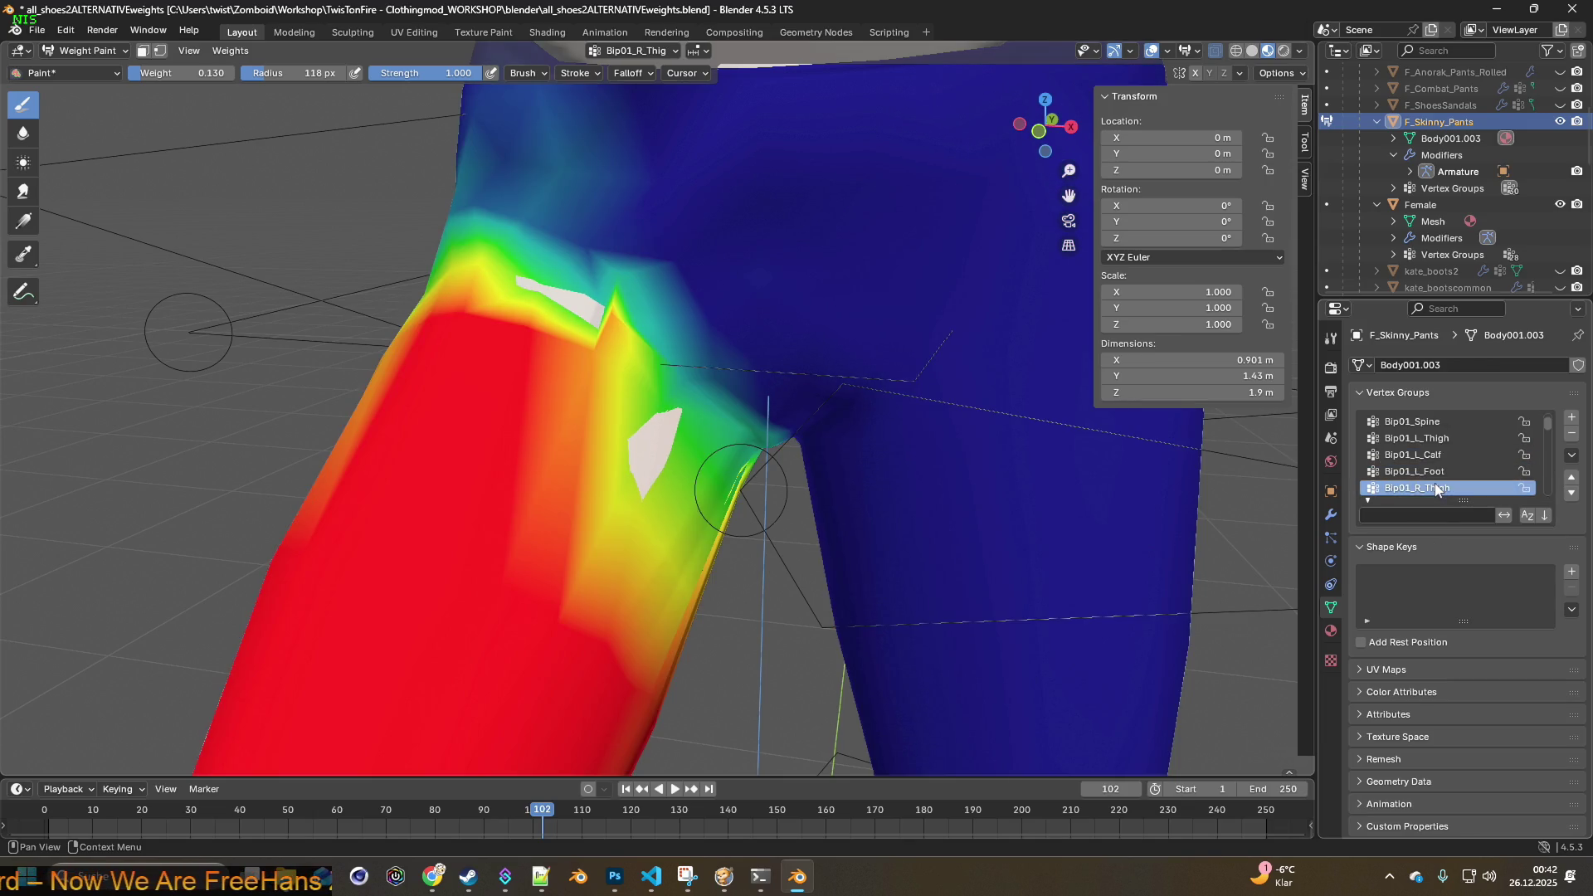
key("f")
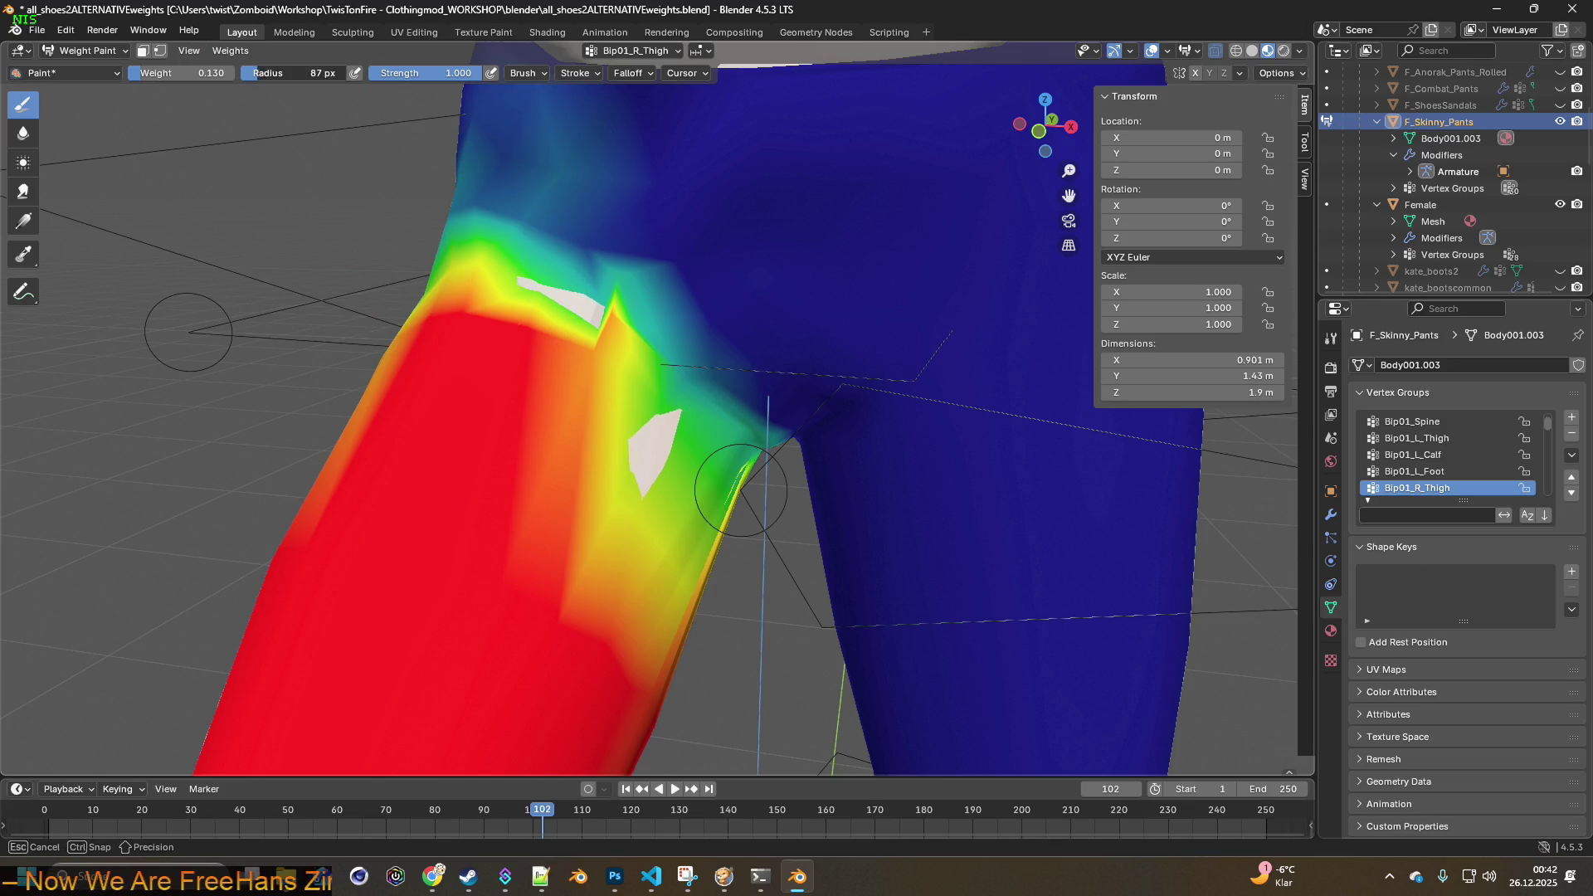
left_click(472, 281)
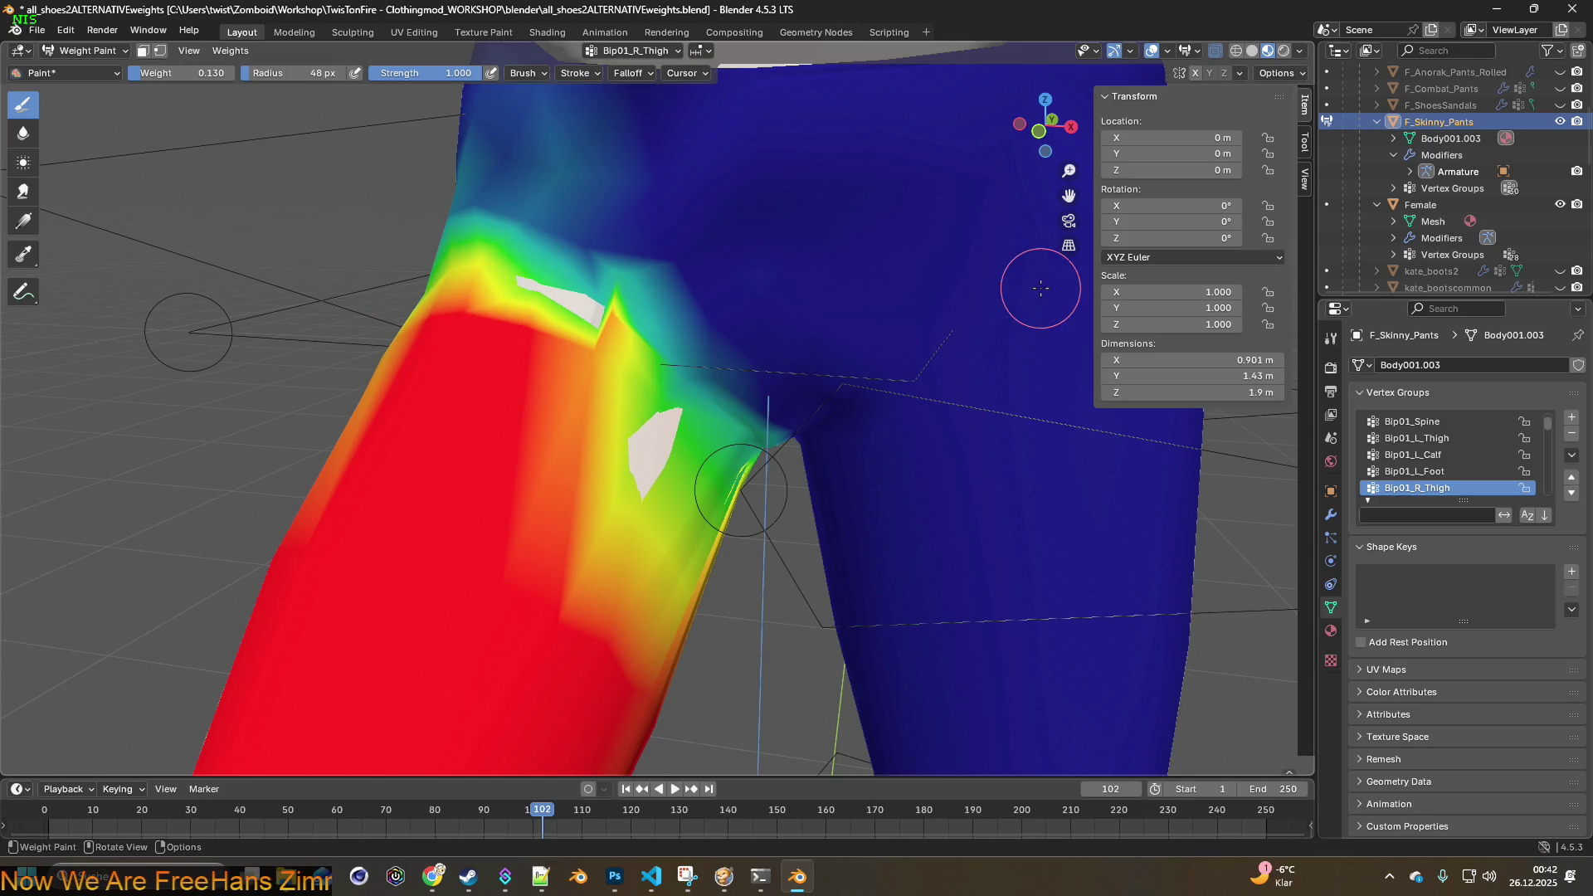
- Enable X-ray and paint the inner-thigh strip with weights rising from about 0.05 to 0.6
left_click(1215, 51)
mouse_move(768, 300)
middle_mouse_down()
mouse_move(796, 312)
mouse_move(771, 293)
mouse_move(791, 297)
middle_mouse_up()
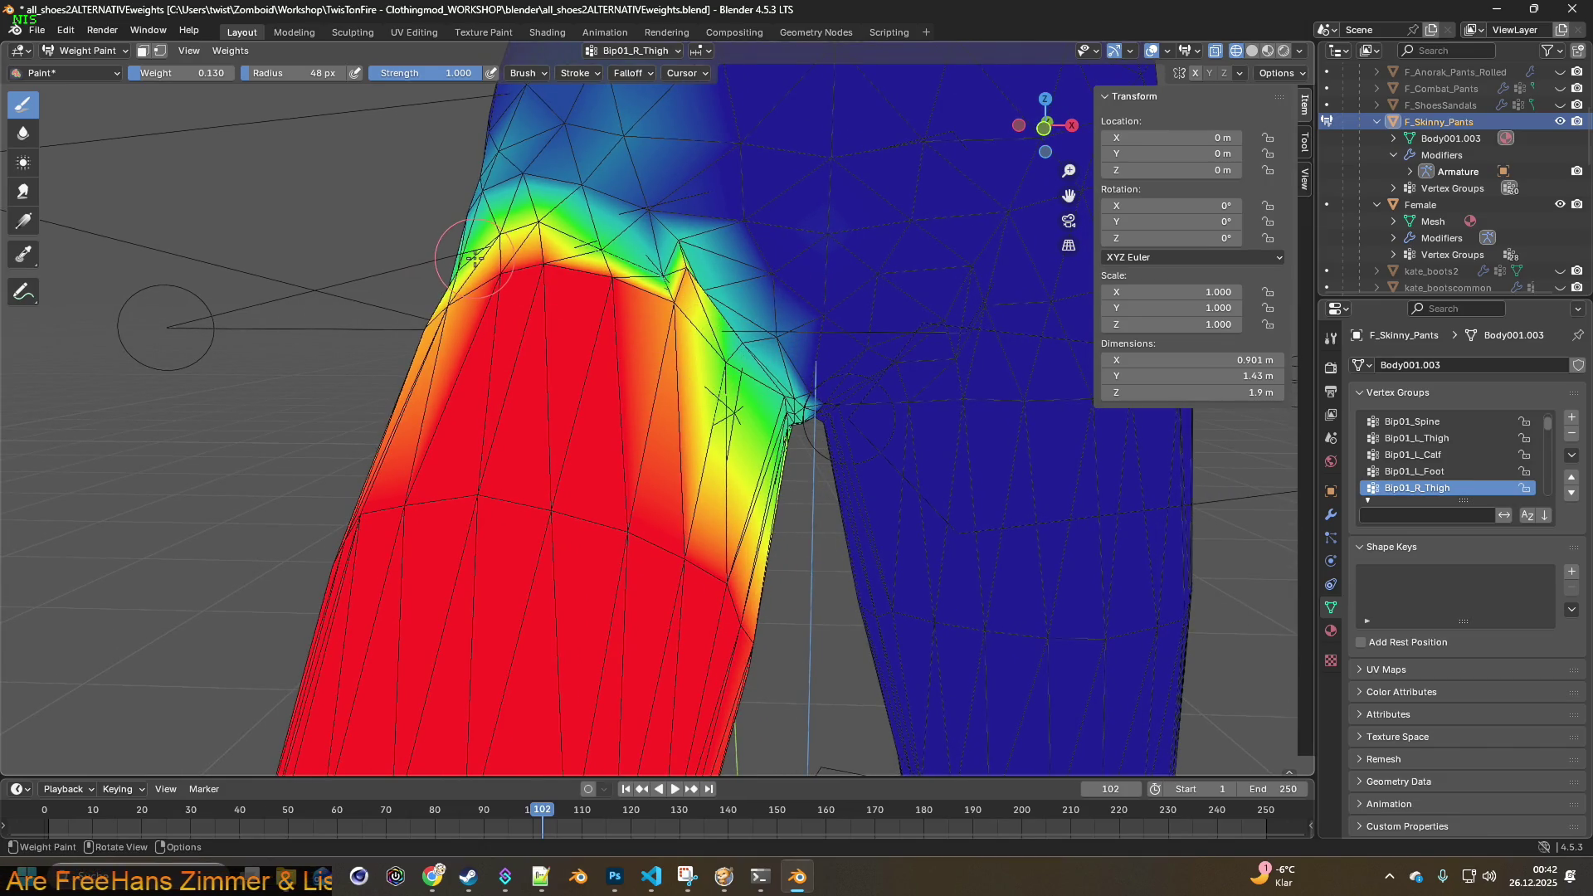
left_click_drag(199, 73, 187, 73)
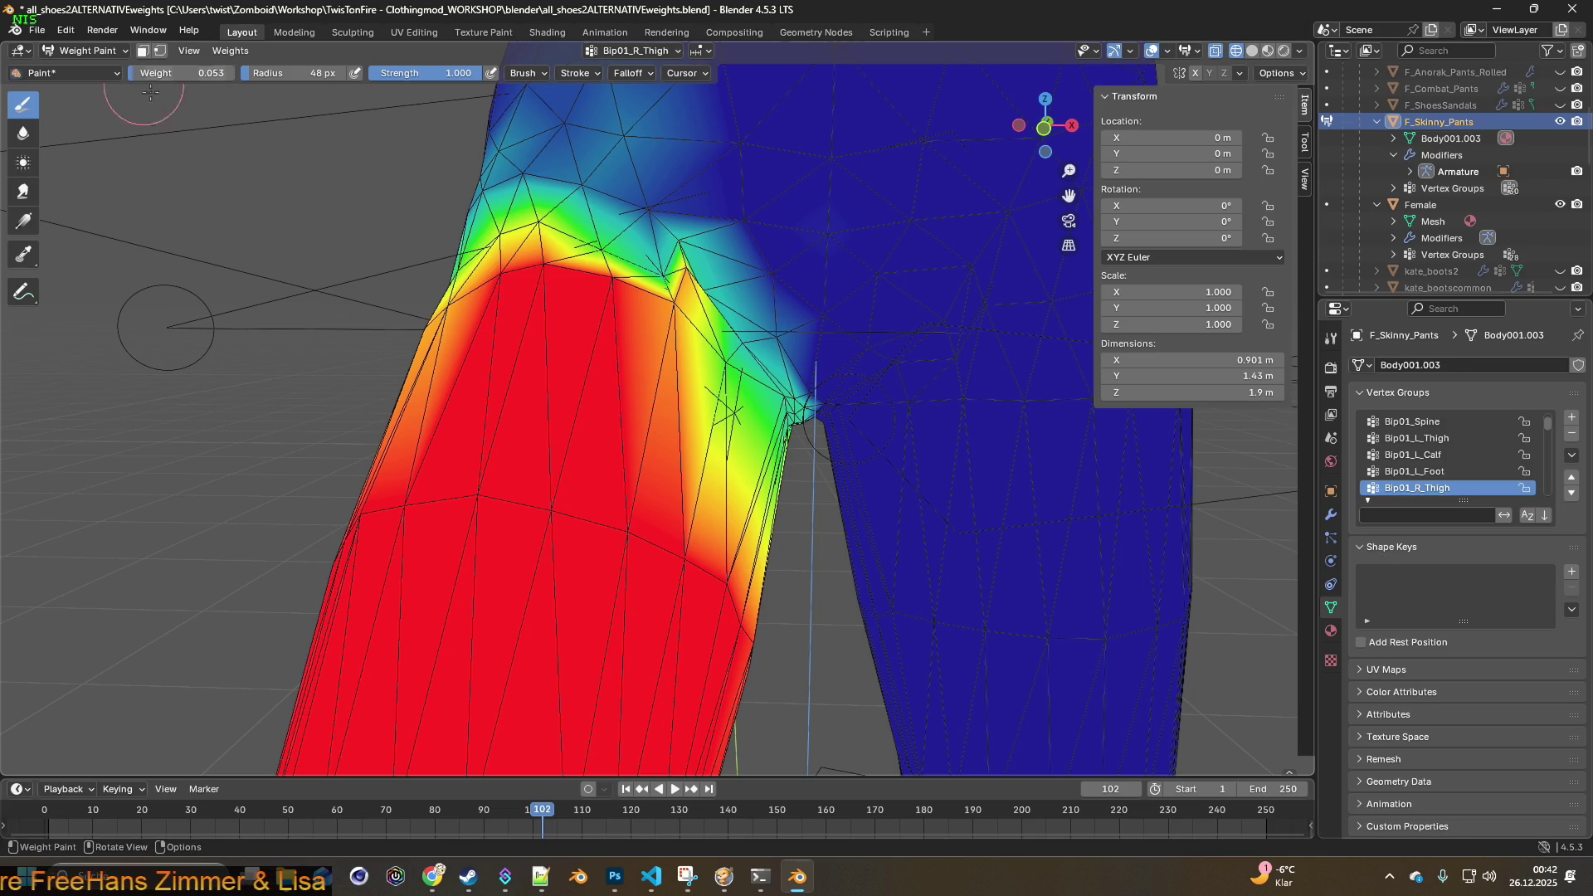
left_click(726, 361)
left_click_drag(199, 73, 203, 73)
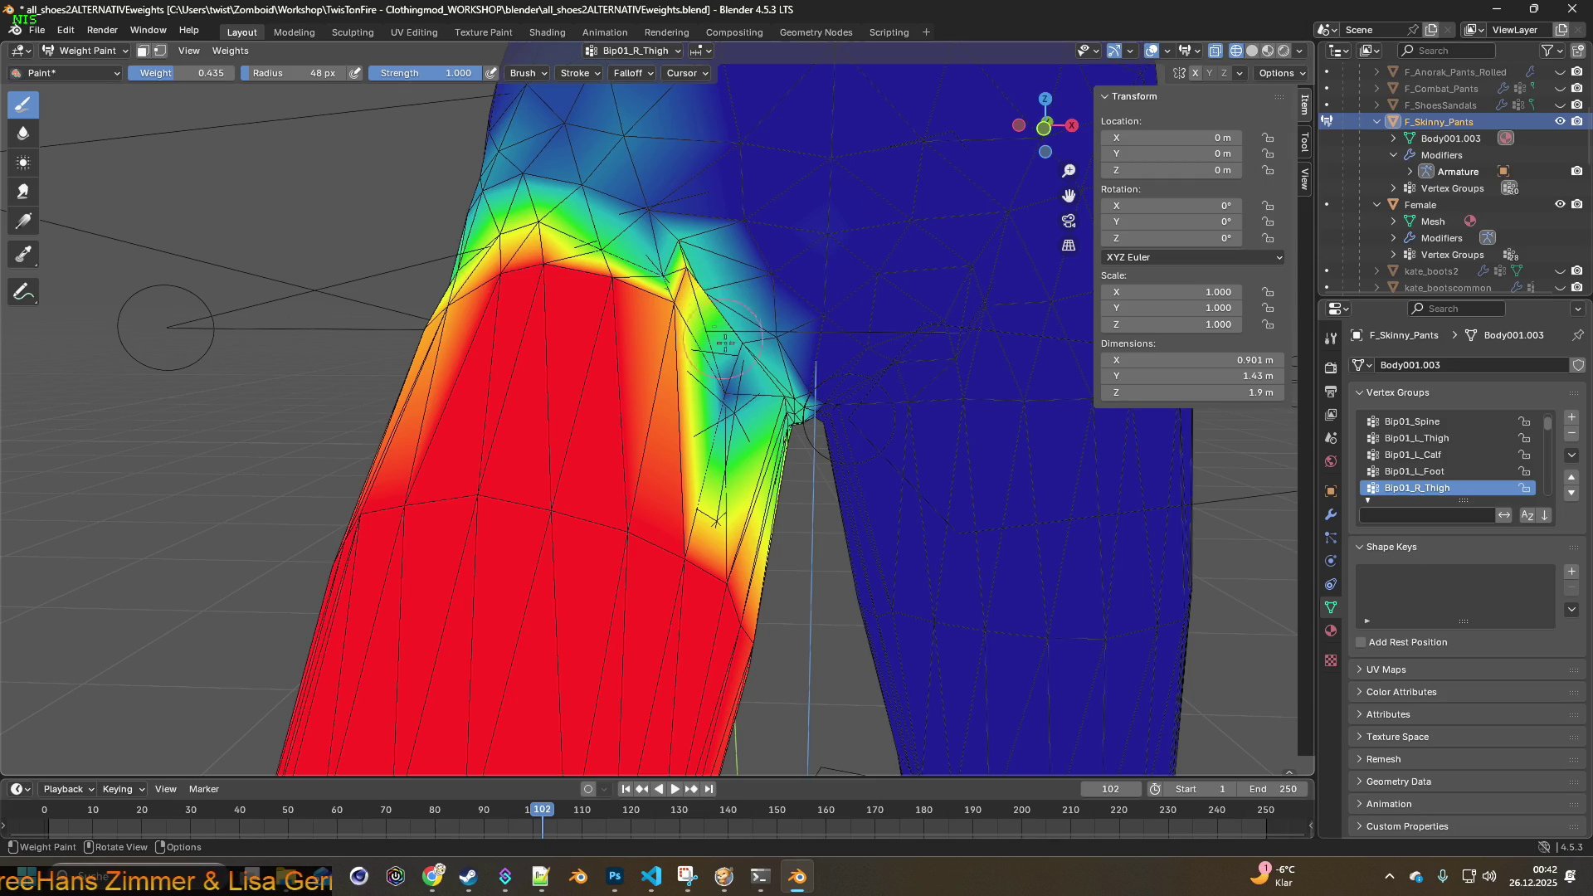
left_click(726, 389)
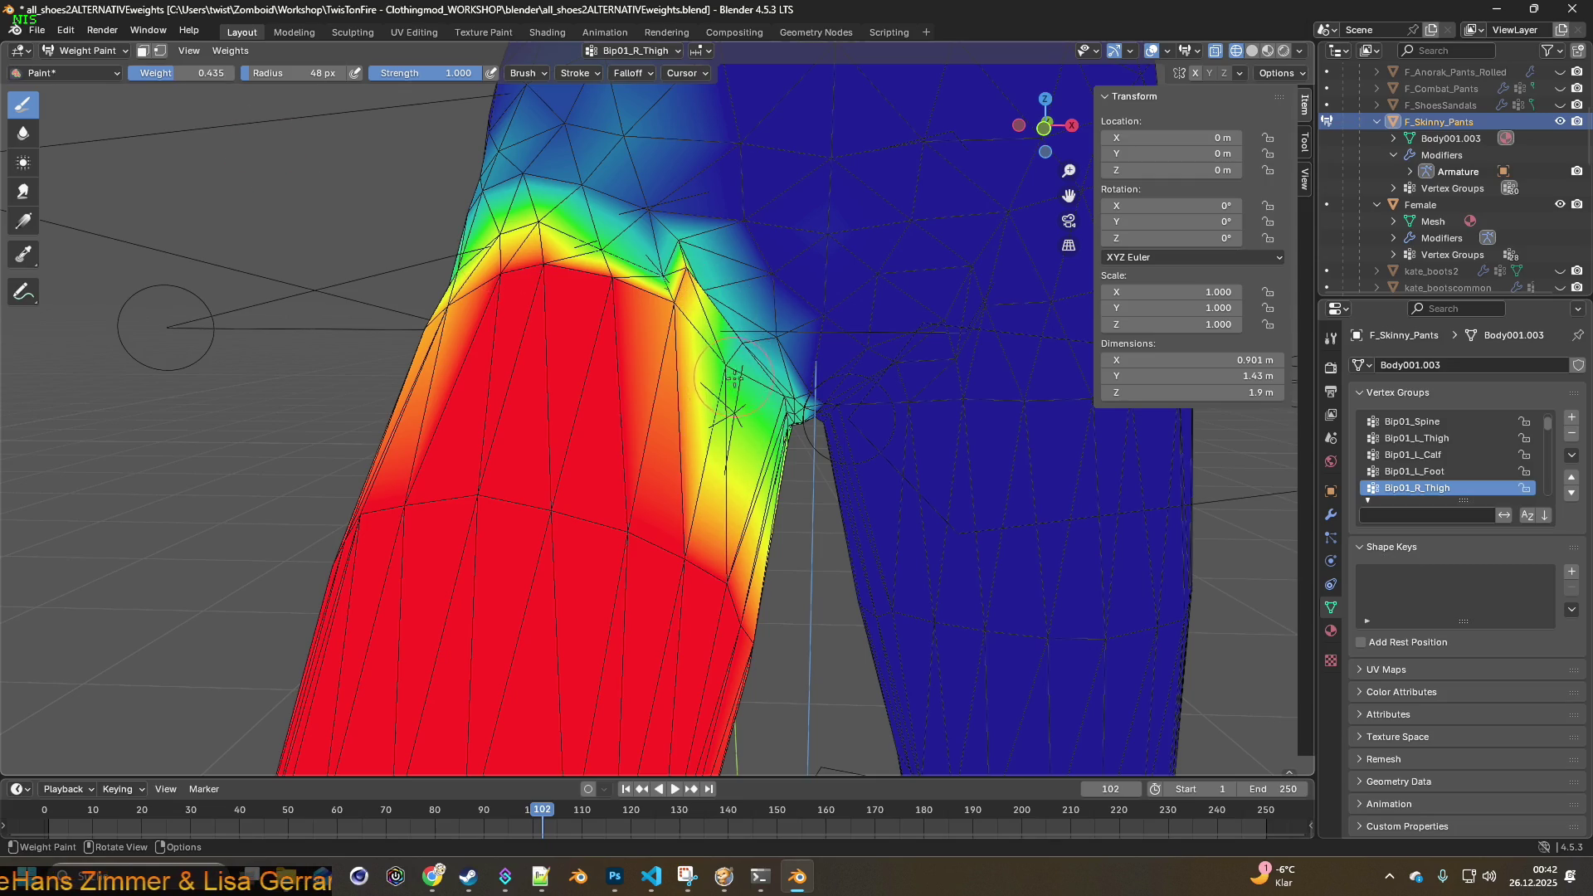
left_click_drag(206, 73, 217, 73)
left_click(728, 363)
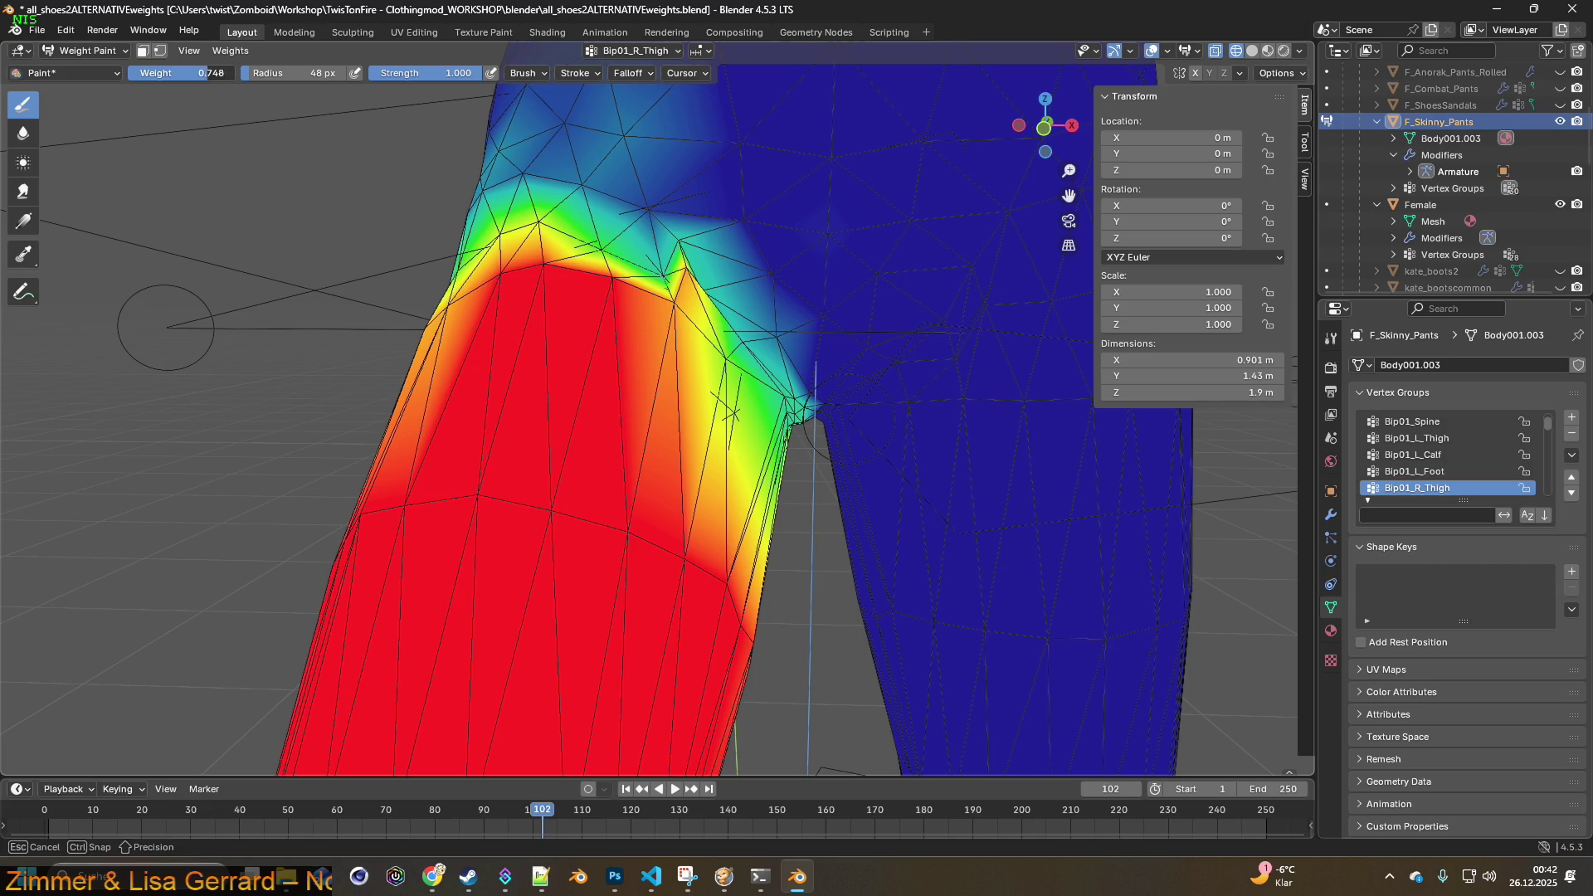
left_click(726, 359)
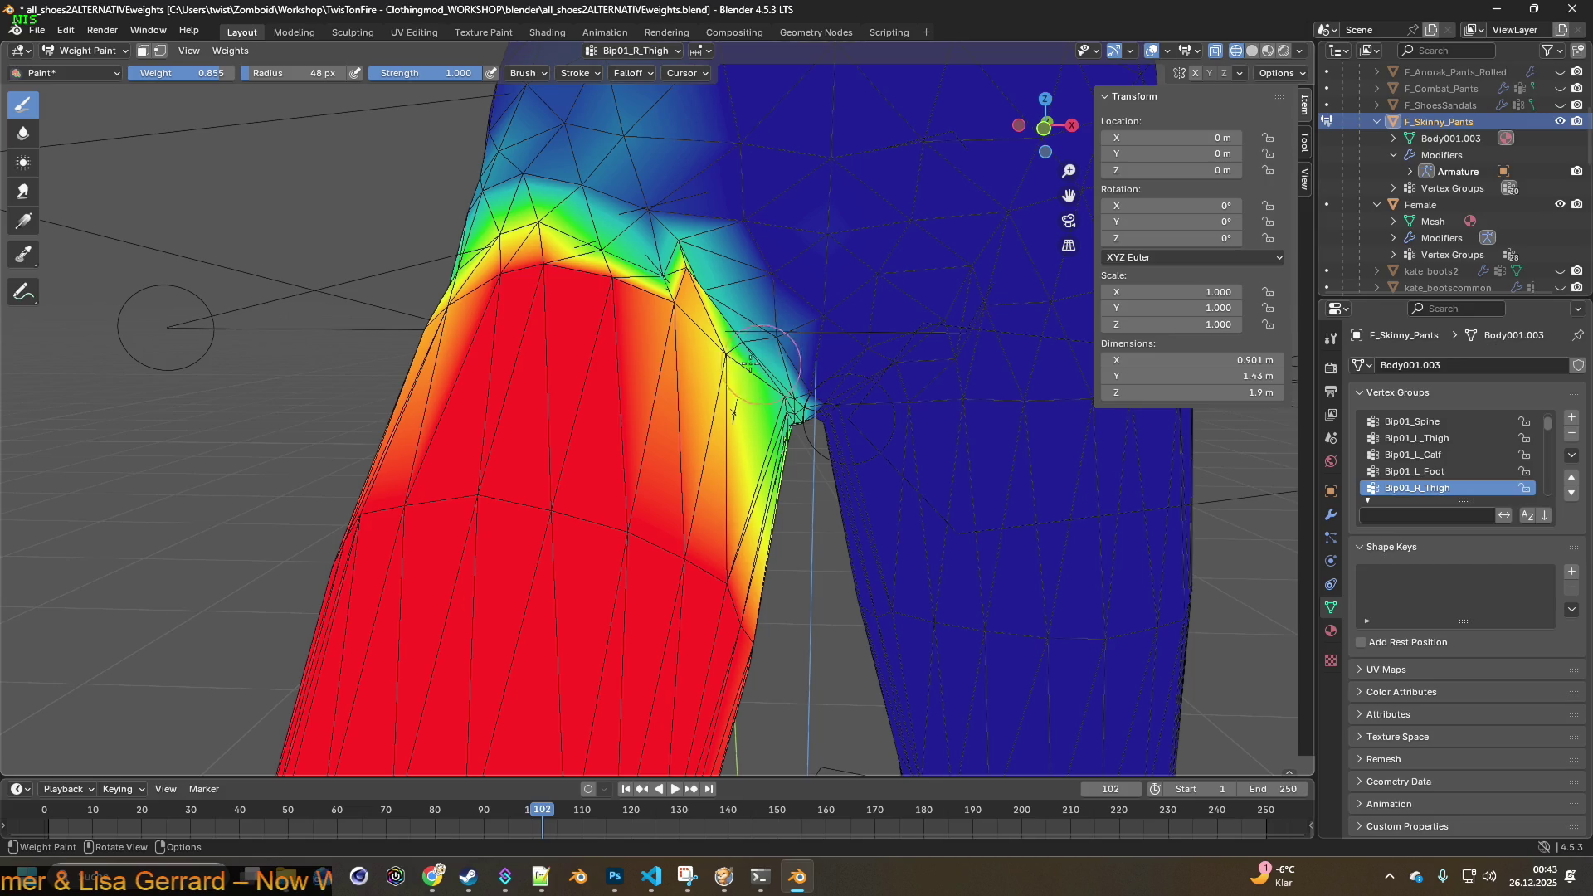
left_click(727, 353)
- Dab higher weight onto the inner-thigh strip by the crotch
left_click_drag(759, 389, 779, 397)
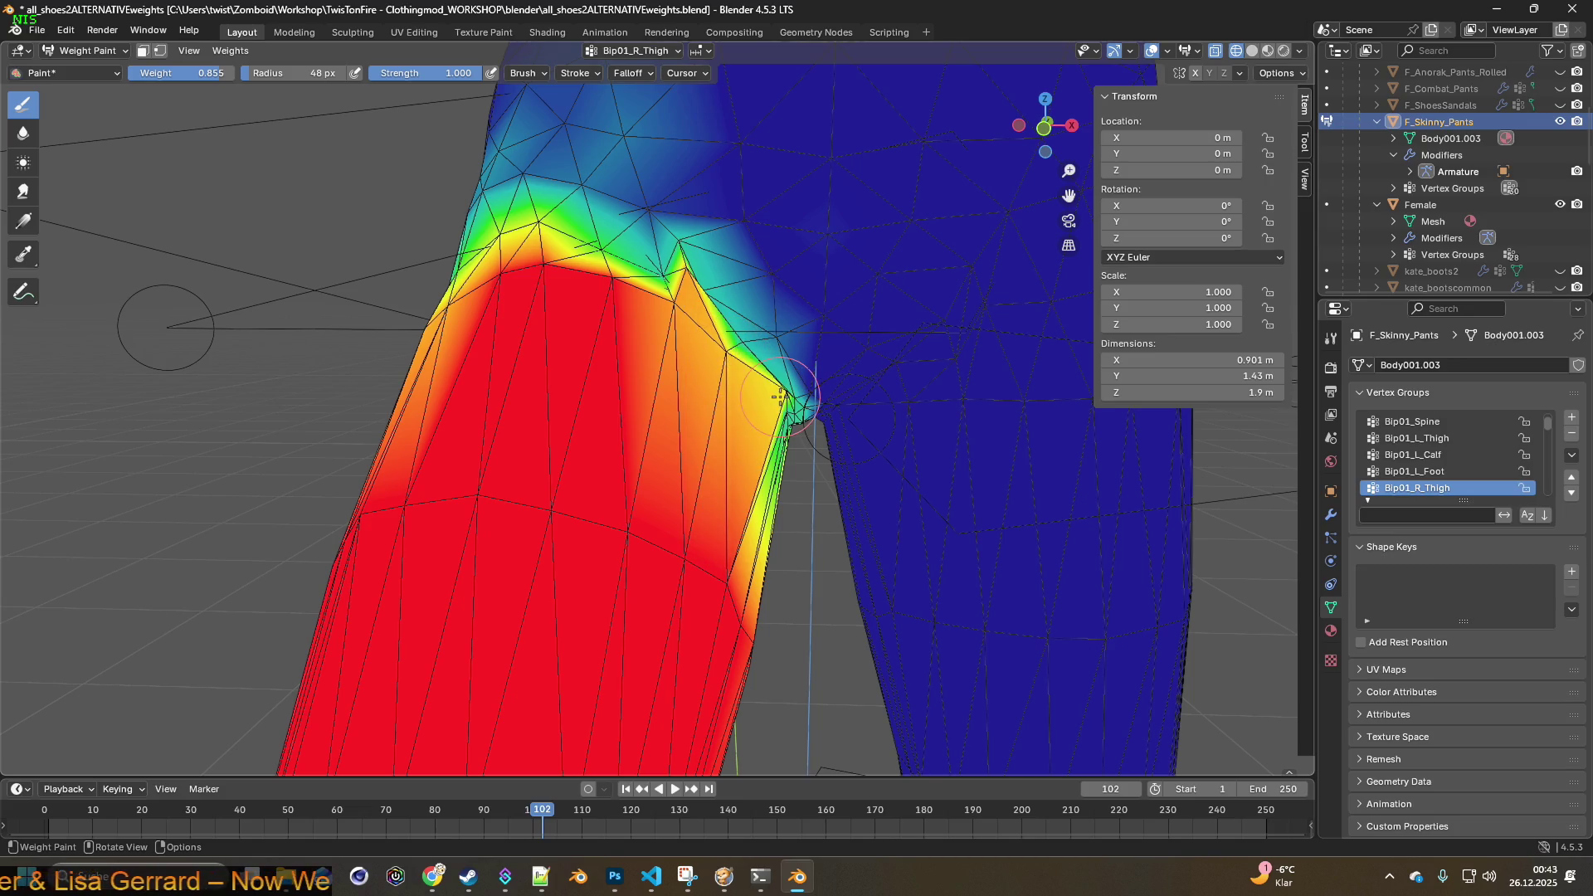
middle_click_drag(780, 399, 660, 355)
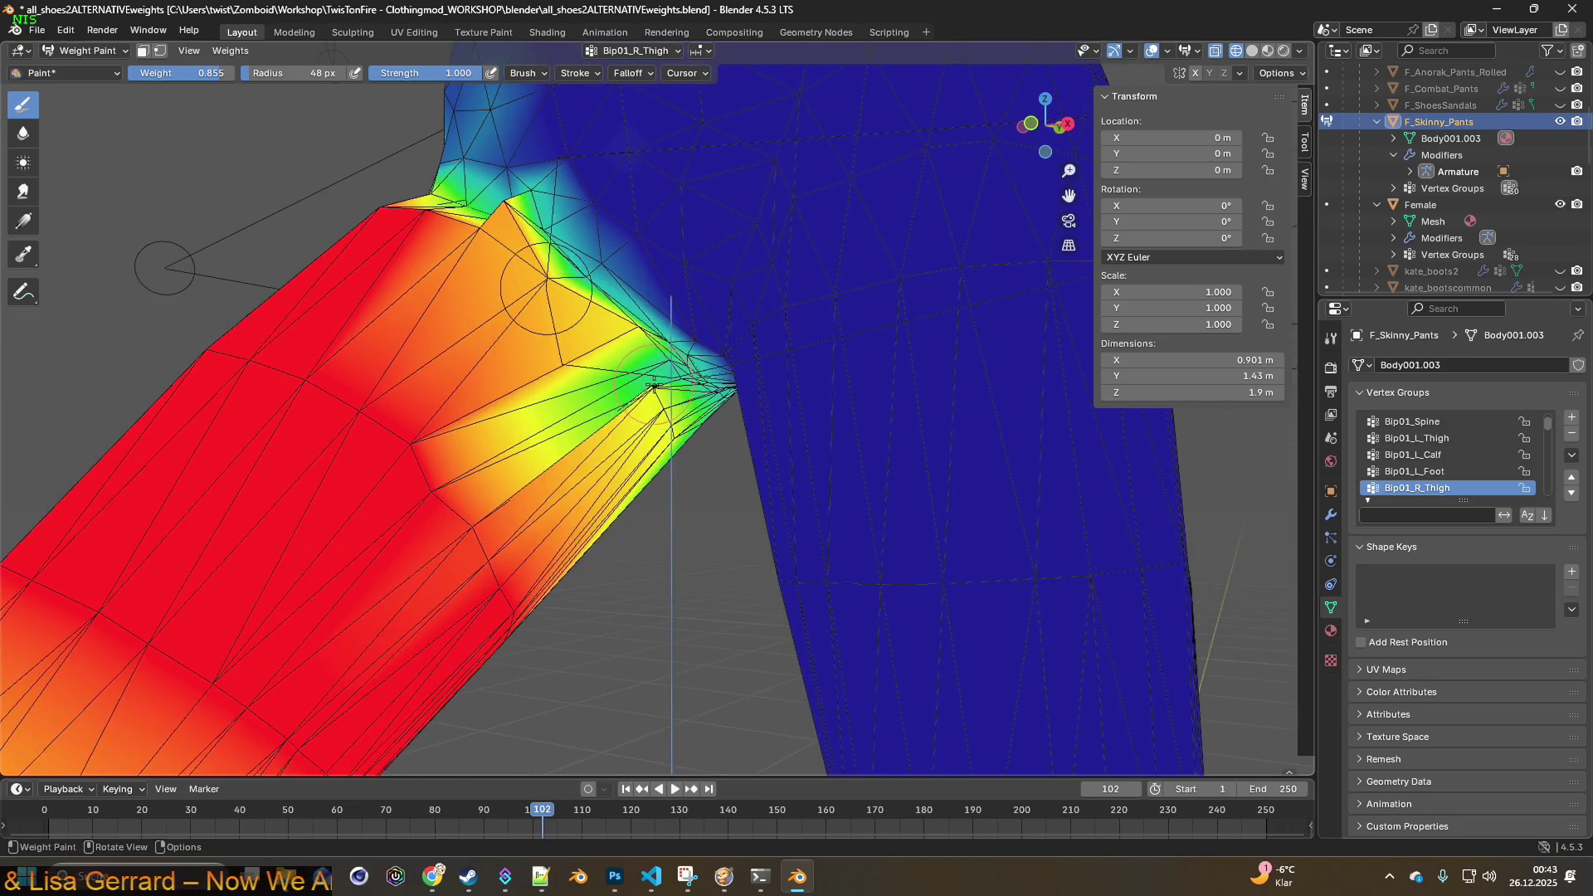
left_click(652, 386)
left_click(667, 364)
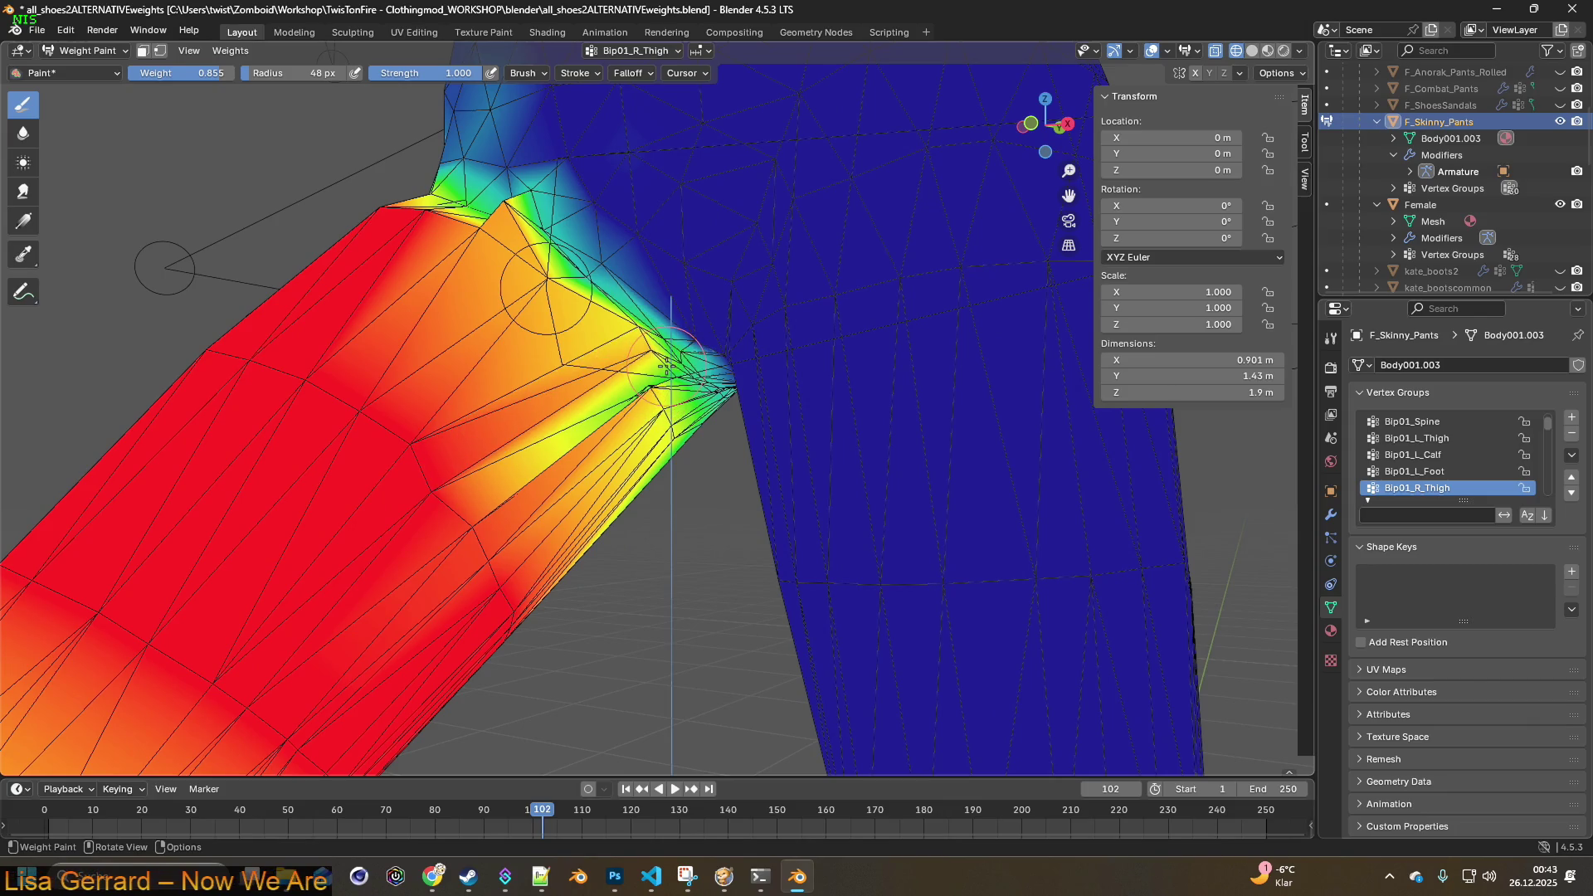
left_click(672, 376)
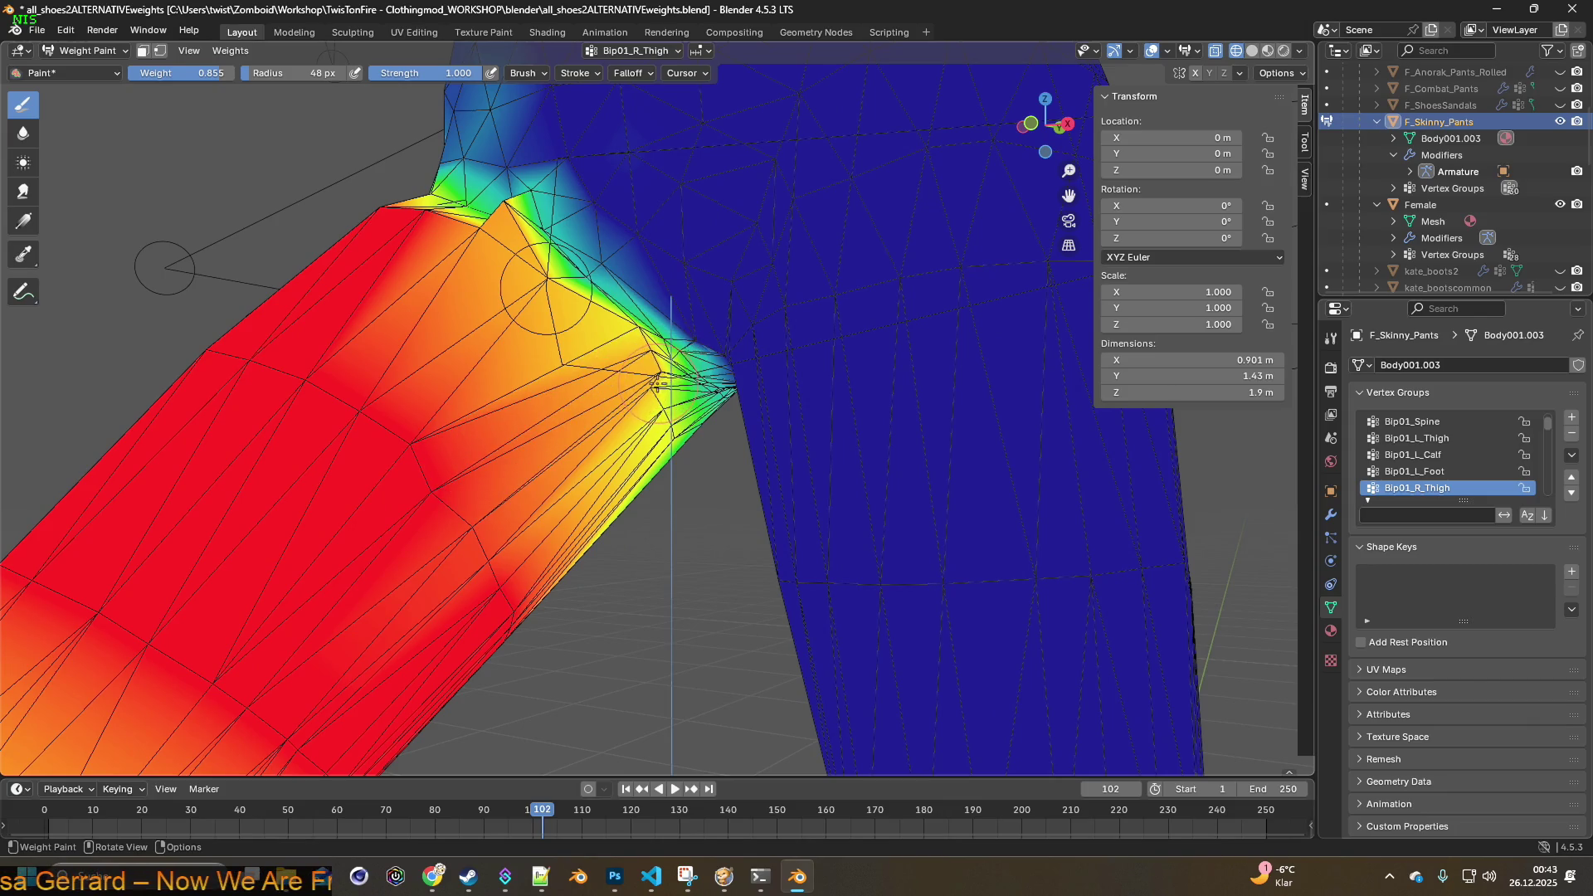
left_click(659, 409)
middle_click_drag(630, 380, 631, 349)
- Blend the crotch area with weights 0.351–0.366, then soften the orange area at 0.435
left_click_drag(212, 73, 199, 73)
mouse_move(674, 303)
middle_mouse_down()
mouse_move(695, 310)
mouse_move(679, 259)
mouse_move(671, 296)
mouse_move(638, 292)
mouse_move(332, 150)
middle_mouse_up()
left_click_drag(195, 73, 197, 73)
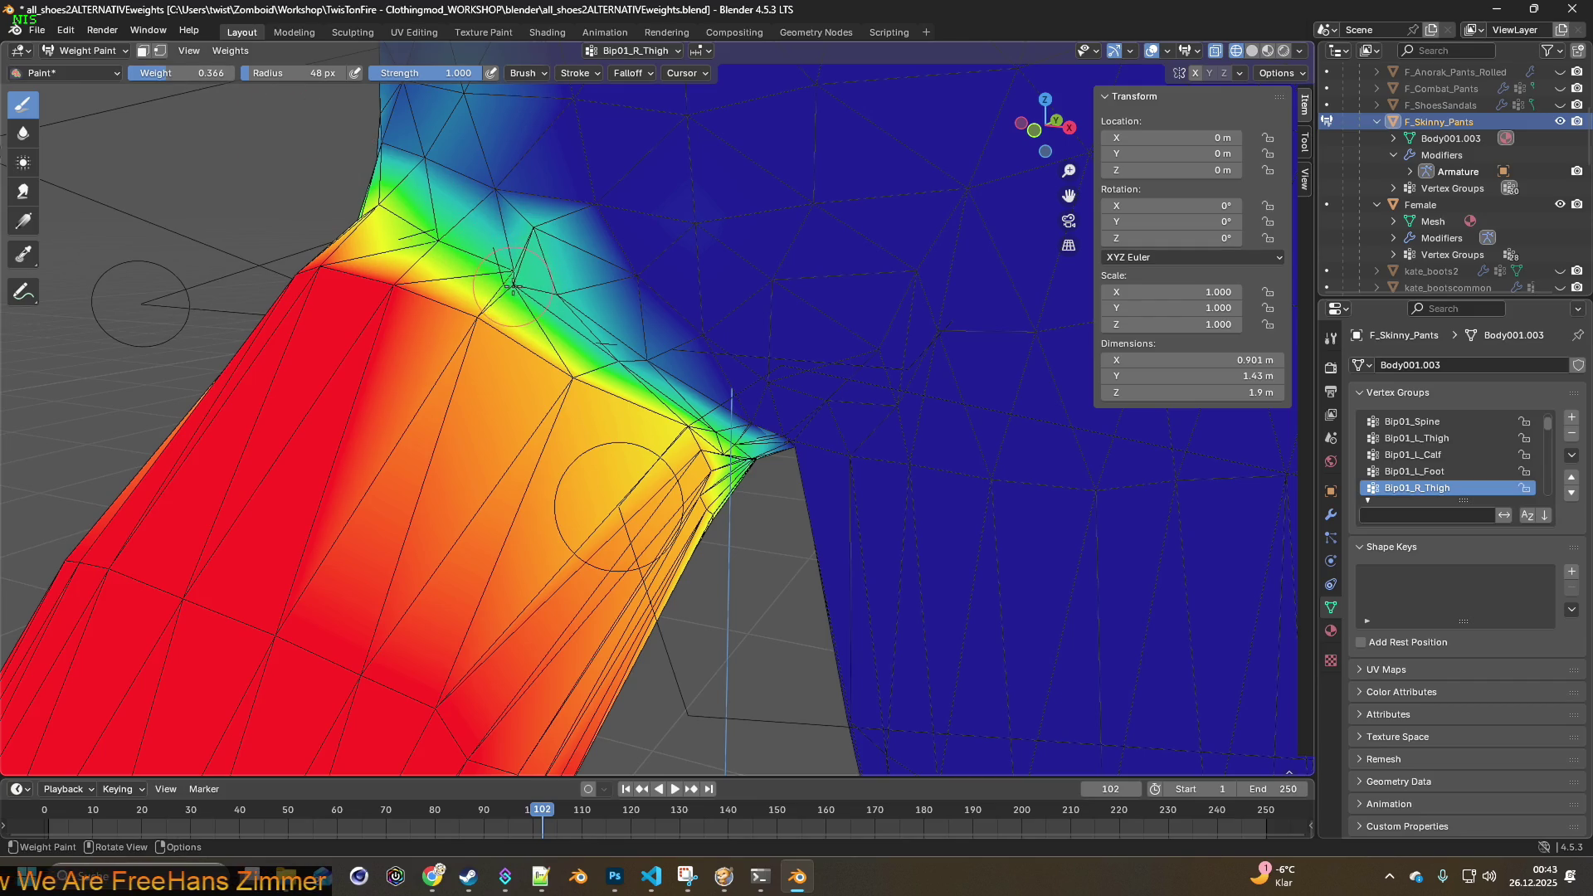
left_click_drag(622, 335, 701, 412)
left_click_drag(223, 73, 165, 75)
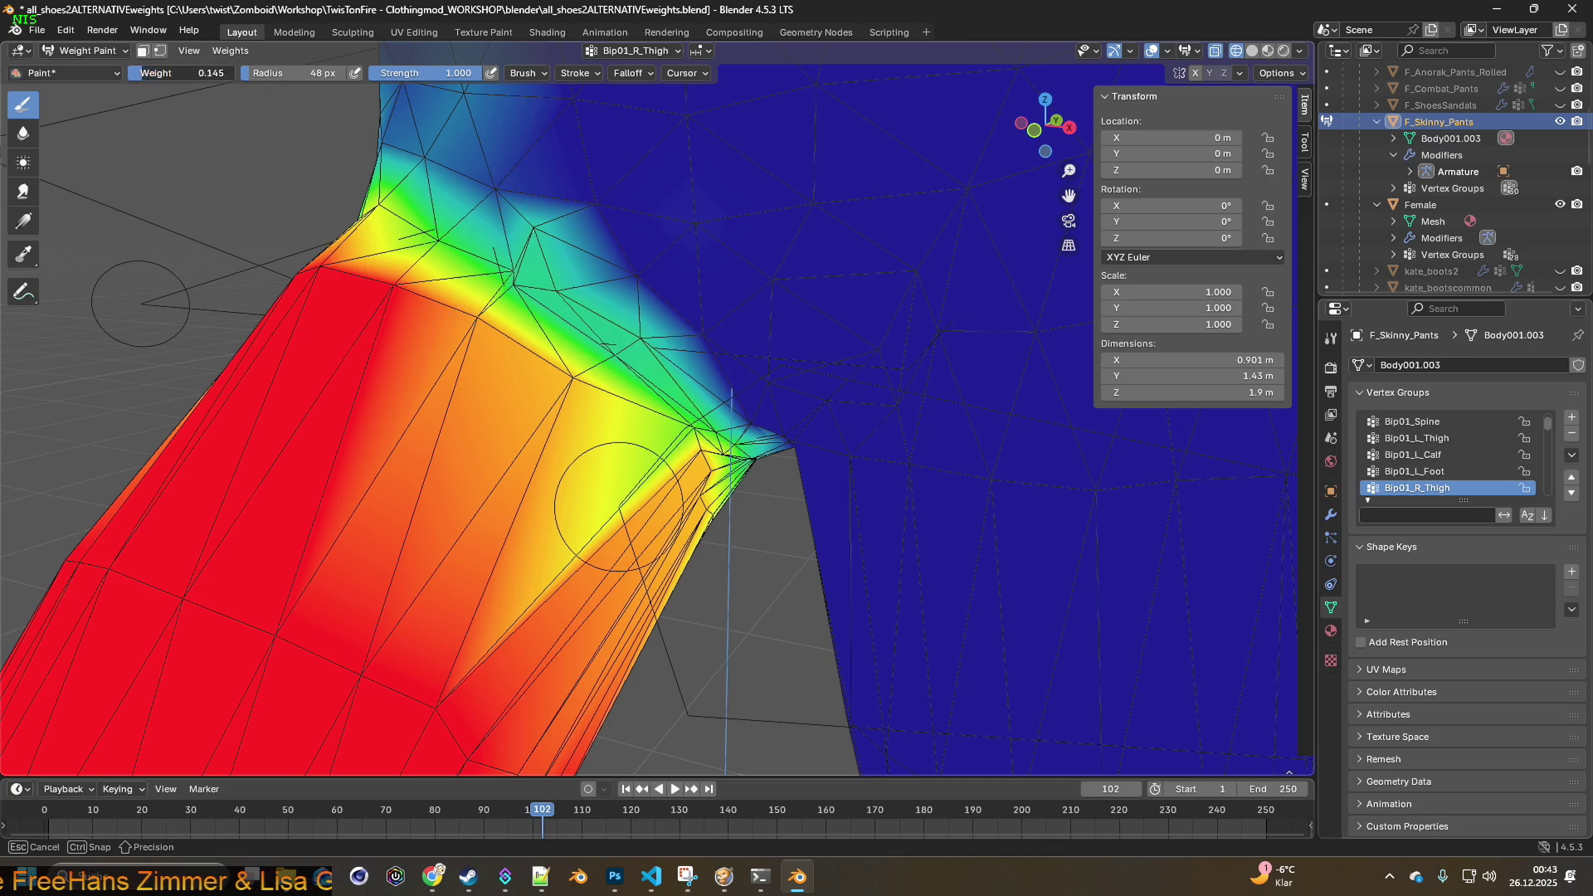
left_click_drag(669, 411, 695, 424)
middle_click_drag(701, 433, 613, 382)
- Undo the last paint stroke from the history and stay in Weight Paint
left_click(65, 30)
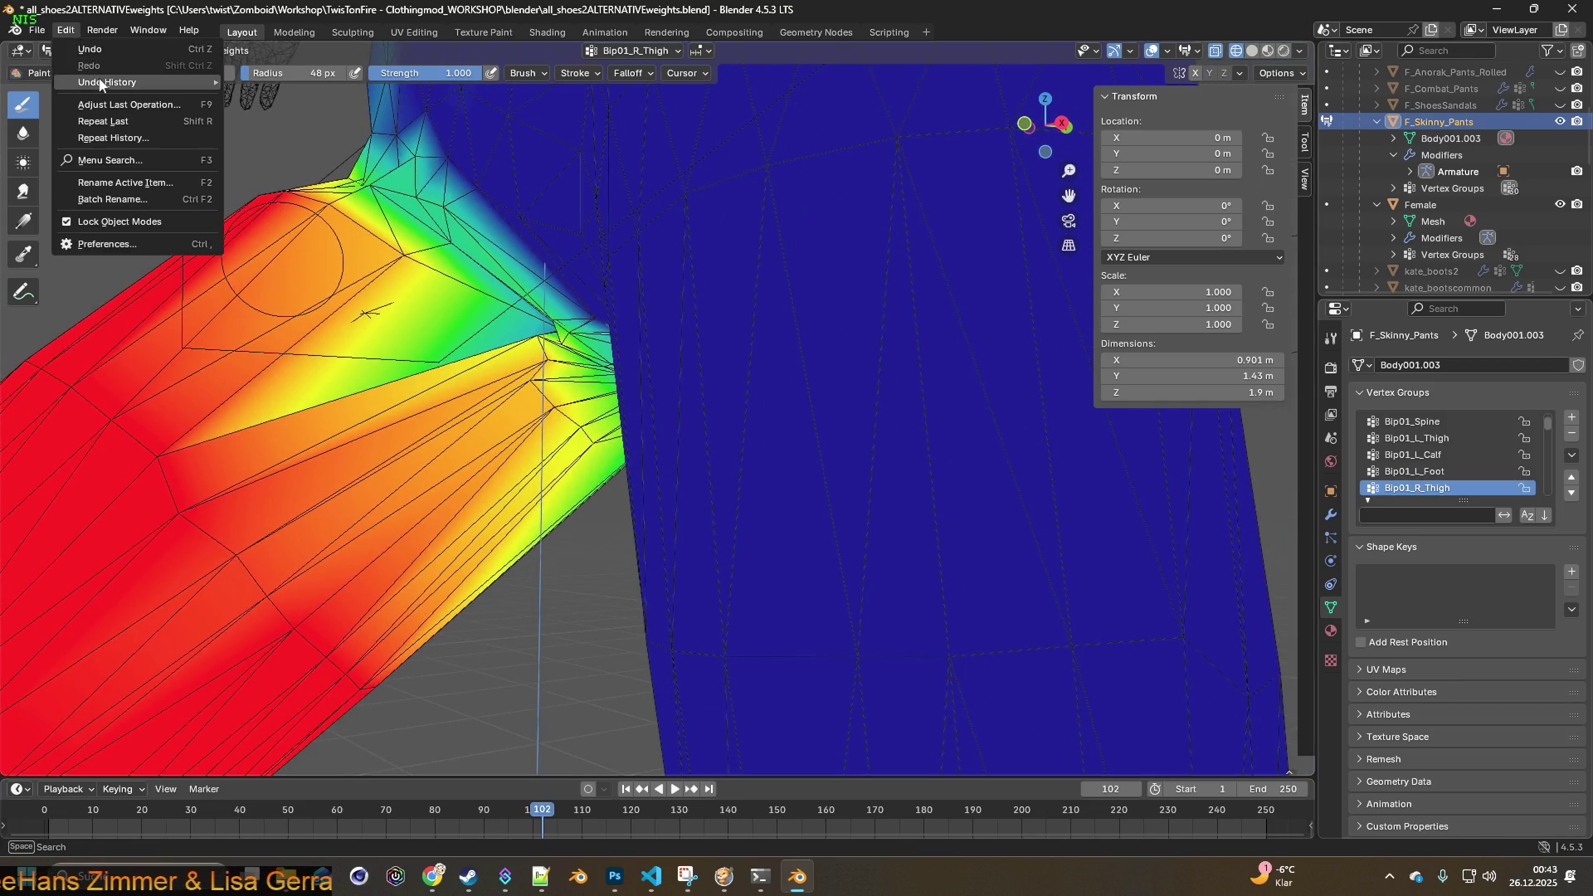
mouse_move(149, 82)
left_click(299, 190)
middle_click_drag(378, 211, 274, 141)
left_click(83, 50)
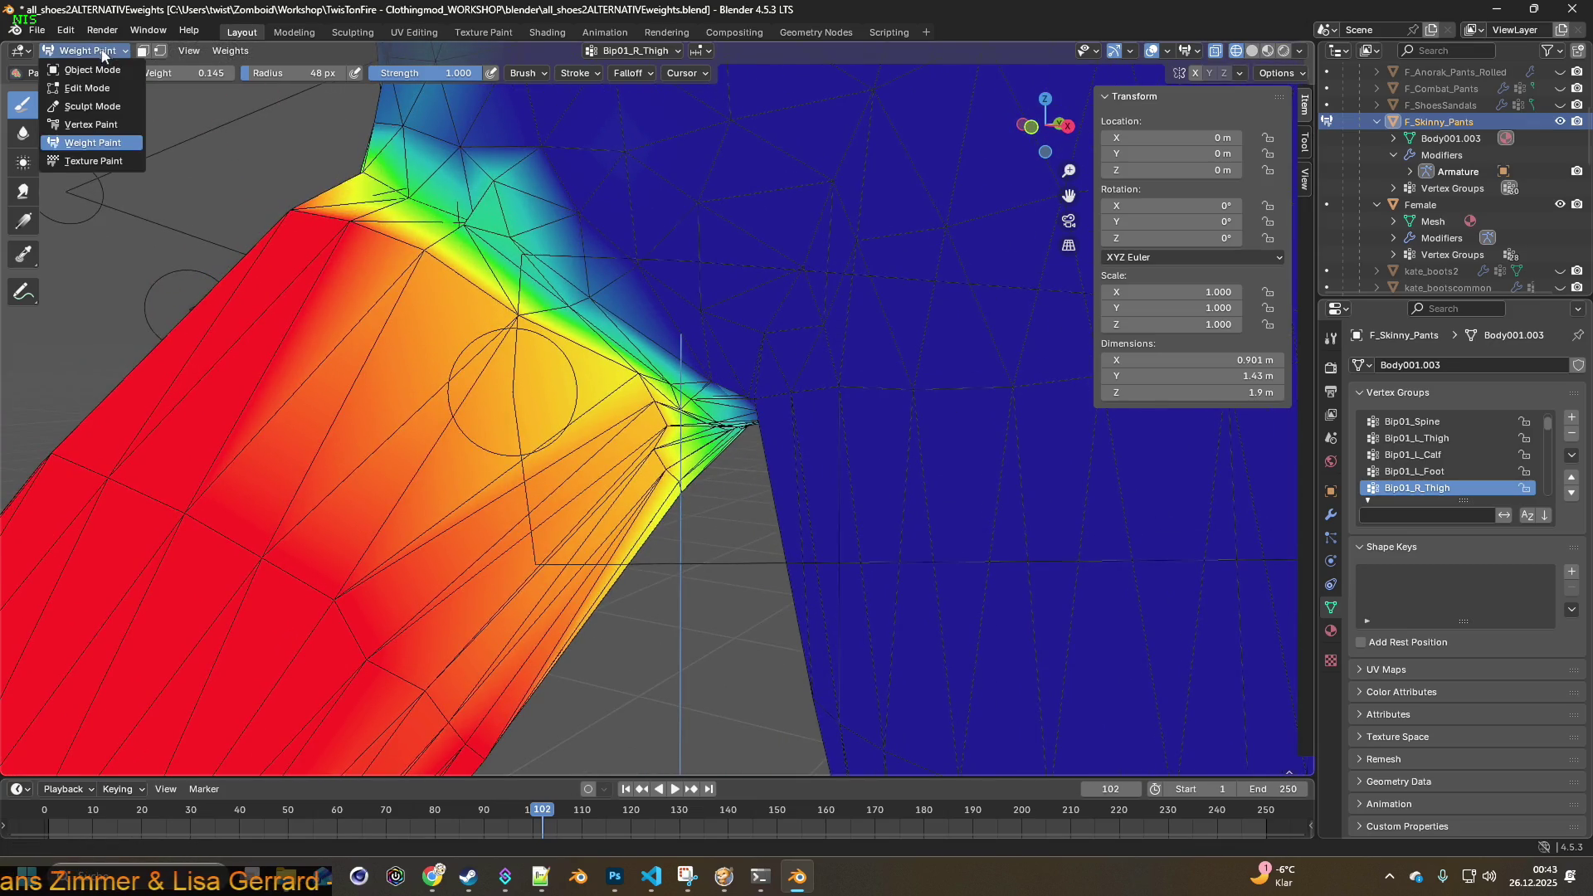
left_click(93, 143)
- At about 0.53 weight, paint the yellow-green upper thigh and crotch weights up to orange
left_click_drag(197, 73, 237, 73)
middle_click_drag(597, 294, 547, 295)
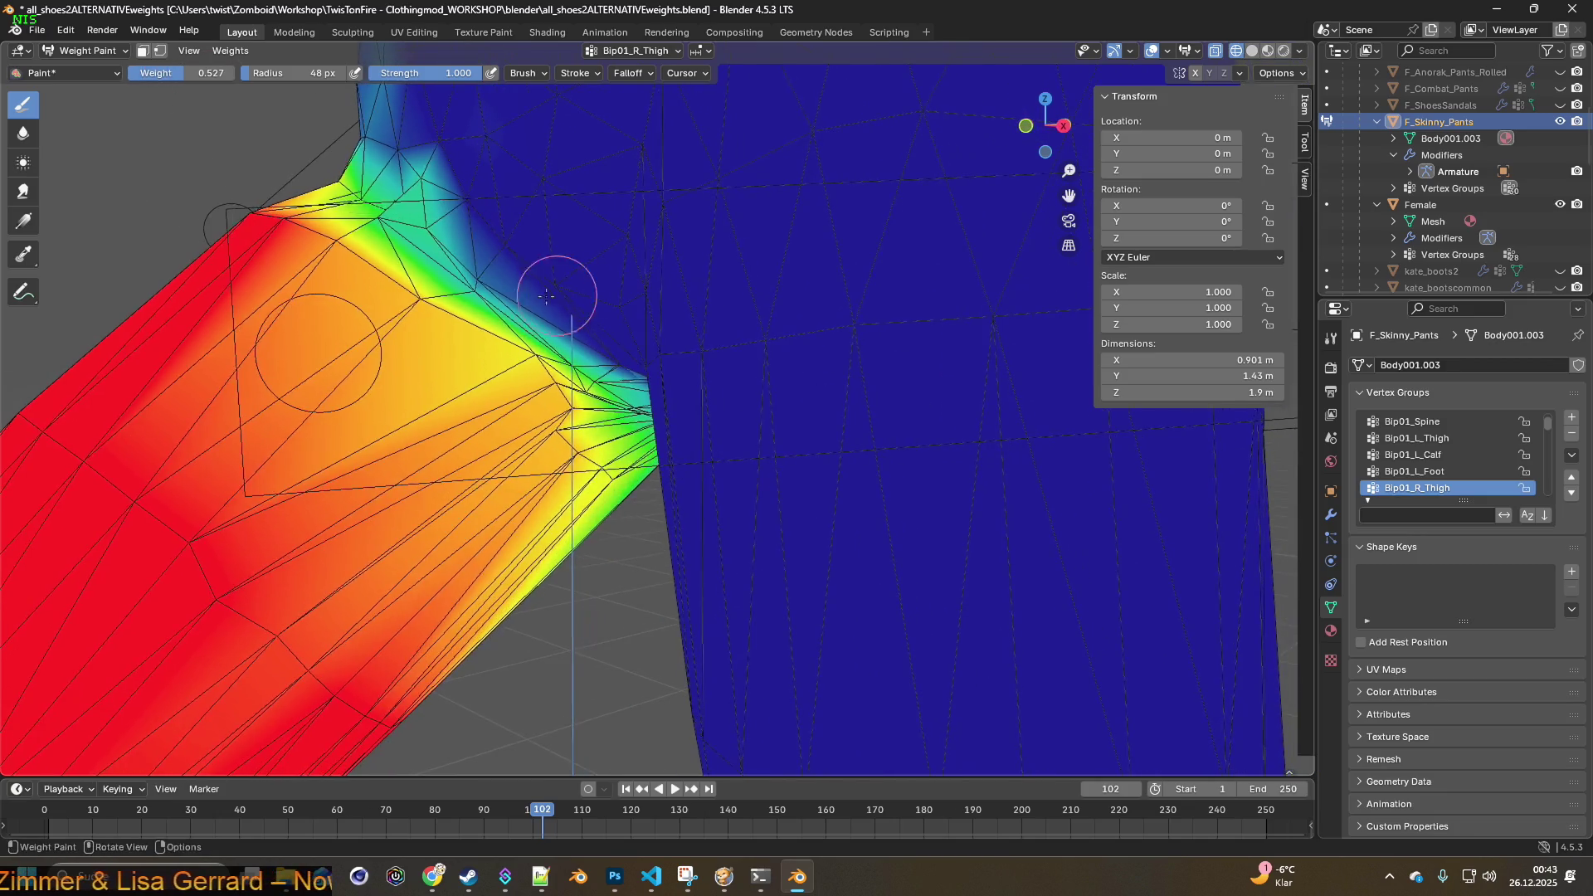
left_click(415, 300)
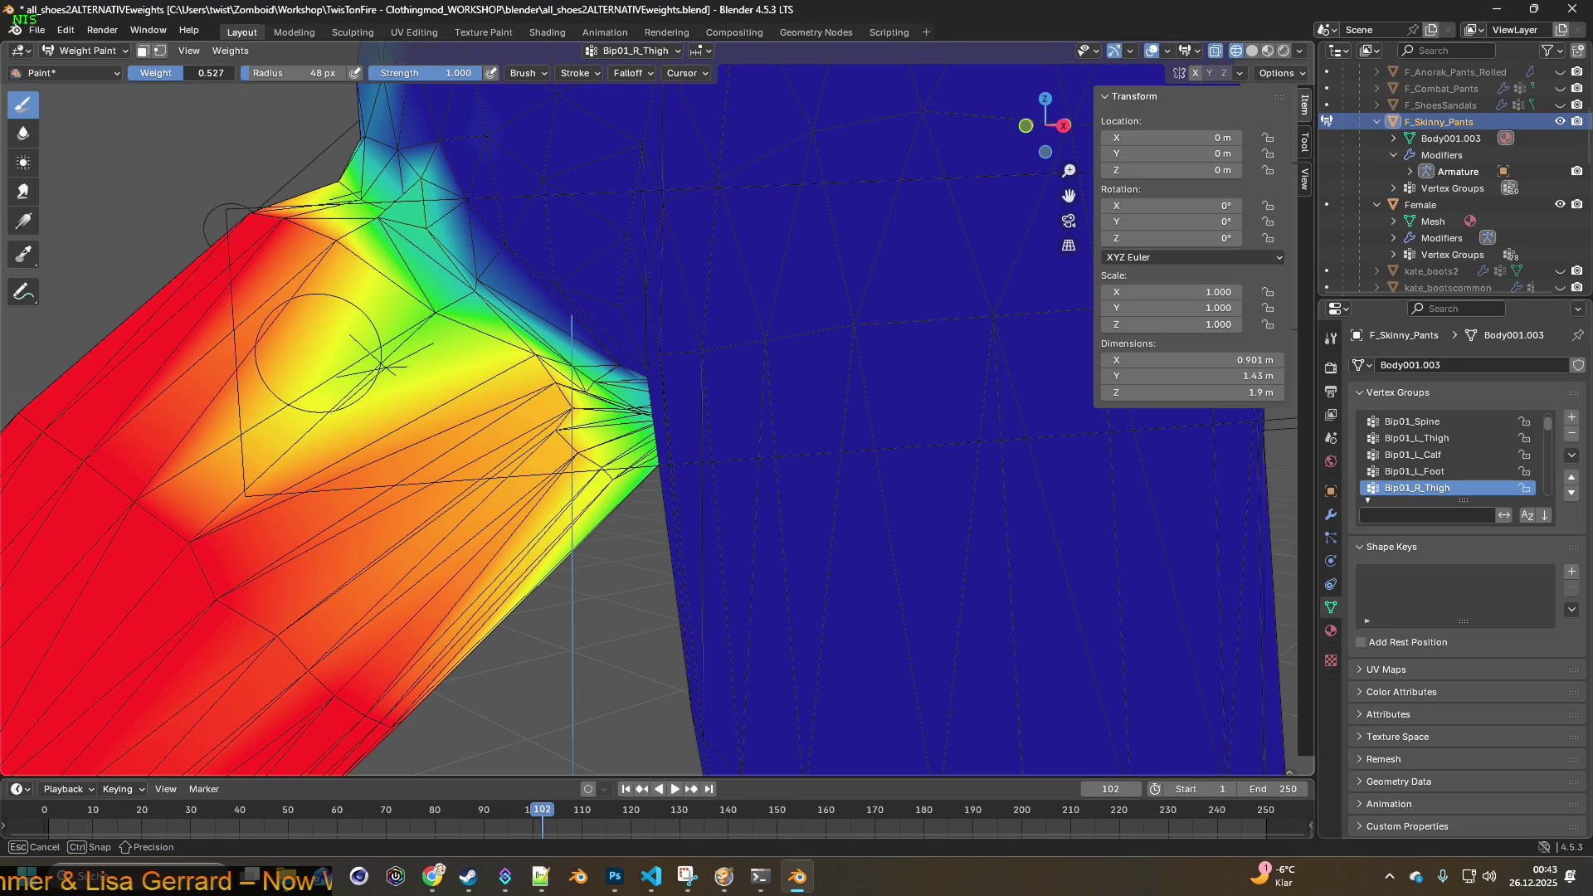
left_click(440, 312)
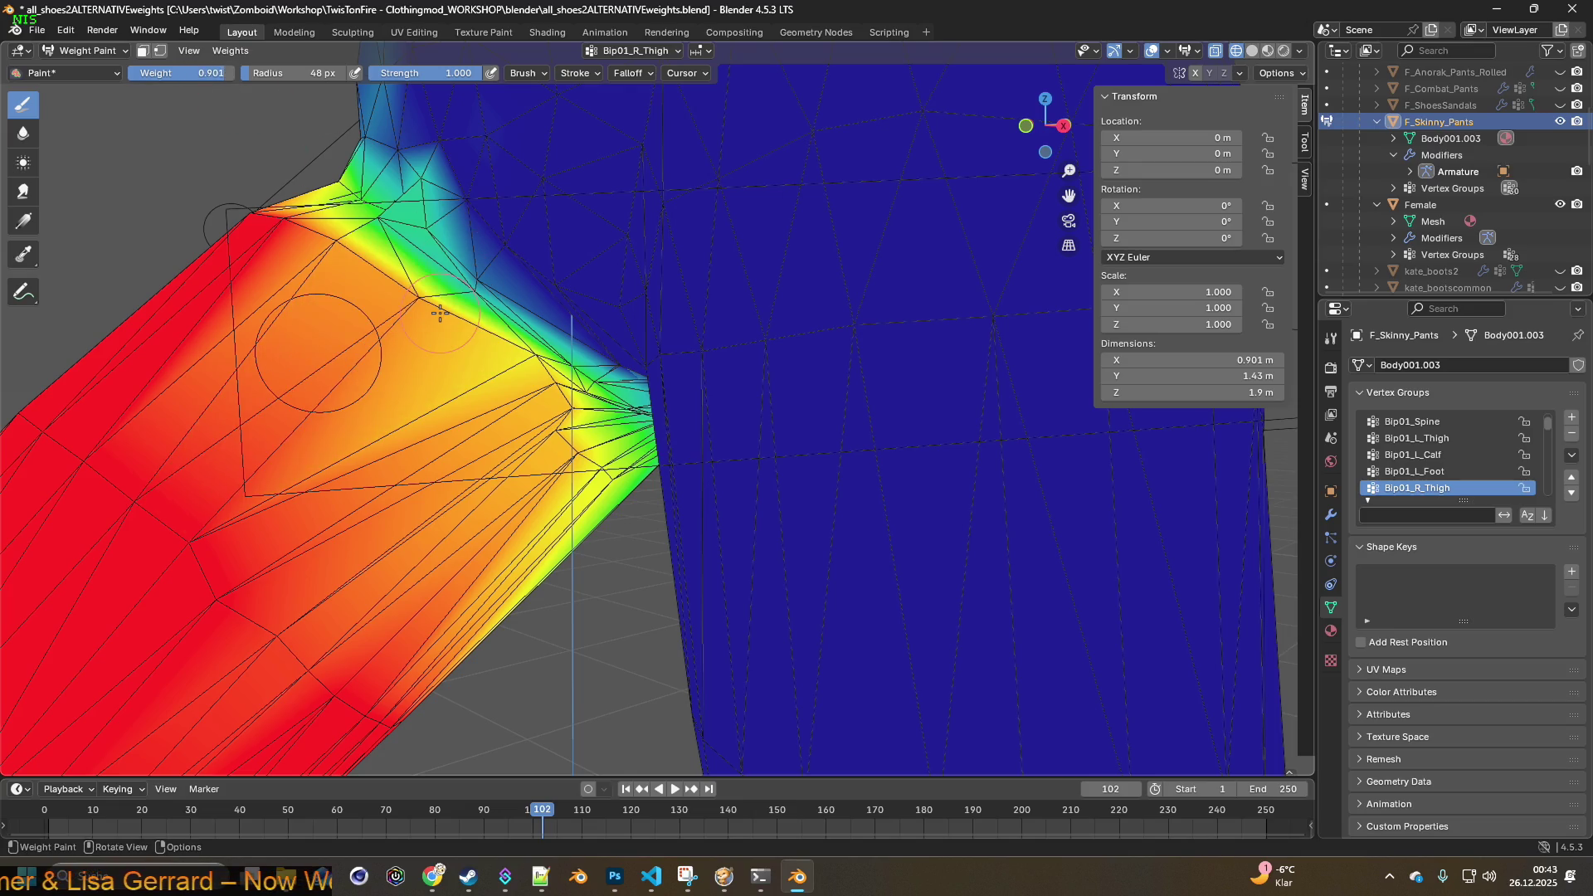
left_click_drag(517, 352, 531, 357)
middle_click_drag(514, 346, 563, 388)
left_click(514, 351)
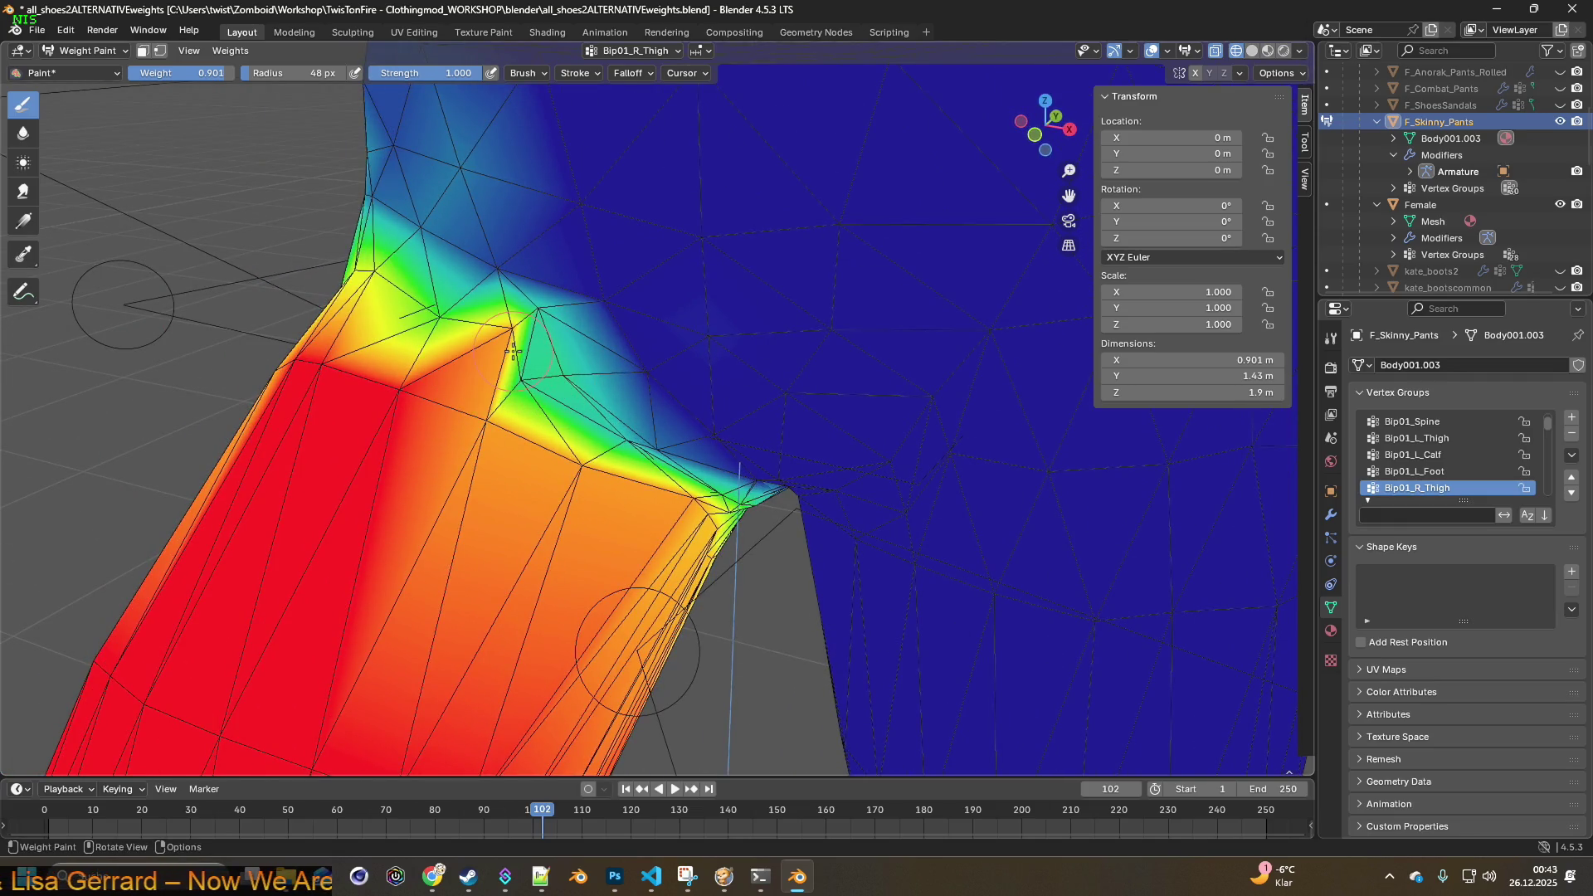
left_click_drag(506, 349, 437, 317)
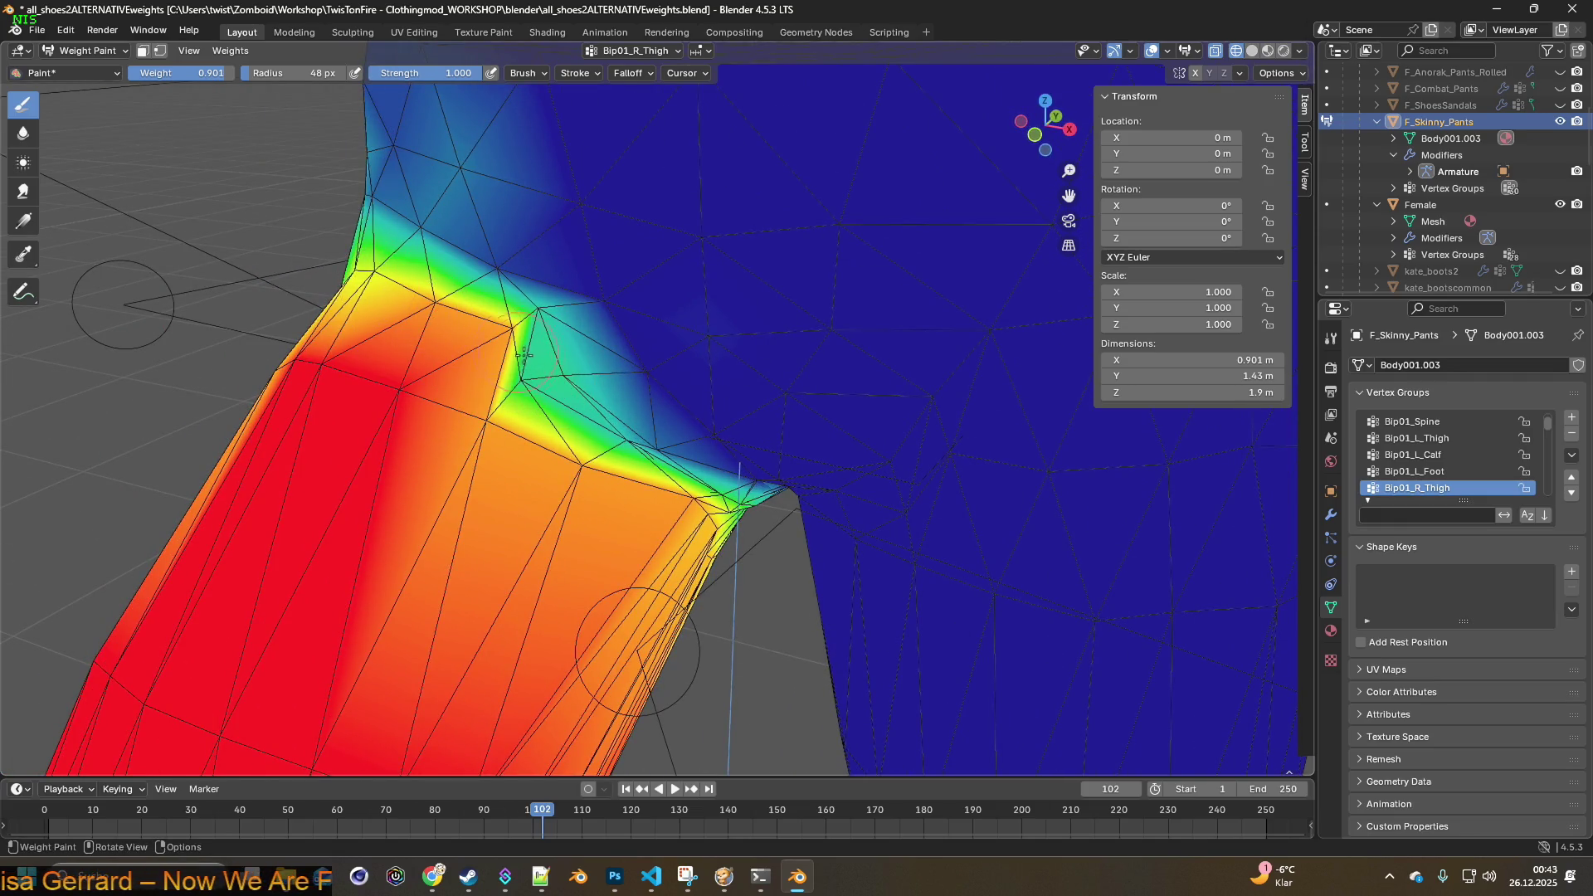
mouse_move(522, 376)
left_mouse_down()
mouse_move(560, 375)
mouse_move(628, 437)
left_mouse_up()
mouse_move(635, 432)
middle_mouse_down()
mouse_move(558, 420)
mouse_move(572, 431)
mouse_move(726, 398)
middle_mouse_up()
- Soften the mesh tip at 0.473 weight and return the jeans to Object Mode
left_click_drag(206, 73, 179, 73)
left_click_drag(915, 302, 920, 306)
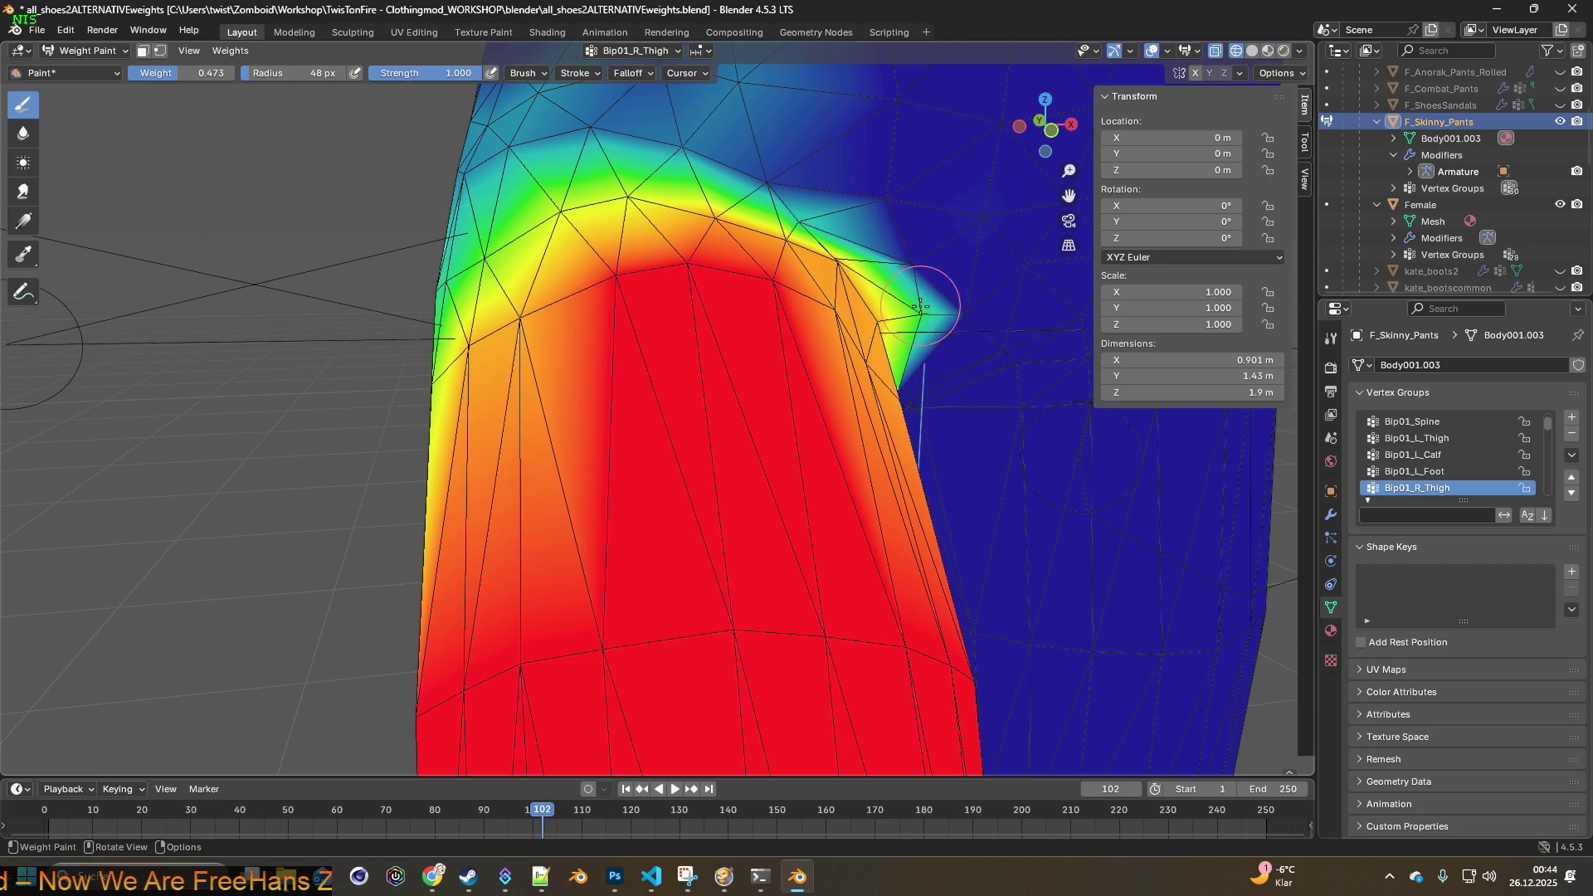
scroll(901, 322, "down", 4)
middle_click_drag(882, 345, 800, 321)
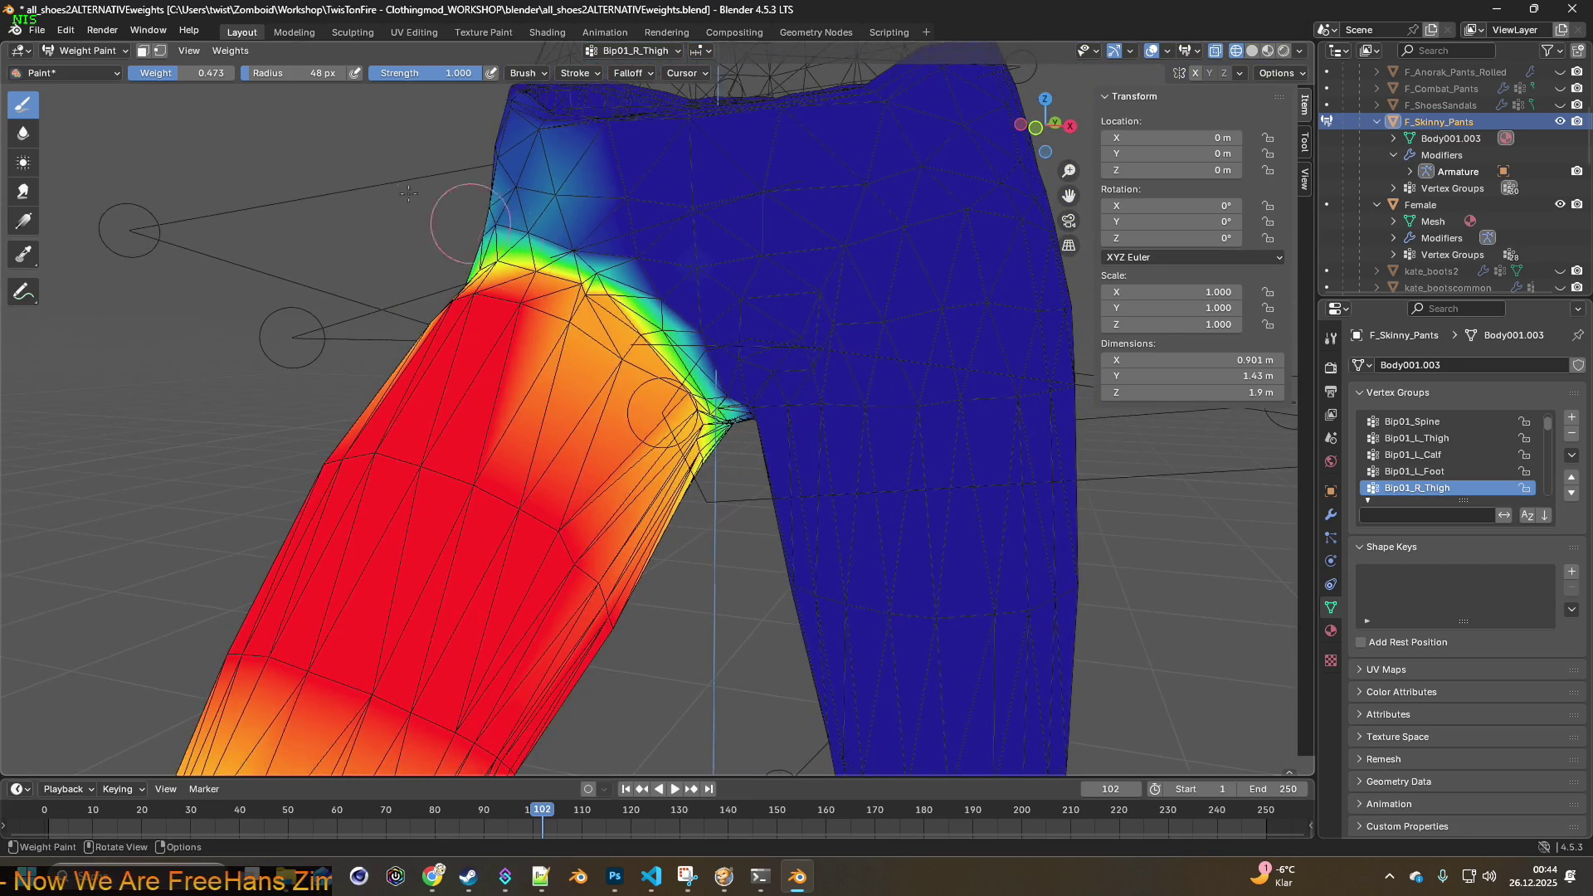
left_click(73, 52)
left_click(83, 59)
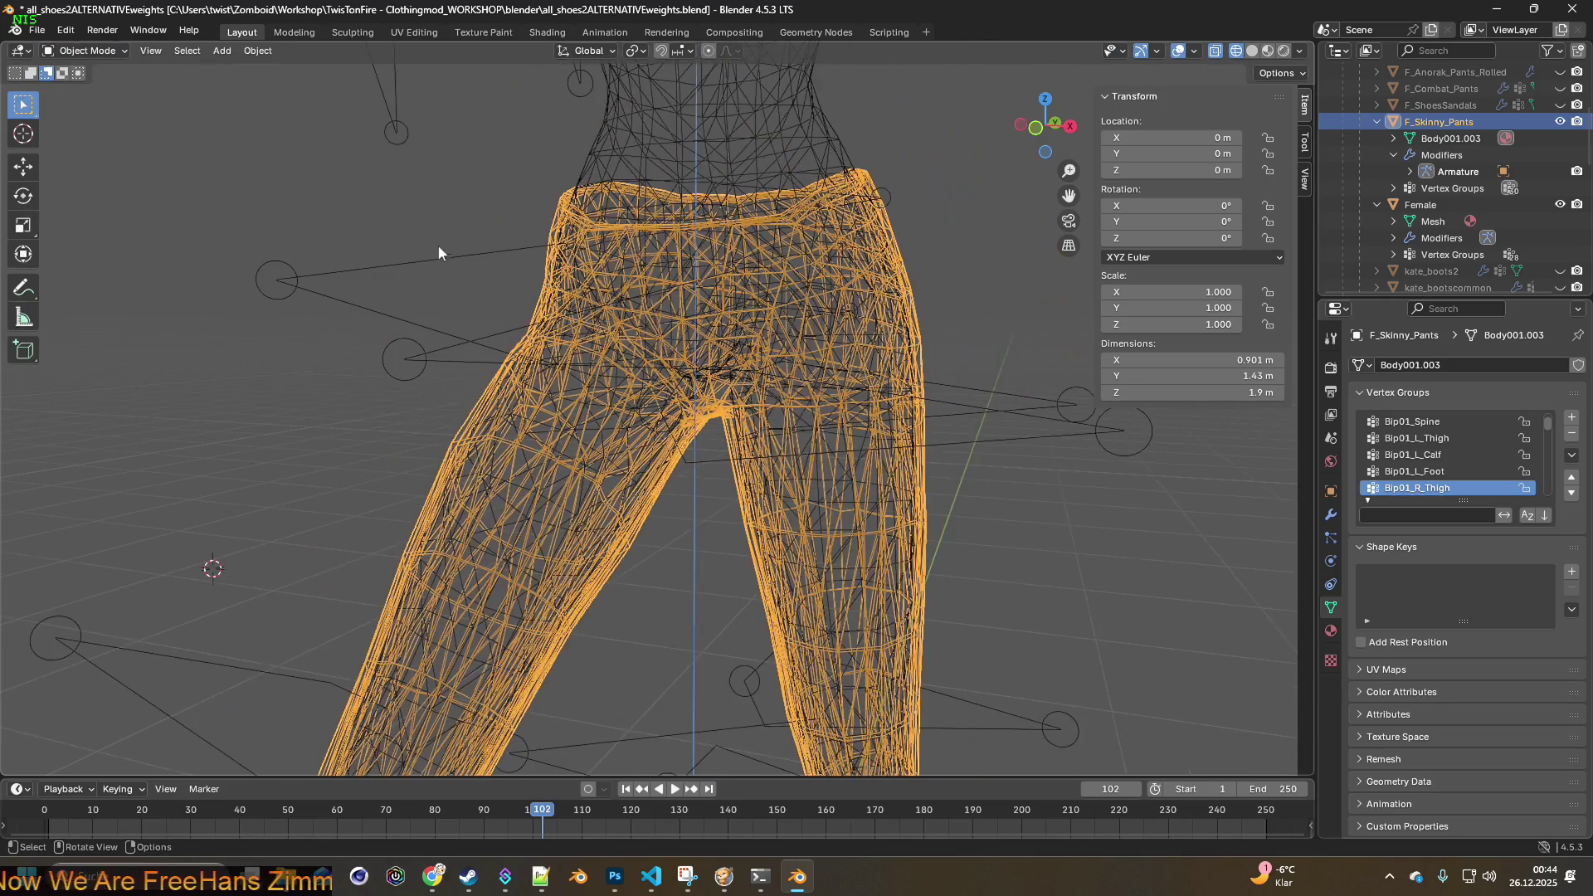
- Turn off X-ray, select the armature and put it into Pose Mode
left_click(1211, 57)
middle_click_drag(746, 186, 539, 247)
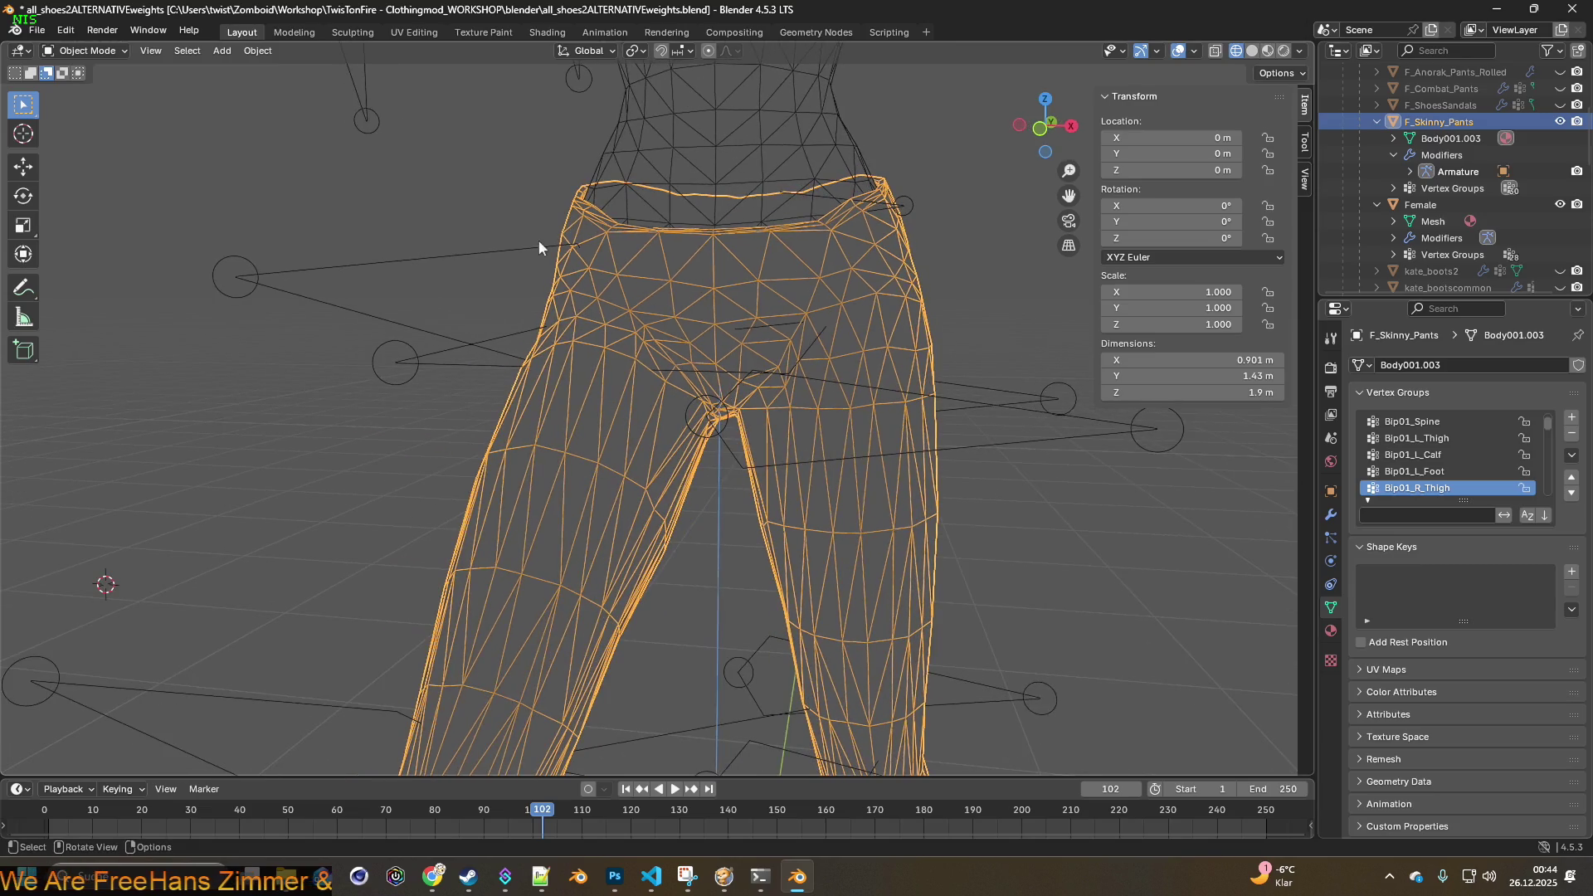
left_click(362, 285)
left_click(250, 283)
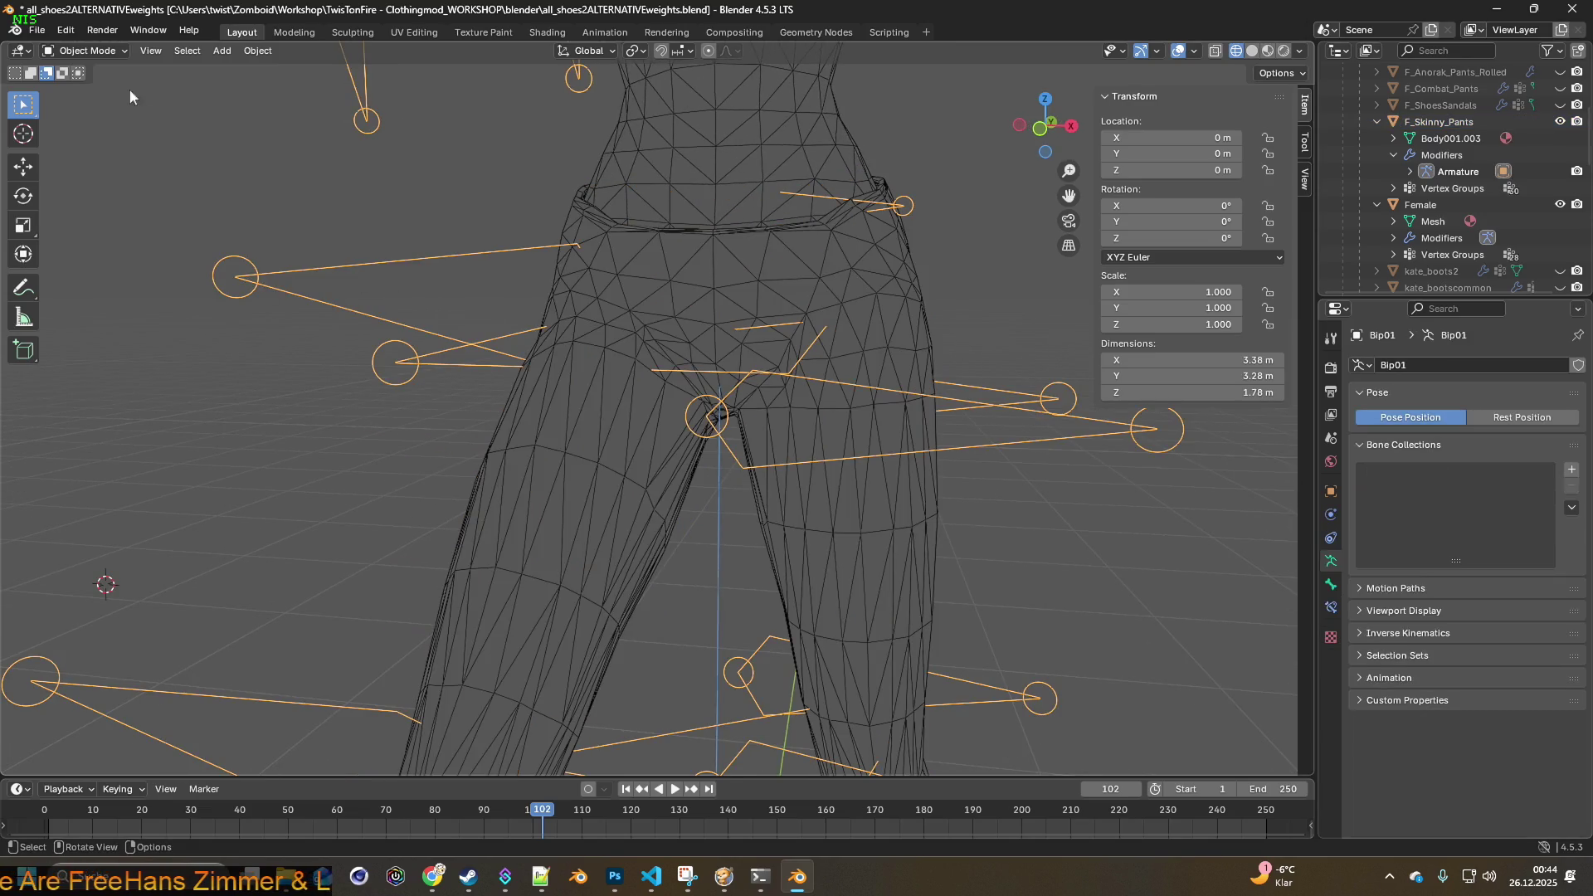
left_click(87, 50)
left_click(97, 106)
- Select the thigh bone and rotate it about global X to bend the leg
middle_click_drag(470, 285, 504, 294)
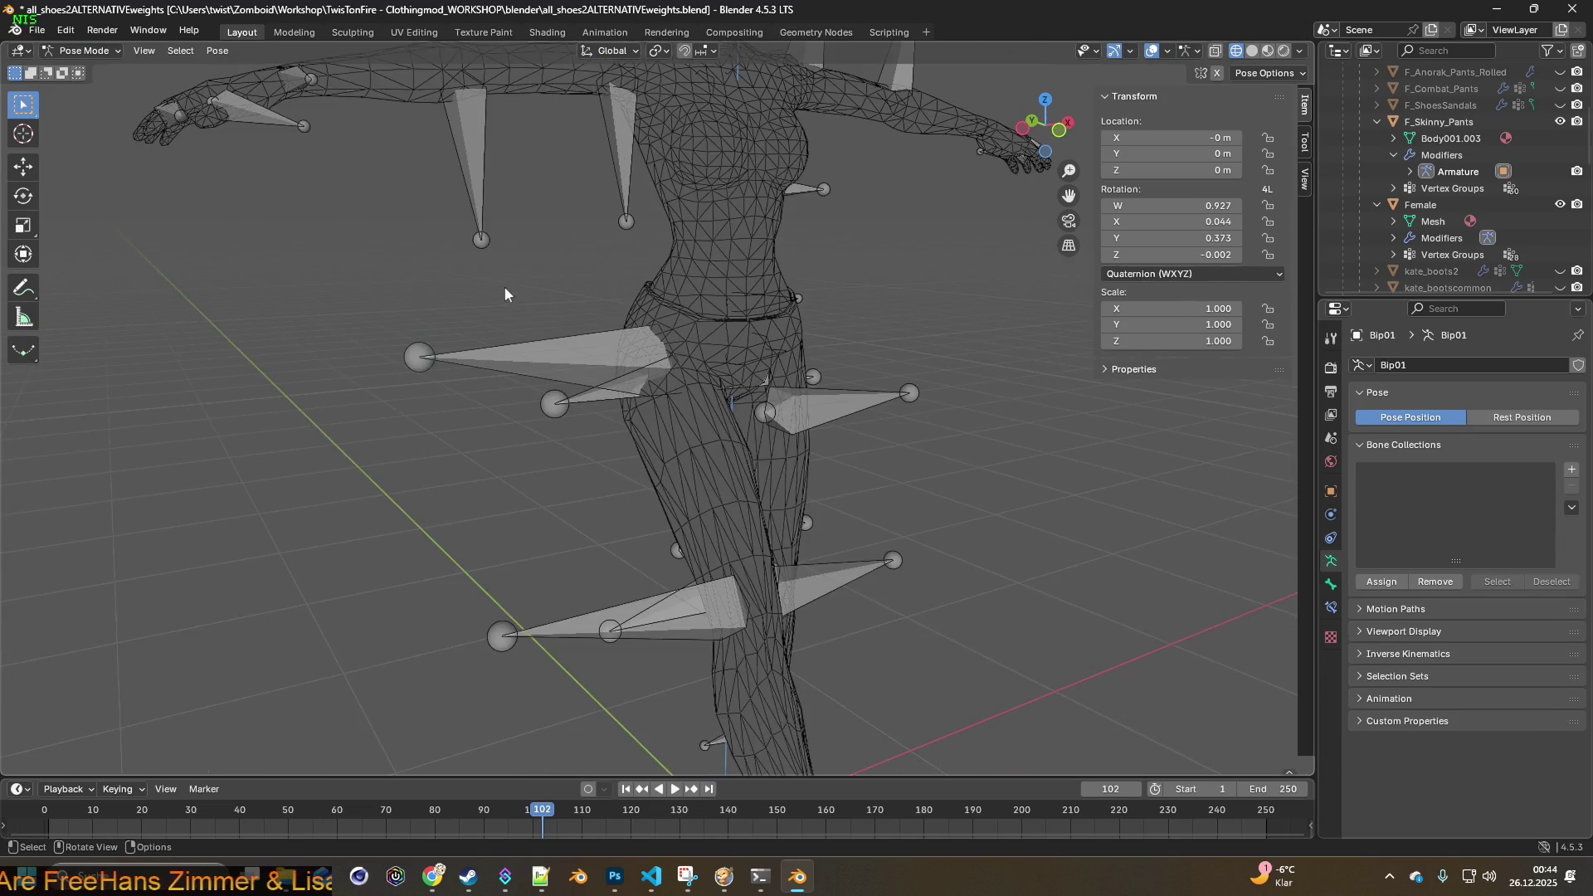
left_click(526, 349)
mouse_move(579, 342)
middle_mouse_down()
mouse_move(832, 290)
mouse_move(738, 315)
middle_mouse_up()
key("r")
key("x")
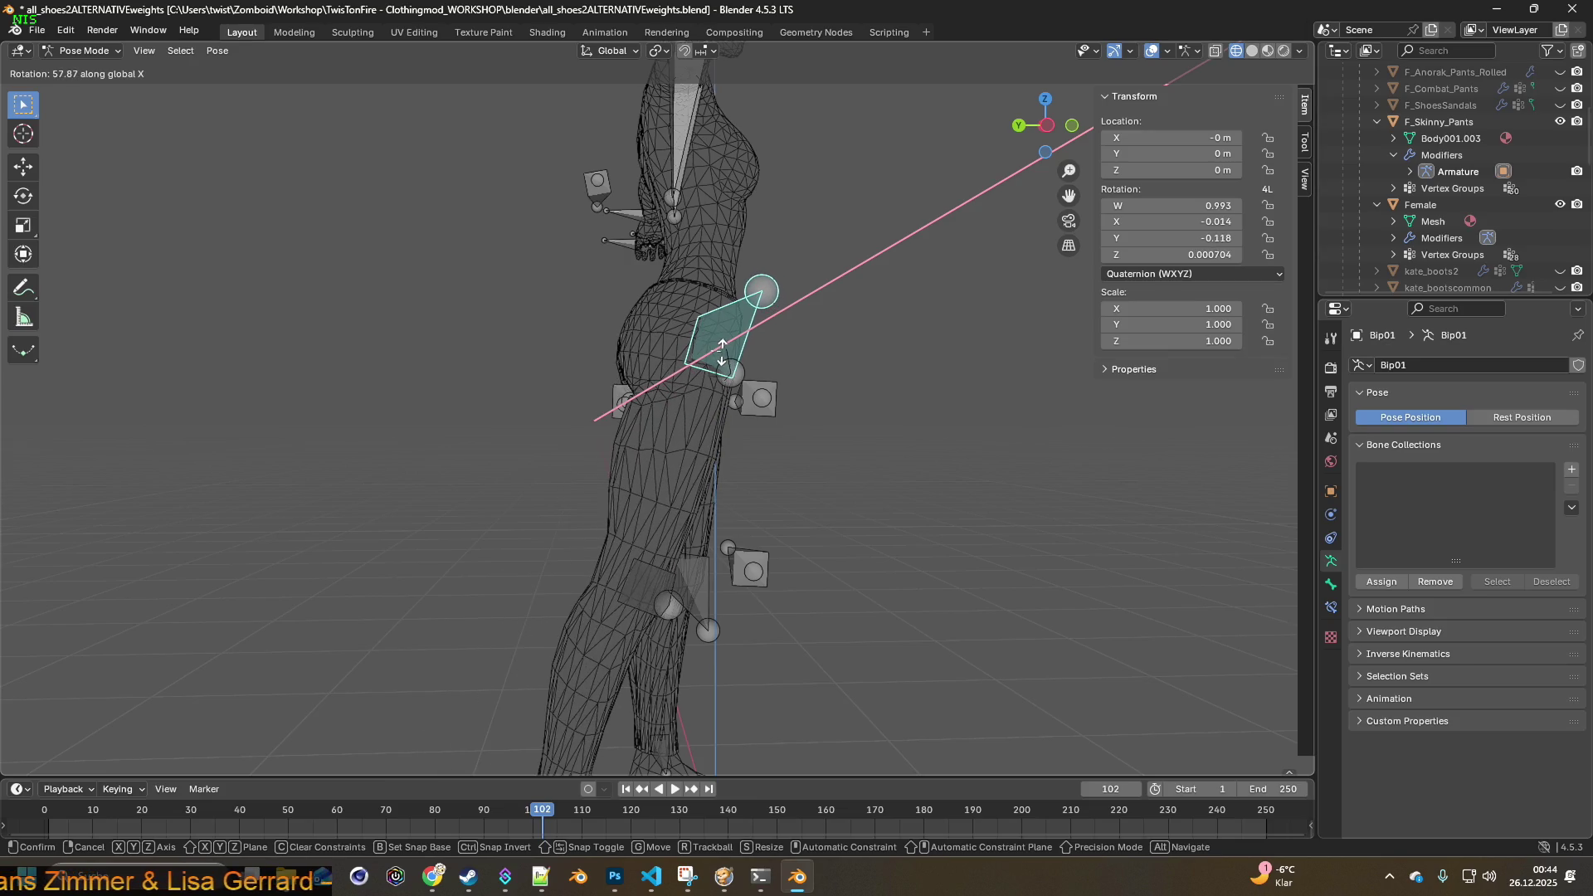
left_click(721, 355)
key("alt+Tab")
- Unpause the game and walk the character along the wall, past the counter toward the green crates
key("space")
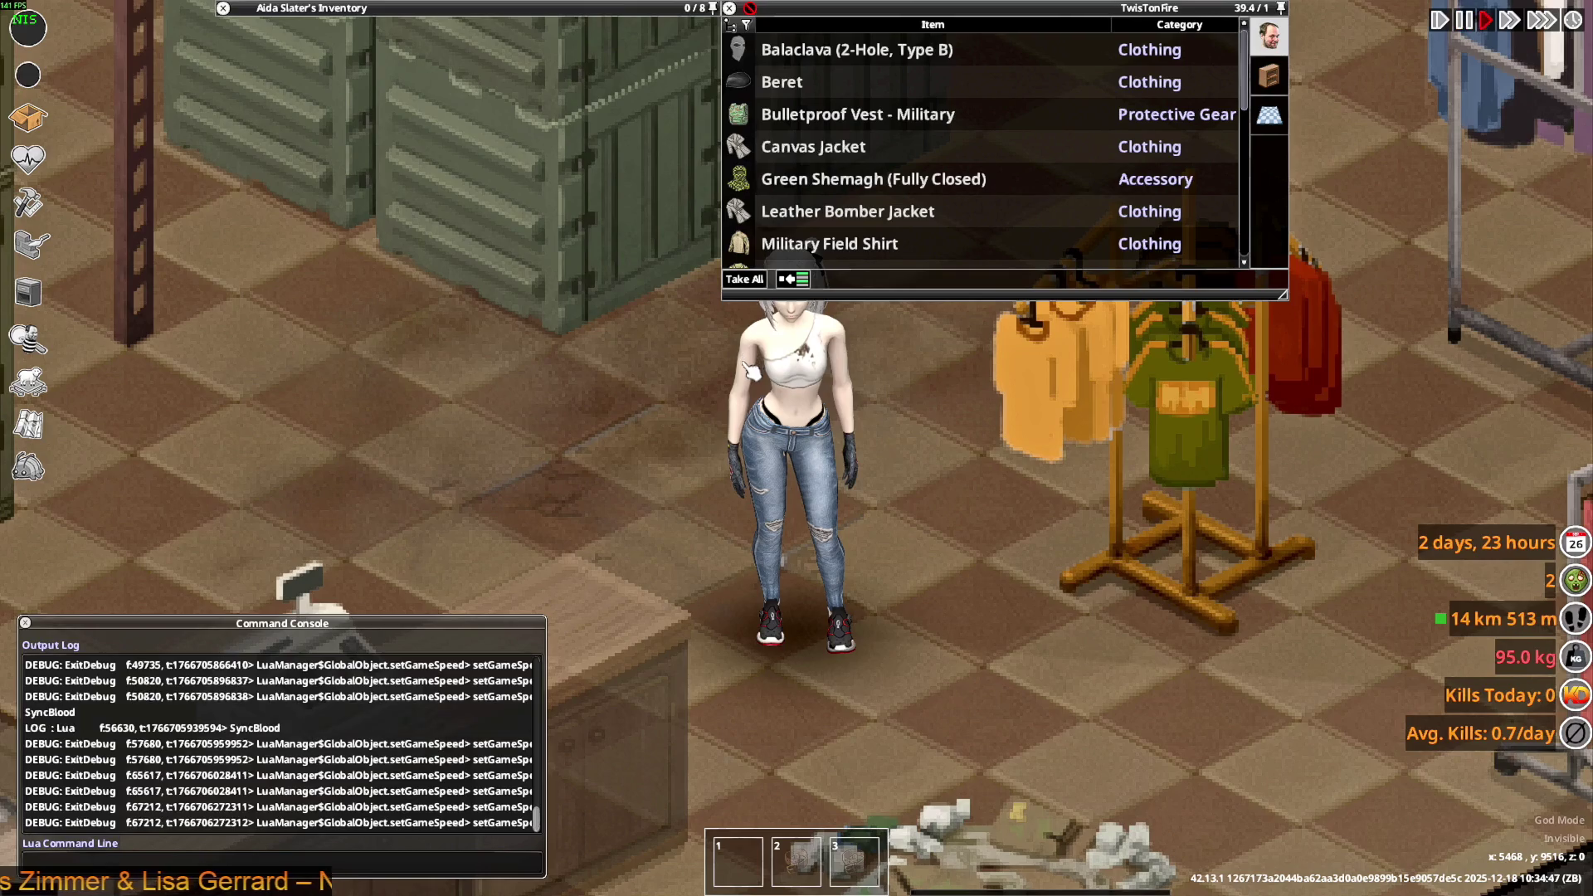
key("s")
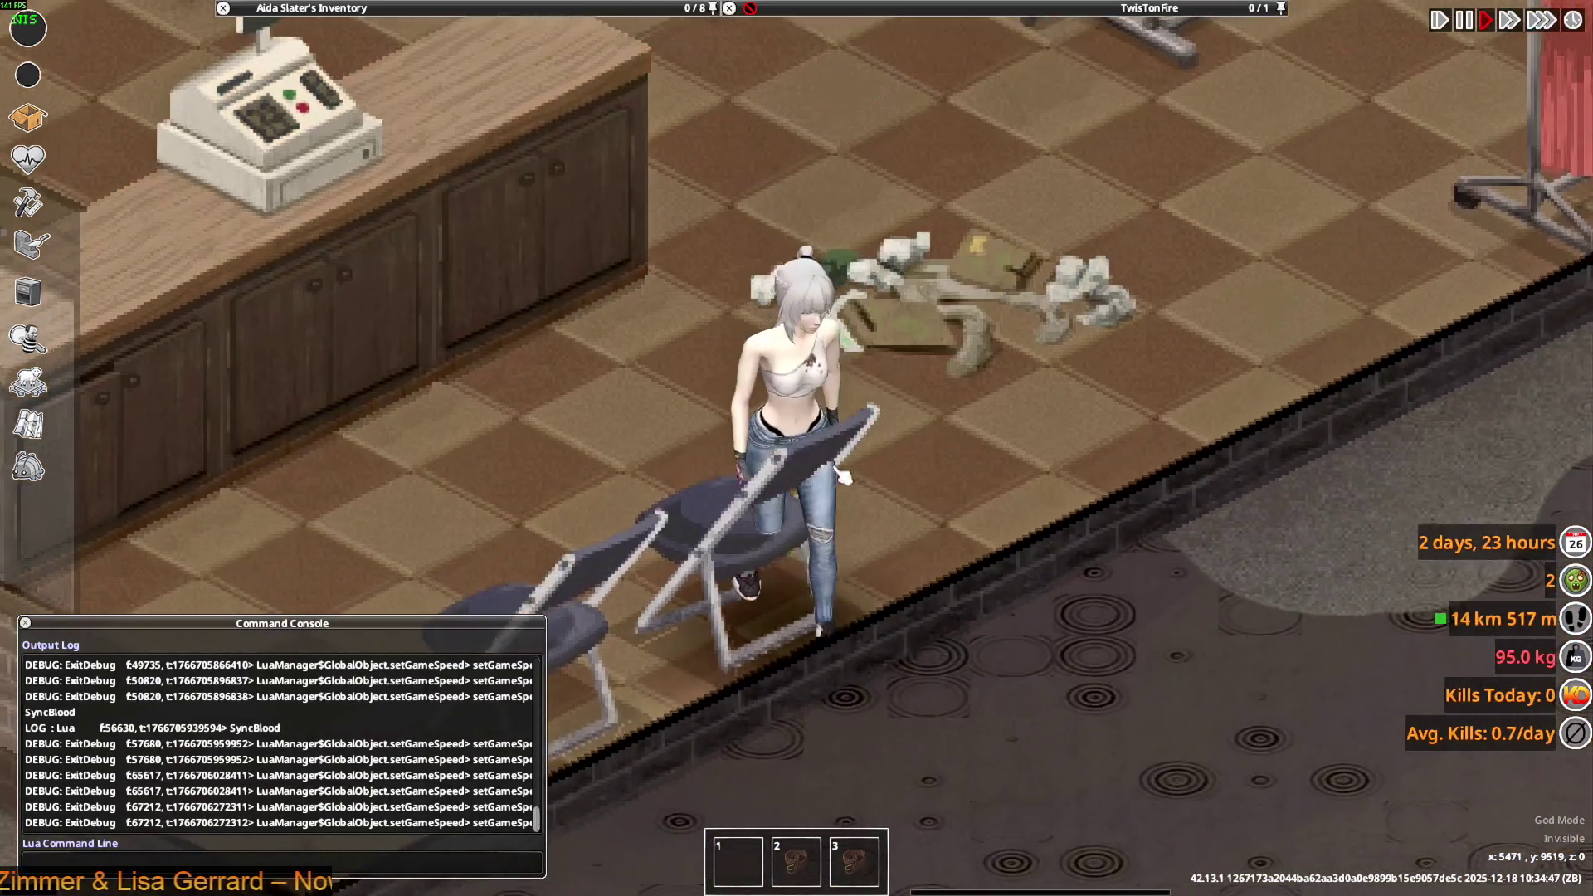
key("d")
key("a")
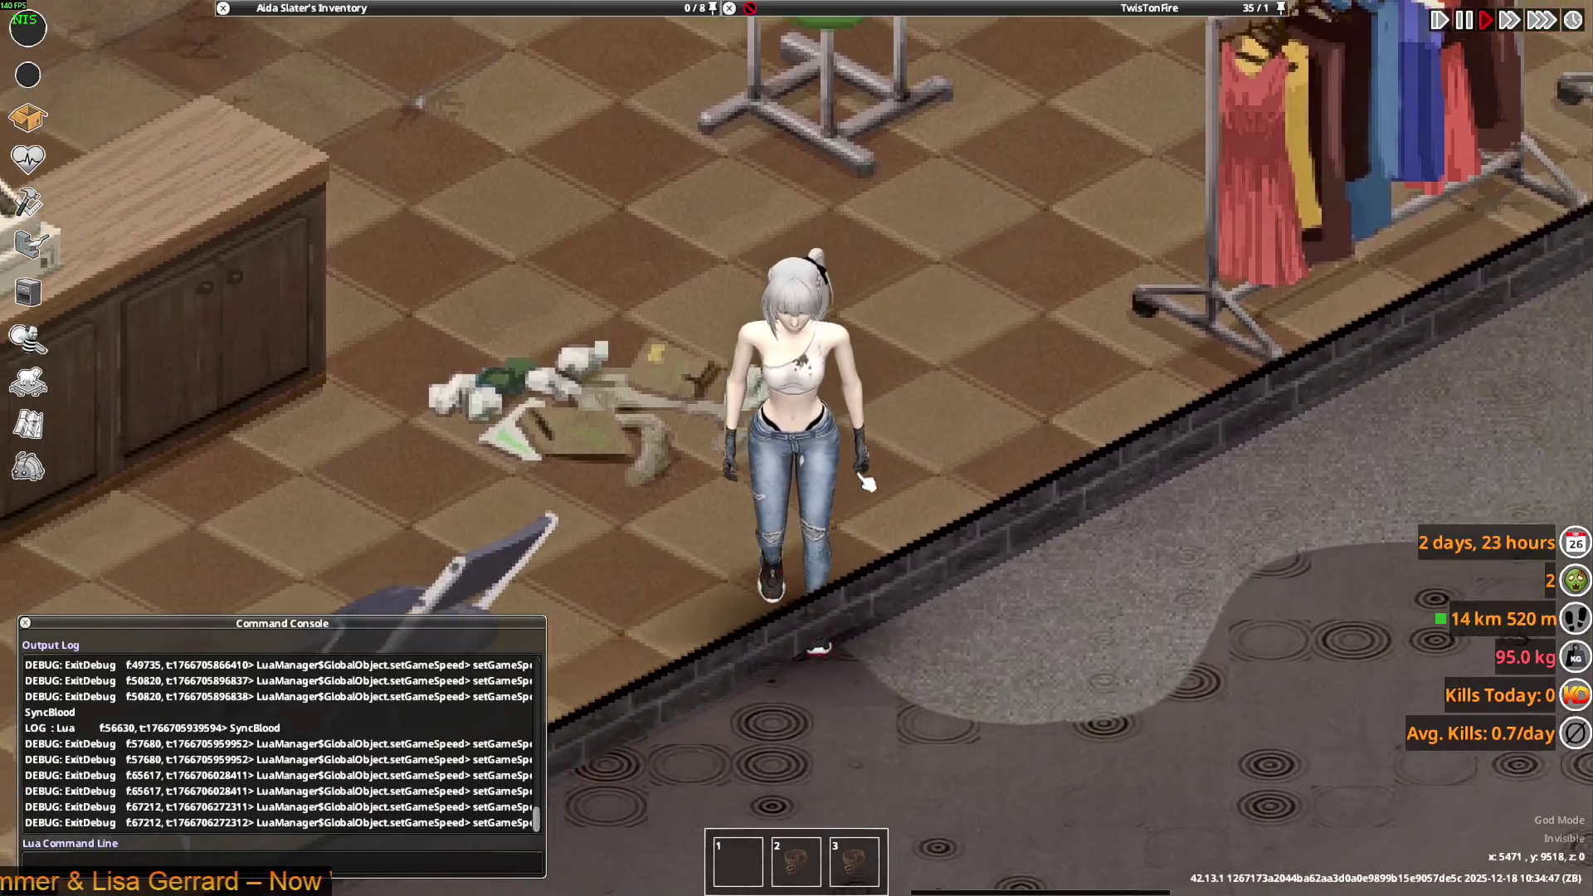
key("w")
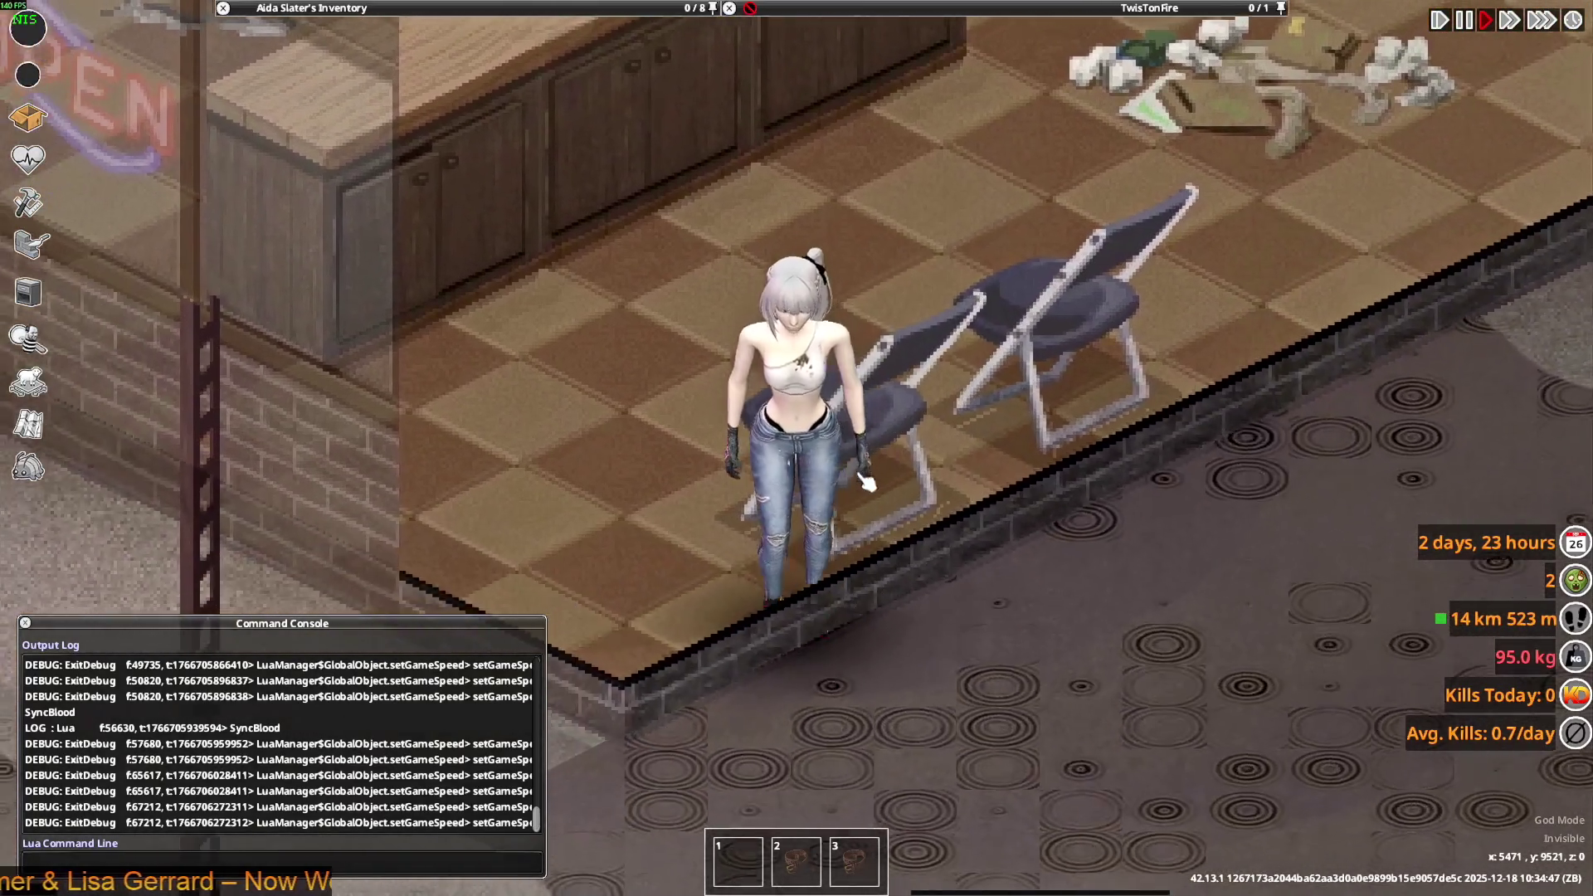
key("w")
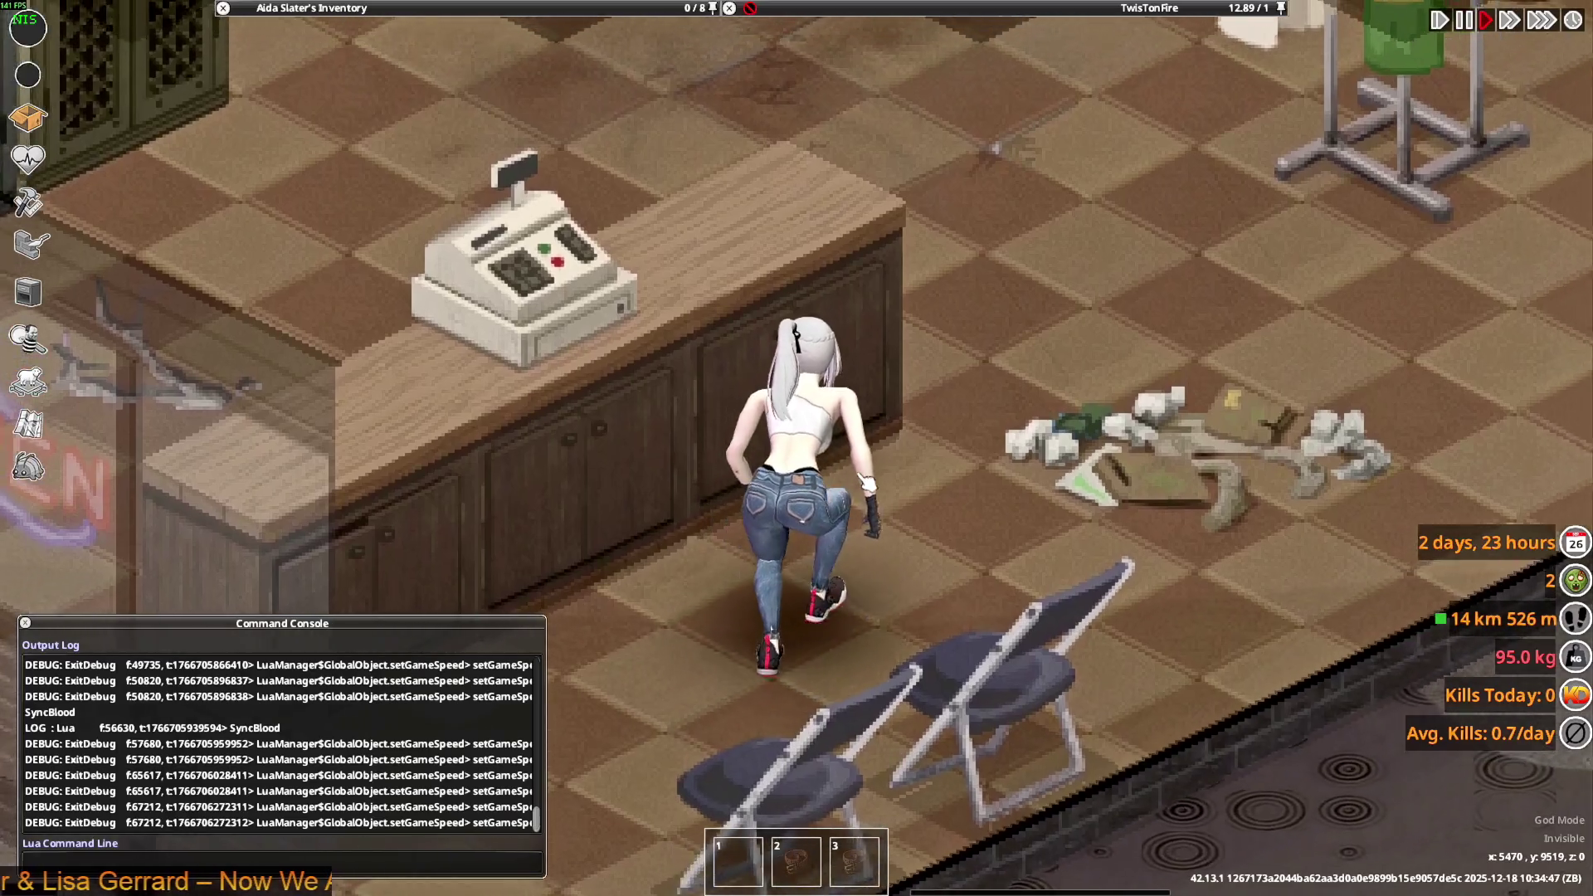
key("a")
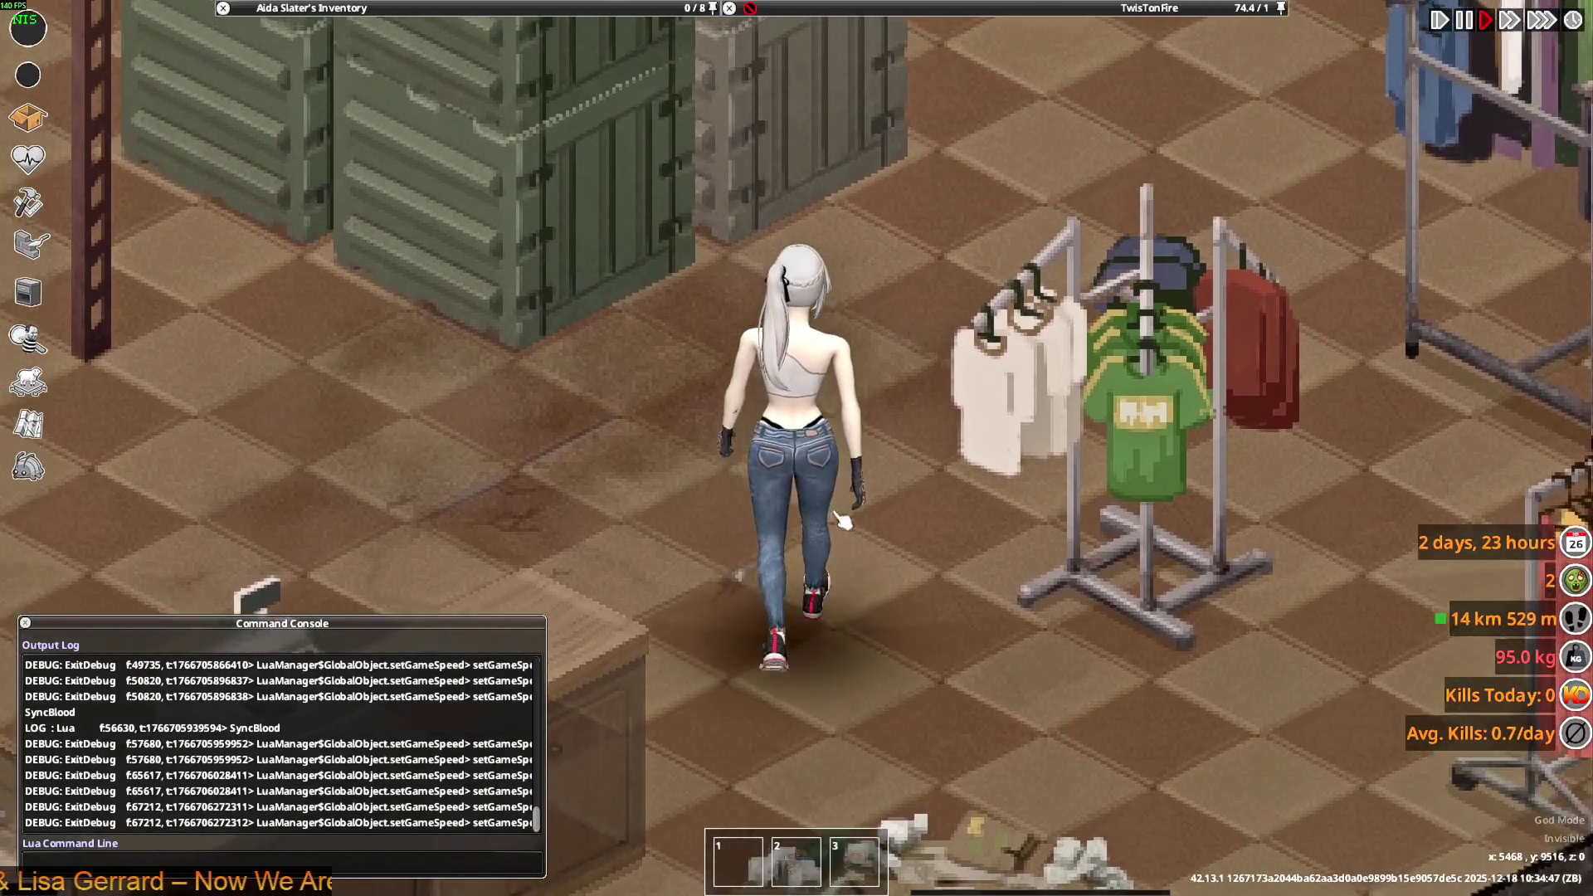
- Walk toward the clothing racks, stepping left and right to inspect the jeans, then return to Blender
key("d")
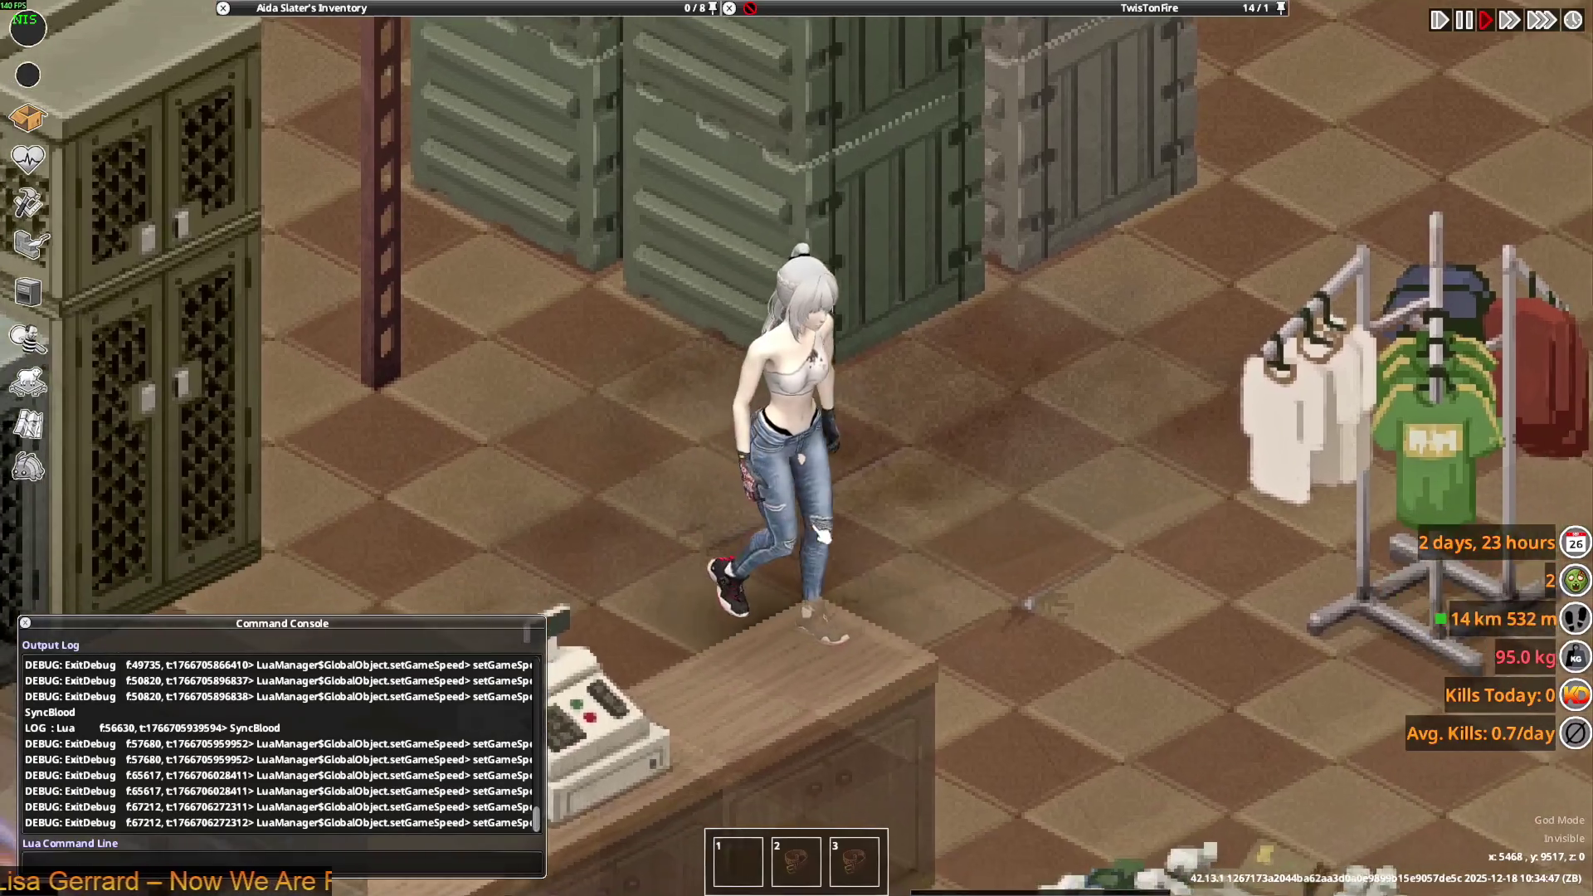
key("d")
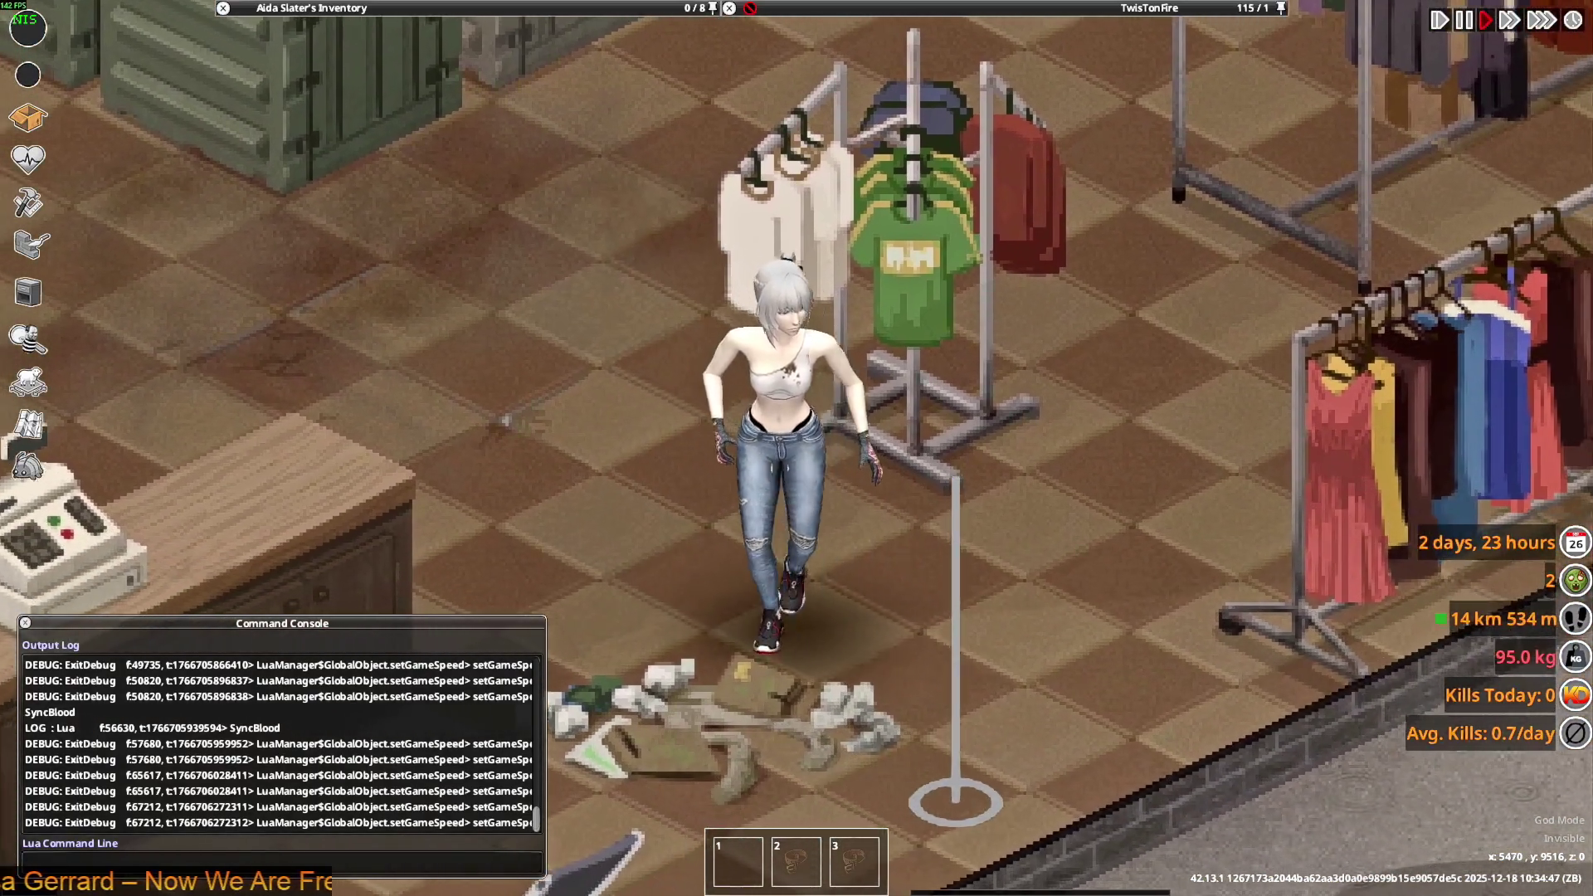
key("d")
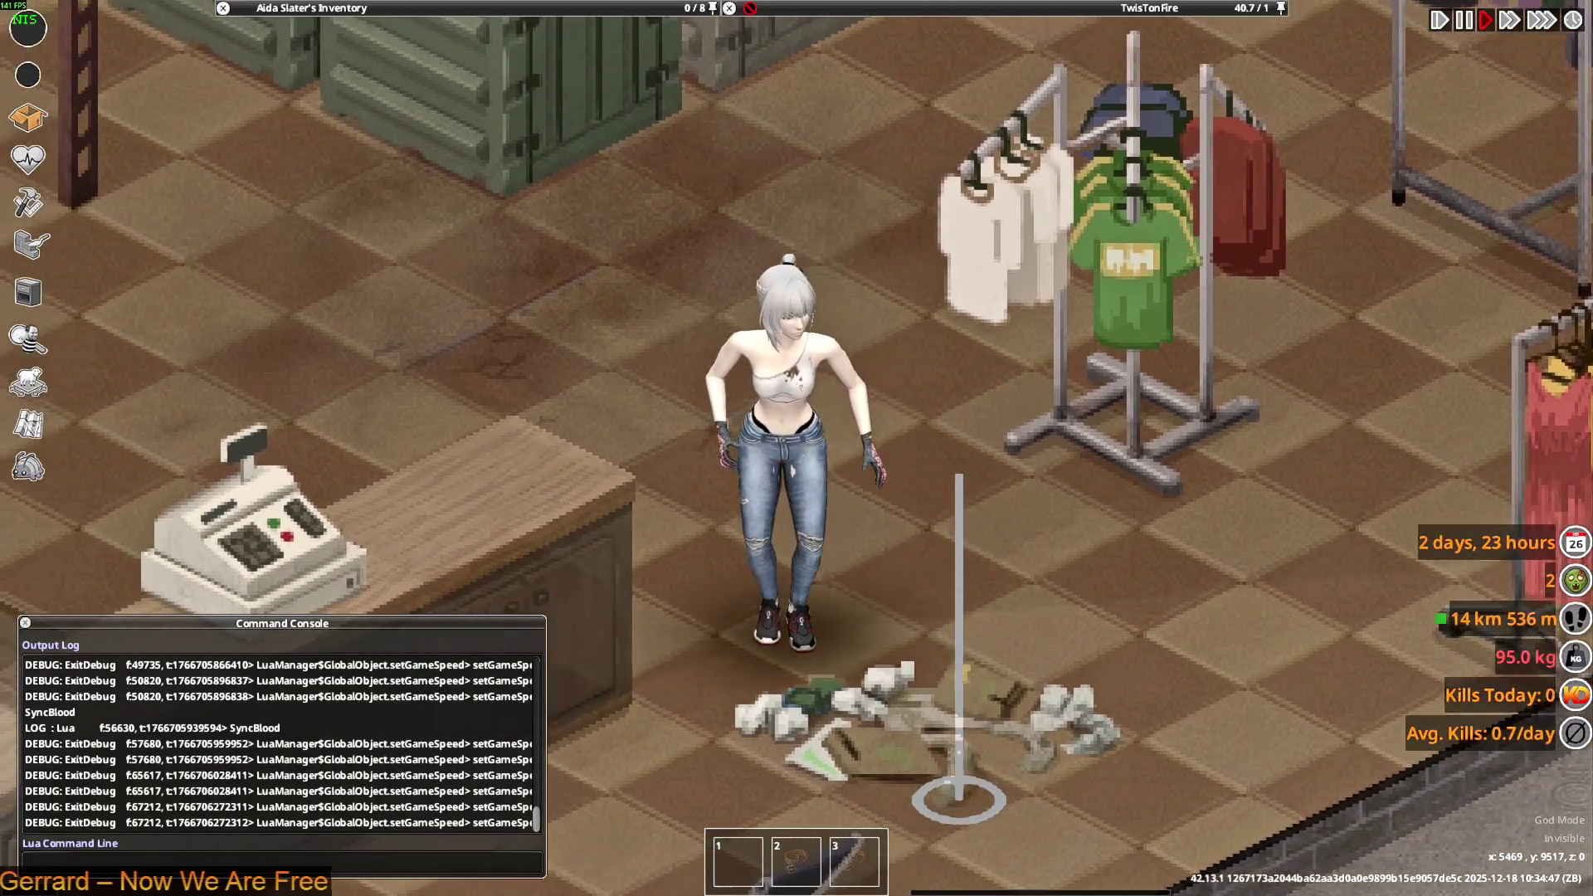
key("a")
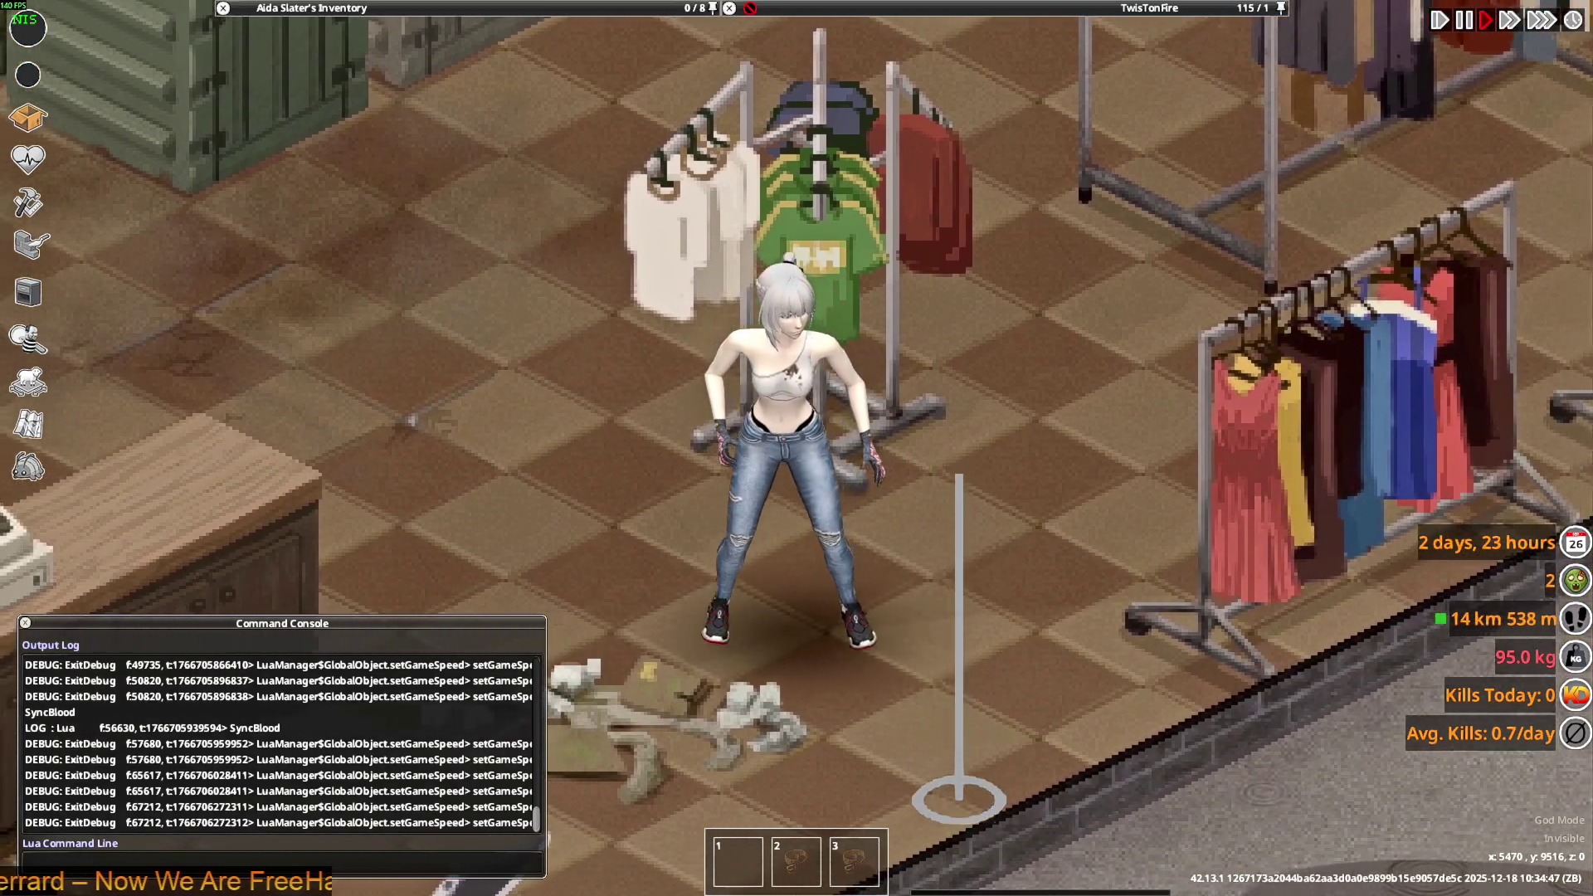
key("d")
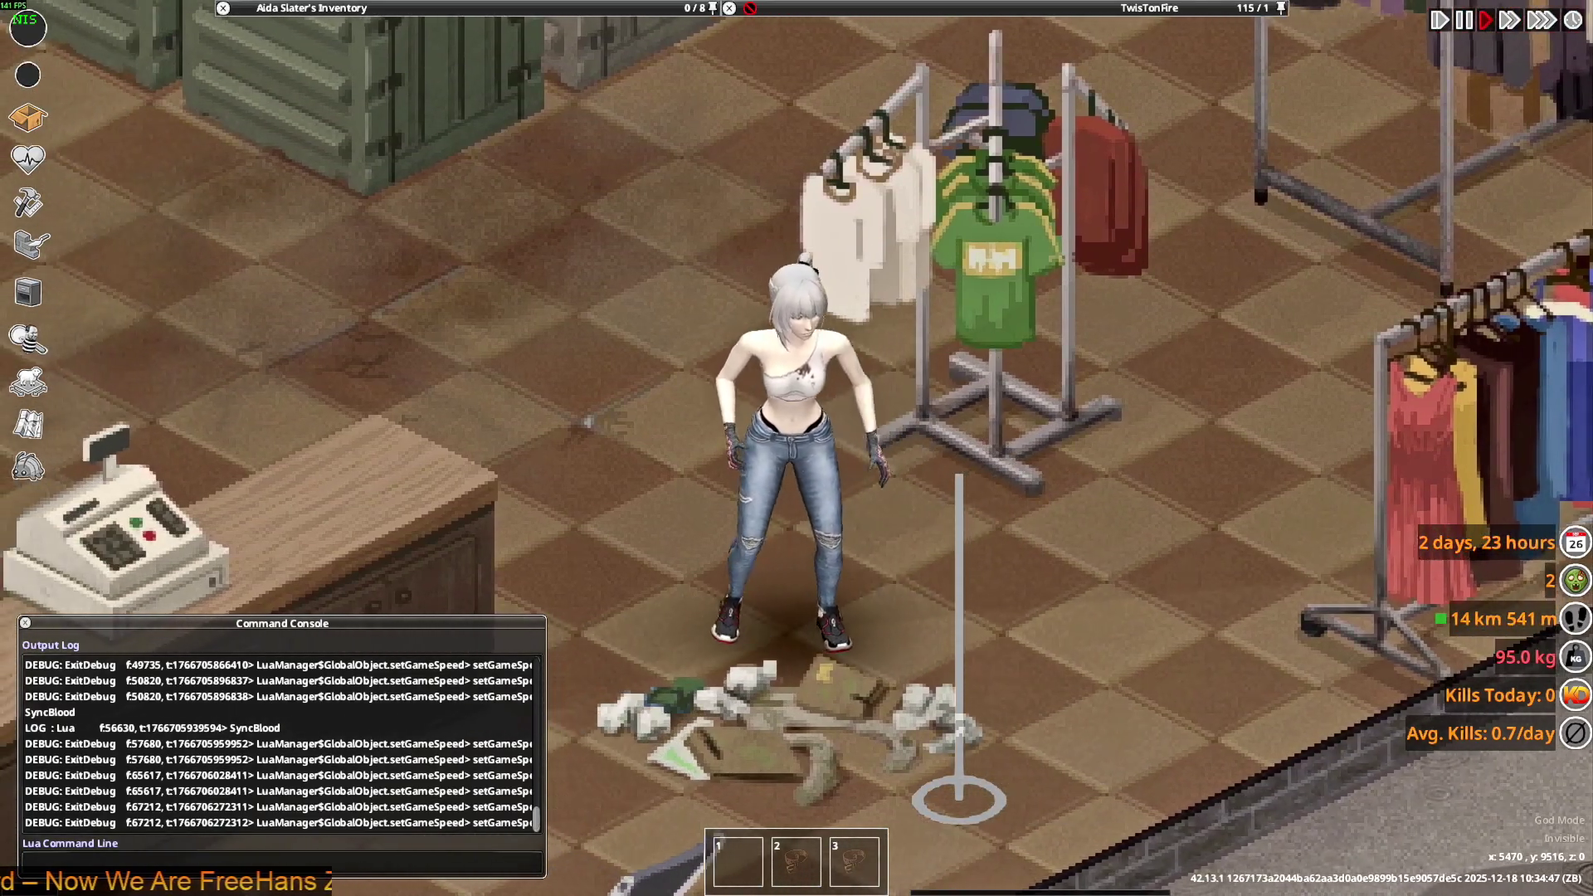
key("alt+Tab")
mouse_move(696, 421)
middle_mouse_down()
mouse_move(654, 417)
mouse_move(637, 385)
middle_mouse_up()
- Reset the thigh bone and rotate it -54.2° about global X
key("ctrl+z")
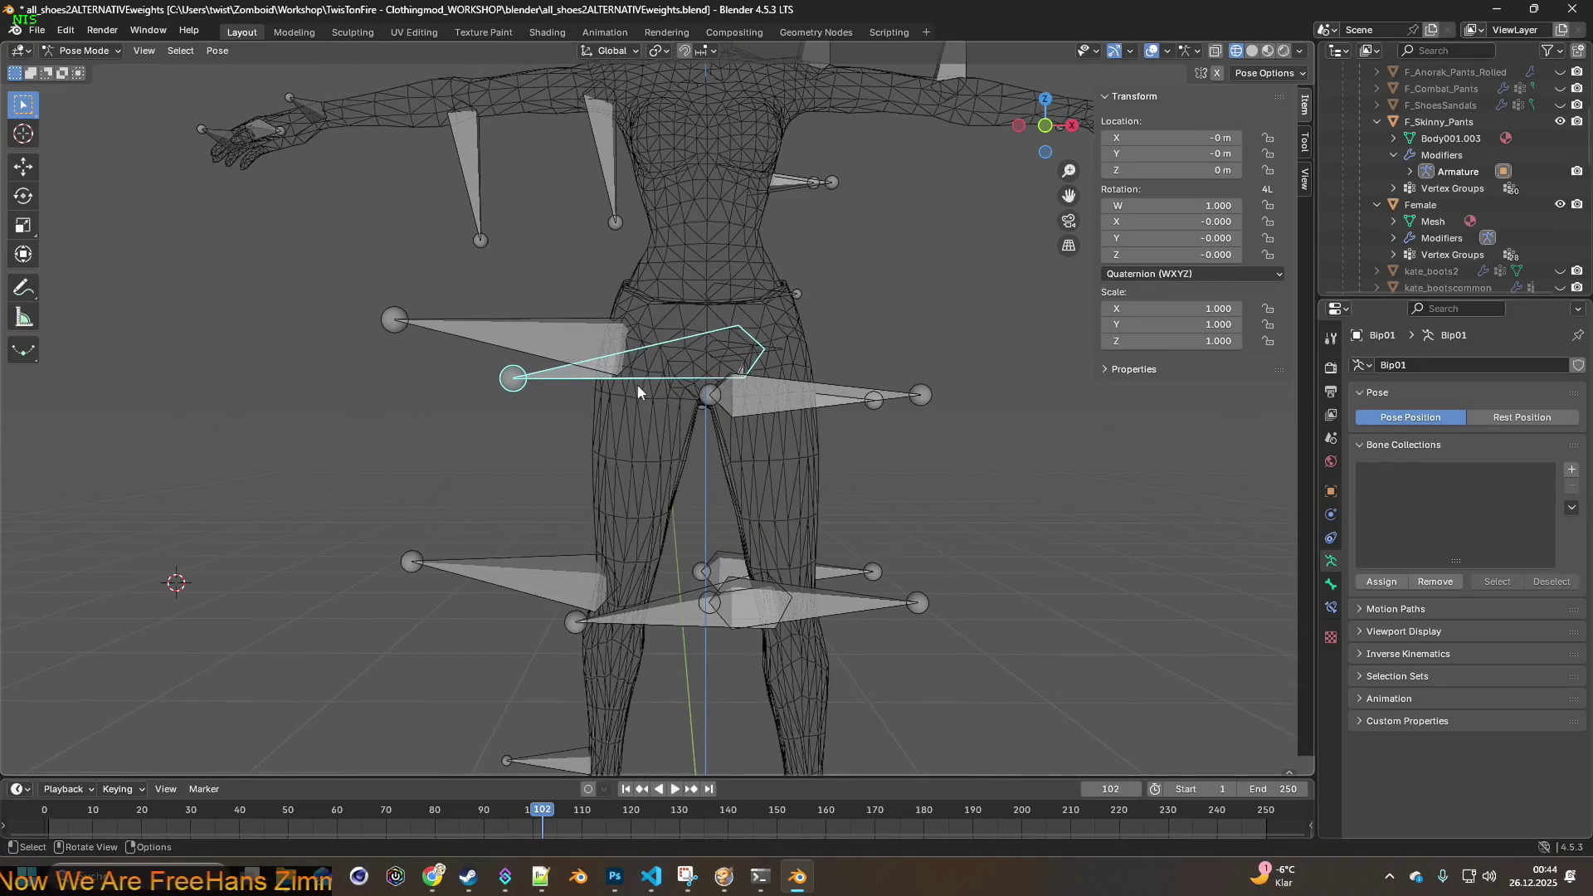
middle_click_drag(872, 372, 780, 371)
key("r")
key("x")
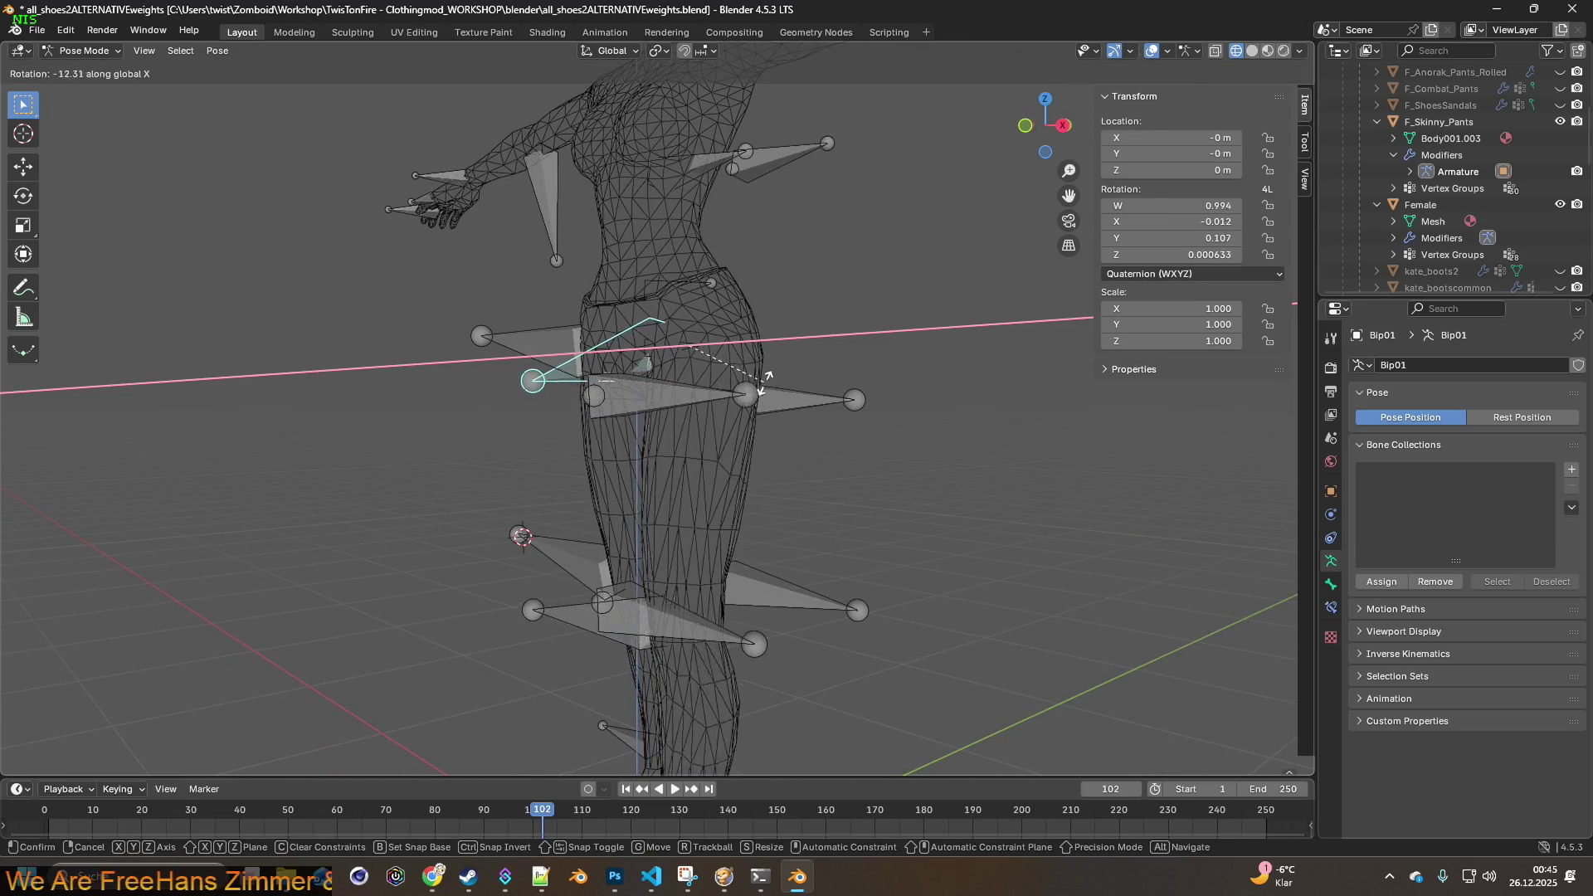
left_click(714, 402)
- Inspect the bent leg, then rotate the thigh bone 10.6° about global X
mouse_move(713, 402)
middle_mouse_down()
mouse_move(844, 412)
mouse_move(740, 426)
mouse_move(772, 408)
mouse_move(720, 421)
mouse_move(800, 423)
mouse_move(594, 407)
mouse_move(788, 415)
middle_mouse_up()
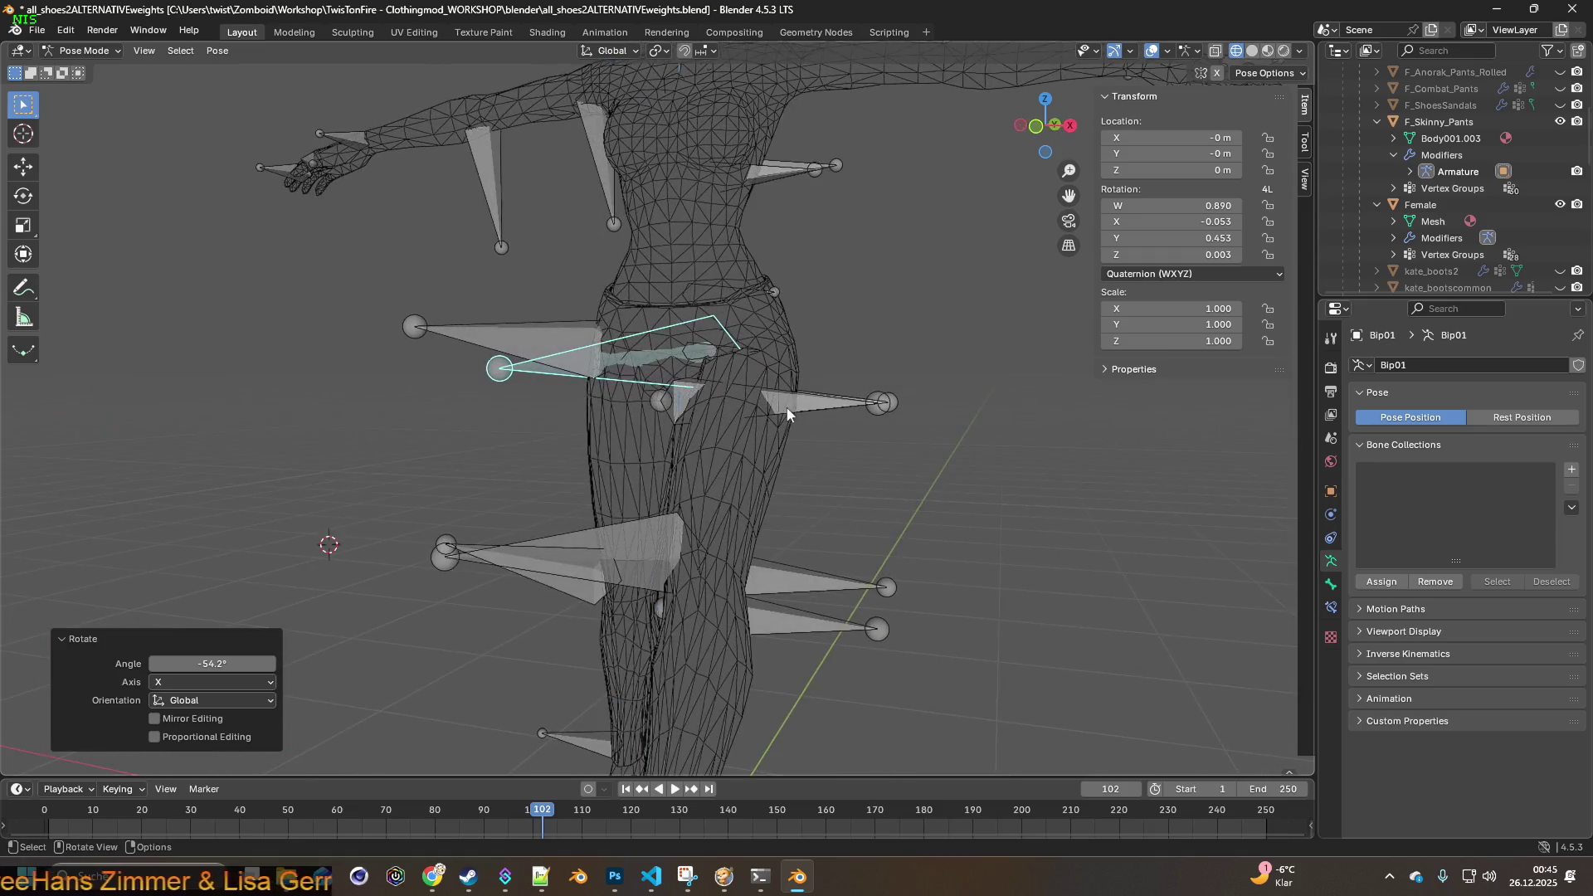
middle_click_drag(750, 340, 705, 336)
key("r")
key("x")
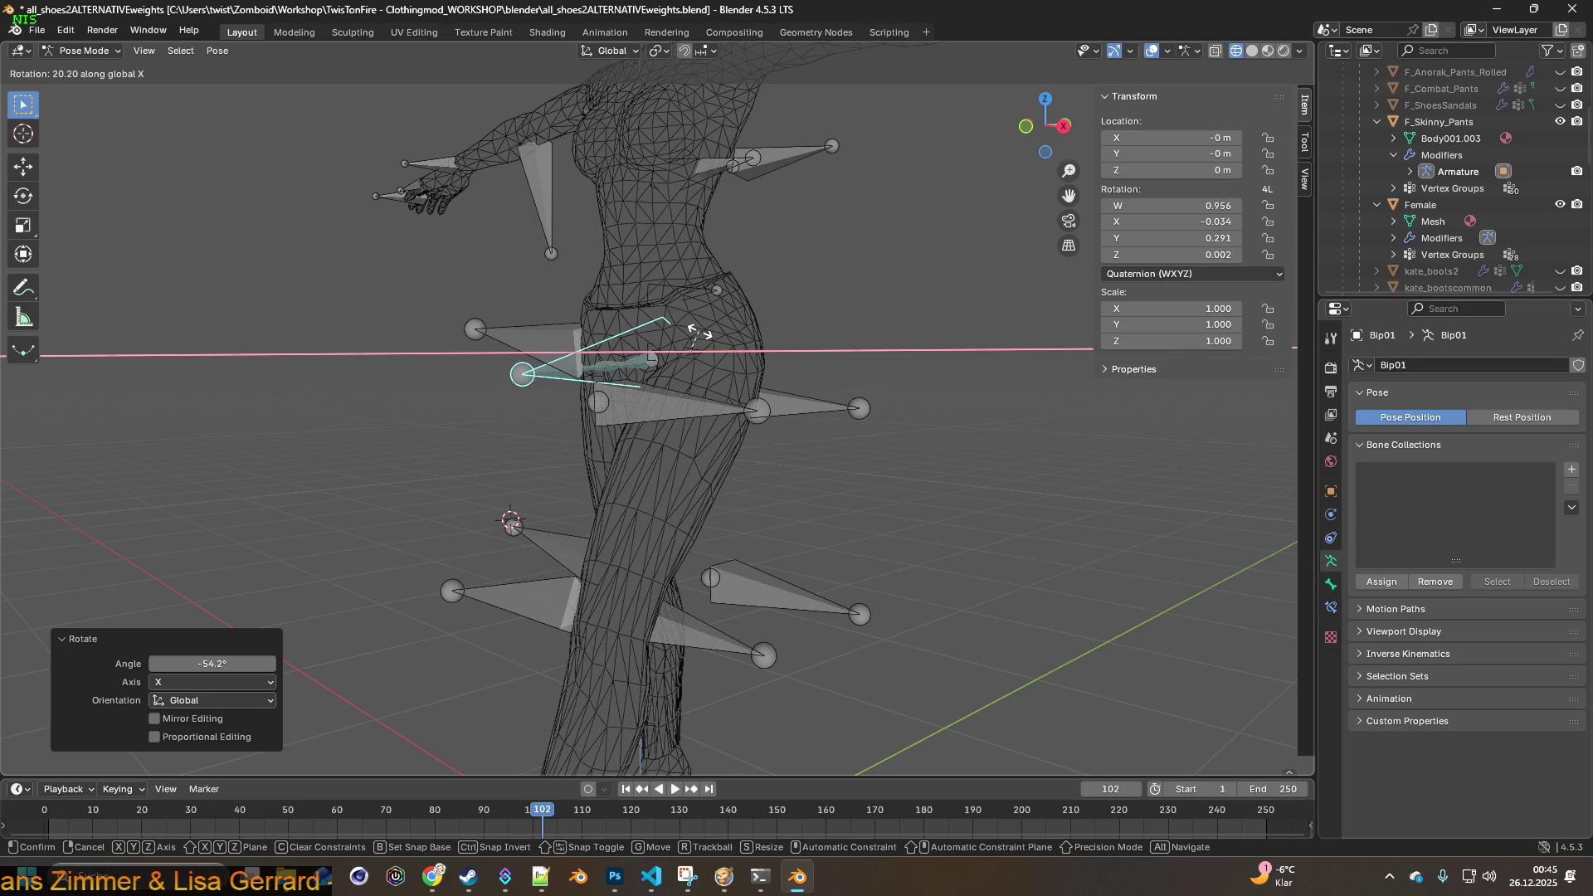
left_click(703, 334)
- Deselect the bones, return to Object Mode and select the F_Skinny_Pants mesh
middle_click_drag(685, 340, 239, 146)
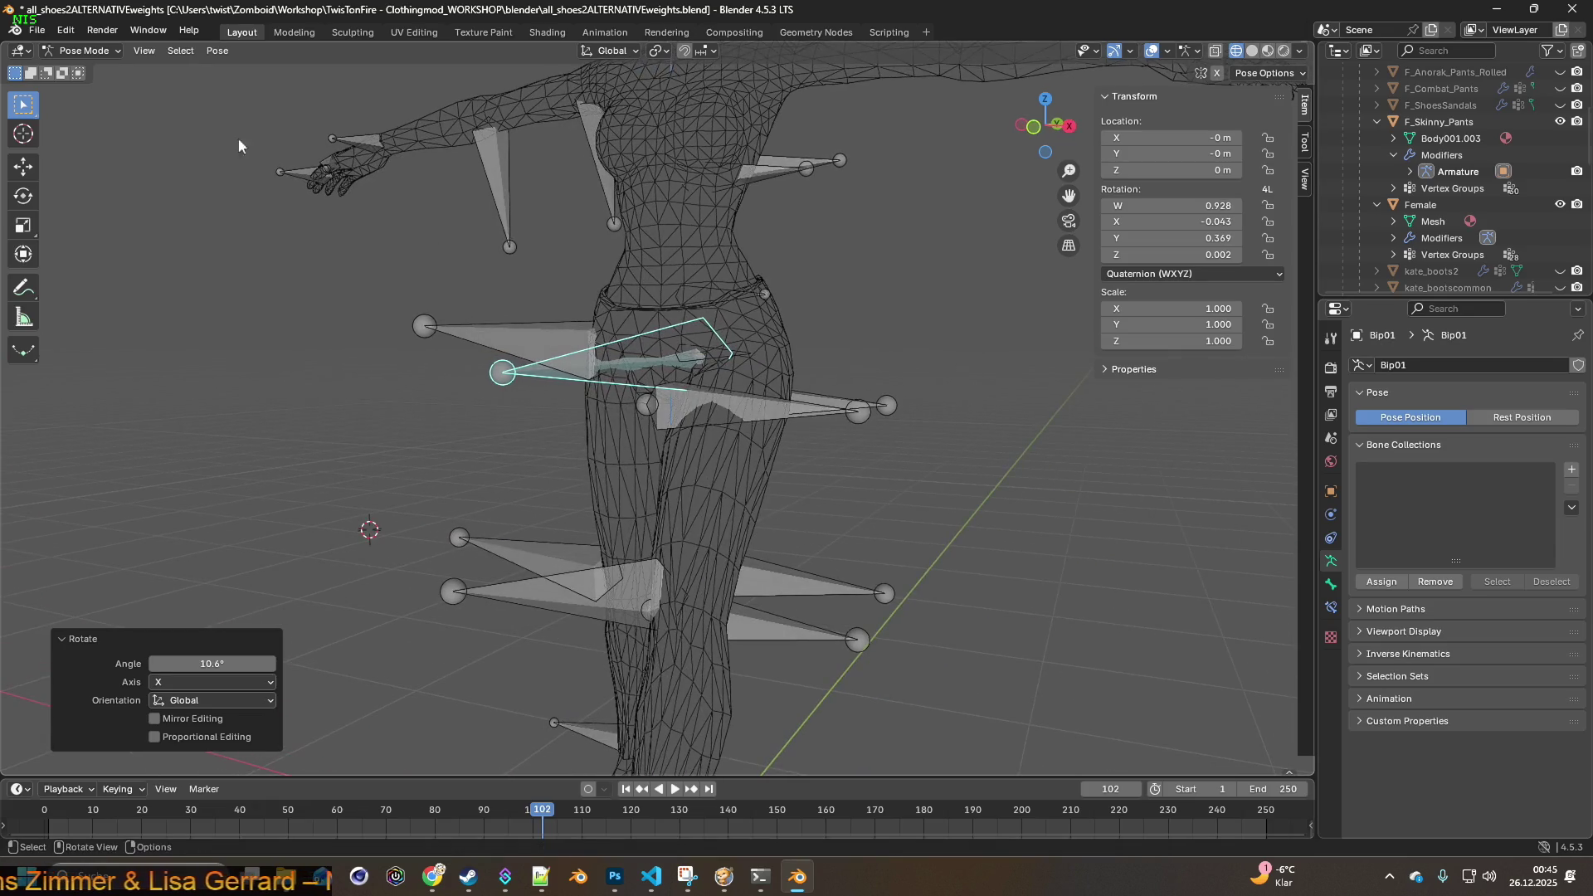
left_click(772, 358)
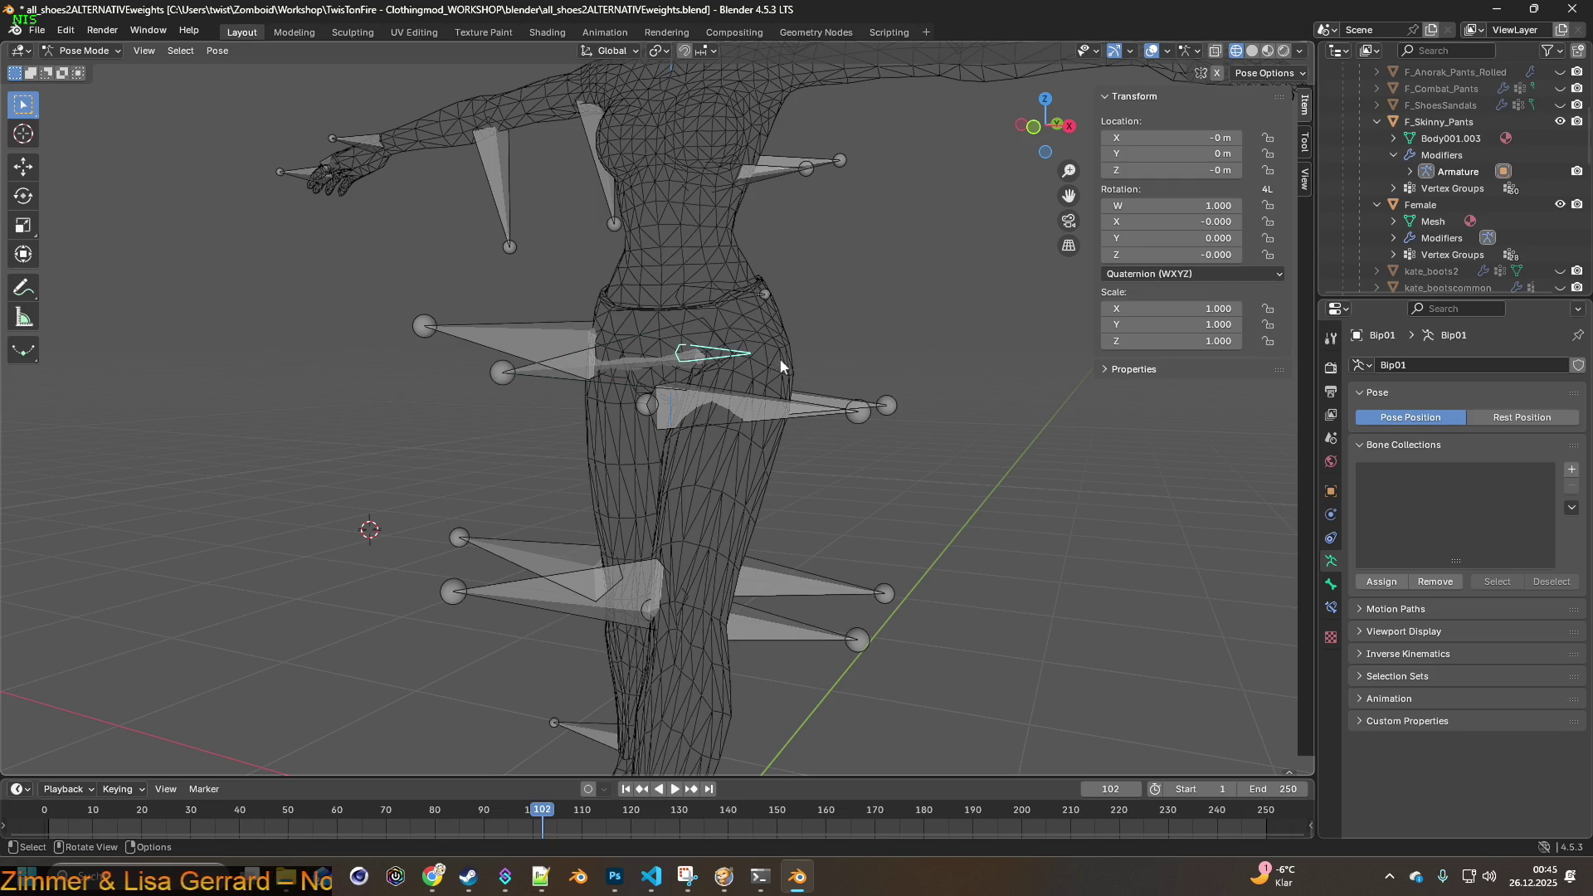
left_click(83, 51)
left_click(83, 73)
left_click(855, 348)
left_click(823, 394)
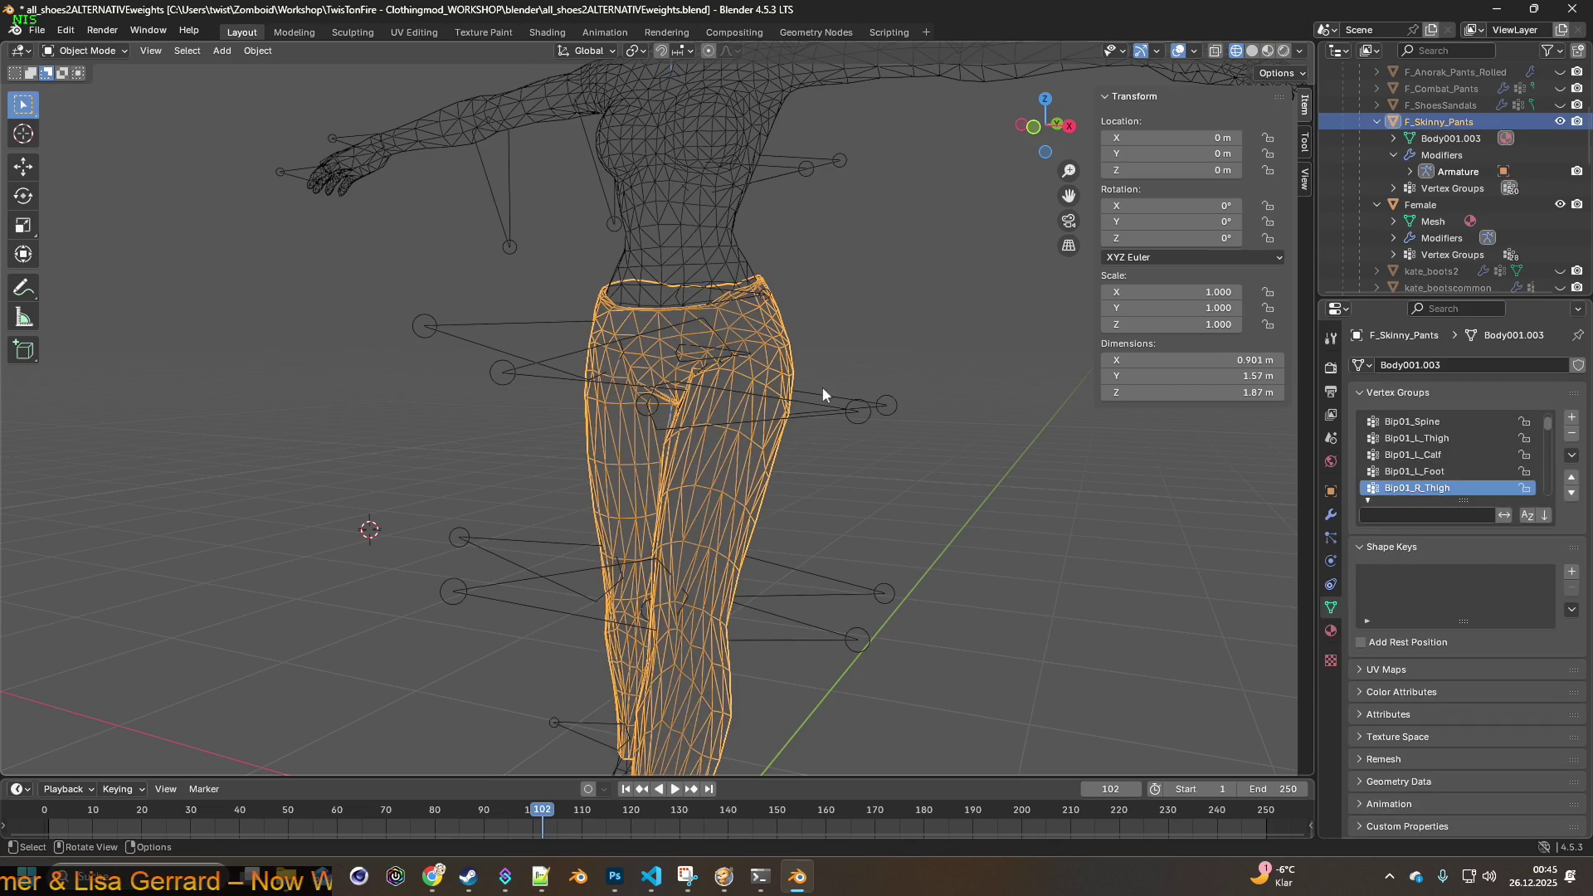
- Enter Weight Paint mode on the jeans with Bip01_L_Thigh as the active group, zoomed on the thigh
left_click(83, 50)
left_click(83, 139)
mouse_move(601, 299)
middle_mouse_down()
mouse_move(765, 402)
mouse_move(687, 321)
middle_mouse_up()
scroll(686, 321, "up", 5)
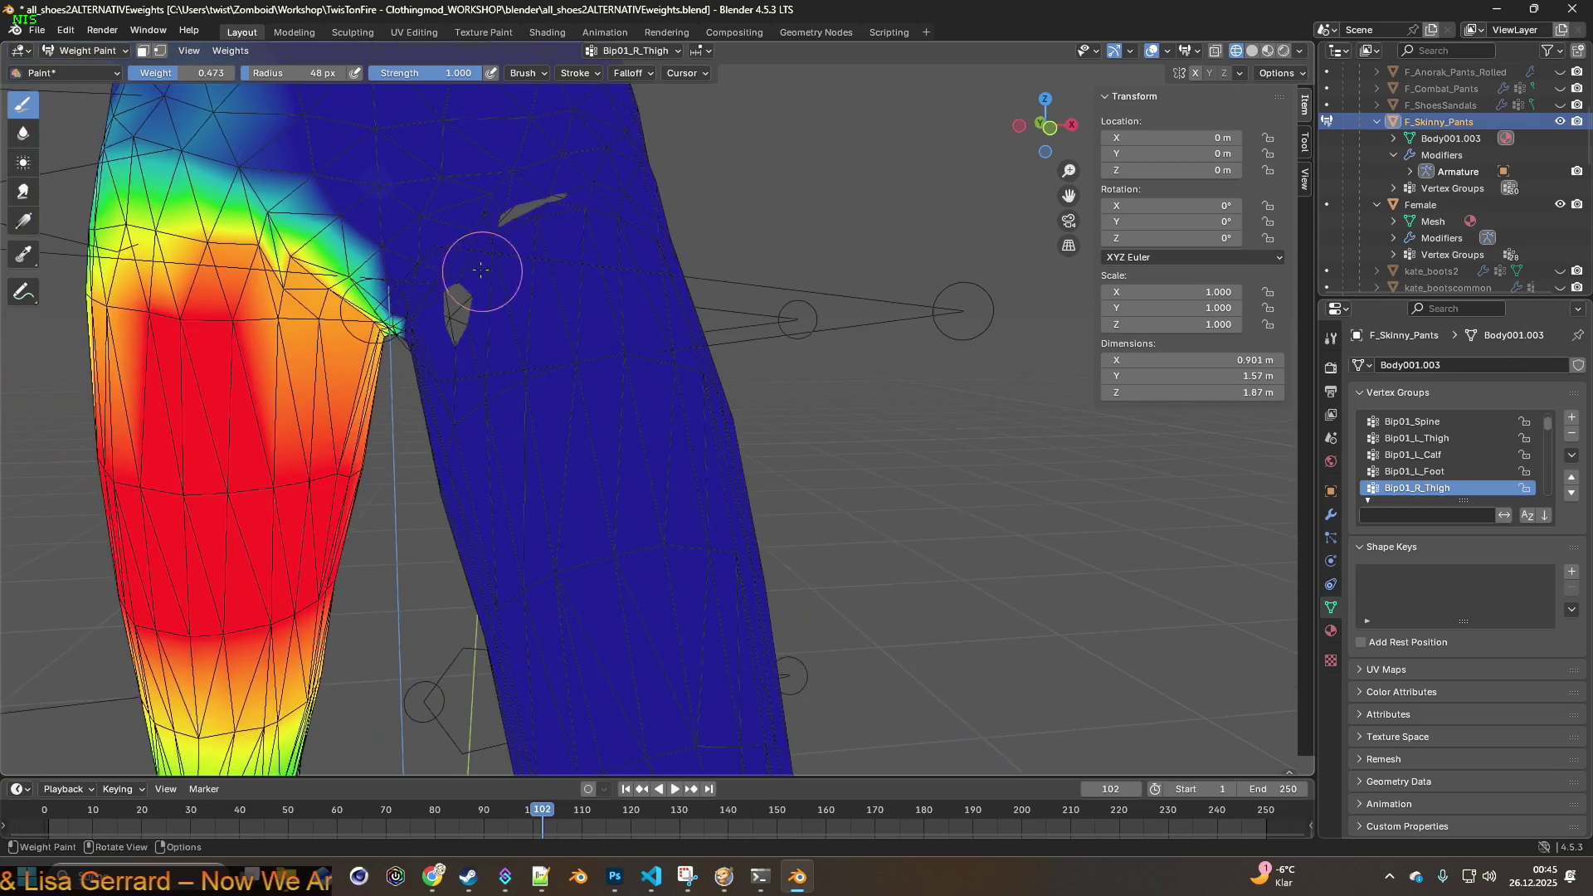
middle_click_drag(499, 301, 508, 306, "shift")
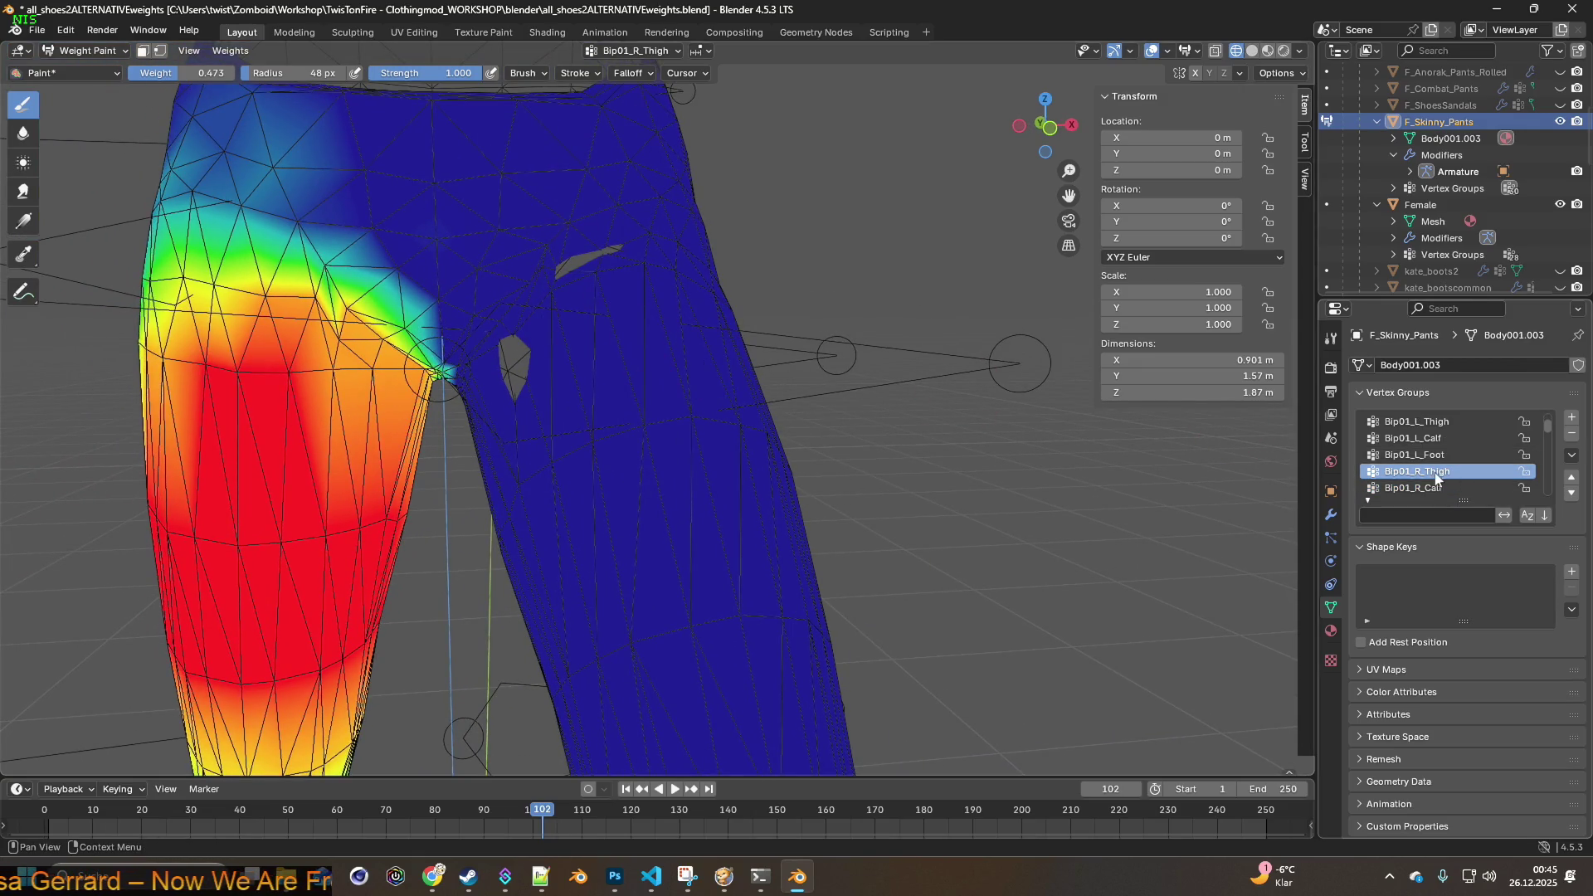
left_click(1439, 421)
mouse_move(896, 395)
middle_mouse_down()
mouse_move(916, 394)
mouse_move(846, 423)
mouse_move(743, 413)
middle_mouse_up()
scroll(810, 445, "up", 2)
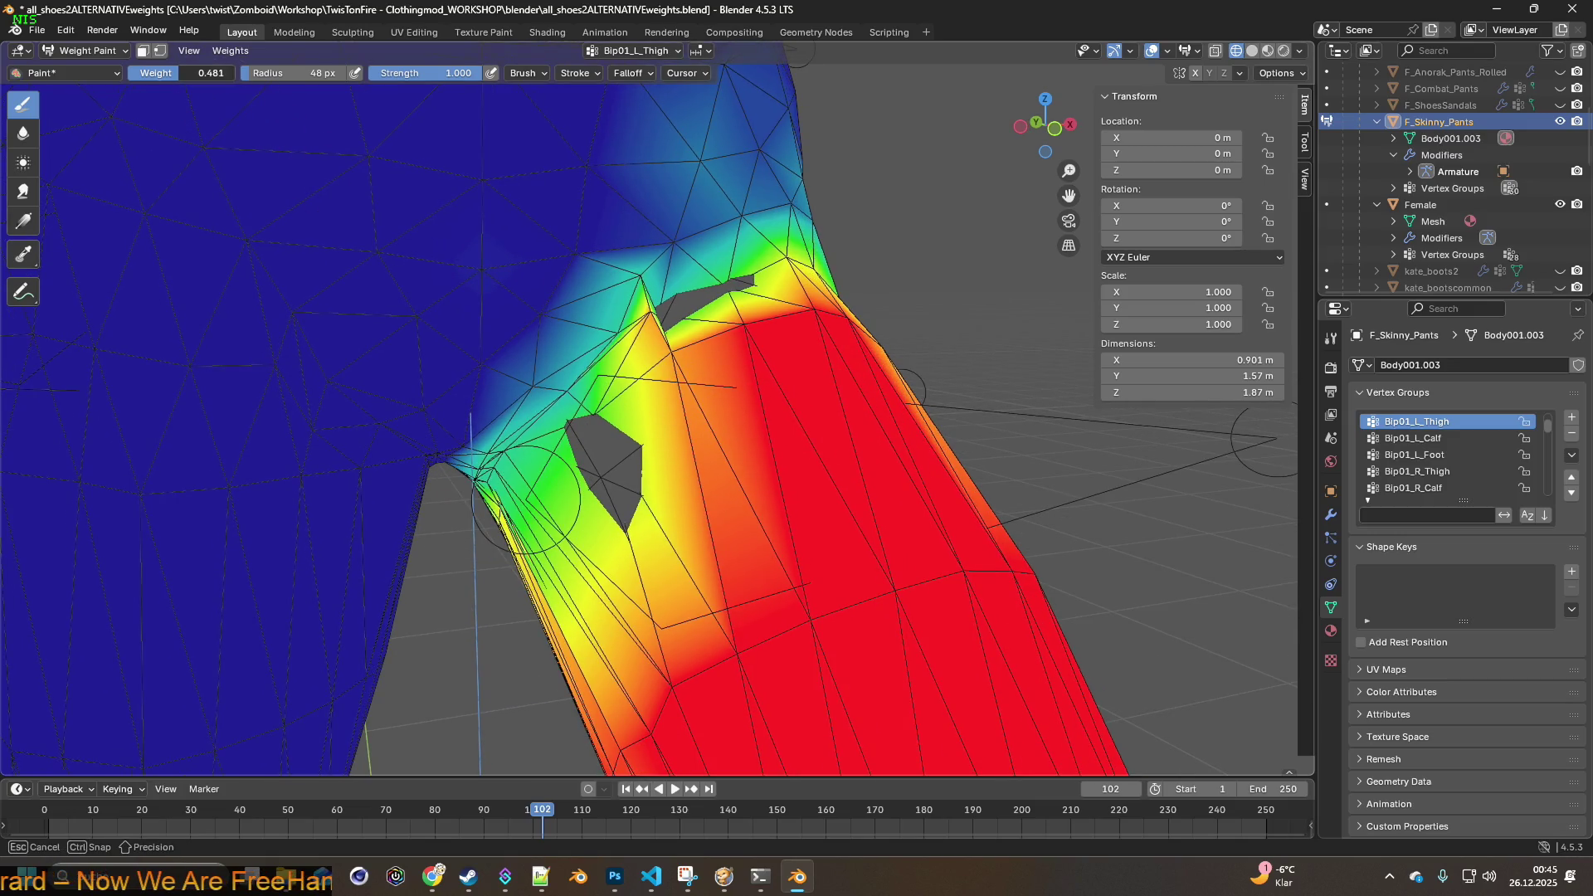
mouse_move(604, 477)
middle_mouse_down()
mouse_move(651, 427)
mouse_move(691, 423)
middle_mouse_up()
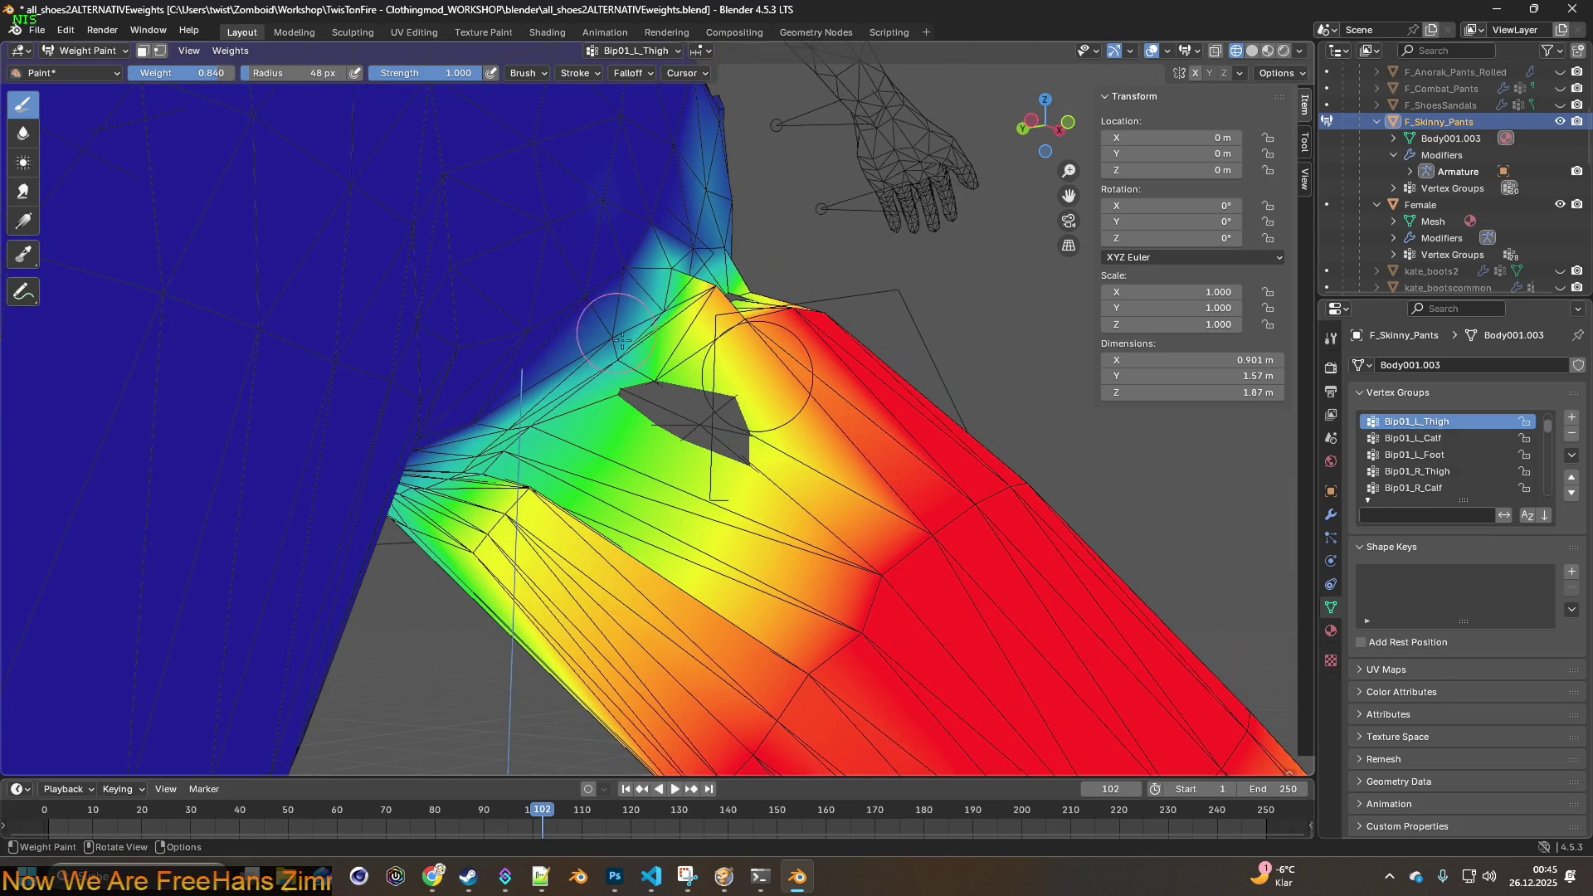
- Paint weight into the unweighted hole and inner-thigh patch near the crotch
left_click_drag(621, 341, 651, 377)
middle_click_drag(660, 375, 589, 399)
mouse_move(521, 451)
middle_mouse_down()
mouse_move(612, 473)
mouse_move(534, 475)
middle_mouse_up()
mouse_move(657, 465)
middle_mouse_down()
mouse_move(535, 458)
mouse_move(627, 438)
middle_mouse_up()
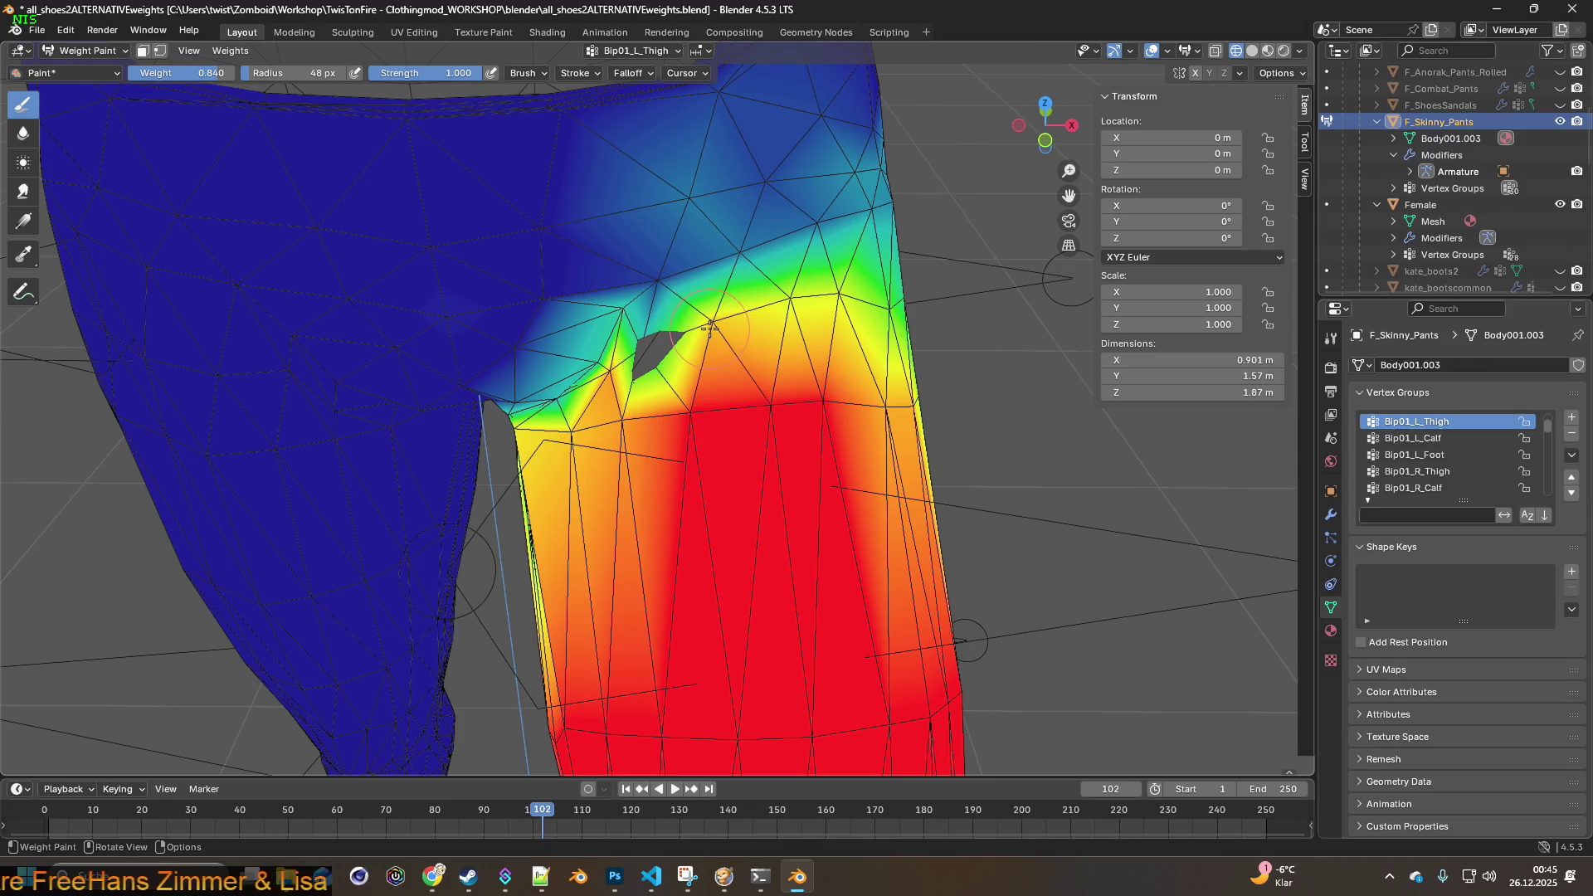
left_click_drag(671, 340, 650, 352)
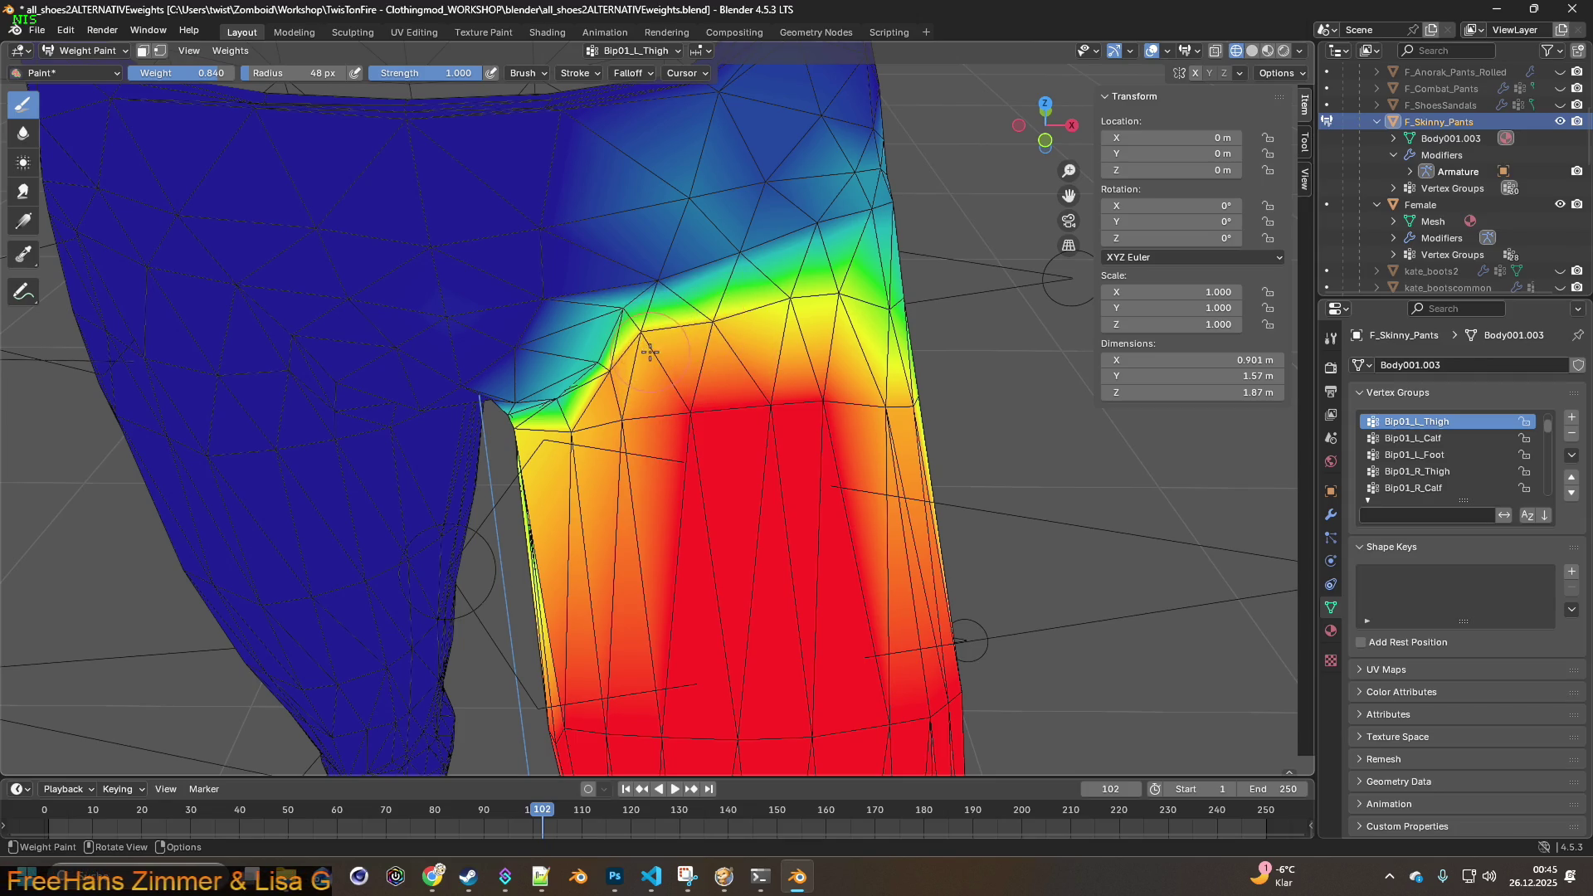
- Raise the blue inner-thigh weights toward full red with brush weight 0.969
middle_click_drag(652, 371, 611, 359)
left_click_drag(609, 360, 593, 360)
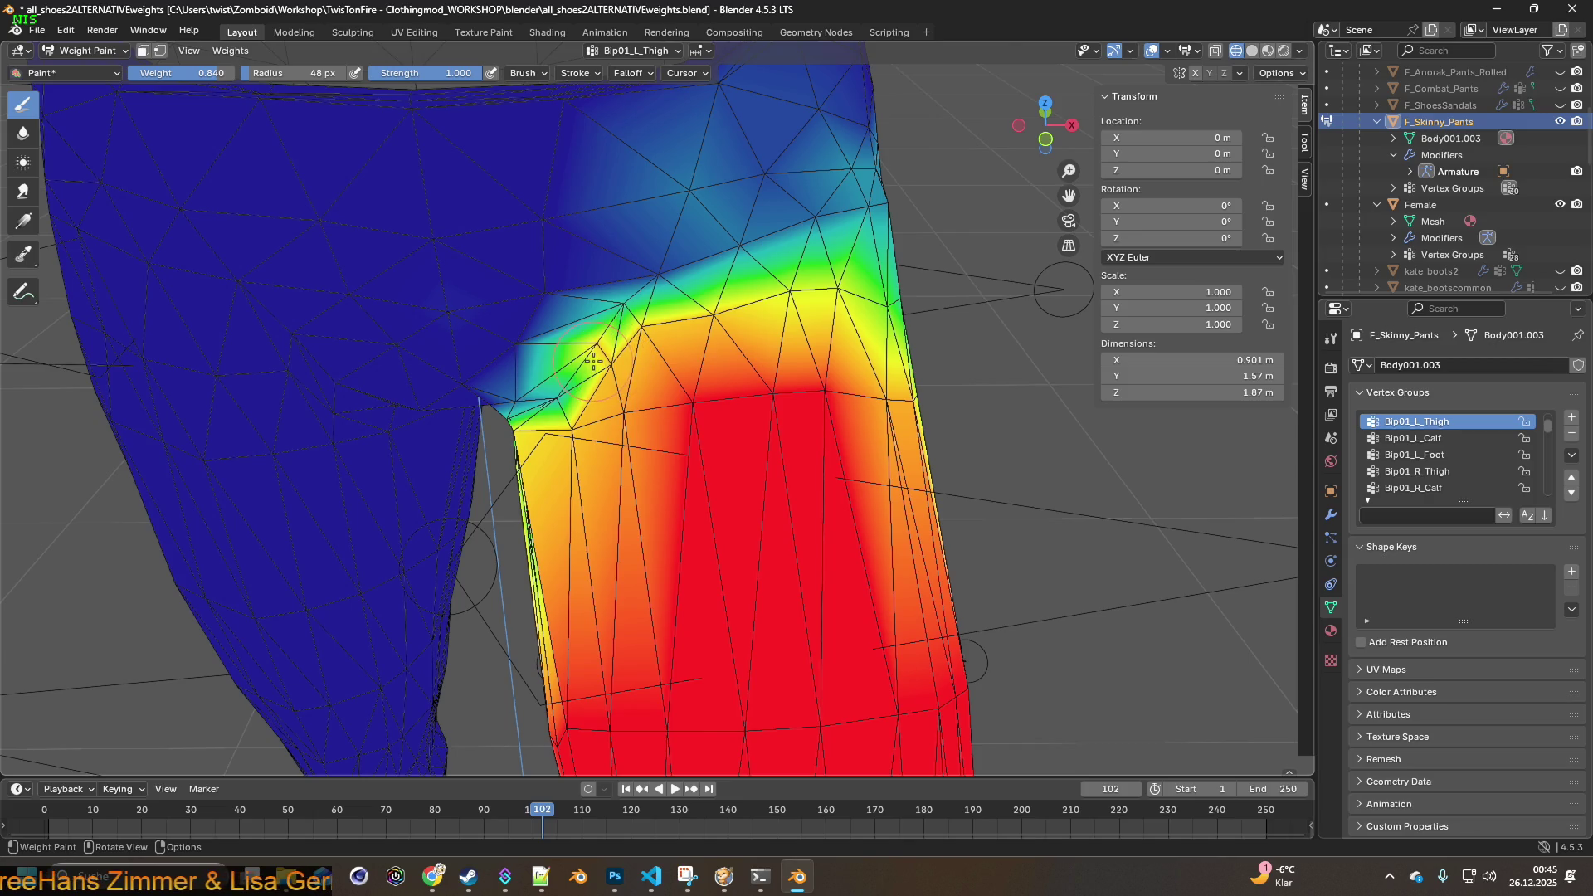
mouse_move(550, 399)
middle_mouse_down()
mouse_move(662, 294)
mouse_move(565, 366)
middle_mouse_up()
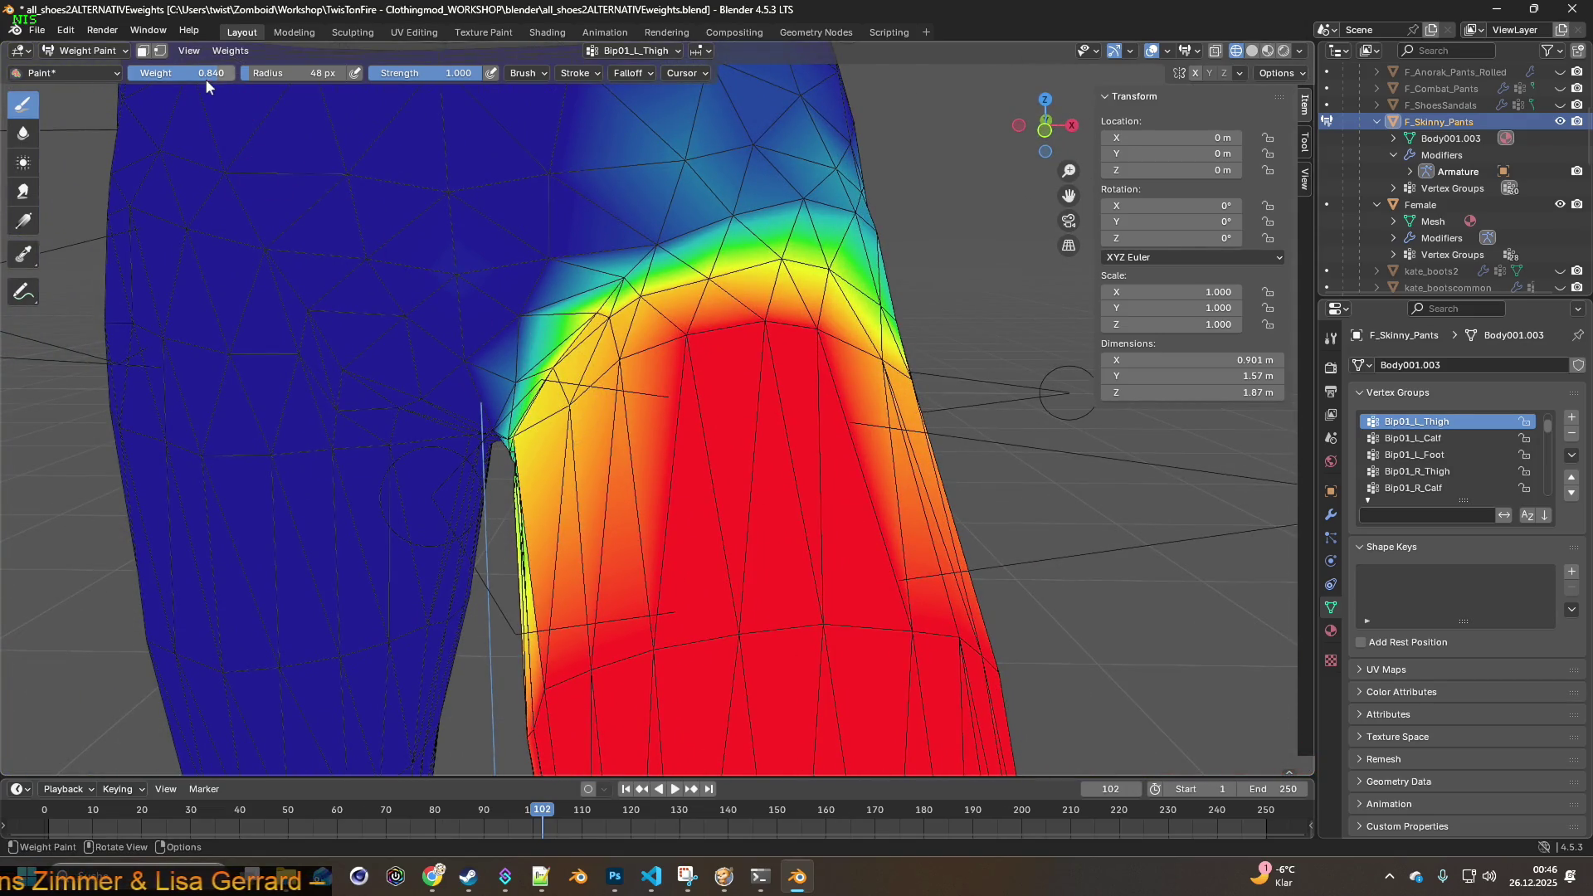
left_click_drag(575, 397, 568, 409)
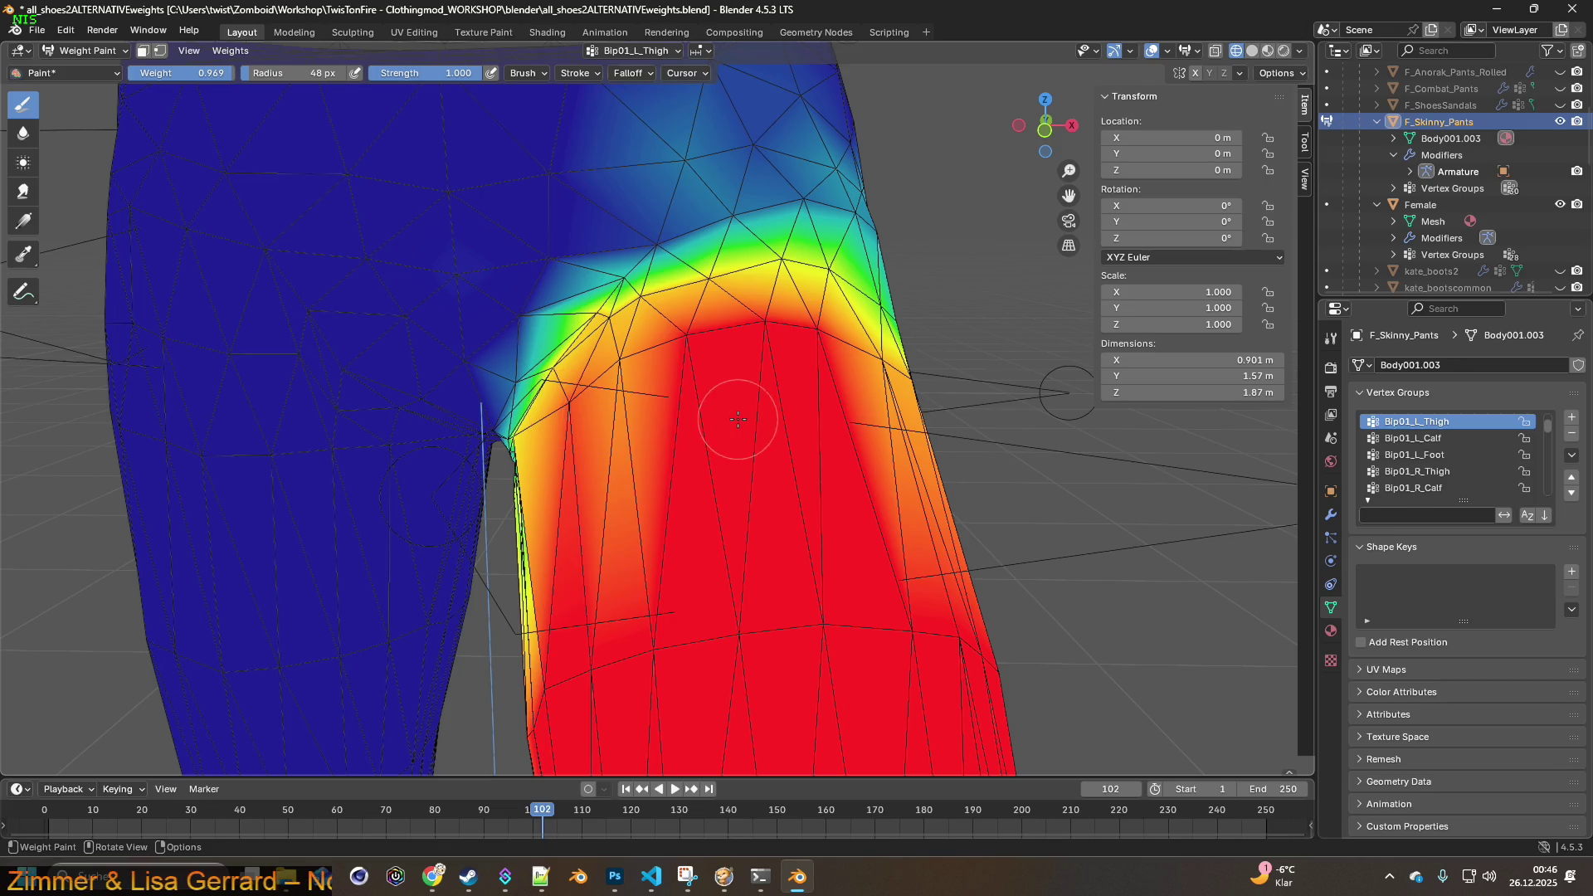
scroll(737, 419, "down", 3)
middle_click_drag(665, 409, 773, 419)
- Return the jeans to Object Mode and view the full body
left_click(88, 51)
left_click(99, 68)
scroll(501, 281, "down", 3)
mouse_move(501, 280)
middle_mouse_down()
mouse_move(690, 318)
mouse_move(390, 307)
mouse_move(535, 320)
mouse_move(751, 498)
mouse_move(500, 366)
mouse_move(816, 385)
mouse_move(755, 380)
middle_mouse_up()
left_click(97, 51)
left_click(100, 55)
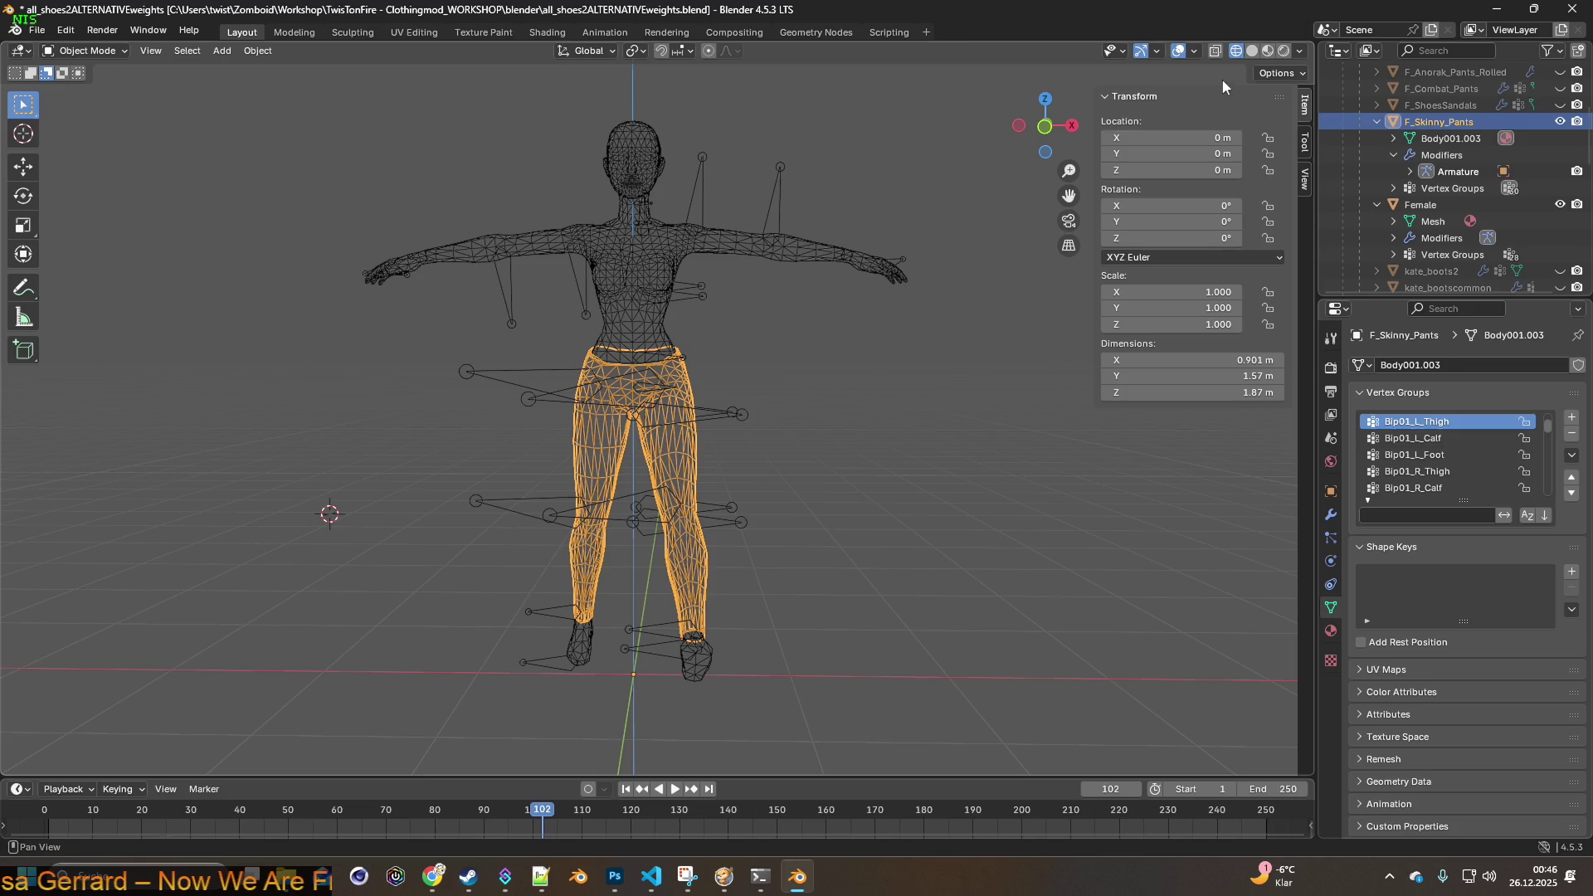
- Switch to Material Preview and hide the Female body mesh
left_click(1267, 50)
mouse_move(772, 265)
middle_mouse_down()
mouse_move(889, 266)
mouse_move(840, 261)
middle_mouse_up()
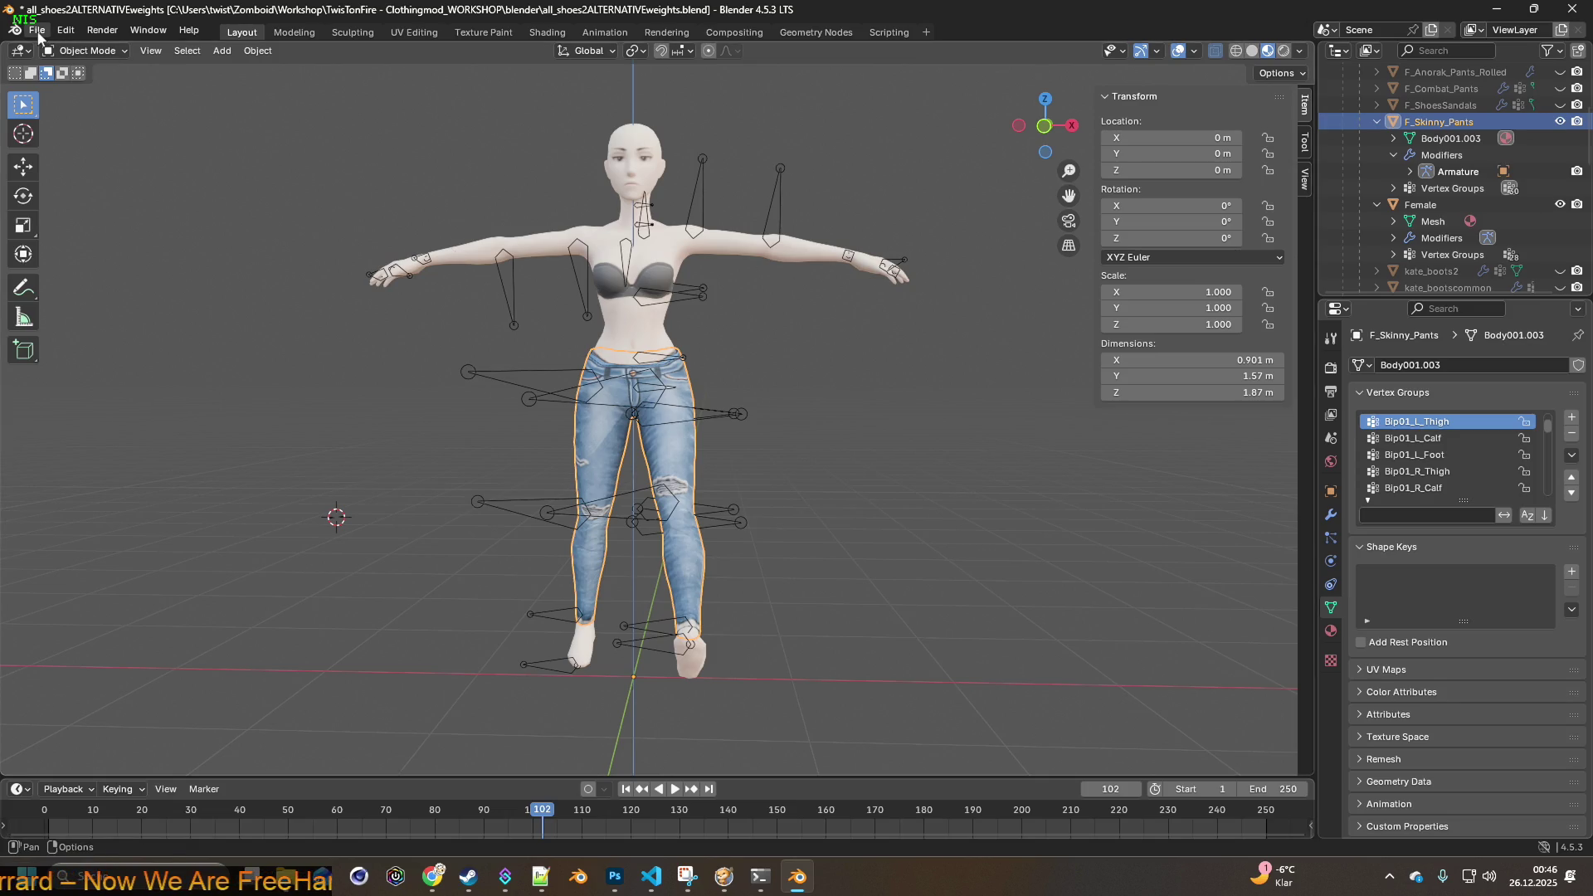
left_click(1560, 204)
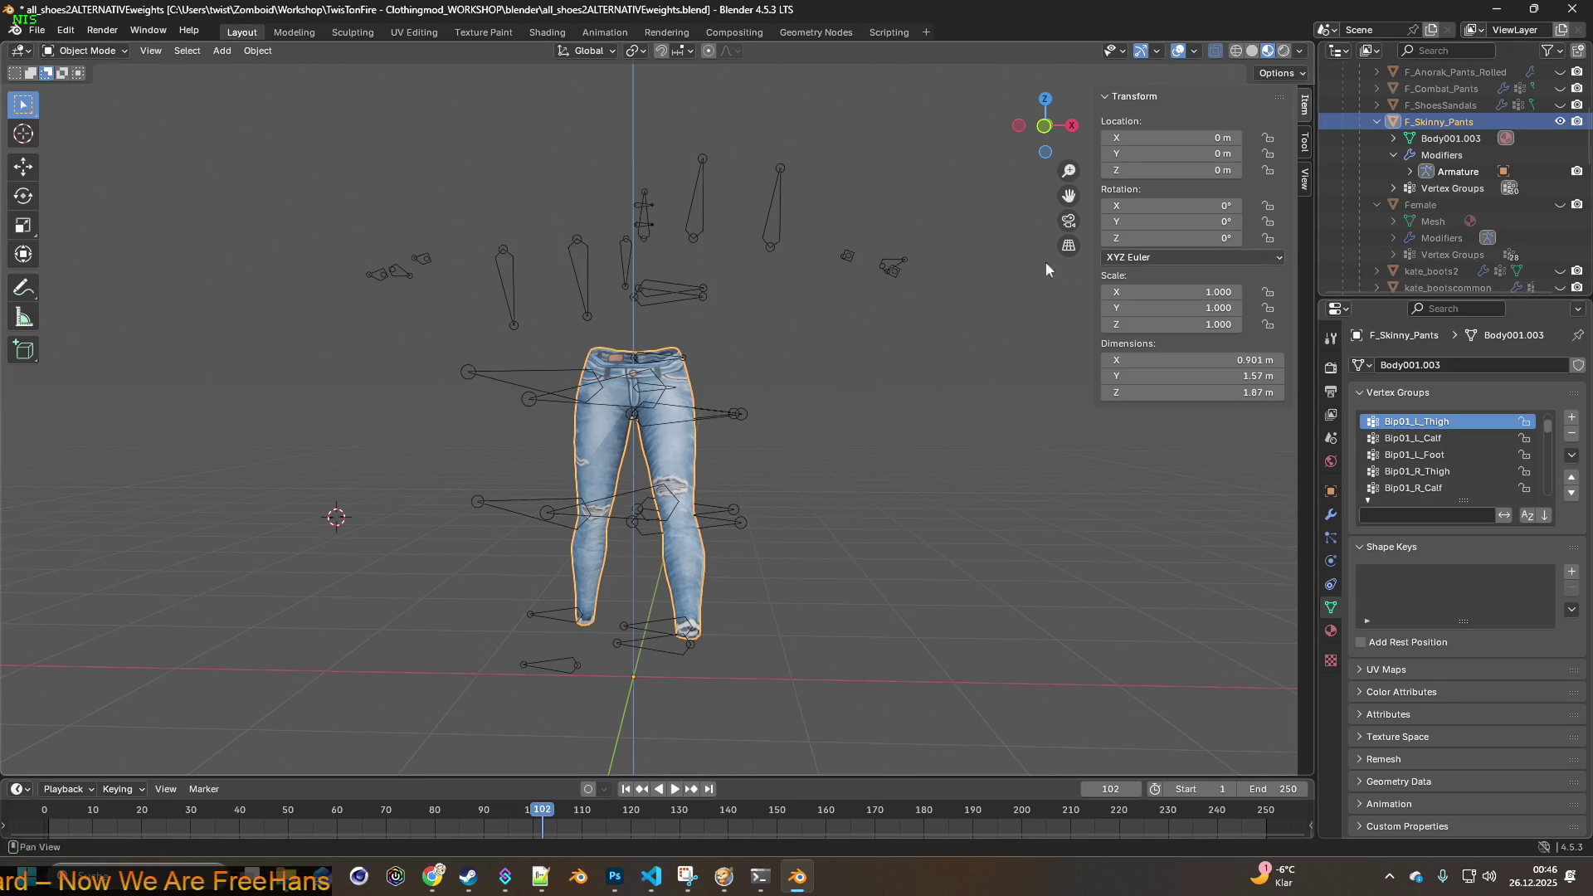
- Export the jeans as F_Skinny_Pants.fbx with the 0.10-scale visible-only preset, then resume the game
left_click(37, 31)
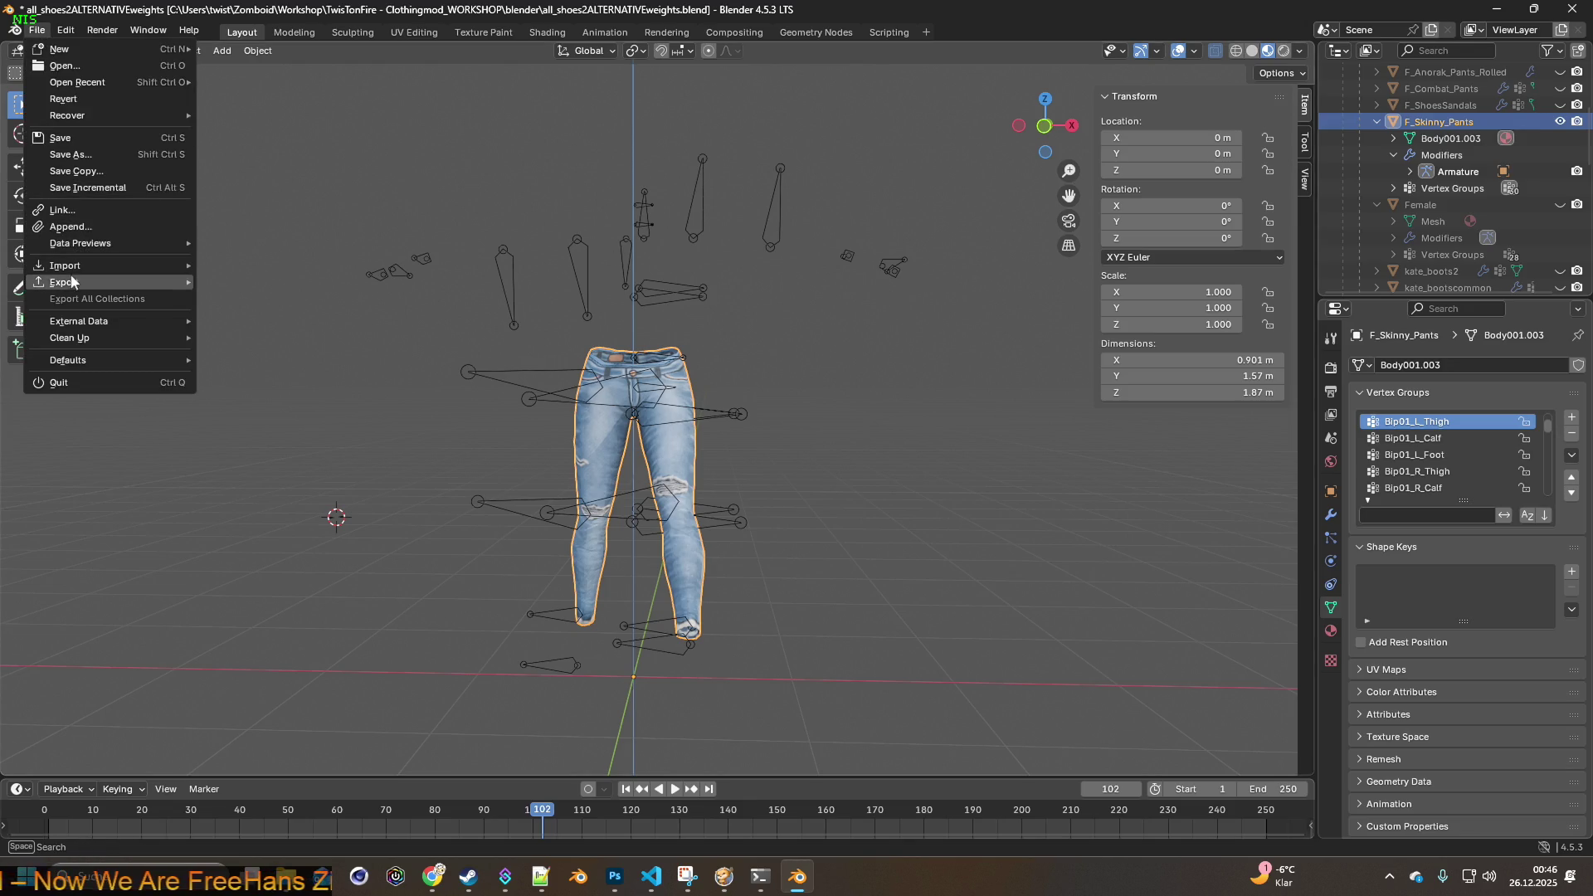
mouse_move(71, 283)
left_click(260, 431)
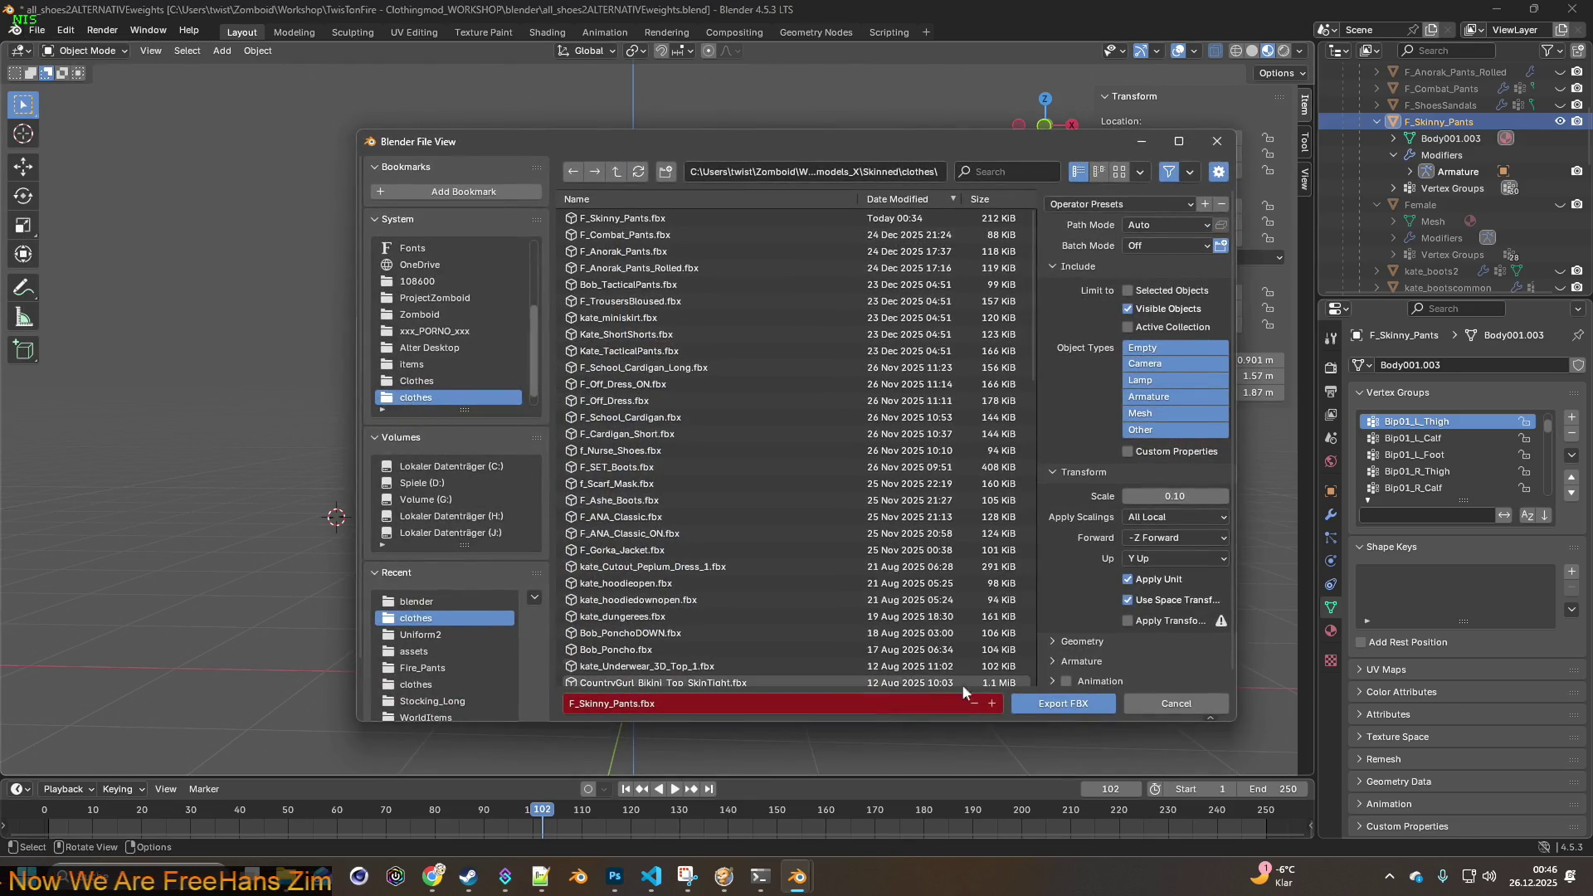
left_click(1116, 246)
left_click(1064, 704)
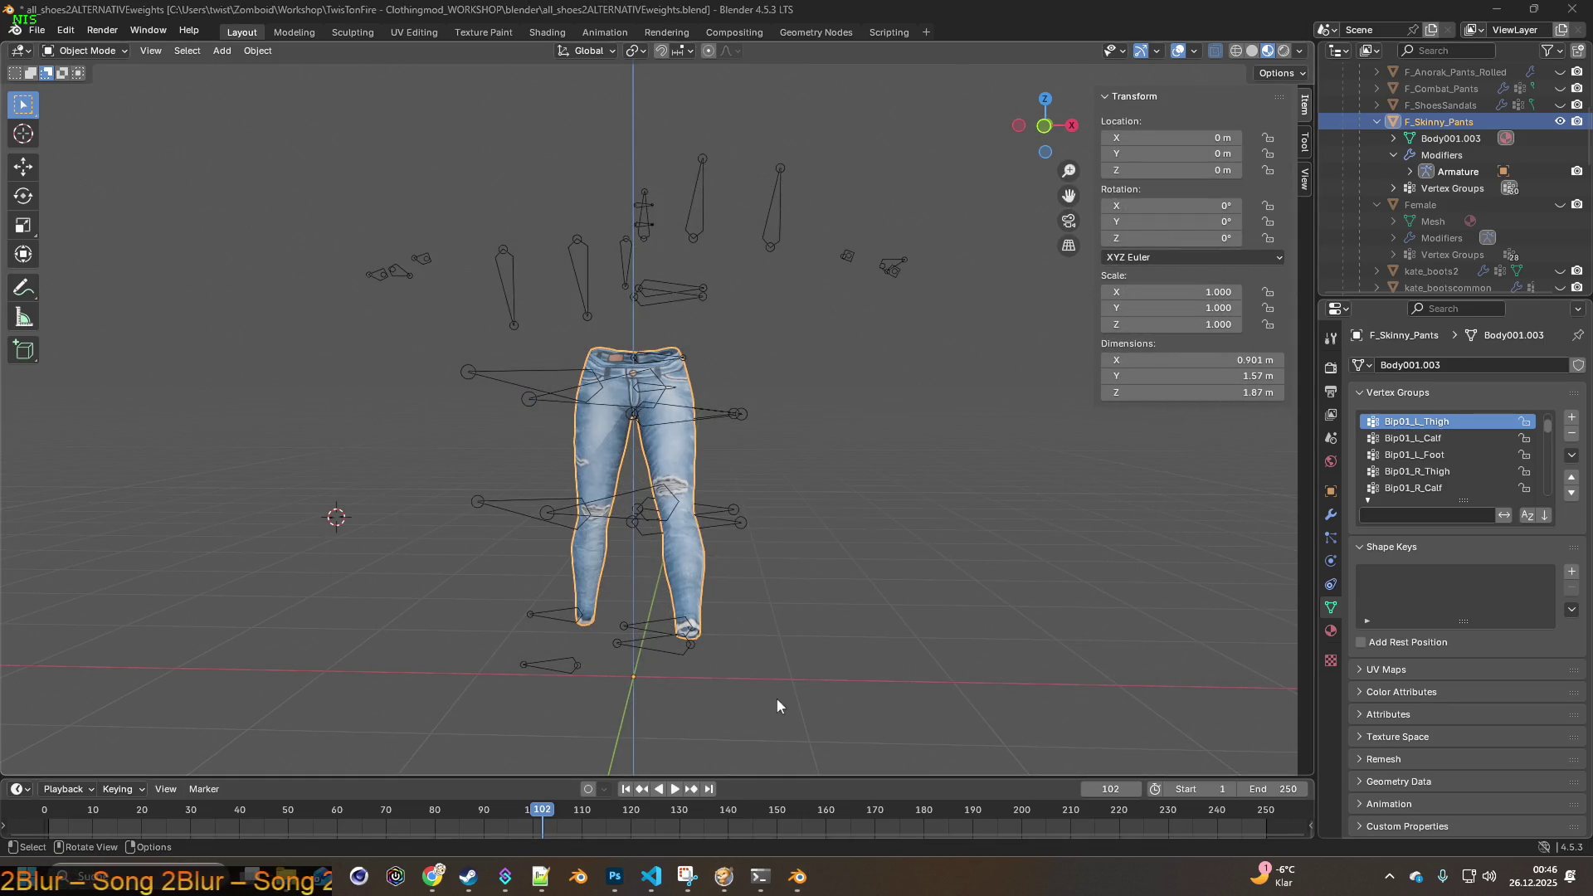
left_click(724, 876)
key("space")
- Walk the character down along the wall and back across the shop floor
key("s")
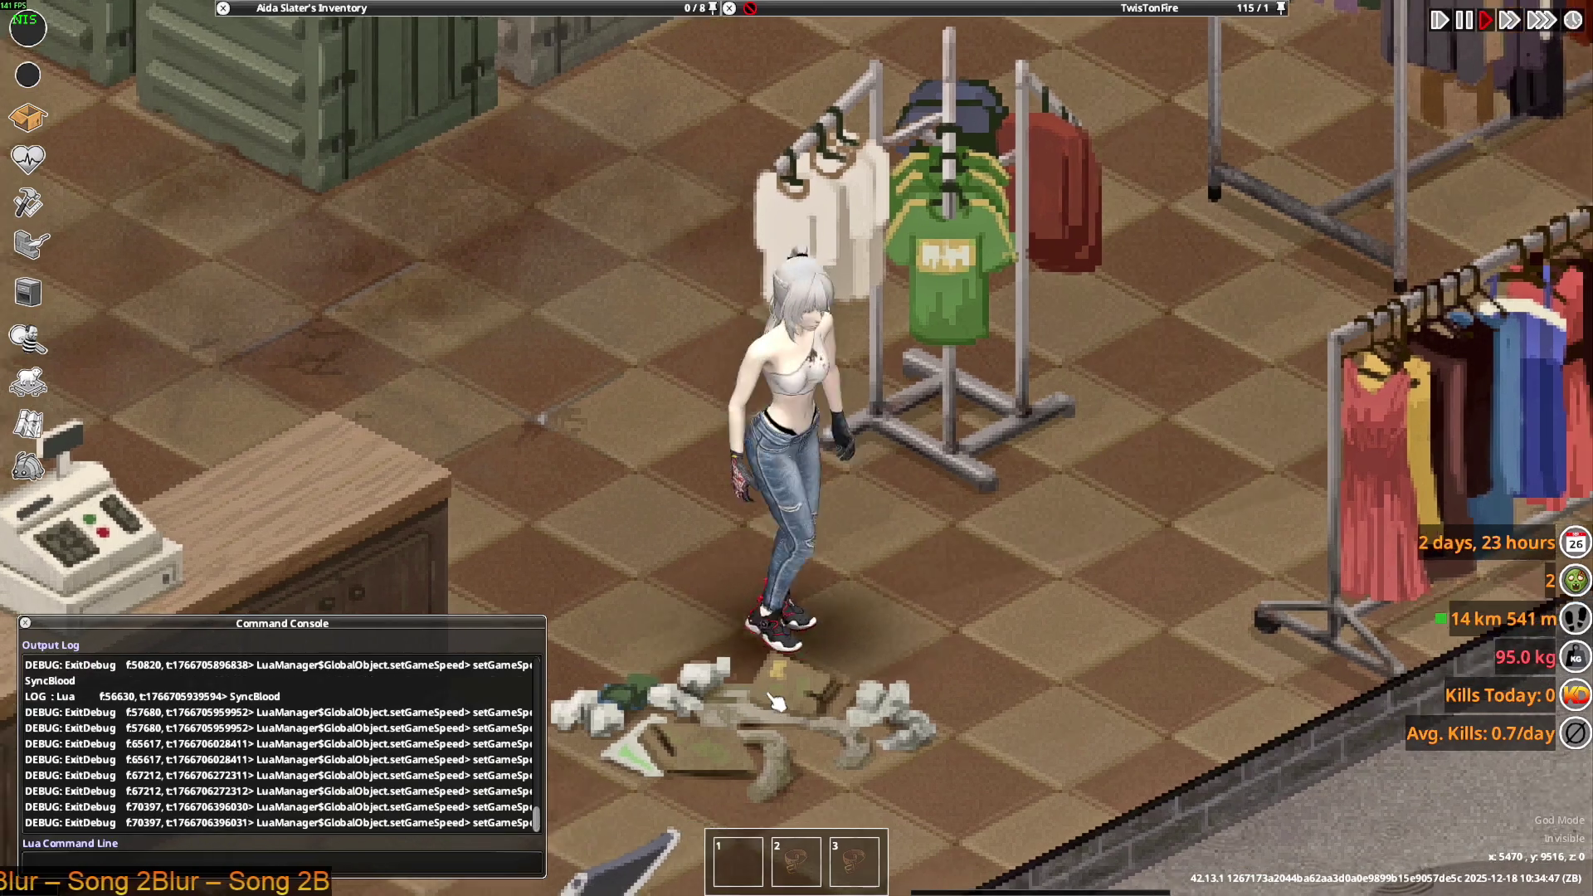
key("s")
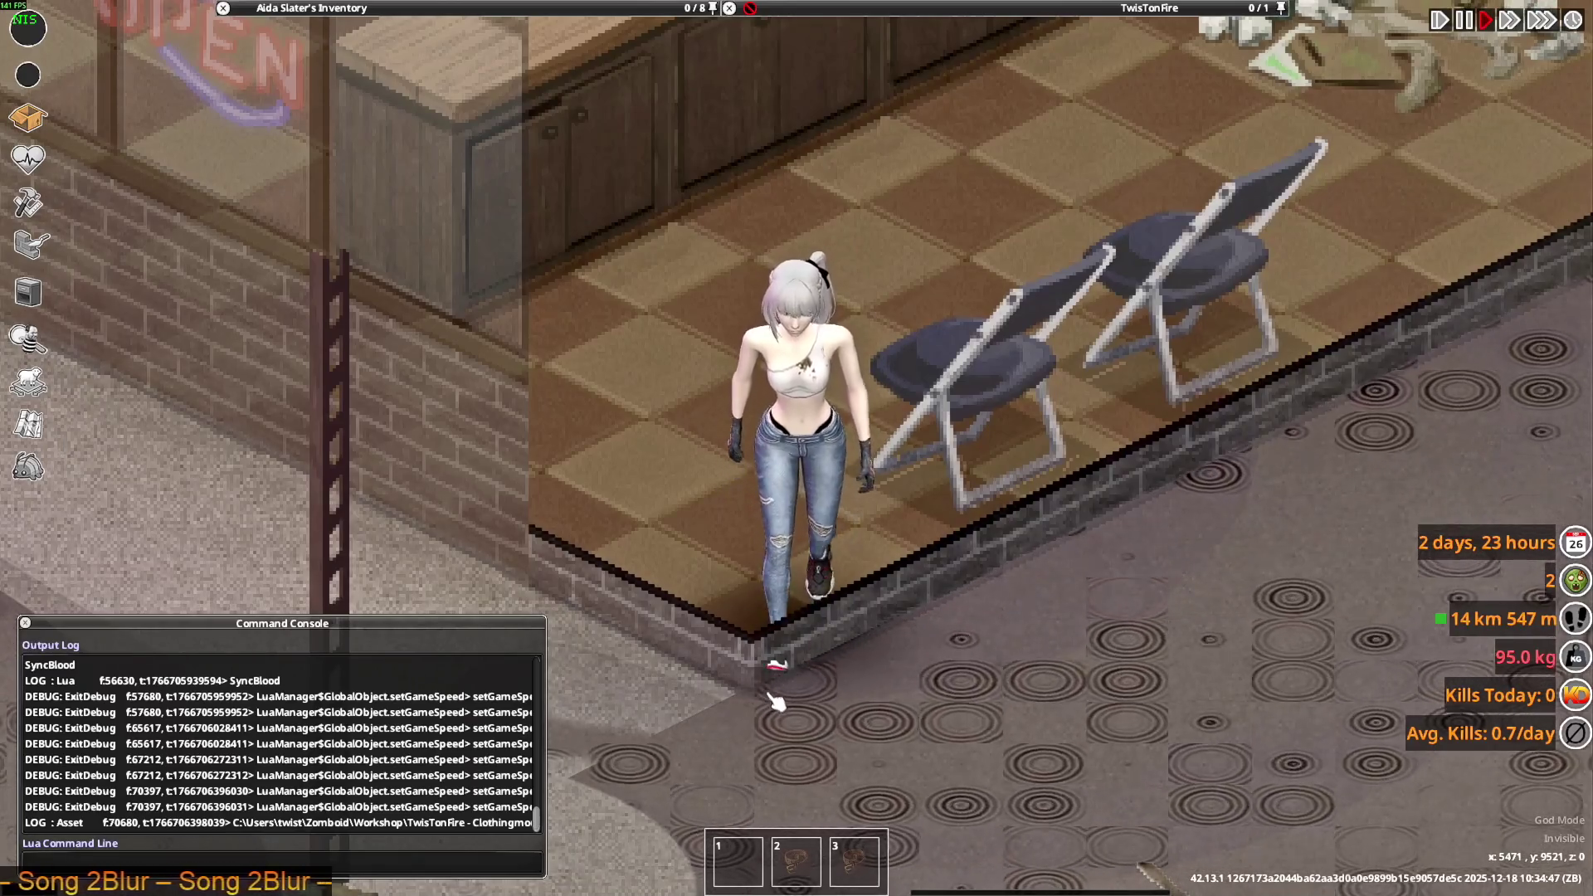
key("s")
key("s")
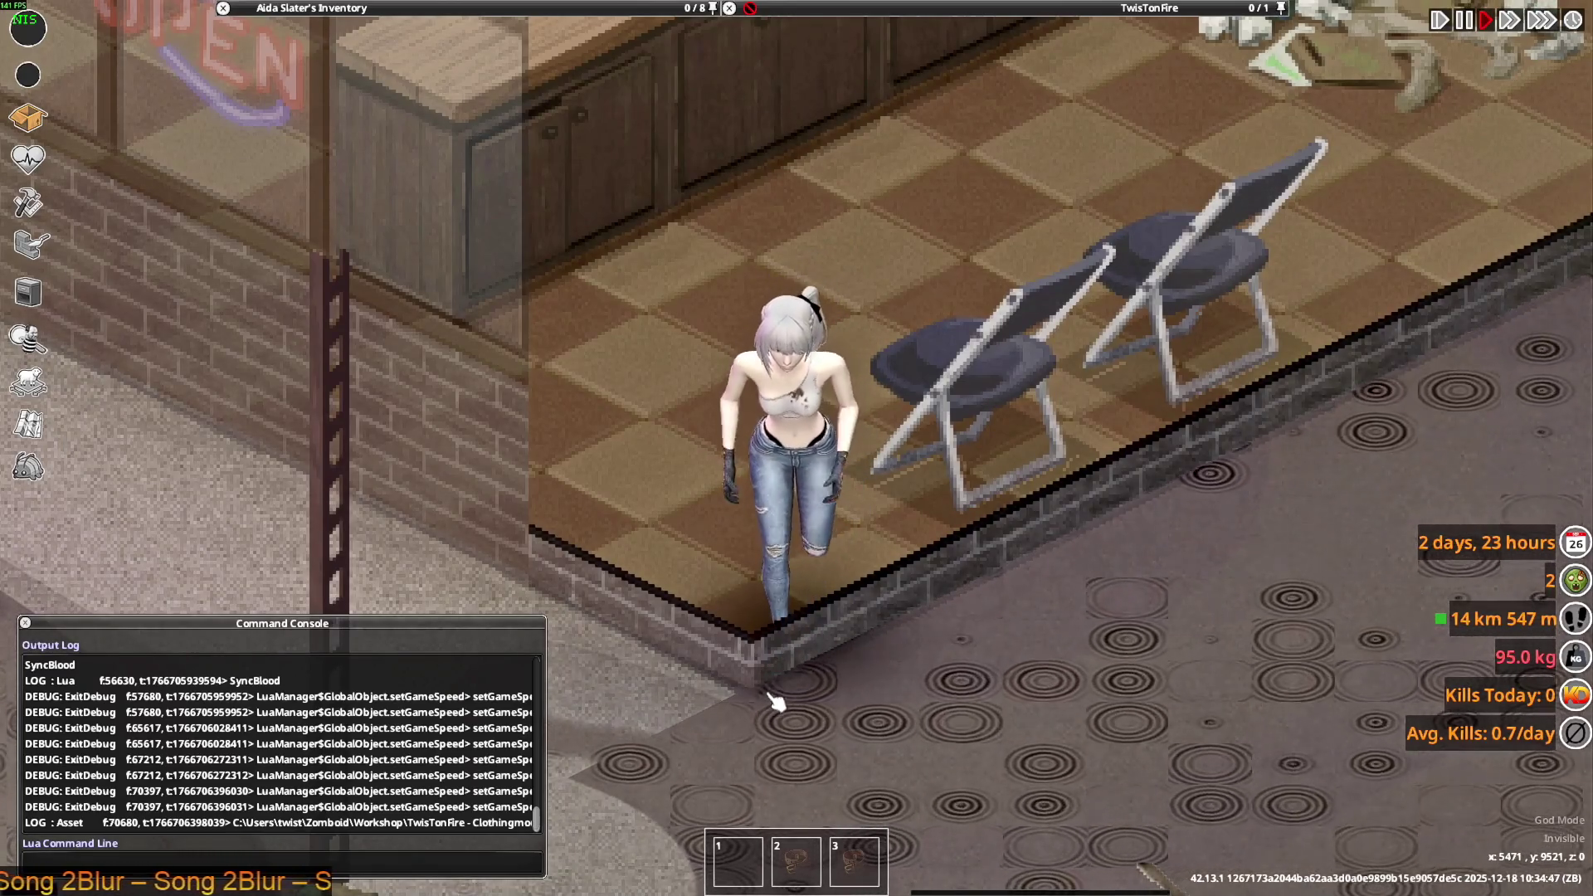
key("s")
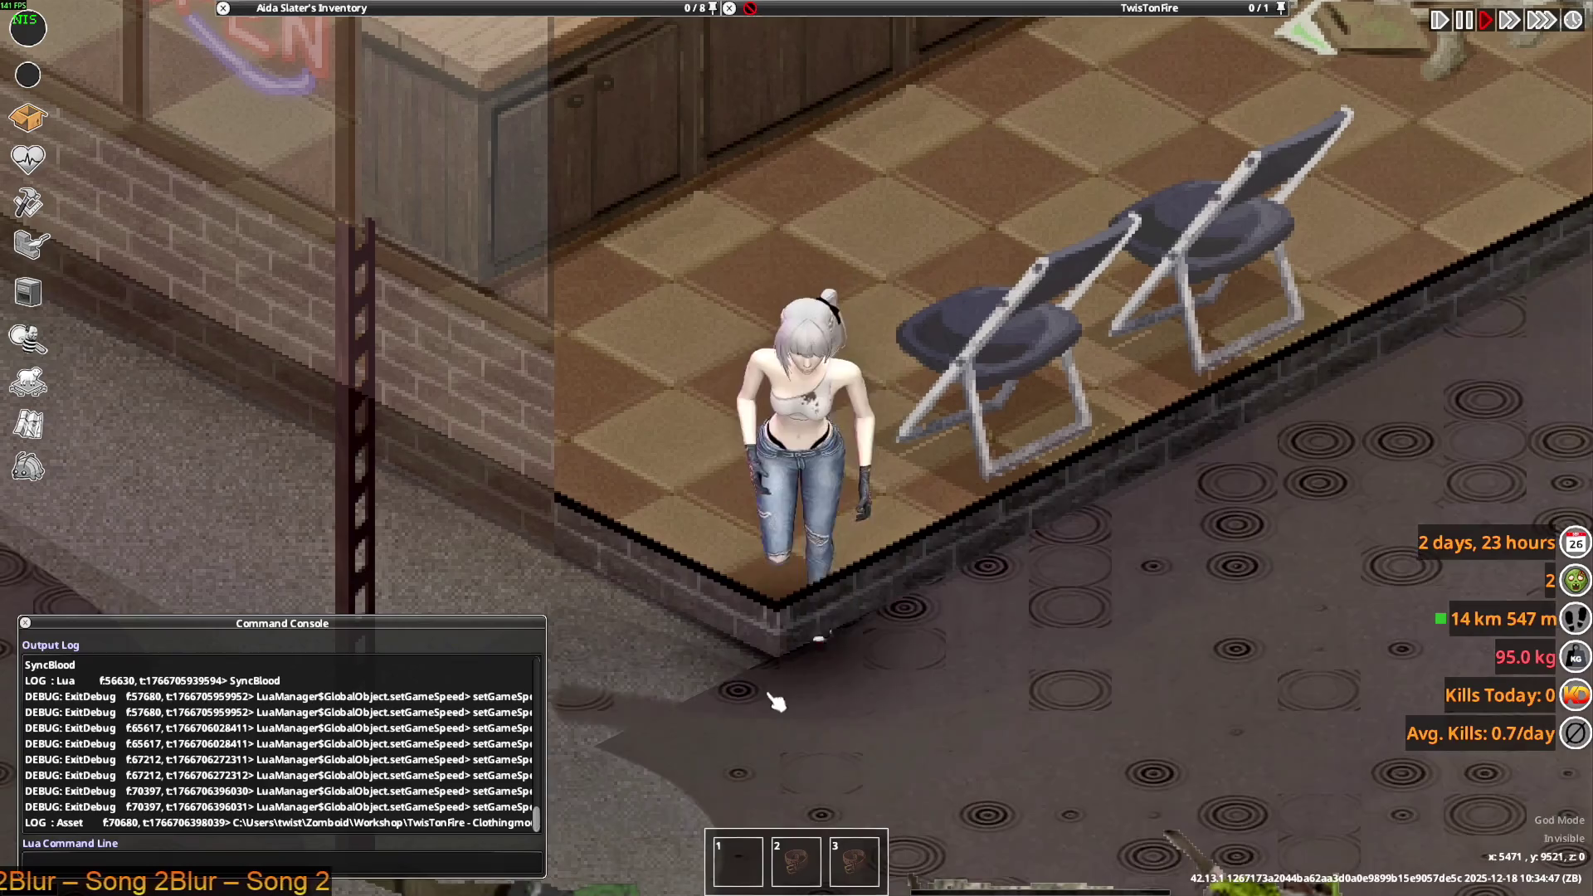
key("w")
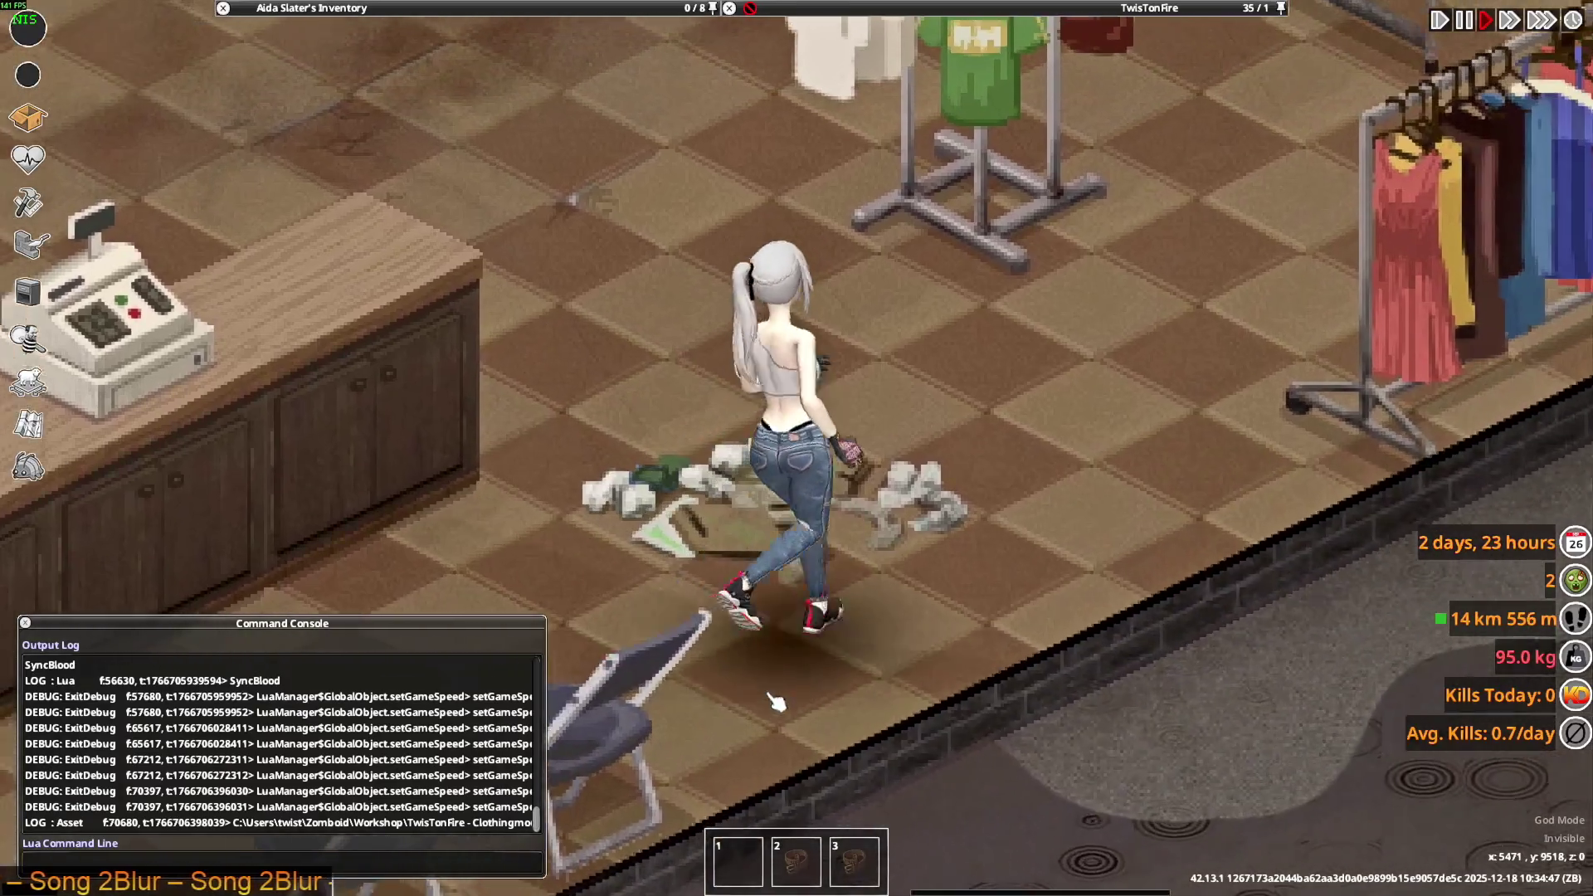
key("w")
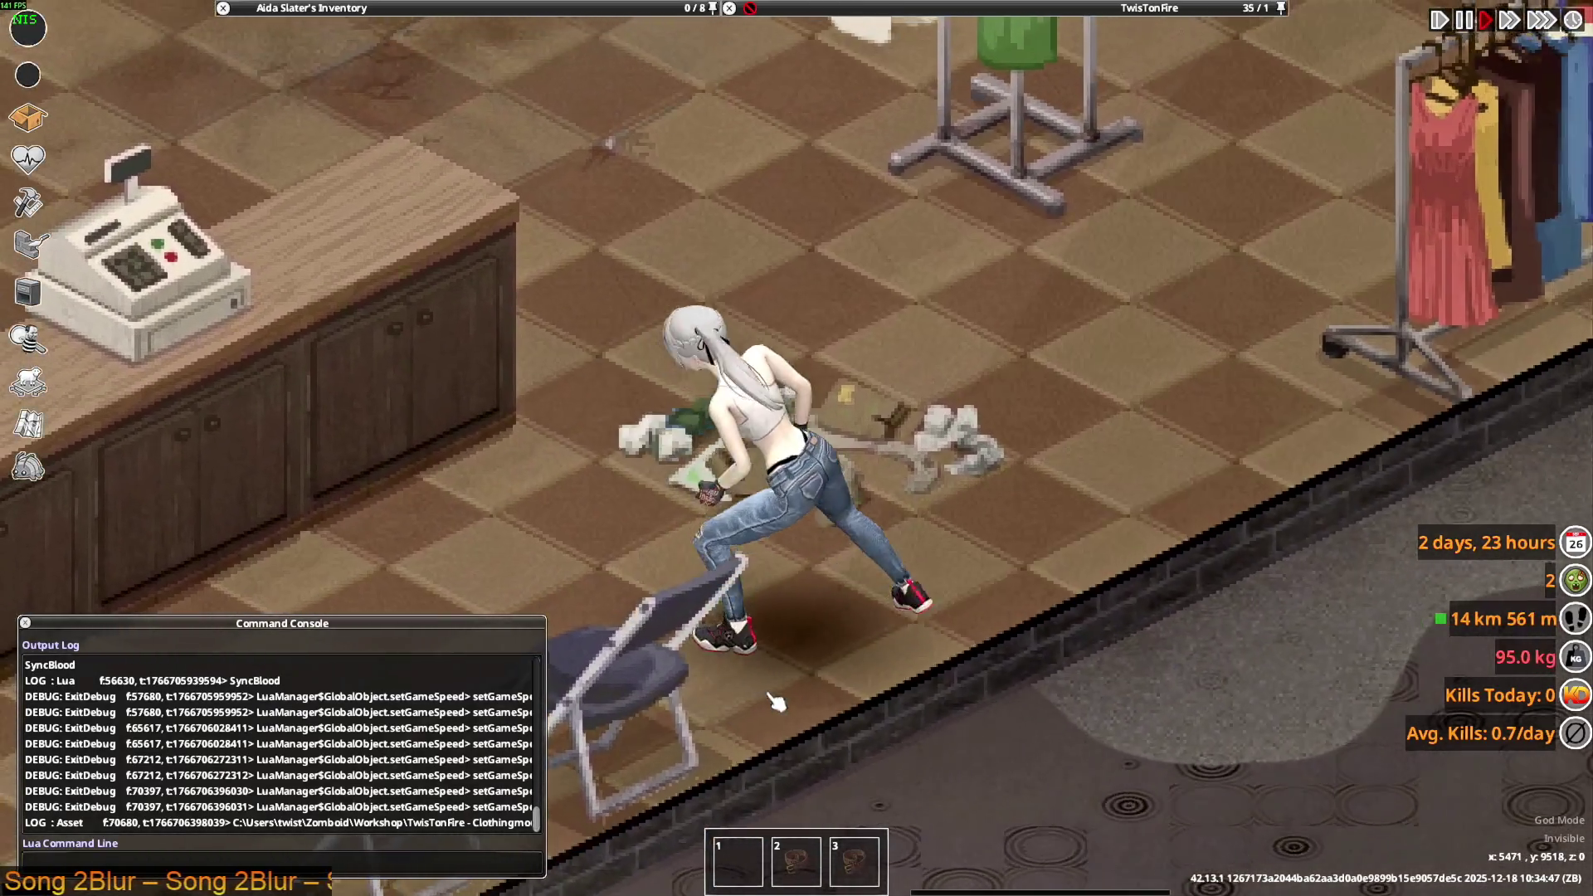
key("s")
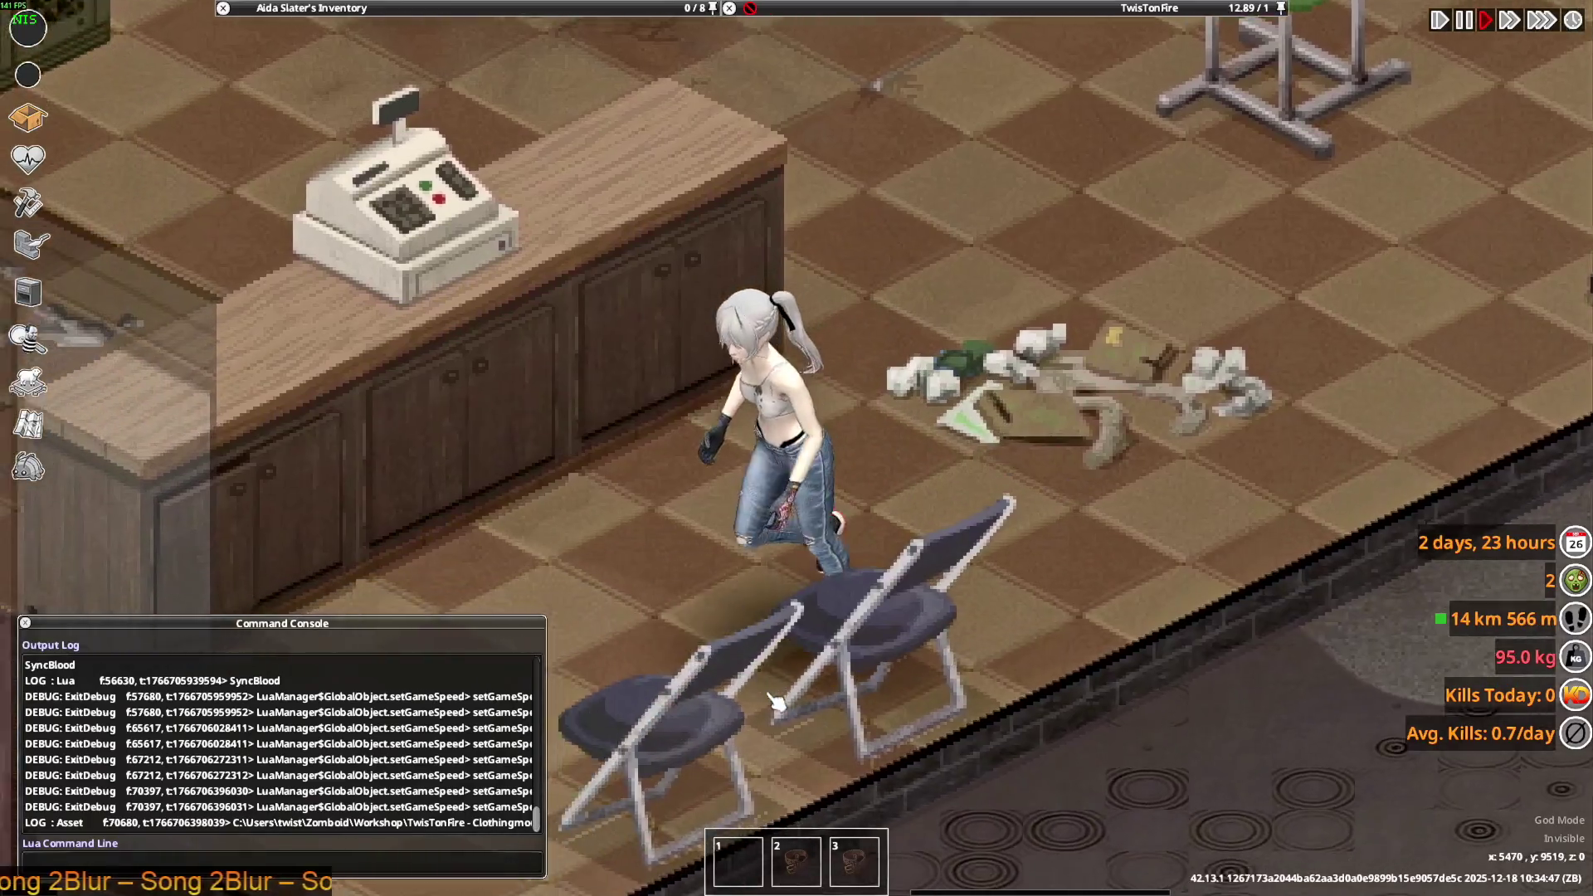
key("w")
- Walk up the aisle past the crates and shelves, then return to Blender
key("w")
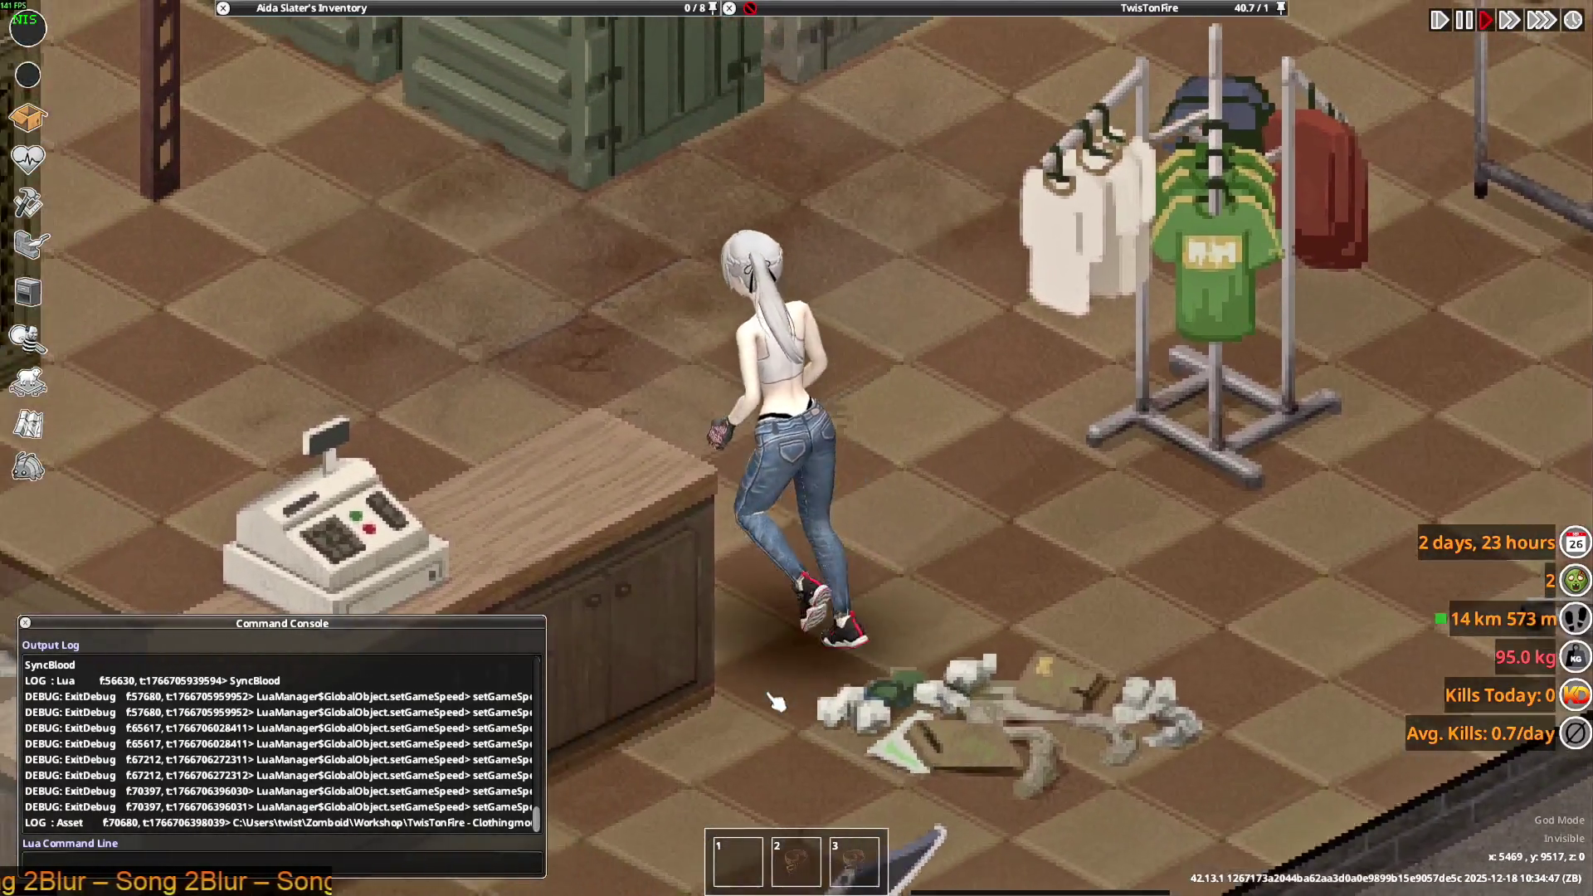
key("w")
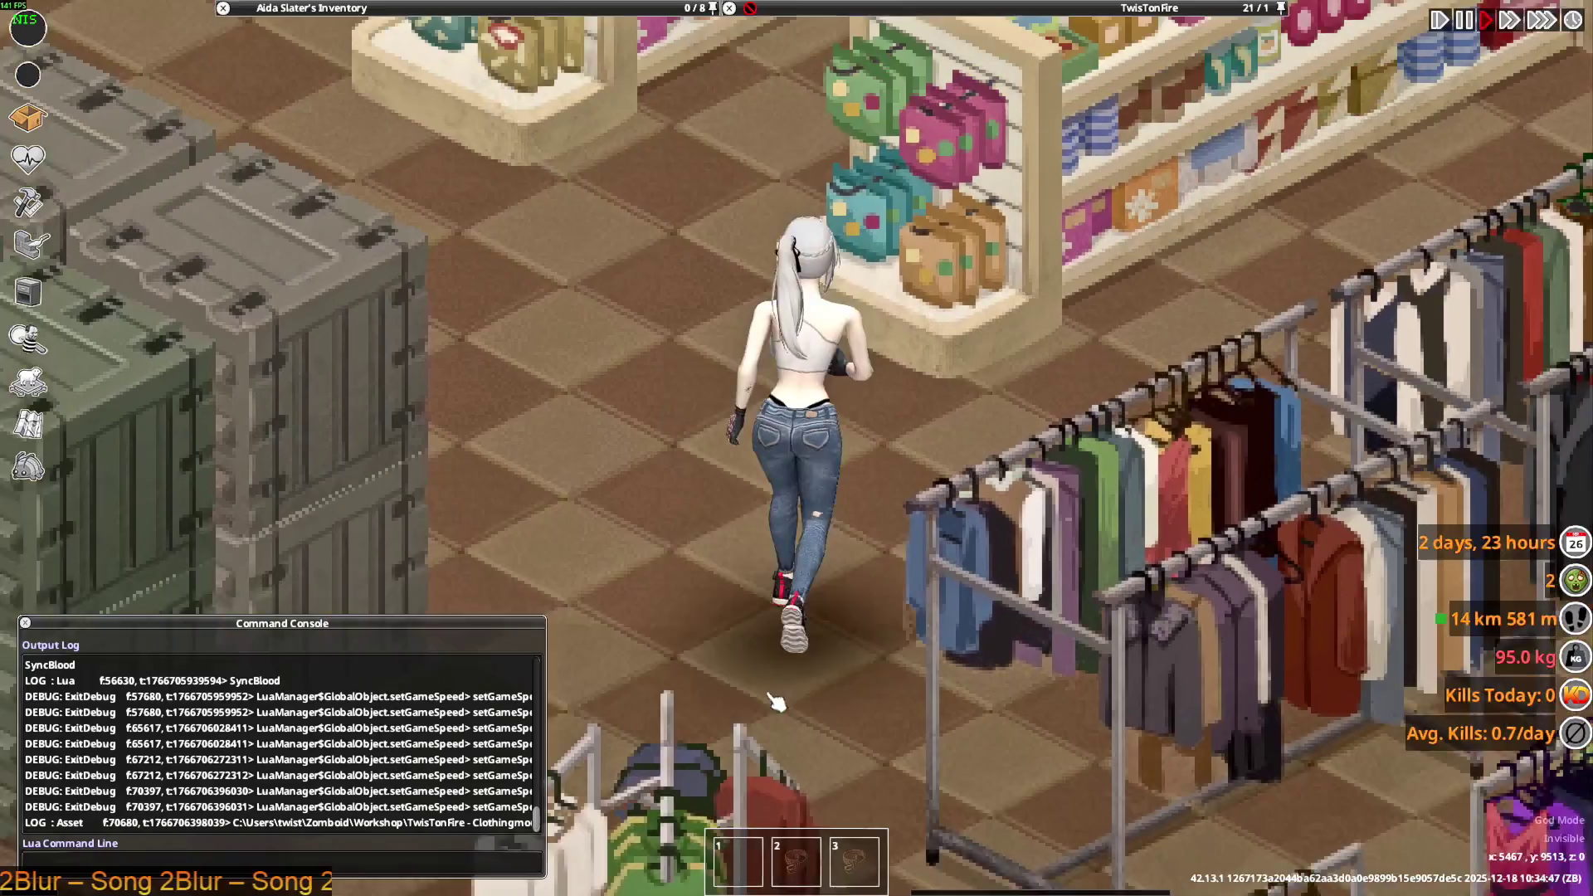
key("s")
key("w")
key("a")
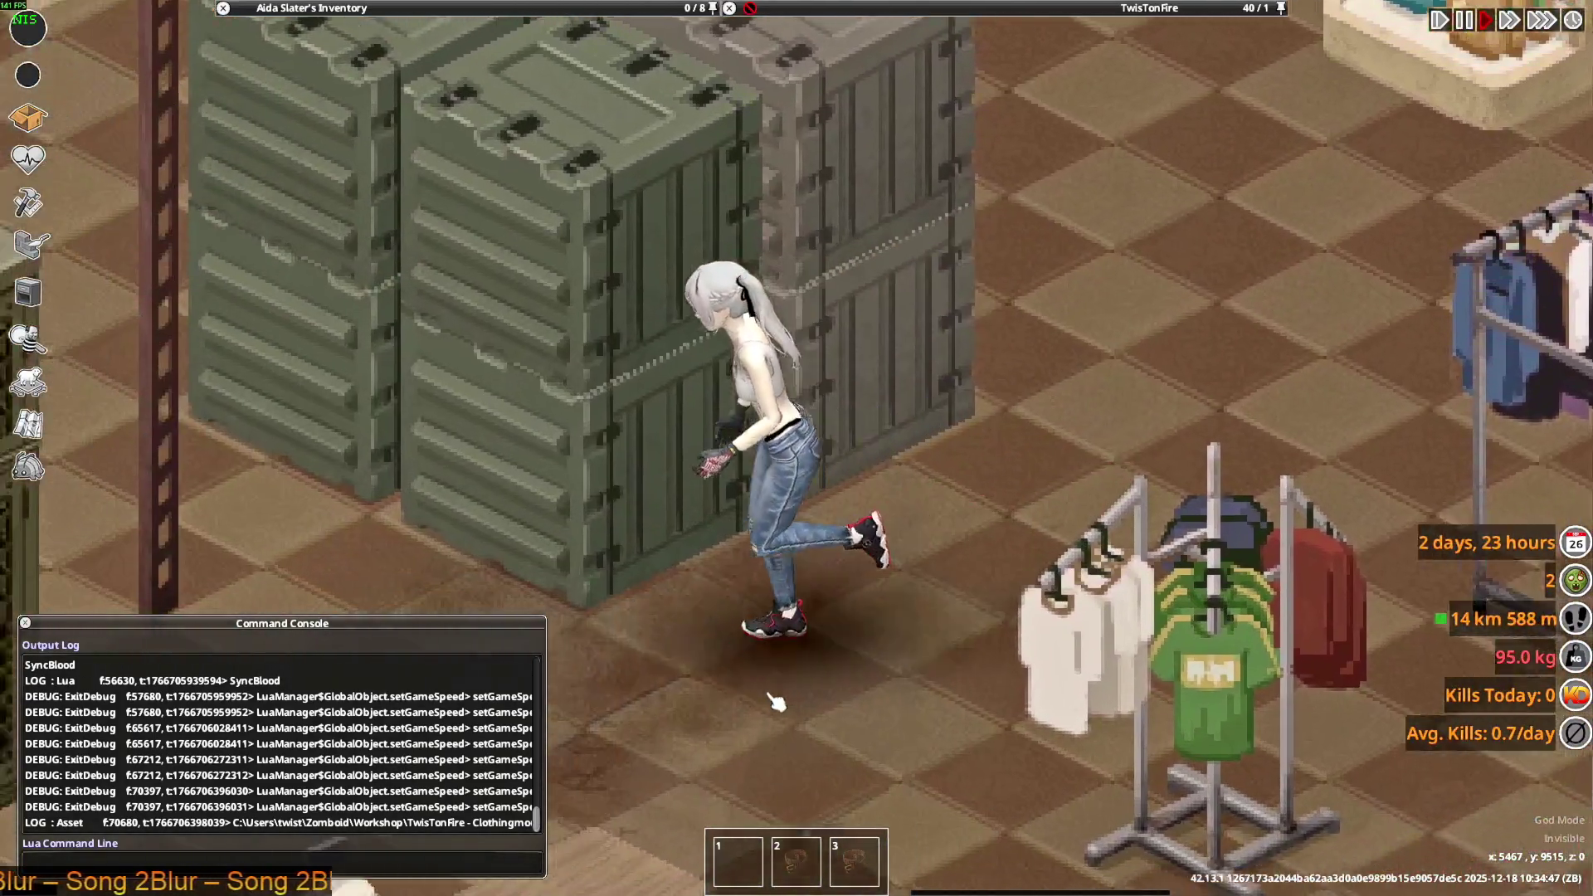
key("s")
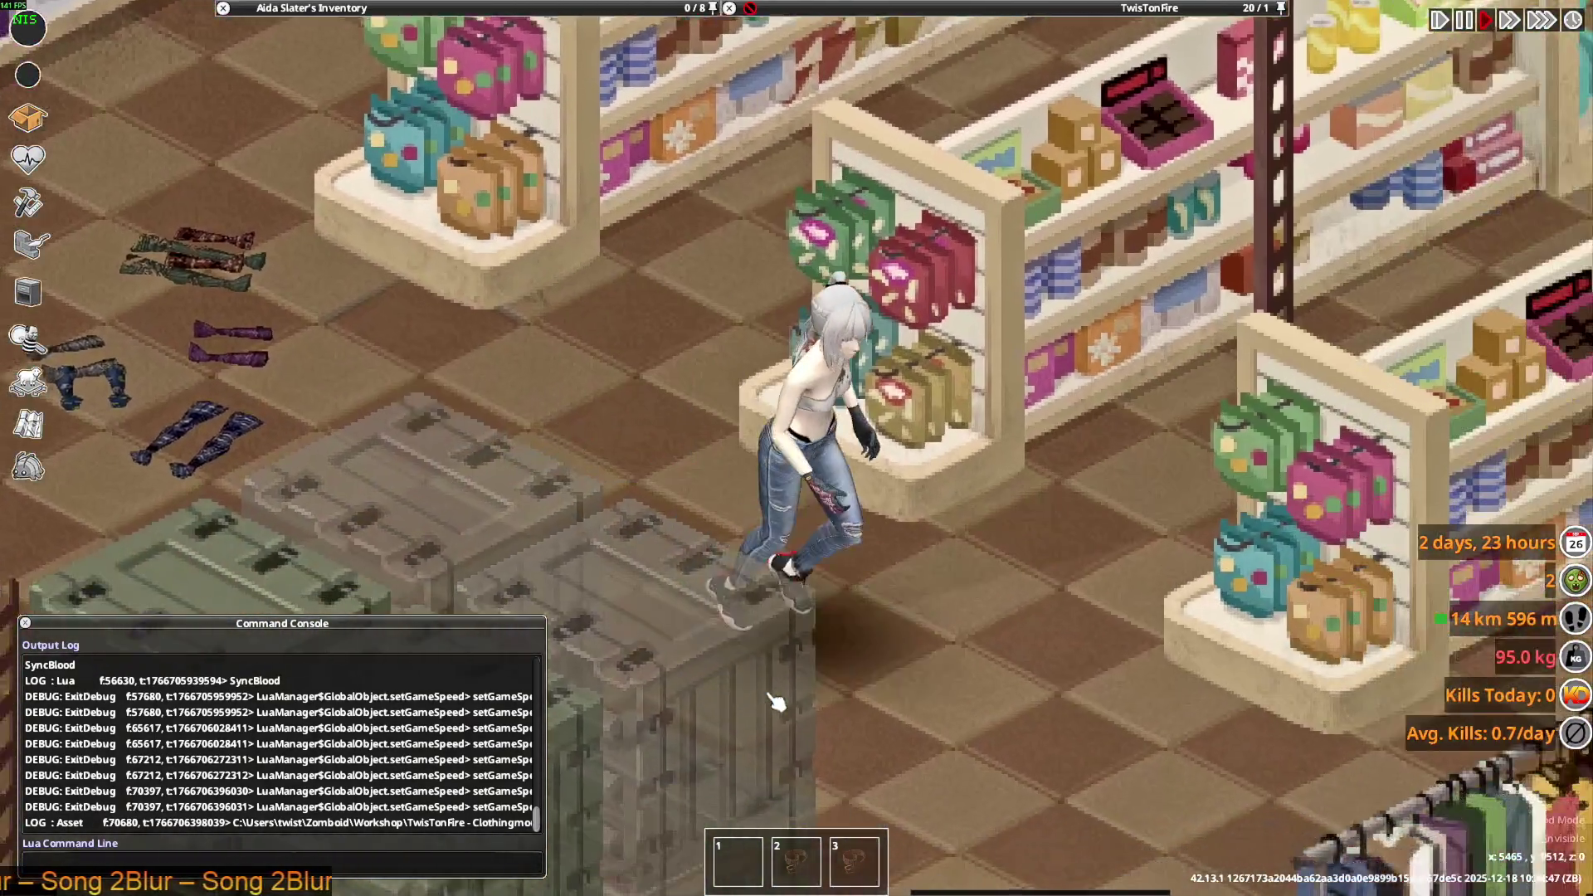
key("w")
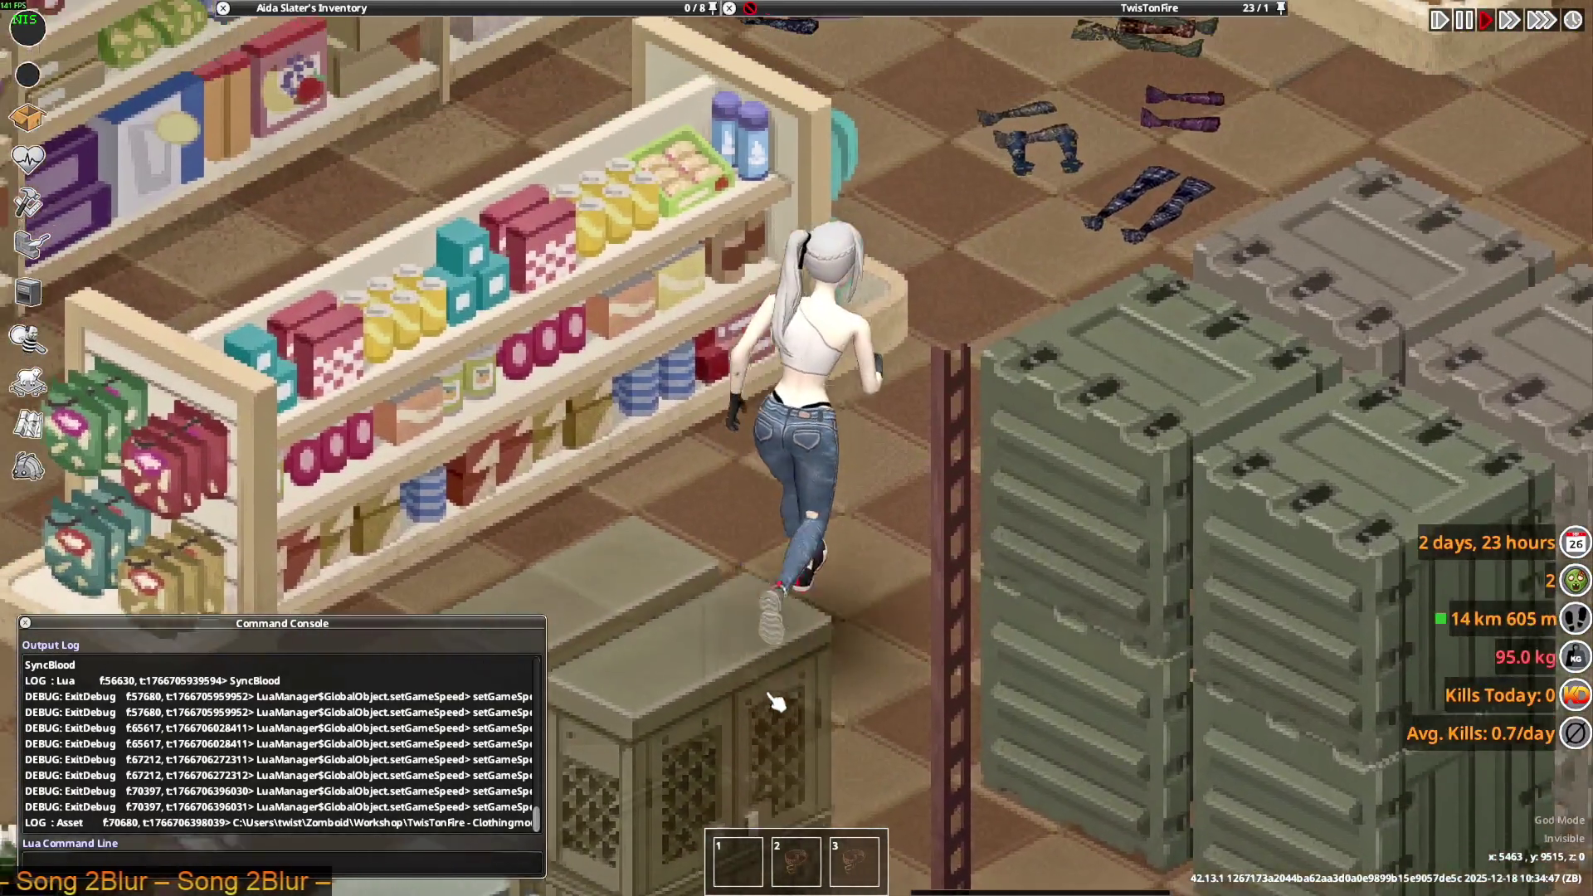
key("s")
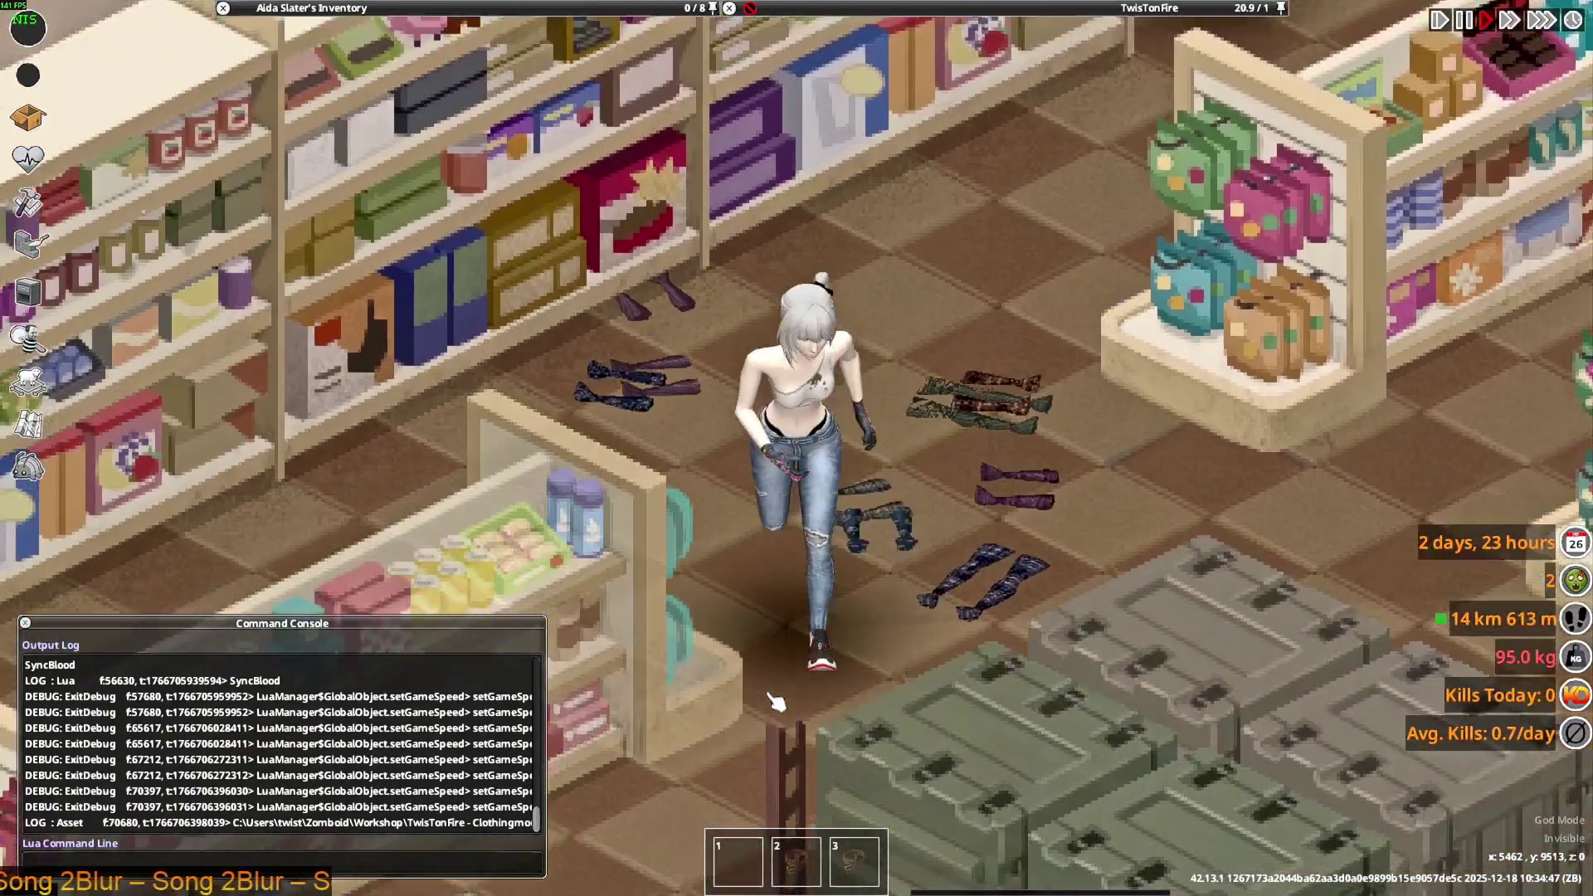
key("alt+Tab")
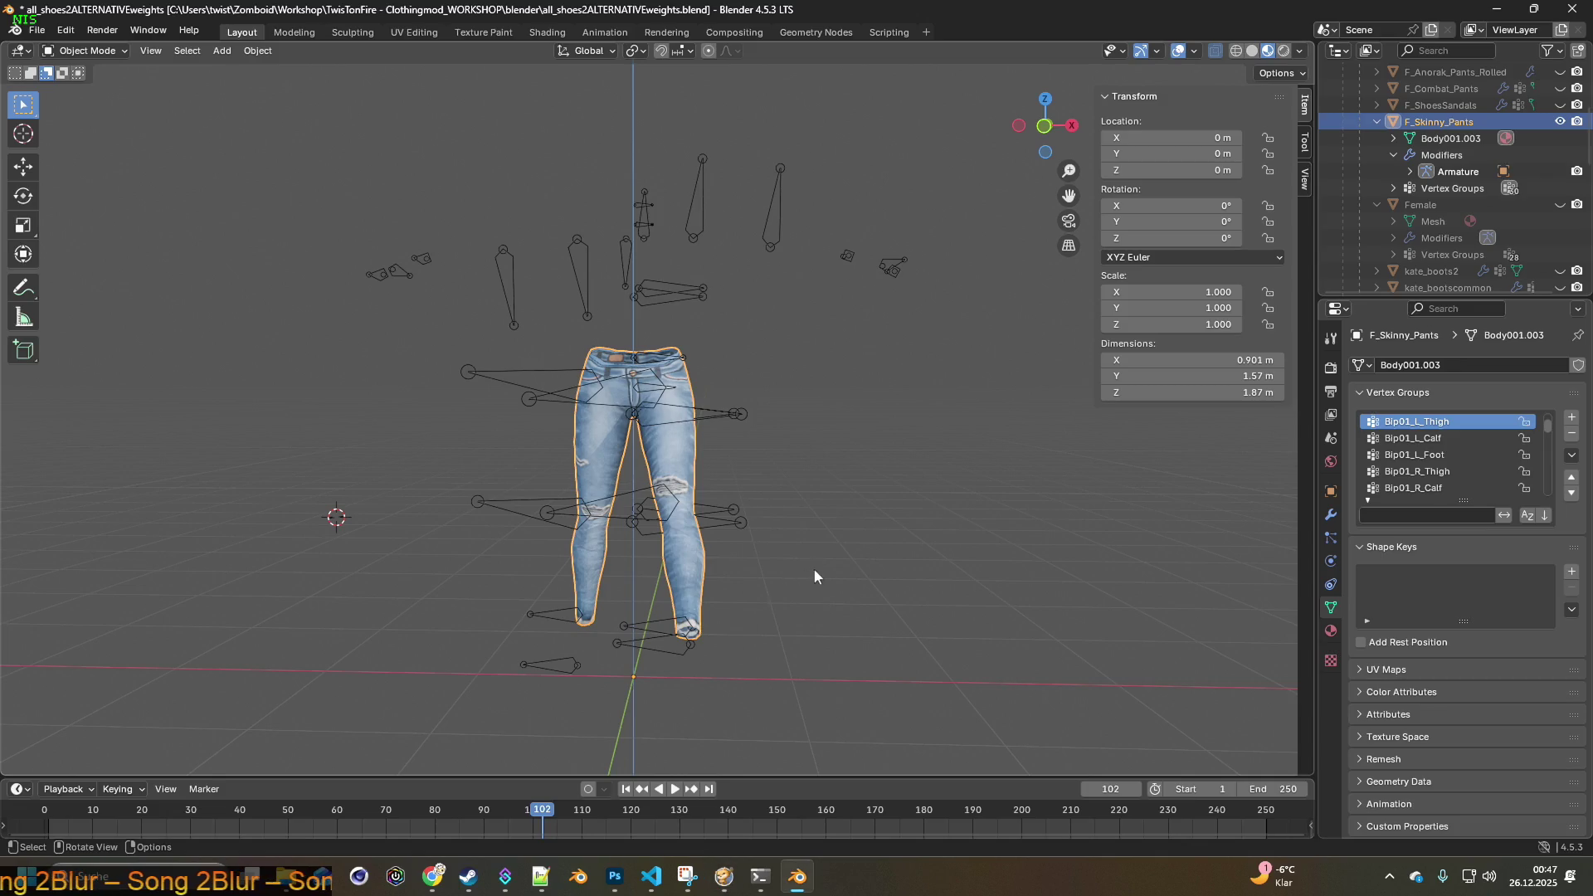
- Select the Bip01 armature, enter Pose Mode and set it to its rest position
middle_click_drag(814, 570, 791, 567)
left_click(512, 375)
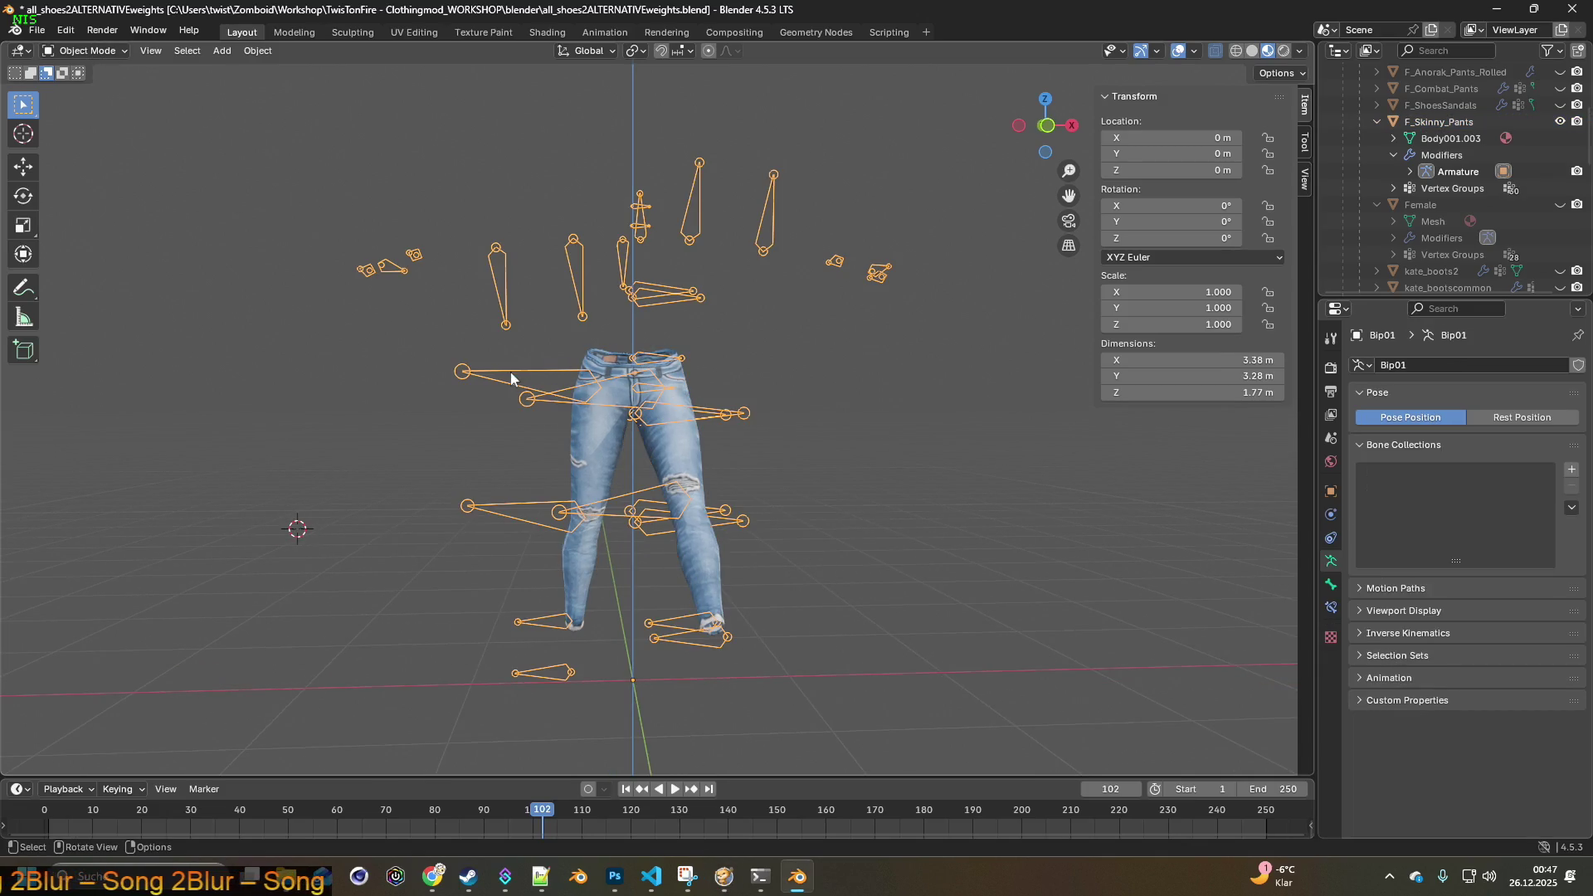
left_click(459, 350)
left_click(532, 380)
left_click(87, 51)
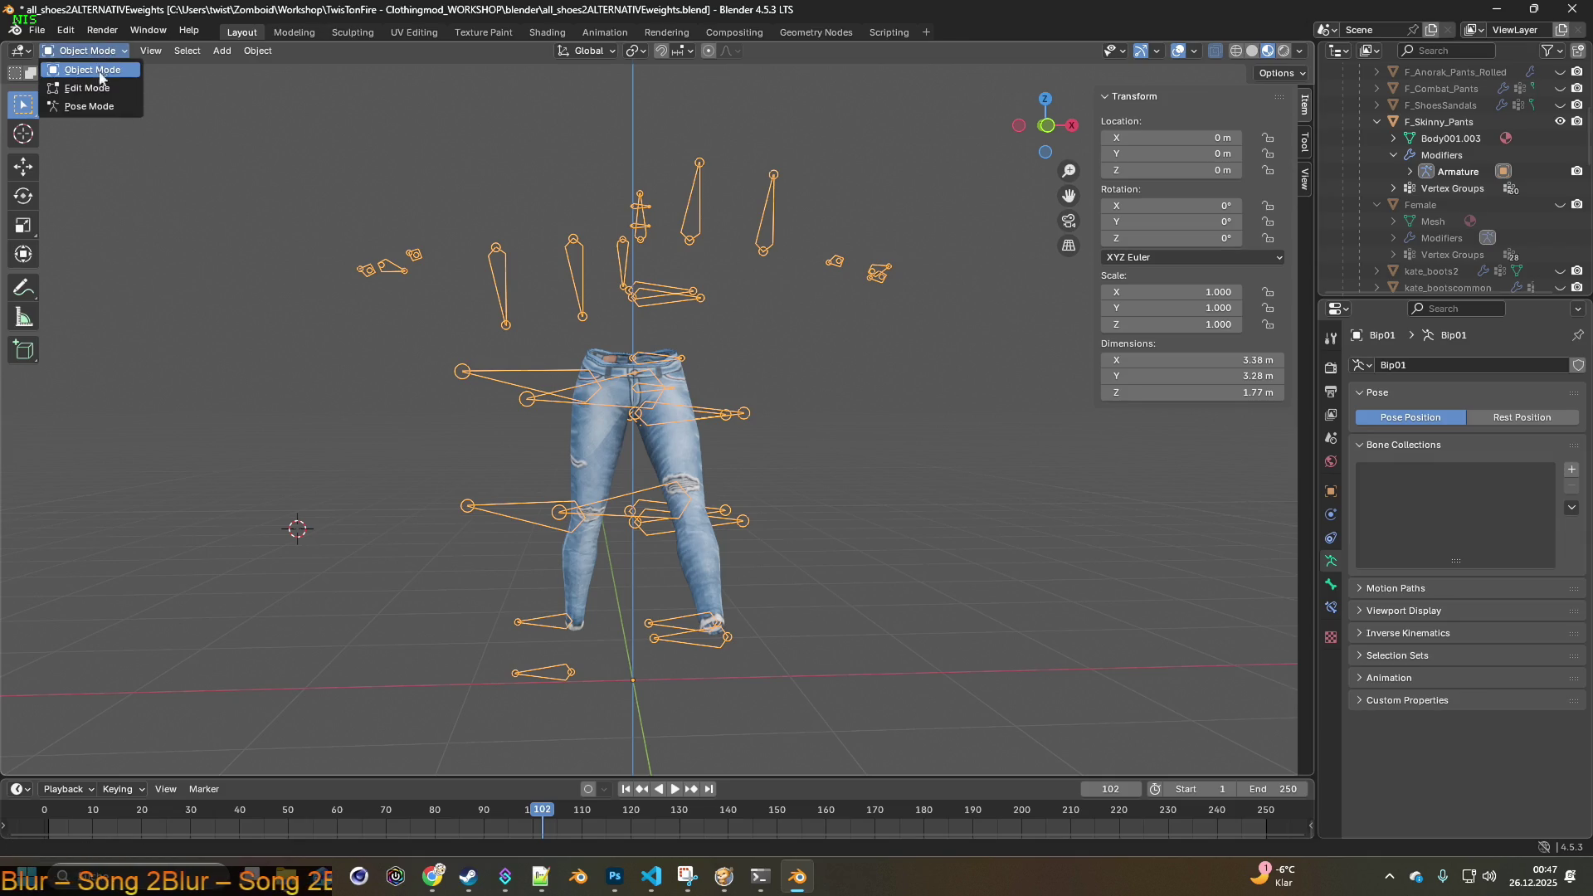
left_click(93, 107)
mouse_move(554, 334)
middle_mouse_down()
mouse_move(1043, 396)
mouse_move(819, 398)
mouse_move(863, 417)
middle_mouse_up()
left_click(1548, 420)
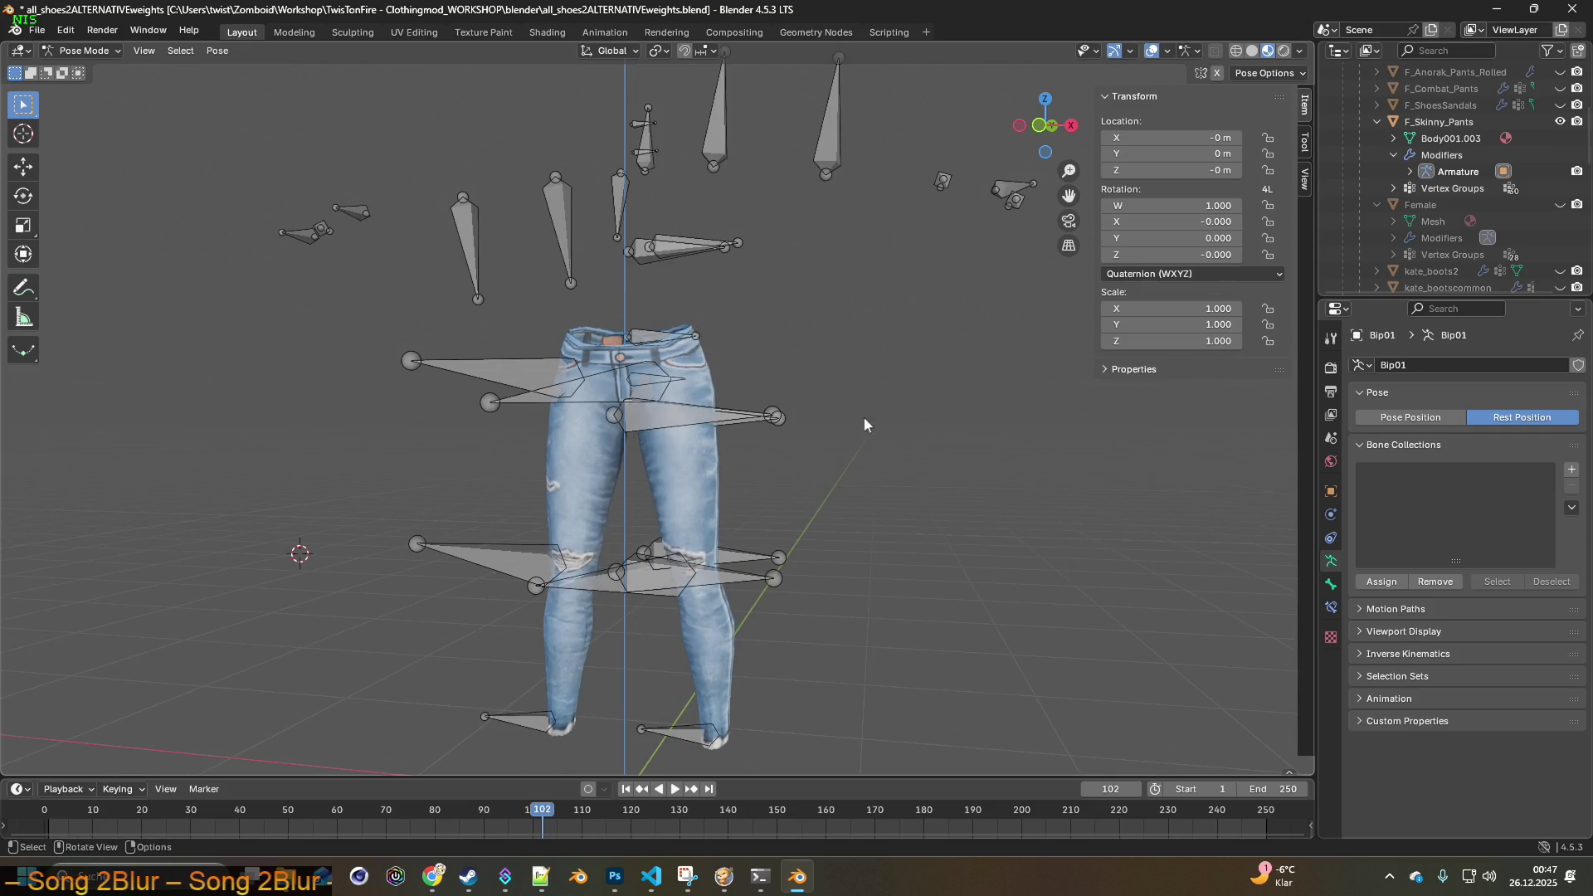
- Return to Object Mode, select the F_Skinny_Pants jeans and show their modifier stack
left_click(83, 50)
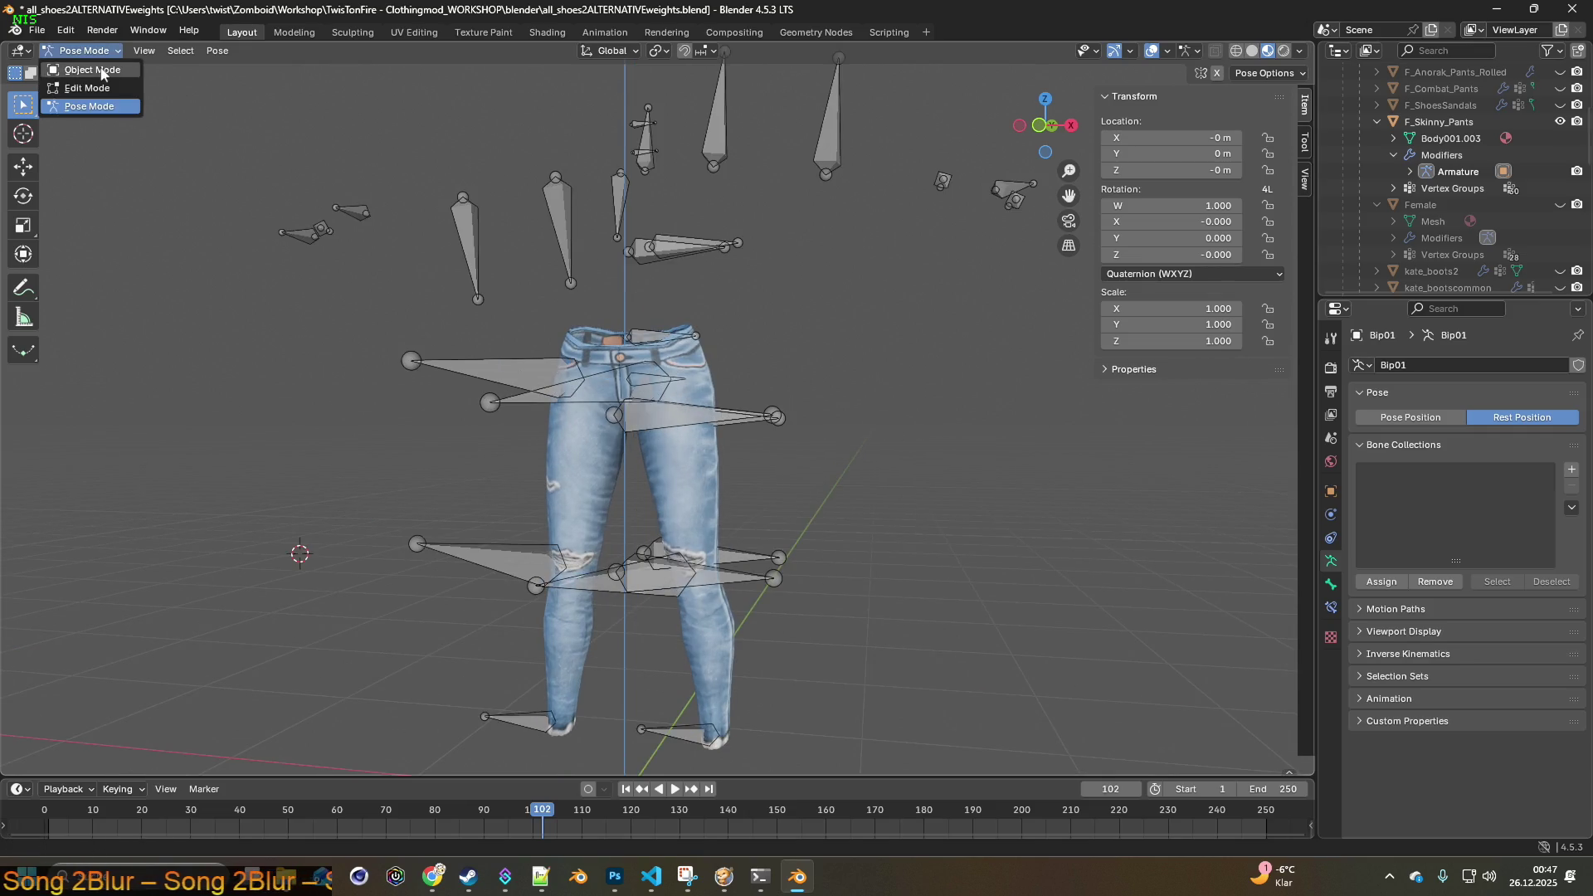
left_click(82, 72)
middle_click_drag(546, 284, 736, 445)
left_click(728, 467)
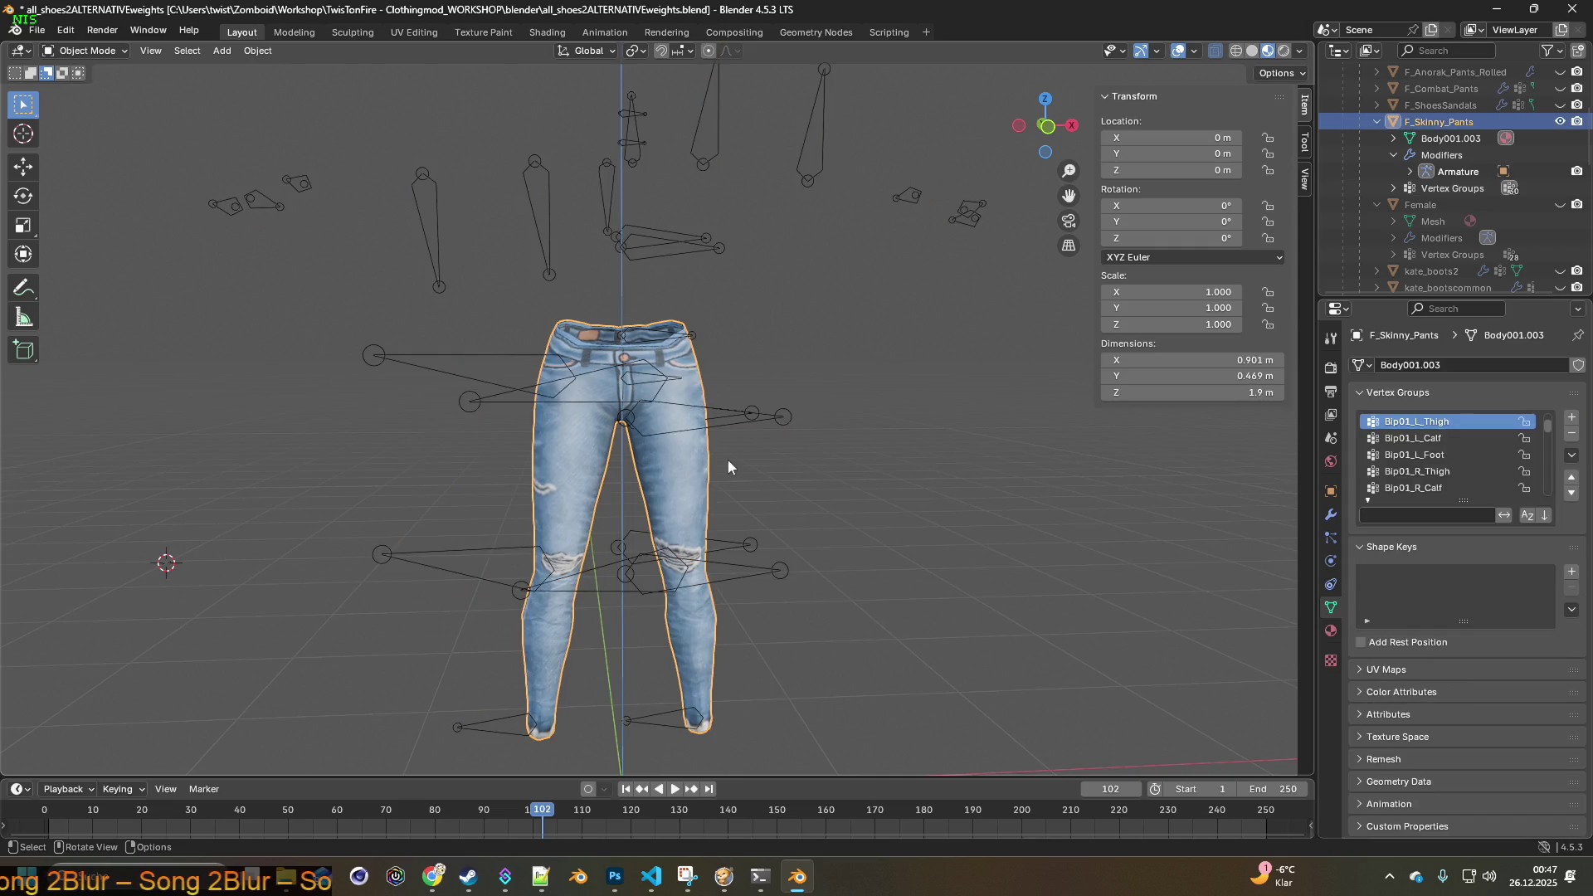
left_click(1330, 515)
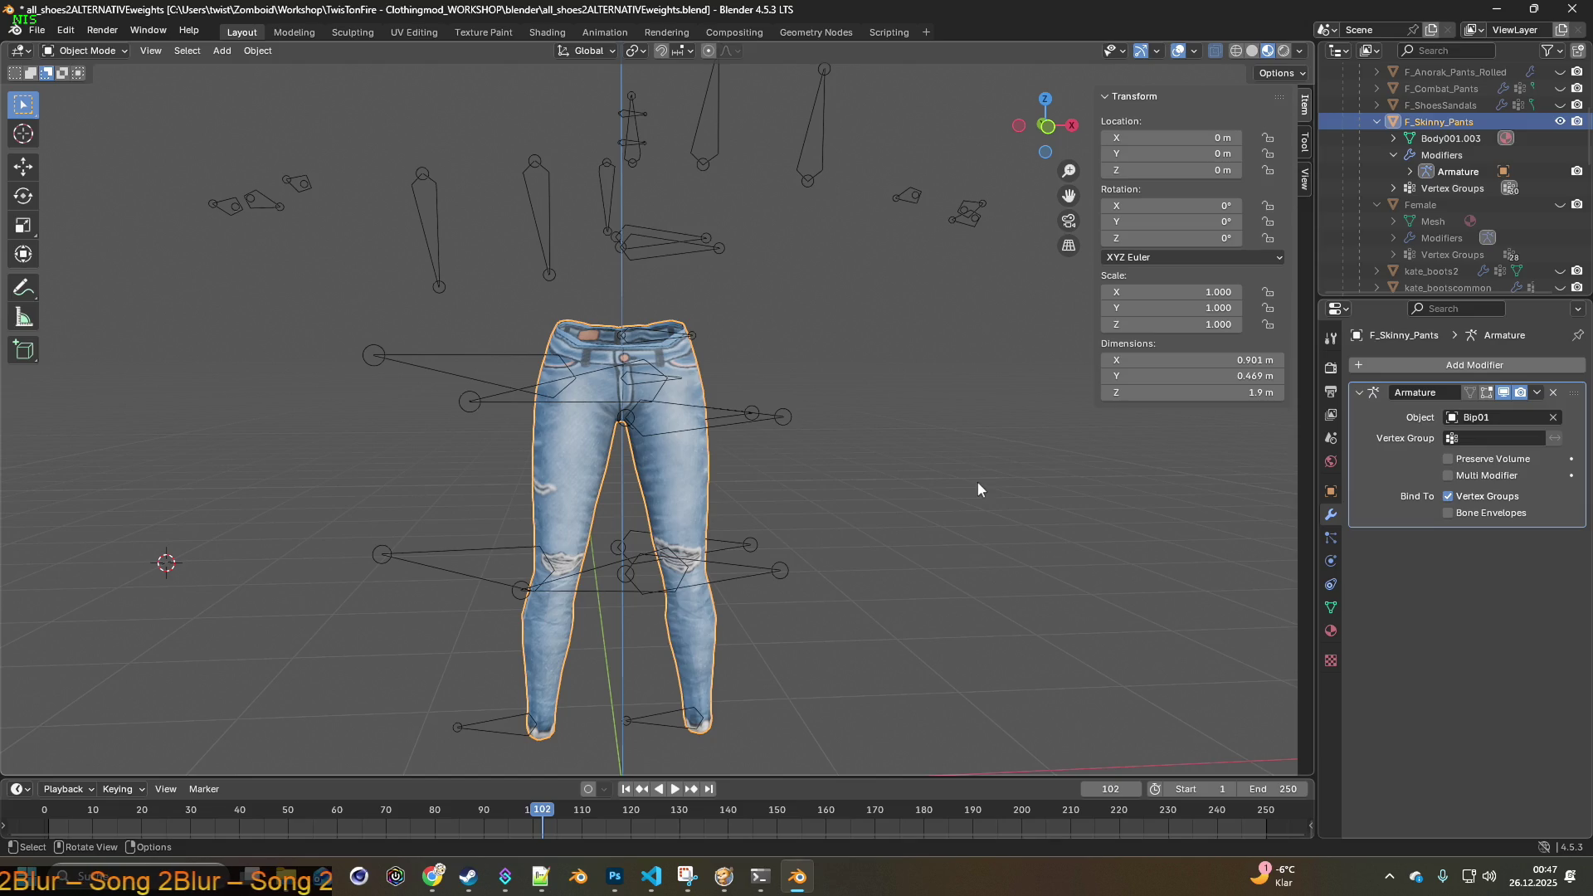
- Add a Solidify modifier to the jeans below the Armature modifier
mouse_move(1120, 523)
middle_mouse_down()
mouse_move(1068, 510)
mouse_move(811, 556)
mouse_move(959, 539)
mouse_move(1068, 502)
middle_mouse_up()
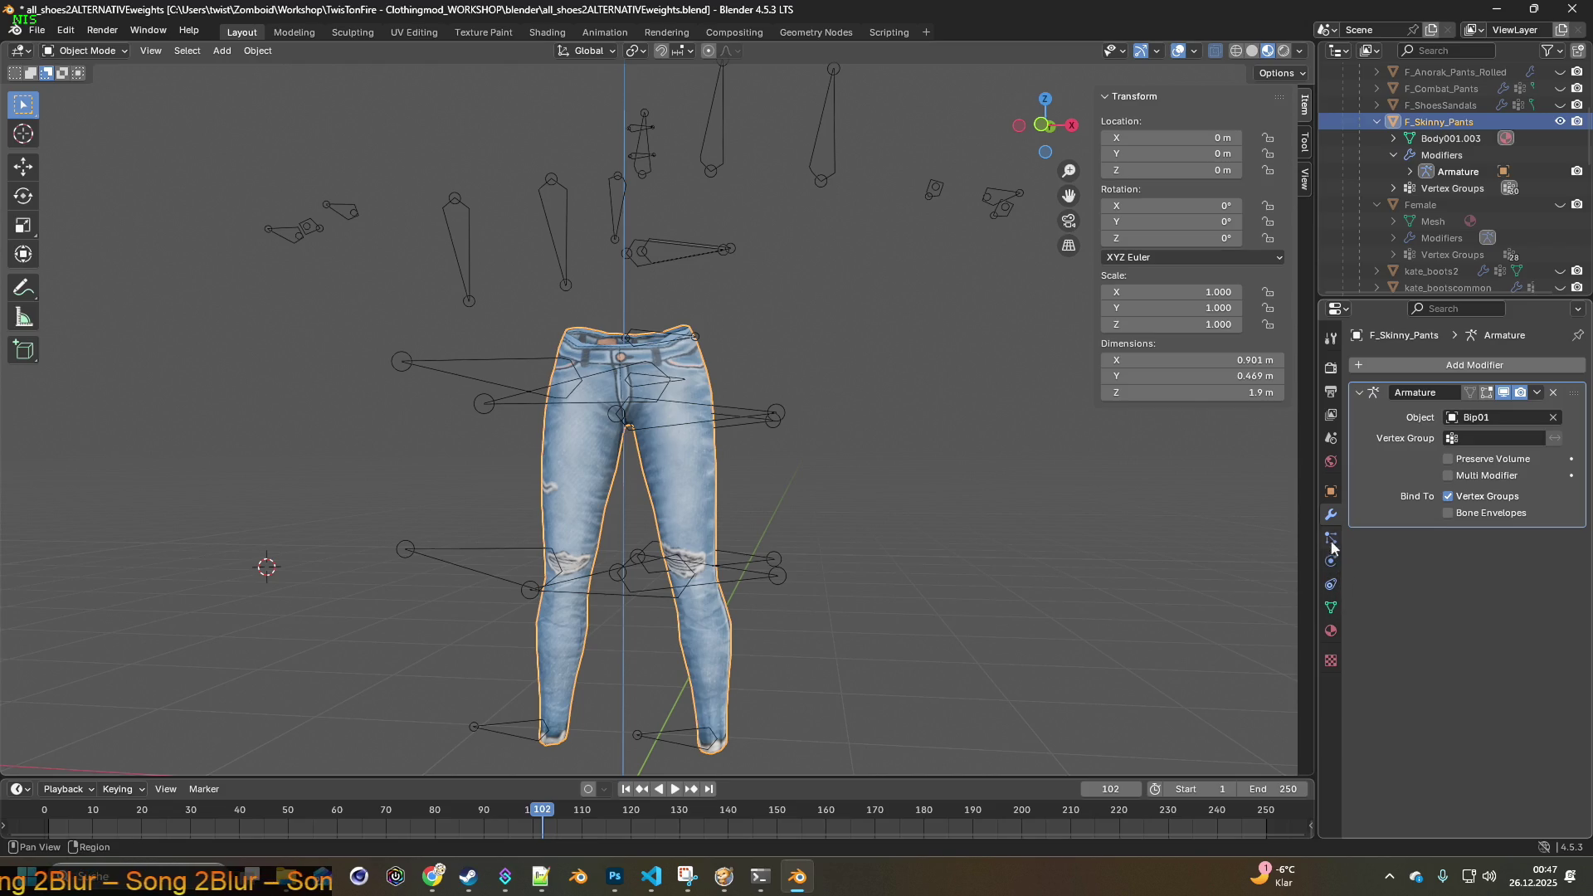
left_click(1467, 364)
mouse_move(1467, 365)
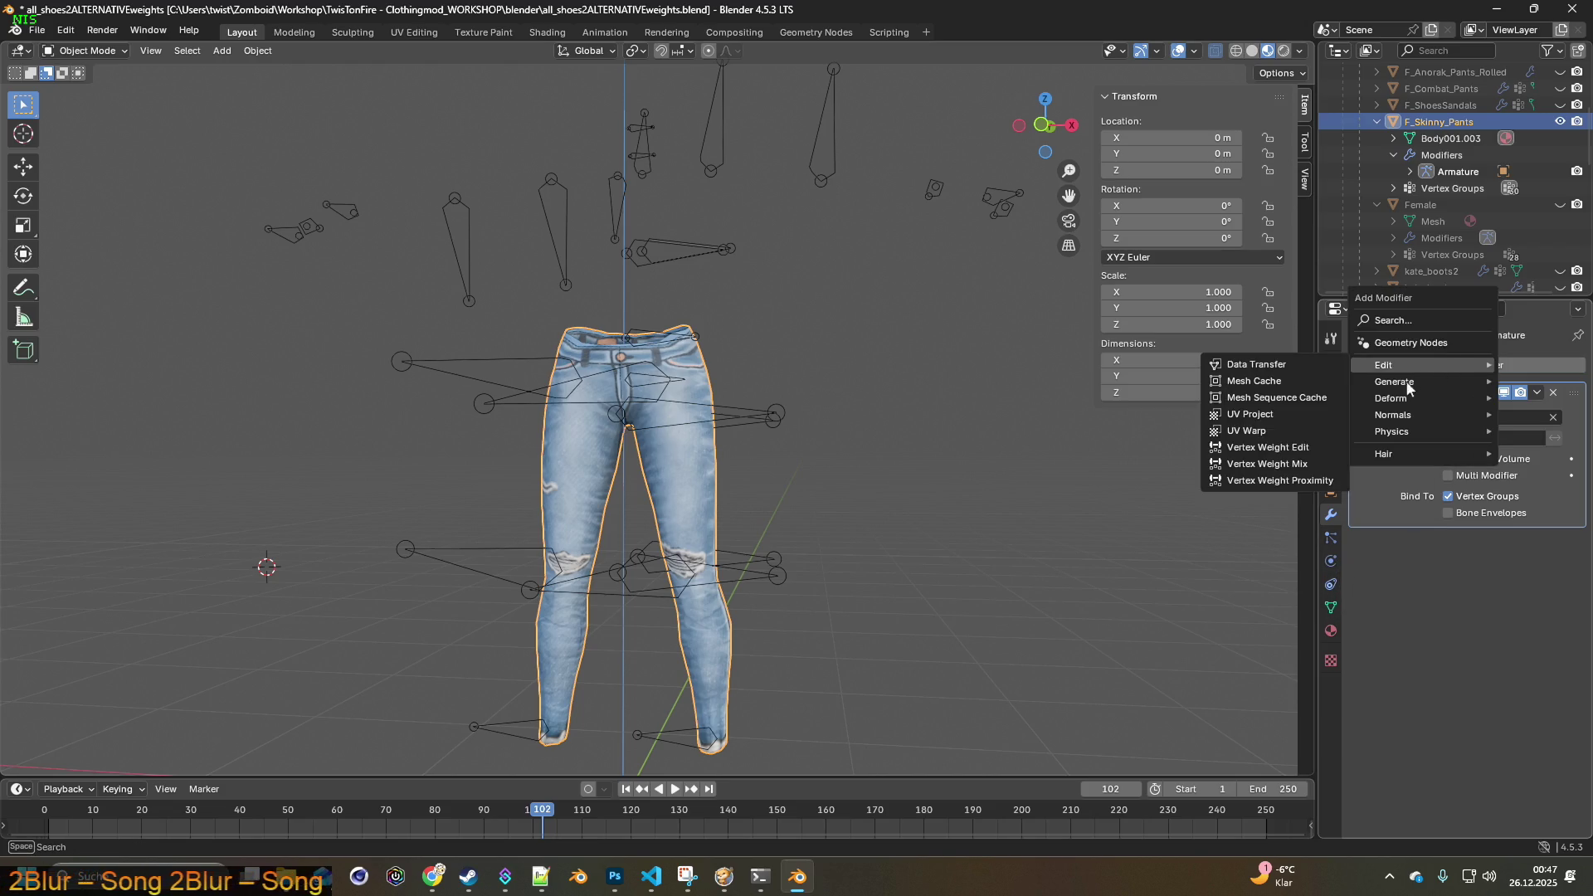
mouse_move(1397, 422)
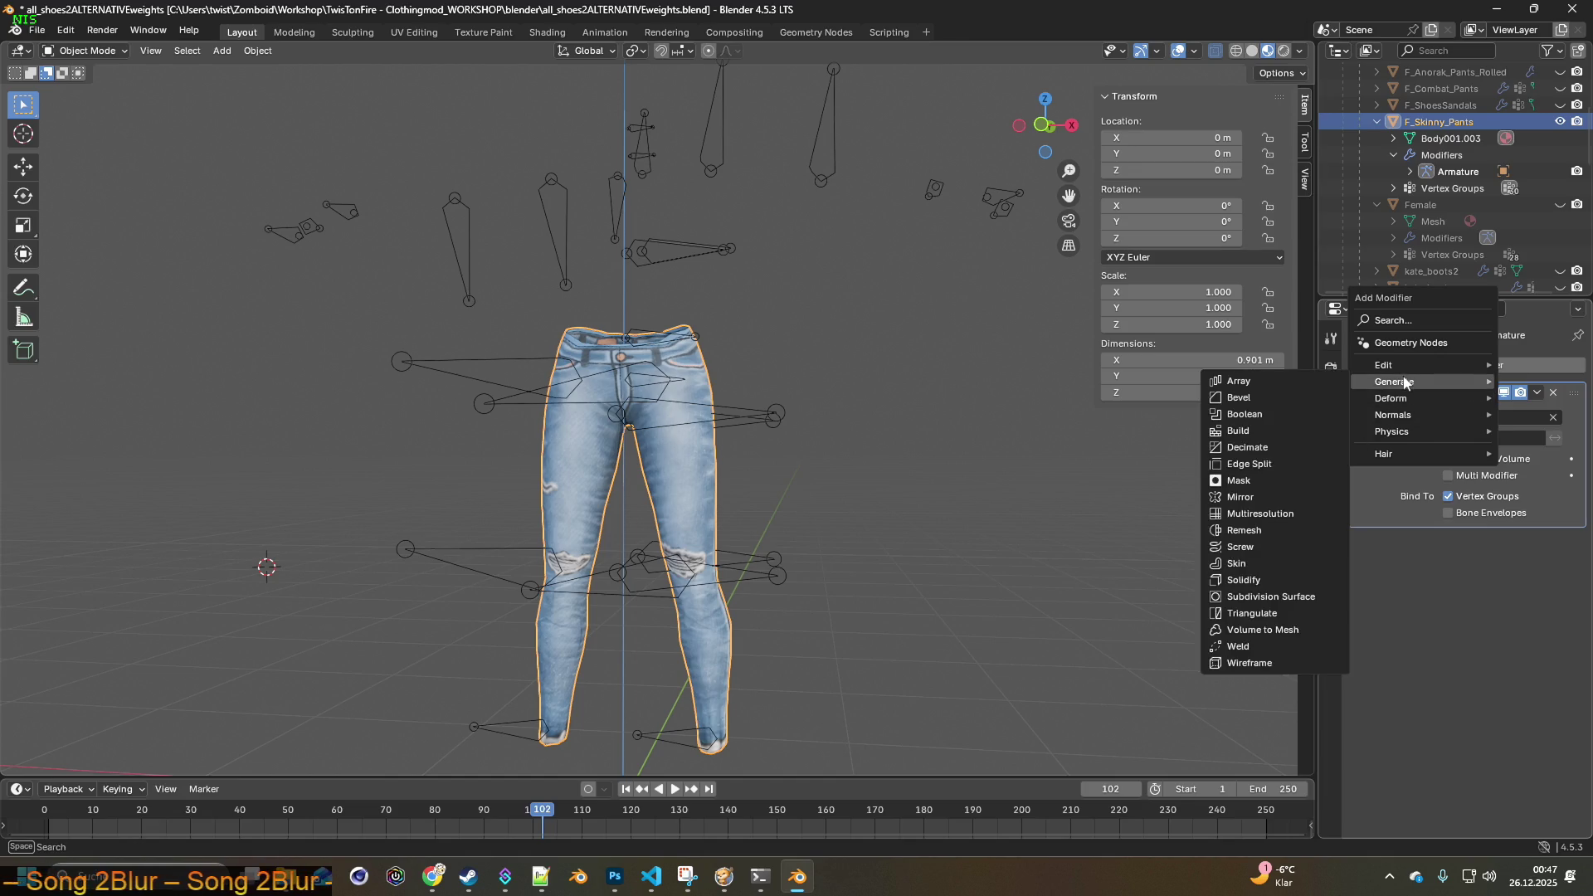
left_click(1244, 580)
mouse_move(1032, 531)
middle_mouse_down()
mouse_move(703, 524)
mouse_move(993, 536)
mouse_move(1029, 498)
middle_mouse_up()
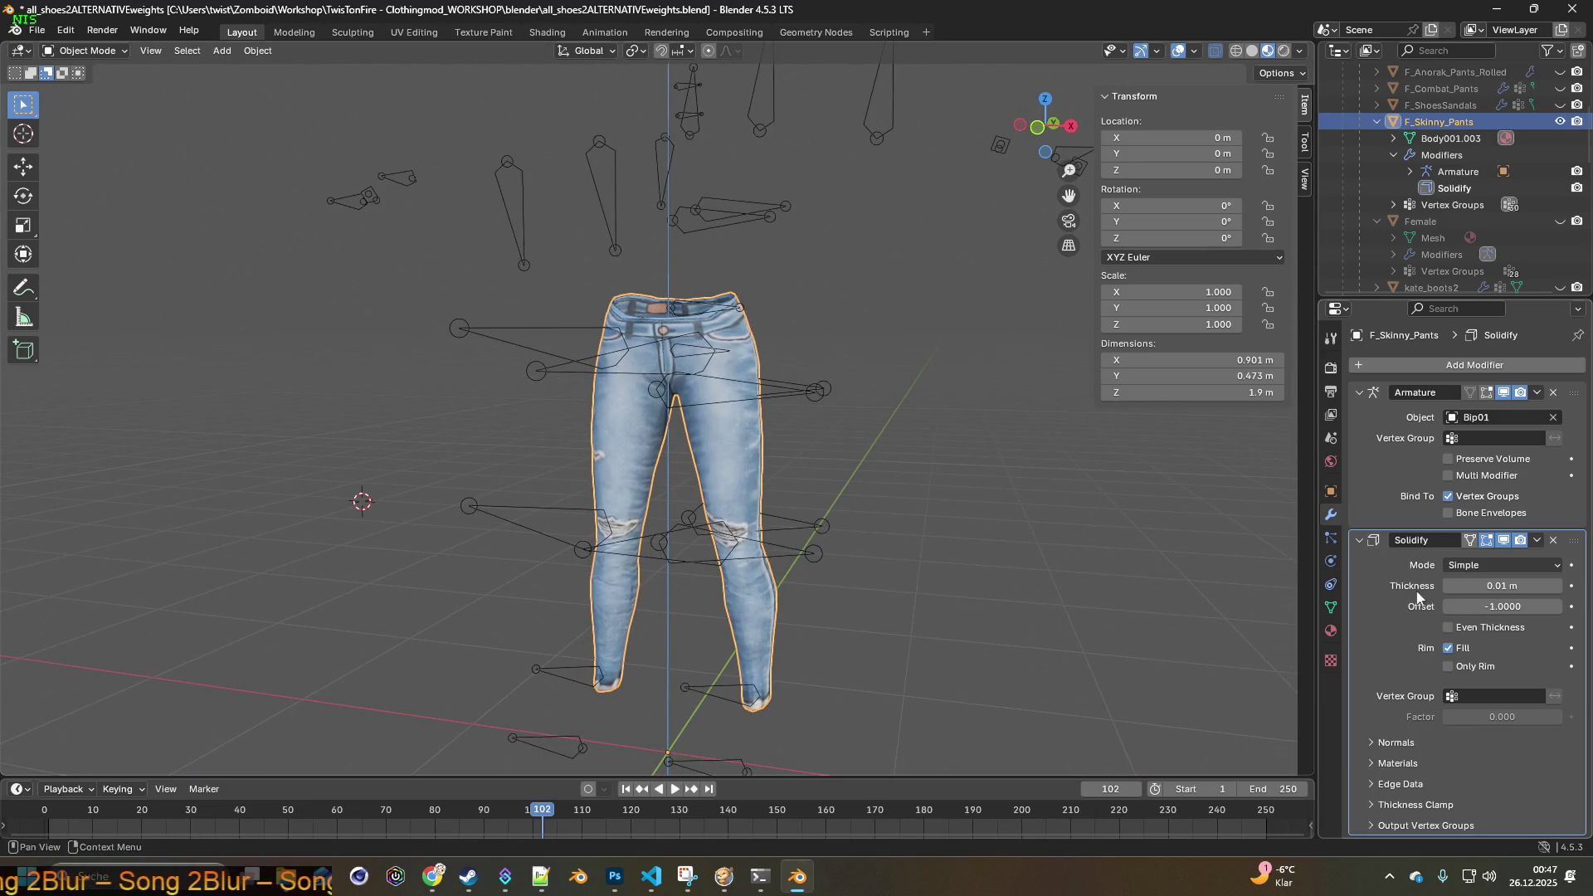
- Browse the Solidify vertex group list without choosing a group
left_click(1478, 694)
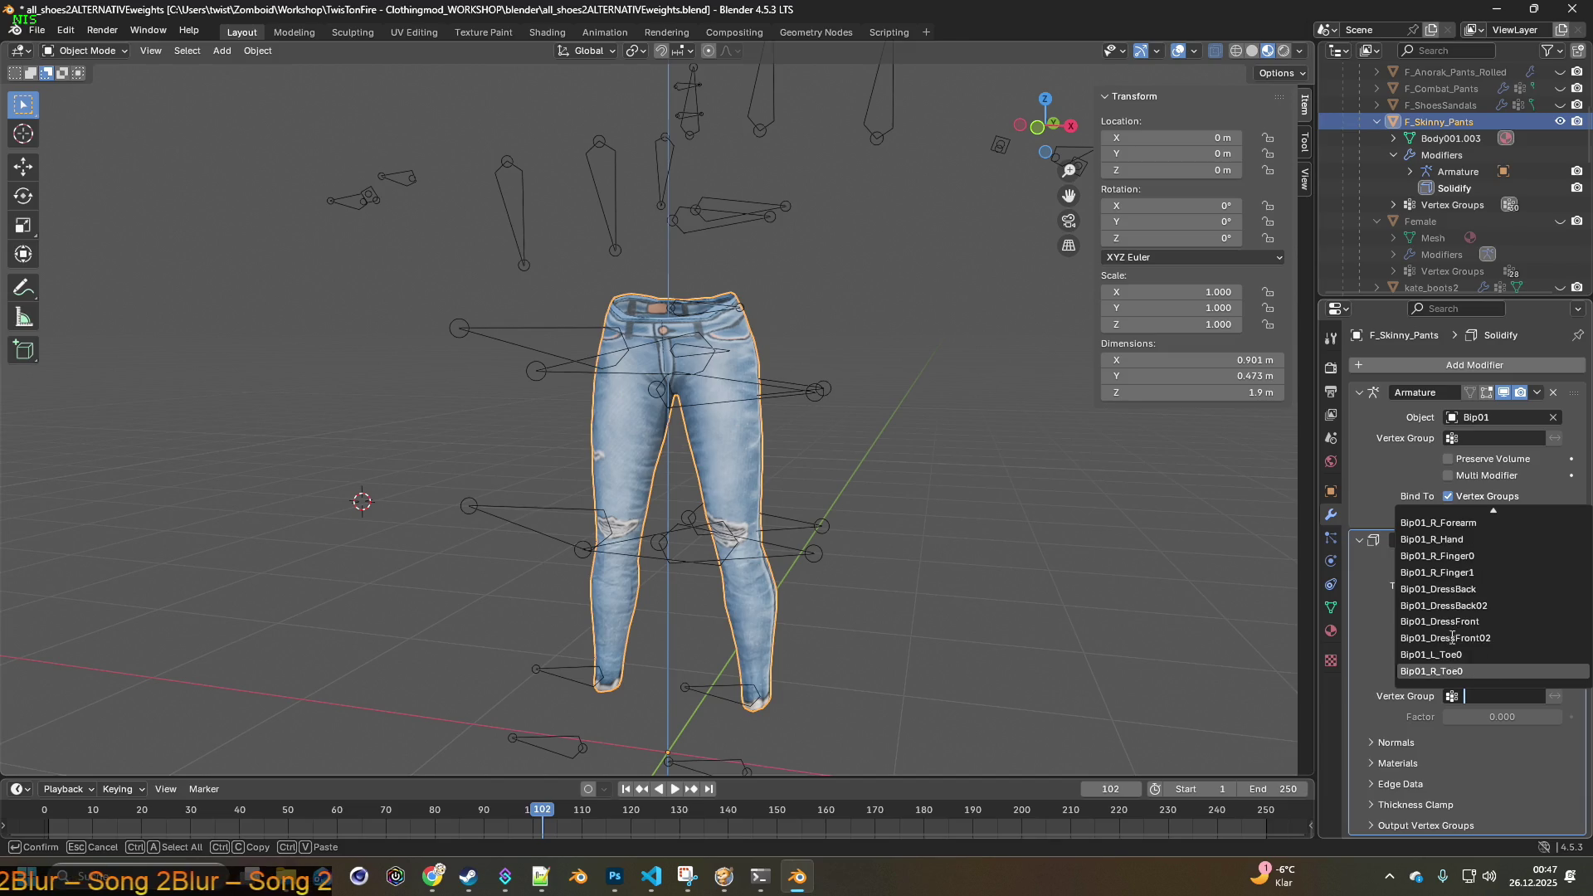
left_click(1511, 770)
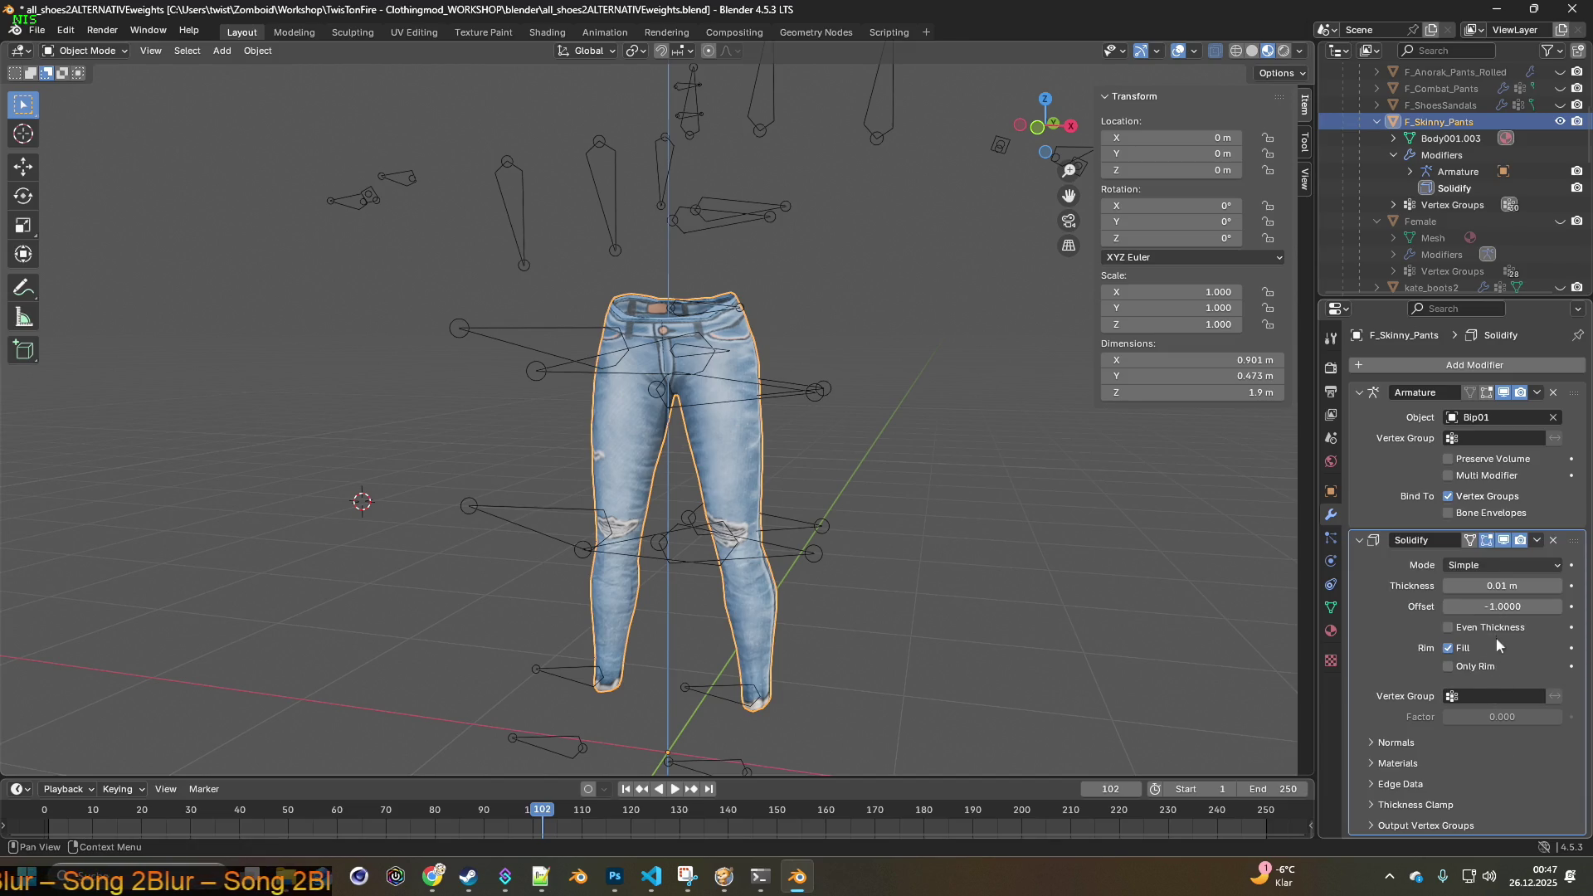
left_click(1491, 693)
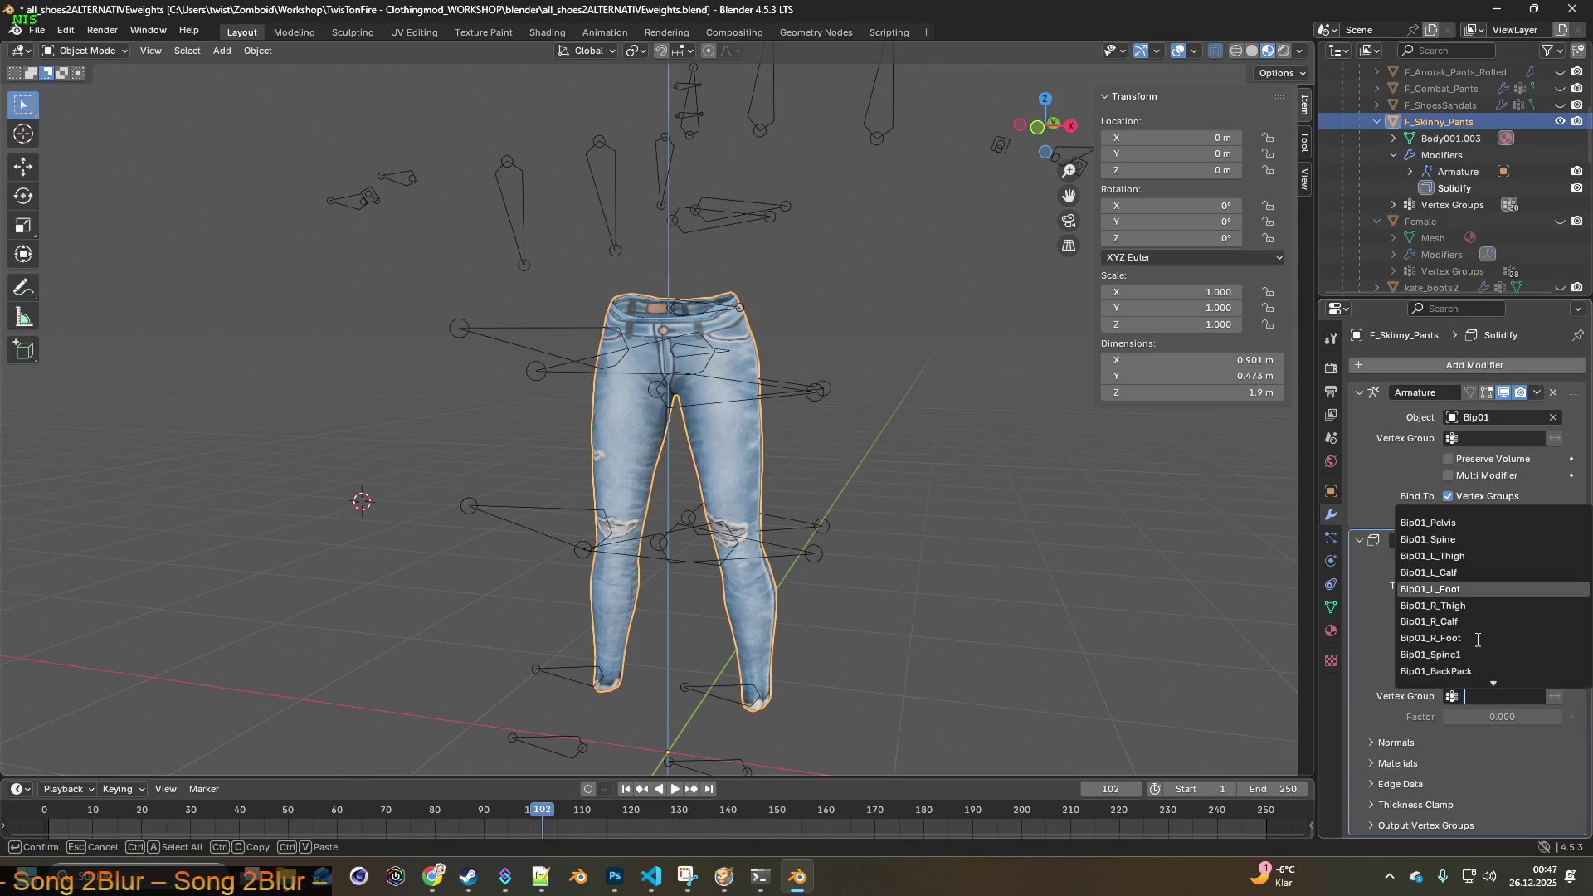
scroll(1481, 644, "down", 3)
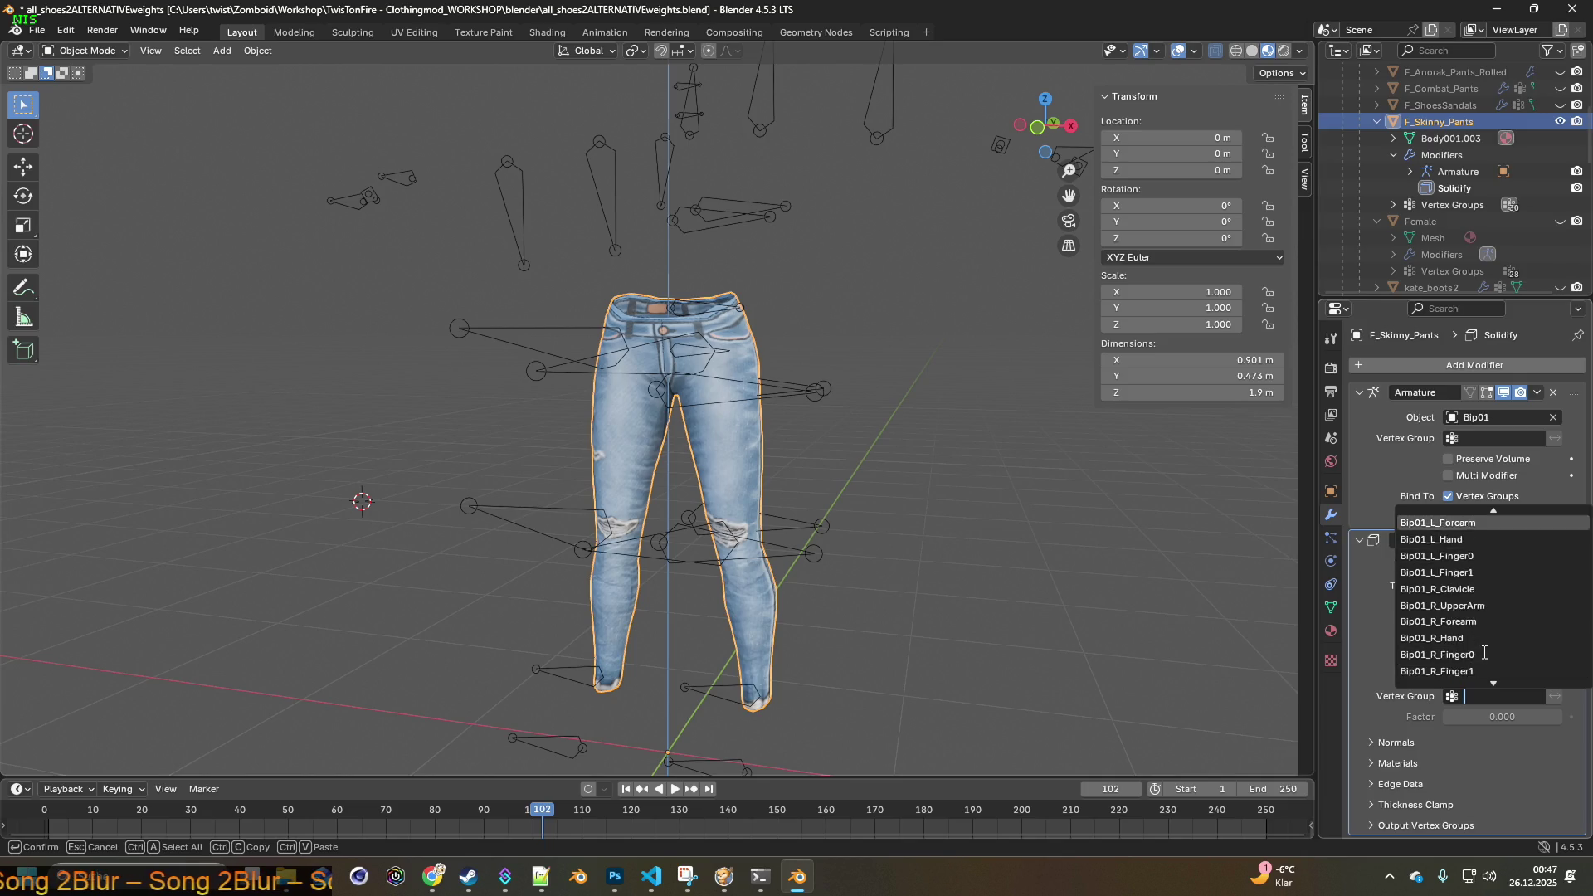
left_click(1498, 740)
mouse_move(1002, 504)
middle_mouse_down()
mouse_move(809, 488)
mouse_move(804, 457)
mouse_move(837, 541)
mouse_move(919, 497)
mouse_move(963, 497)
mouse_move(886, 489)
mouse_move(939, 492)
middle_mouse_up()
scroll(838, 541, "up", 4)
scroll(886, 489, "up", 3)
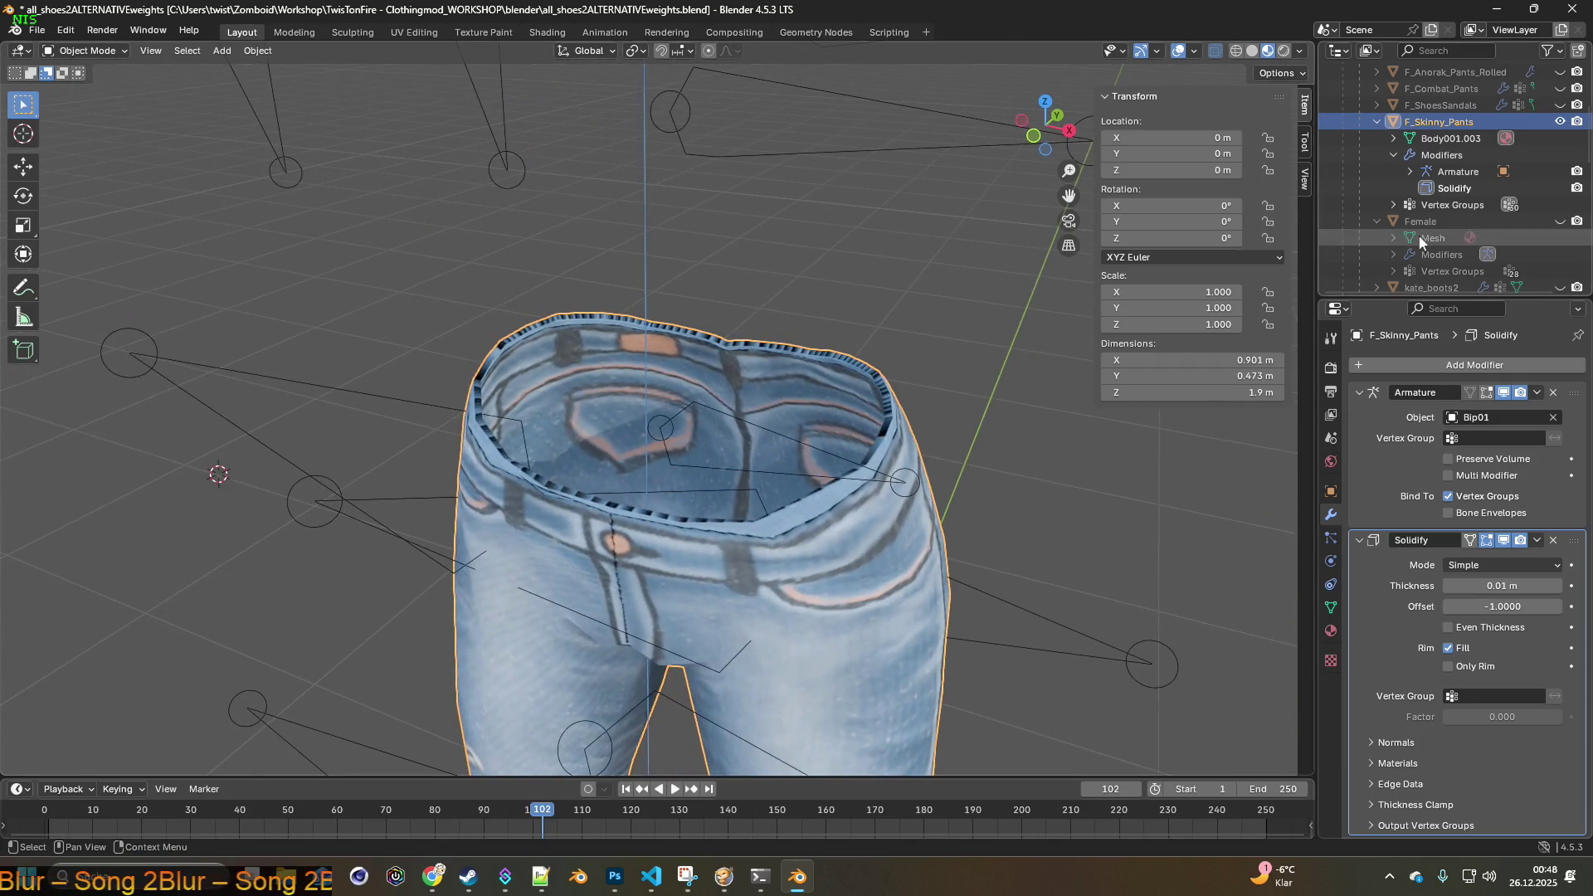
- Unhide the Female body and toggle Solidify's viewport and Edit Mode display to compare
left_click(1559, 221)
middle_click_drag(960, 314, 1202, 415)
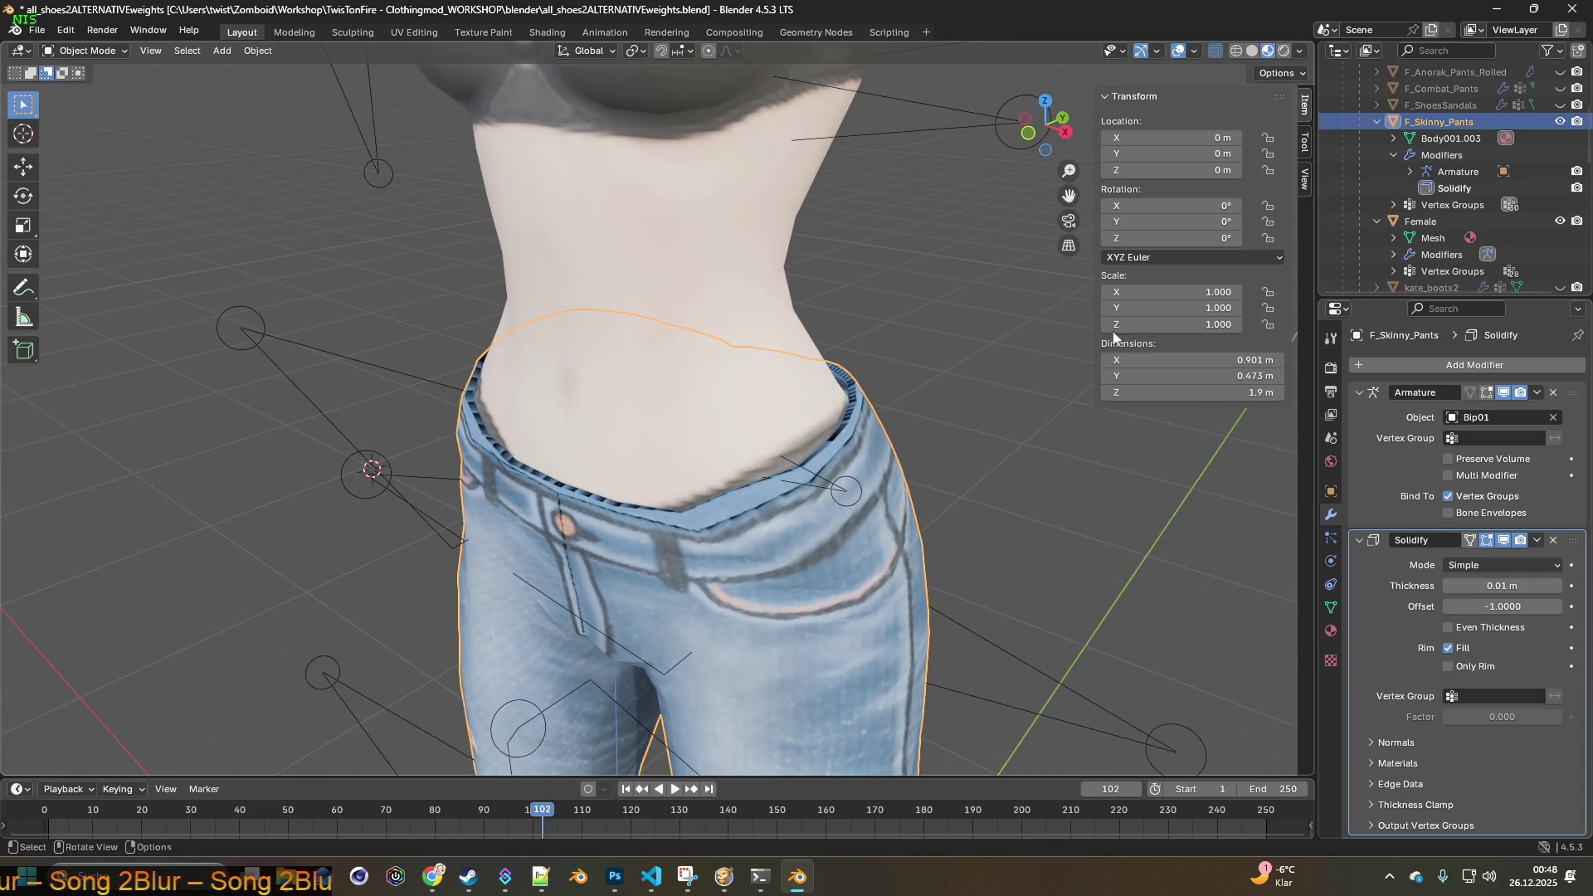
left_click(1502, 540)
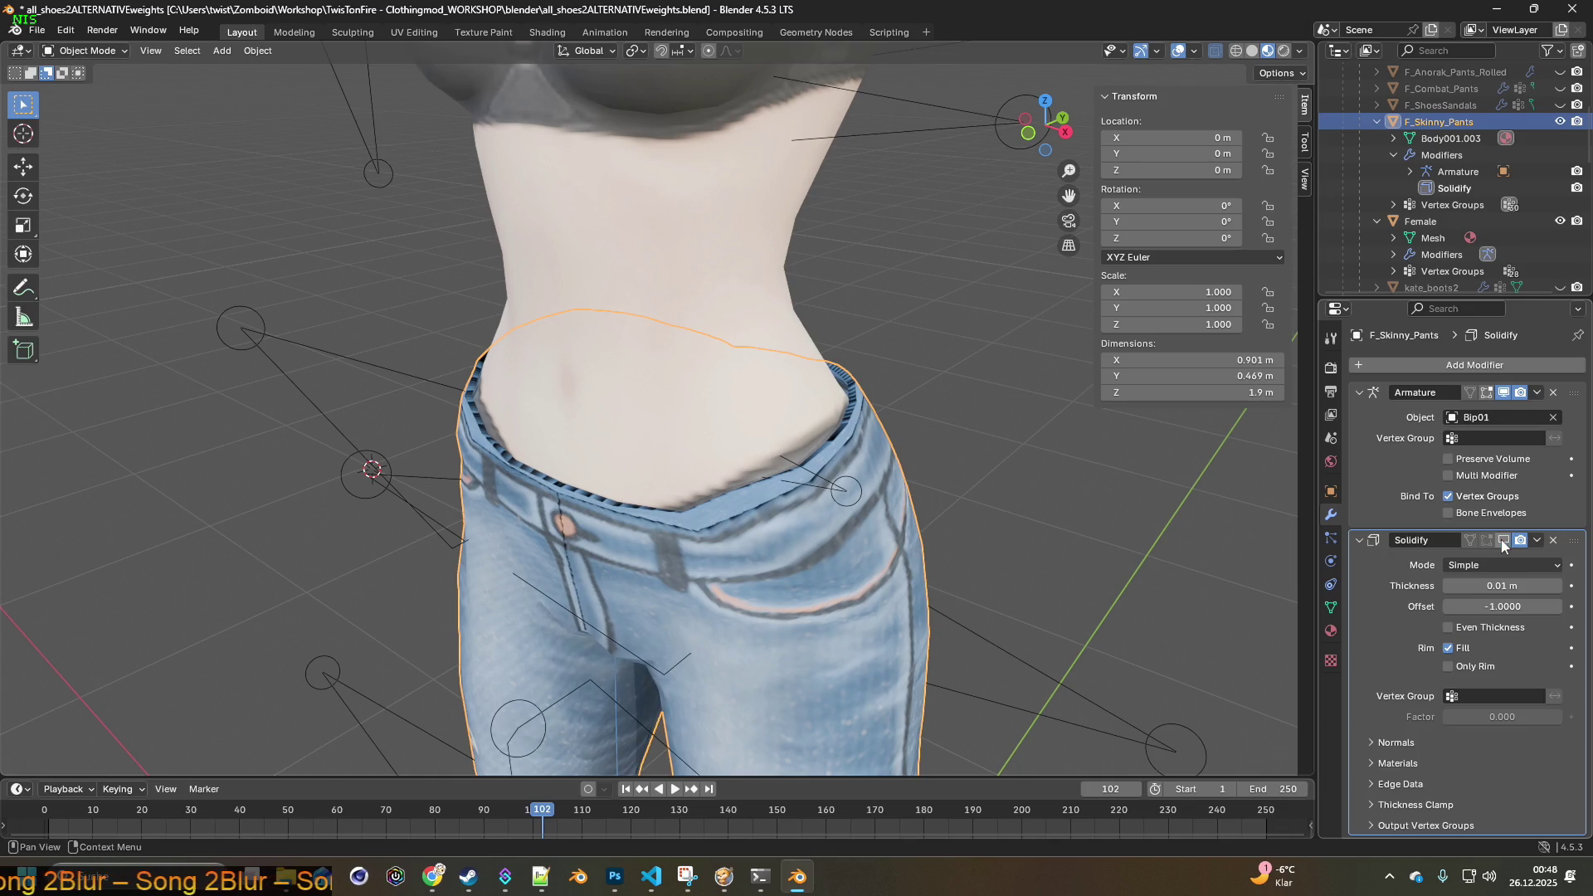
left_click(1502, 540)
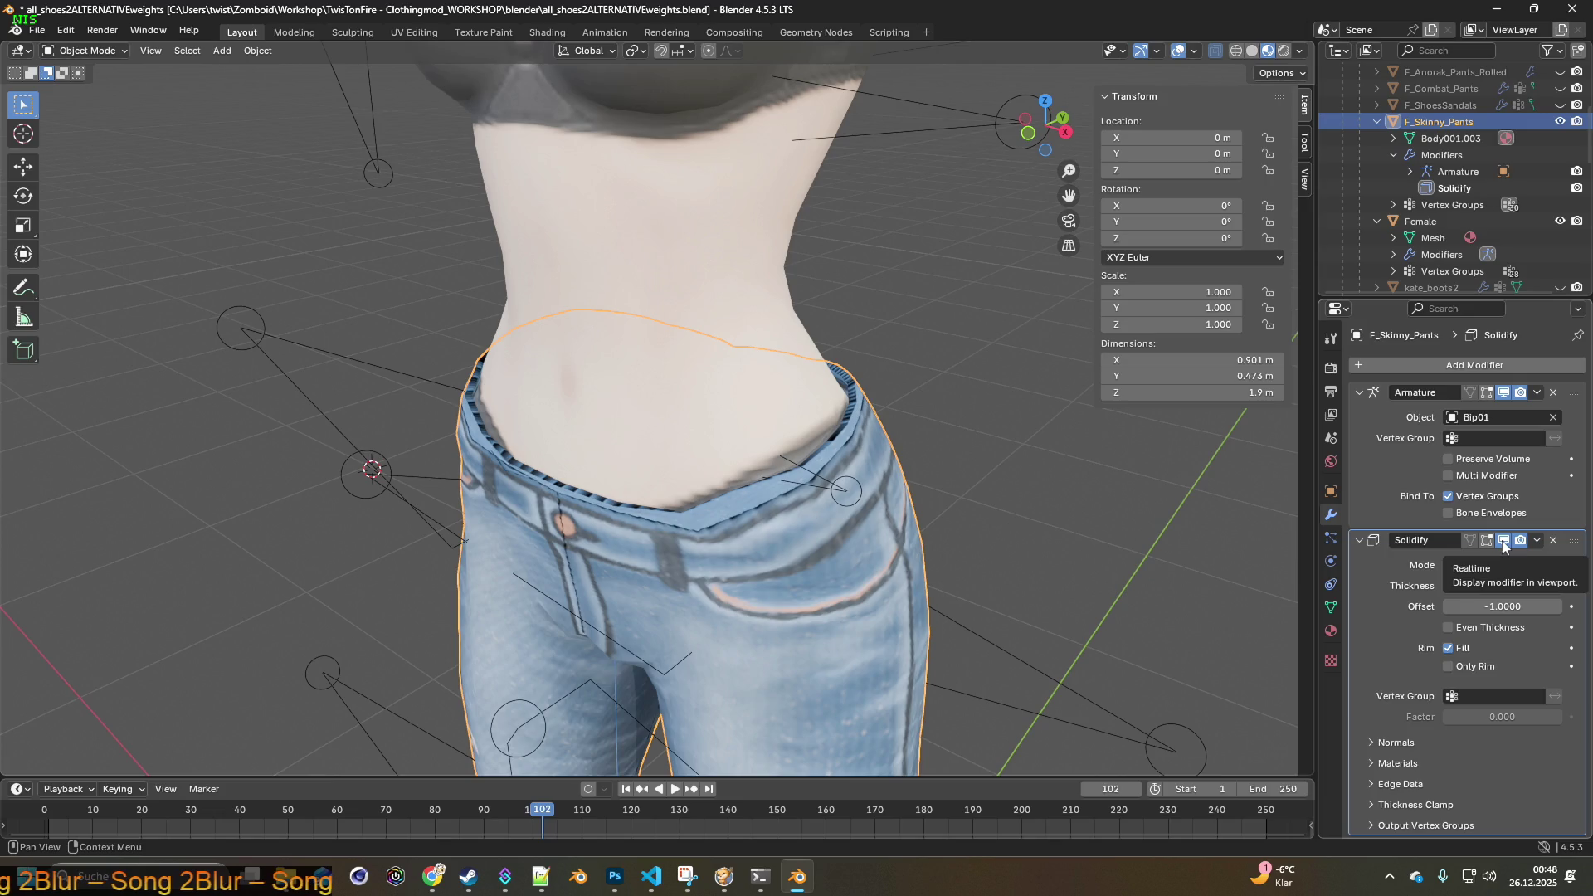
left_click(1502, 540)
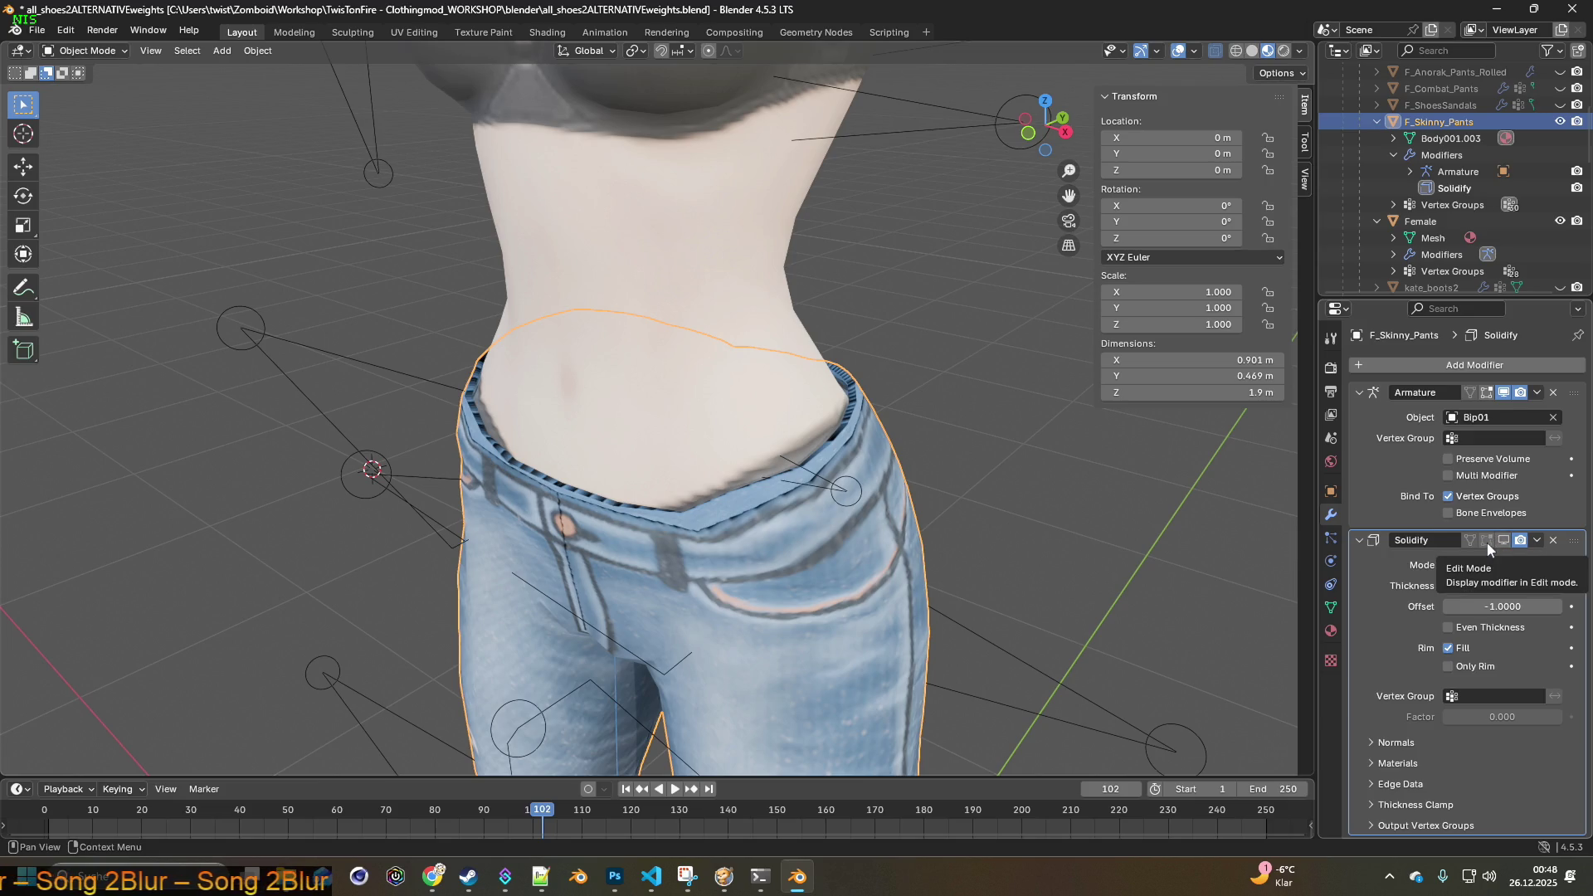
left_click(1487, 541)
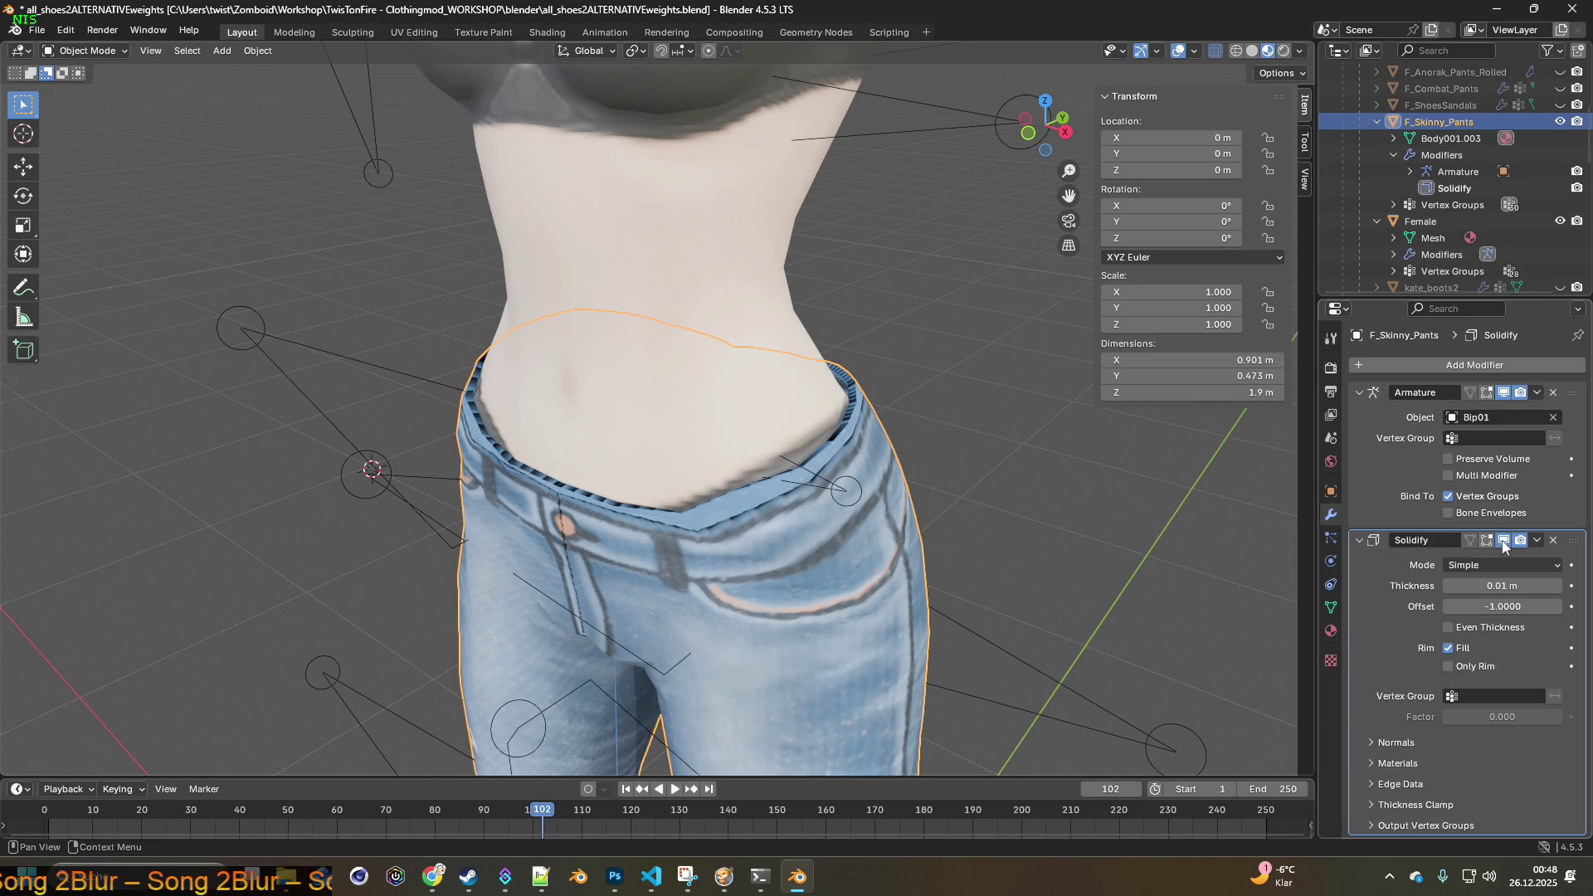
left_click(1504, 543)
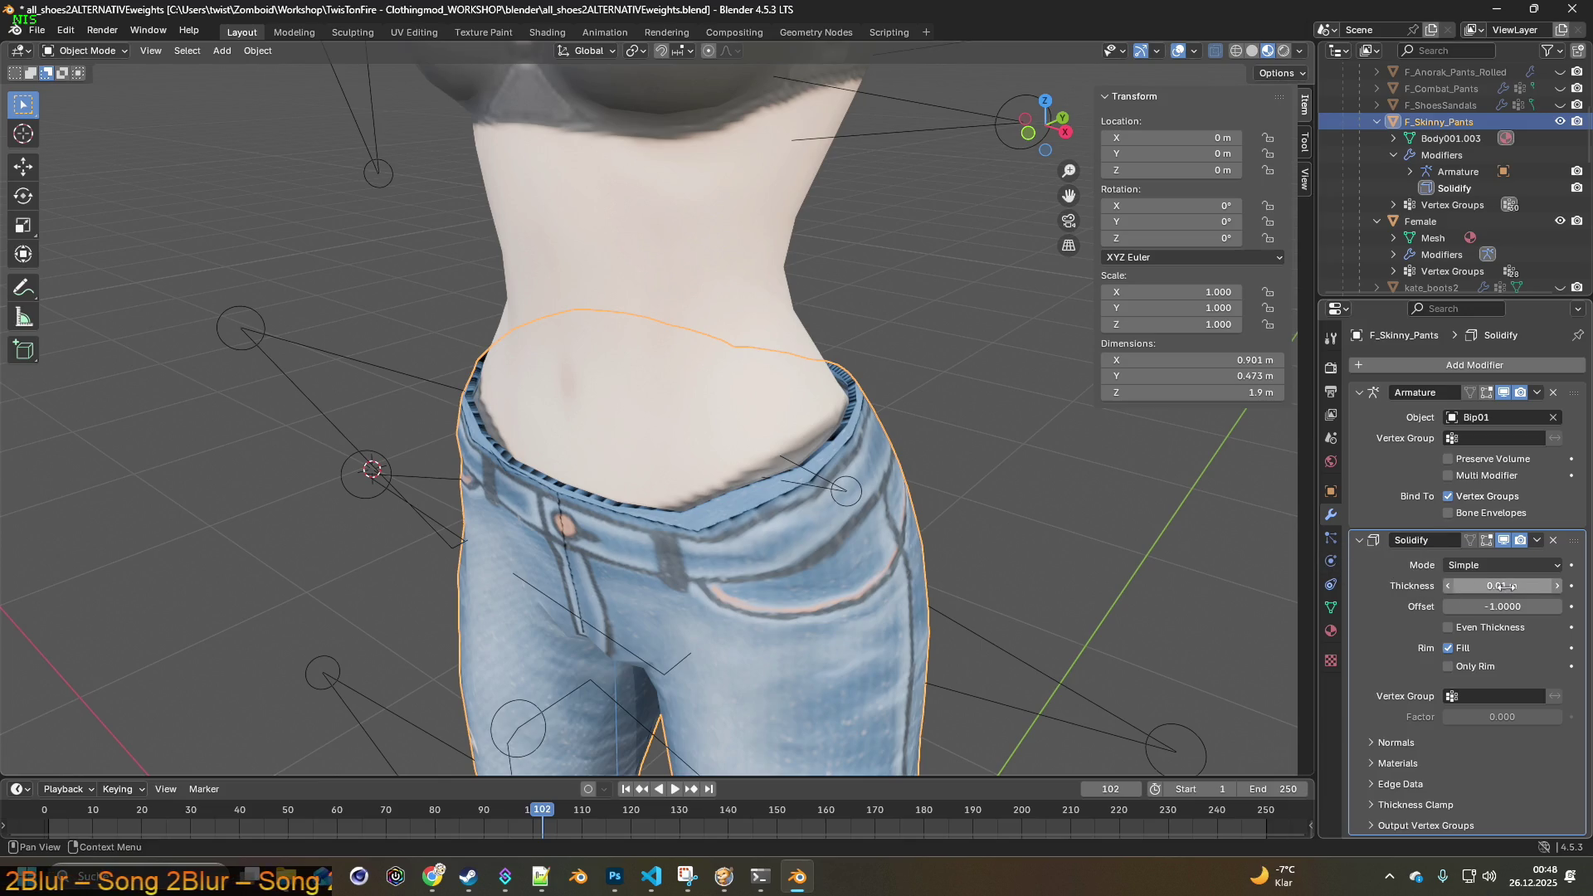
- Set Solidify thickness to 0.05 m, then drag it back down to 0 m
left_click(1504, 587)
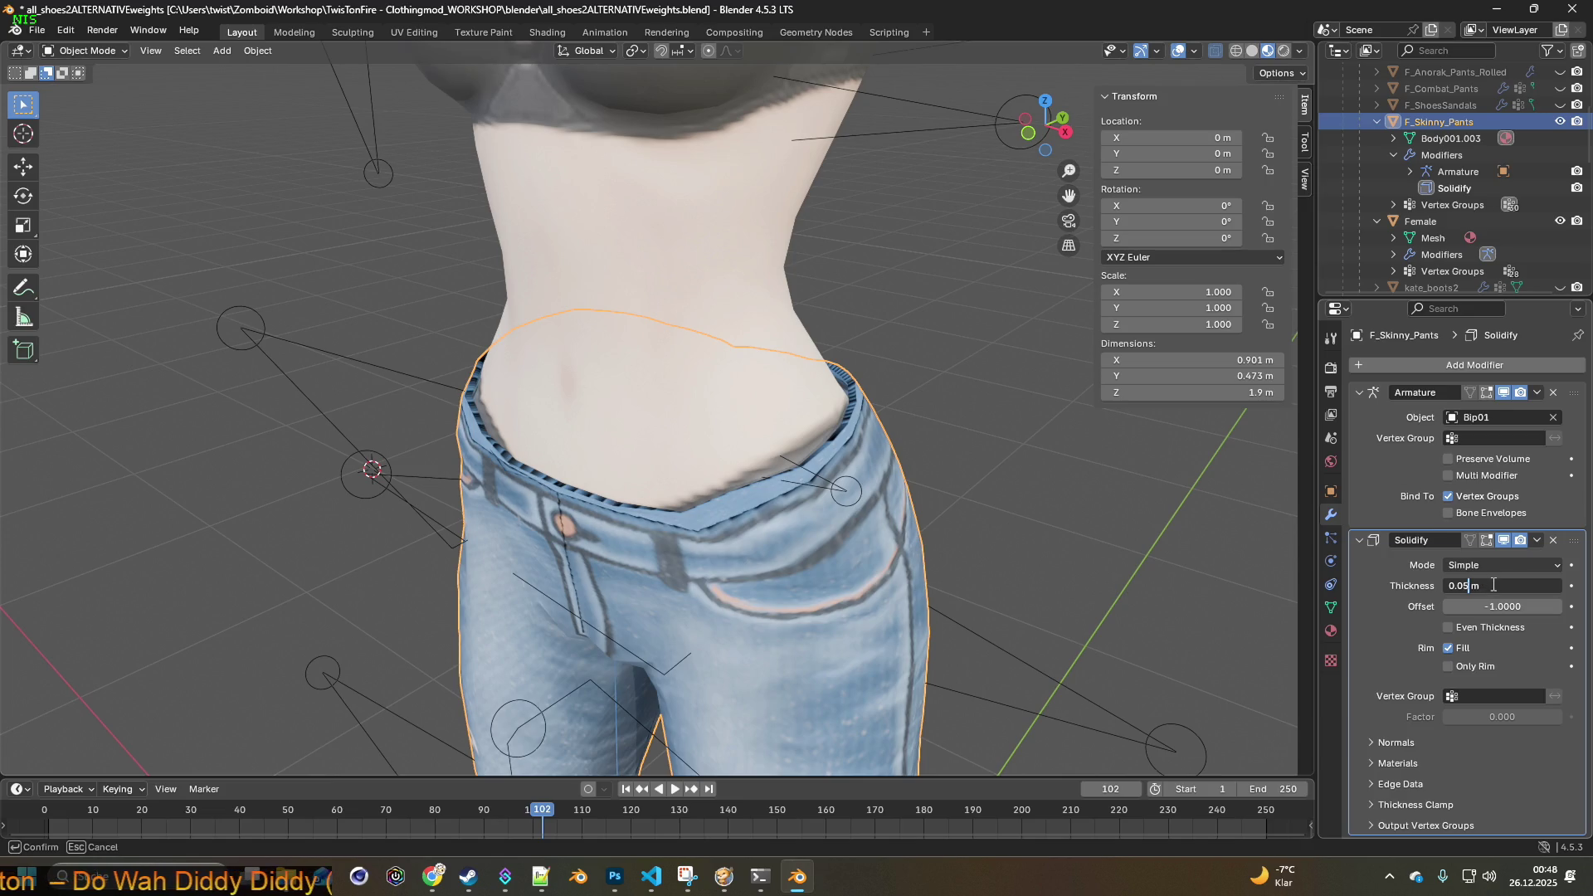
key("Return")
mouse_move(887, 527)
middle_mouse_down()
mouse_move(1111, 547)
mouse_move(1149, 572)
mouse_move(1184, 554)
mouse_move(1146, 540)
mouse_move(1201, 538)
mouse_move(982, 507)
mouse_move(925, 554)
mouse_move(844, 572)
mouse_move(789, 509)
middle_mouse_up()
left_click_drag(1460, 585, 1408, 585)
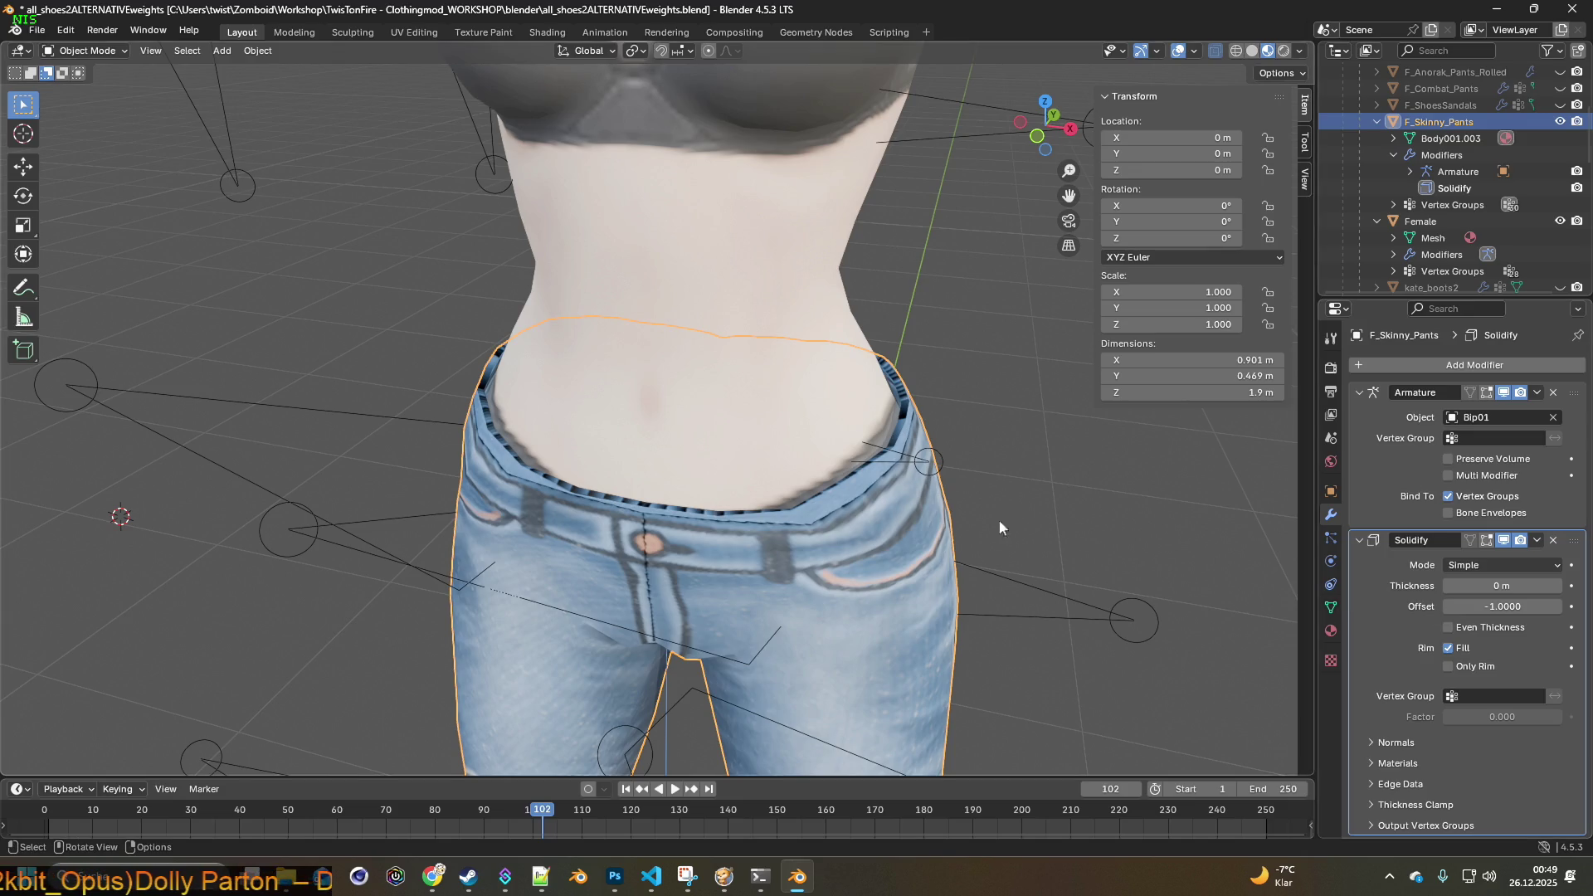
- Deselect the jeans and bring up their vertex groups panel
middle_click_drag(1038, 509, 1058, 463)
left_click(87, 50)
scroll(560, 341, "down", 2)
left_click(458, 363)
mouse_move(458, 364)
middle_mouse_down()
mouse_move(580, 391)
mouse_move(594, 321)
mouse_move(559, 333)
mouse_move(307, 181)
middle_mouse_up()
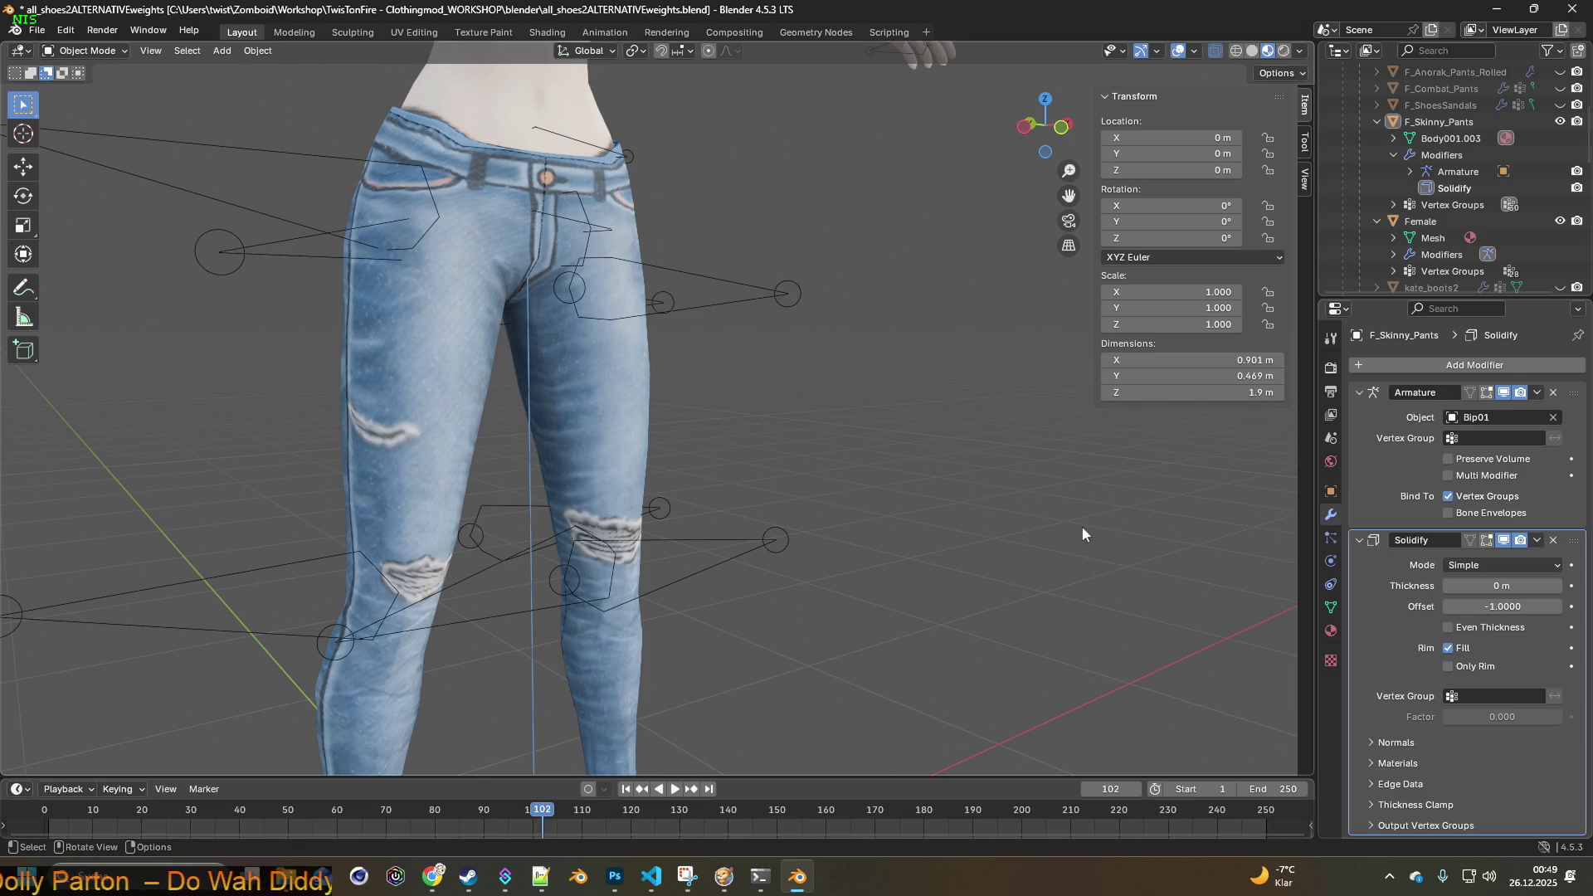
left_click(1330, 608)
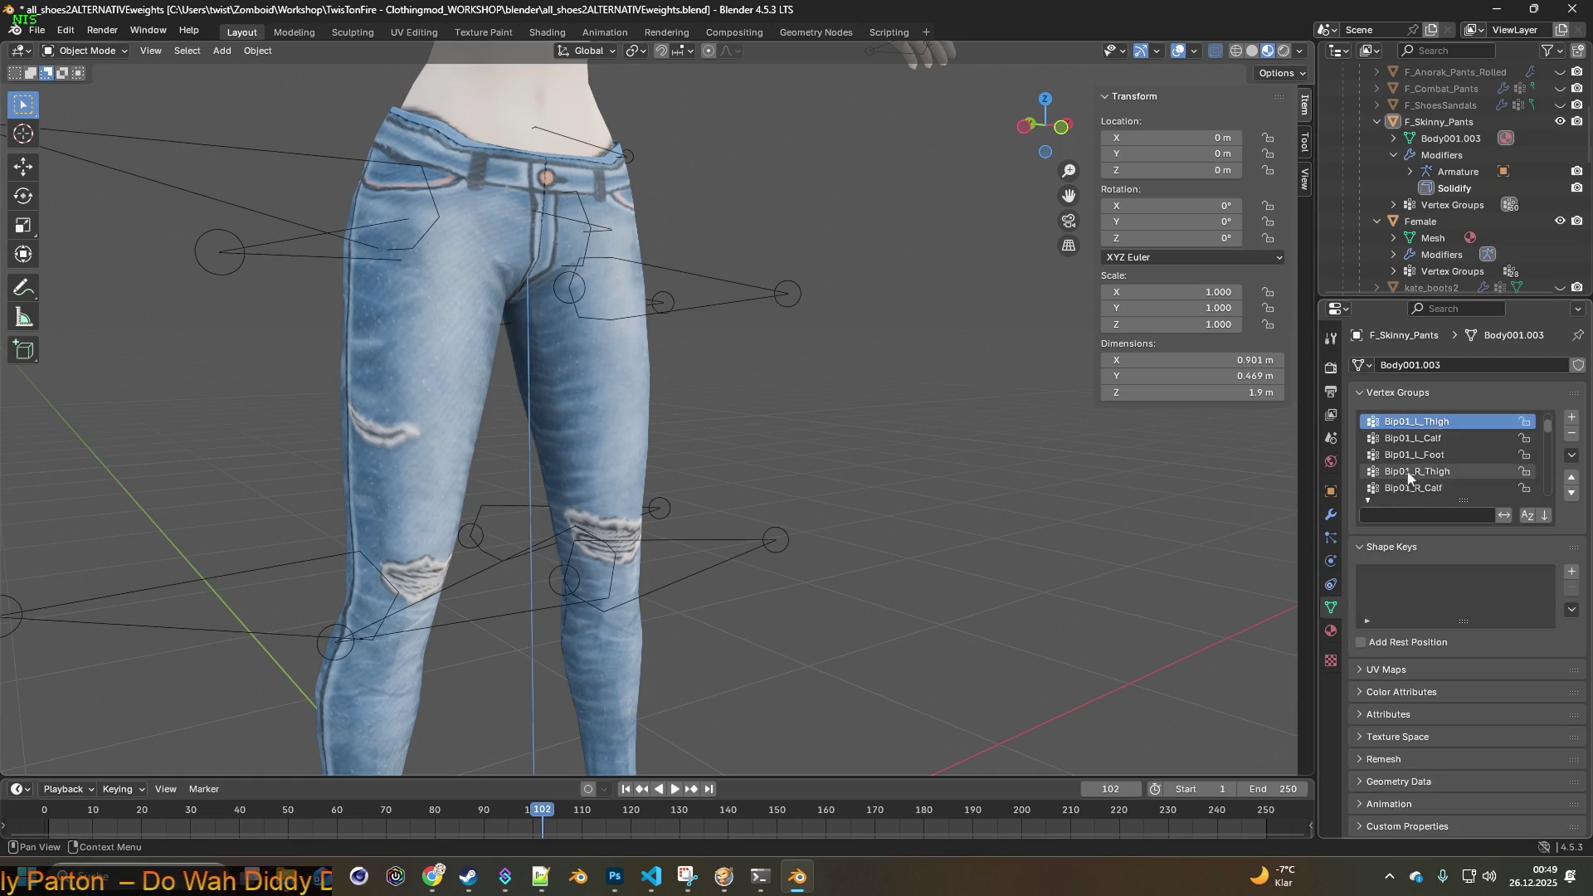
- Delete the jeans' unneeded toe, arm, head and neck vertex groups
scroll(1430, 481, "down", 5)
left_click(1430, 489)
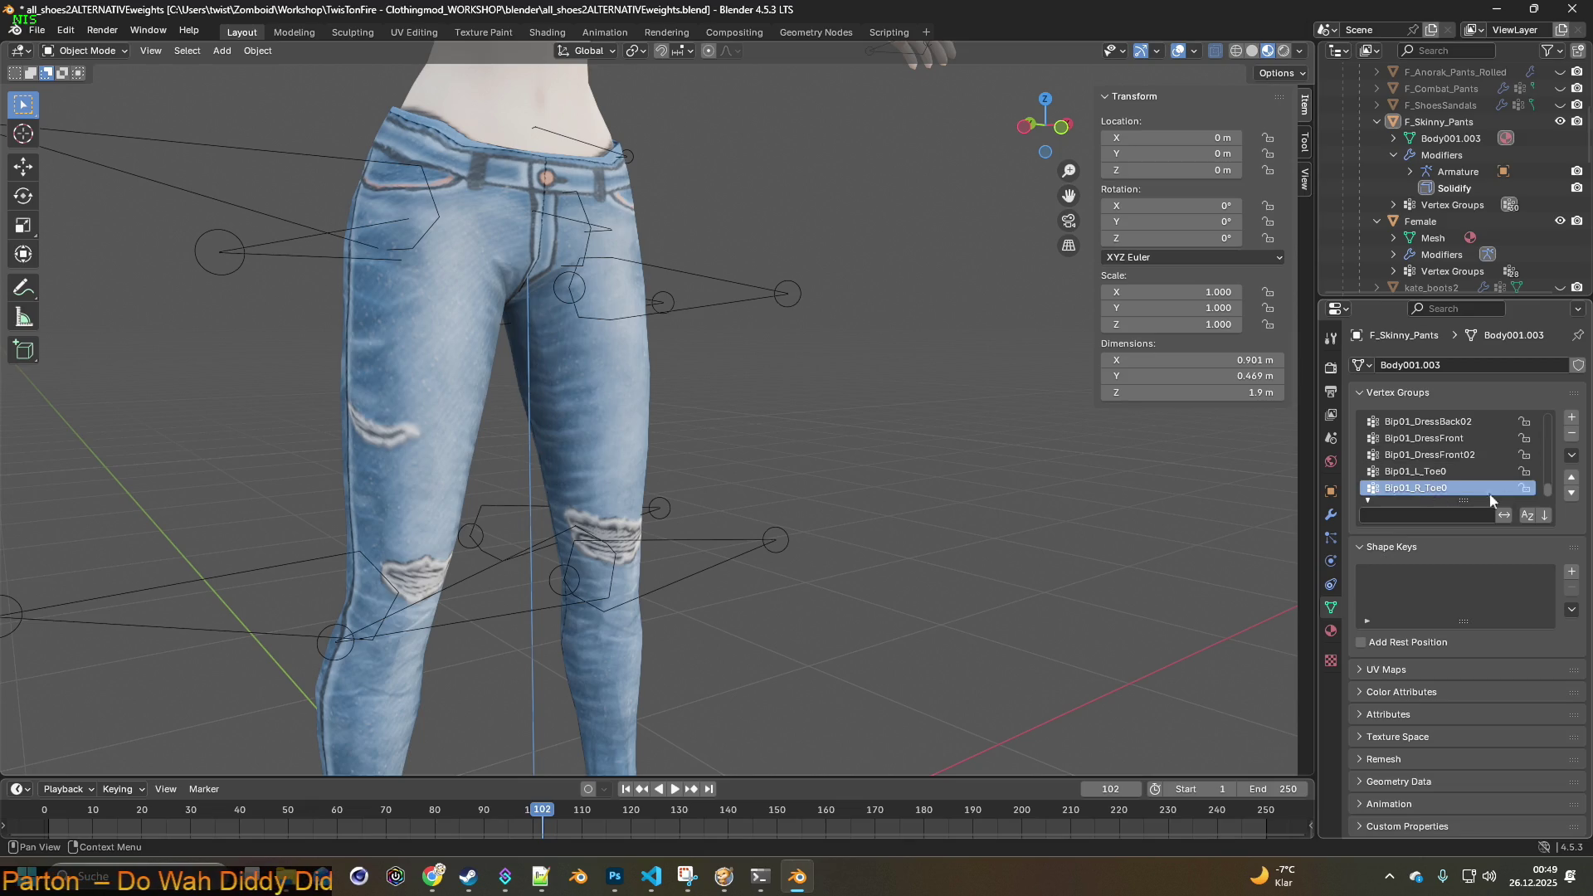
left_click(1571, 434)
left_click(1571, 433)
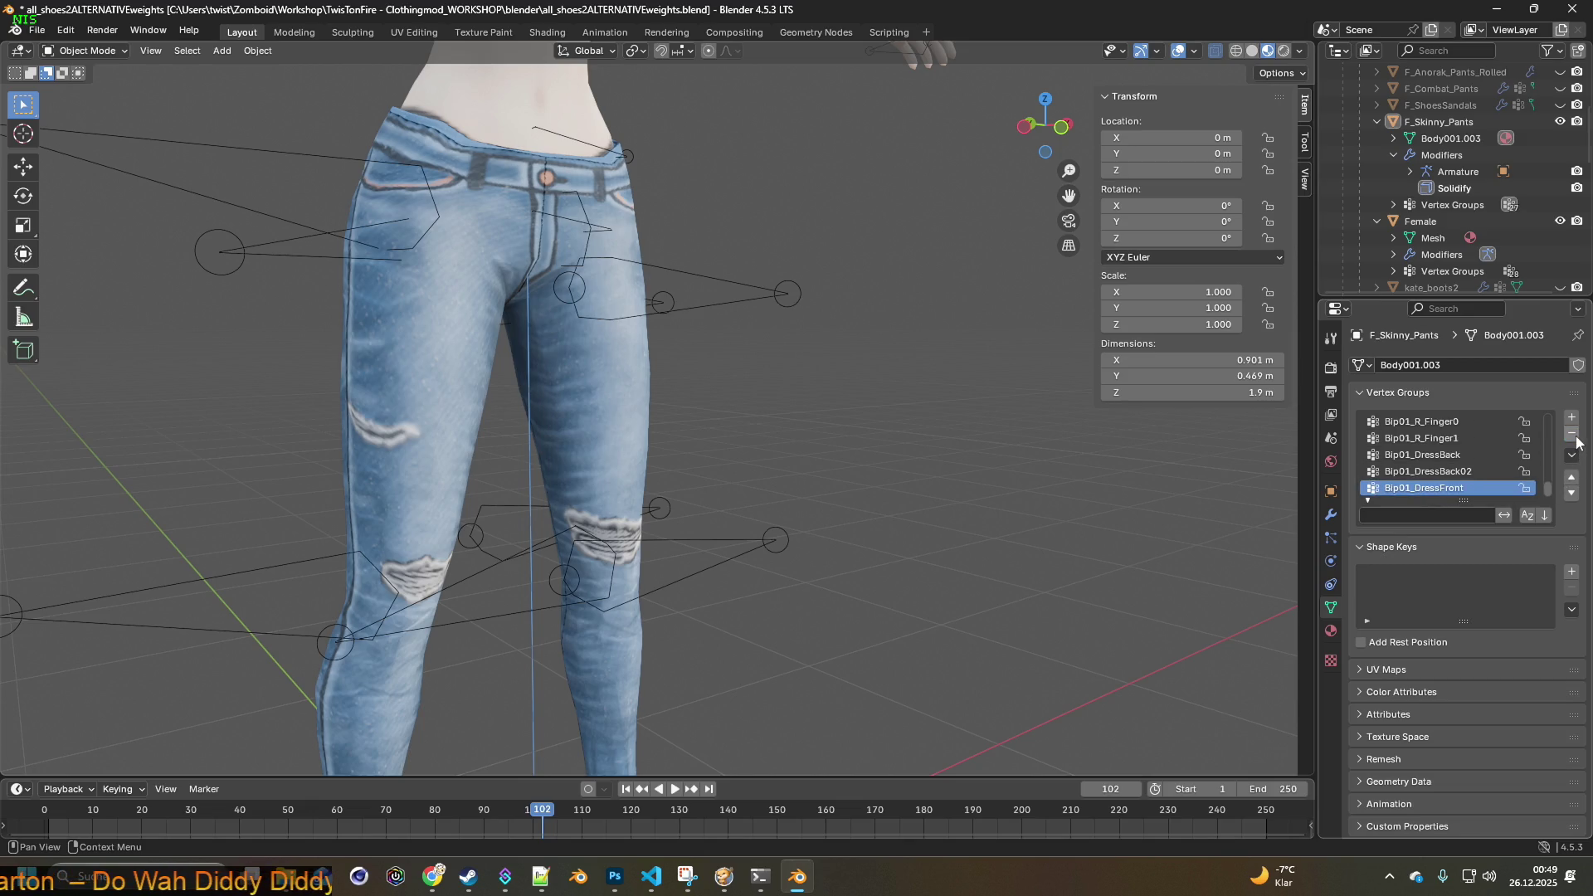
left_click(1575, 438)
left_click(1575, 437)
left_click(1575, 437)
left_click(1575, 437)
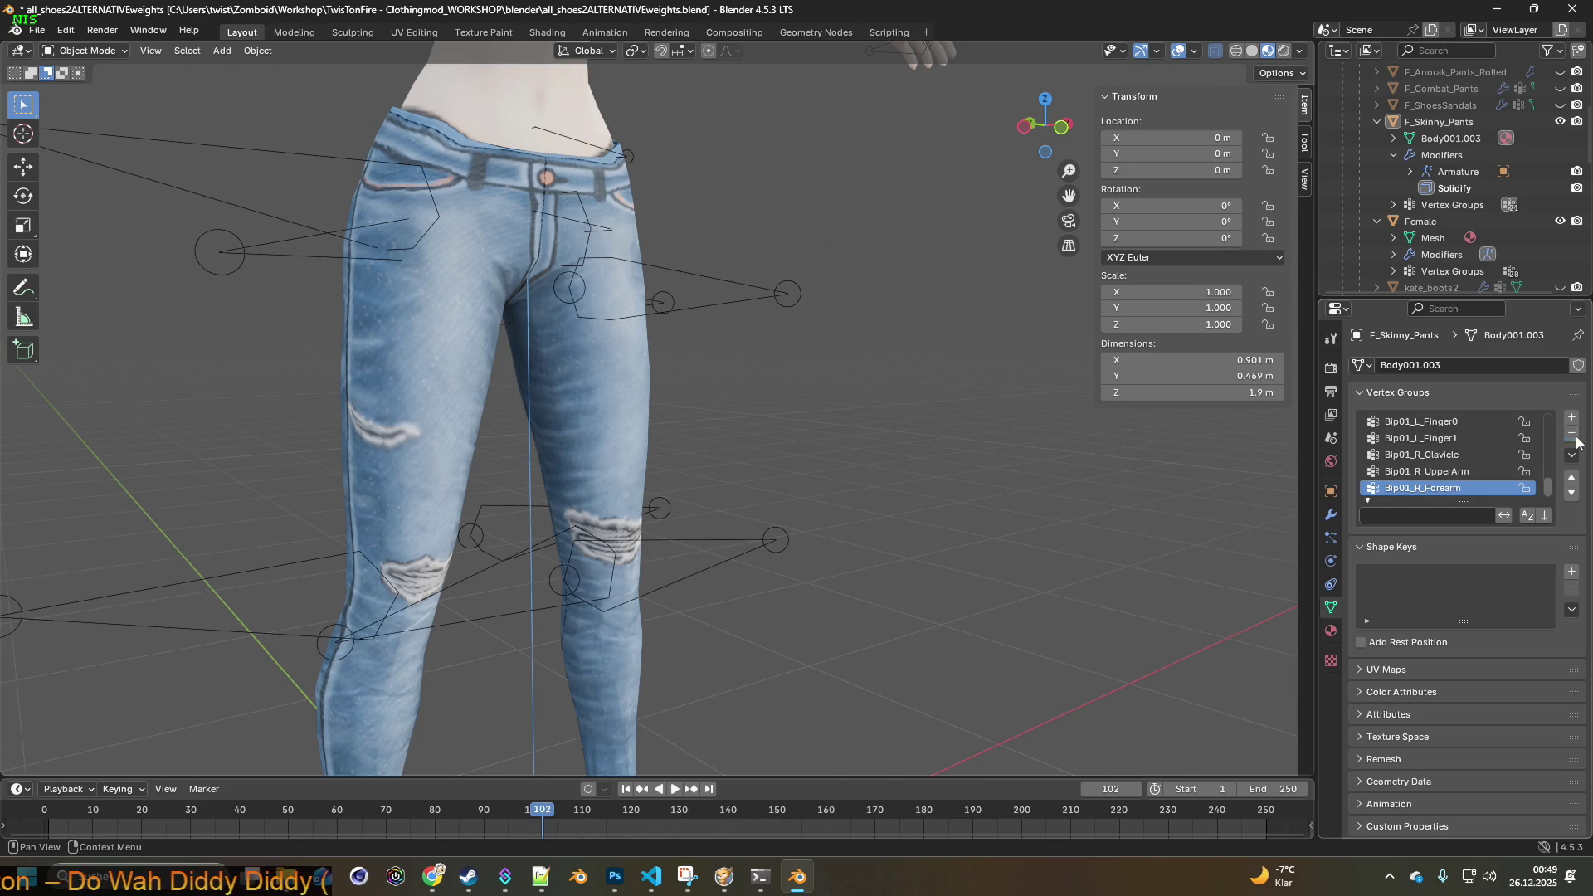
left_click(1571, 434)
left_click(1571, 434)
left_click(1571, 434)
left_click(1571, 434)
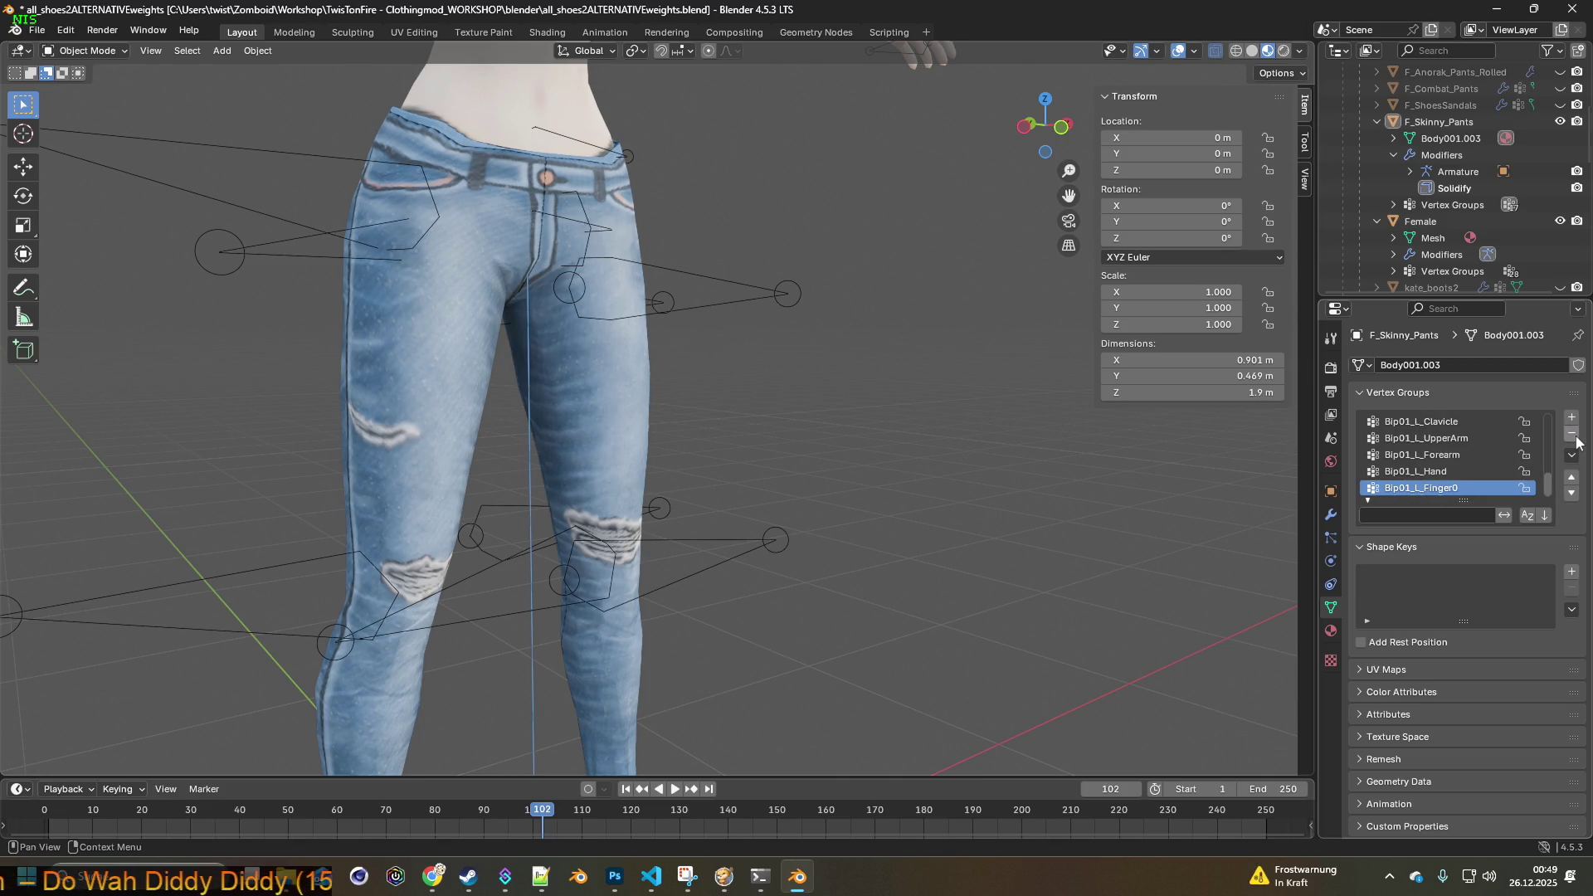
left_click(1575, 437)
left_click(1574, 437)
left_click(1574, 437)
left_click(1575, 437)
left_click(1574, 437)
left_click(1576, 437)
left_click(1575, 437)
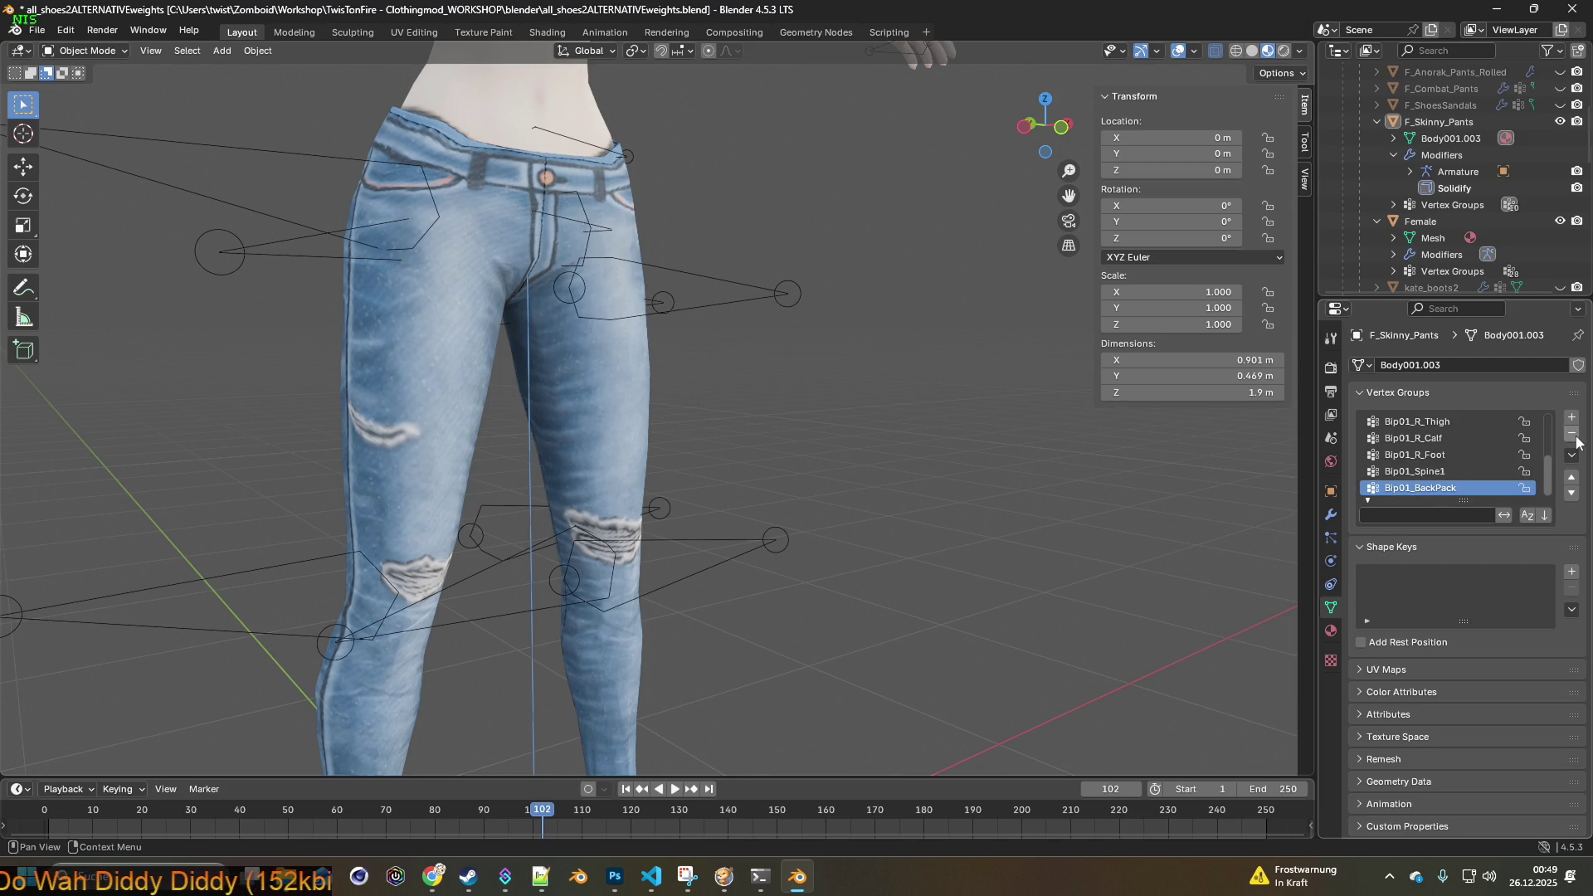
- Add a new vertex group named theZONE and put the jeans mesh into Edit Mode
left_click(1571, 417)
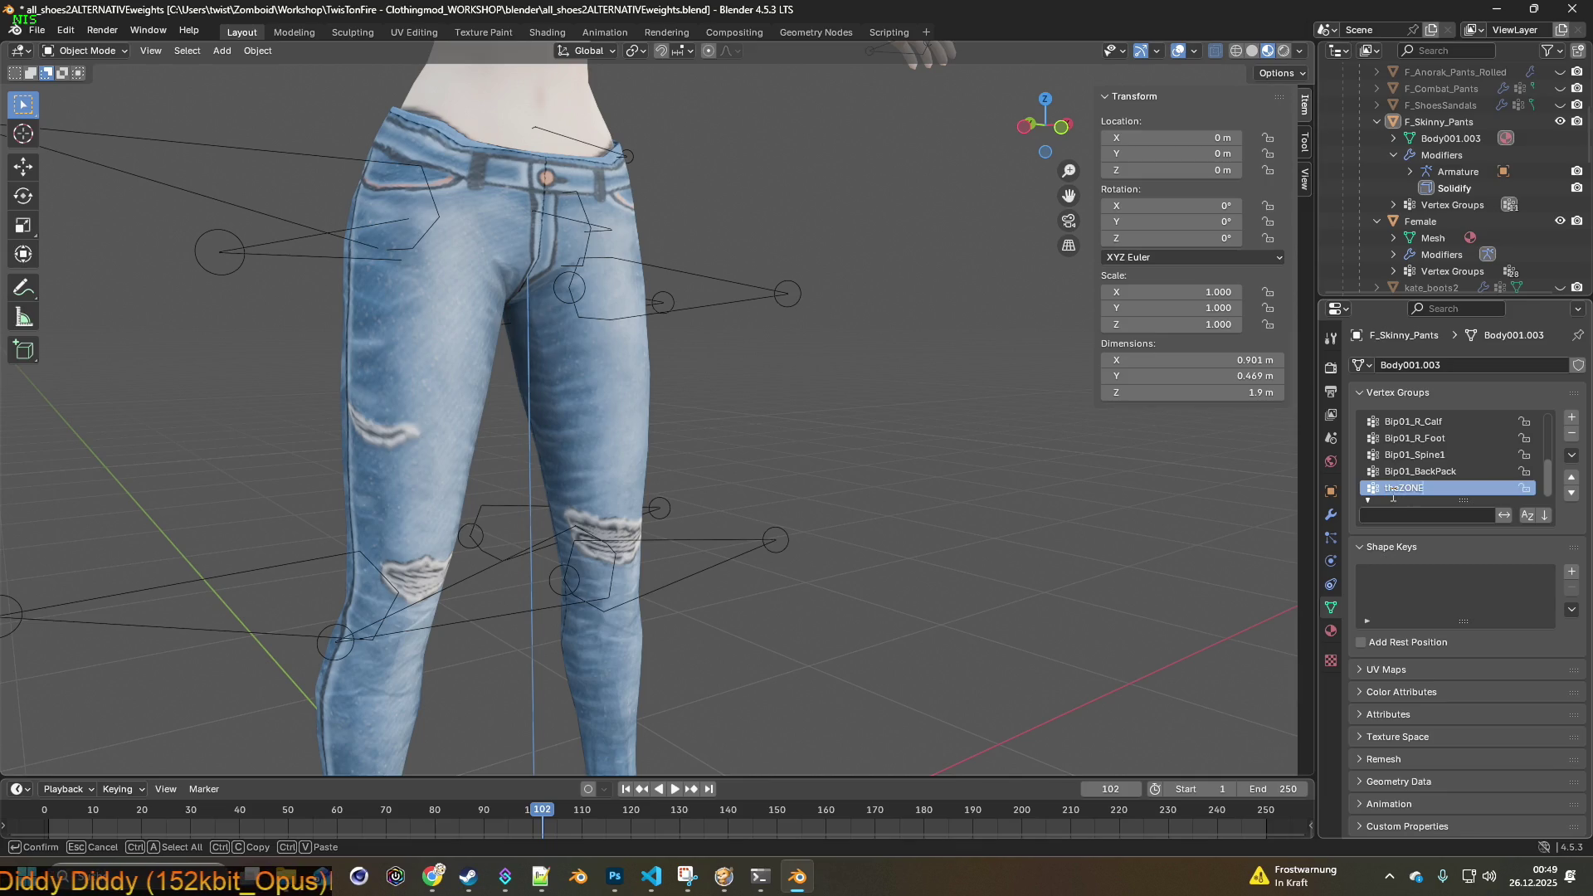
mouse_move(824, 361)
middle_mouse_down()
mouse_move(859, 356)
mouse_move(604, 336)
middle_mouse_up()
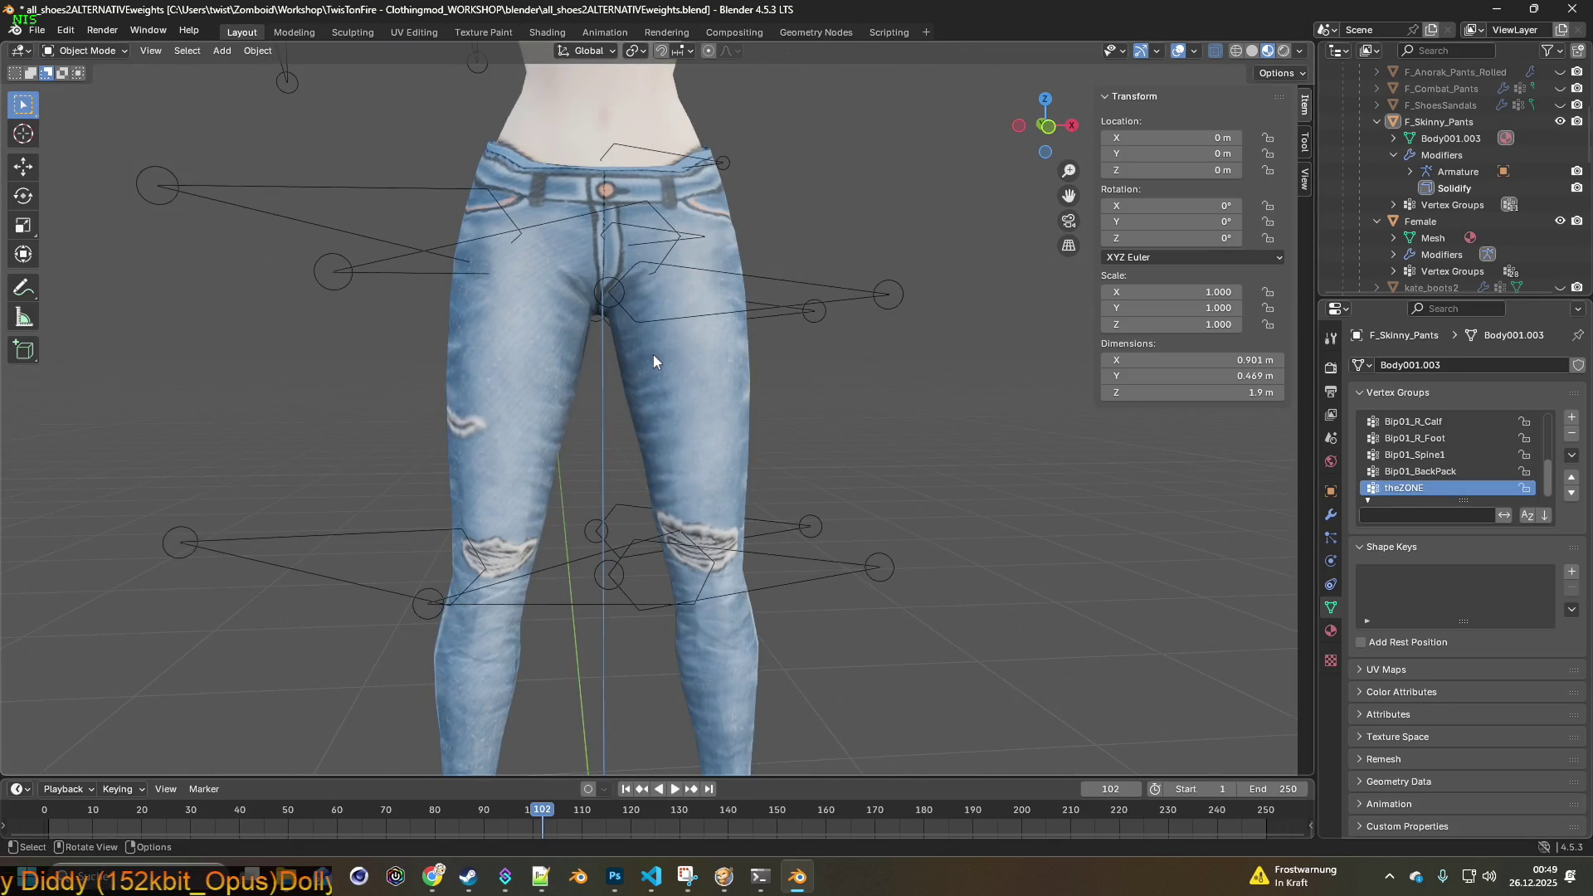
scroll(659, 350, "up", 2)
middle_click_drag(772, 349, 730, 340)
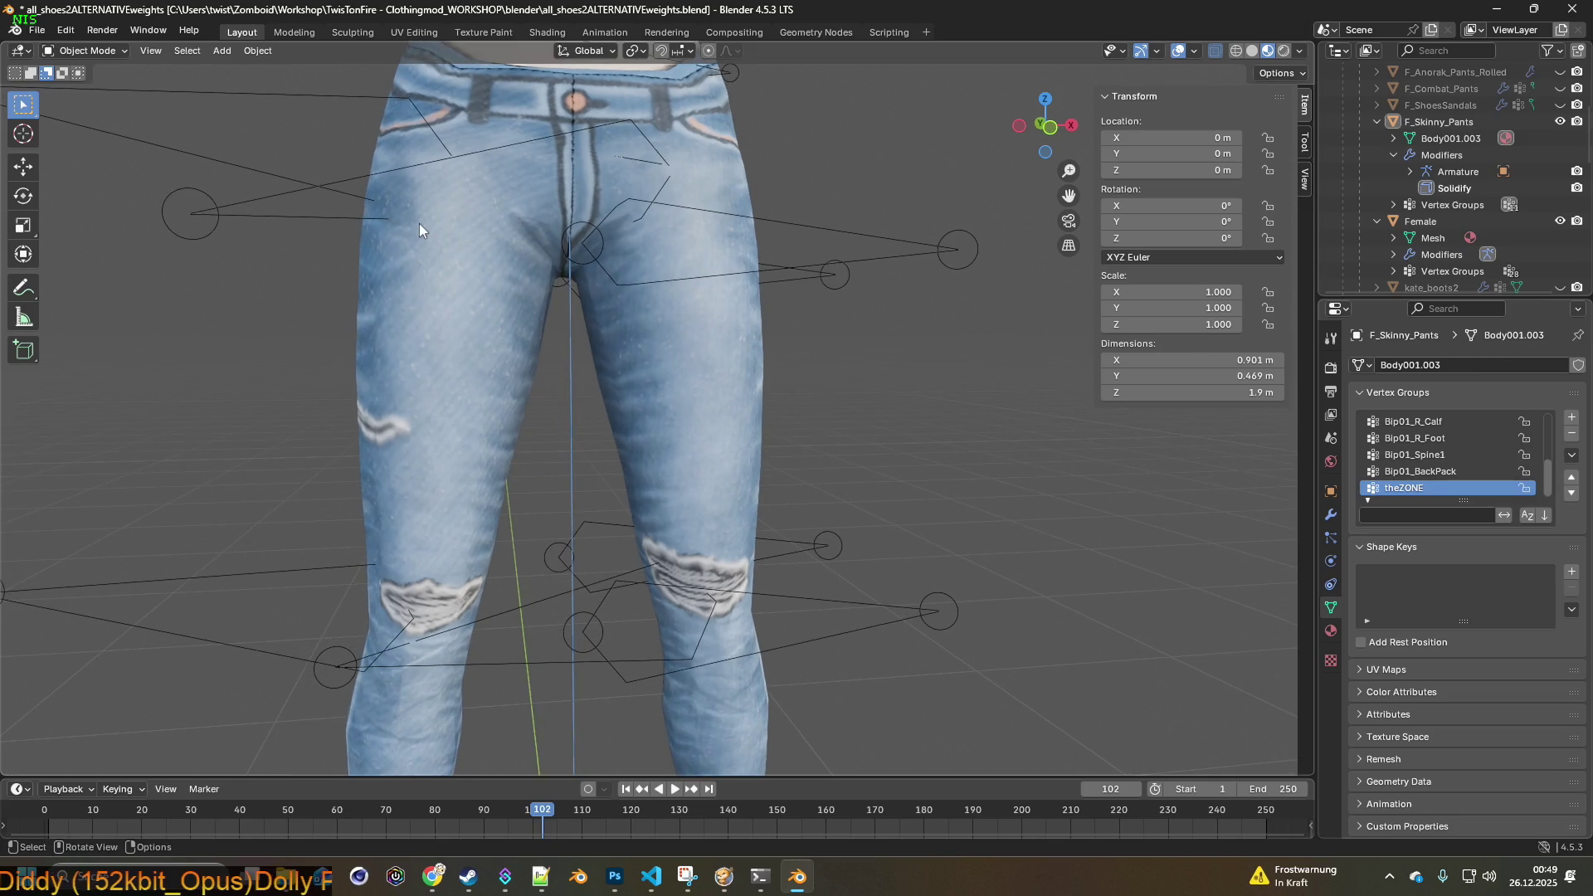
left_click(86, 50)
left_click(83, 90)
scroll(538, 292, "up", 3)
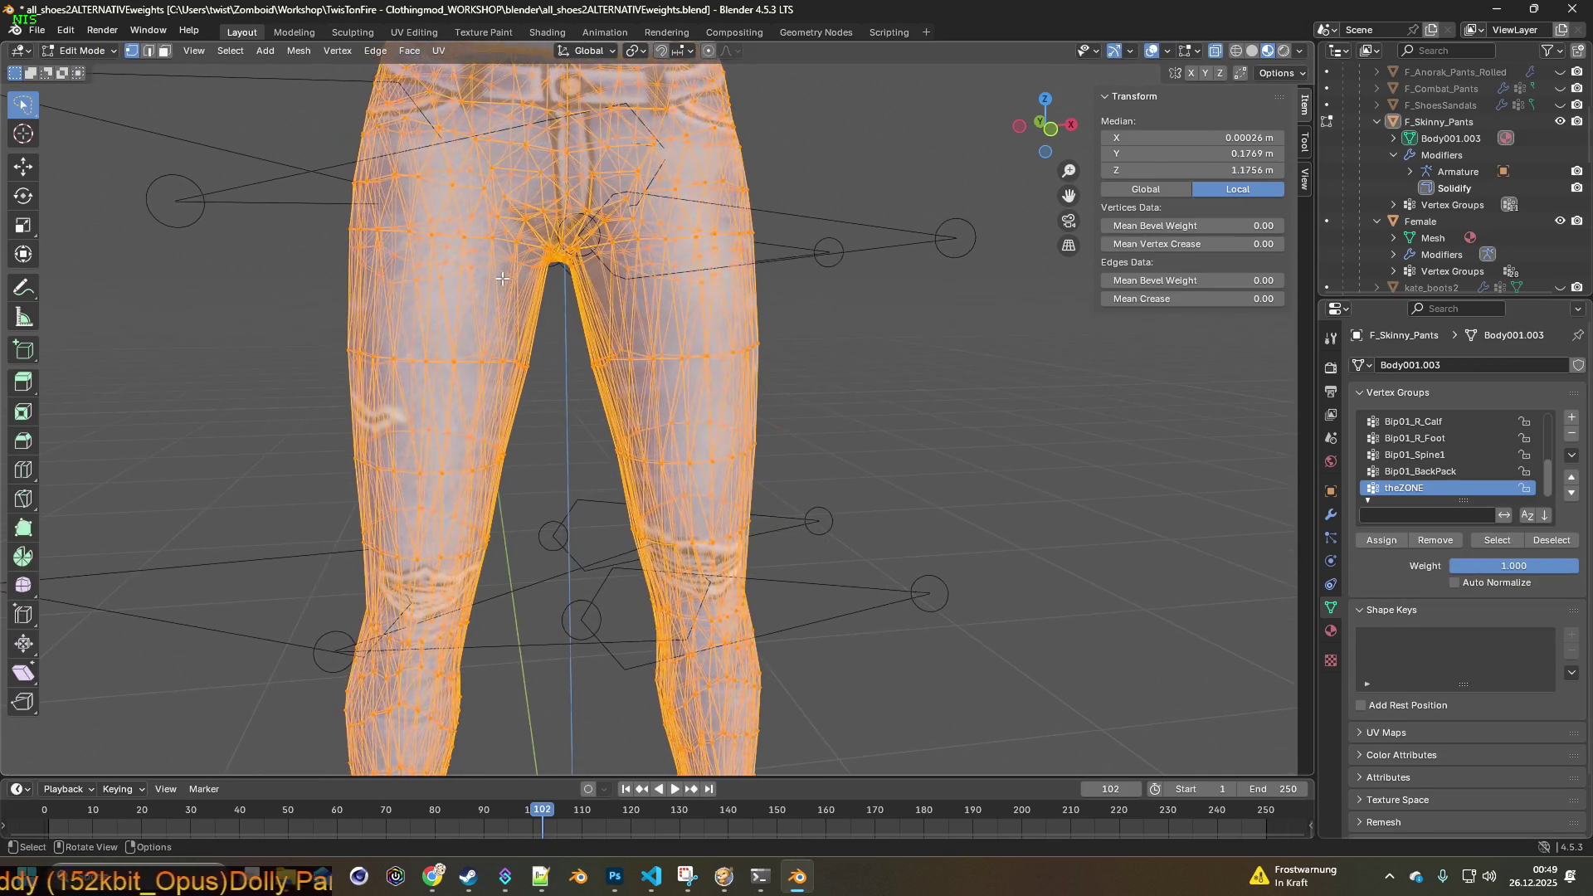
scroll(508, 266, "up", 1)
mouse_move(508, 266)
middle_mouse_down()
mouse_move(551, 373)
mouse_move(690, 459)
mouse_move(739, 306)
mouse_move(765, 426)
middle_mouse_up()
scroll(551, 373, "down", 1)
scroll(567, 372, "down", 2)
key("alt+Tab")
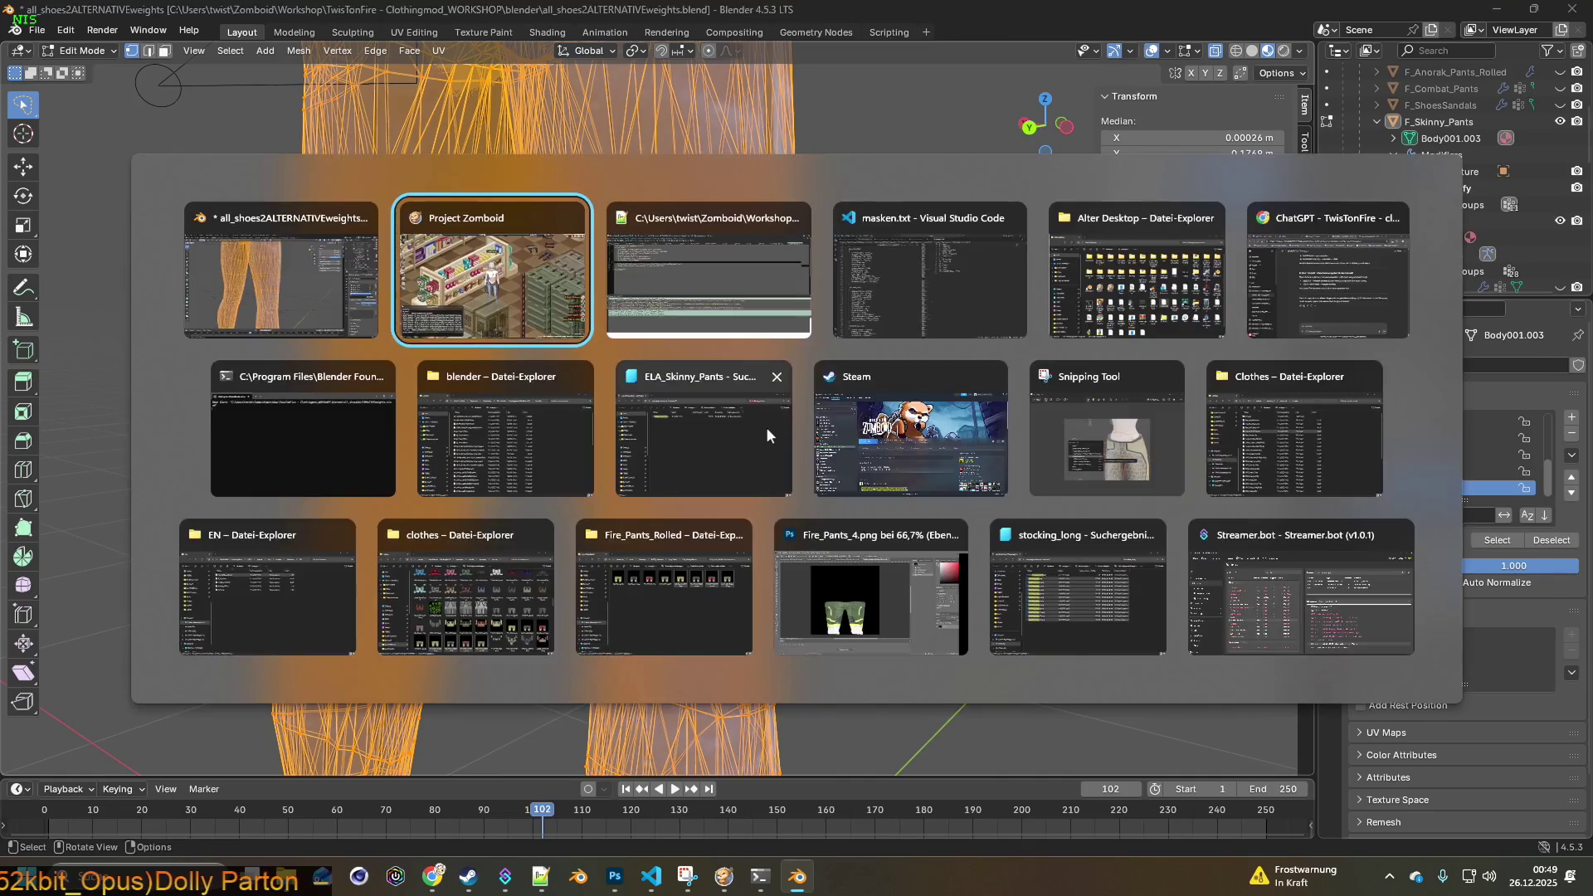
- Walk the character up and down the store aisles to watch the skinny jeans move
key("space")
key("w+d")
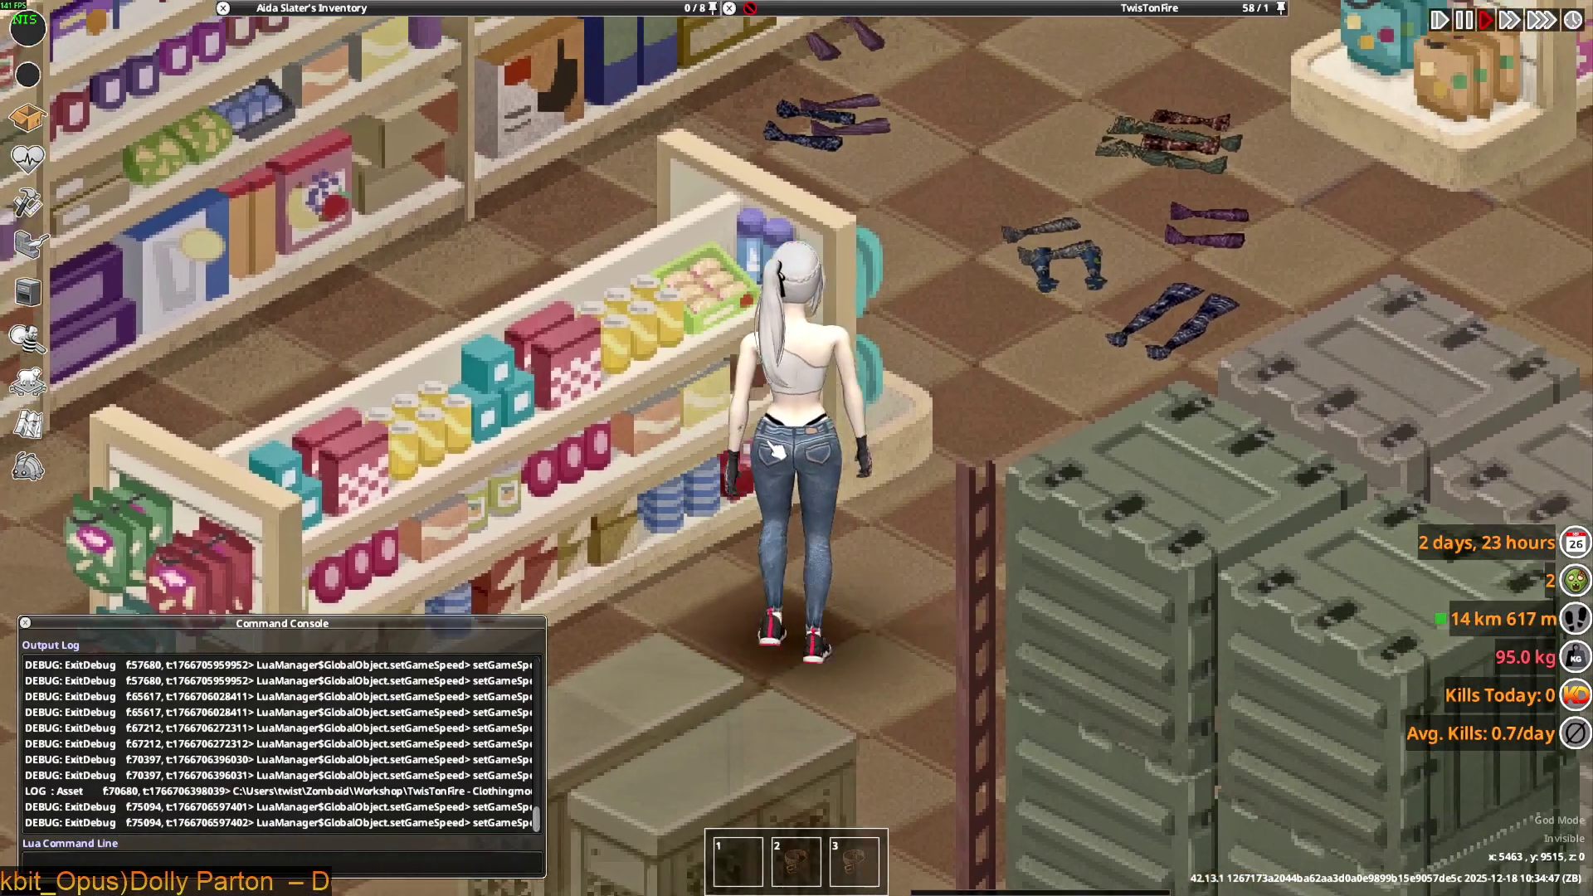
key("w+d")
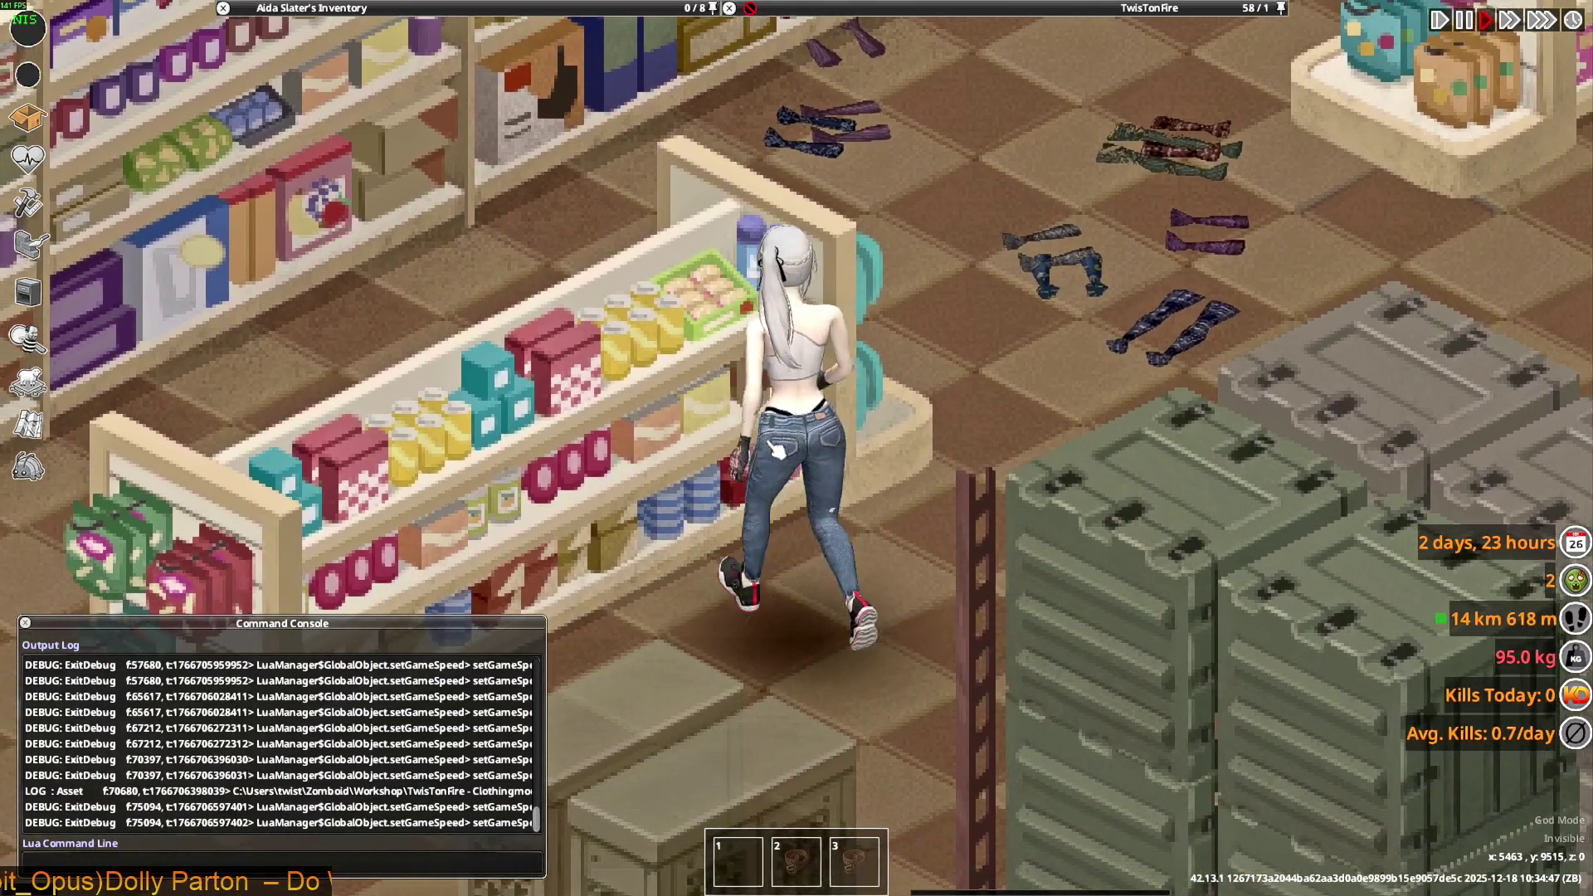
key("w+d")
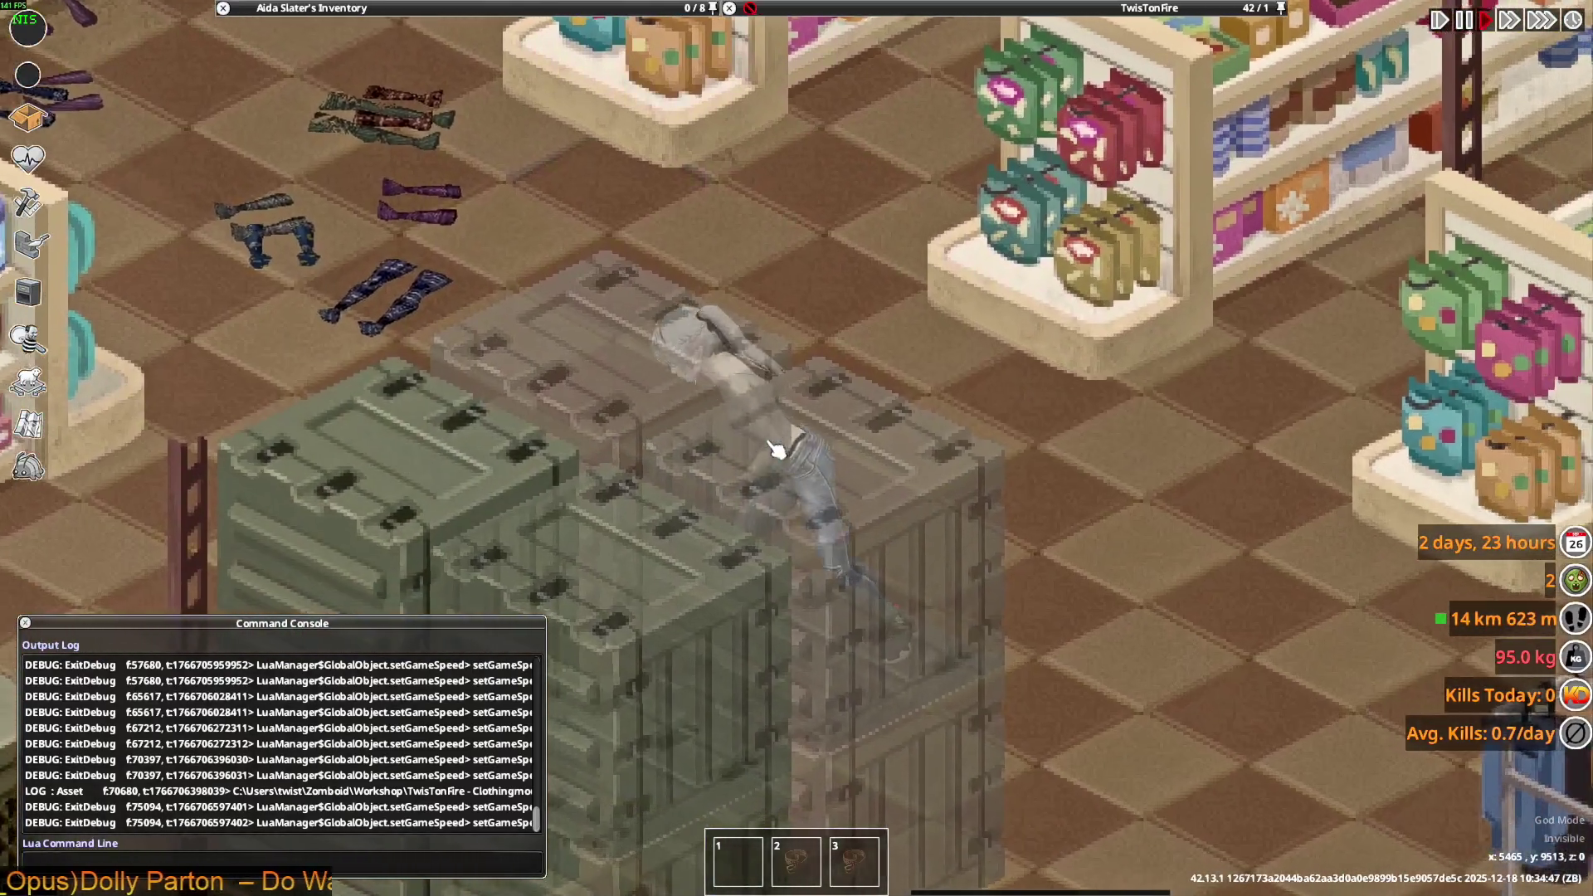
key("w")
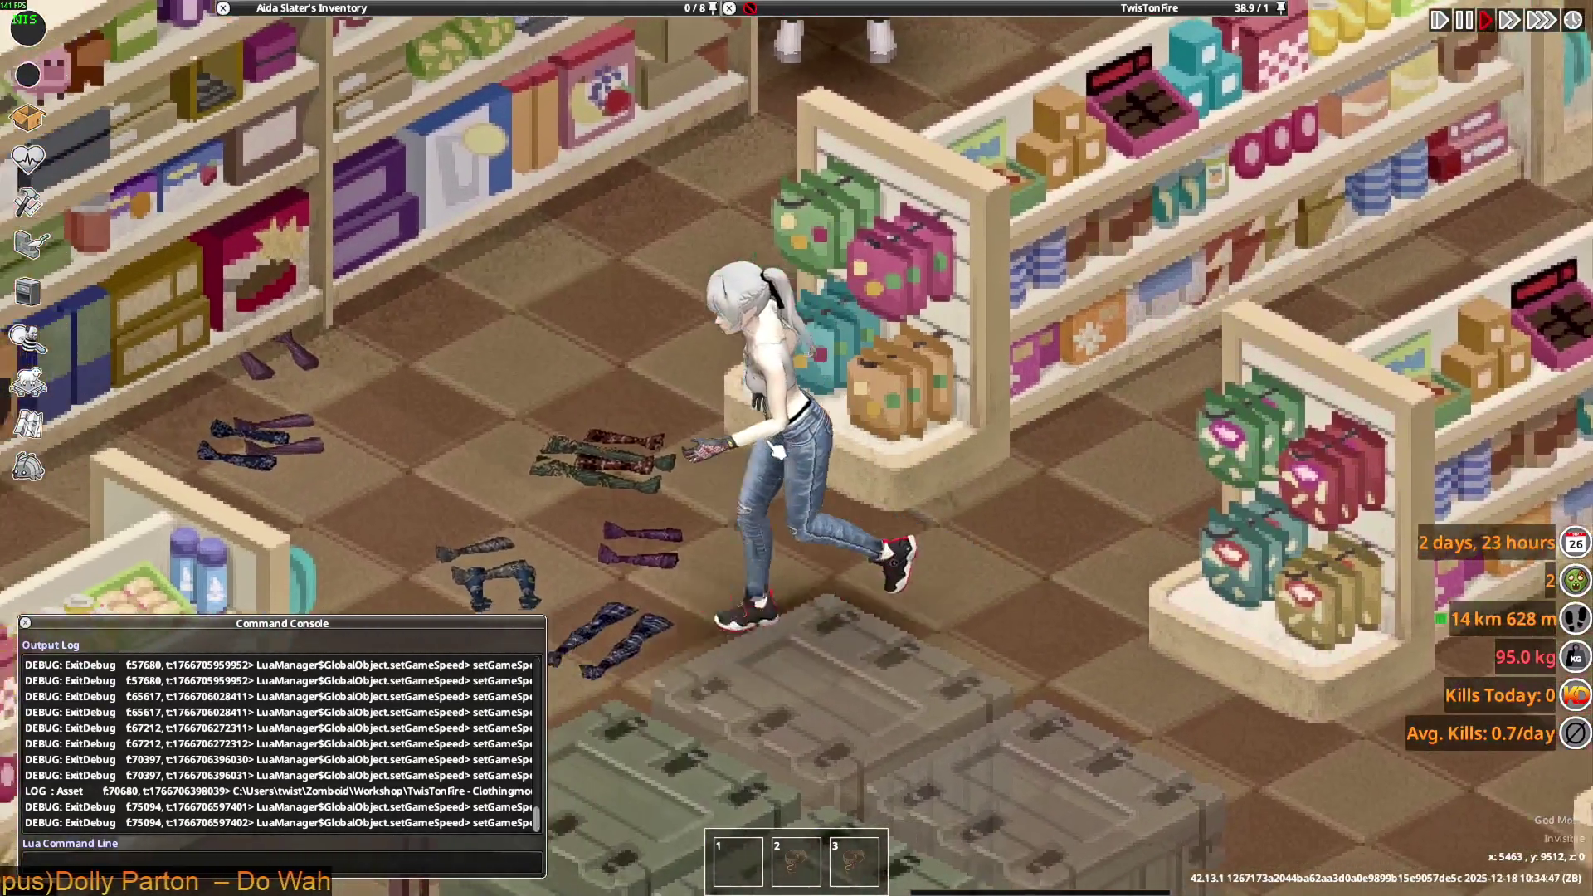
key("s")
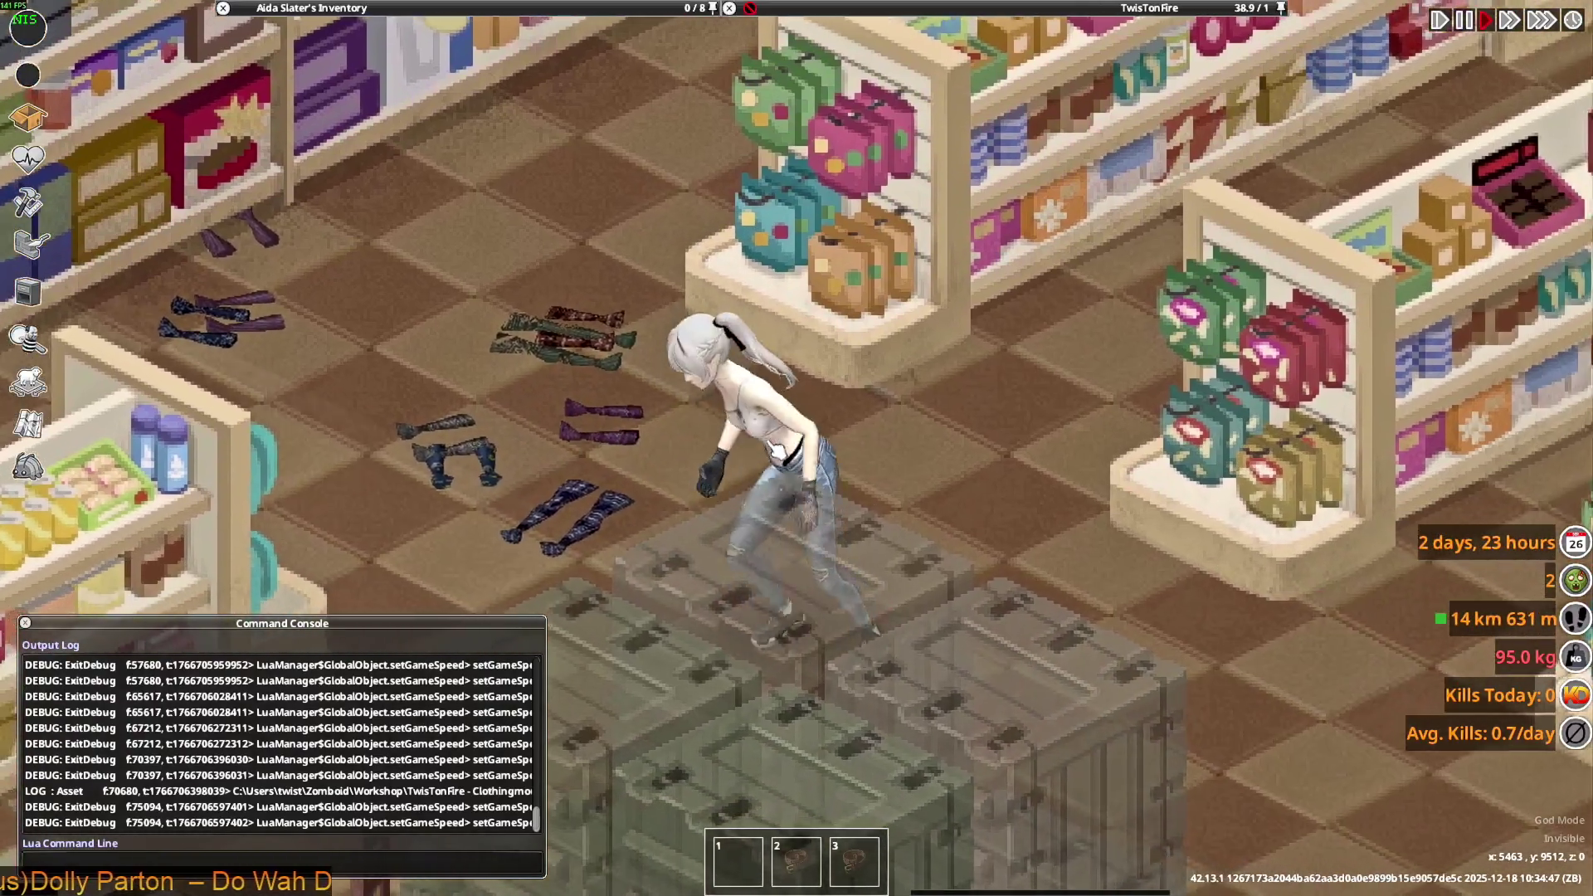
key("s")
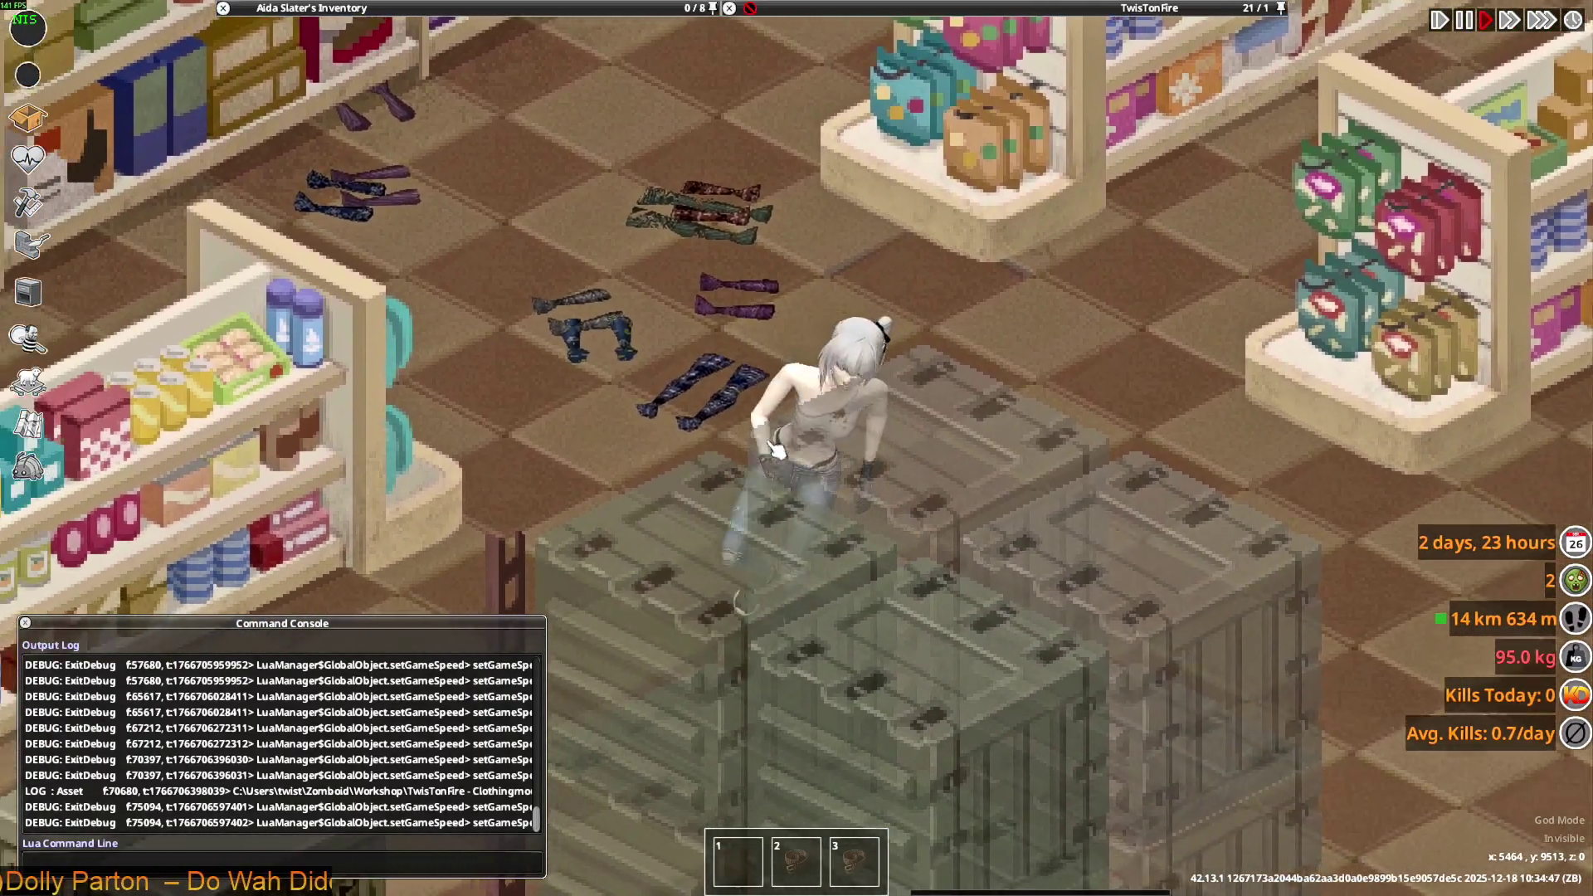
key("w")
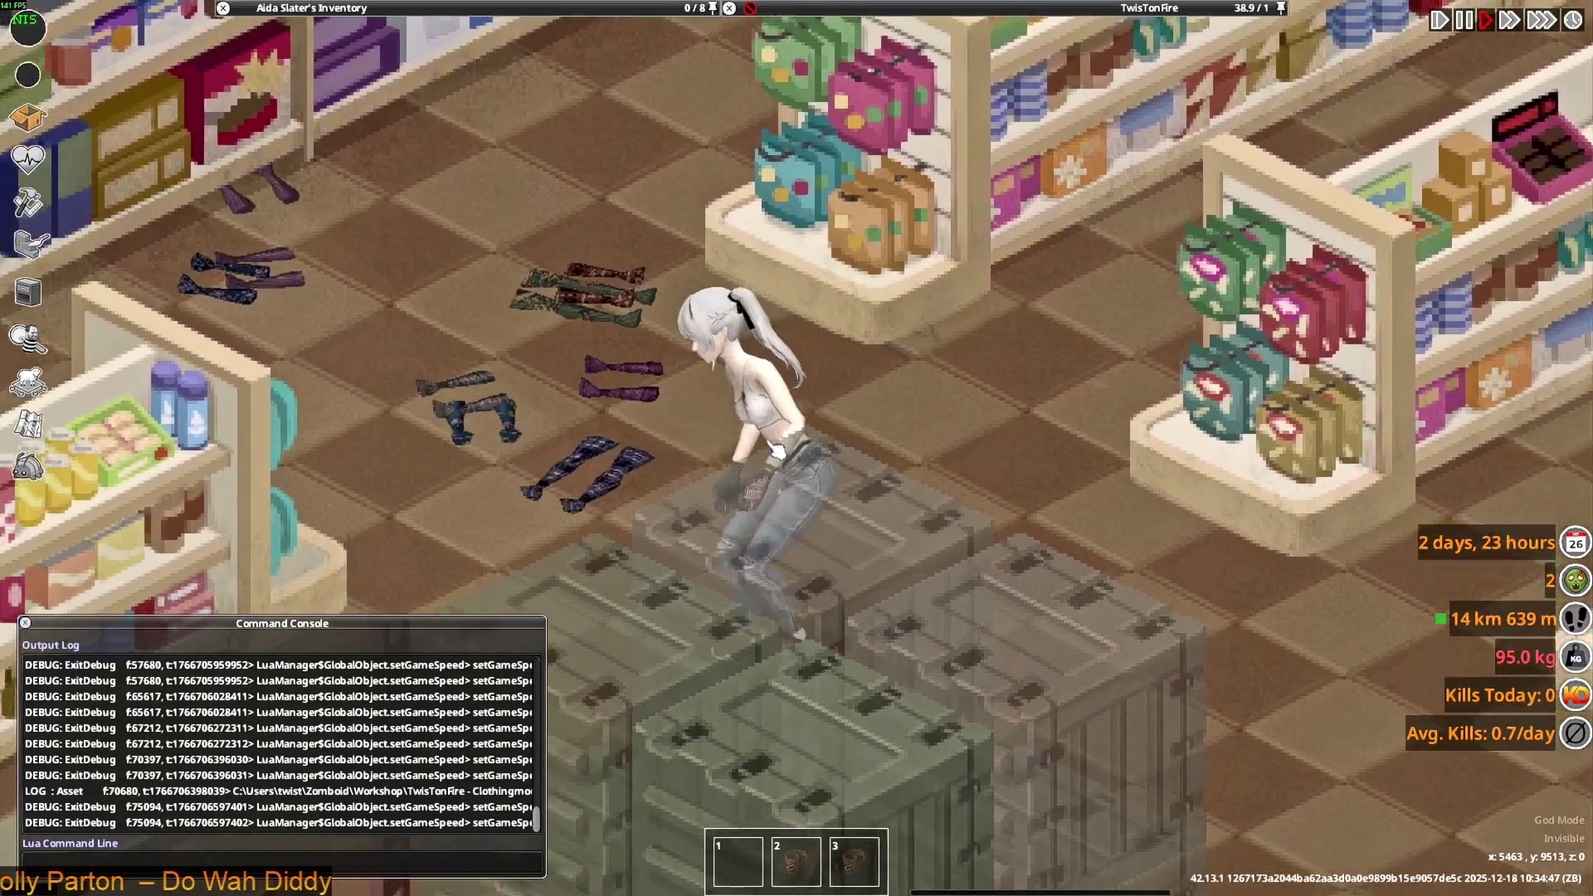
key("w")
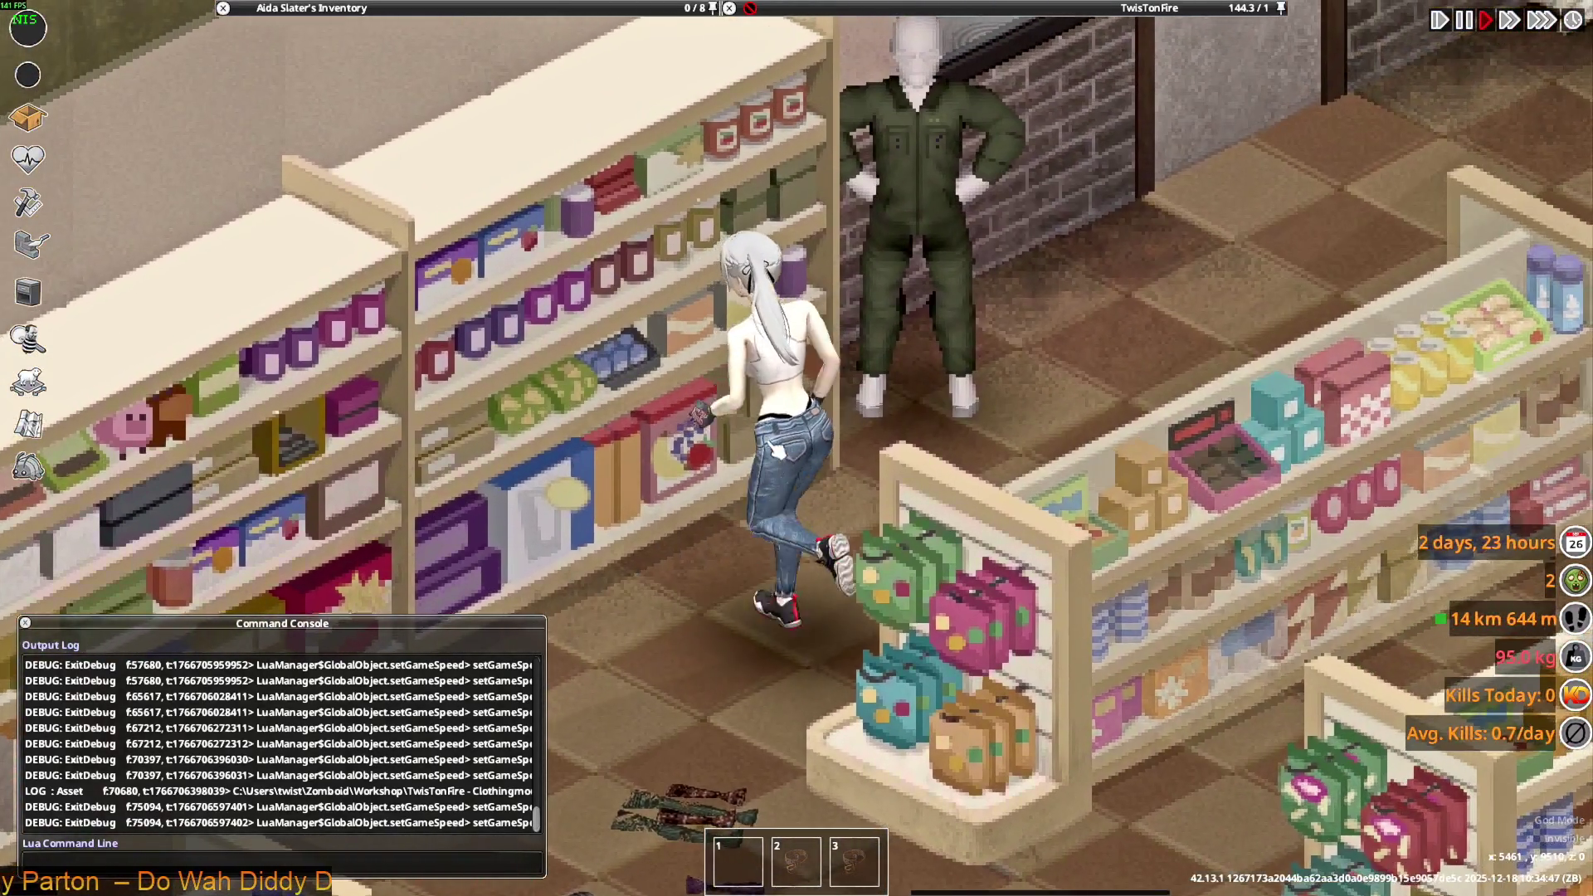
key("alt+Tab")
mouse_move(829, 497)
middle_mouse_down()
mouse_move(859, 517)
mouse_move(810, 366)
mouse_move(829, 420)
mouse_move(908, 429)
mouse_move(829, 416)
middle_mouse_up()
- Clear the selection and lasso-select the knee and lower-leg vertices on both legs
left_click(871, 419)
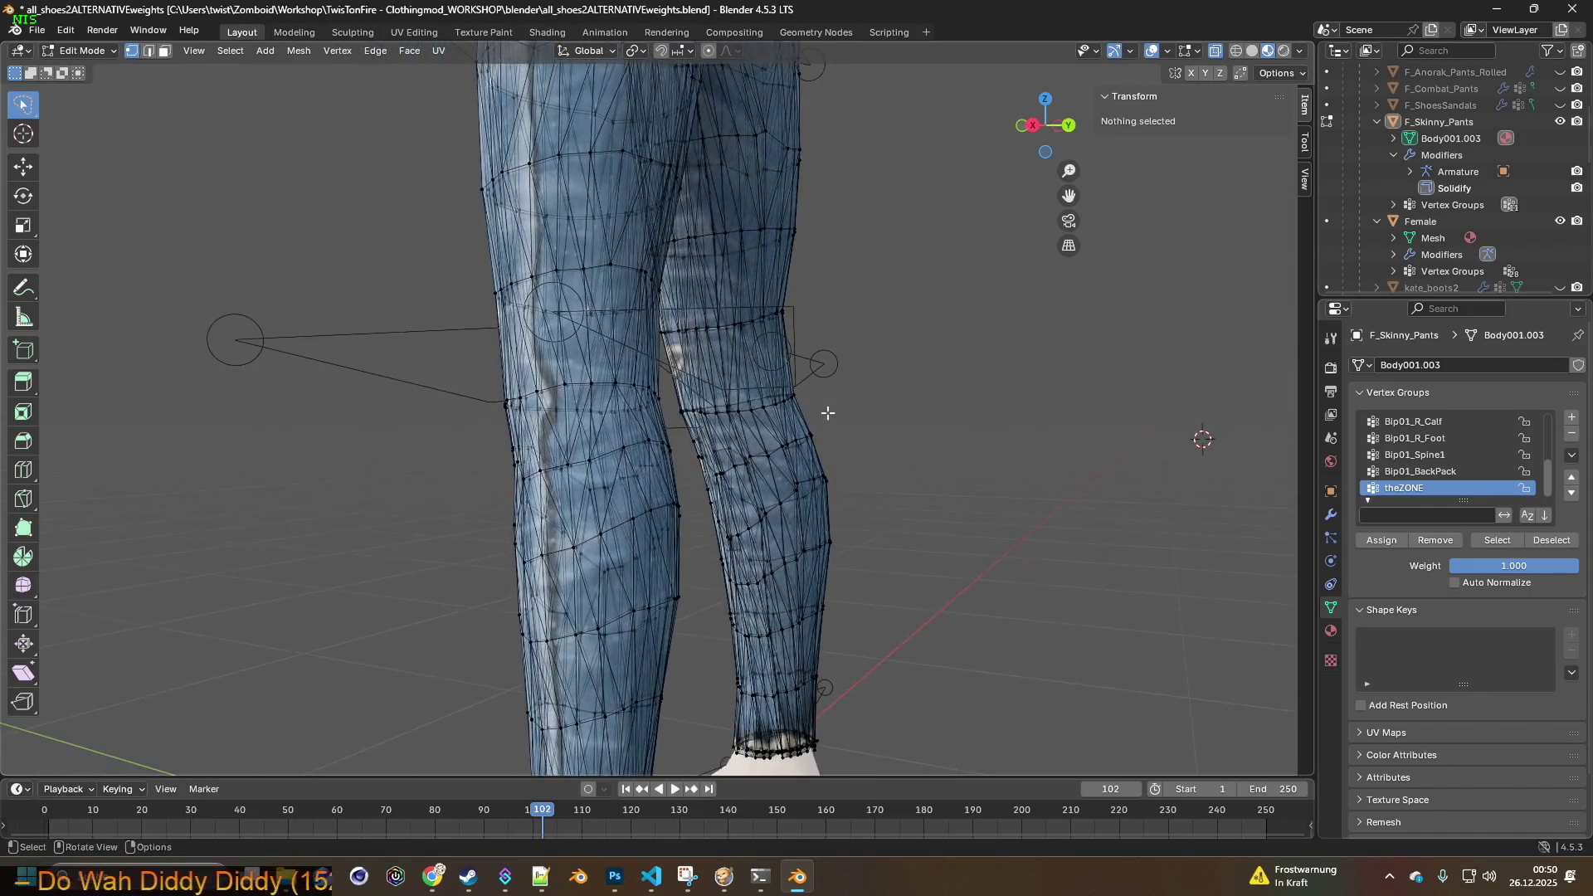
mouse_move(733, 417)
left_mouse_down()
mouse_move(788, 359)
mouse_move(830, 365)
left_mouse_up()
mouse_move(861, 369)
middle_mouse_down()
mouse_move(874, 386)
mouse_move(854, 402)
middle_mouse_up()
mouse_move(846, 439)
left_mouse_down("shift")
mouse_move(689, 431)
mouse_move(857, 364)
left_mouse_up("shift")
mouse_move(614, 390)
middle_mouse_down()
mouse_move(526, 401)
mouse_move(834, 393)
mouse_move(598, 409)
mouse_move(1063, 420)
mouse_move(578, 397)
middle_mouse_up()
mouse_move(501, 500)
left_mouse_down("shift")
mouse_move(353, 477)
mouse_move(586, 446)
mouse_move(826, 473)
mouse_move(630, 415)
left_mouse_up("shift")
mouse_move(664, 398)
middle_mouse_down()
mouse_move(736, 355)
mouse_move(604, 450)
middle_mouse_up()
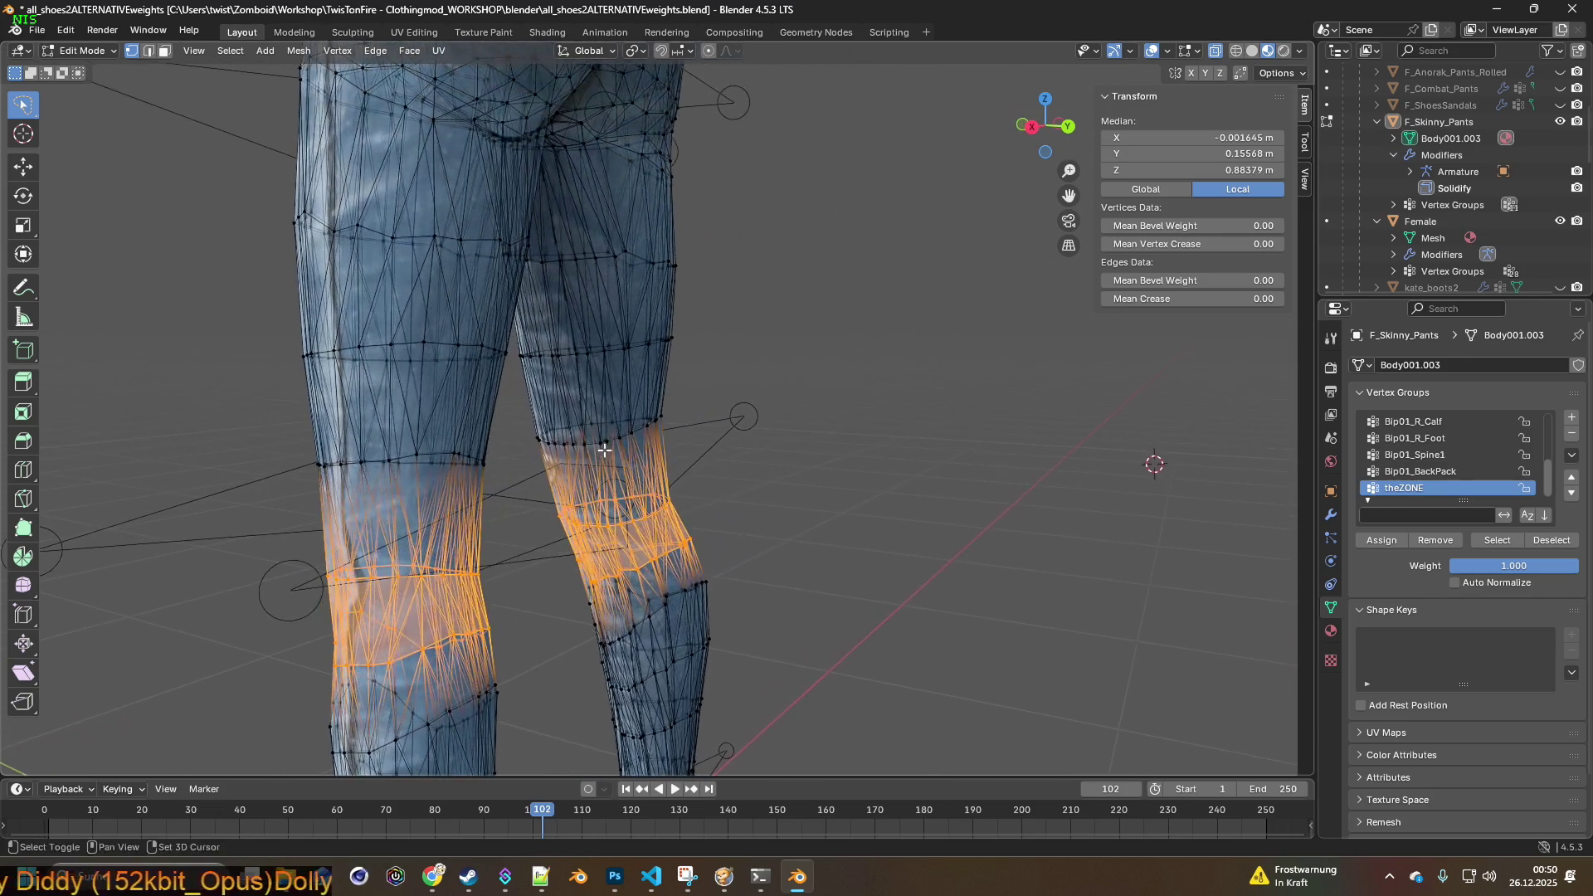
mouse_move(410, 489)
left_mouse_down("shift")
mouse_move(290, 498)
mouse_move(614, 473)
mouse_move(431, 497)
left_mouse_up("shift")
mouse_move(431, 497)
middle_mouse_down()
mouse_move(686, 435)
mouse_move(675, 451)
mouse_move(718, 464)
mouse_move(689, 450)
middle_mouse_up()
- Add the inner-leg and crotch vertices to the selection, redoing the crotch lasso once
mouse_move(738, 467)
right_mouse_down("ctrl")
mouse_move(712, 672)
mouse_move(664, 667)
mouse_move(656, 643)
mouse_move(444, 643)
mouse_move(510, 464)
mouse_move(618, 514)
right_mouse_up("ctrl")
mouse_move(618, 515)
middle_mouse_down()
mouse_move(643, 498)
mouse_move(632, 485)
mouse_move(623, 502)
middle_mouse_up()
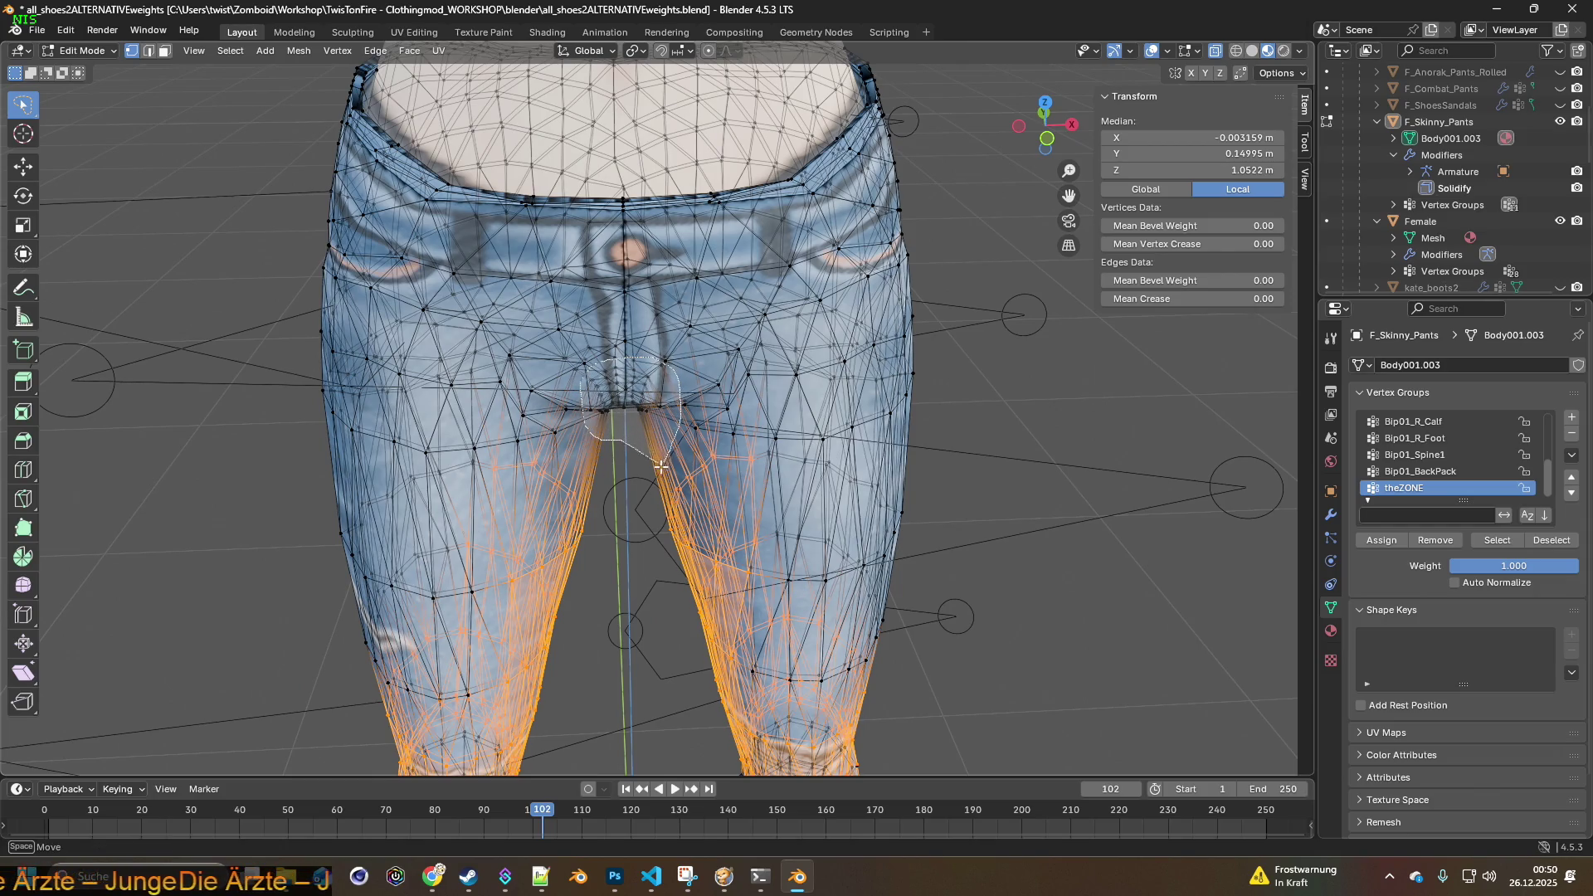
right_click_drag(660, 467, 660, 452, "ctrl")
mouse_move(660, 452)
middle_mouse_down()
mouse_move(595, 385)
mouse_move(607, 397)
middle_mouse_up()
left_click(67, 31)
left_click(86, 48)
mouse_move(575, 445)
right_mouse_down("ctrl")
mouse_move(559, 390)
mouse_move(581, 353)
mouse_move(635, 339)
mouse_move(679, 380)
mouse_move(641, 460)
right_mouse_up("ctrl")
mouse_move(649, 463)
middle_mouse_down()
mouse_move(550, 403)
mouse_move(710, 430)
middle_mouse_up()
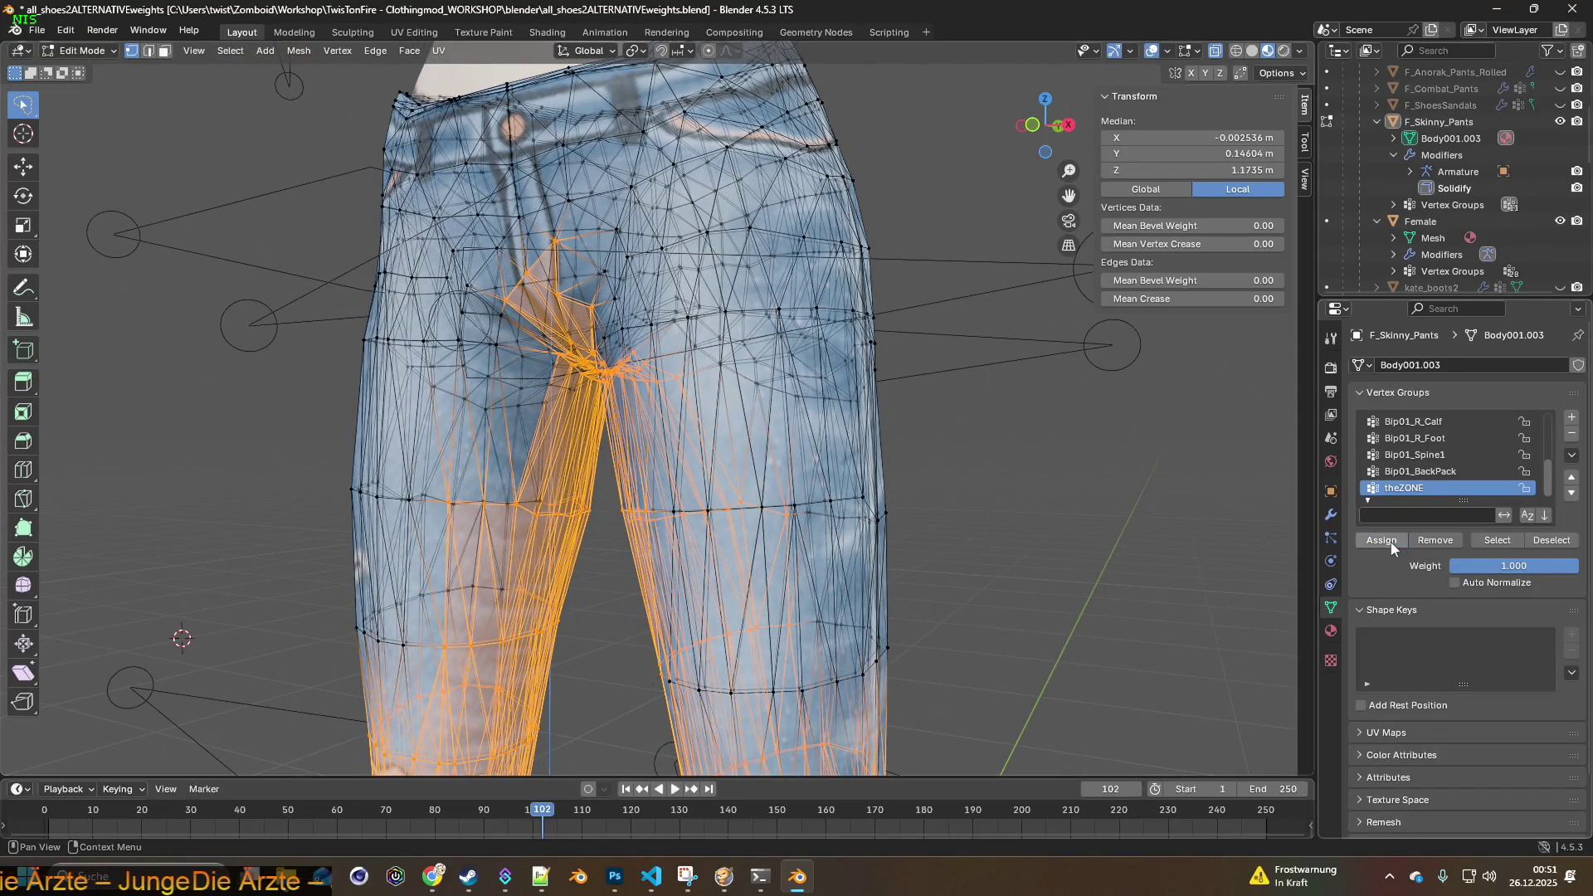
left_click(73, 53)
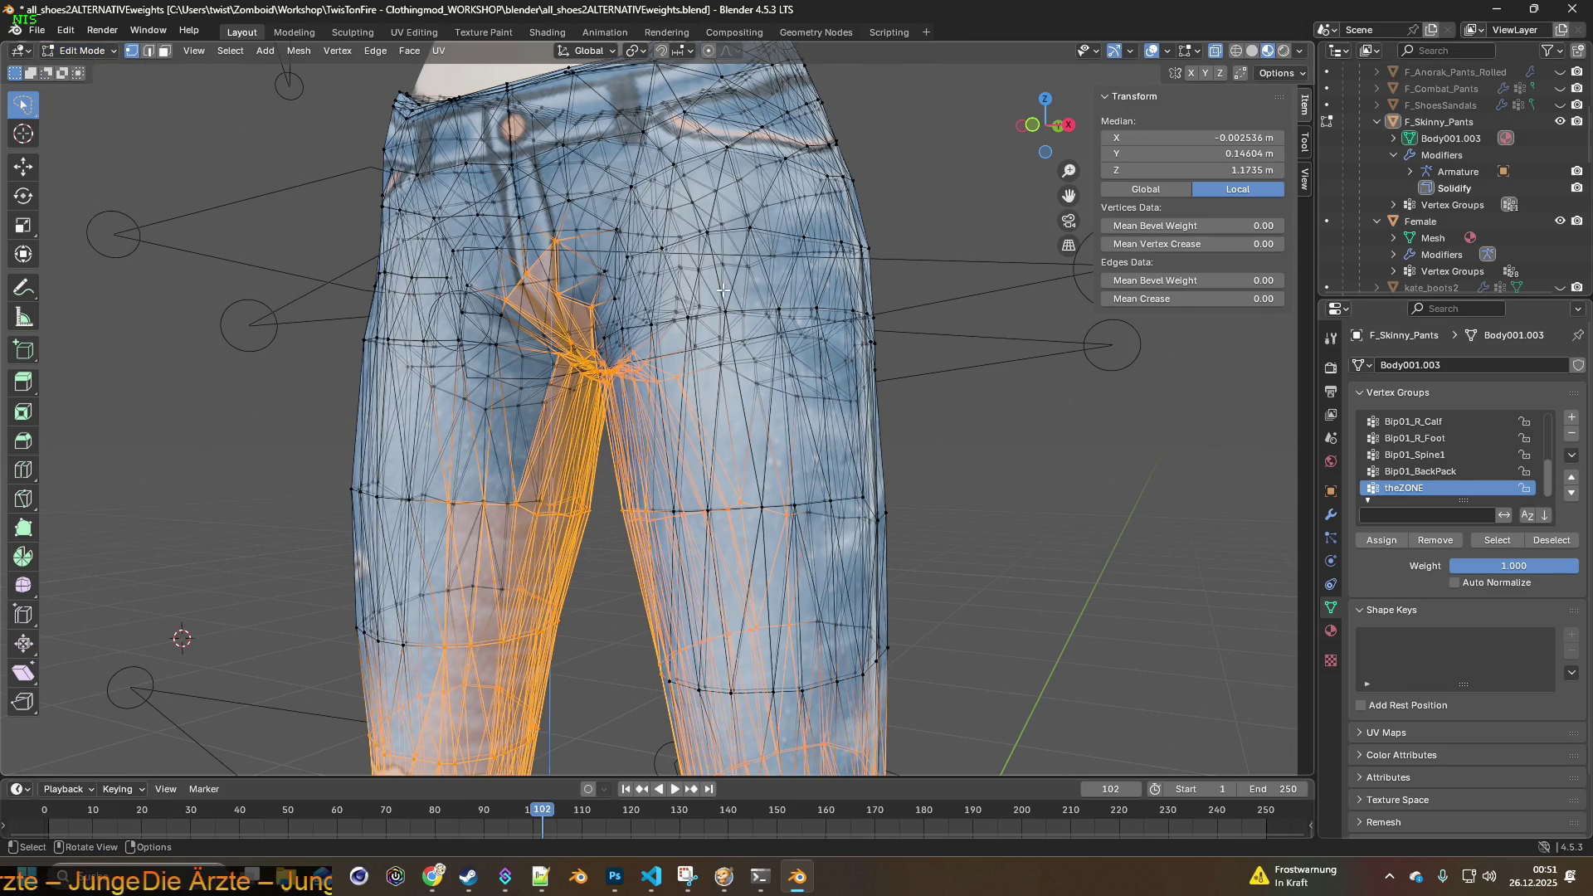
- Limit the Solidify modifier to the theZONE vertex group and turn on Even Thickness
left_click(1331, 515)
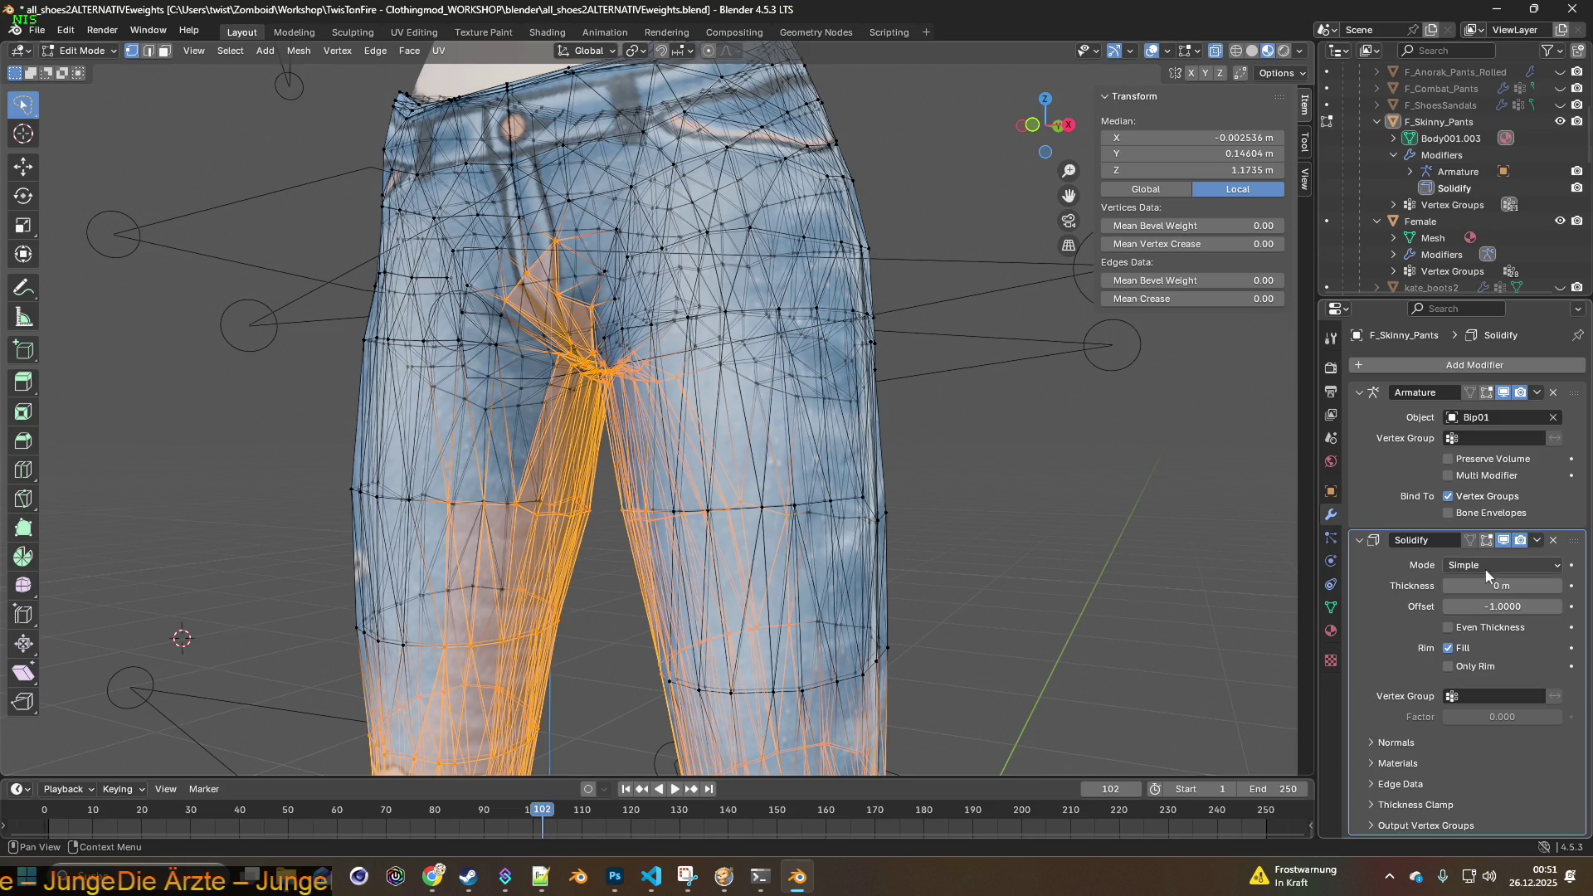
left_click(1487, 693)
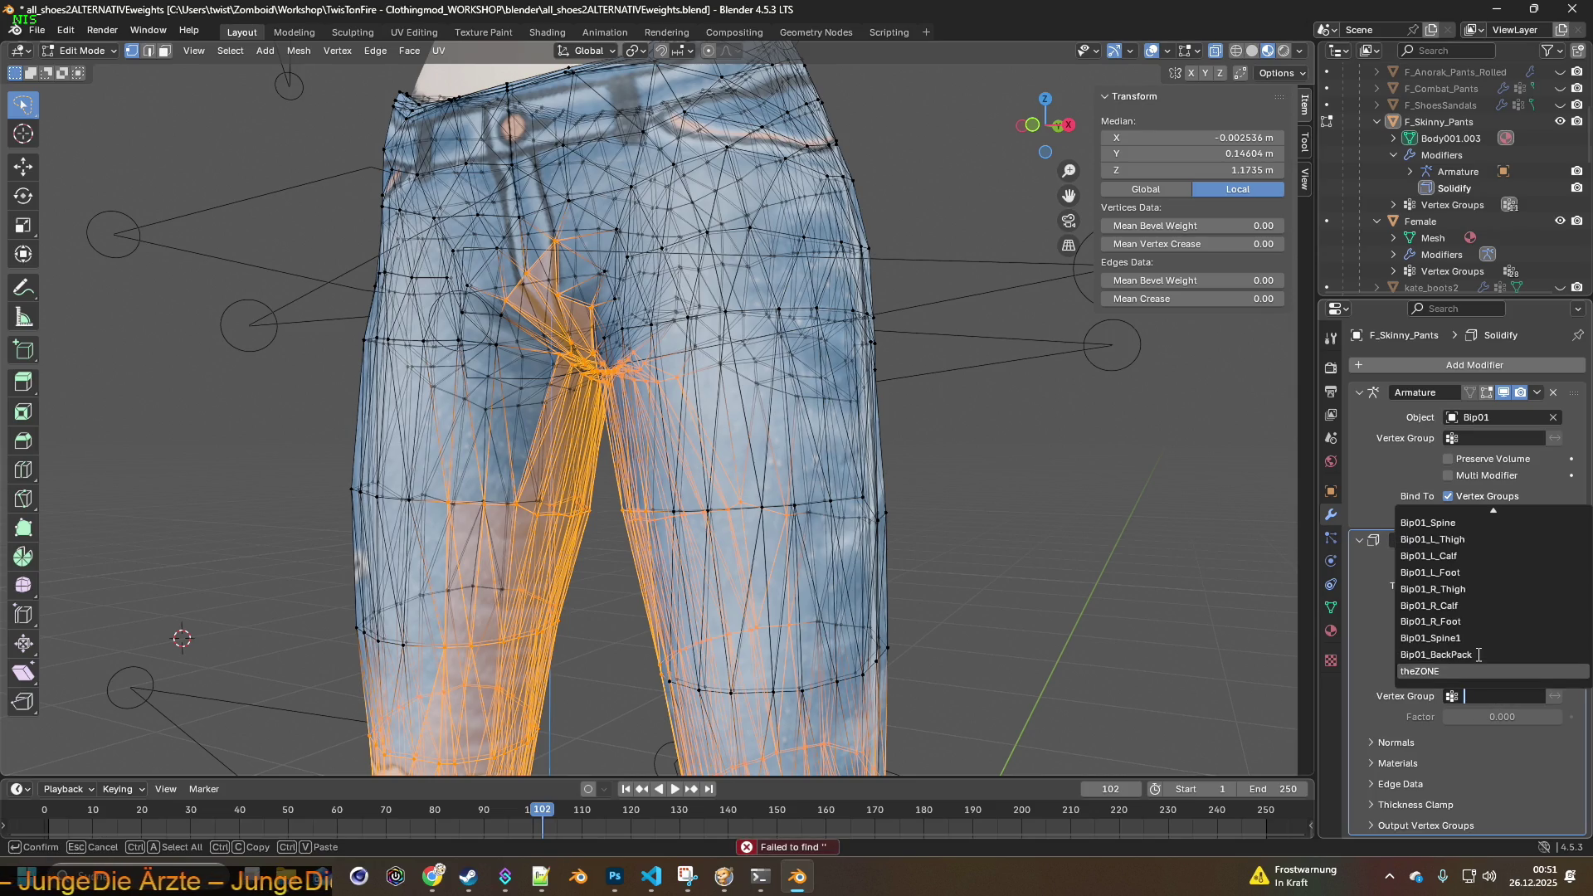
left_click(1442, 670)
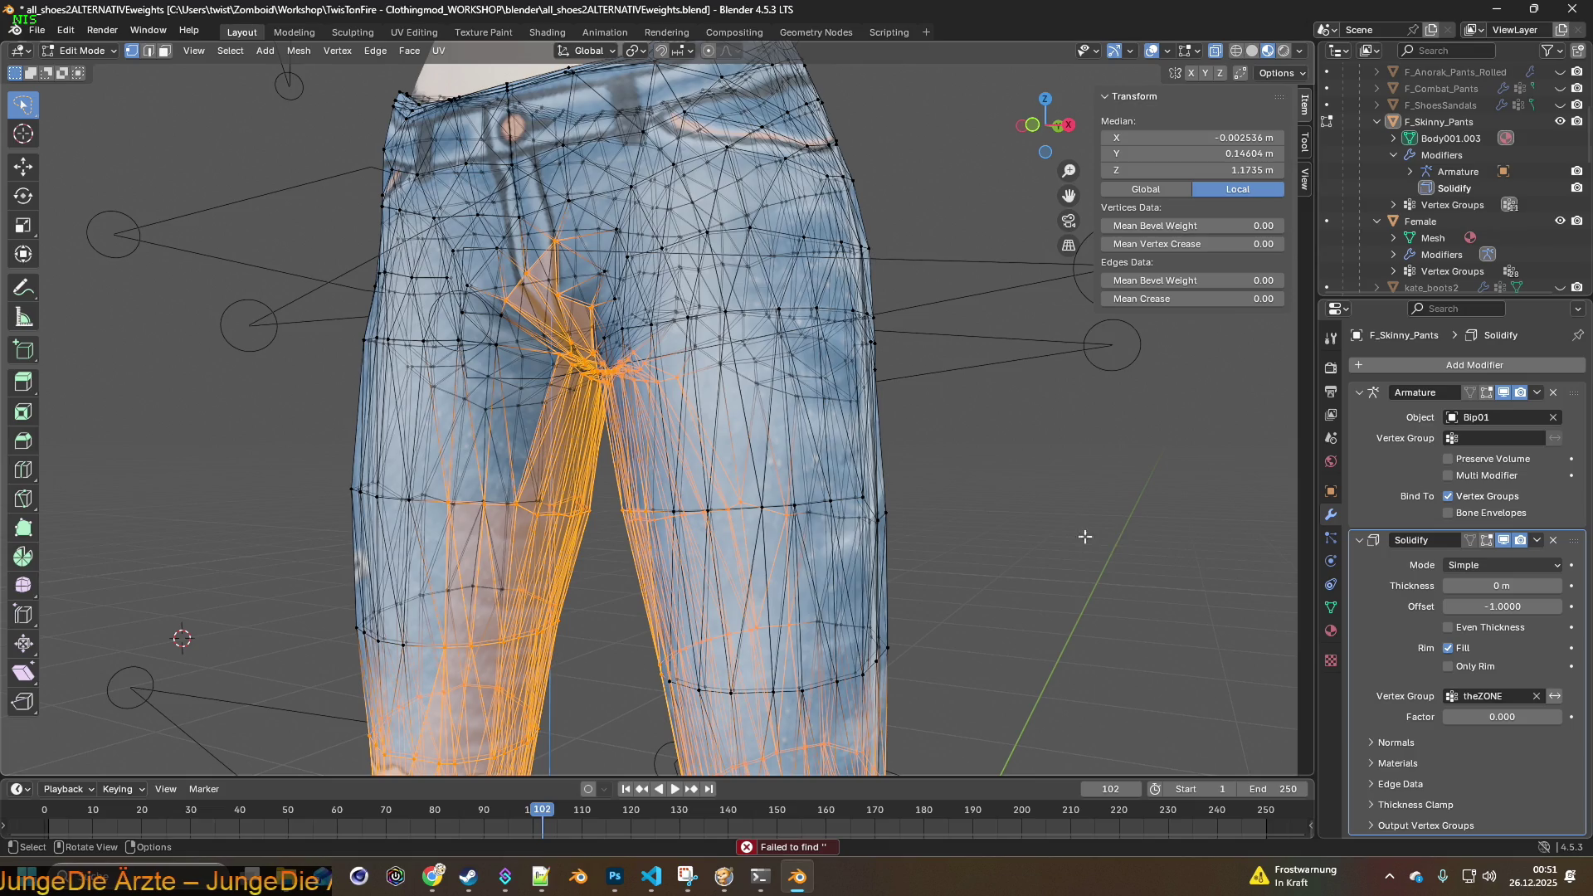
middle_click_drag(1085, 537, 1107, 535)
left_click_drag(1501, 586, 1501, 585)
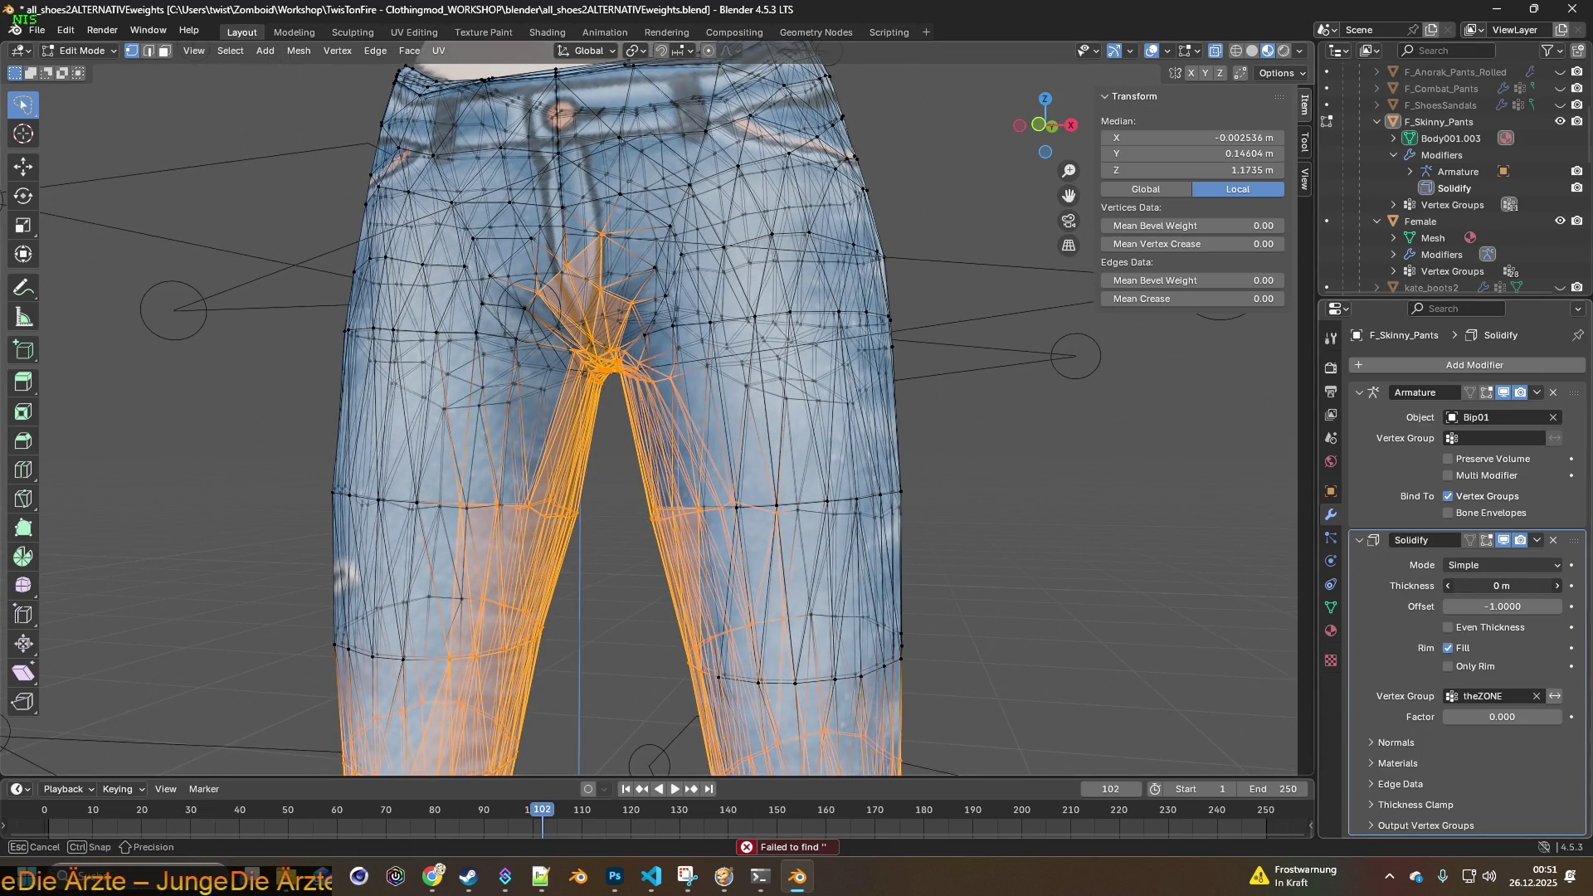
left_click_drag(1501, 585, 1485, 585)
middle_click_drag(497, 515, 793, 528)
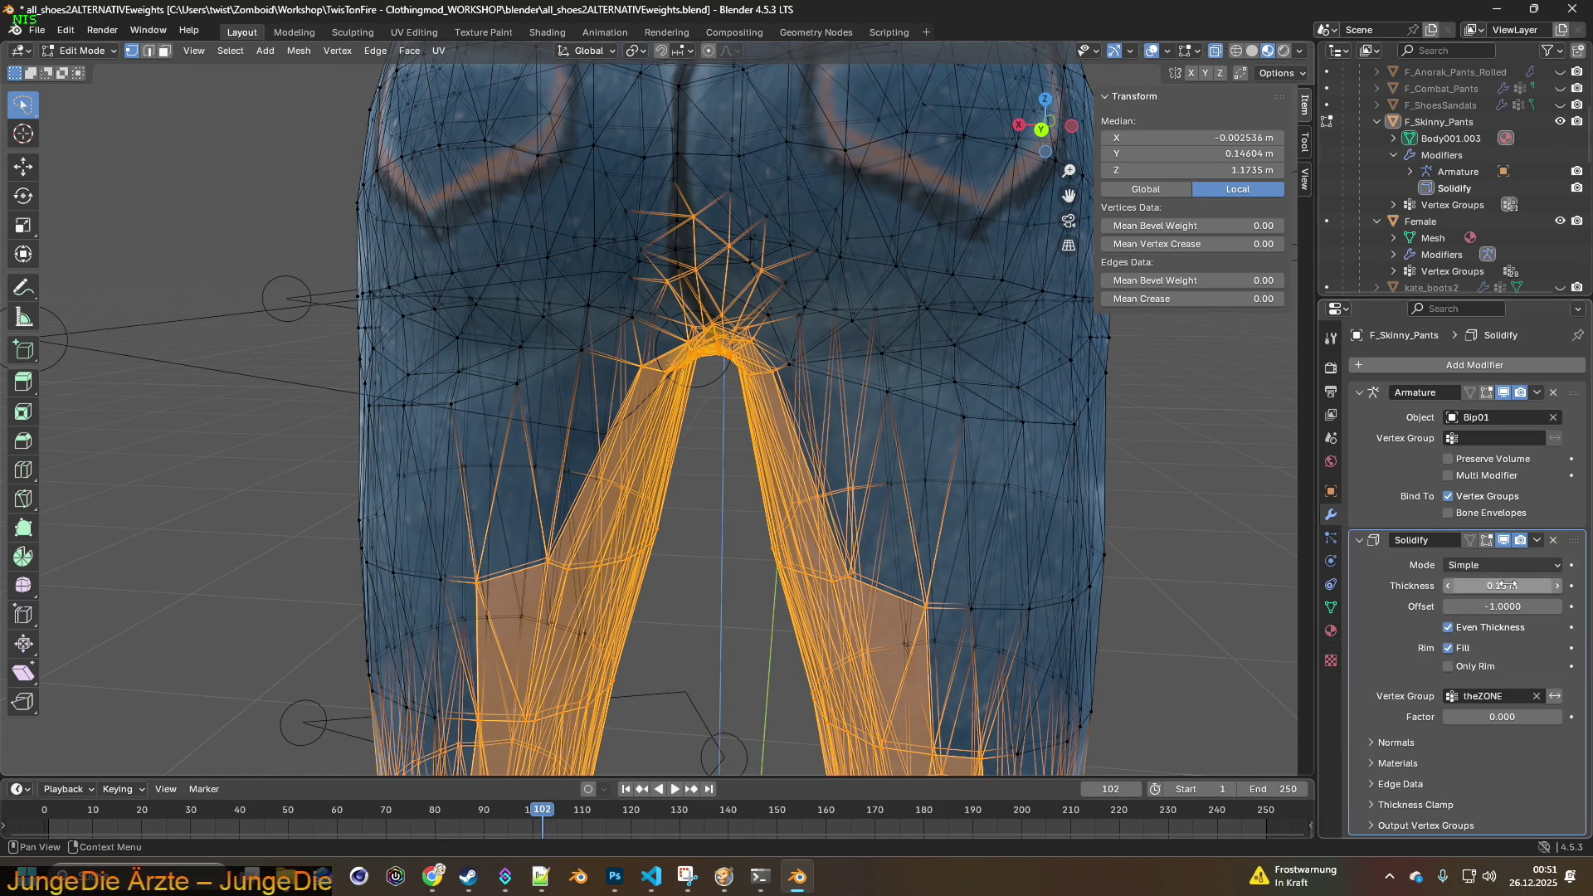
left_click(1469, 540)
- Back in Object Mode, set the Solidify thickness to 0.01 m
left_click_drag(1501, 586, 1443, 586)
left_click(83, 51)
left_click(83, 66)
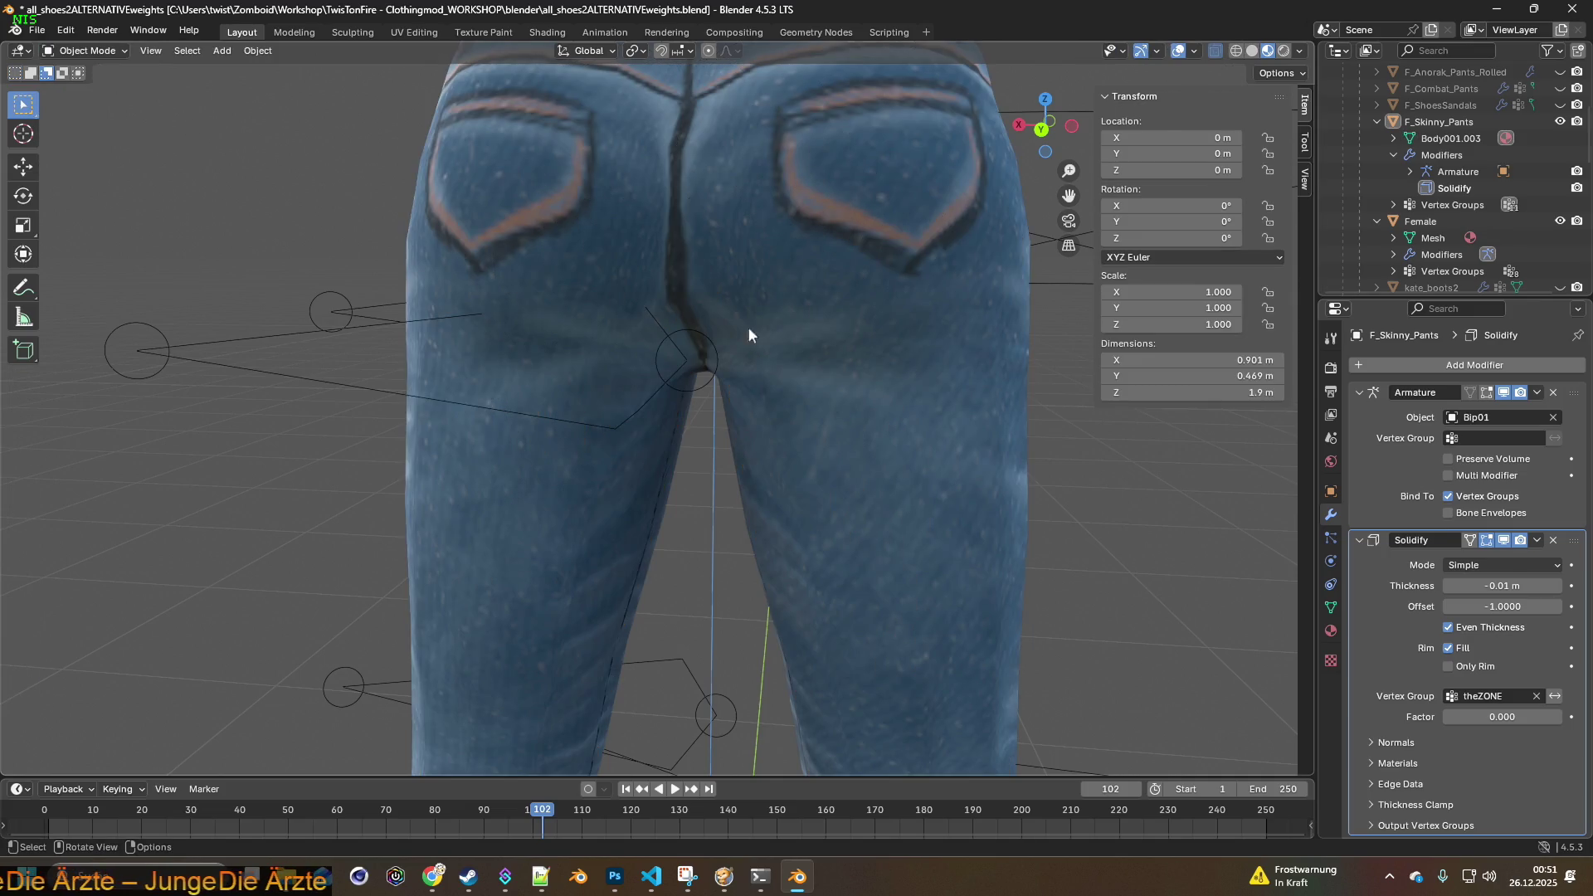
left_click_drag(1497, 586, 1475, 585)
mouse_move(1013, 535)
middle_mouse_down()
mouse_move(1037, 590)
mouse_move(889, 287)
mouse_move(815, 418)
mouse_move(773, 416)
mouse_move(779, 399)
mouse_move(850, 427)
middle_mouse_up()
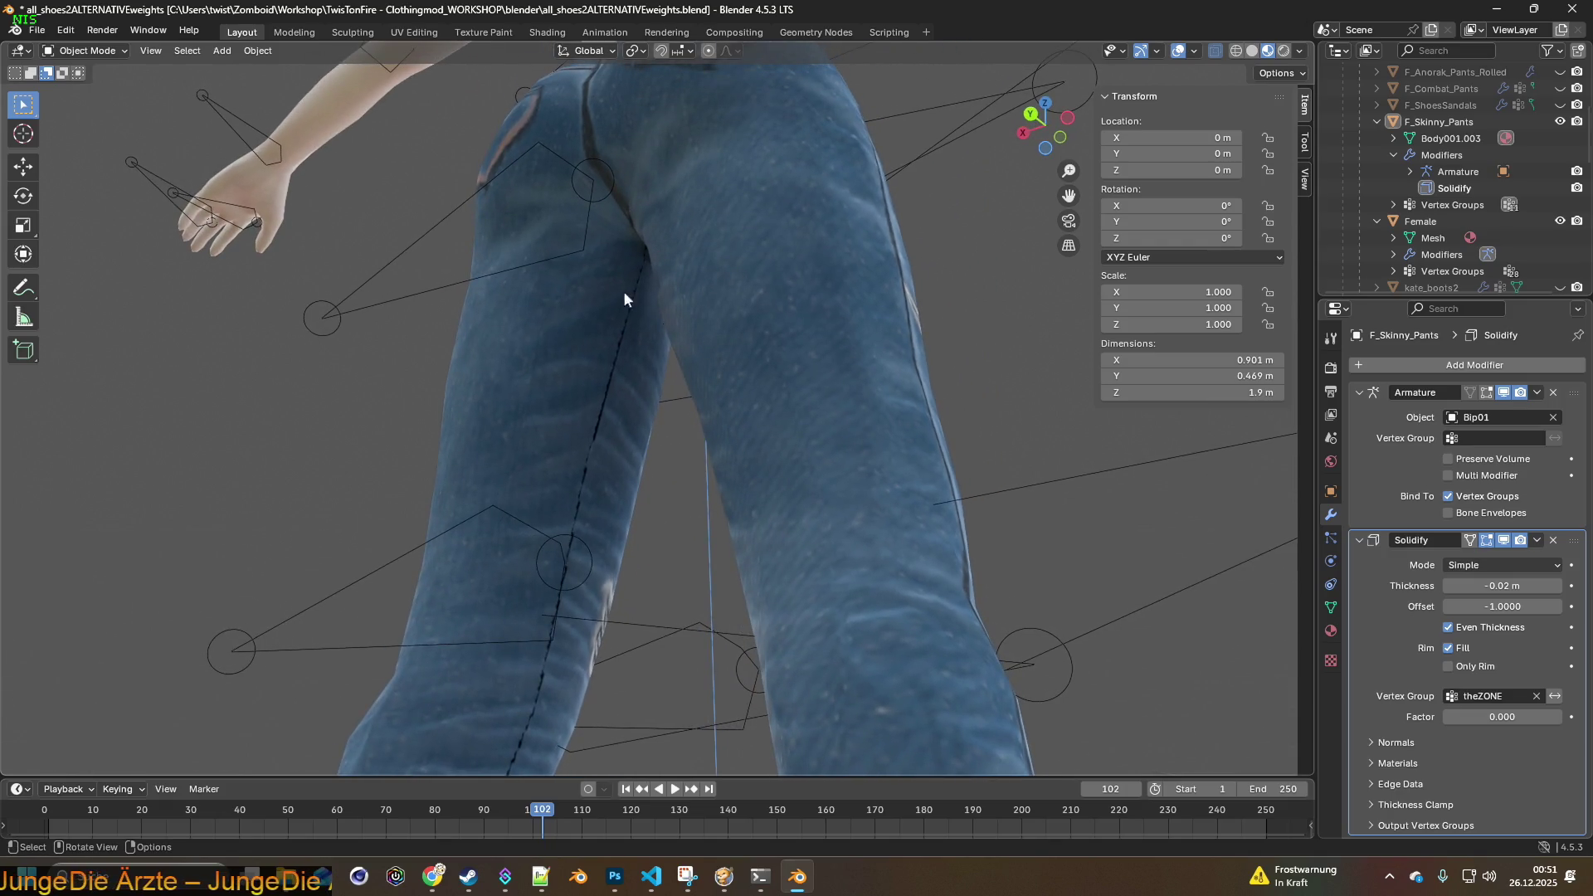
left_click_drag(1497, 586, 1500, 585)
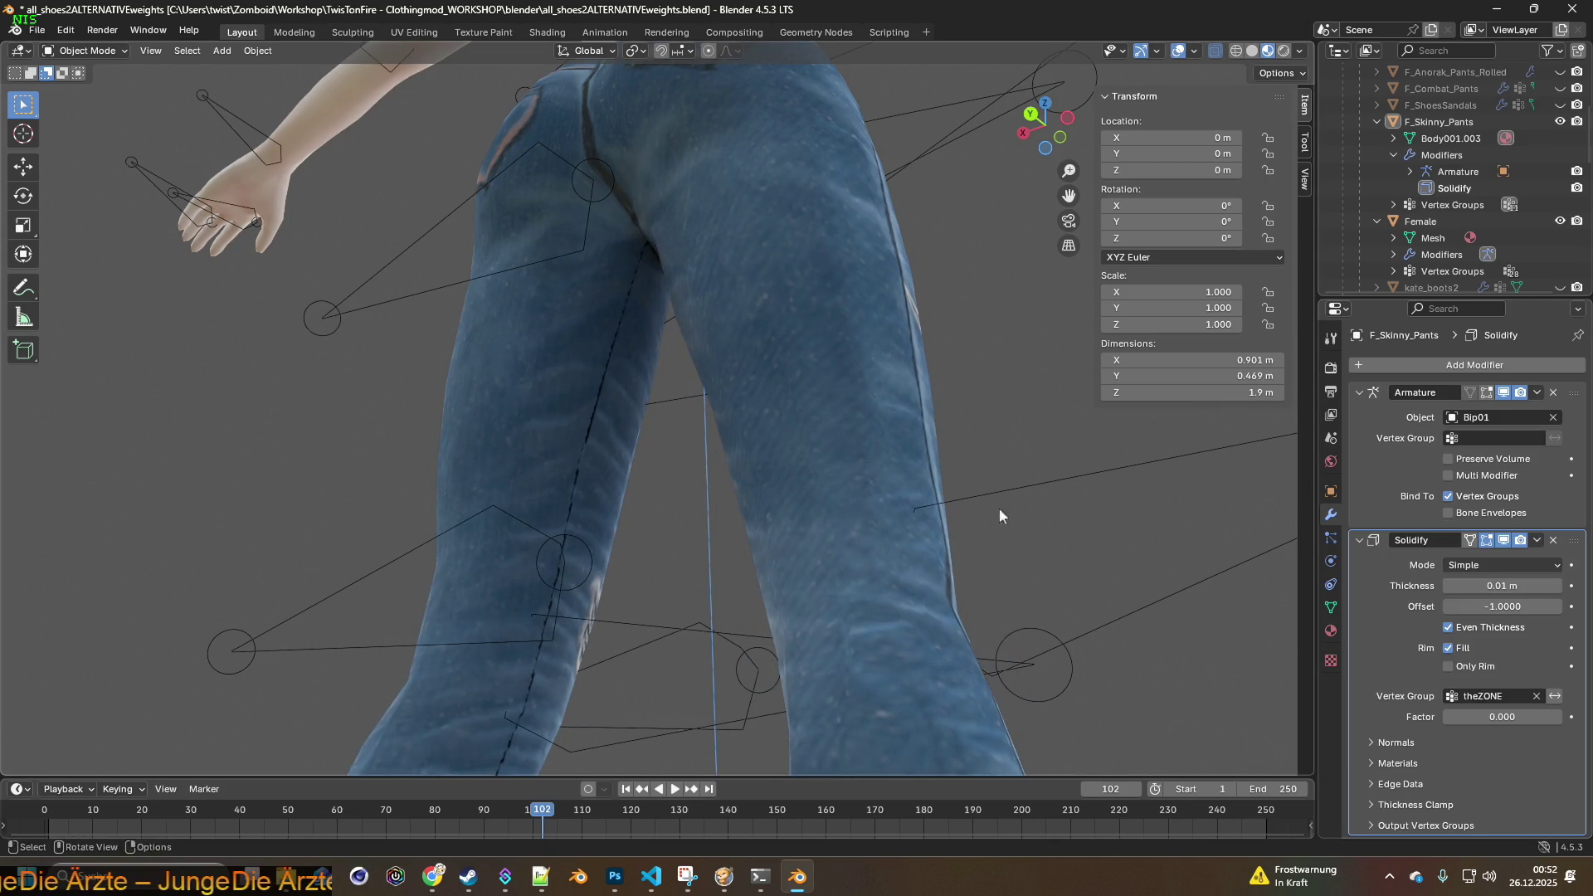